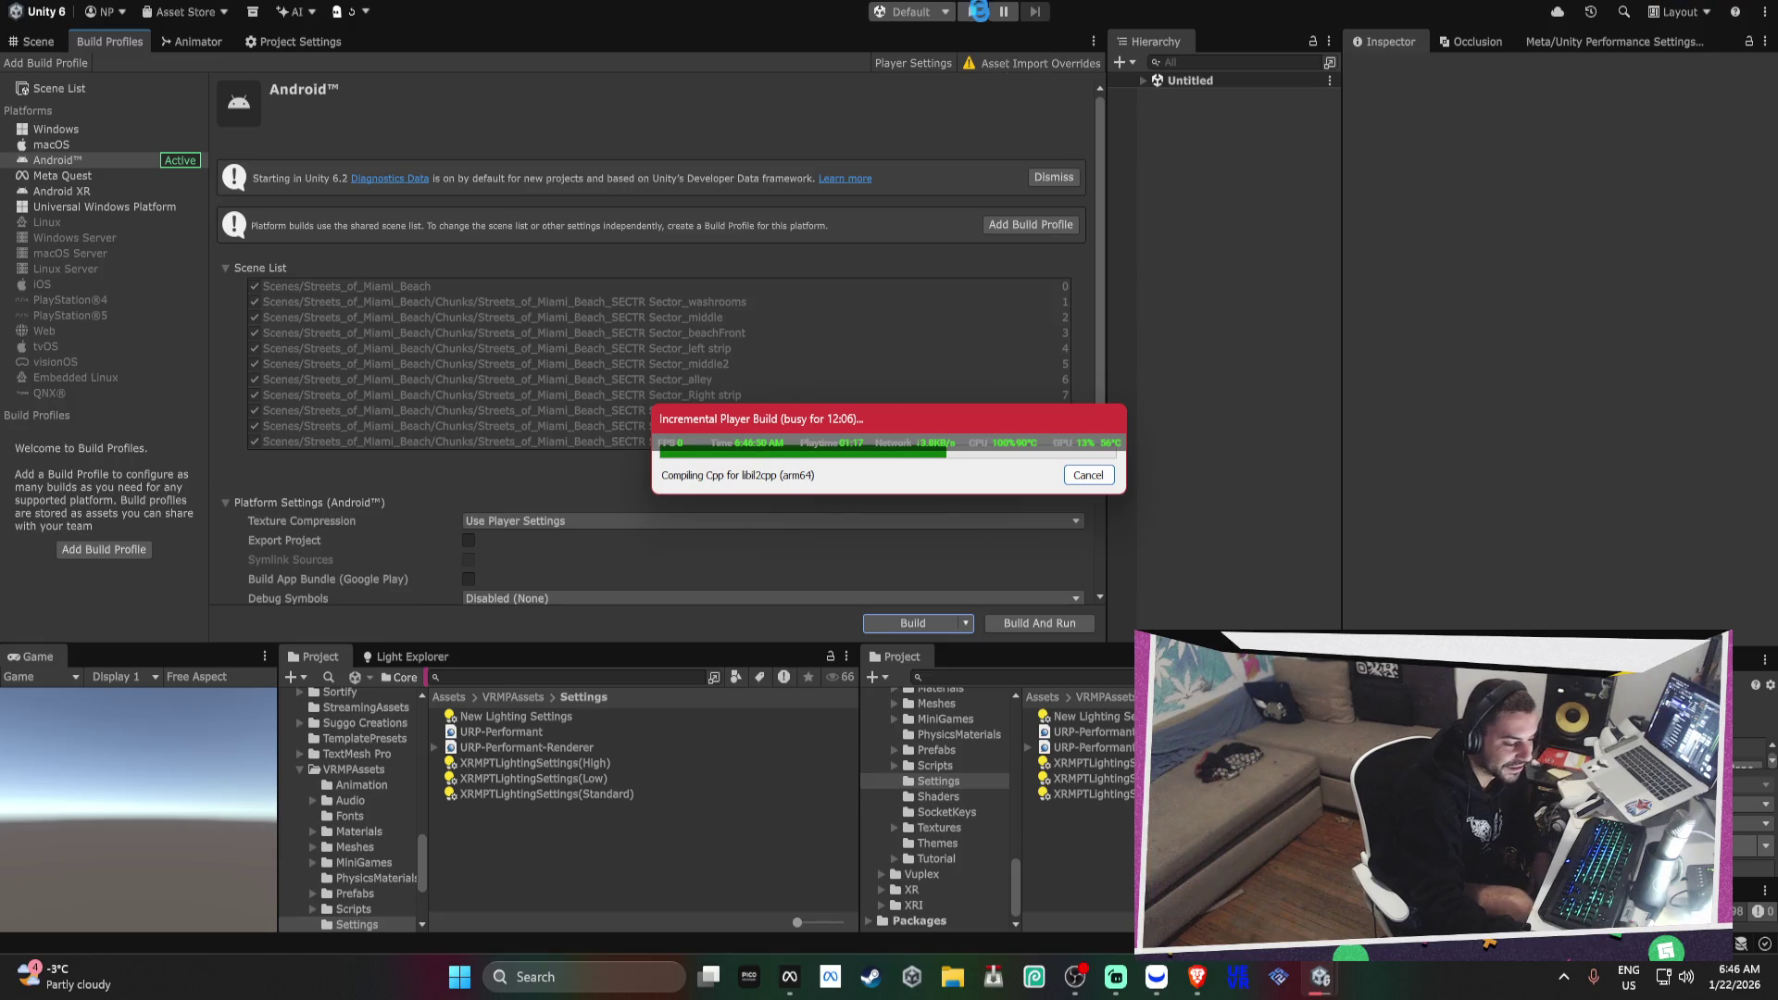
Leave the Android build compiling in Unity and switch to the Meshy tab in Brave.
{"action": "mouse_move", "coordinate": [1213, 996]}
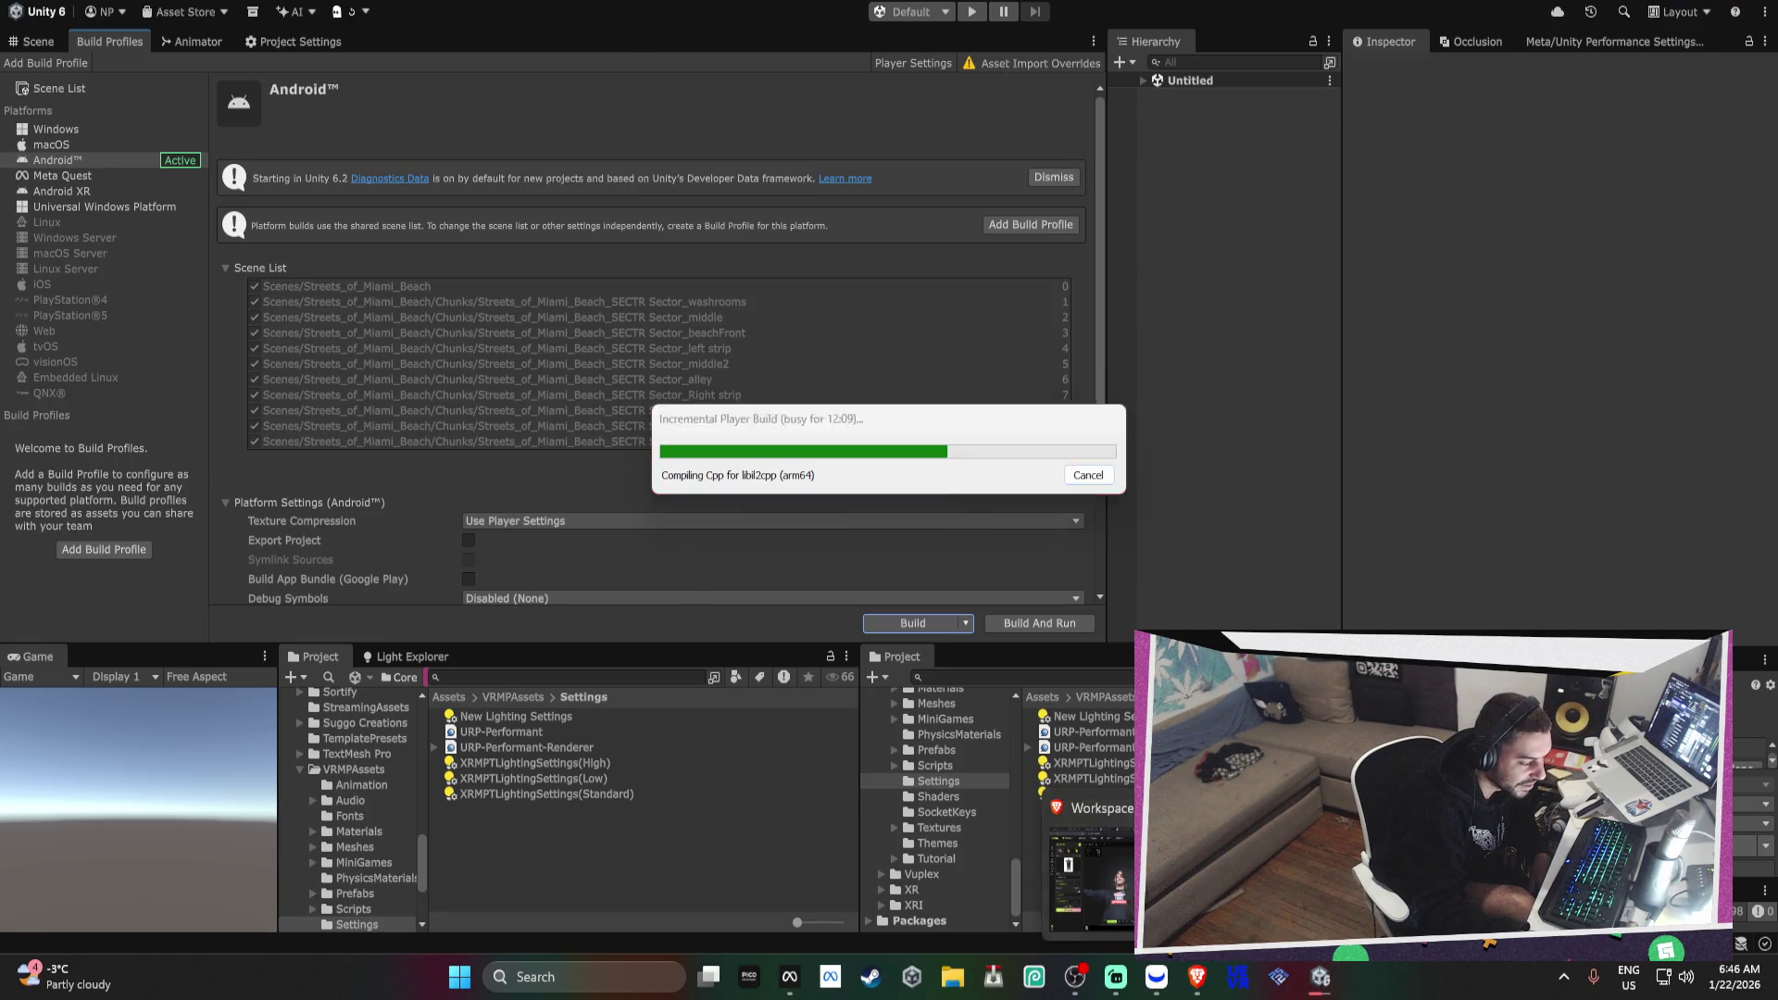
{"action": "left_click", "coordinate": [1093, 871]}
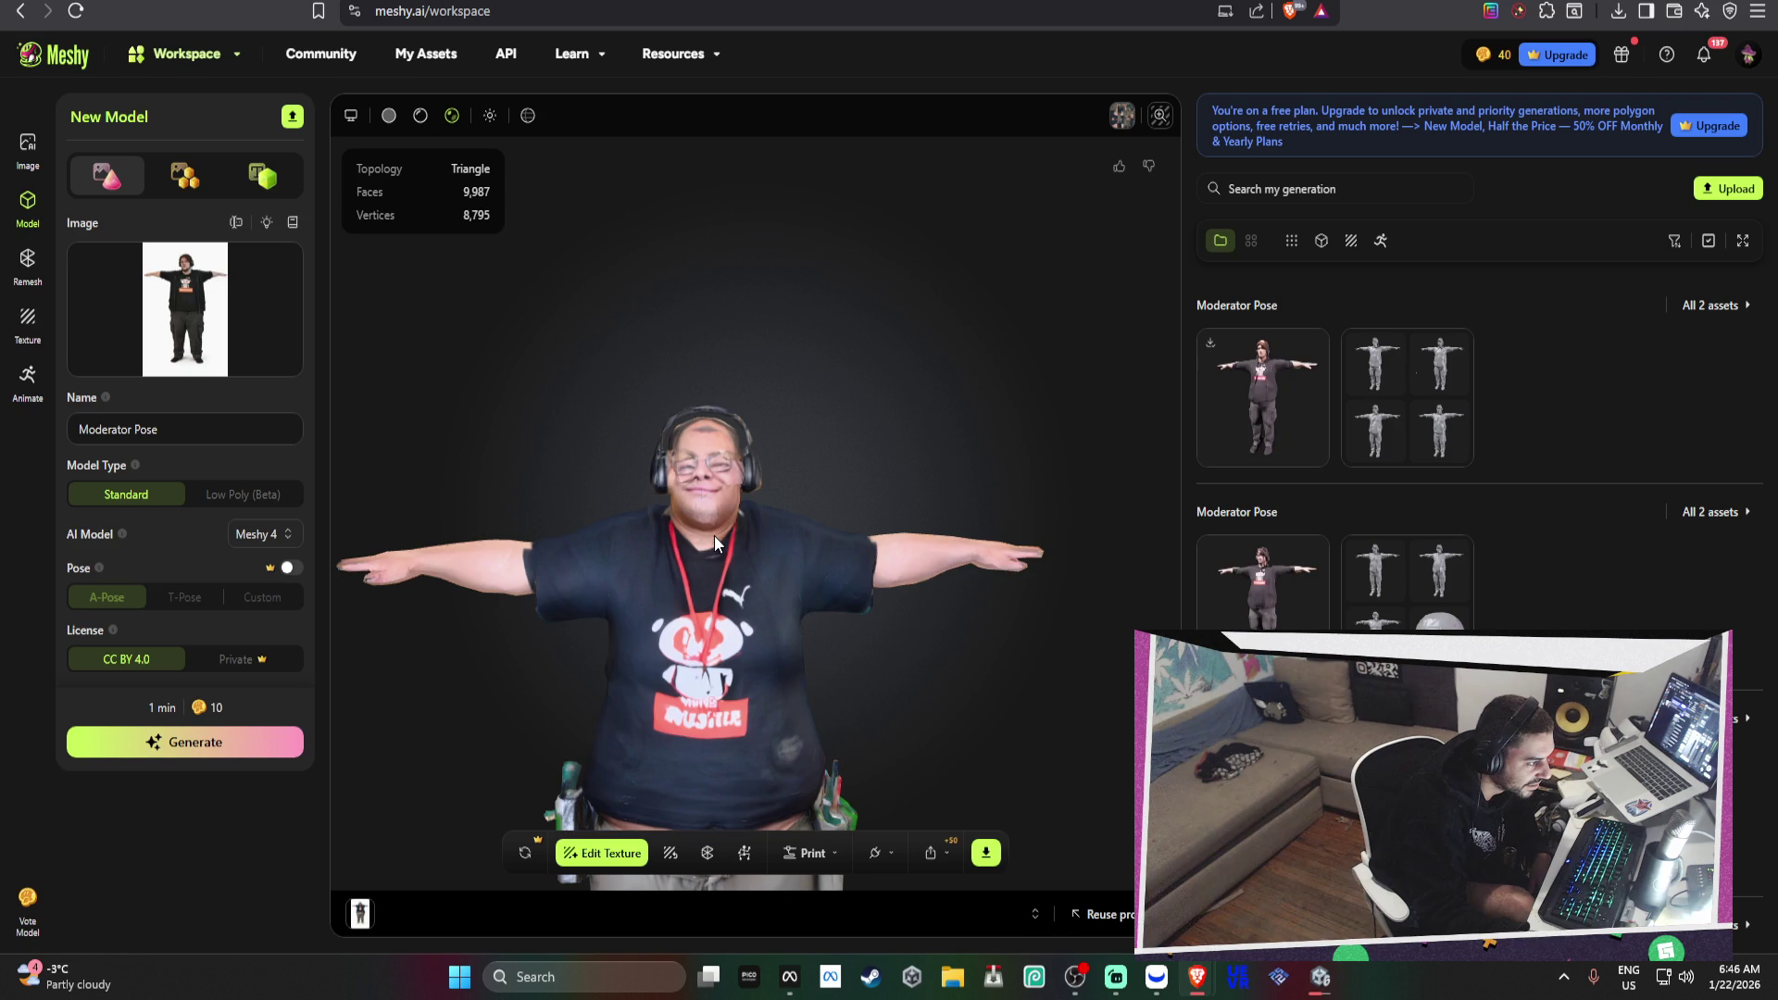
Zoom in on the moderator model, then pick the top-right draft for textured generation.
{"action": "scroll", "coordinate": [714, 535], "scroll_direction": "up", "scroll_amount": 5}
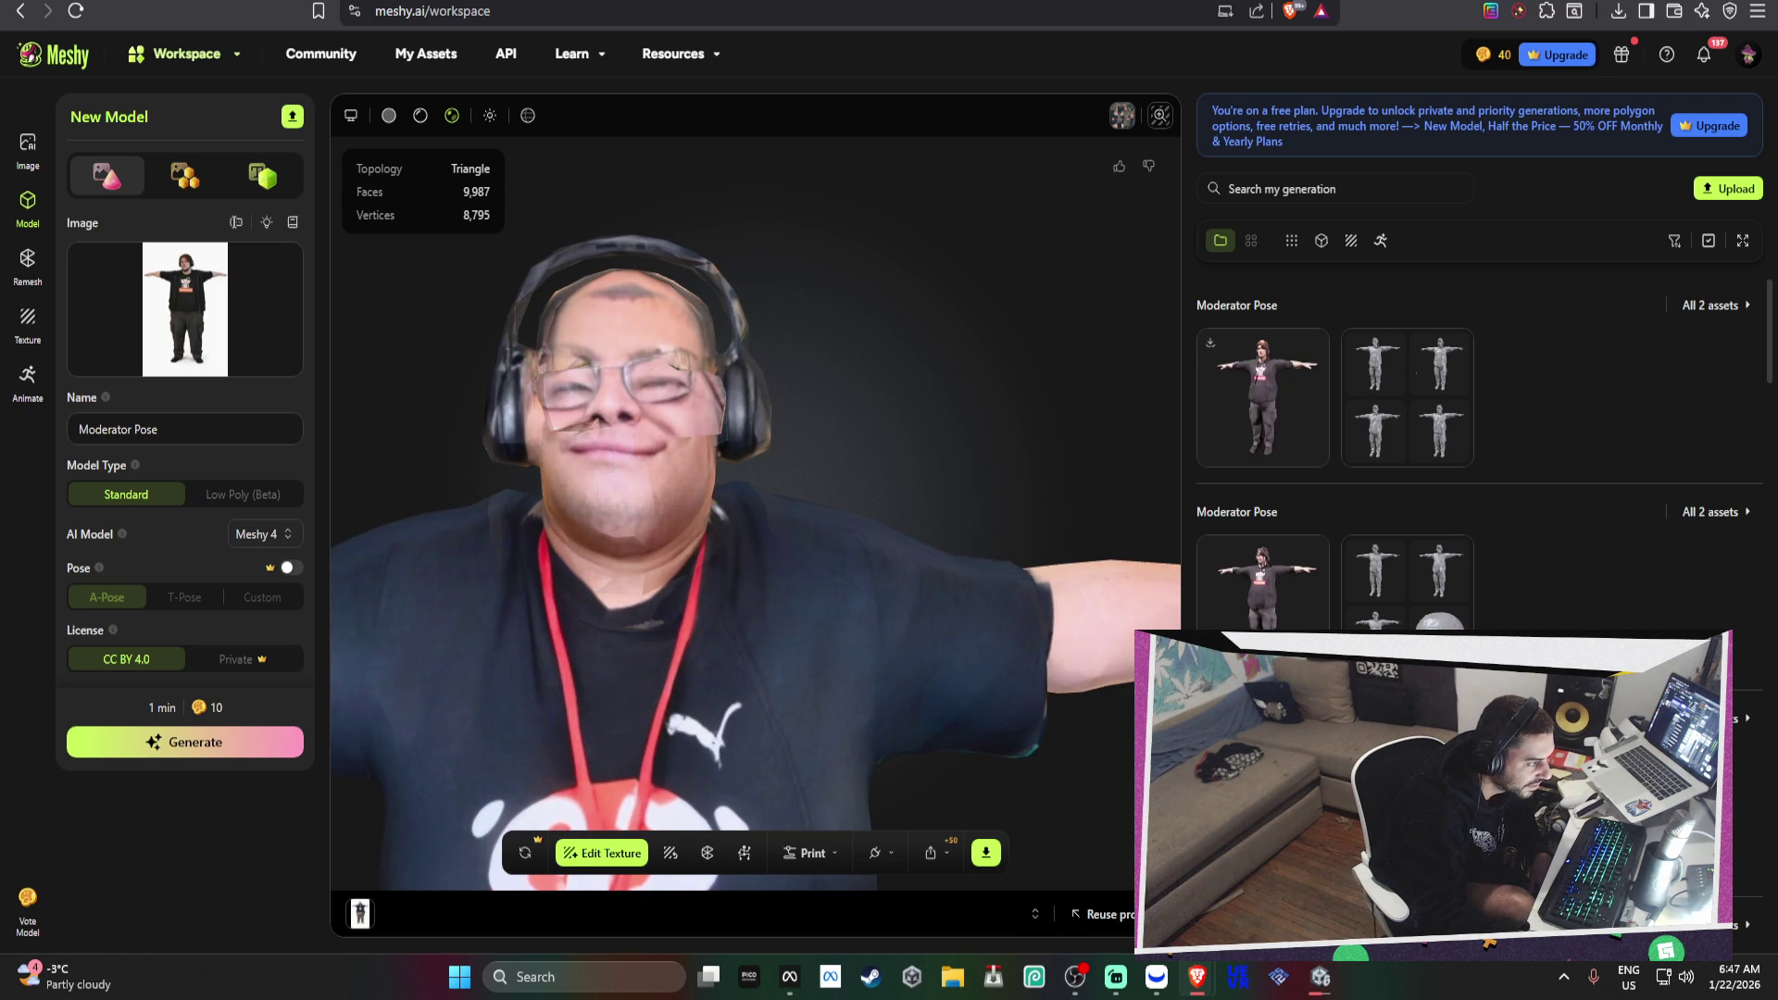
{"action": "left_click", "coordinate": [973, 310]}
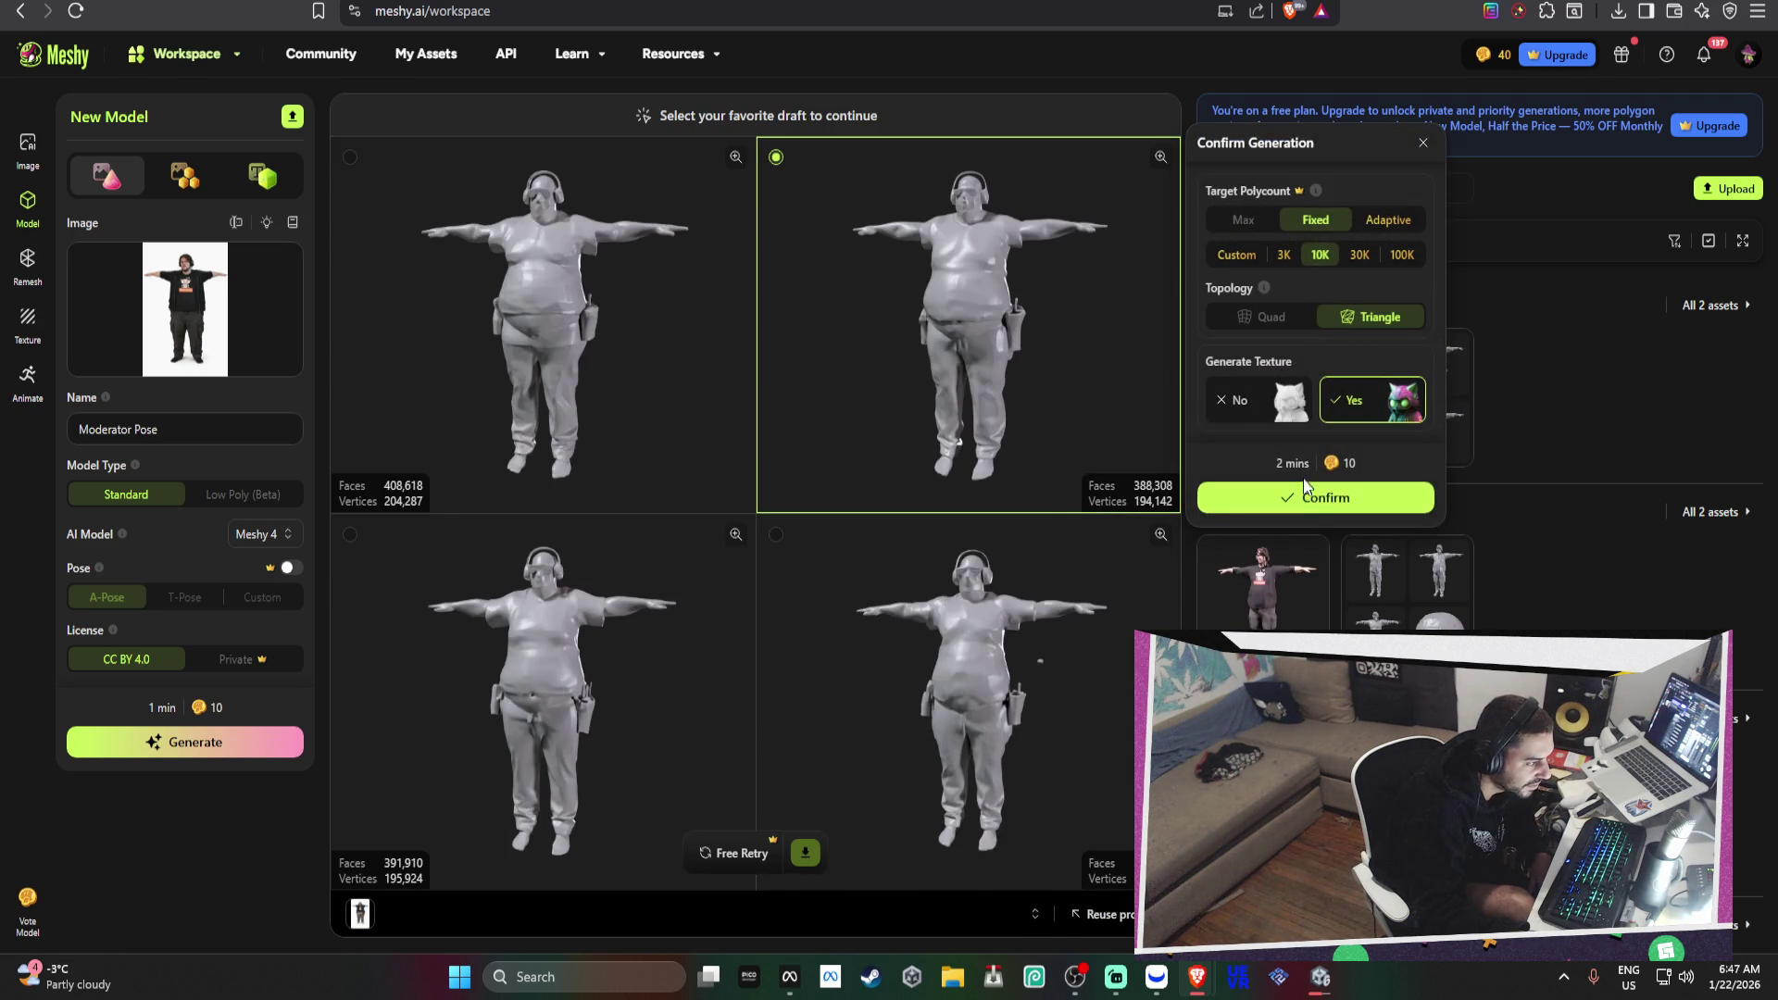
{"action": "left_click", "coordinate": [1320, 500]}
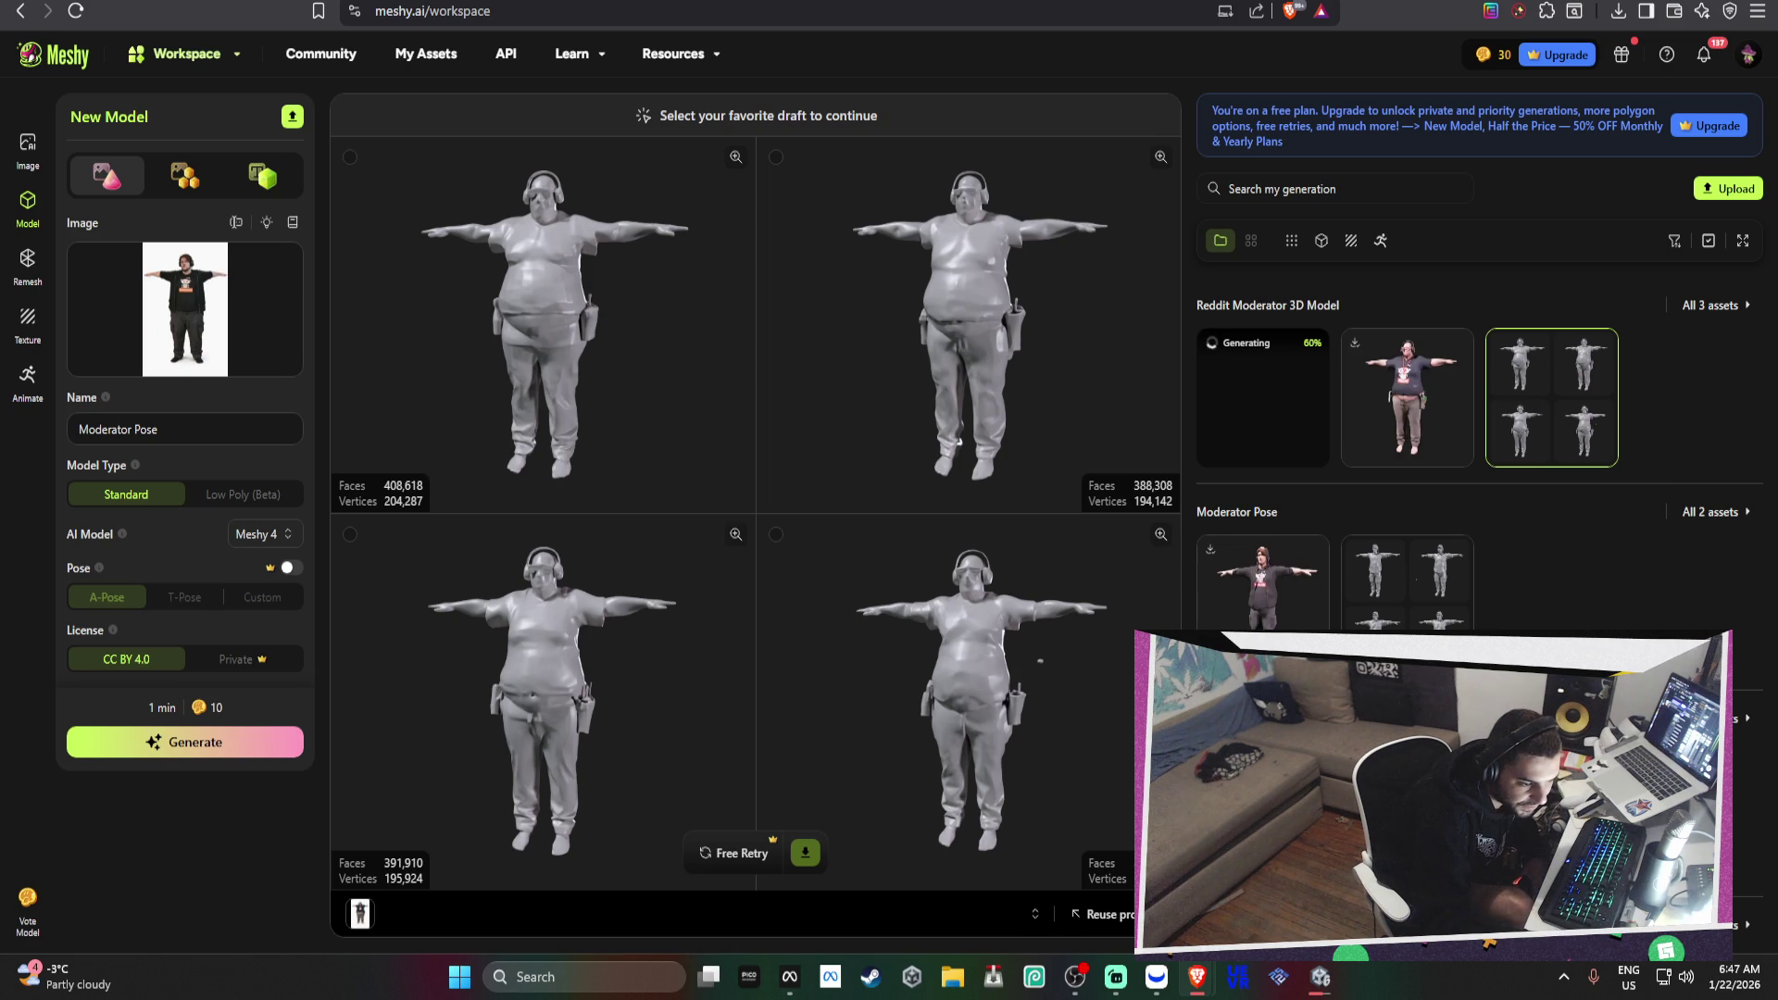
Let the Fixed 10K triangle textured model generate while switching between the browser and streaming software.
{"action": "key", "text": "alt+Tab"}
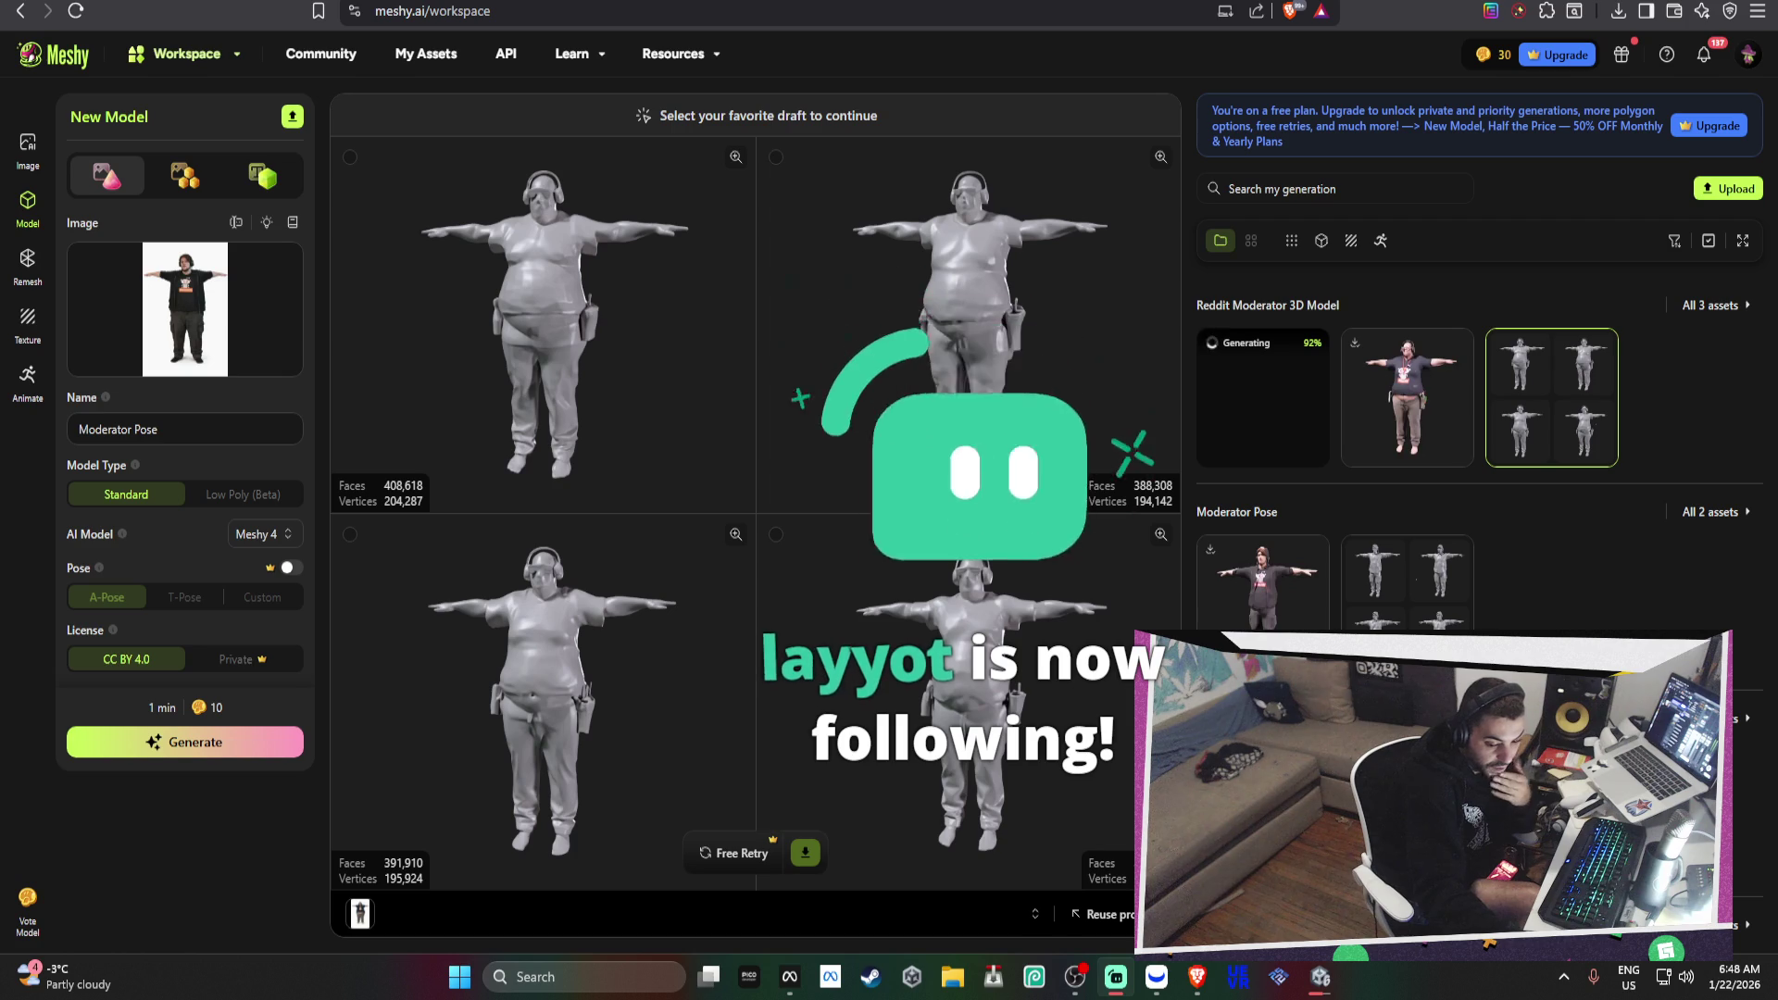
{"action": "key", "text": "super+d"}
{"action": "key", "text": "super+d"}
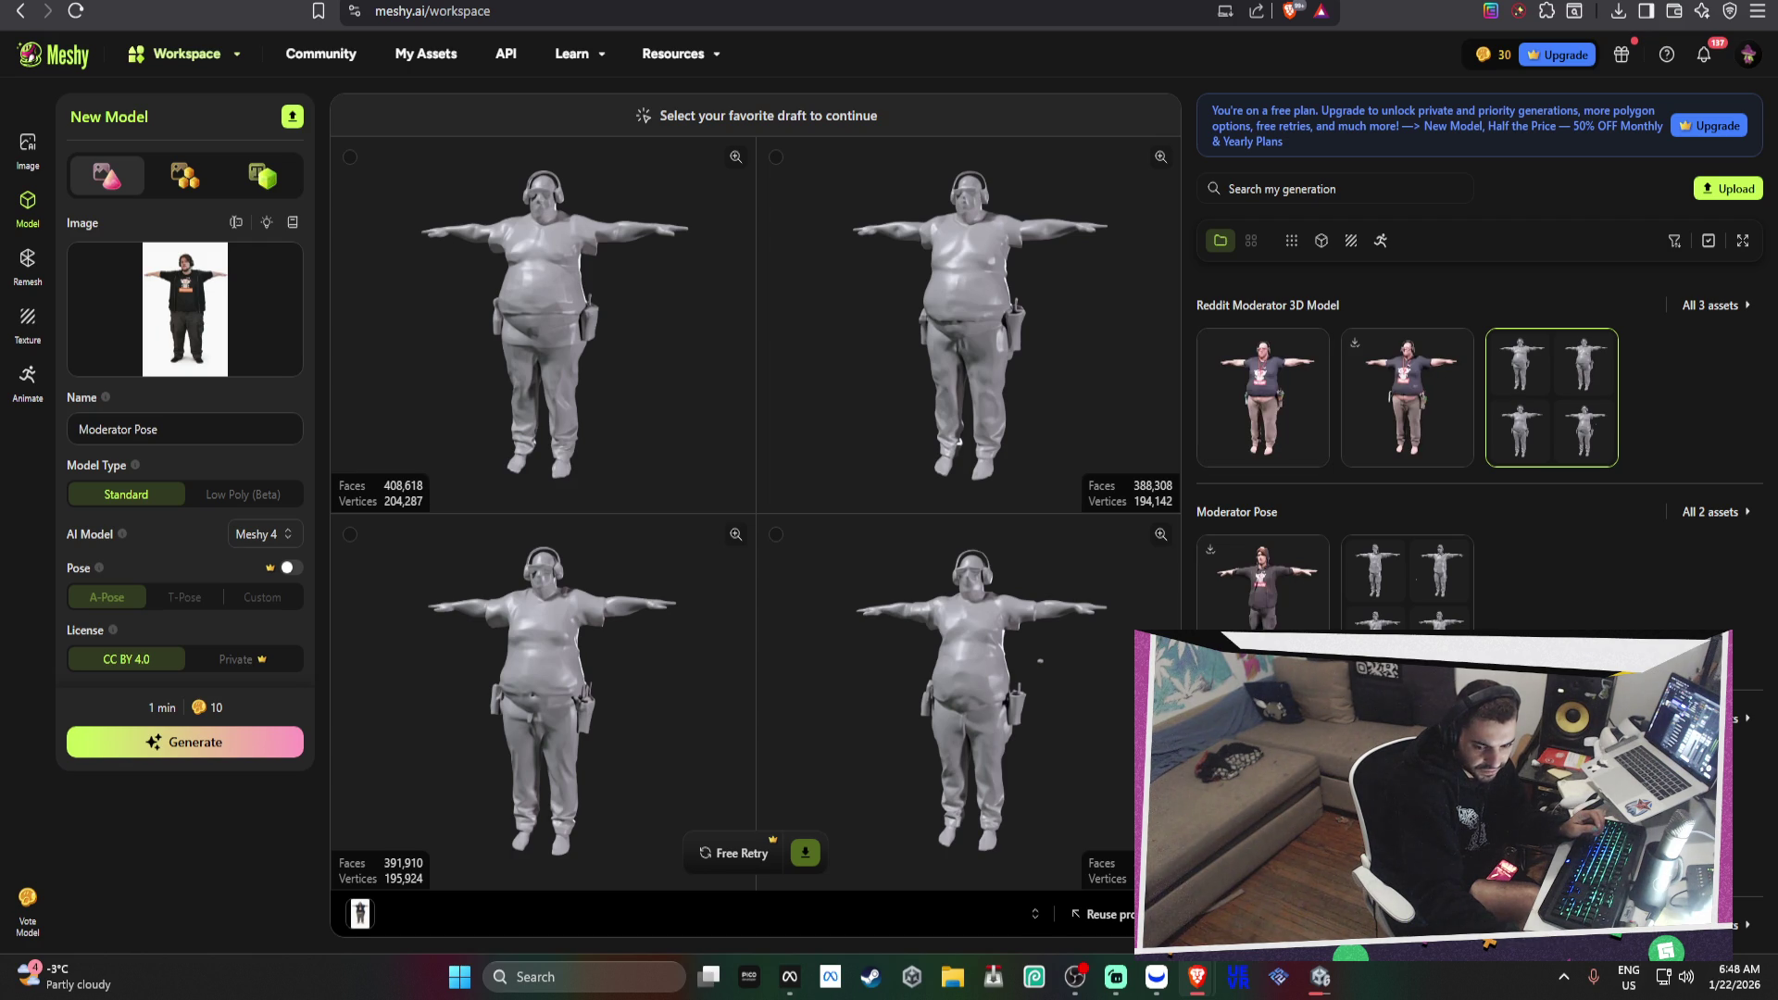
{"action": "key", "text": "alt+Tab"}
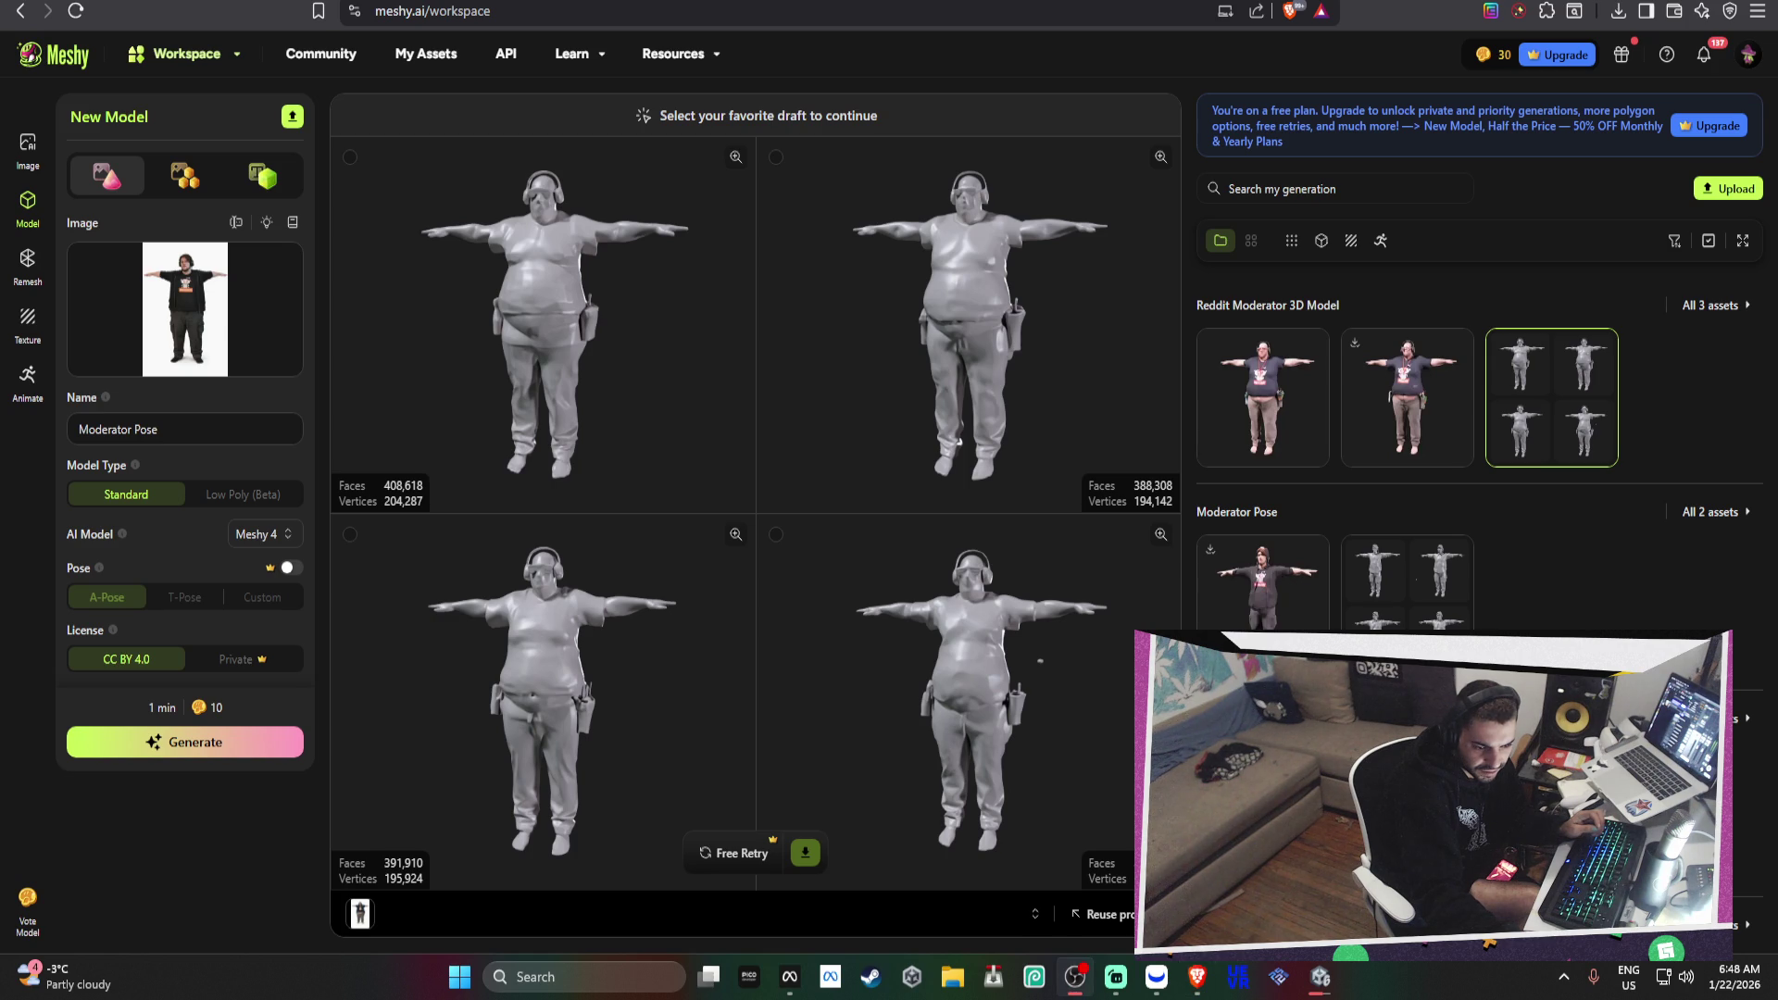
{"action": "key", "text": "alt+Tab"}
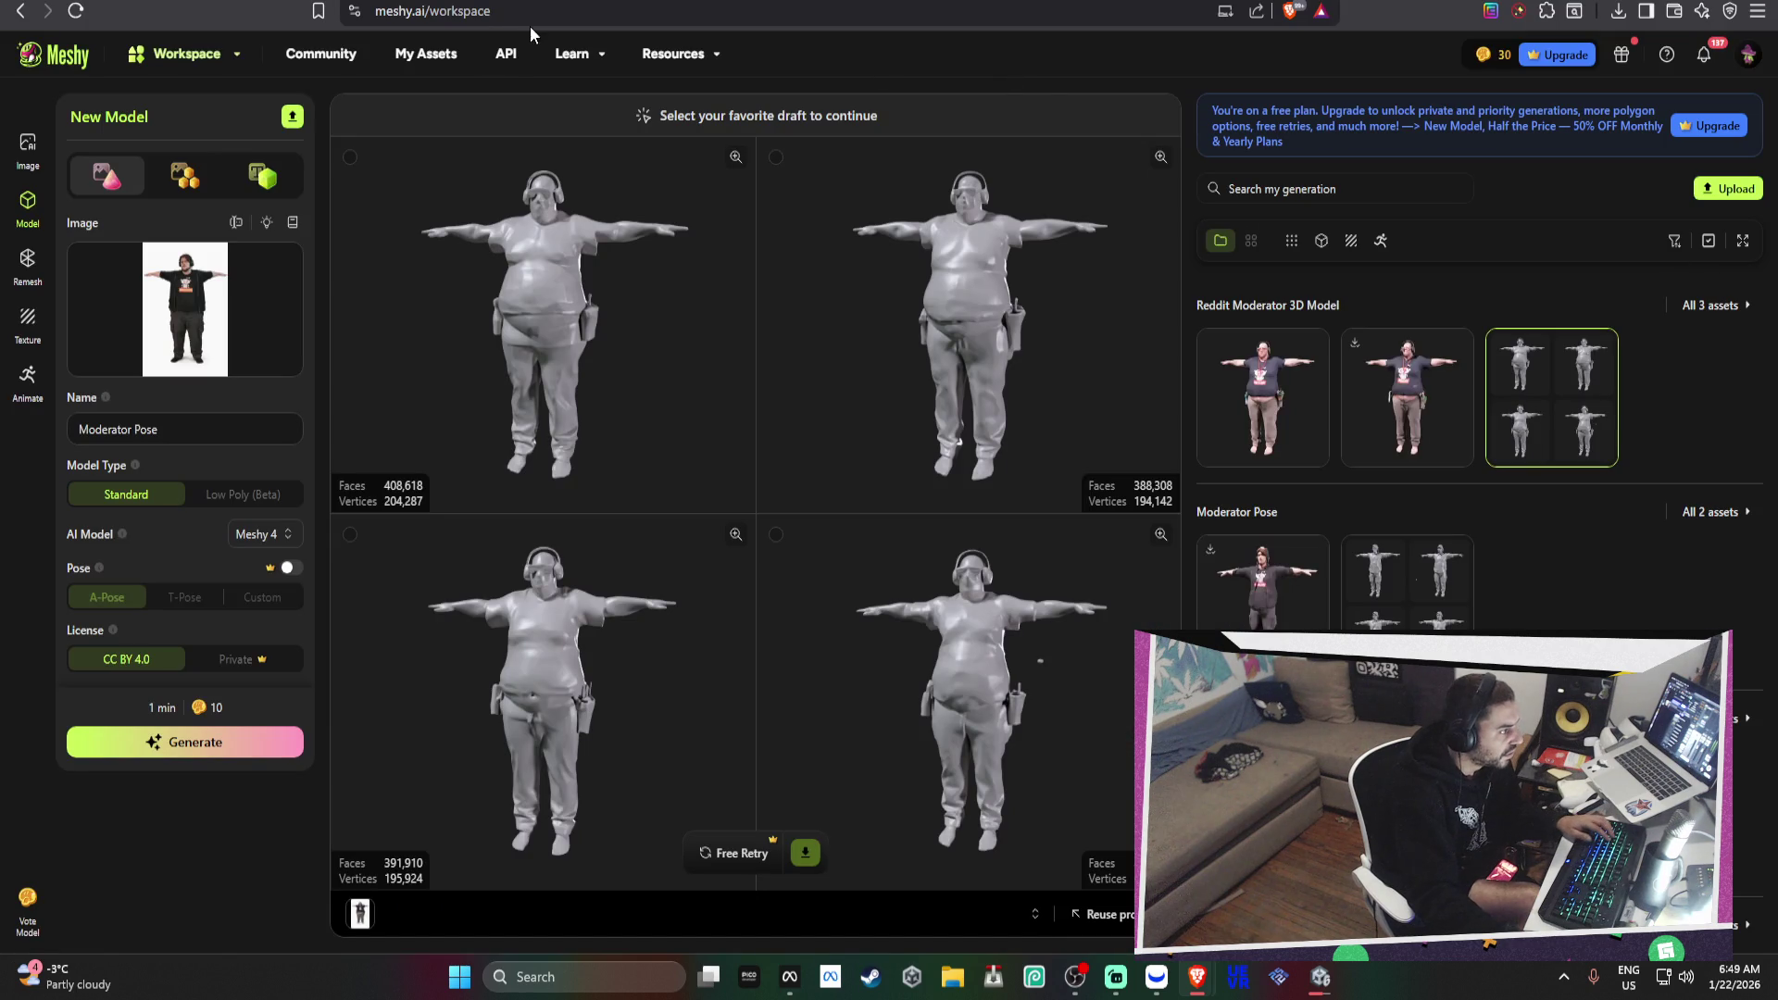
Open Restream's THURSDAY GAME DEV stream dashboard, confirm it's live, then go to Discord.
{"action": "key", "text": "ctrl+t"}
{"action": "type", "text": "restream.io"}
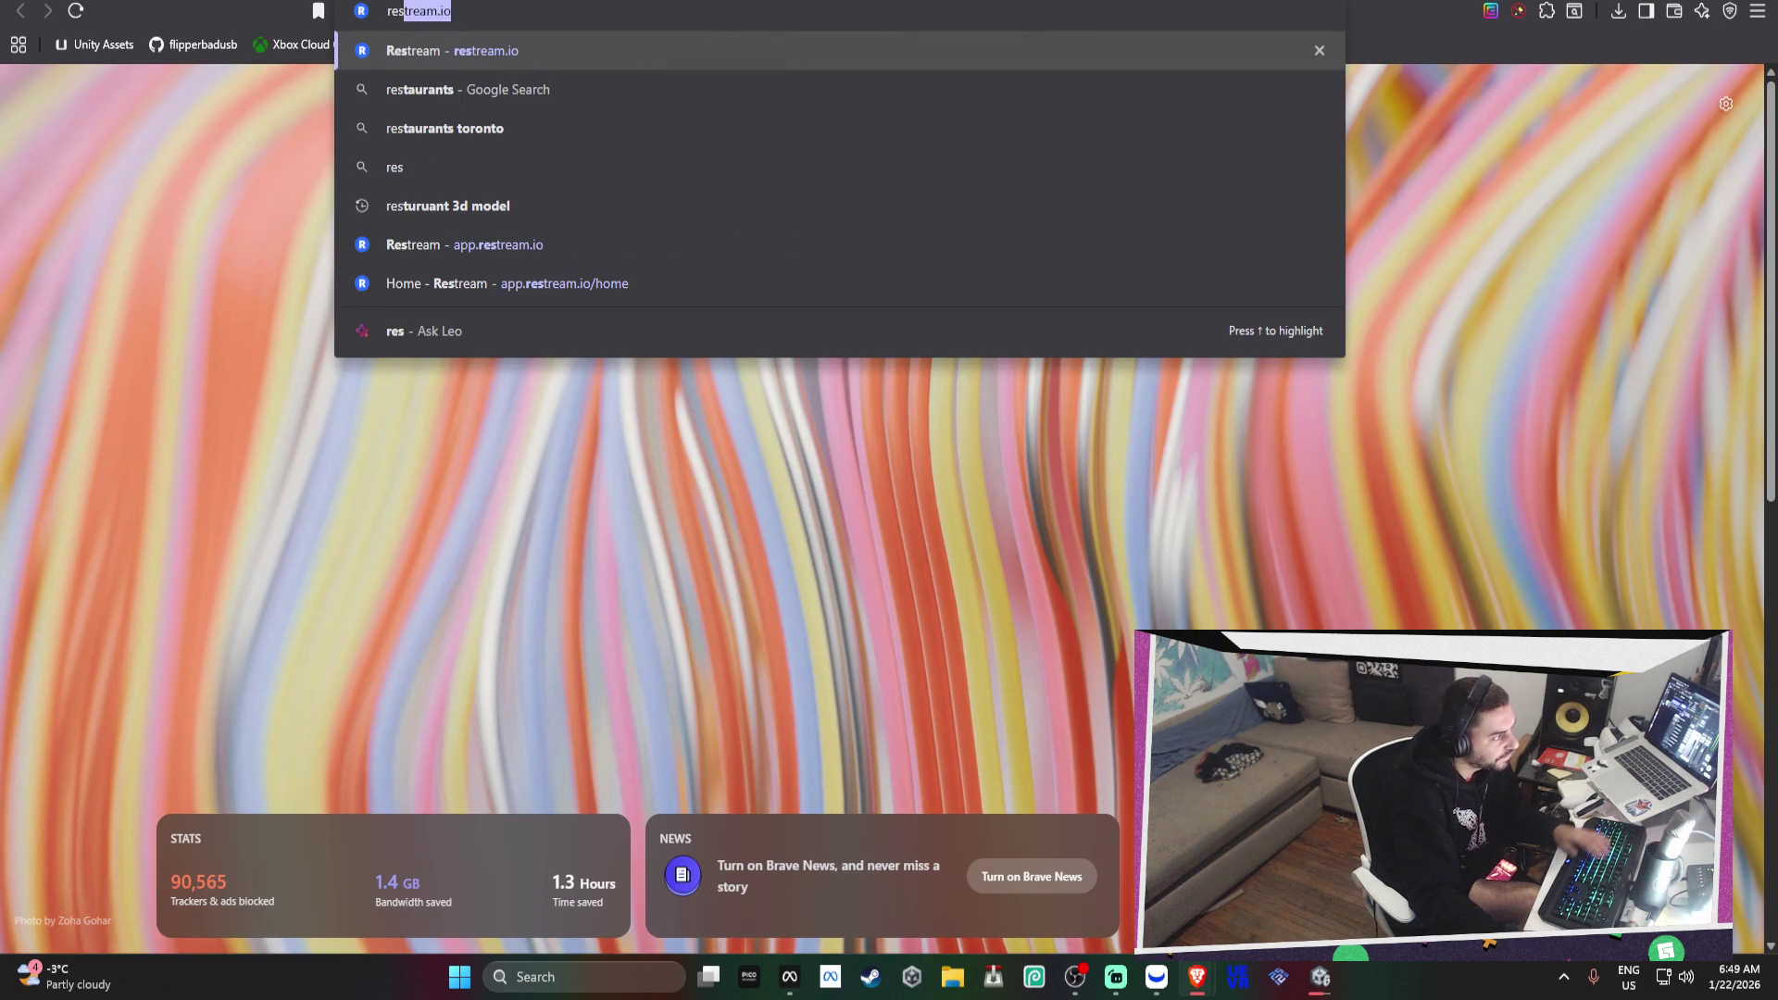
{"action": "key", "text": "Return"}
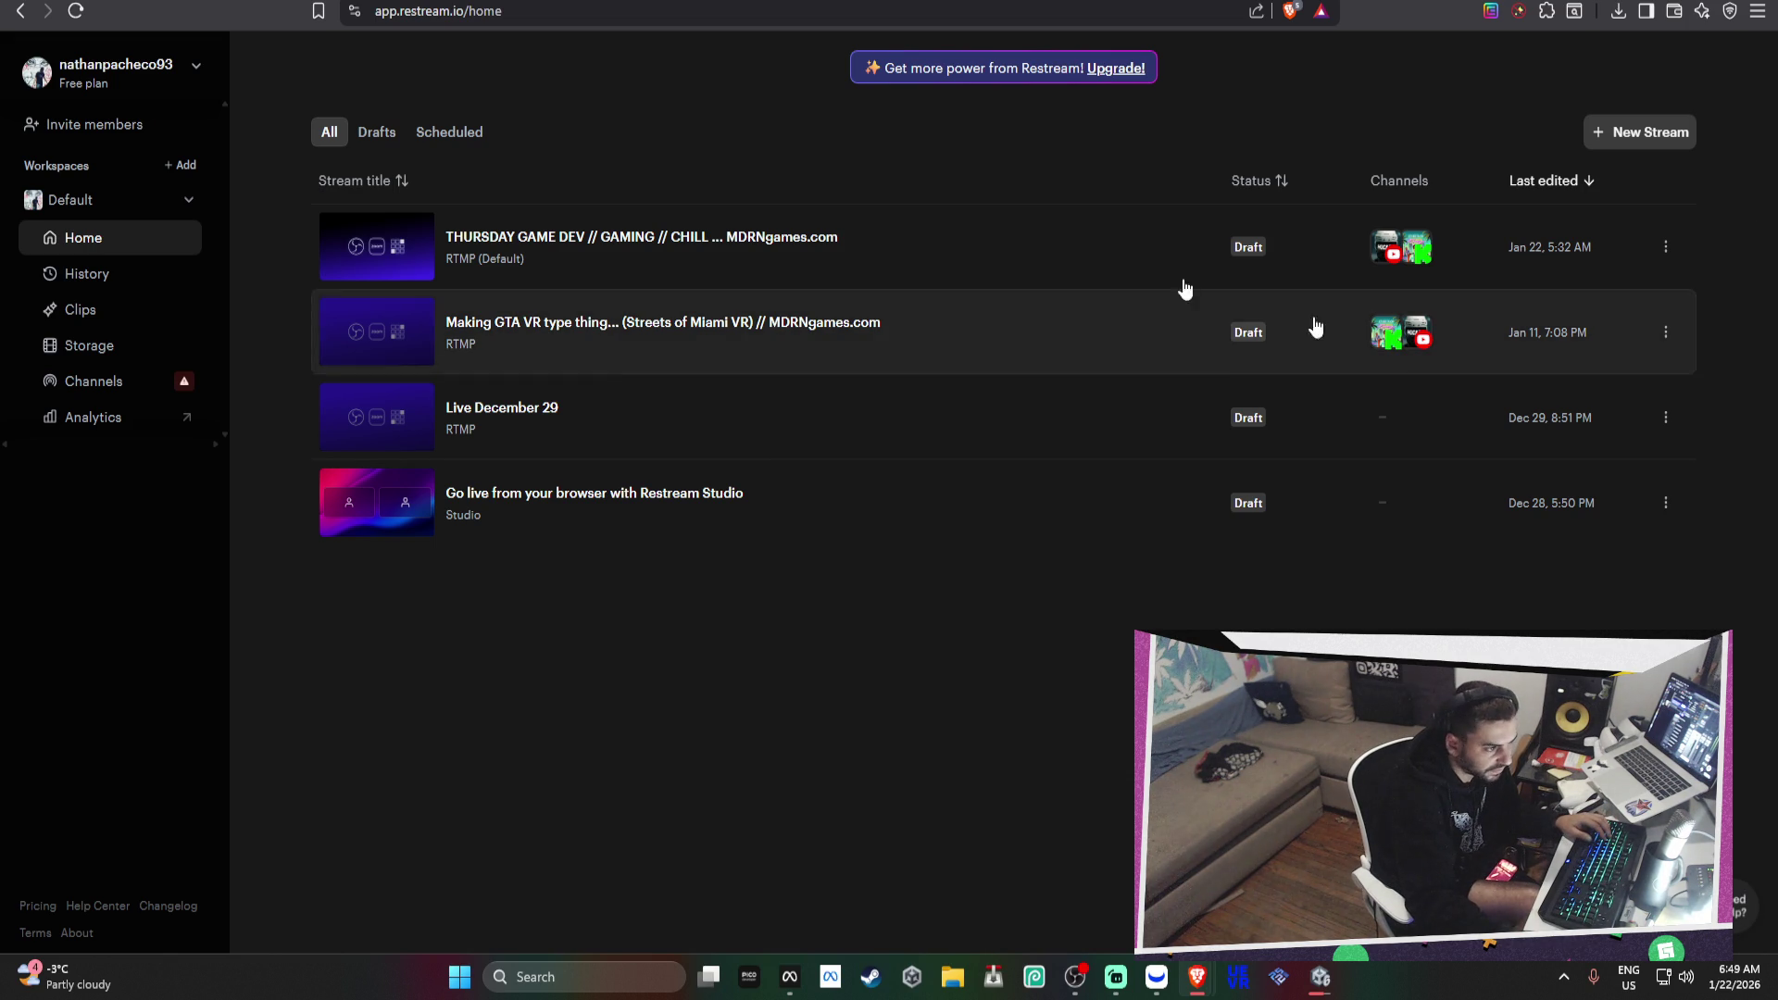
{"action": "left_click", "coordinate": [1063, 276]}
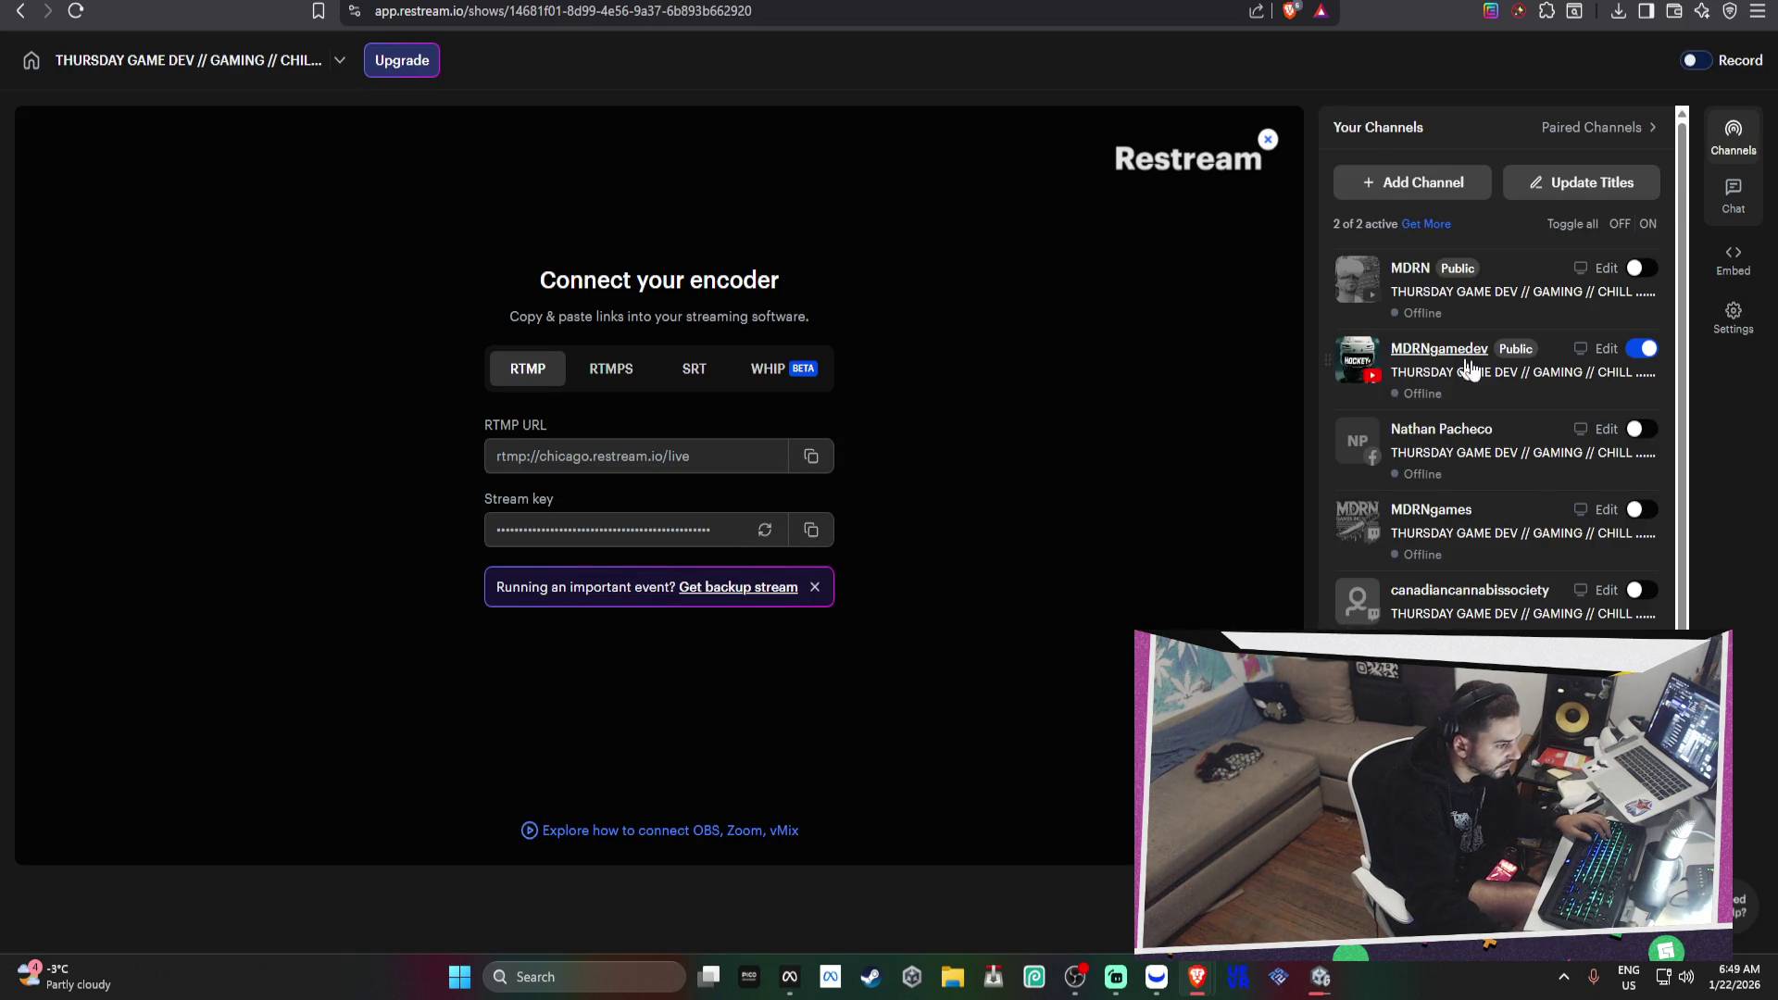
{"action": "scroll", "coordinate": [1508, 377], "scroll_direction": "down", "scroll_amount": 1}
{"action": "scroll", "coordinate": [1508, 377], "scroll_direction": "down", "scroll_amount": 2}
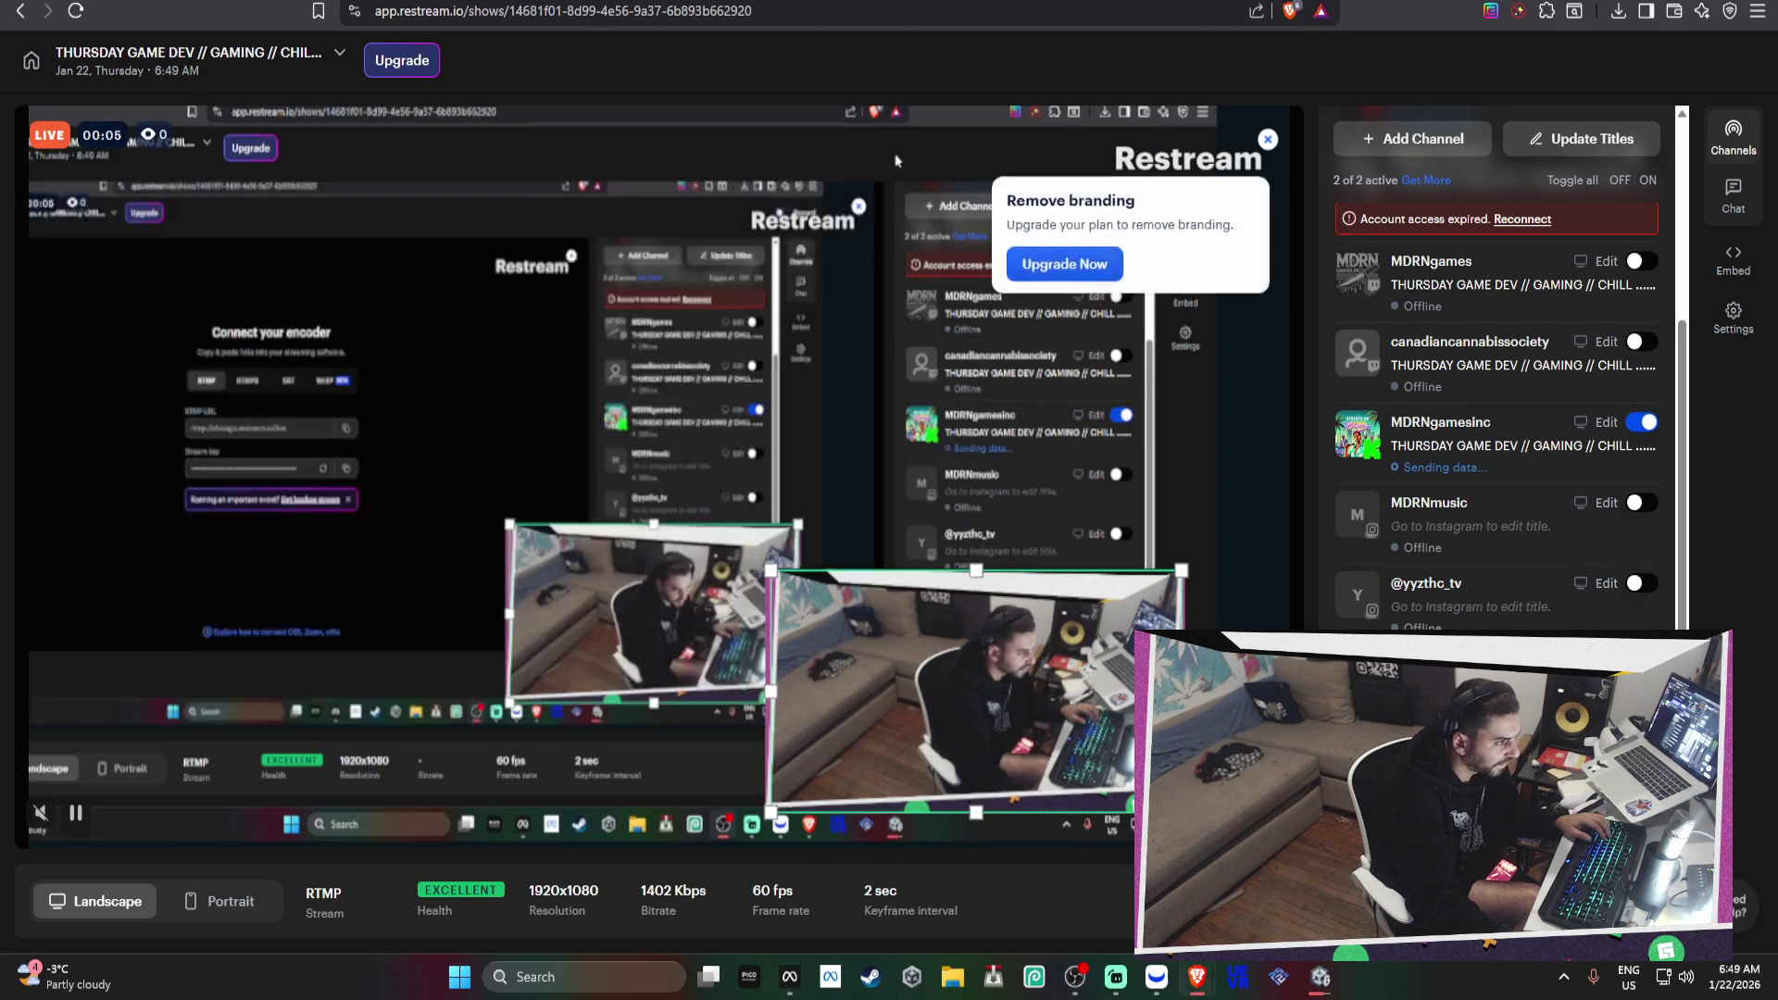
{"action": "key", "text": "ctrl+Tab"}
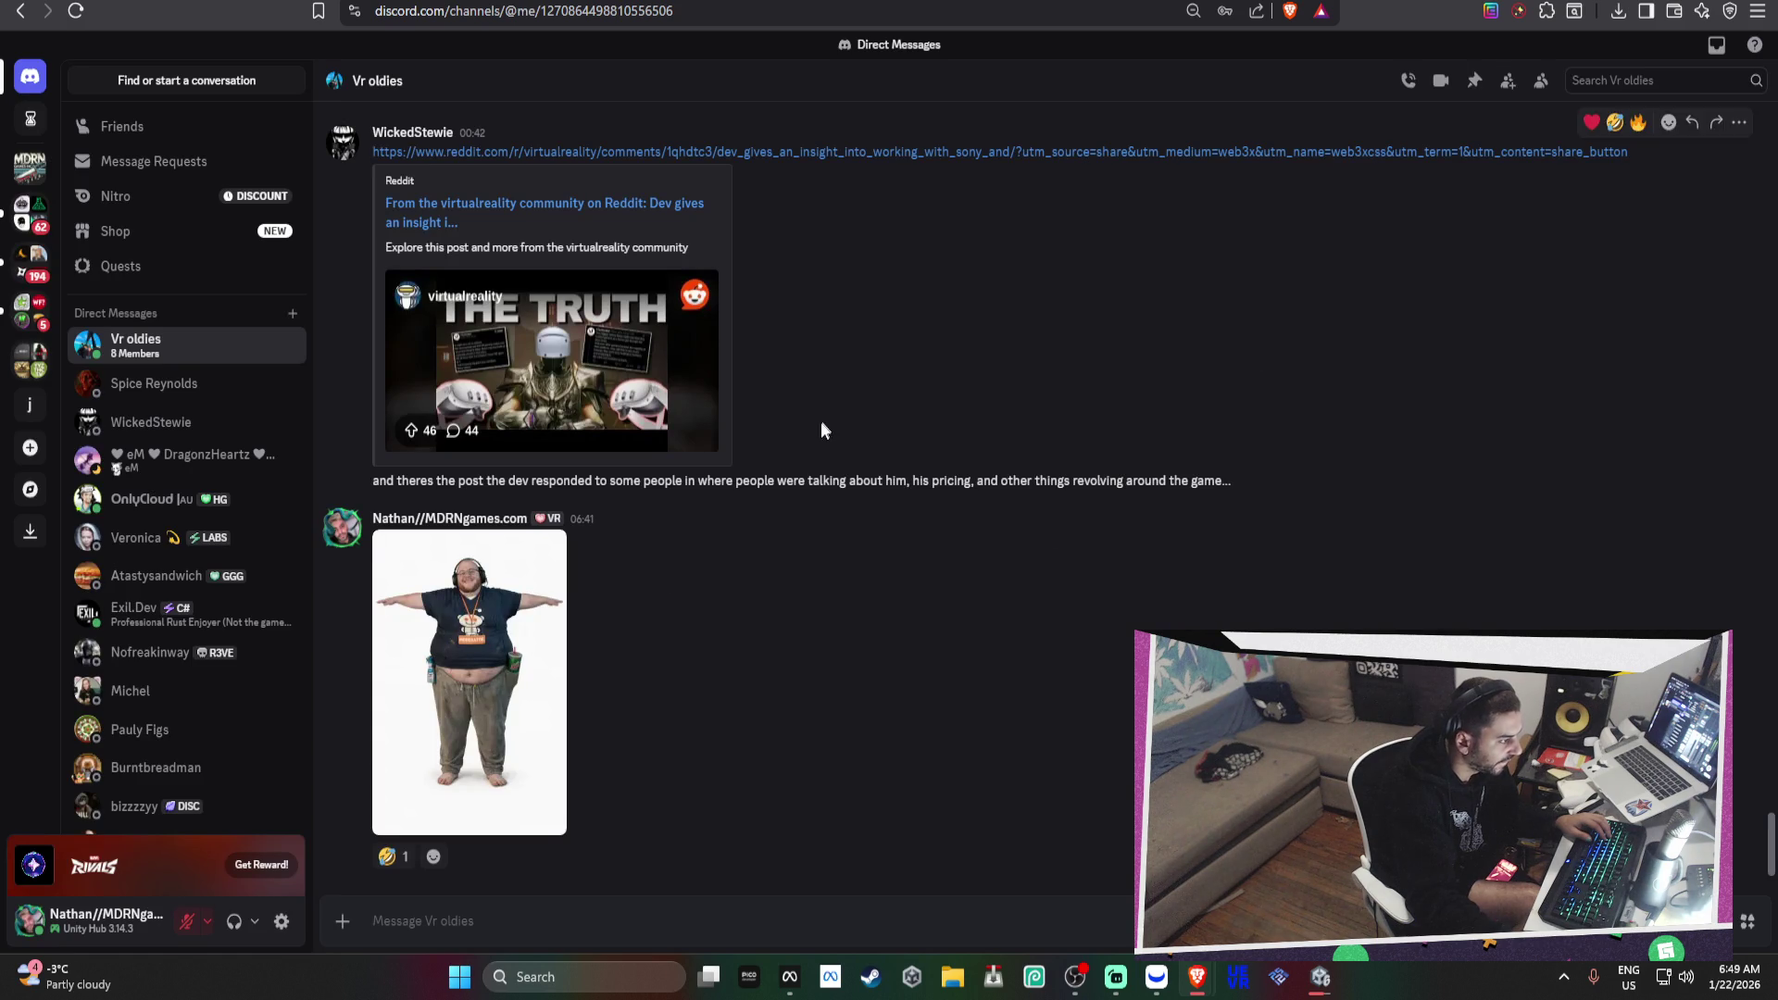
View the shared T-pose moderator image full size, then check the Restream dashboard.
{"action": "left_click", "coordinate": [477, 617]}
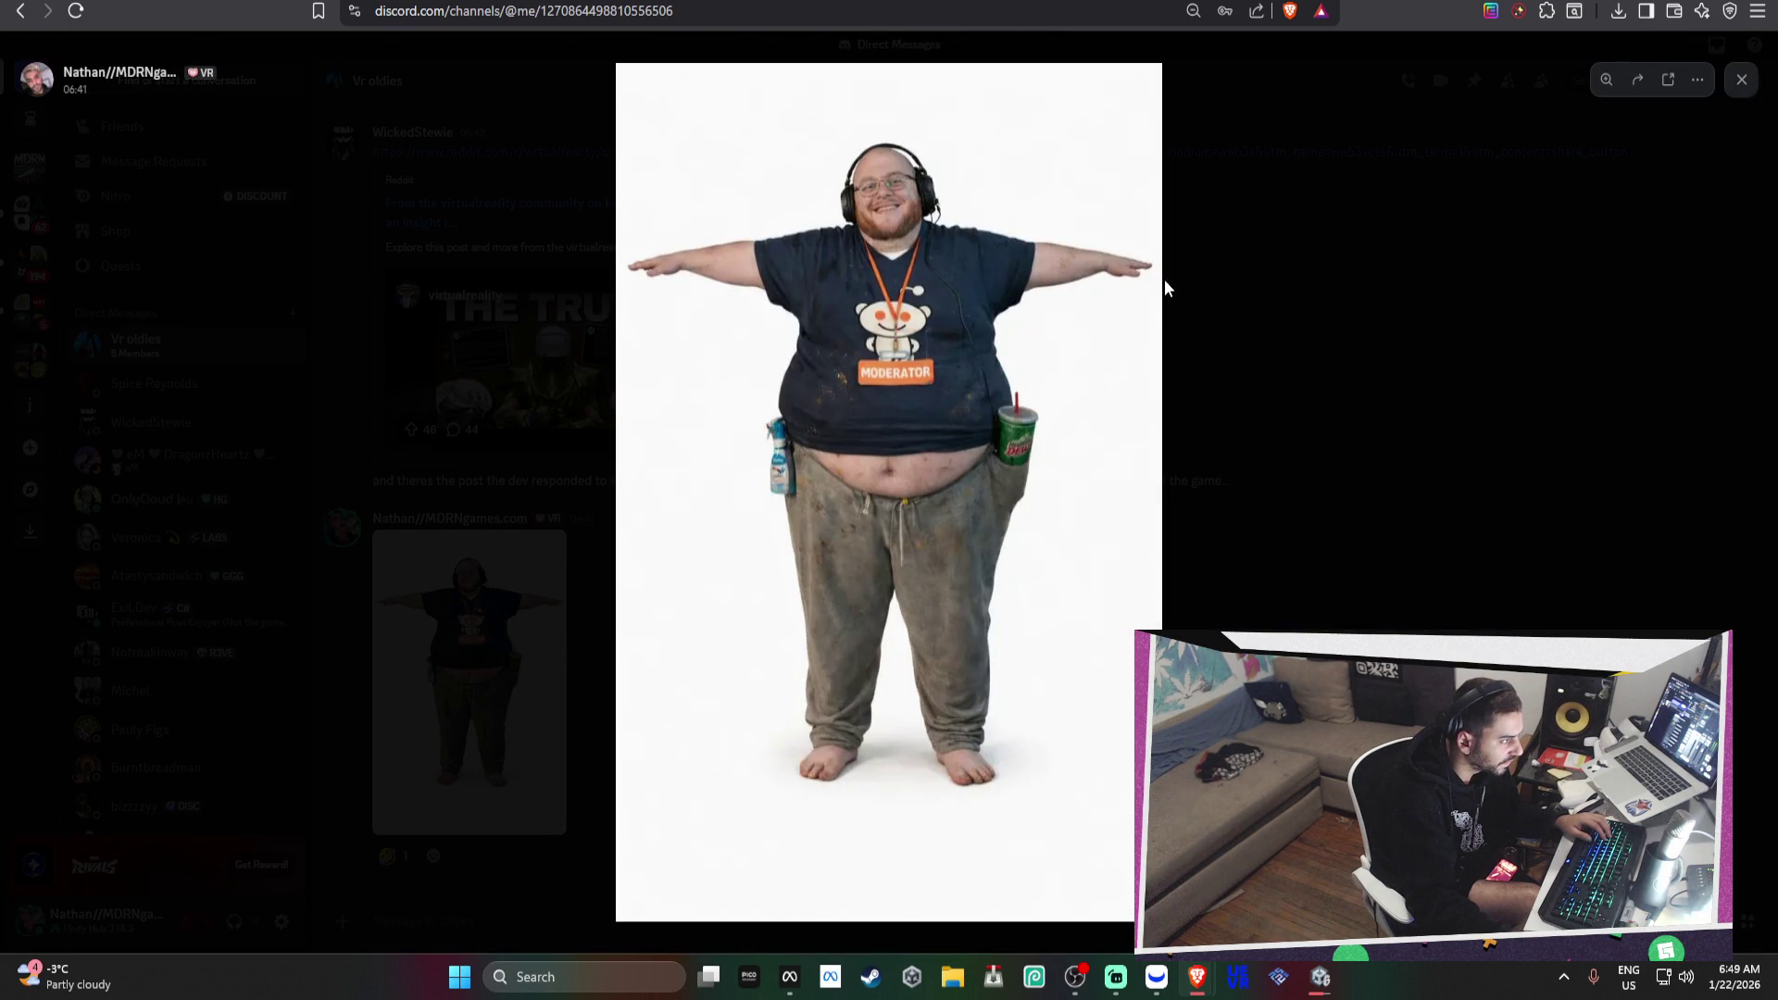
{"action": "left_click", "coordinate": [1408, 342]}
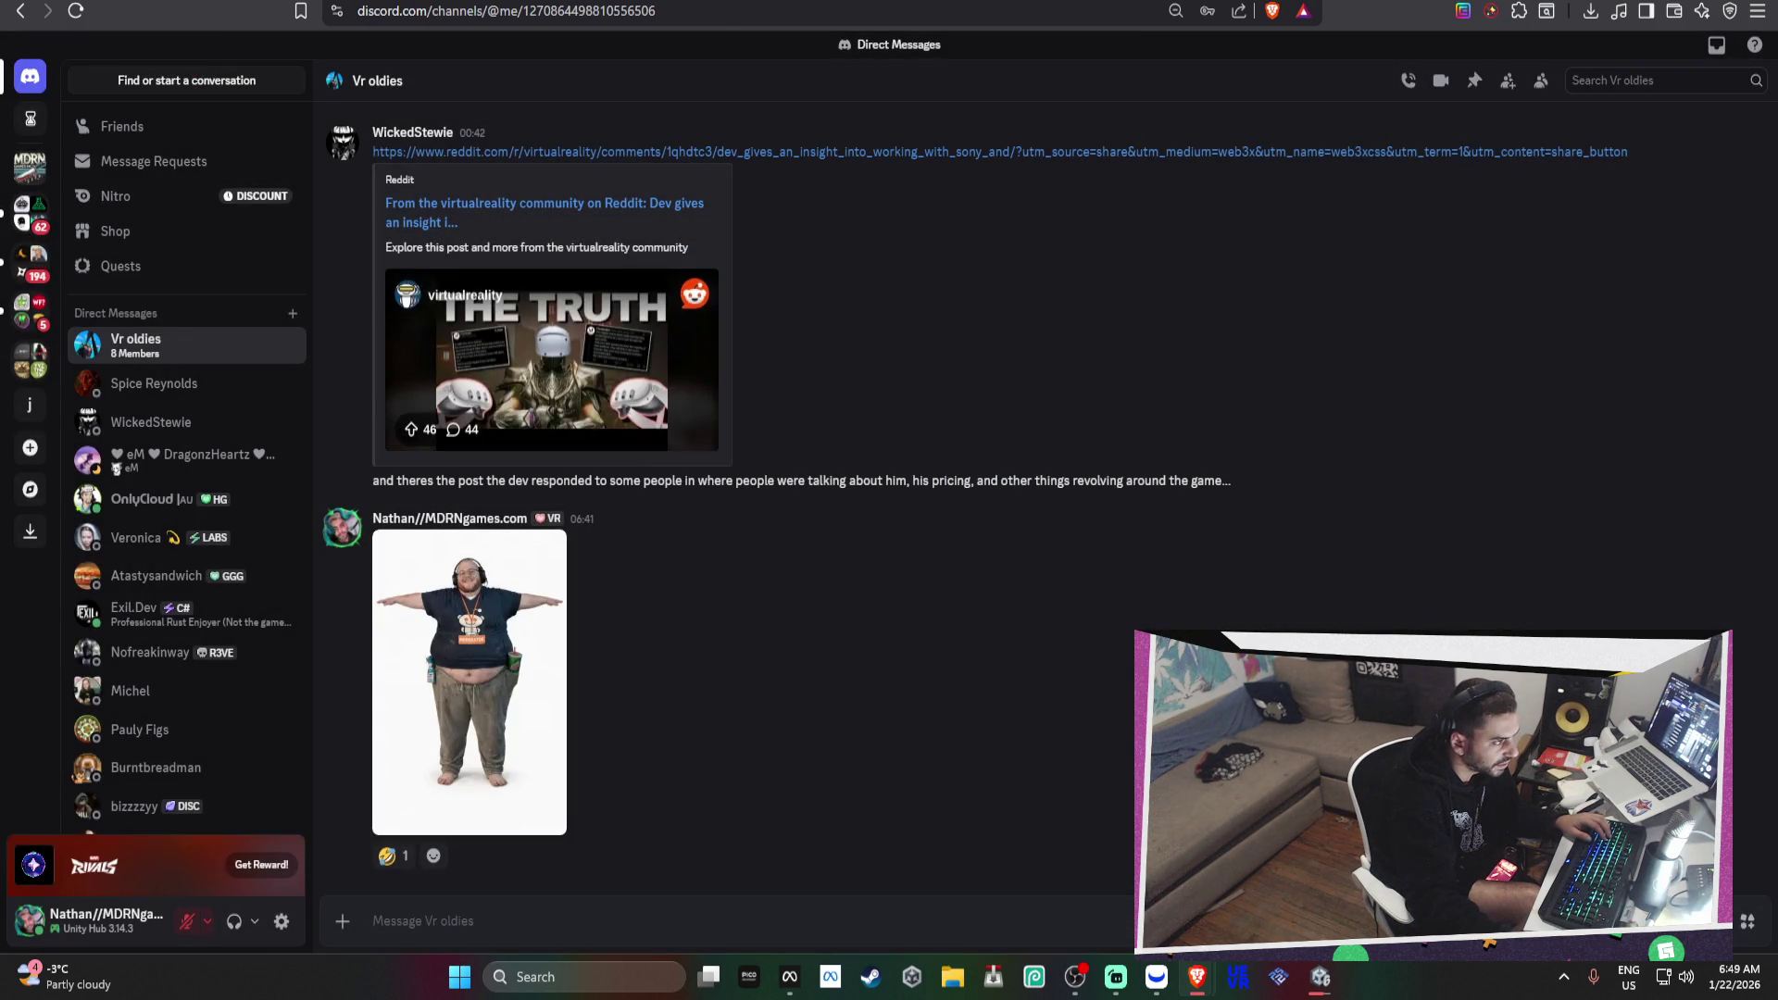
{"action": "key", "text": "ctrl+Tab"}
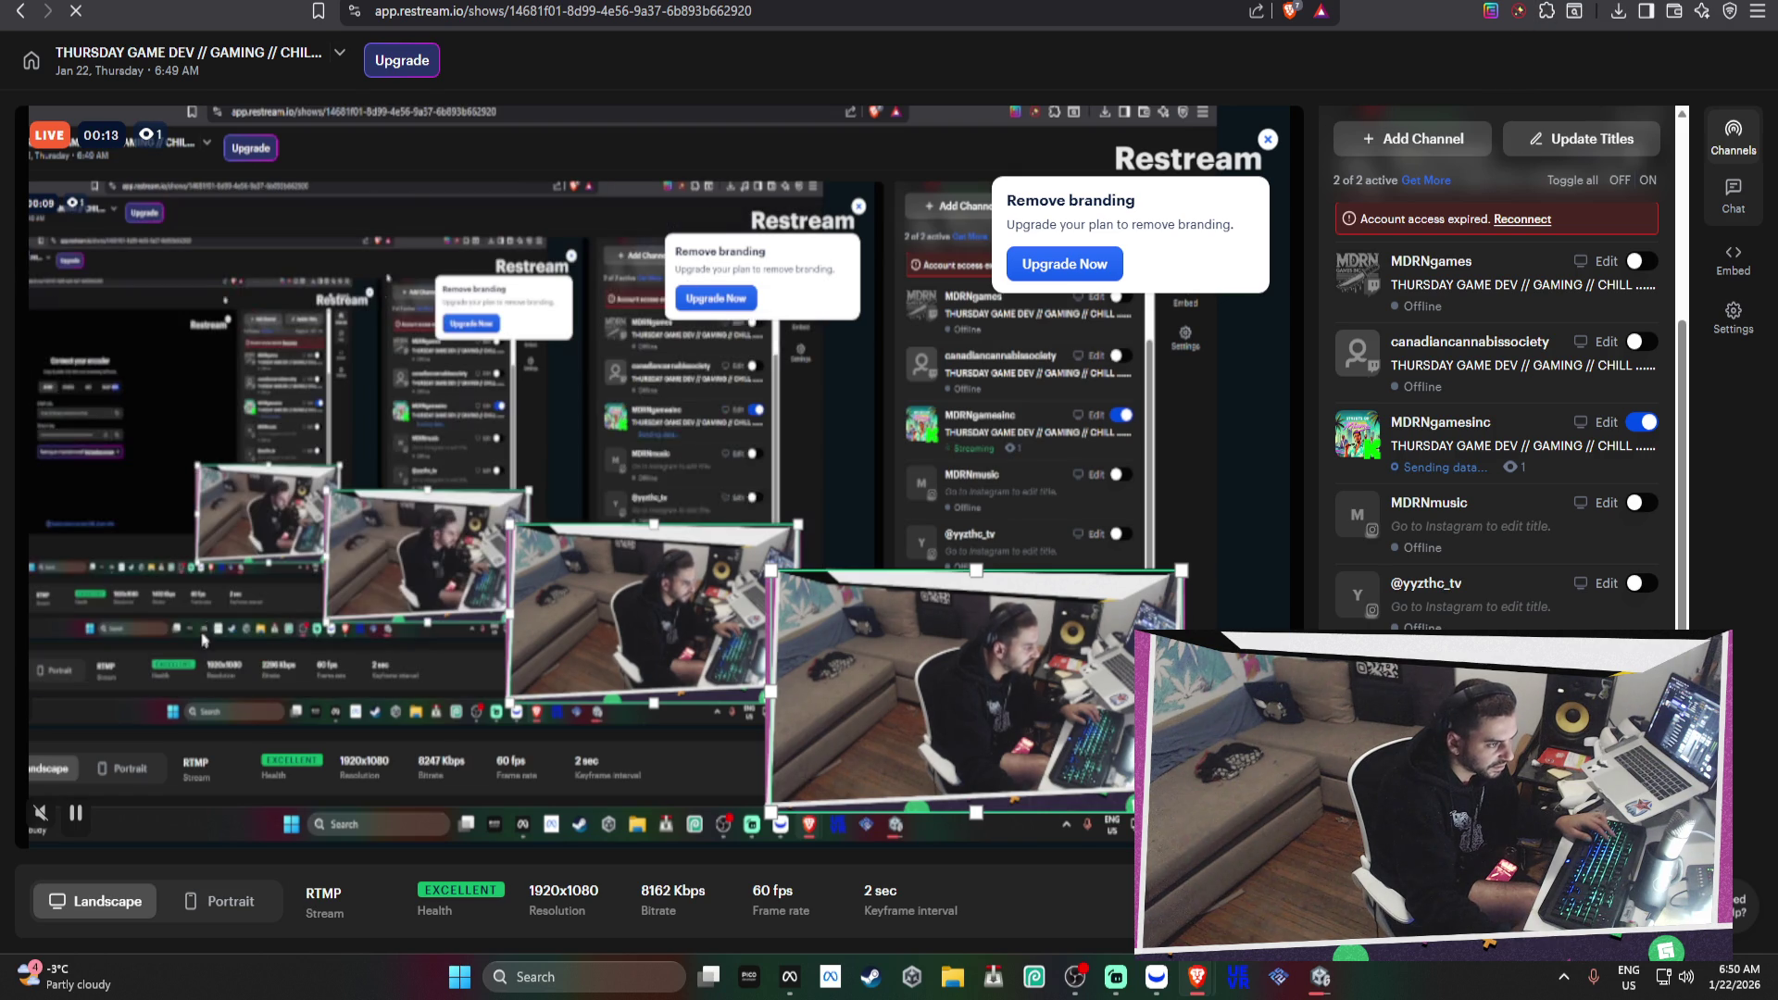
Enlarge the T-pose image in Vr oldies once more before returning to Meshy.
{"action": "key", "text": "ctrl+Tab"}
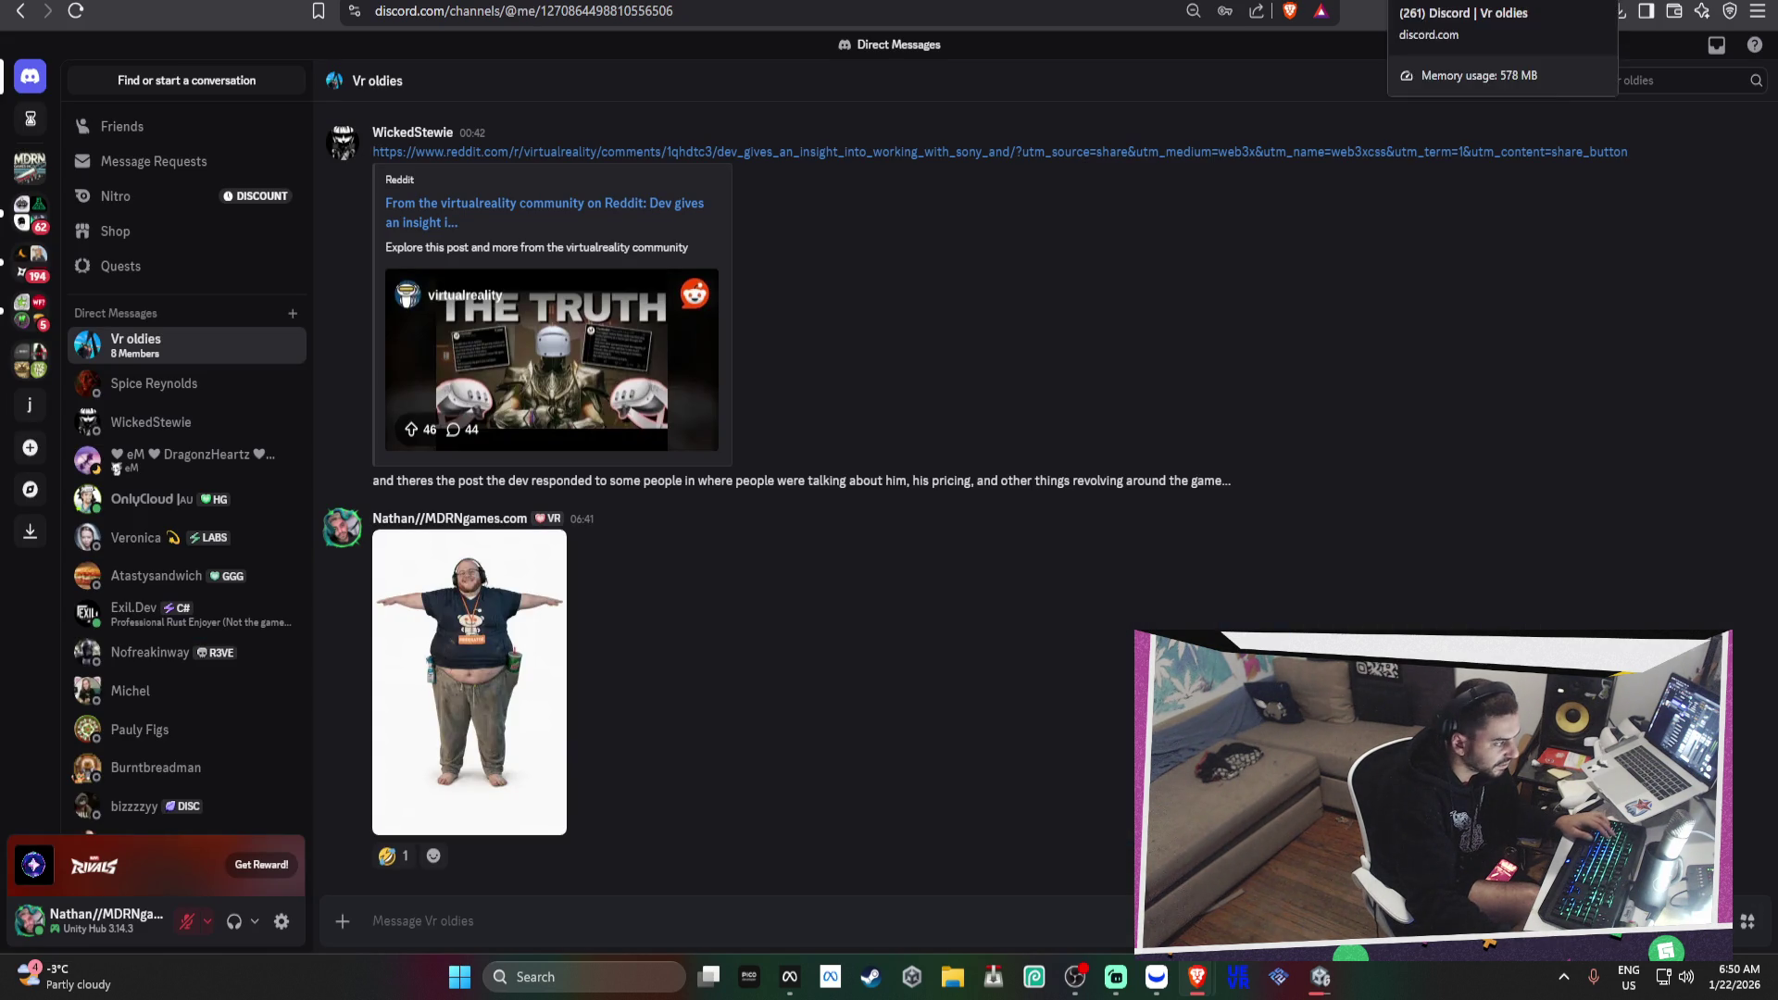
{"action": "left_click", "coordinate": [497, 619]}
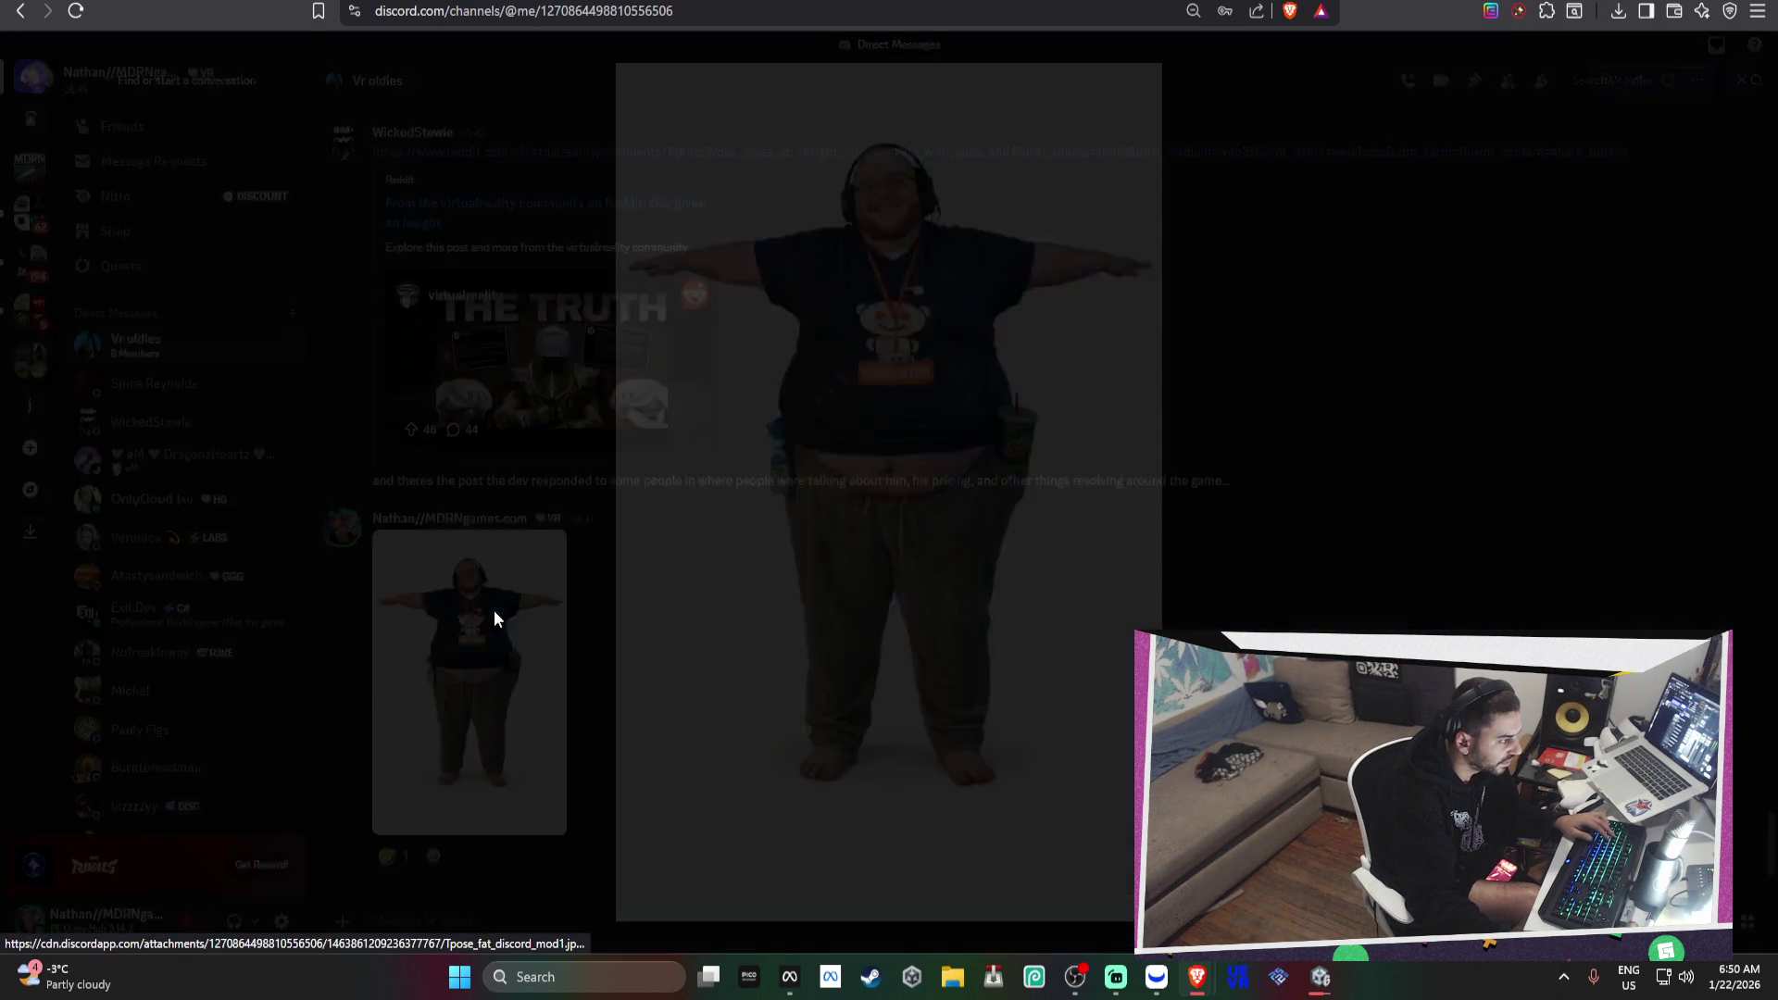
{"action": "left_click", "coordinate": [1339, 470]}
{"action": "key", "text": "ctrl+Tab"}
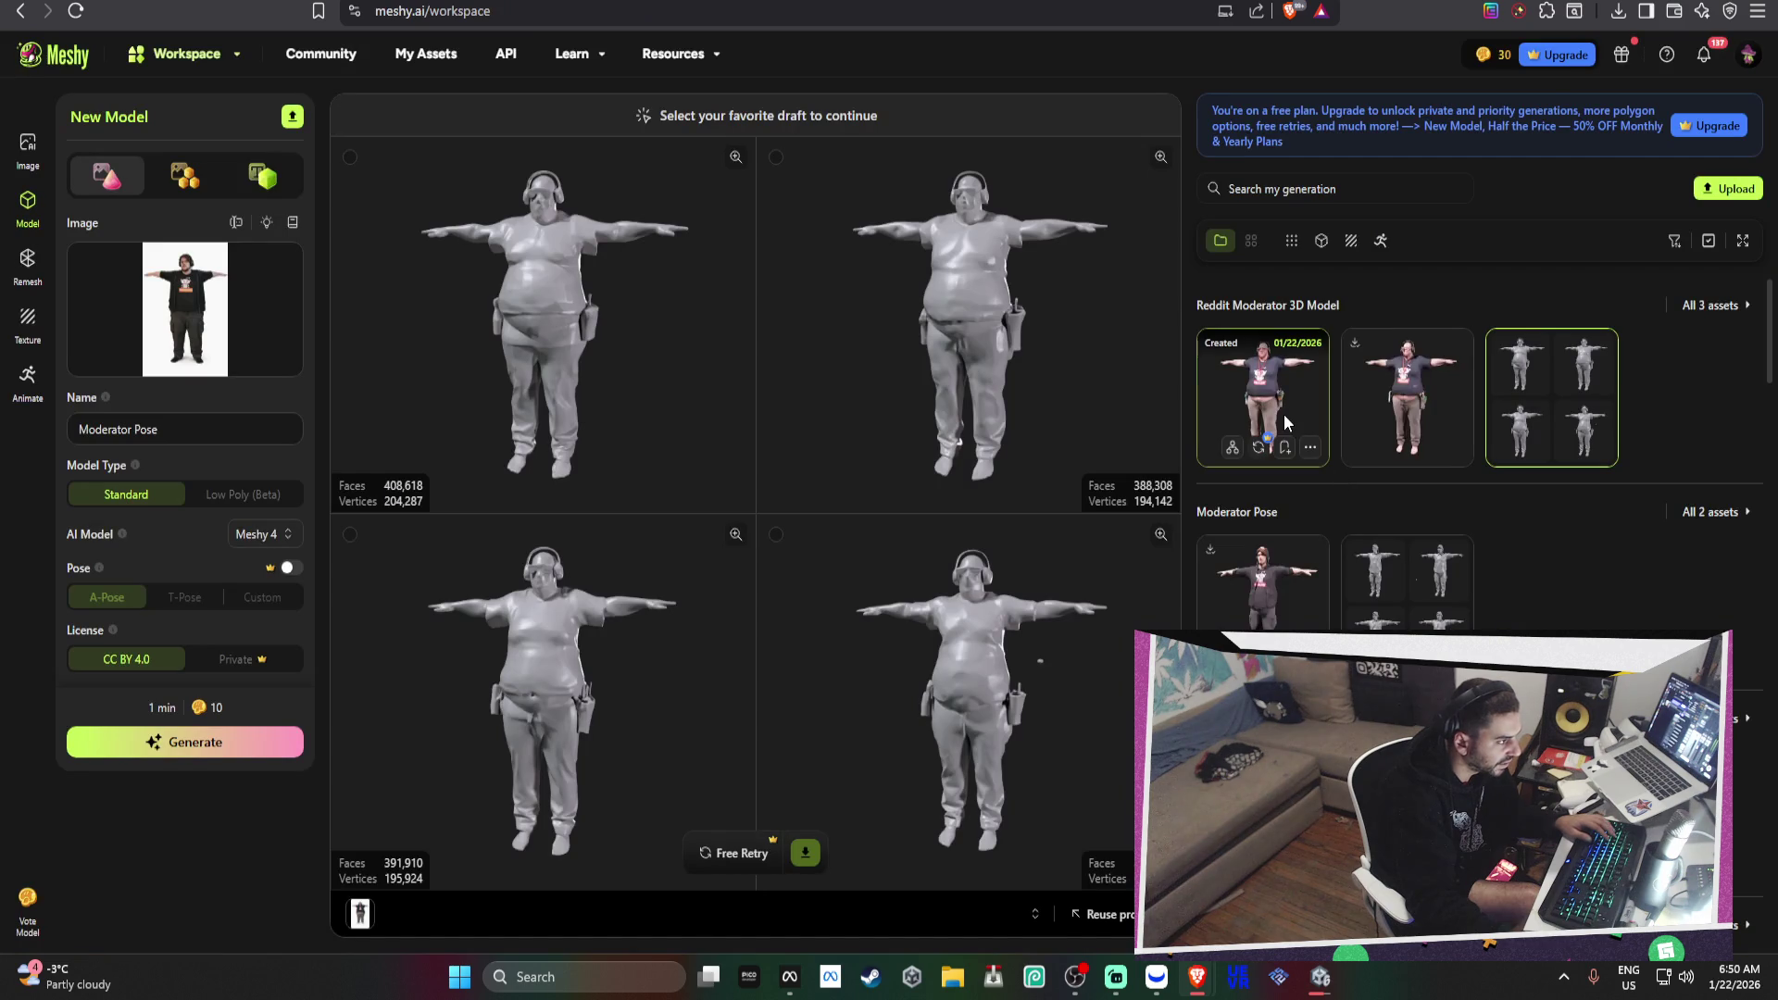
Load the first Reddit Moderator model and orbit and zoom to frame its front and head.
{"action": "left_click", "coordinate": [1284, 414]}
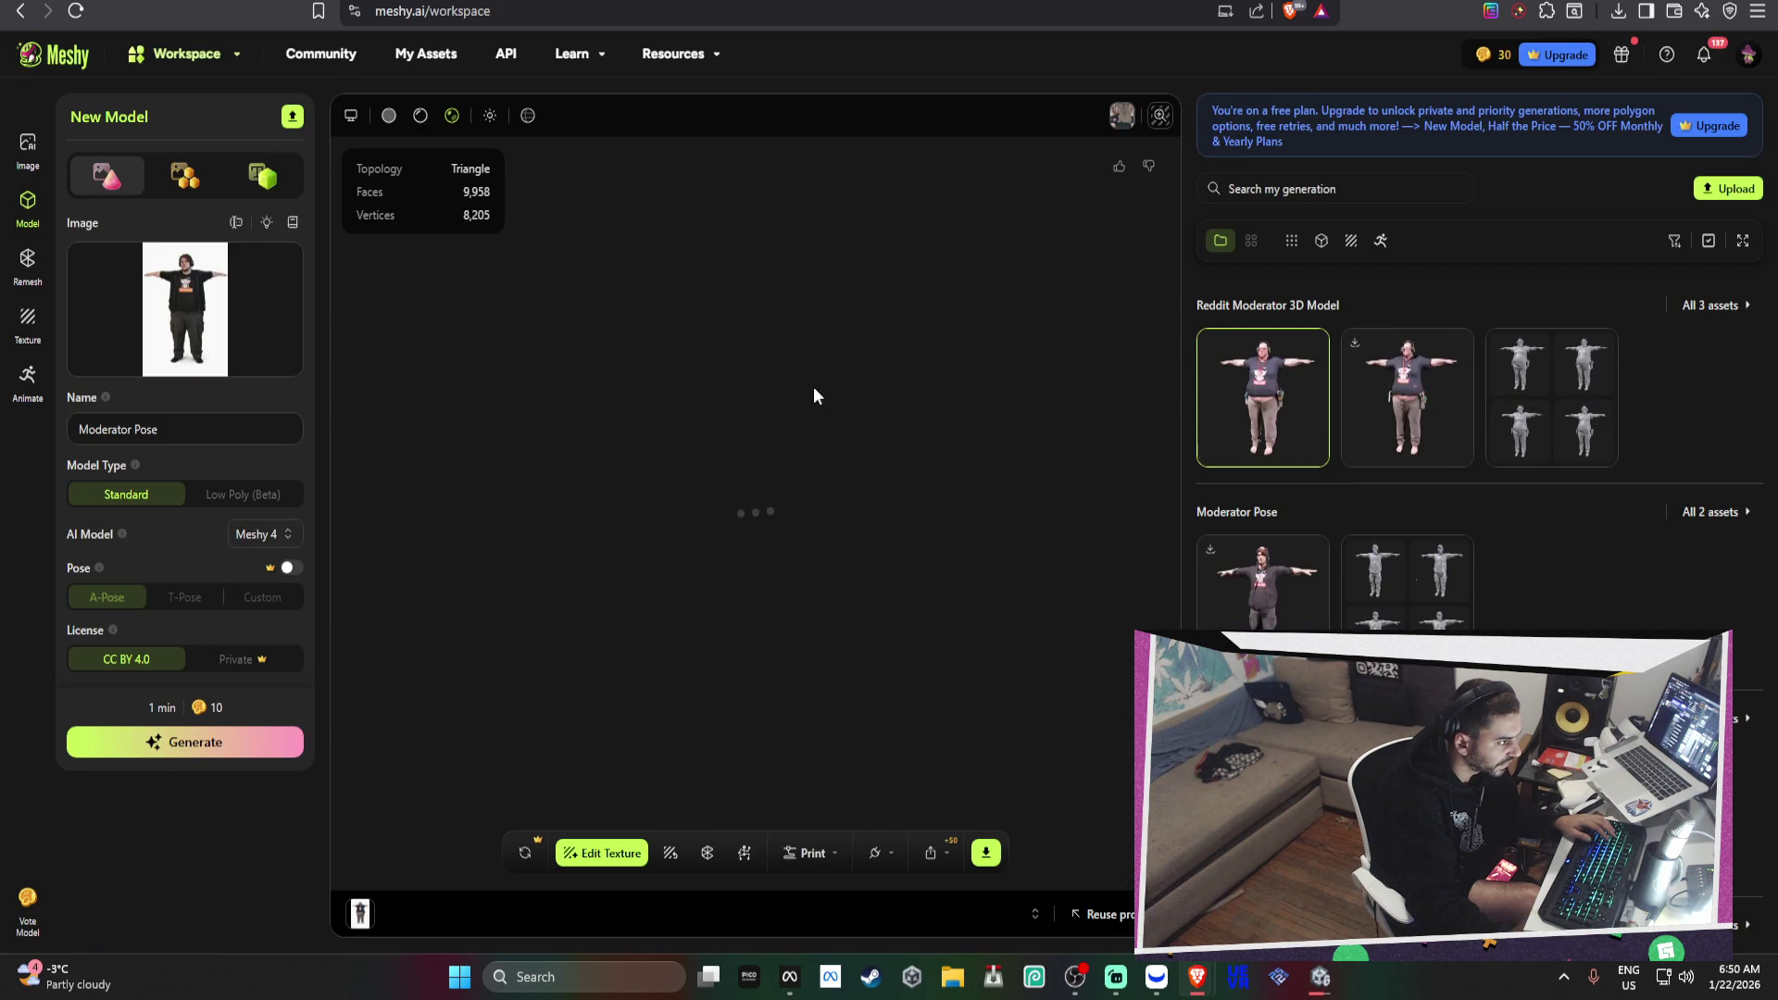
{"action": "left_click_drag", "start_coordinate": [720, 331], "coordinate": [809, 335]}
{"action": "scroll", "coordinate": [774, 230], "scroll_direction": "up", "scroll_amount": 5}
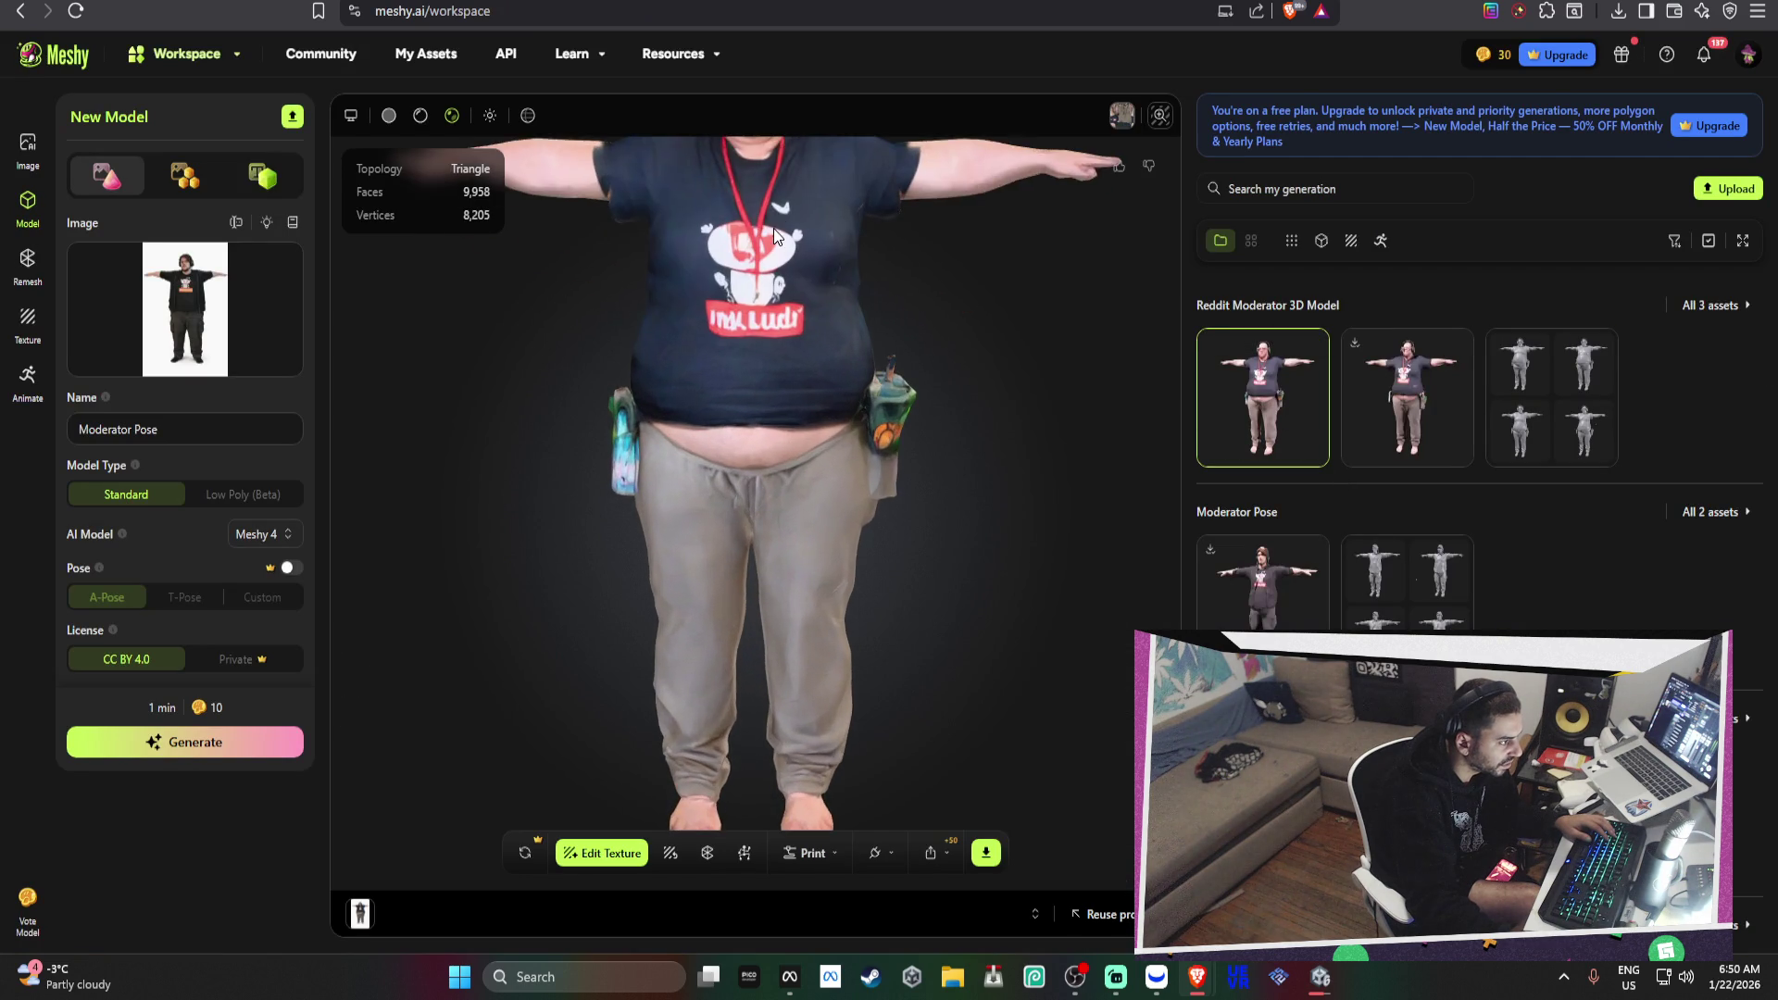
{"action": "scroll", "coordinate": [774, 227], "scroll_direction": "down", "scroll_amount": 3}
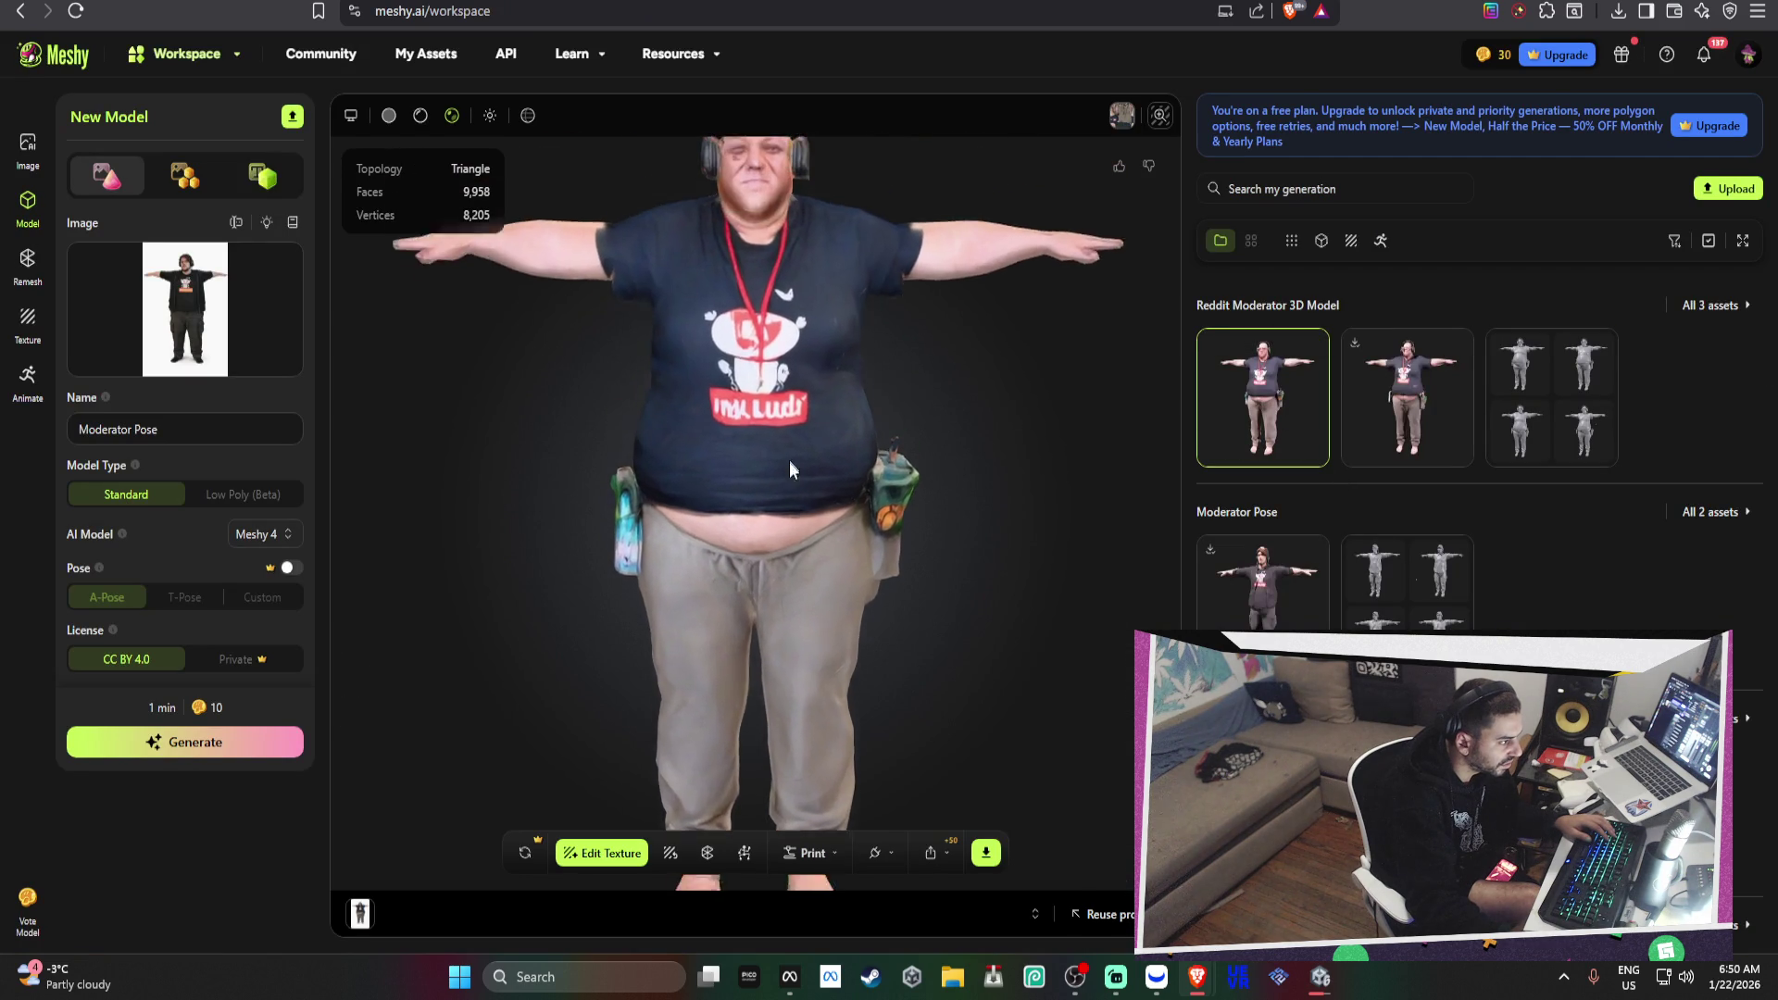
{"action": "left_click_drag", "start_coordinate": [774, 228], "coordinate": [793, 381]}
{"action": "scroll", "coordinate": [826, 335], "scroll_direction": "up", "scroll_amount": 5}
{"action": "scroll", "coordinate": [840, 339], "scroll_direction": "up", "scroll_amount": 3}
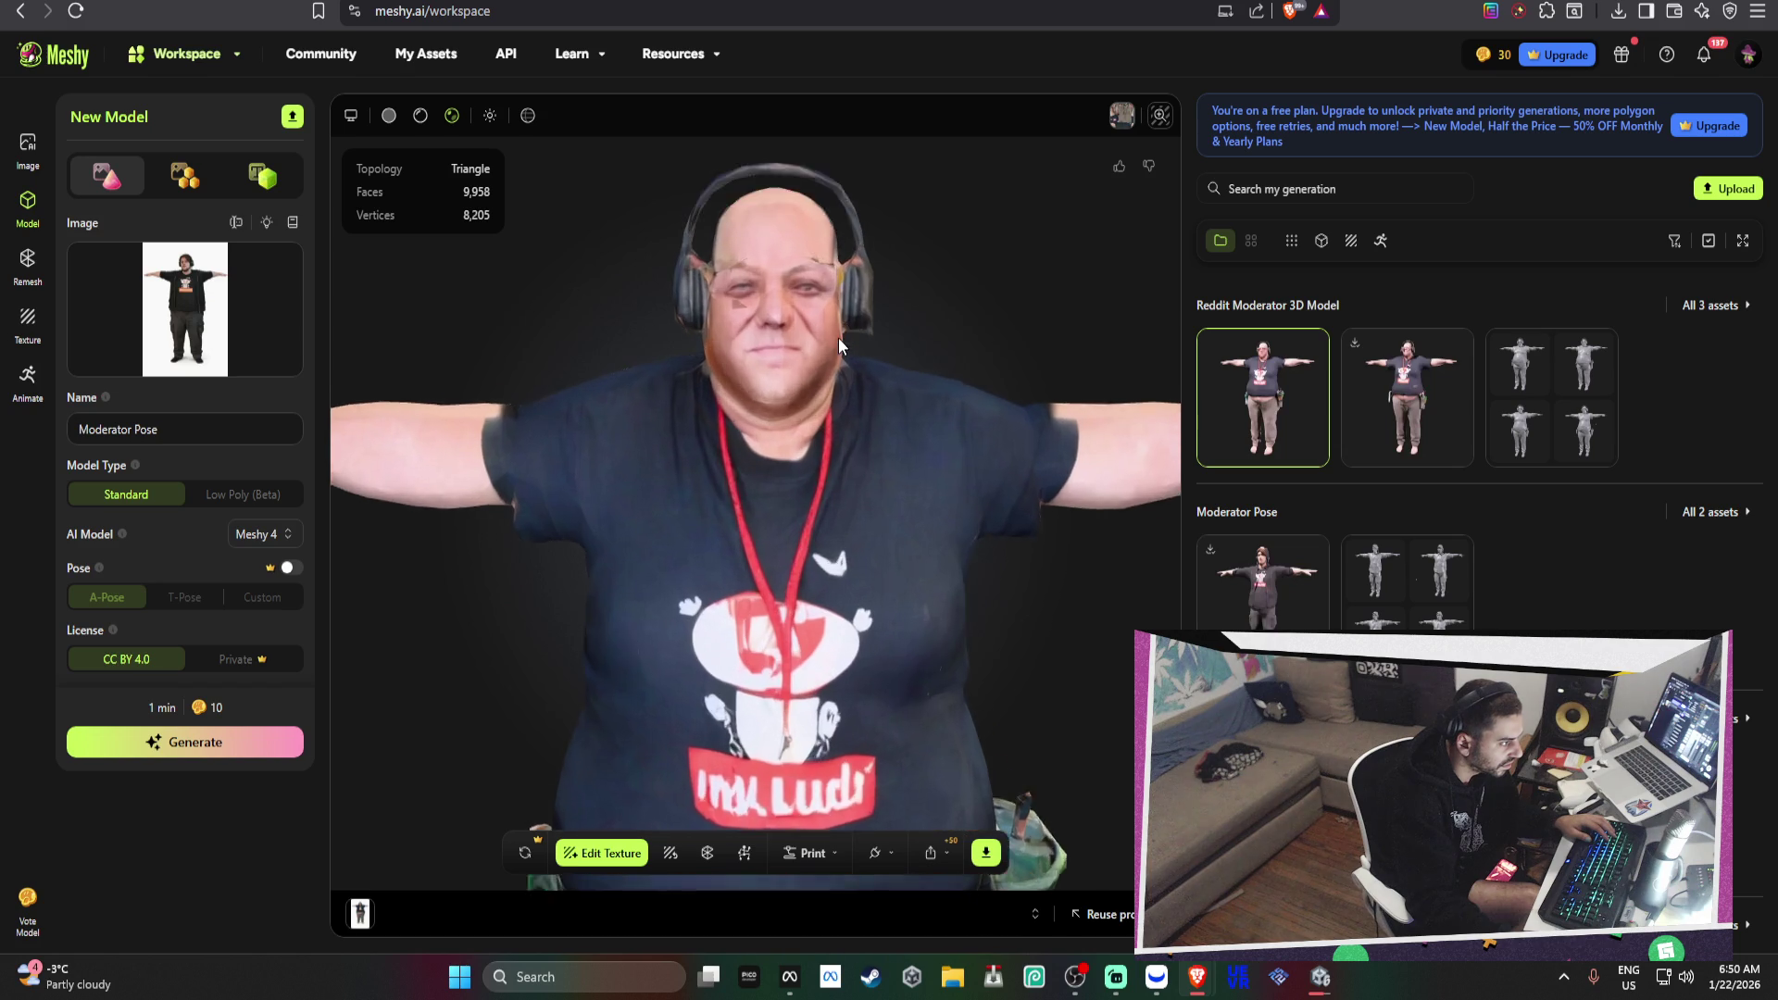
{"action": "scroll", "coordinate": [889, 371], "scroll_direction": "down", "scroll_amount": 5}
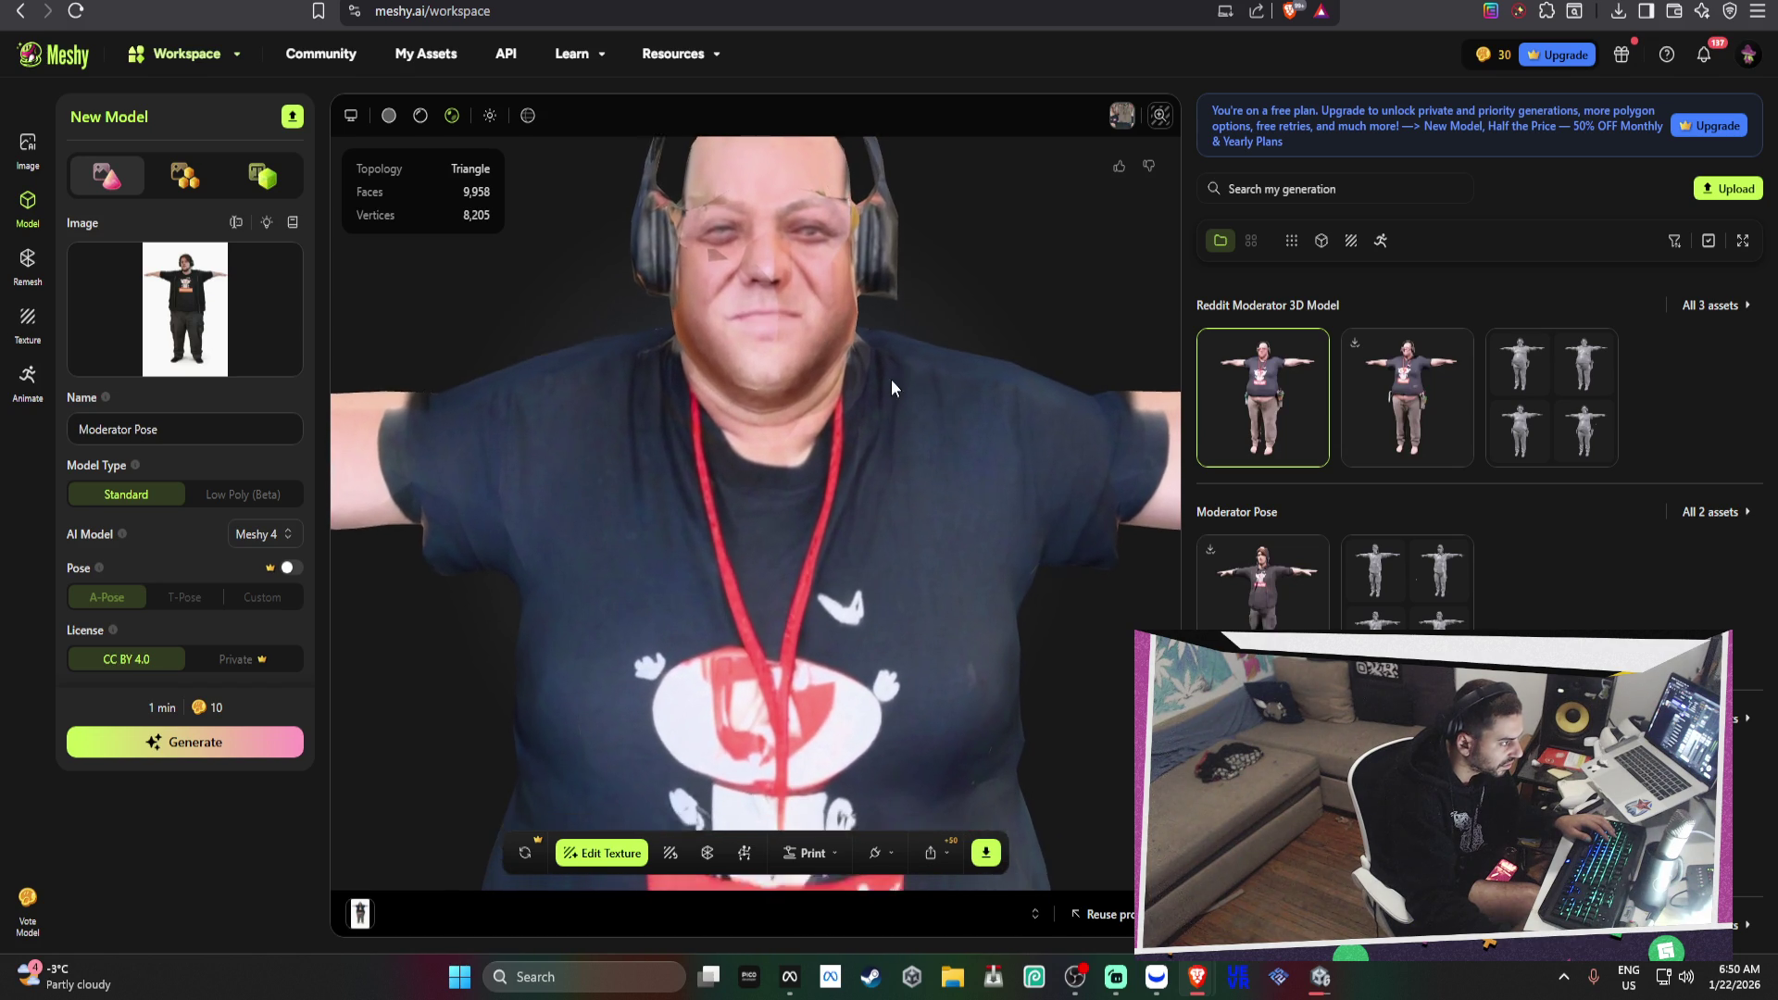
Compare the two generated models, then open the first model's FBX download settings.
{"action": "left_click", "coordinate": [1407, 400]}
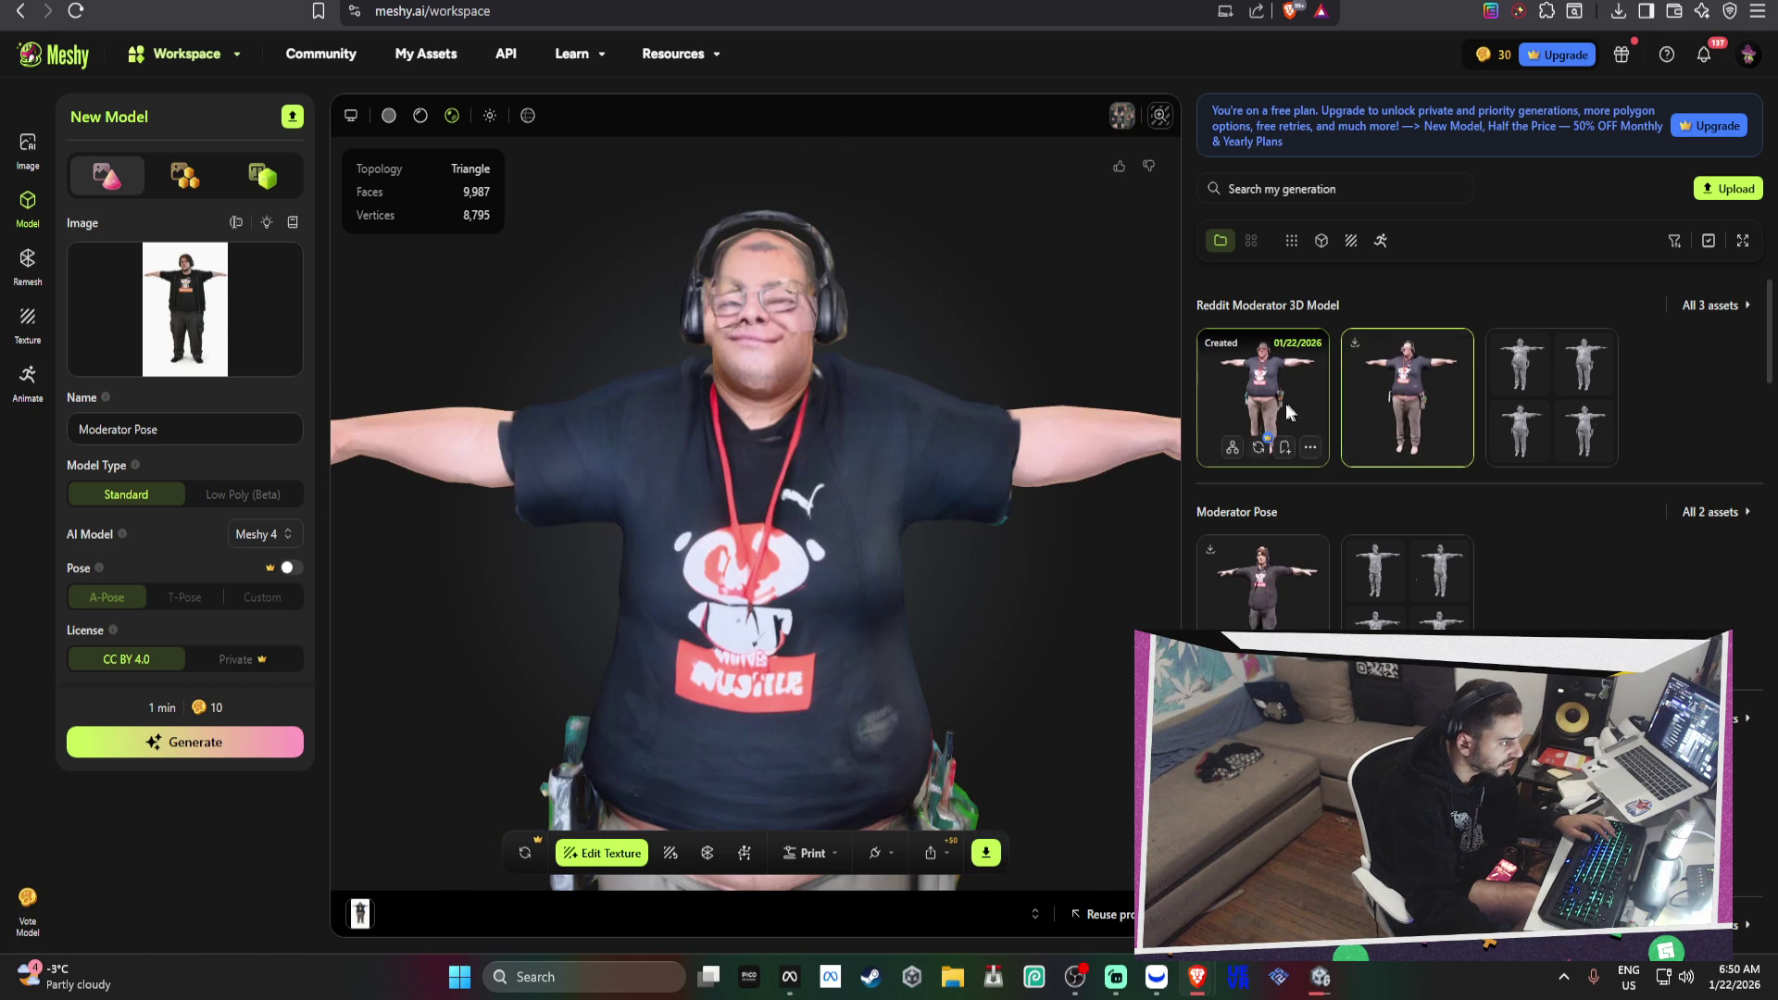
{"action": "left_click", "coordinate": [1284, 404]}
{"action": "left_click", "coordinate": [1393, 410]}
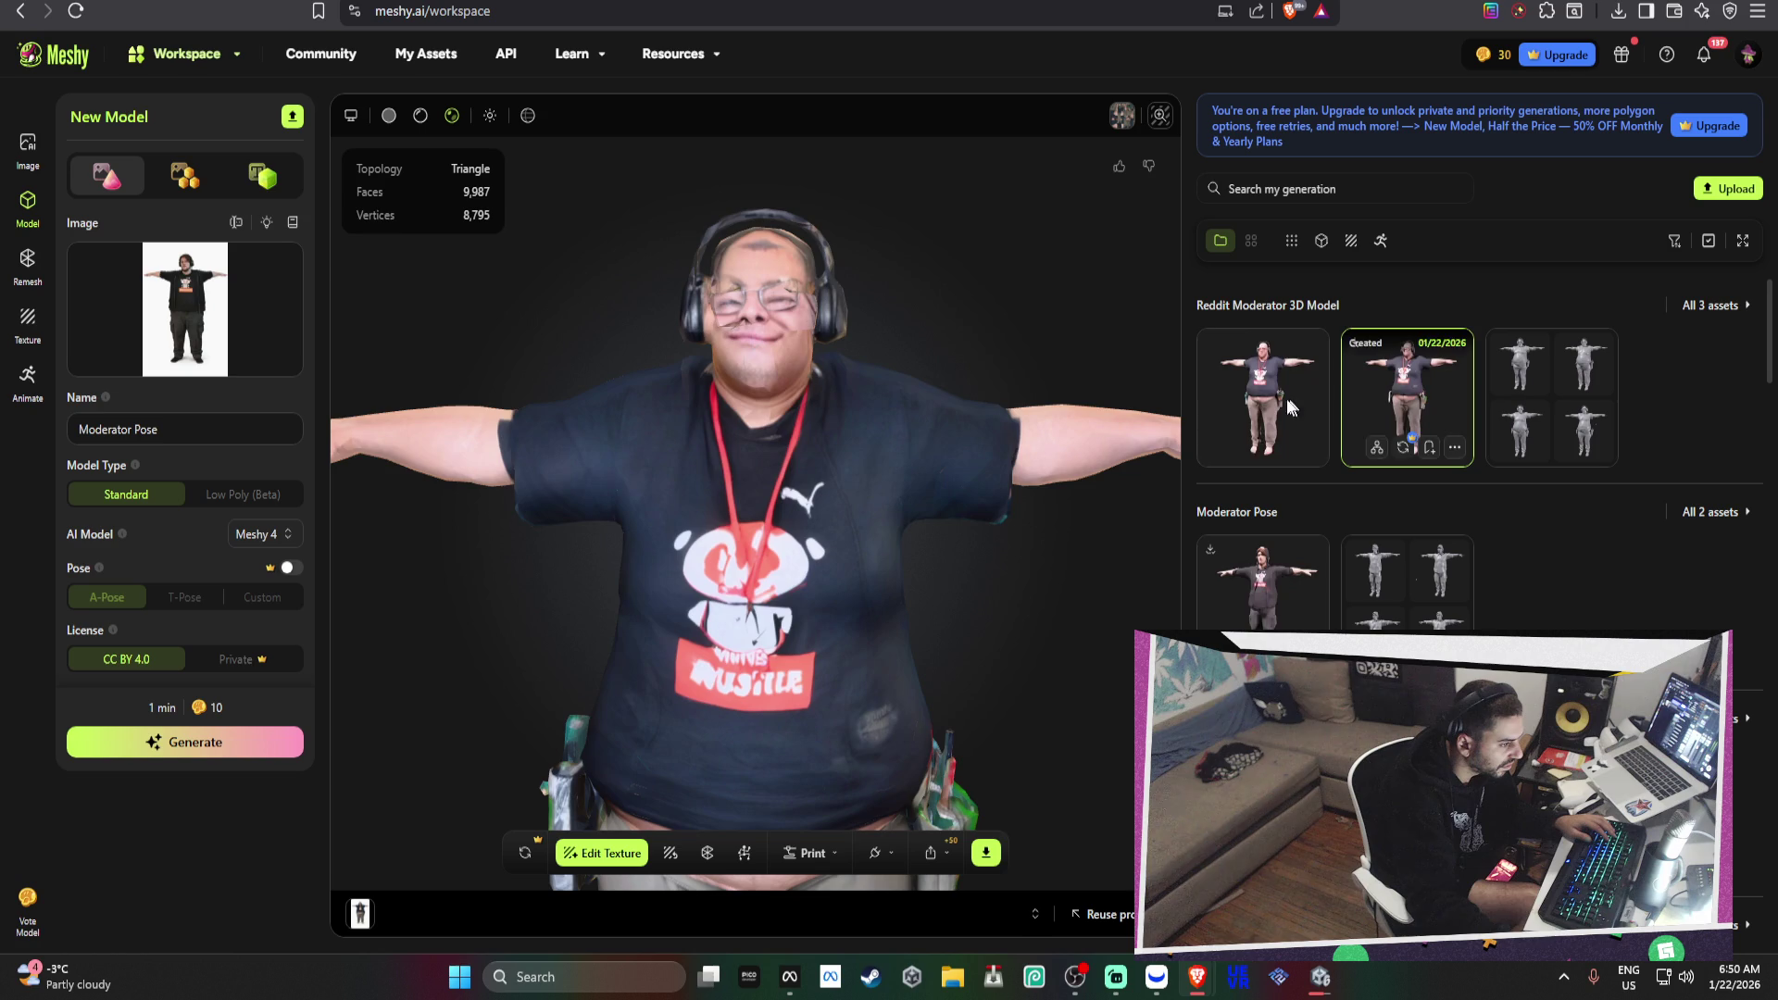
{"action": "left_click", "coordinate": [1260, 405]}
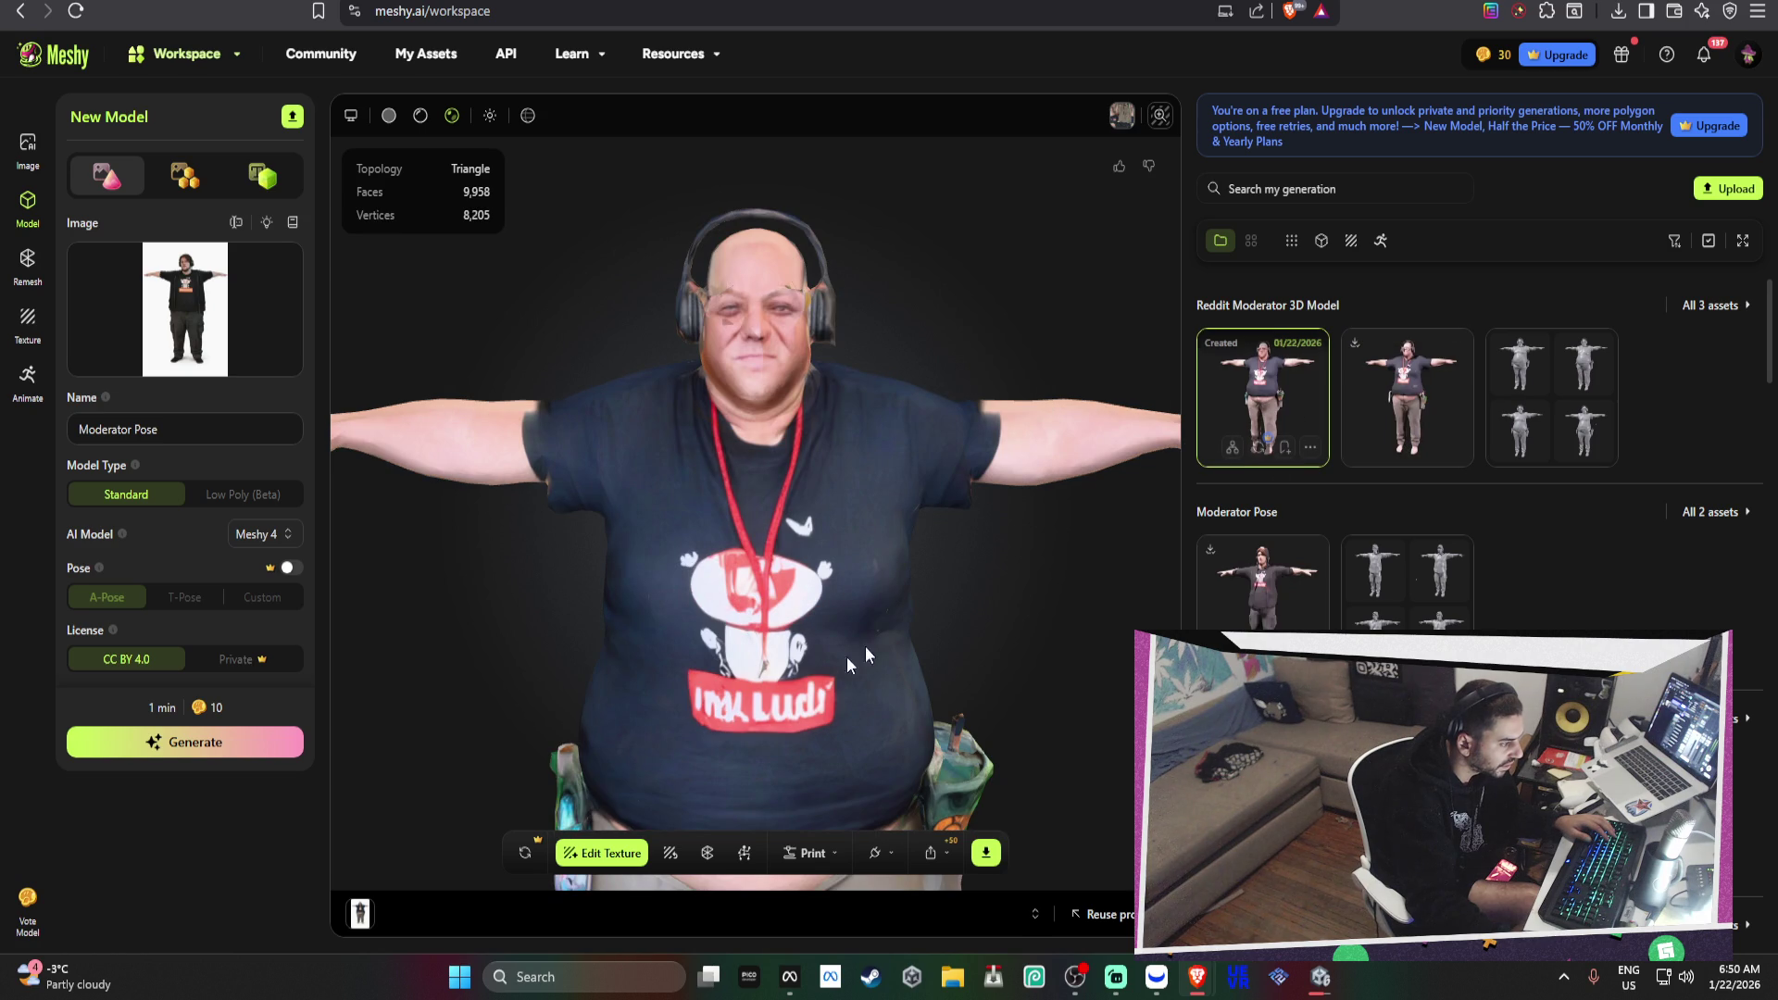
{"action": "left_click", "coordinate": [989, 855]}
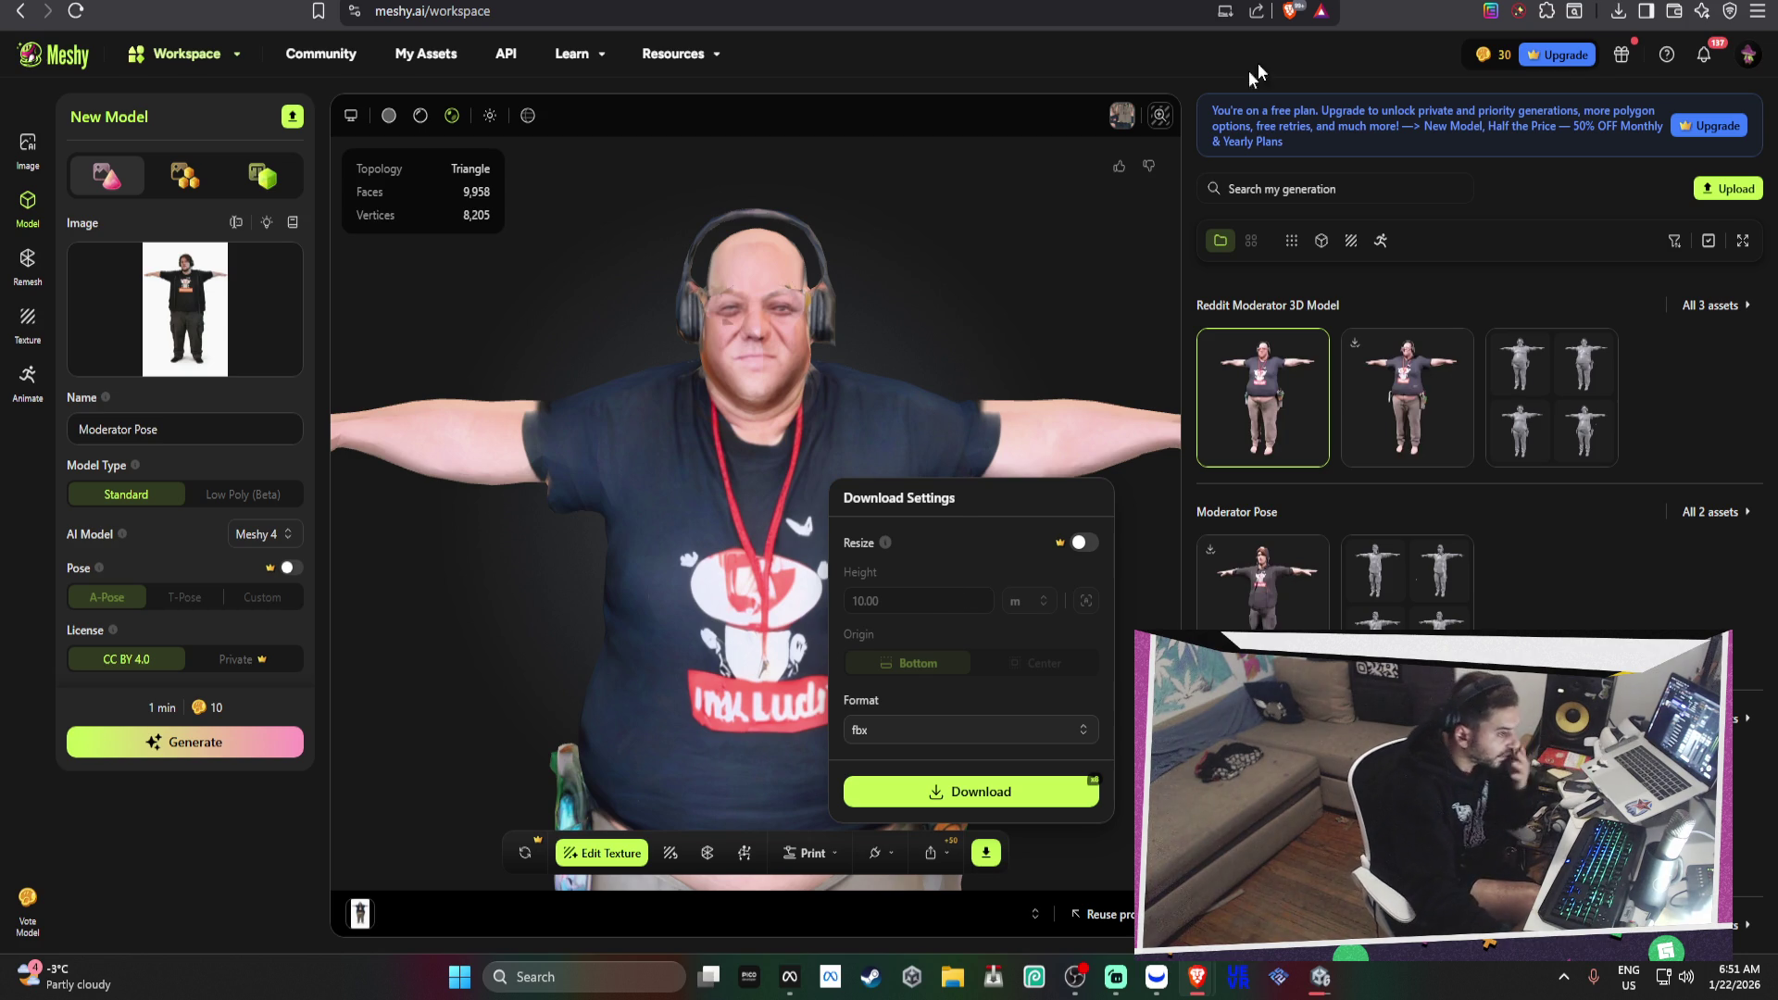
Download the textured moderator model as FBX, saving it to Downloads as fatnerd3_tsose.zip.
{"action": "left_click", "coordinate": [1621, 11]}
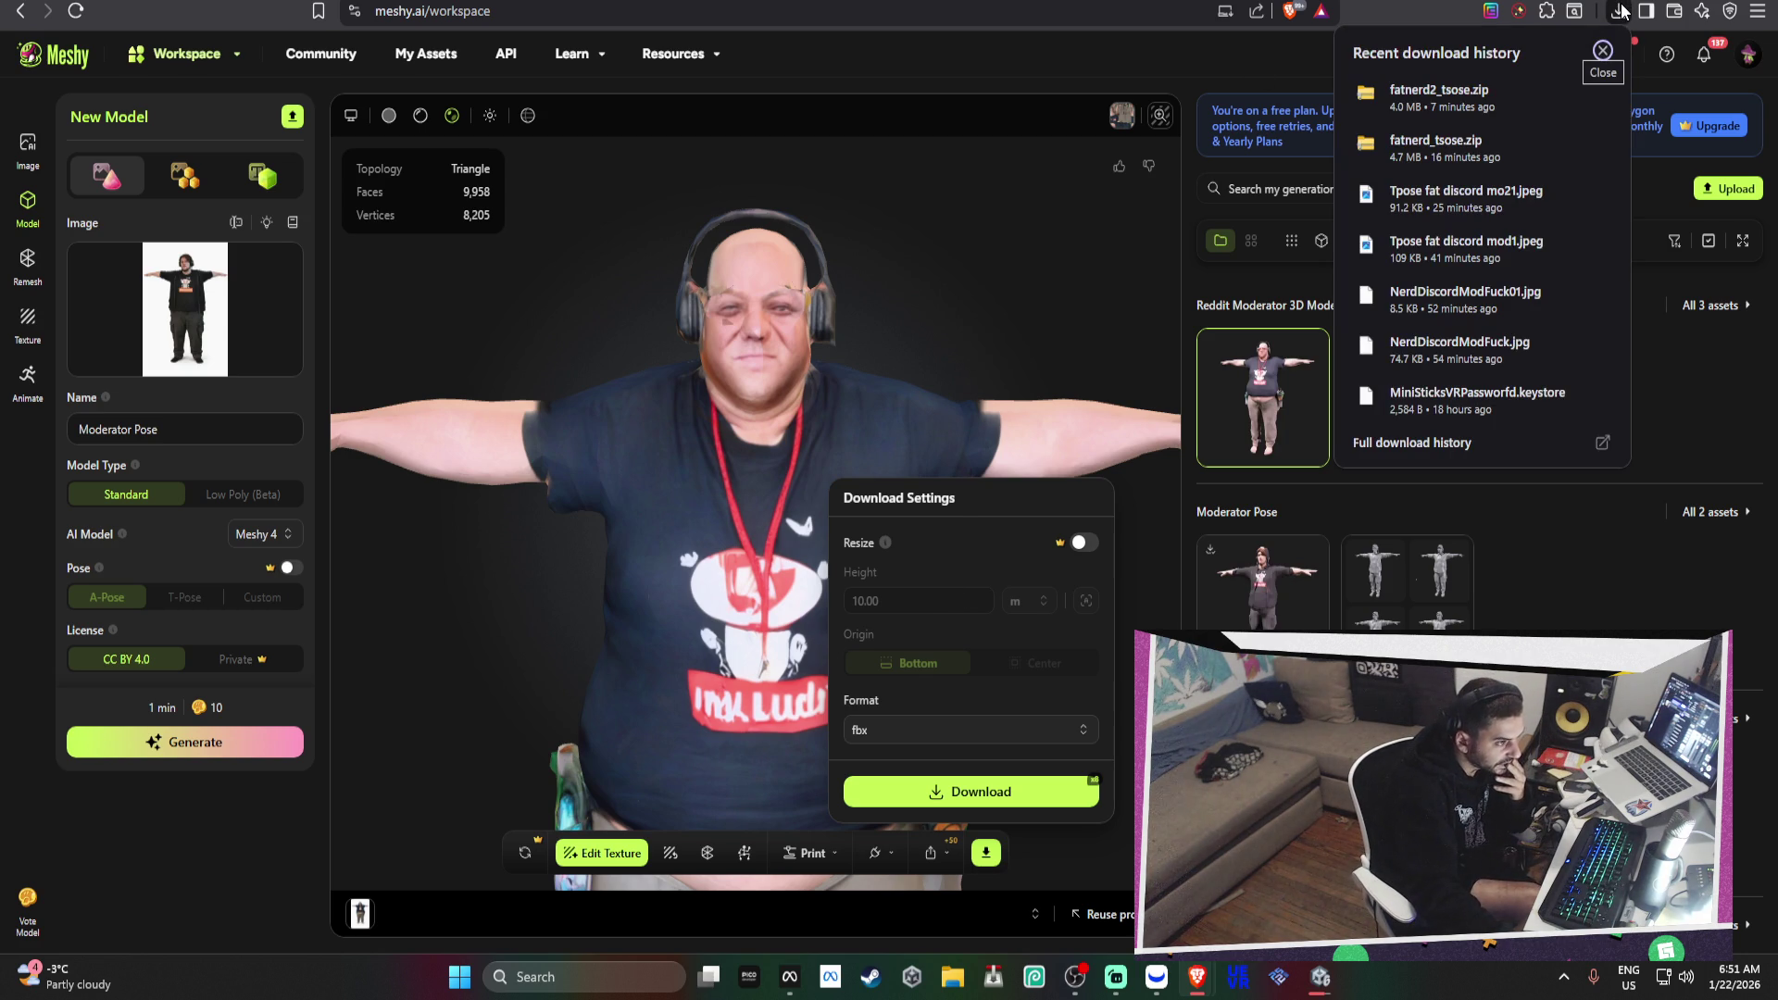
{"action": "left_click", "coordinate": [881, 793]}
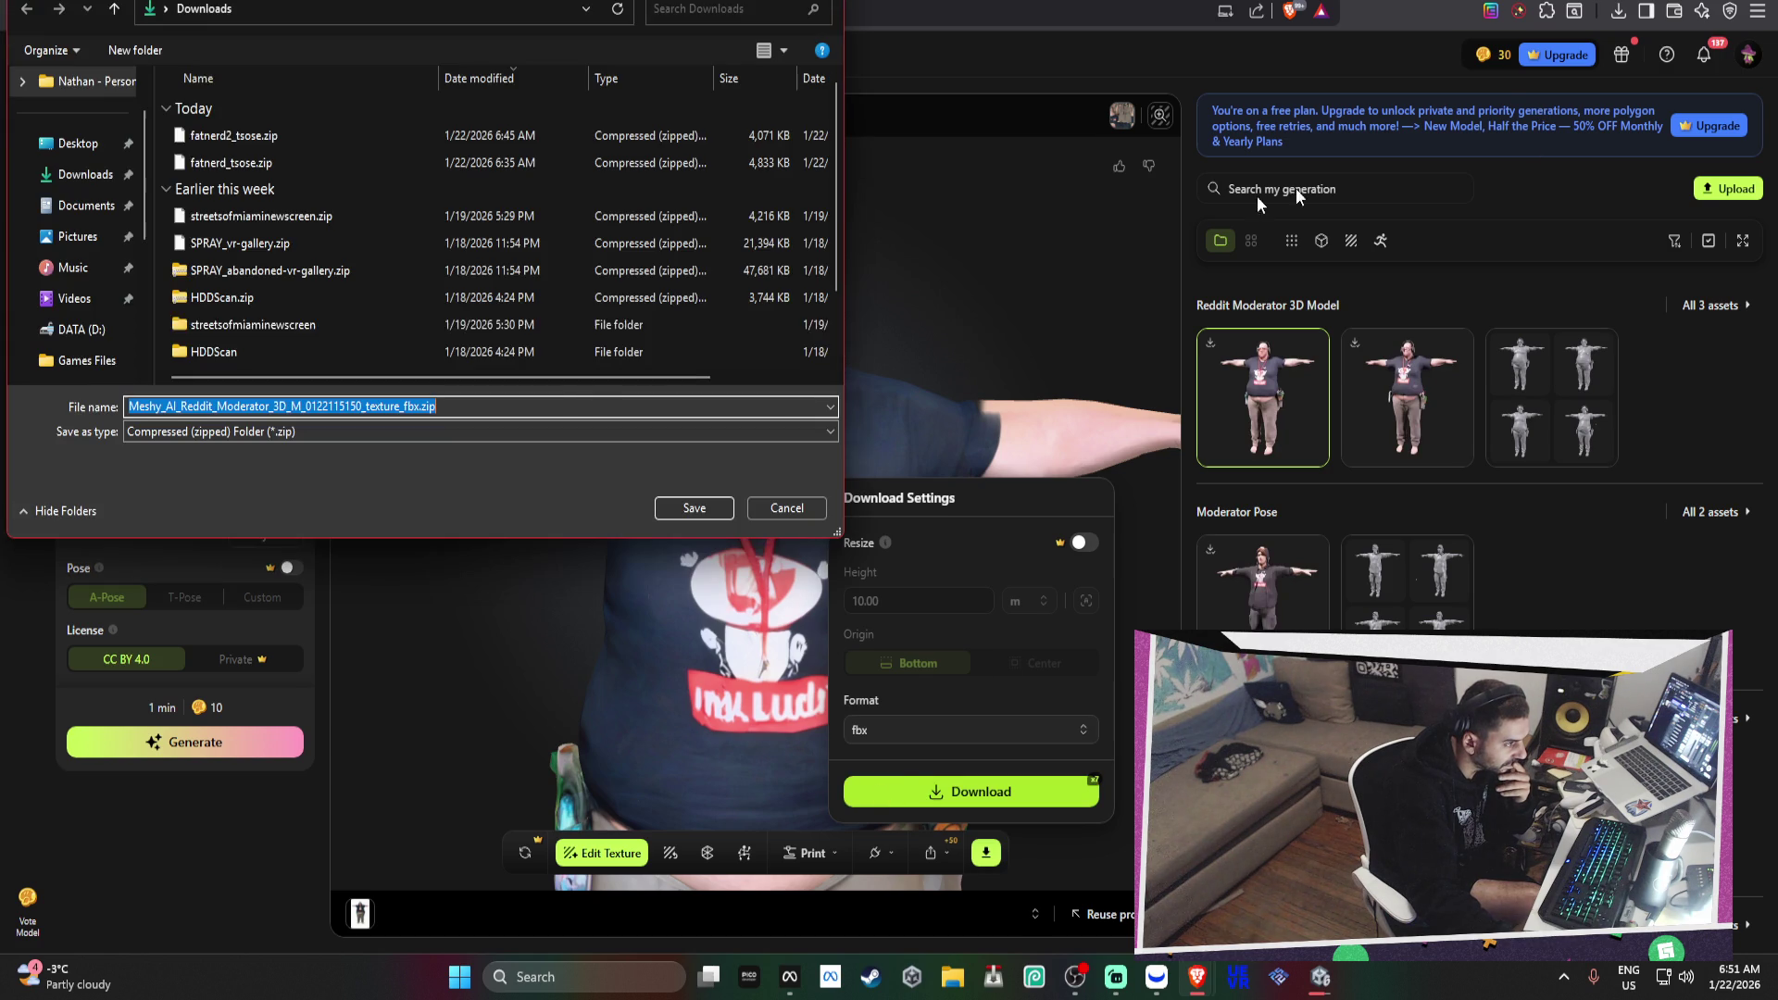
{"action": "left_click", "coordinate": [266, 133]}
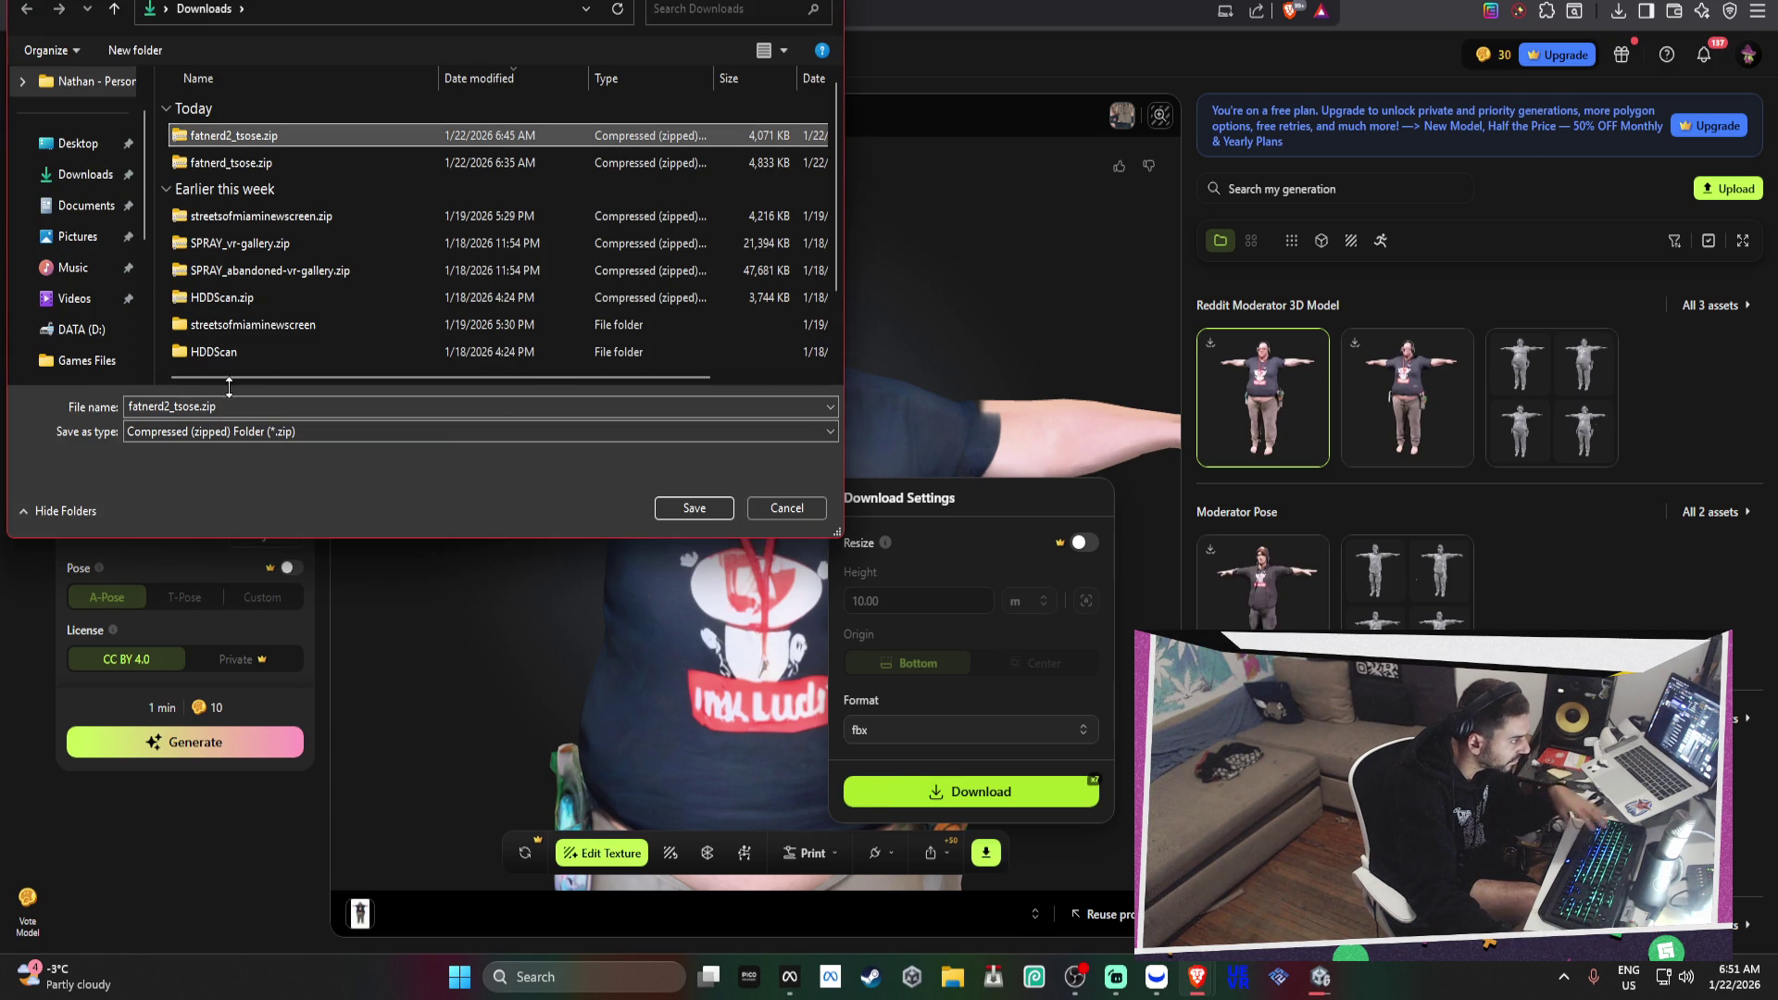
{"action": "left_click", "coordinate": [170, 406]}
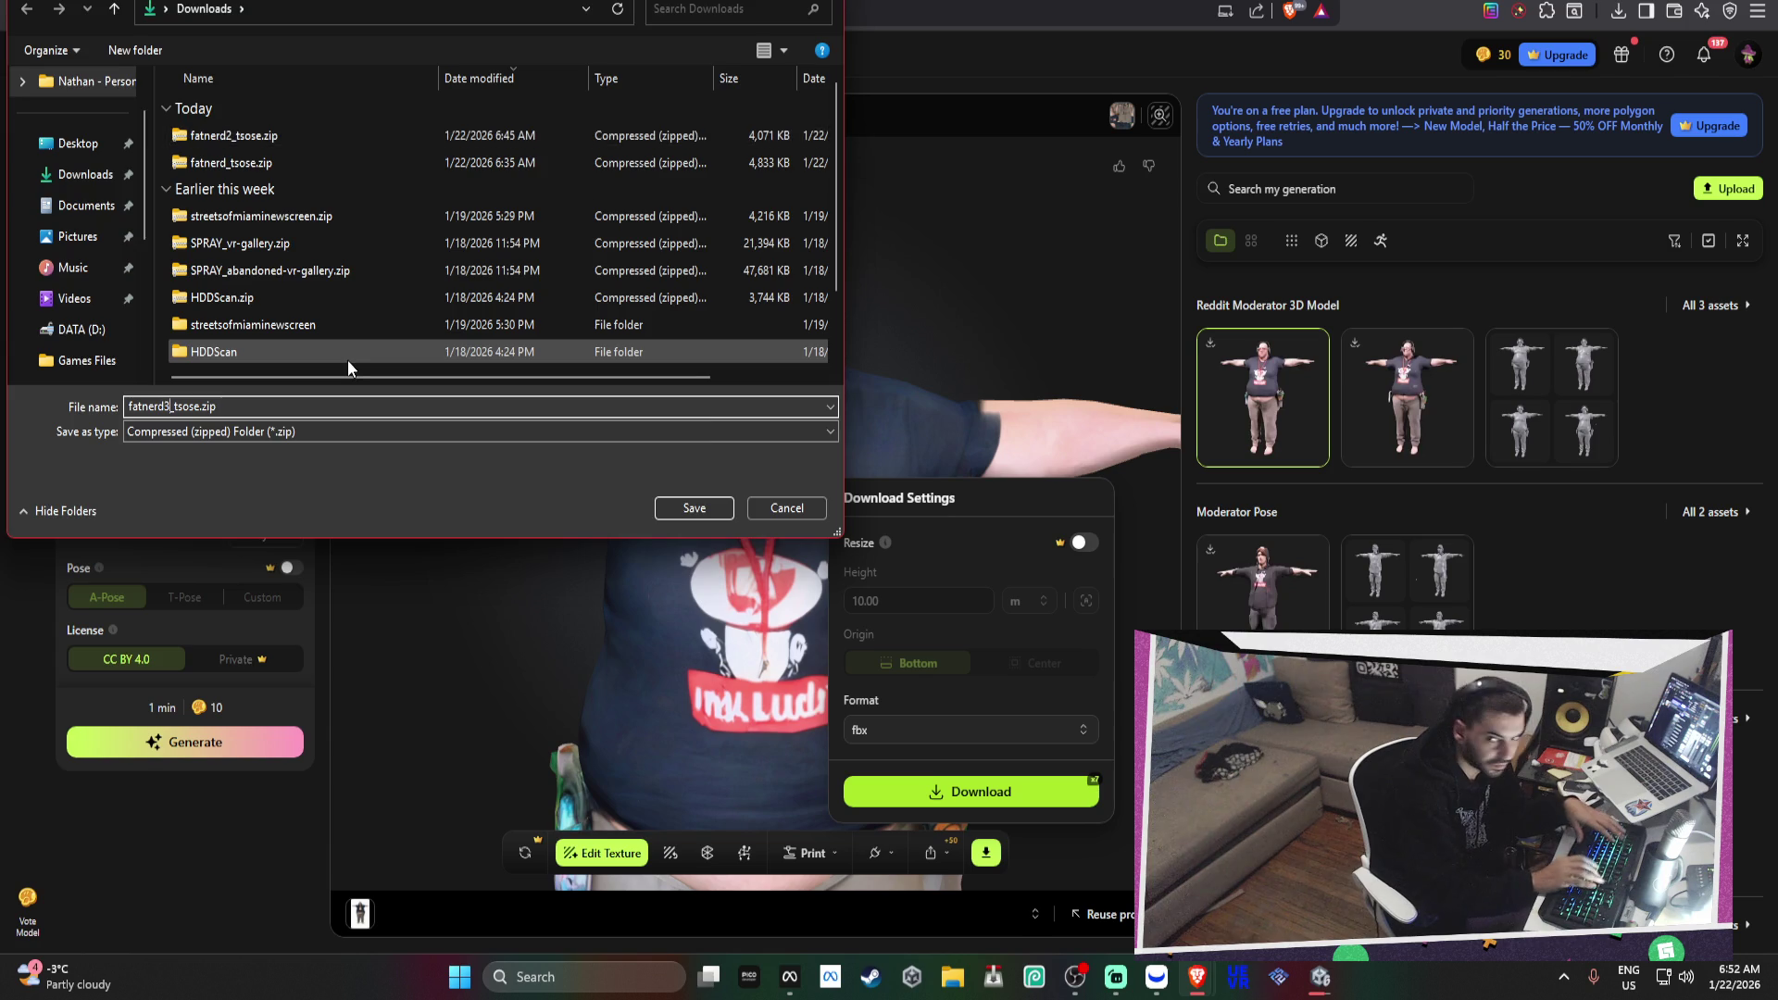
{"action": "key", "text": "Return"}
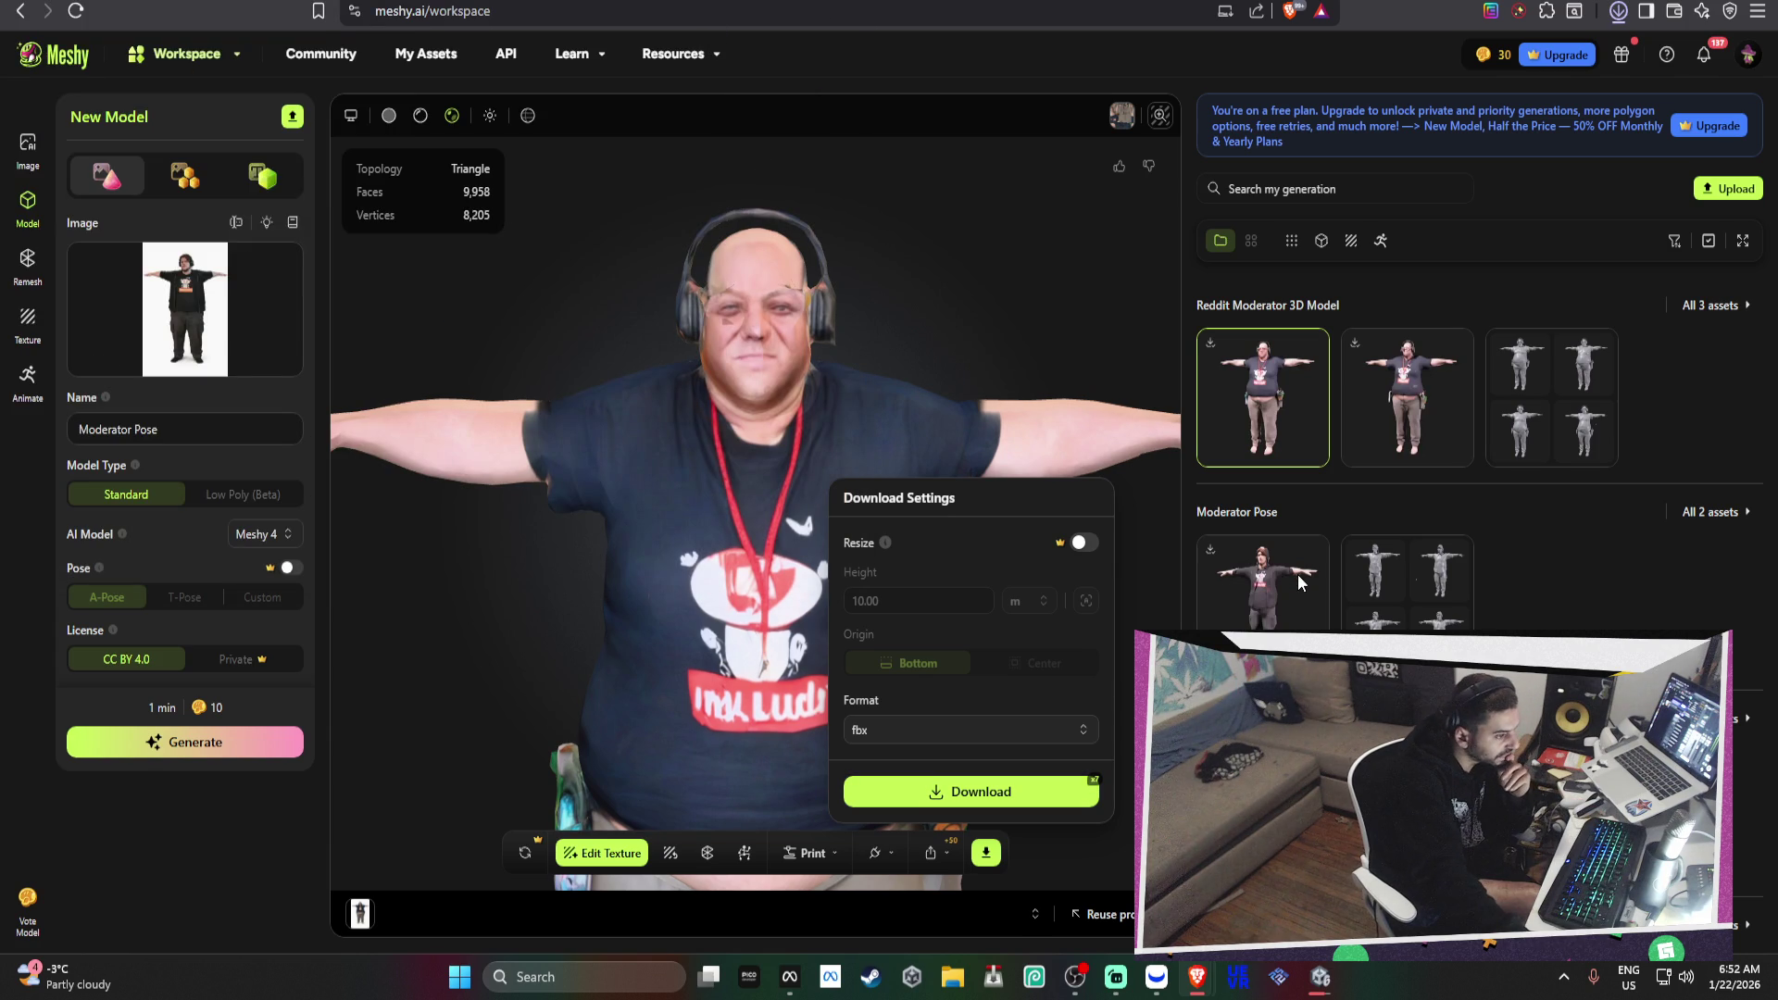
{"action": "left_click", "coordinate": [1442, 560]}
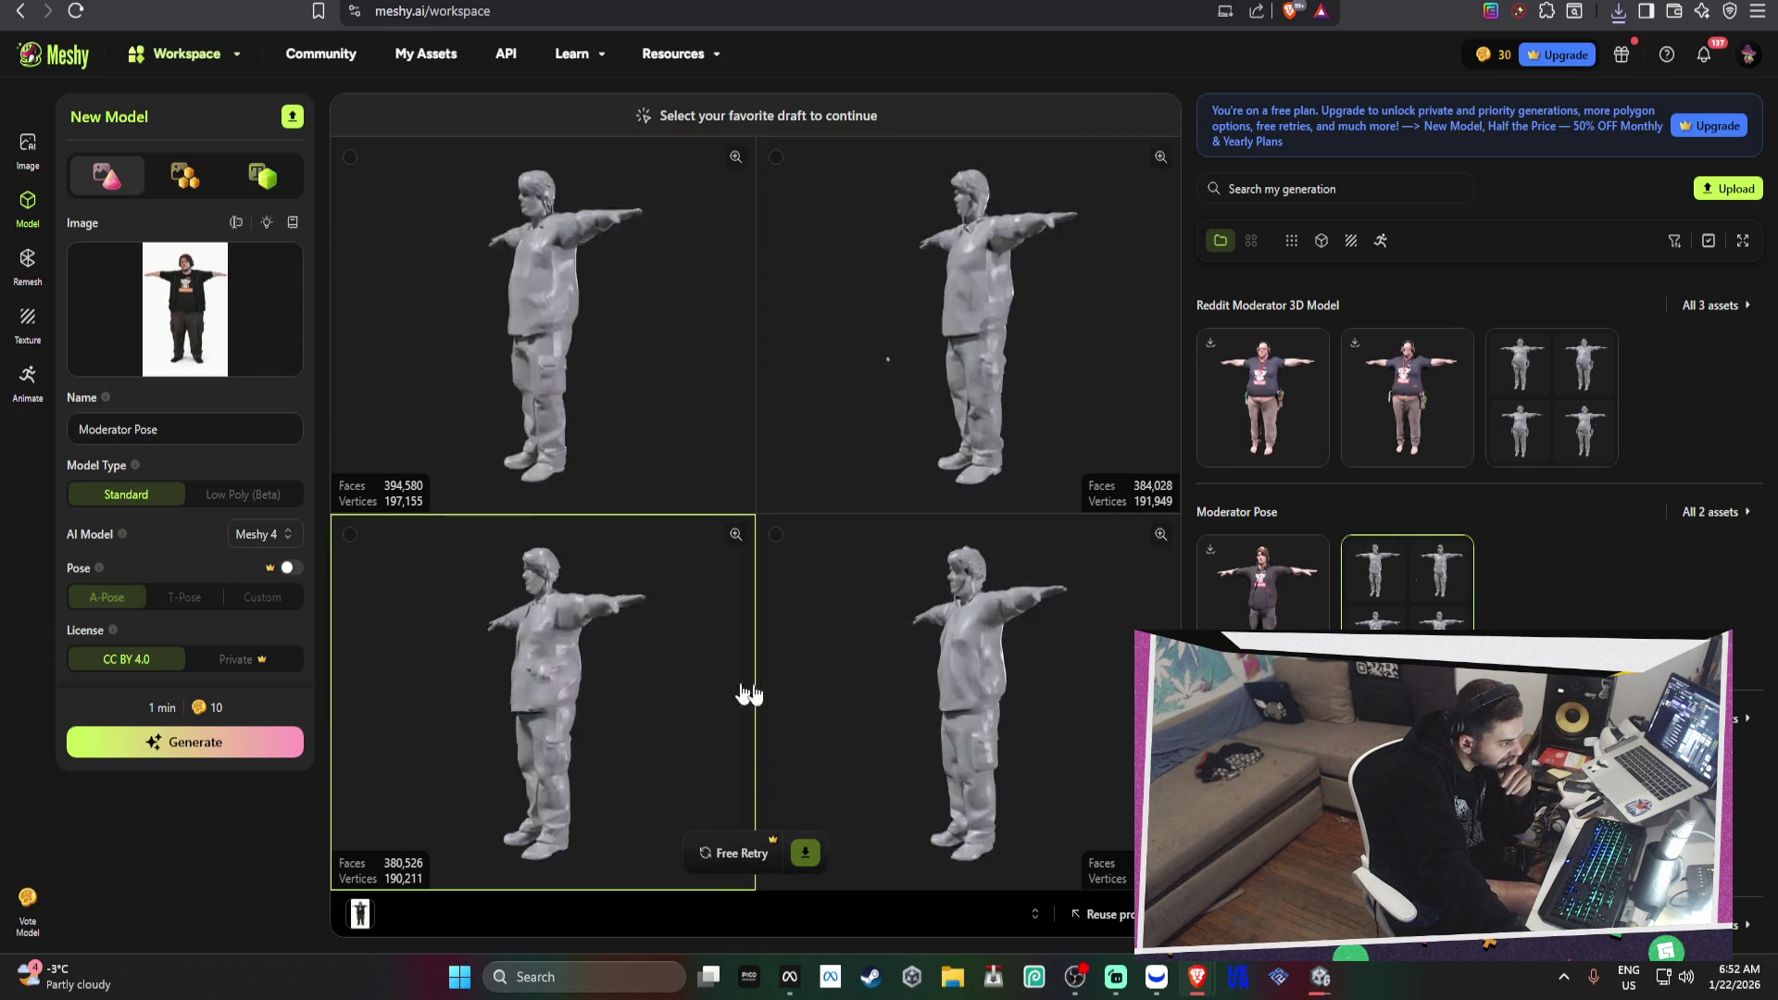
Load the second Reddit Moderator model (9,987 faces) and zoom in on its textured face.
{"action": "left_click", "coordinate": [1236, 374]}
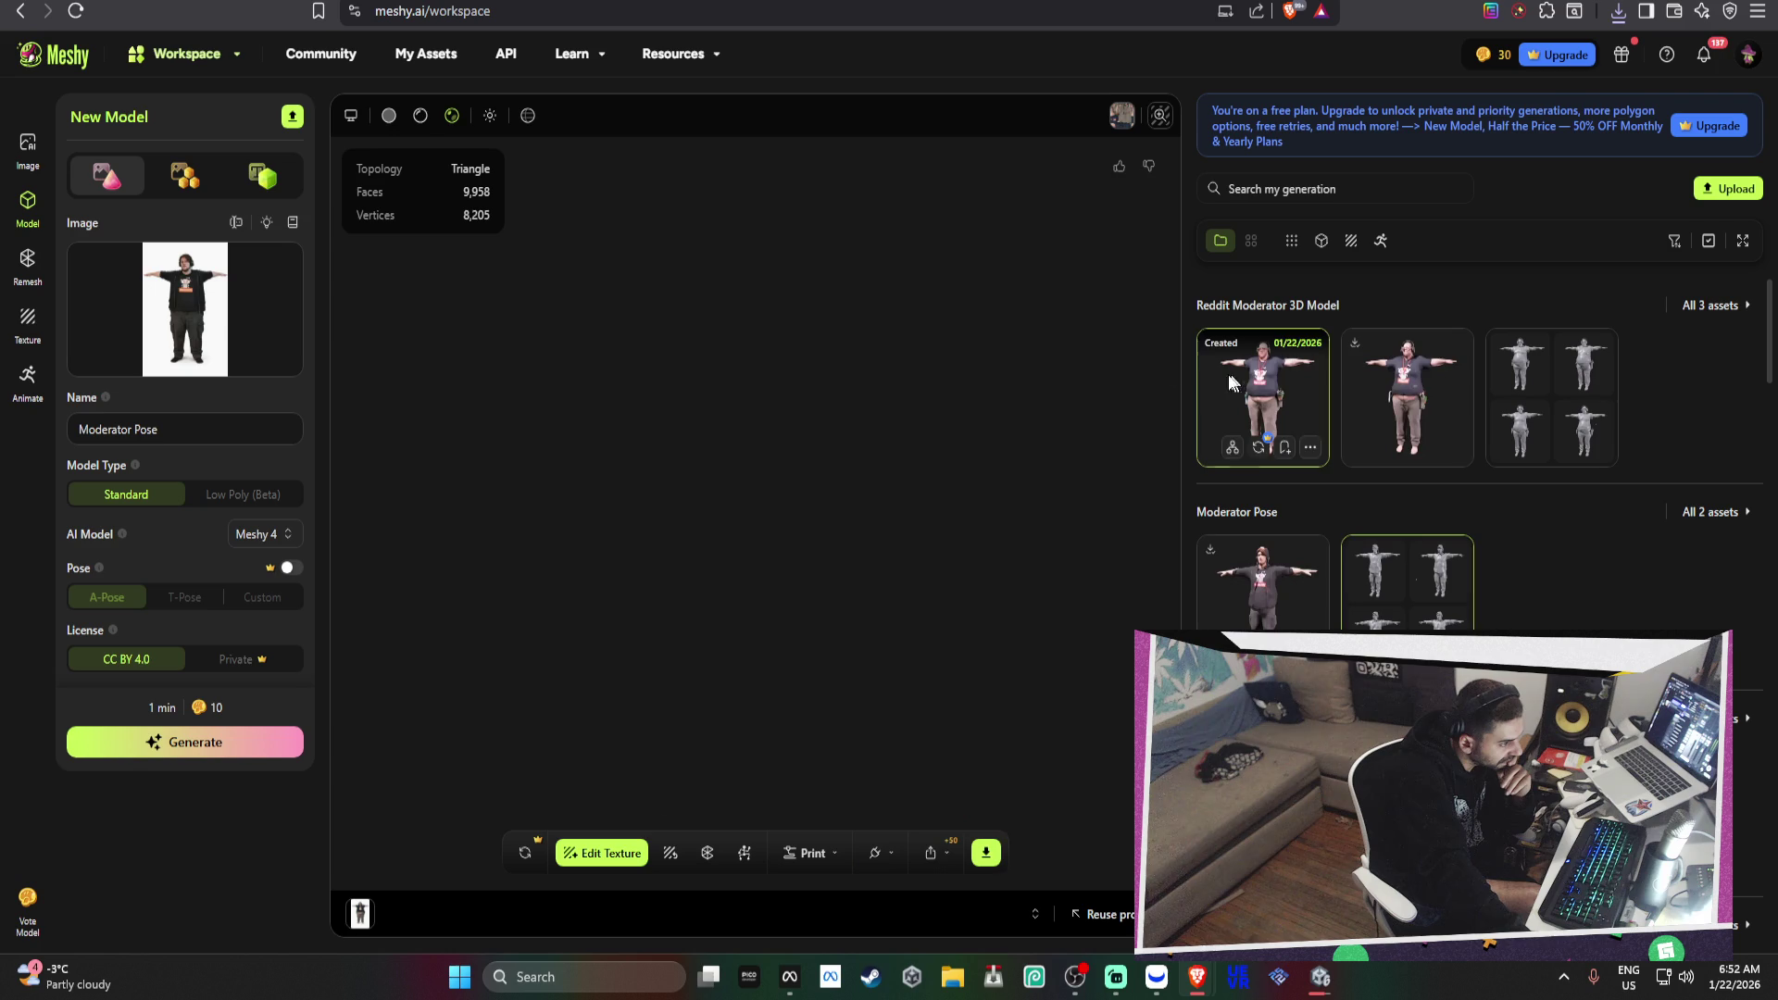
{"action": "left_click", "coordinate": [1408, 398]}
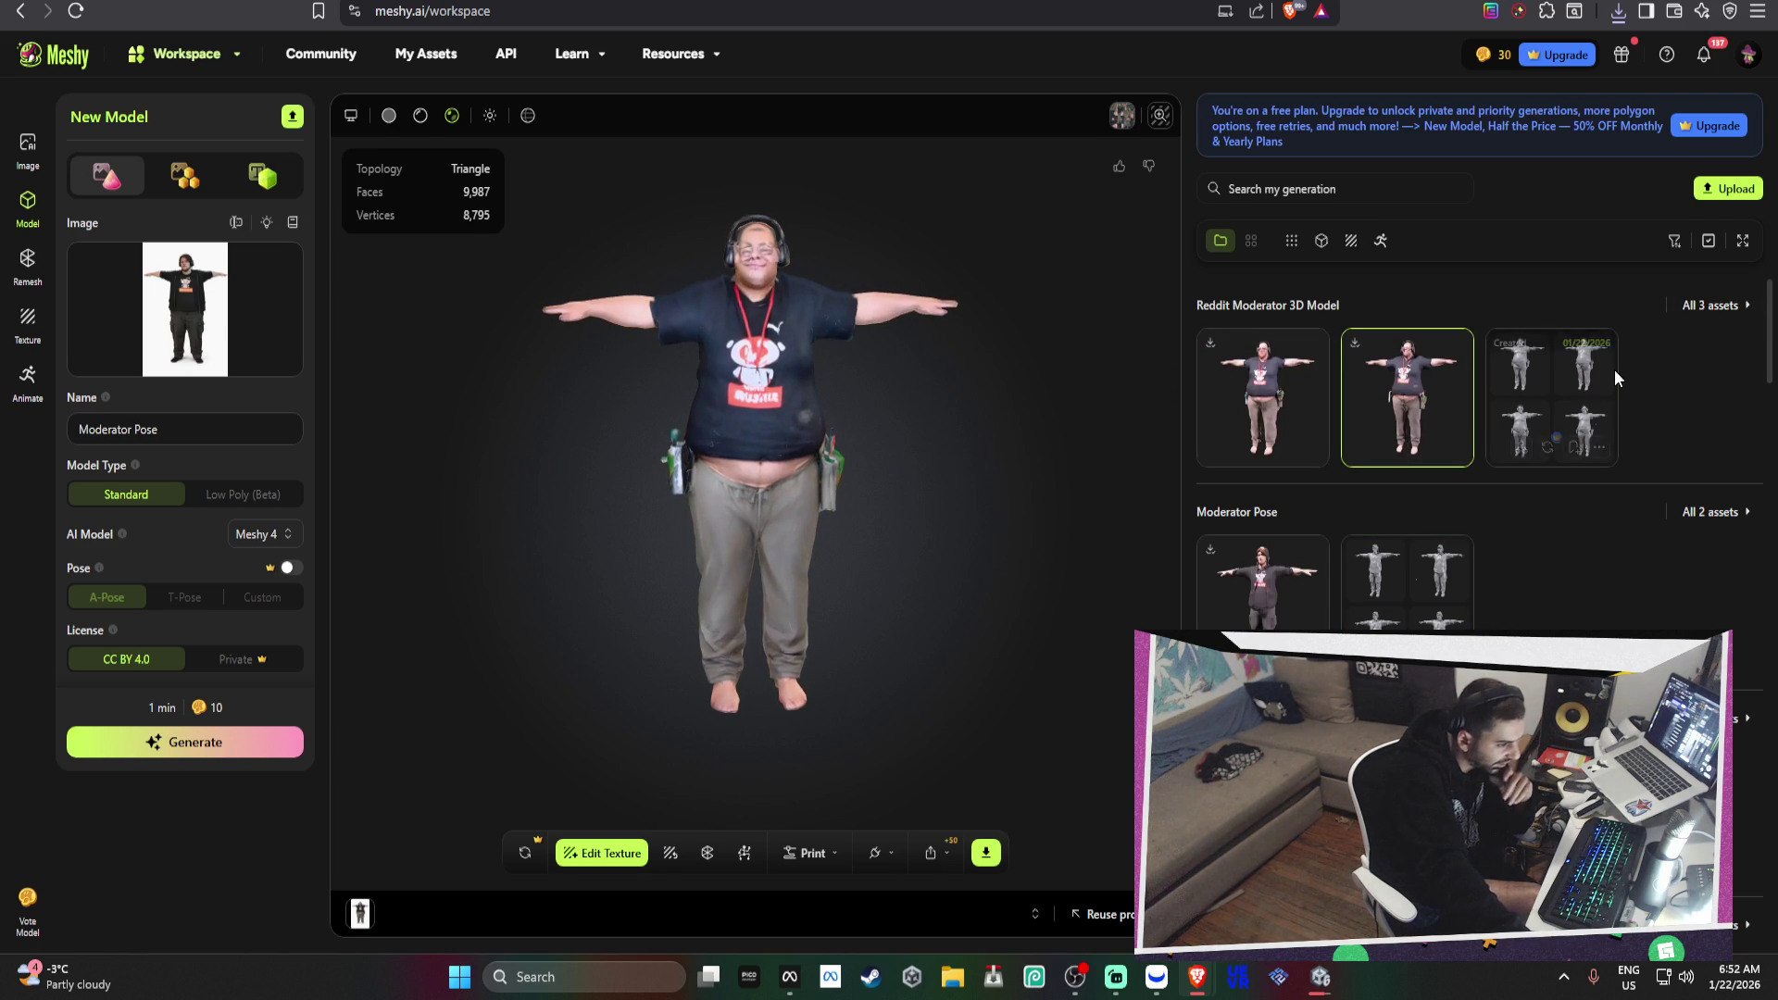
{"action": "scroll", "coordinate": [792, 227], "scroll_direction": "up", "scroll_amount": 1}
{"action": "scroll", "coordinate": [759, 292], "scroll_direction": "up", "scroll_amount": 5}
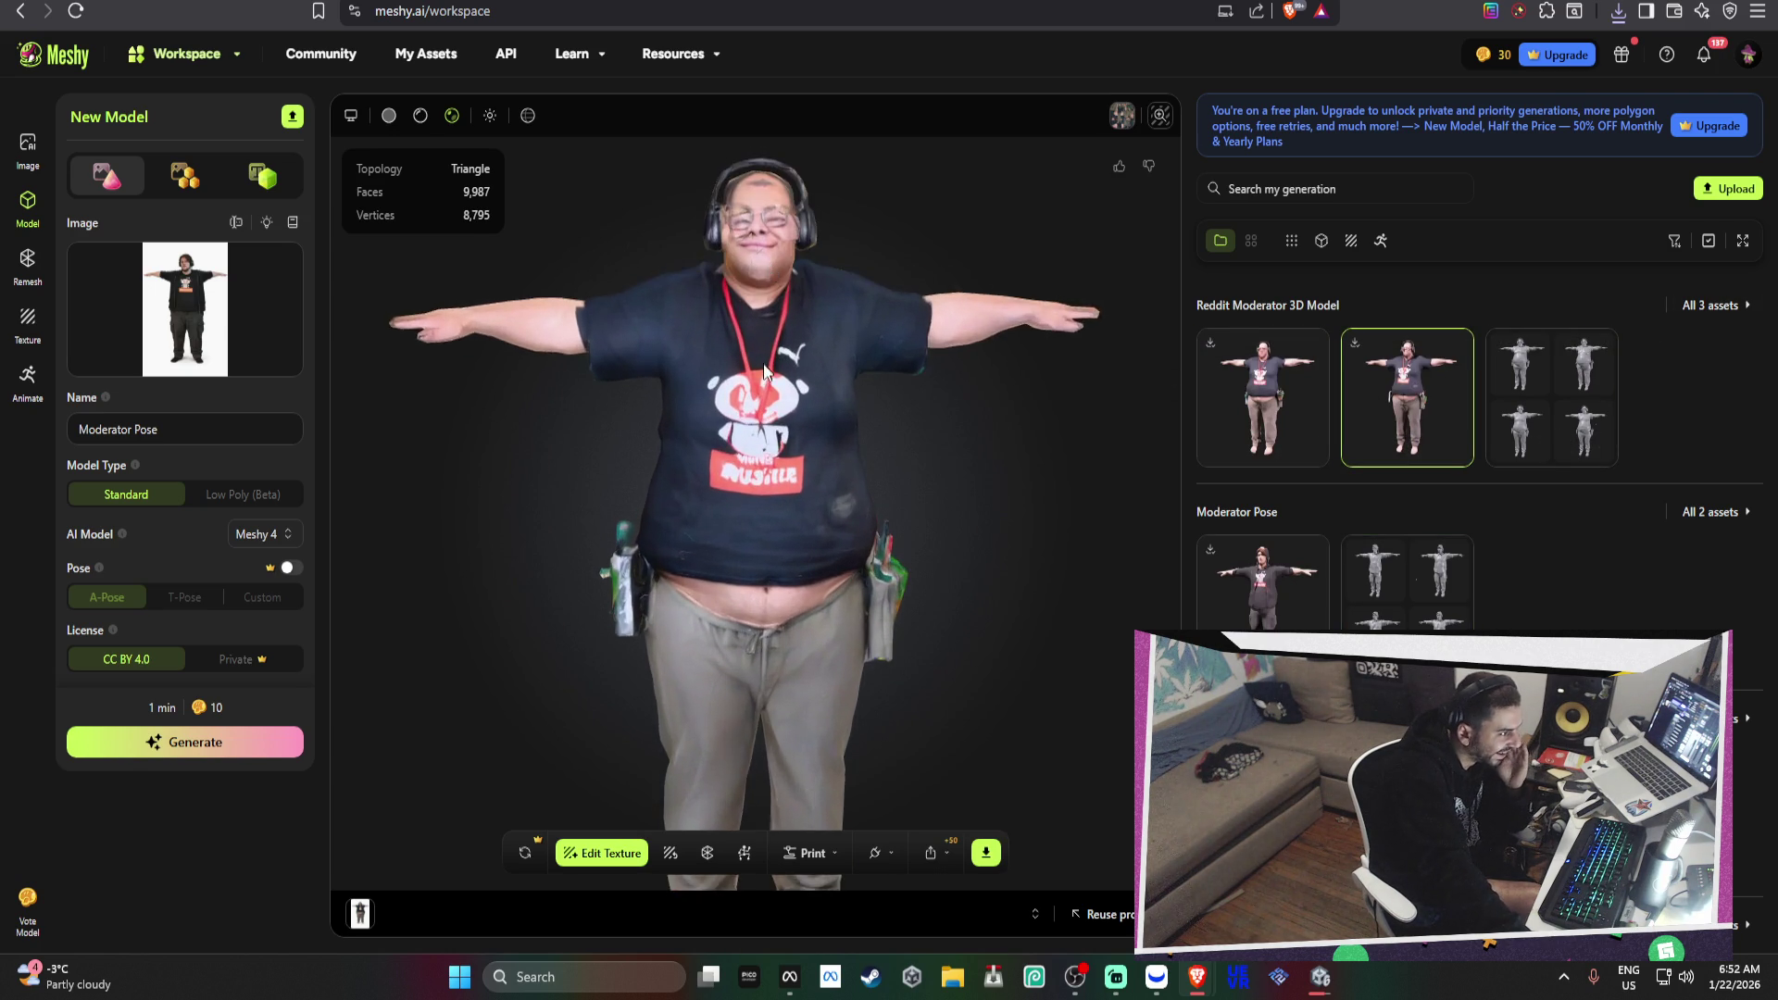
{"action": "scroll", "coordinate": [768, 306], "scroll_direction": "up", "scroll_amount": 5}
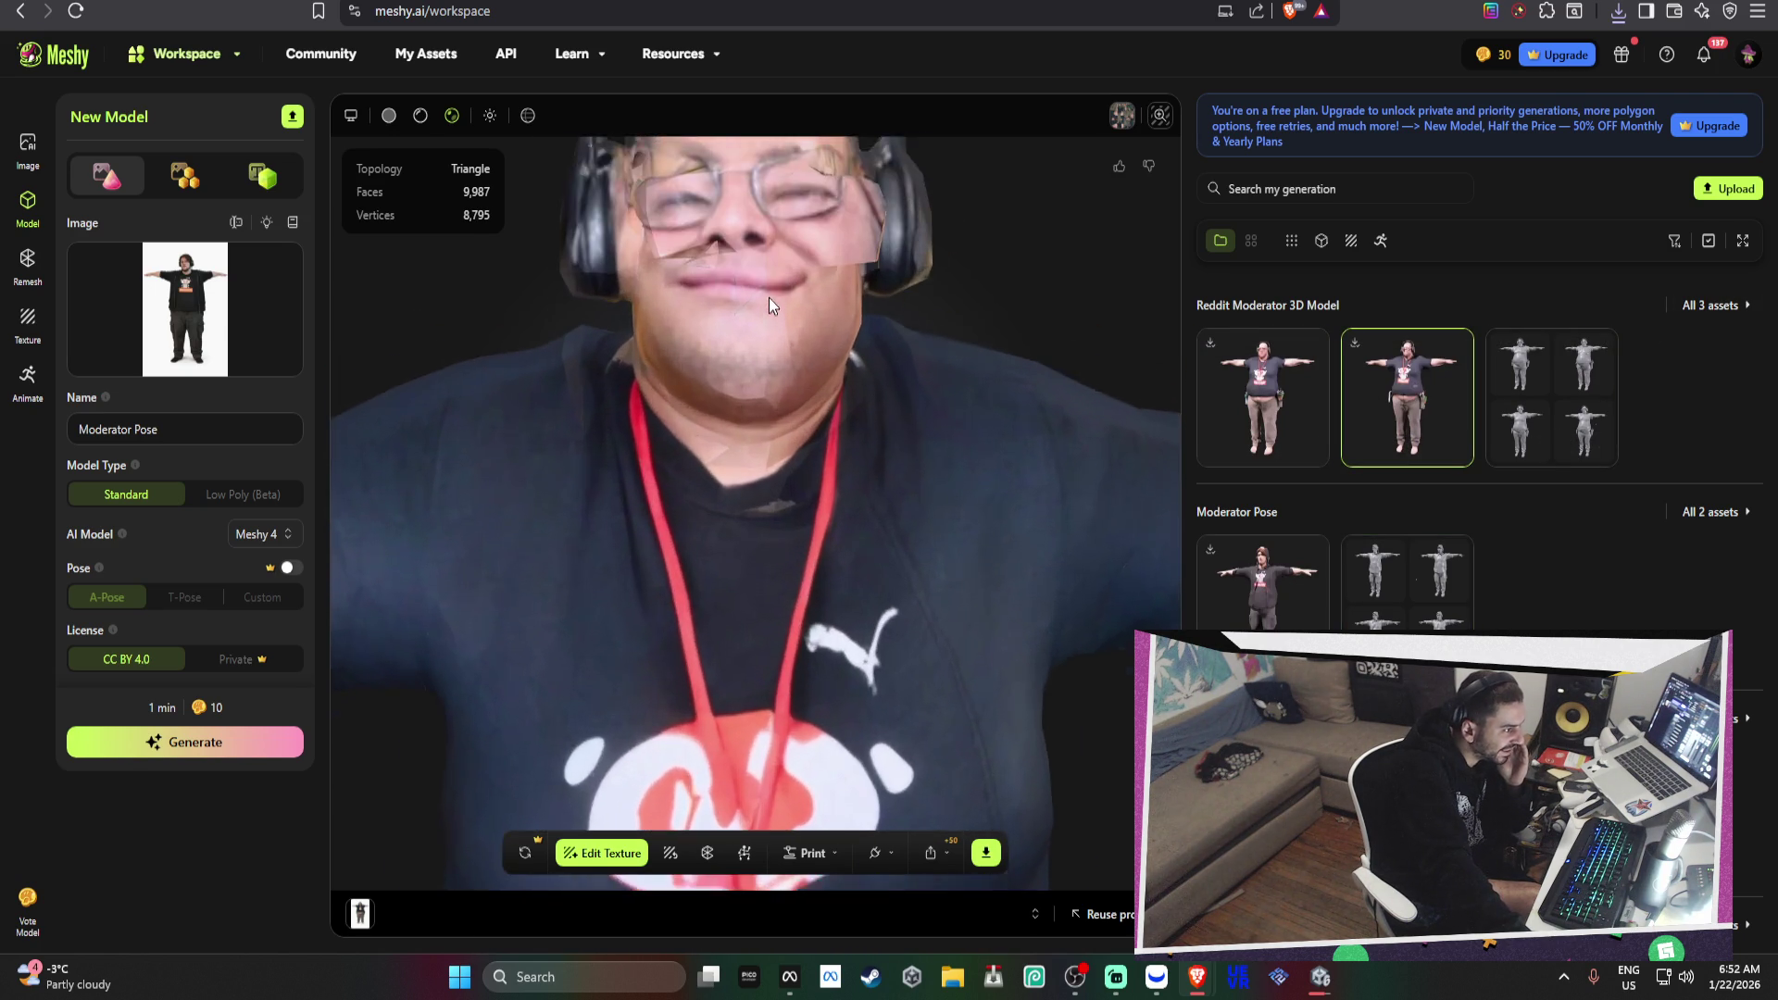
{"action": "scroll", "coordinate": [792, 429], "scroll_direction": "up", "scroll_amount": 3}
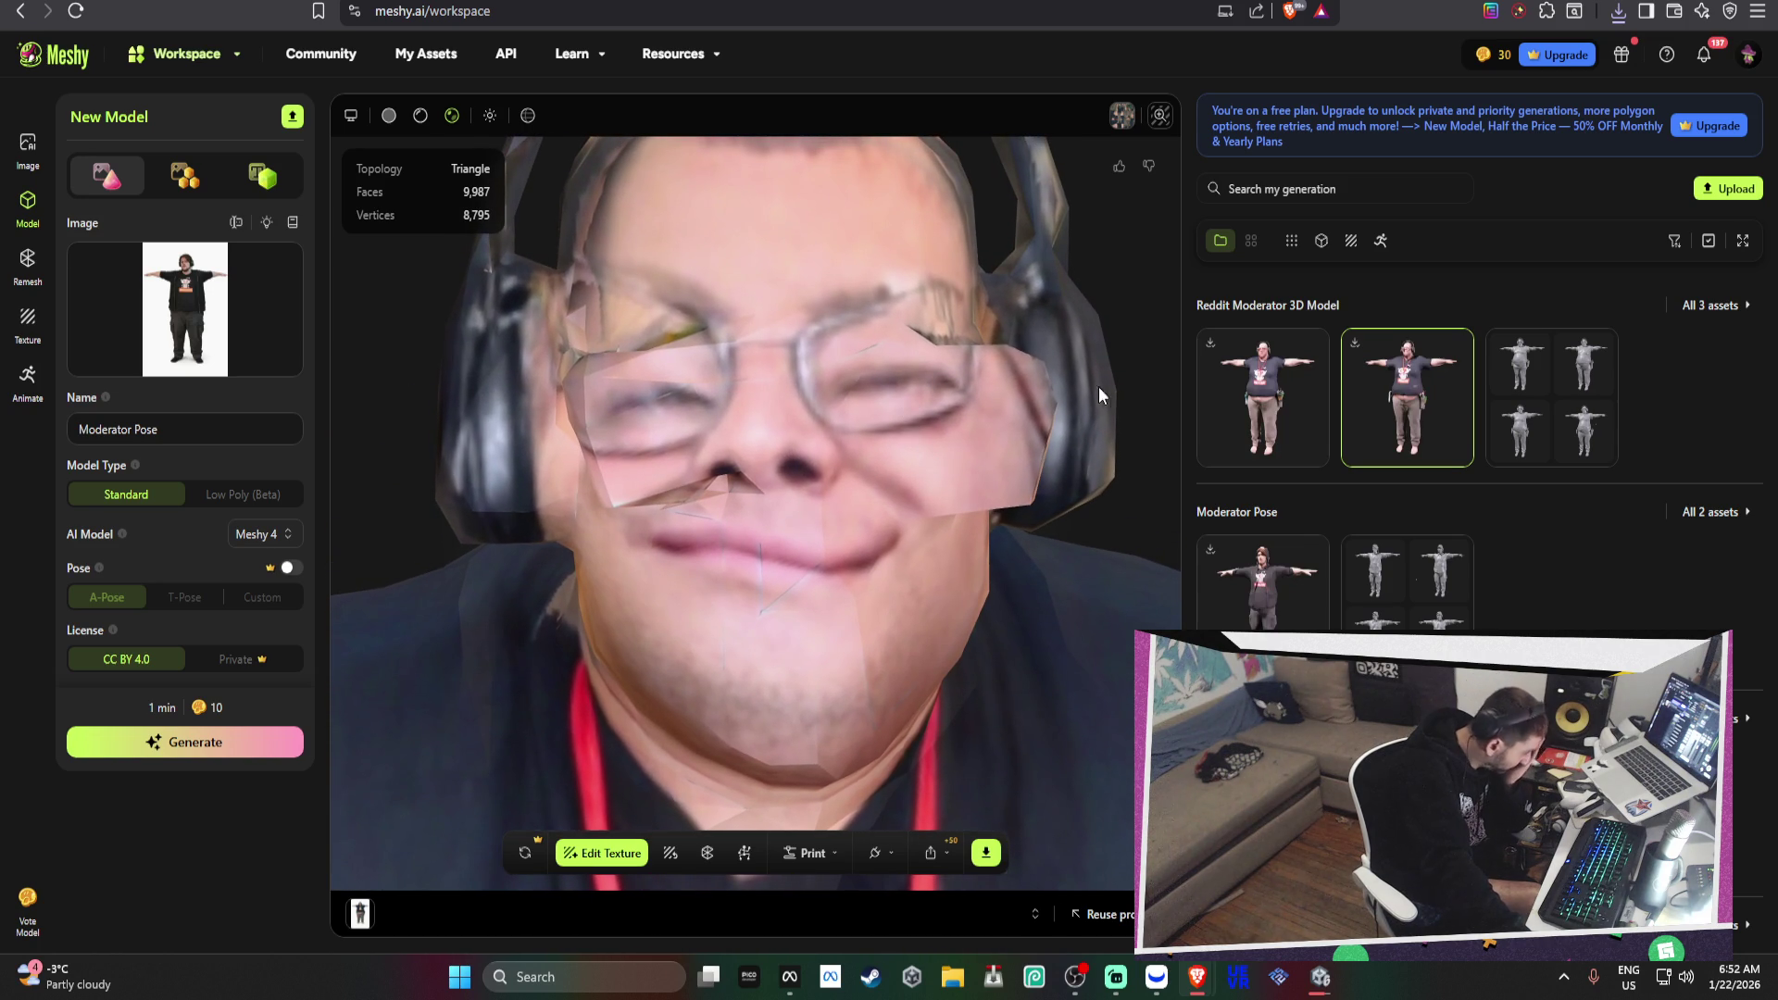
{"action": "mouse_move", "coordinate": [1528, 348]}
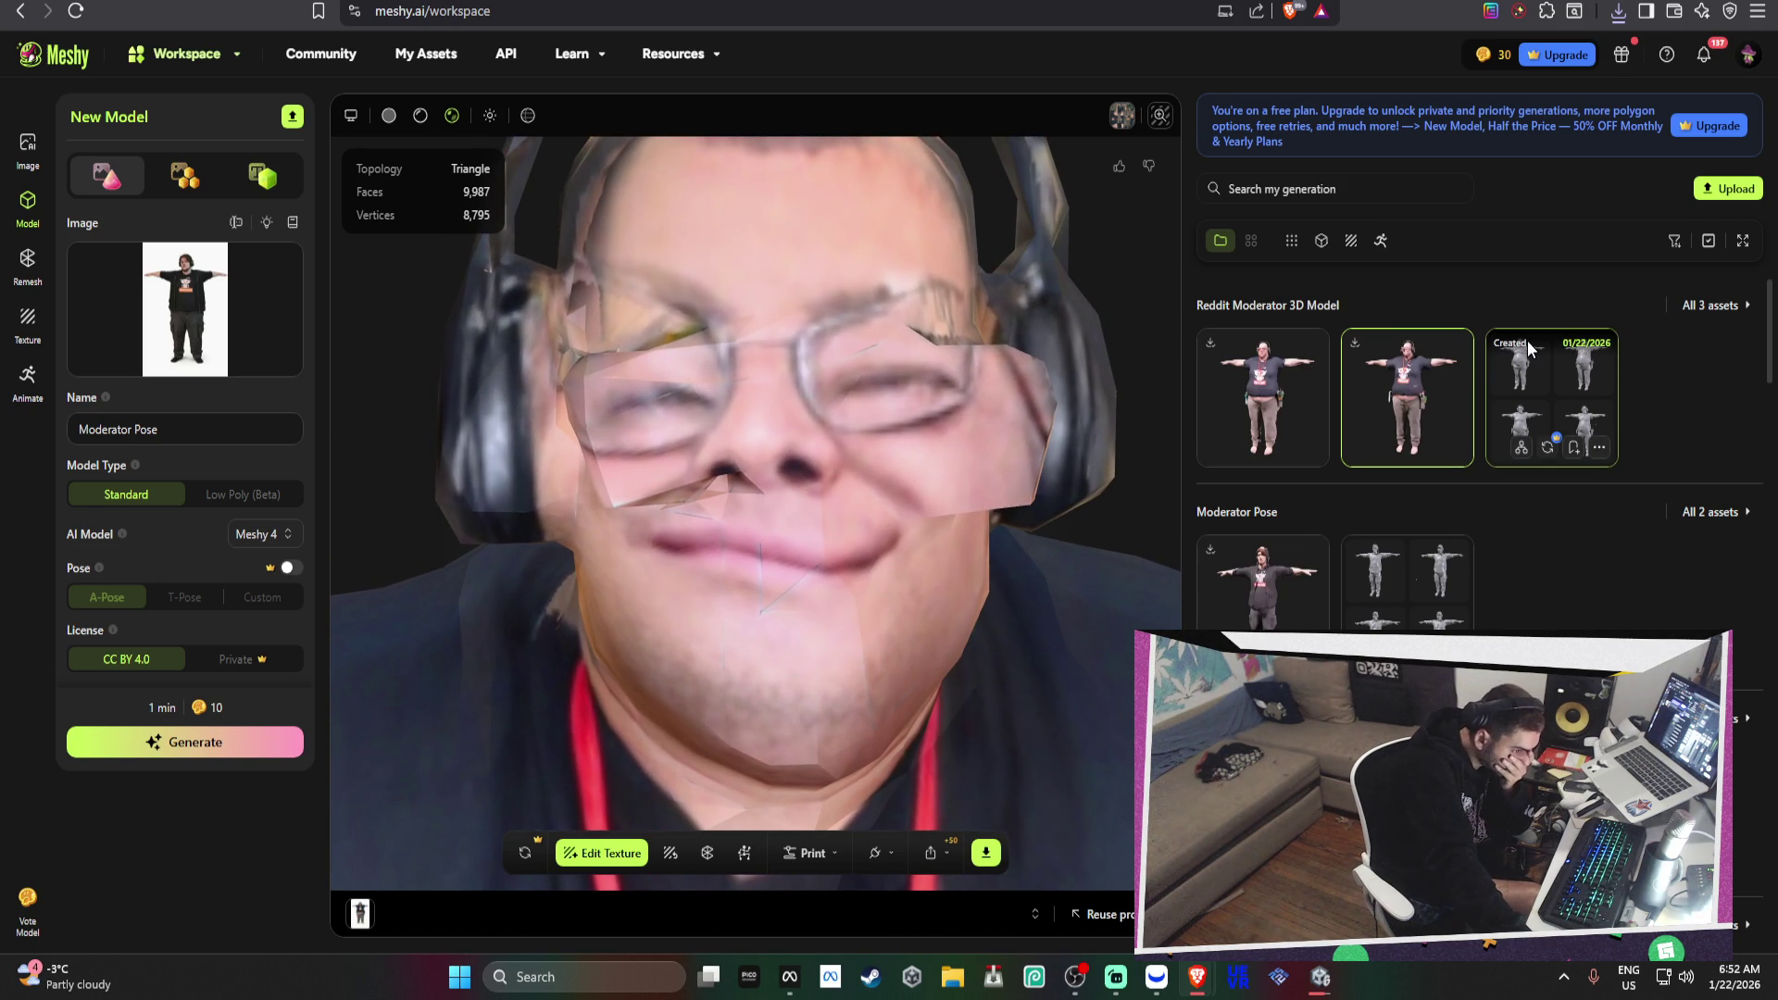
{"action": "scroll", "coordinate": [1071, 400], "scroll_direction": "down", "scroll_amount": 2}
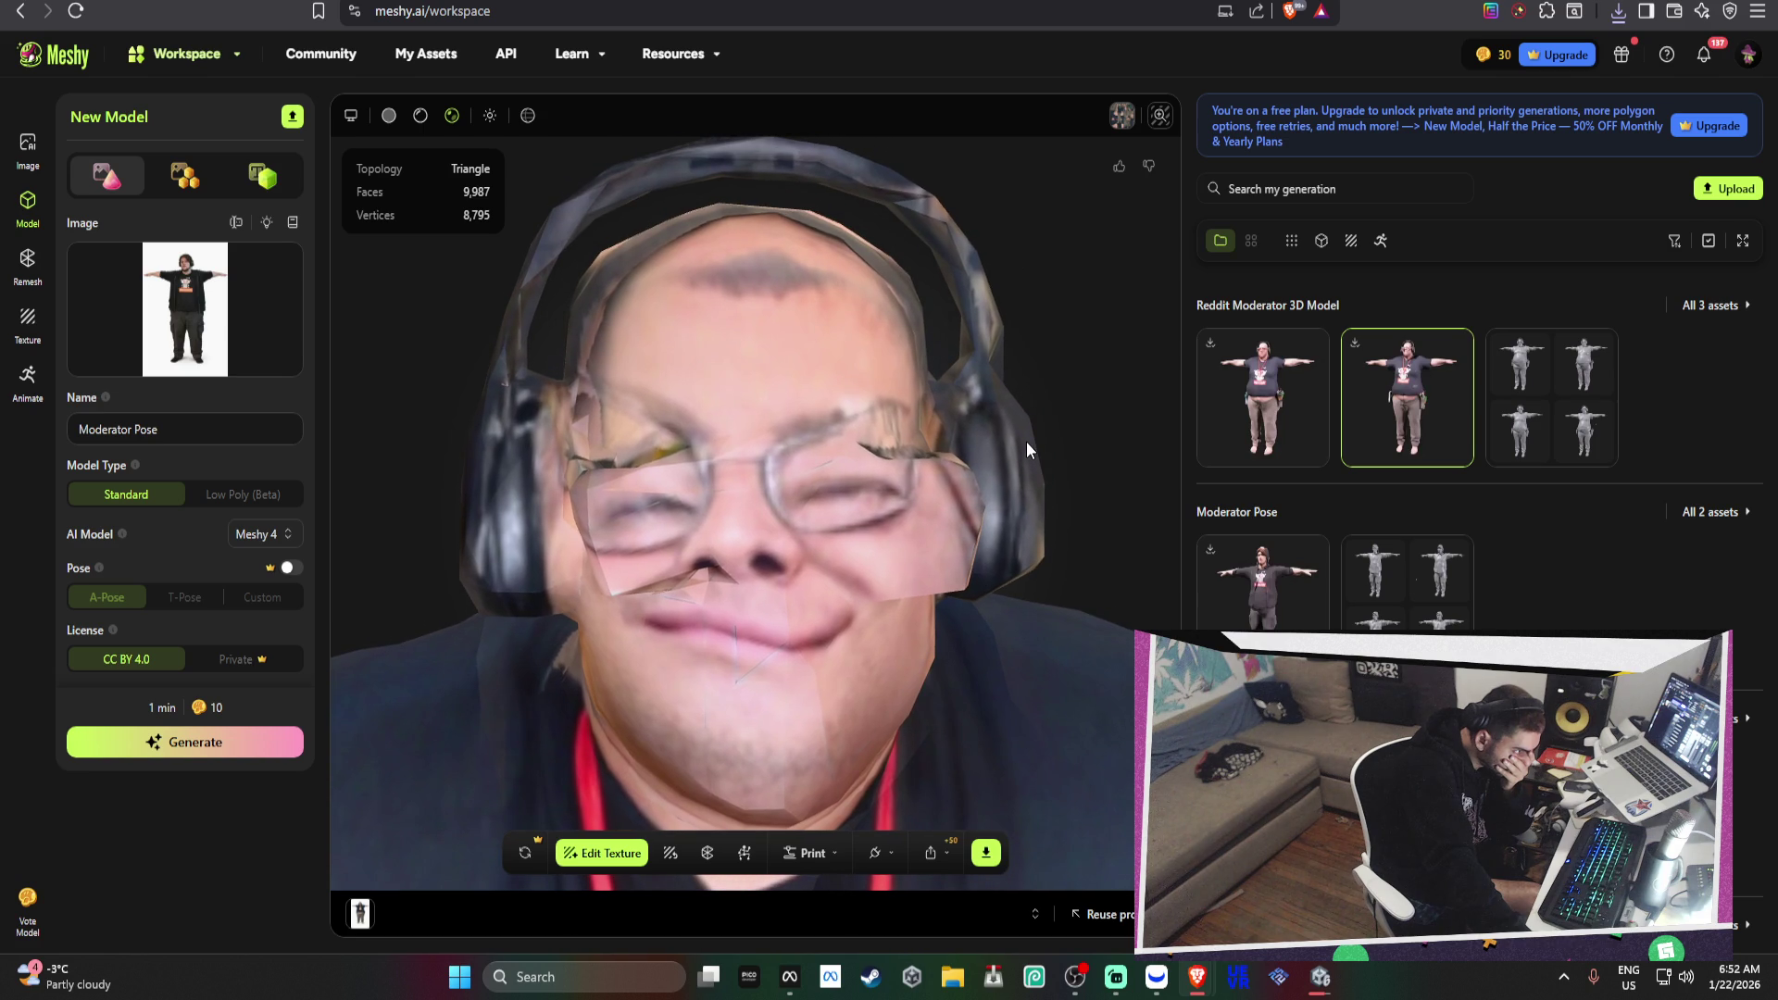
{"action": "key", "text": "ctrl+Tab"}
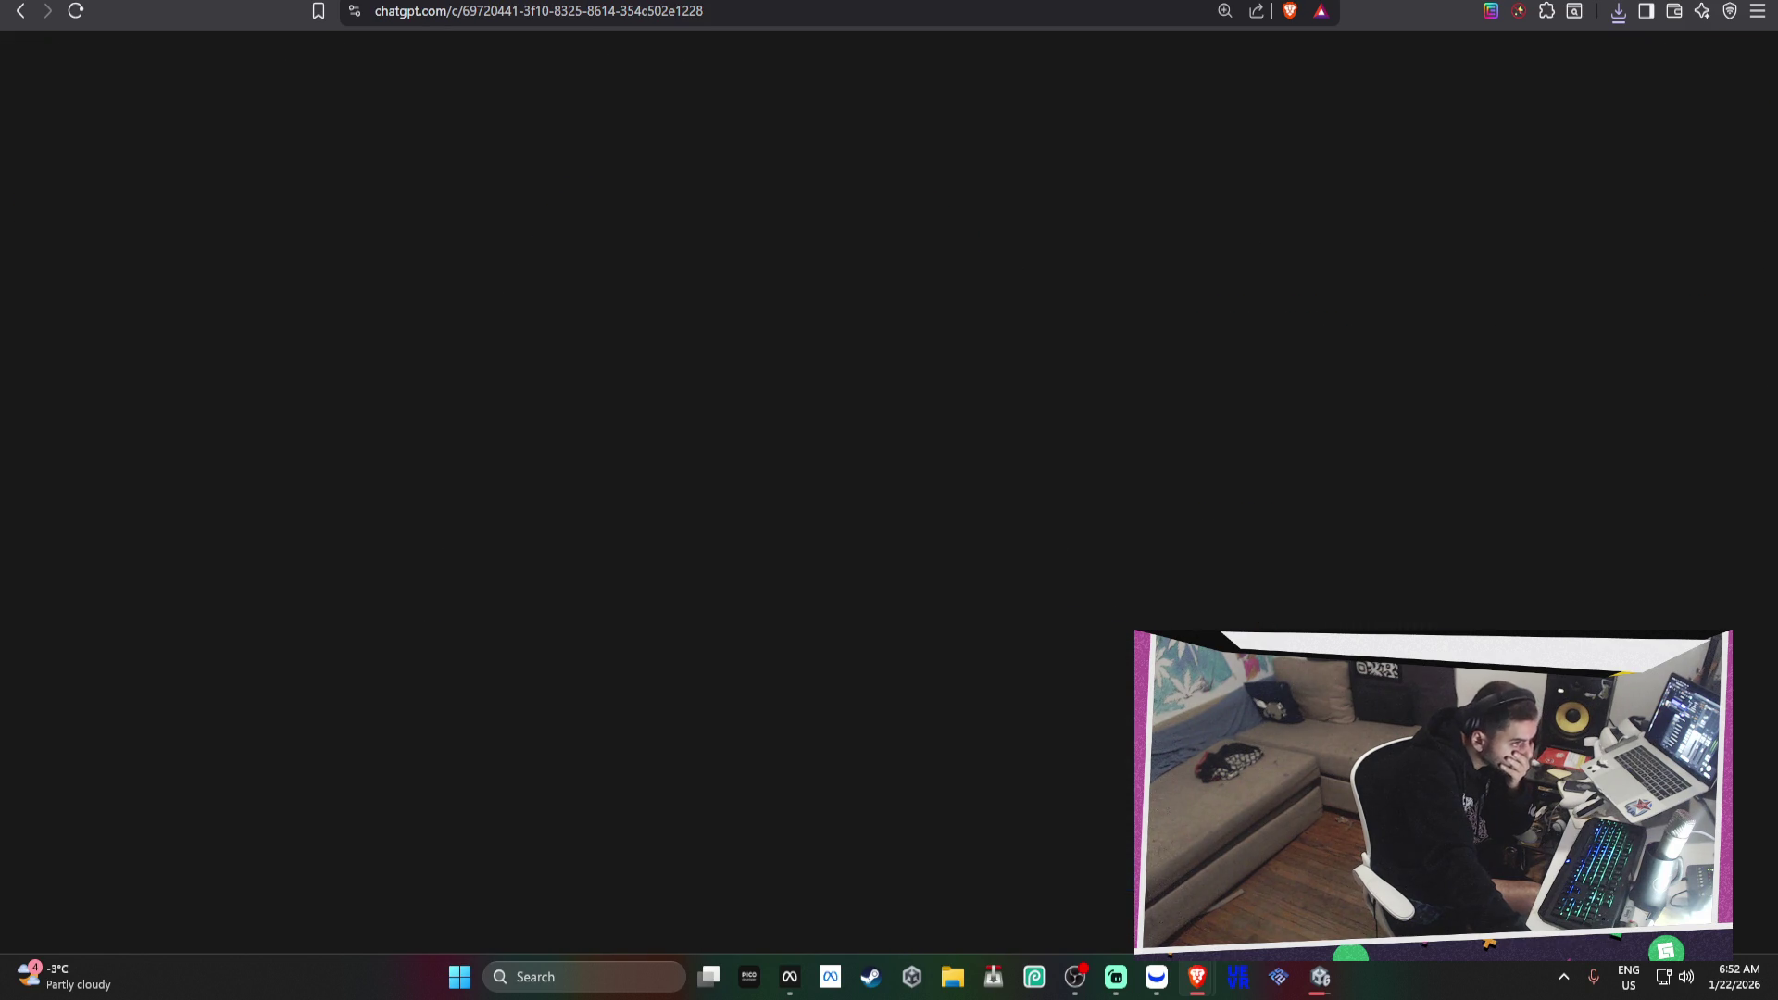
Scroll back through ChatGPT's generated T-pose moderator reference images.
{"action": "scroll", "coordinate": [1298, 314], "scroll_direction": "up", "scroll_amount": 10}
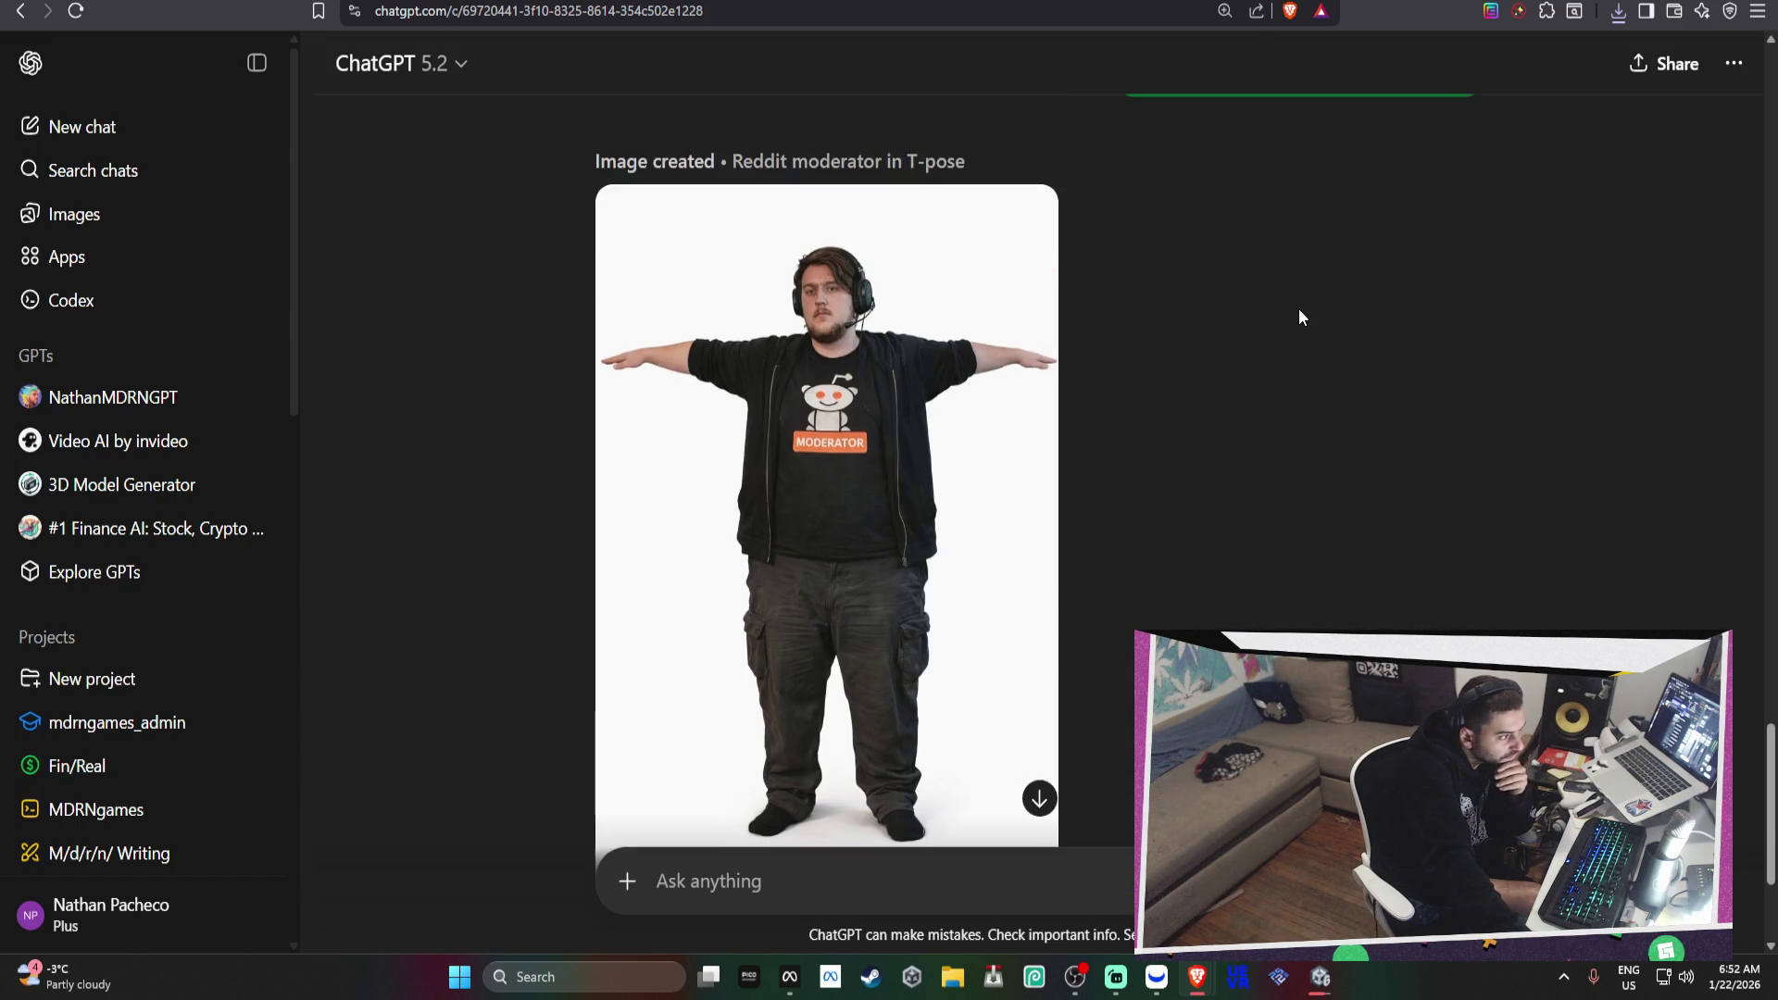
{"action": "scroll", "coordinate": [1390, 315], "scroll_direction": "up", "scroll_amount": 15}
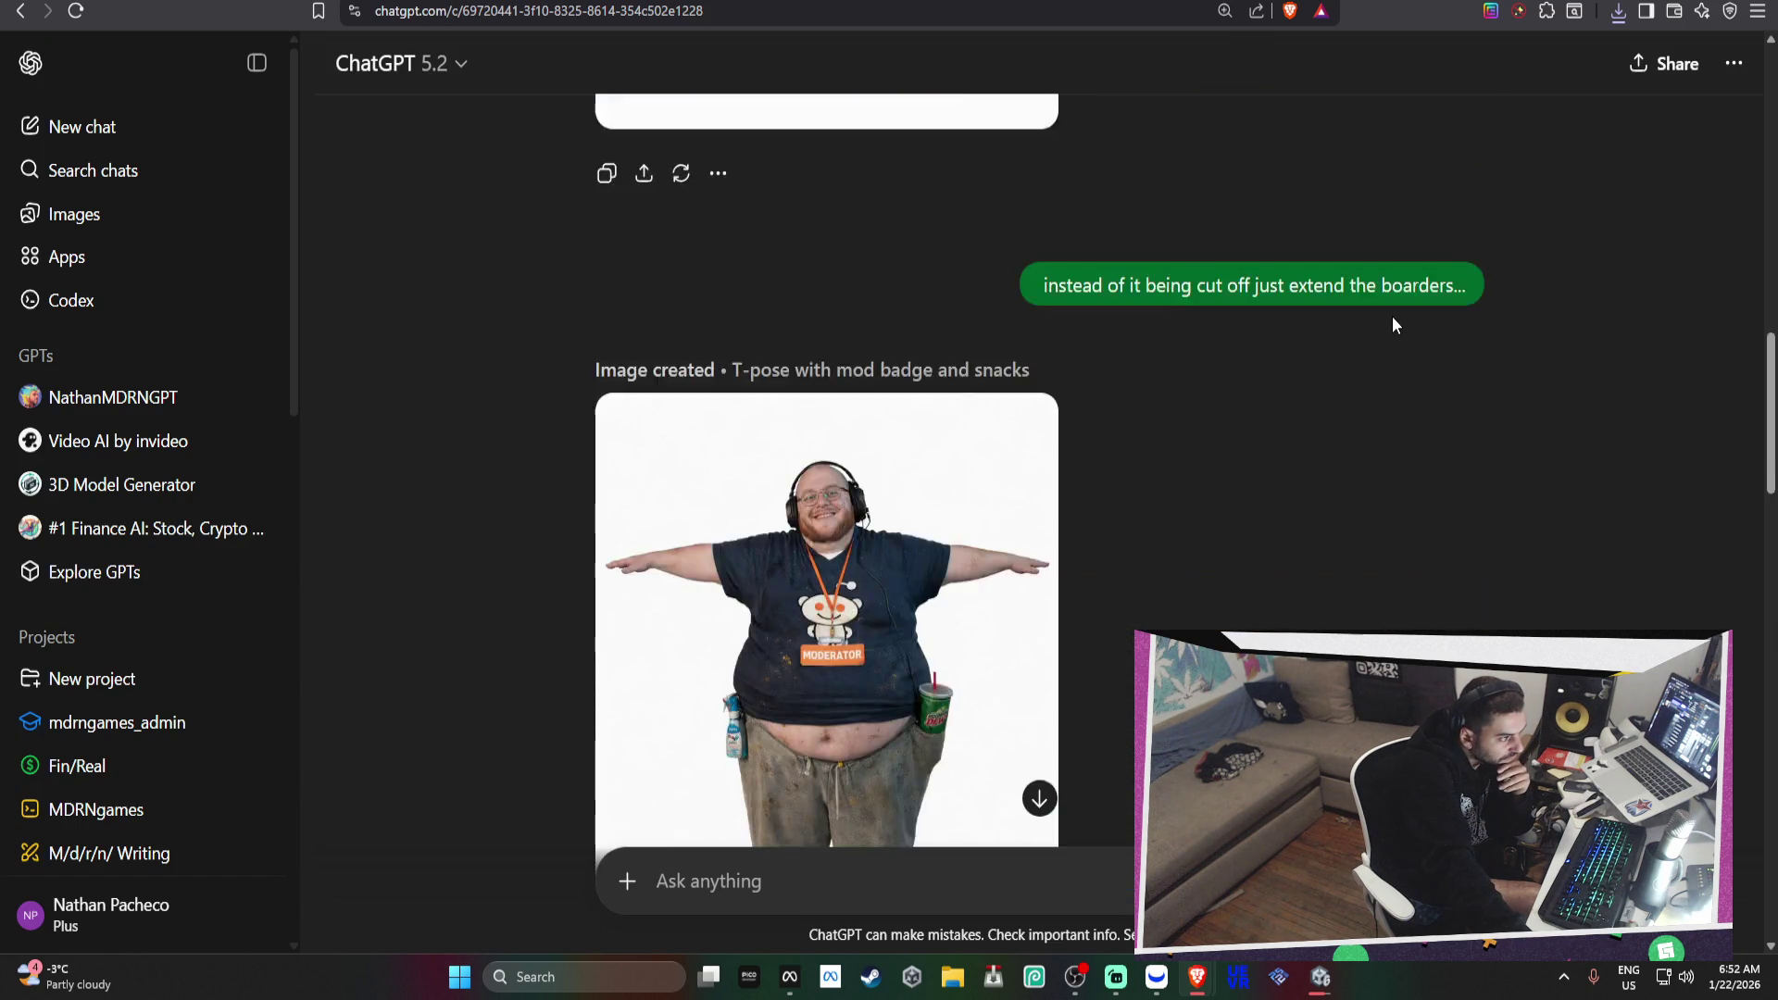
{"action": "key", "text": "ctrl+Tab"}
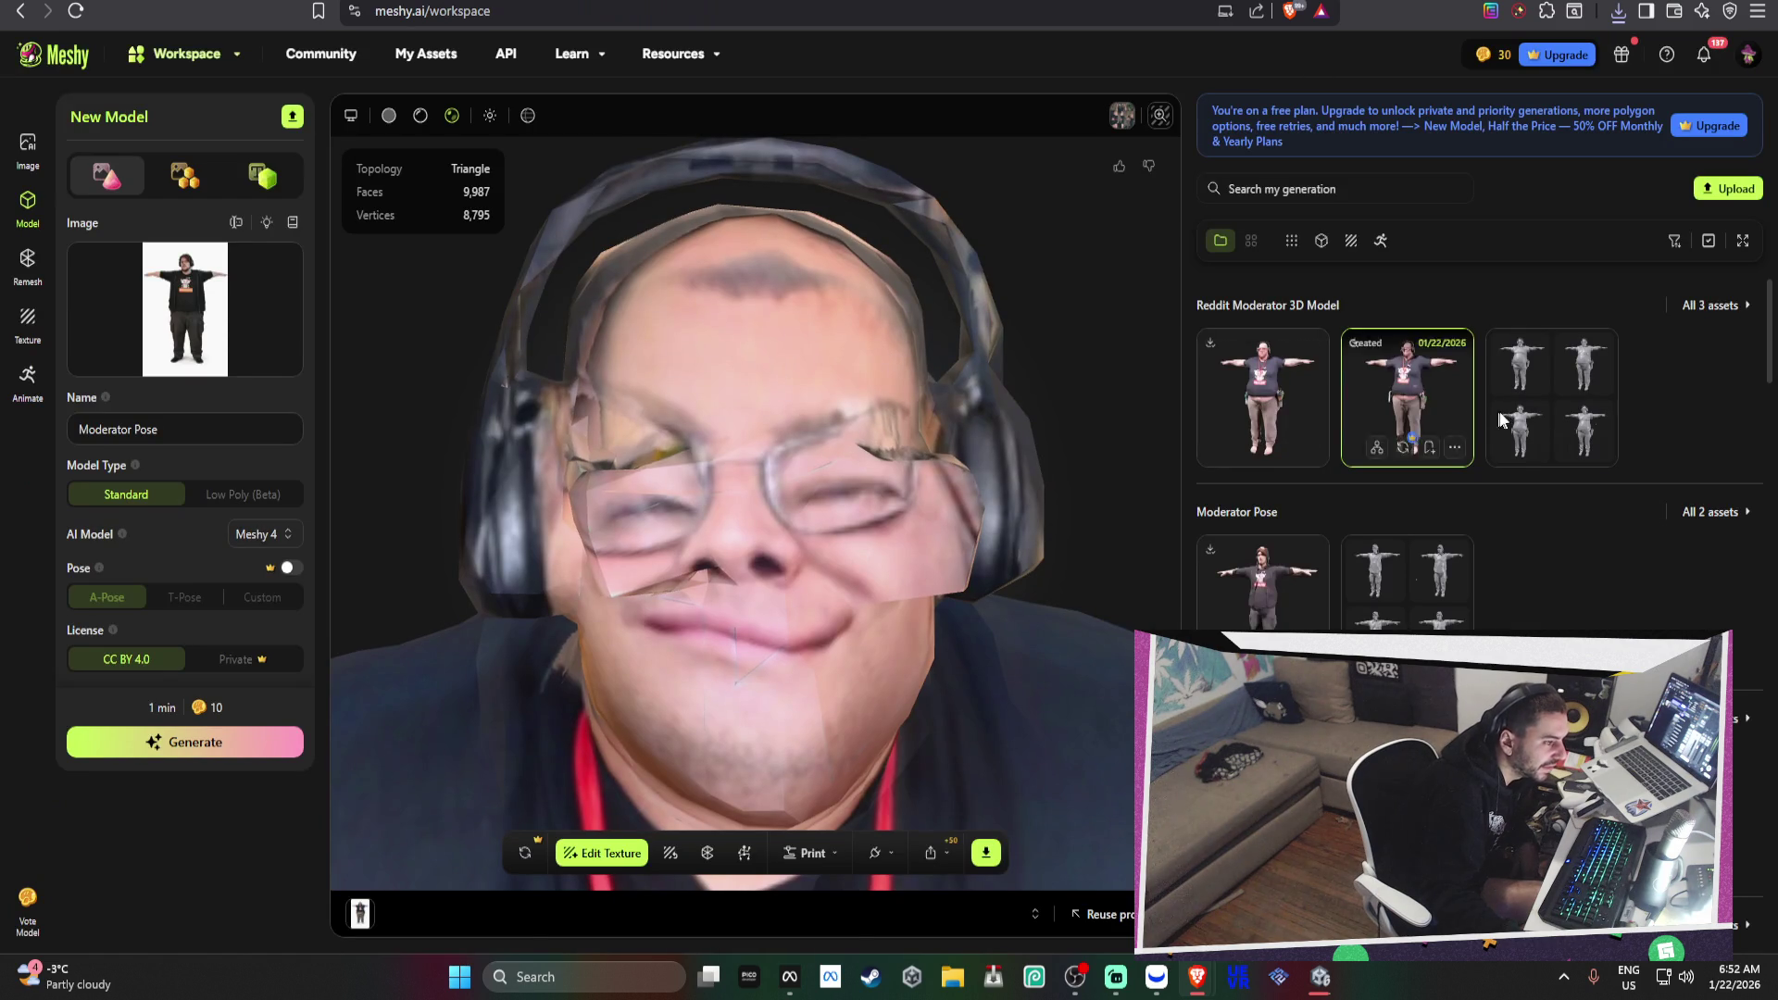
Open the third Reddit Moderator generation's four drafts, then move to the GTA Vice City missions wiki.
{"action": "left_click", "coordinate": [1524, 384]}
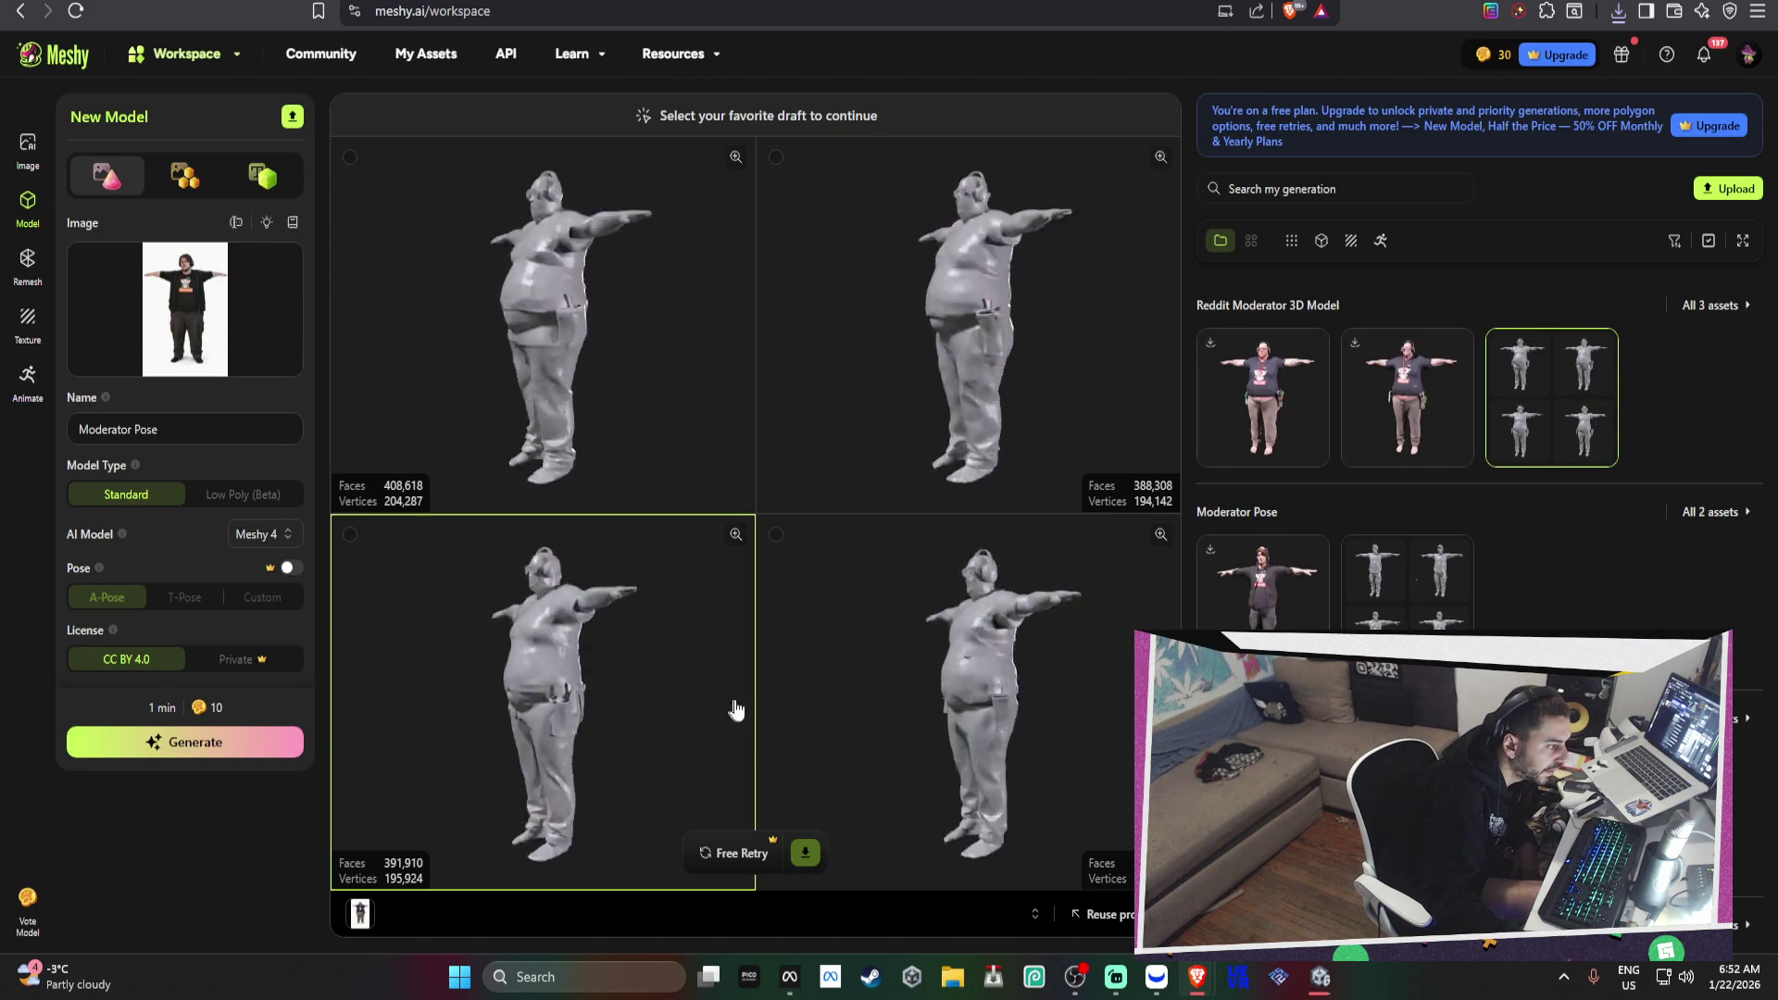
{"action": "mouse_move", "coordinate": [1455, 454]}
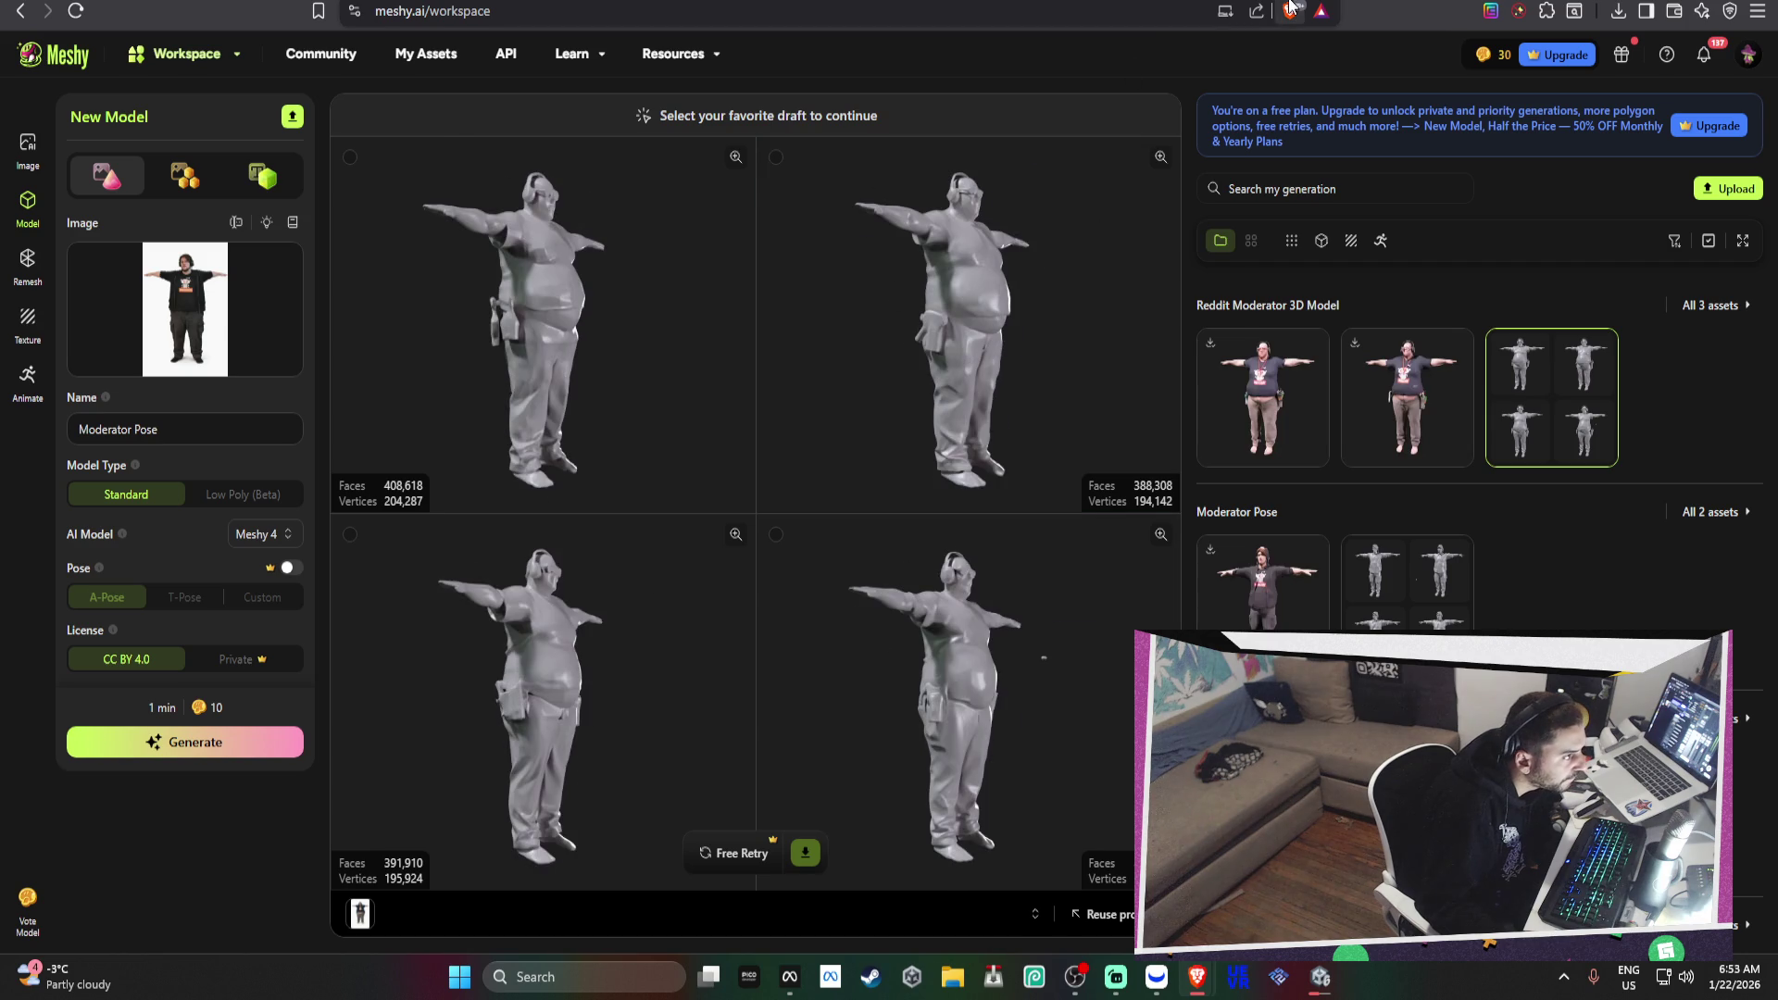
{"action": "key", "text": "ctrl+Tab"}
{"action": "key", "text": "ctrl+Tab"}
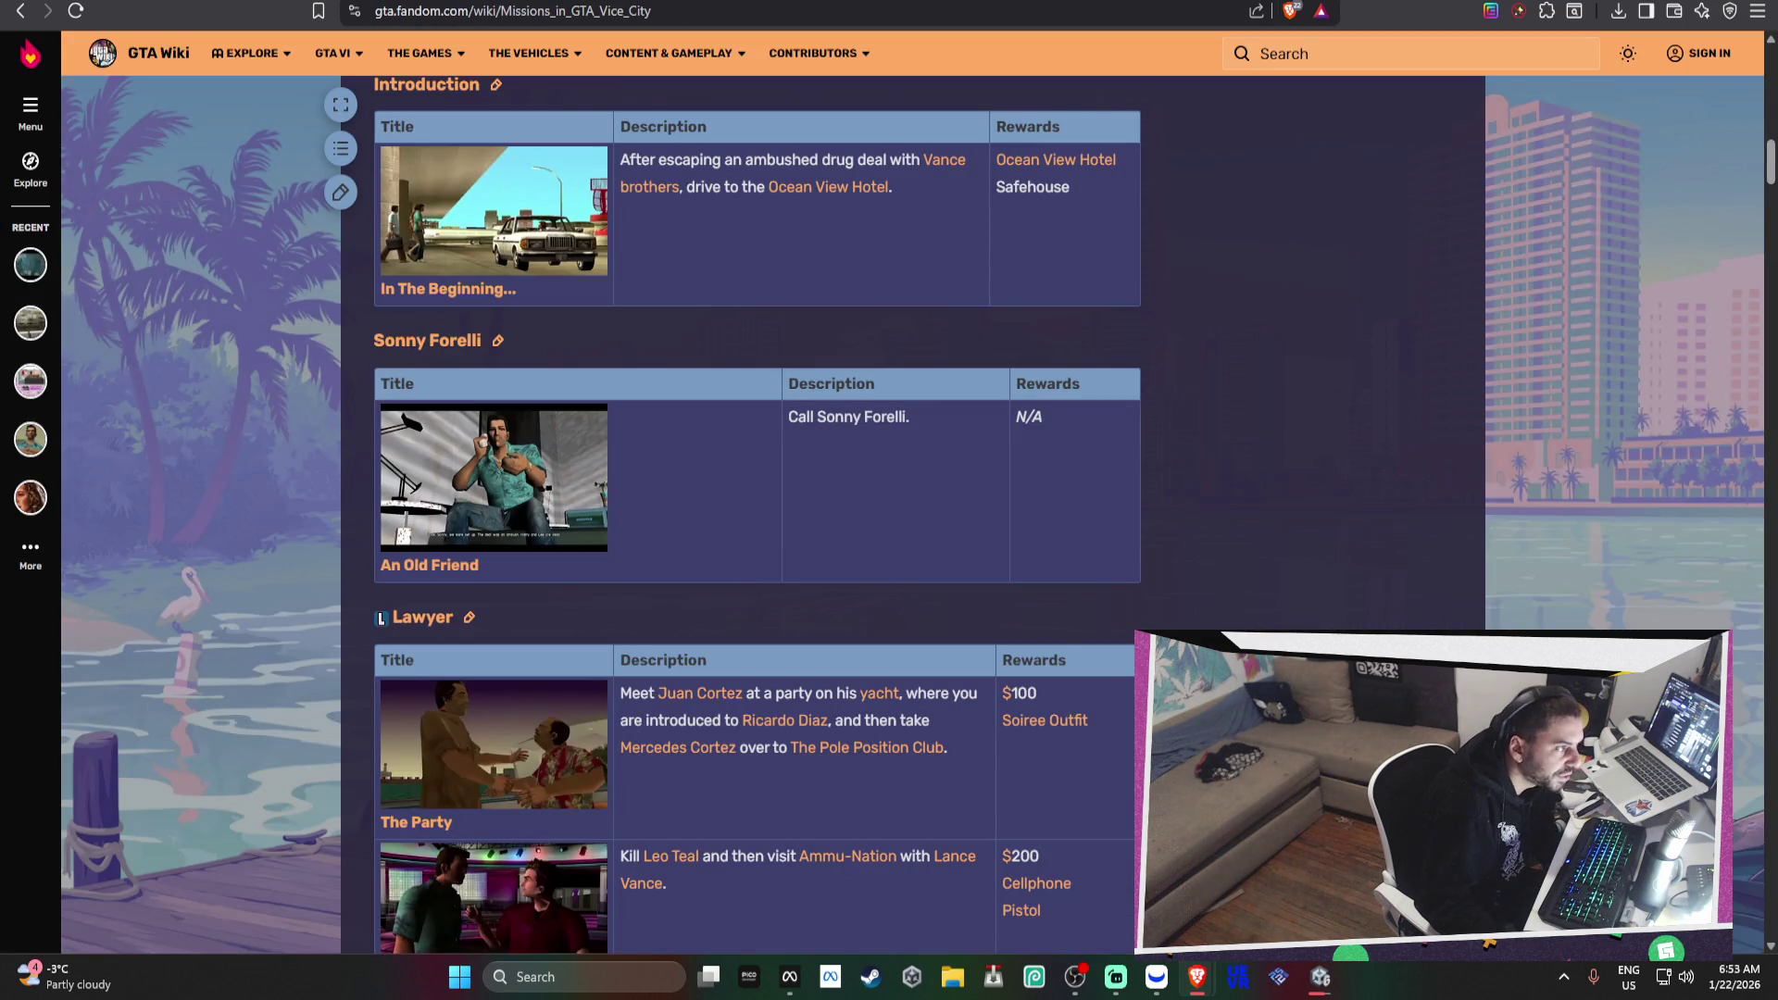
{"action": "key", "text": "ctrl+Tab"}
{"action": "key", "text": "ctrl+Tab"}
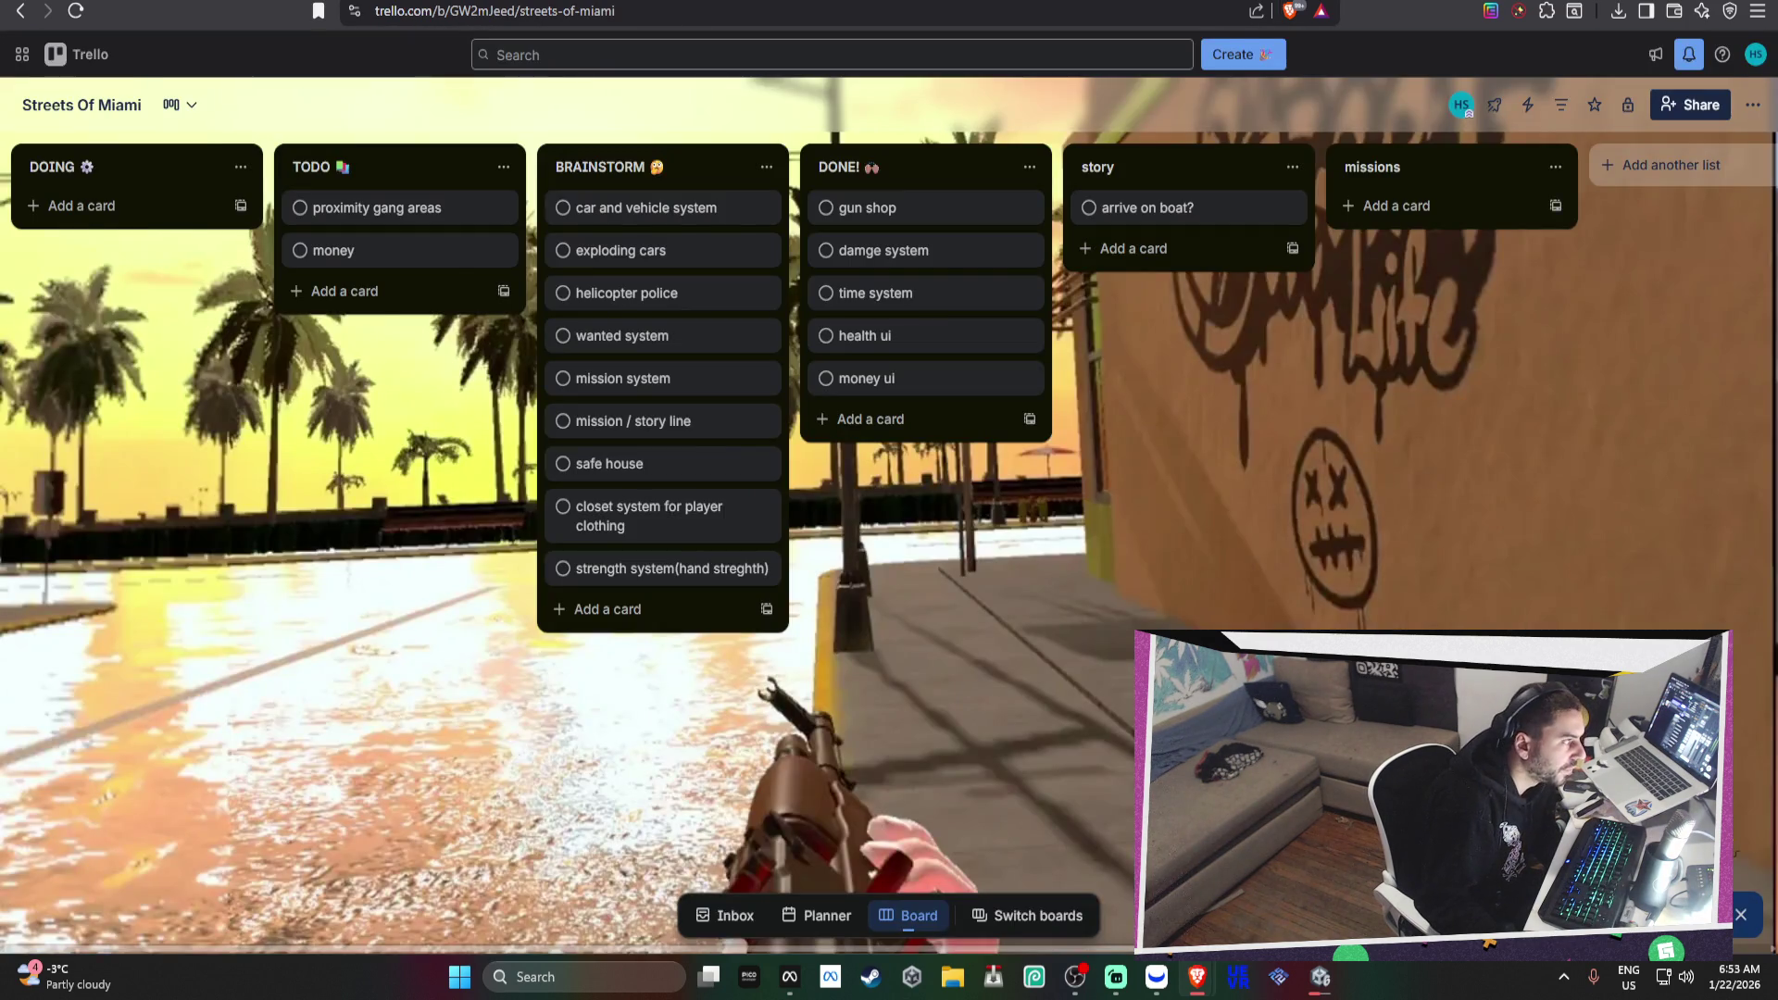
Review the Streets of Miami Trello board and GTA III missions article, then start the store-page trailer.
{"action": "key", "text": "ctrl+shift+Tab"}
{"action": "scroll", "coordinate": [857, 463], "scroll_direction": "up", "scroll_amount": 10}
{"action": "scroll", "coordinate": [819, 350], "scroll_direction": "down", "scroll_amount": 15}
{"action": "scroll", "coordinate": [819, 350], "scroll_direction": "down", "scroll_amount": 9}
{"action": "scroll", "coordinate": [819, 351], "scroll_direction": "up", "scroll_amount": 8}
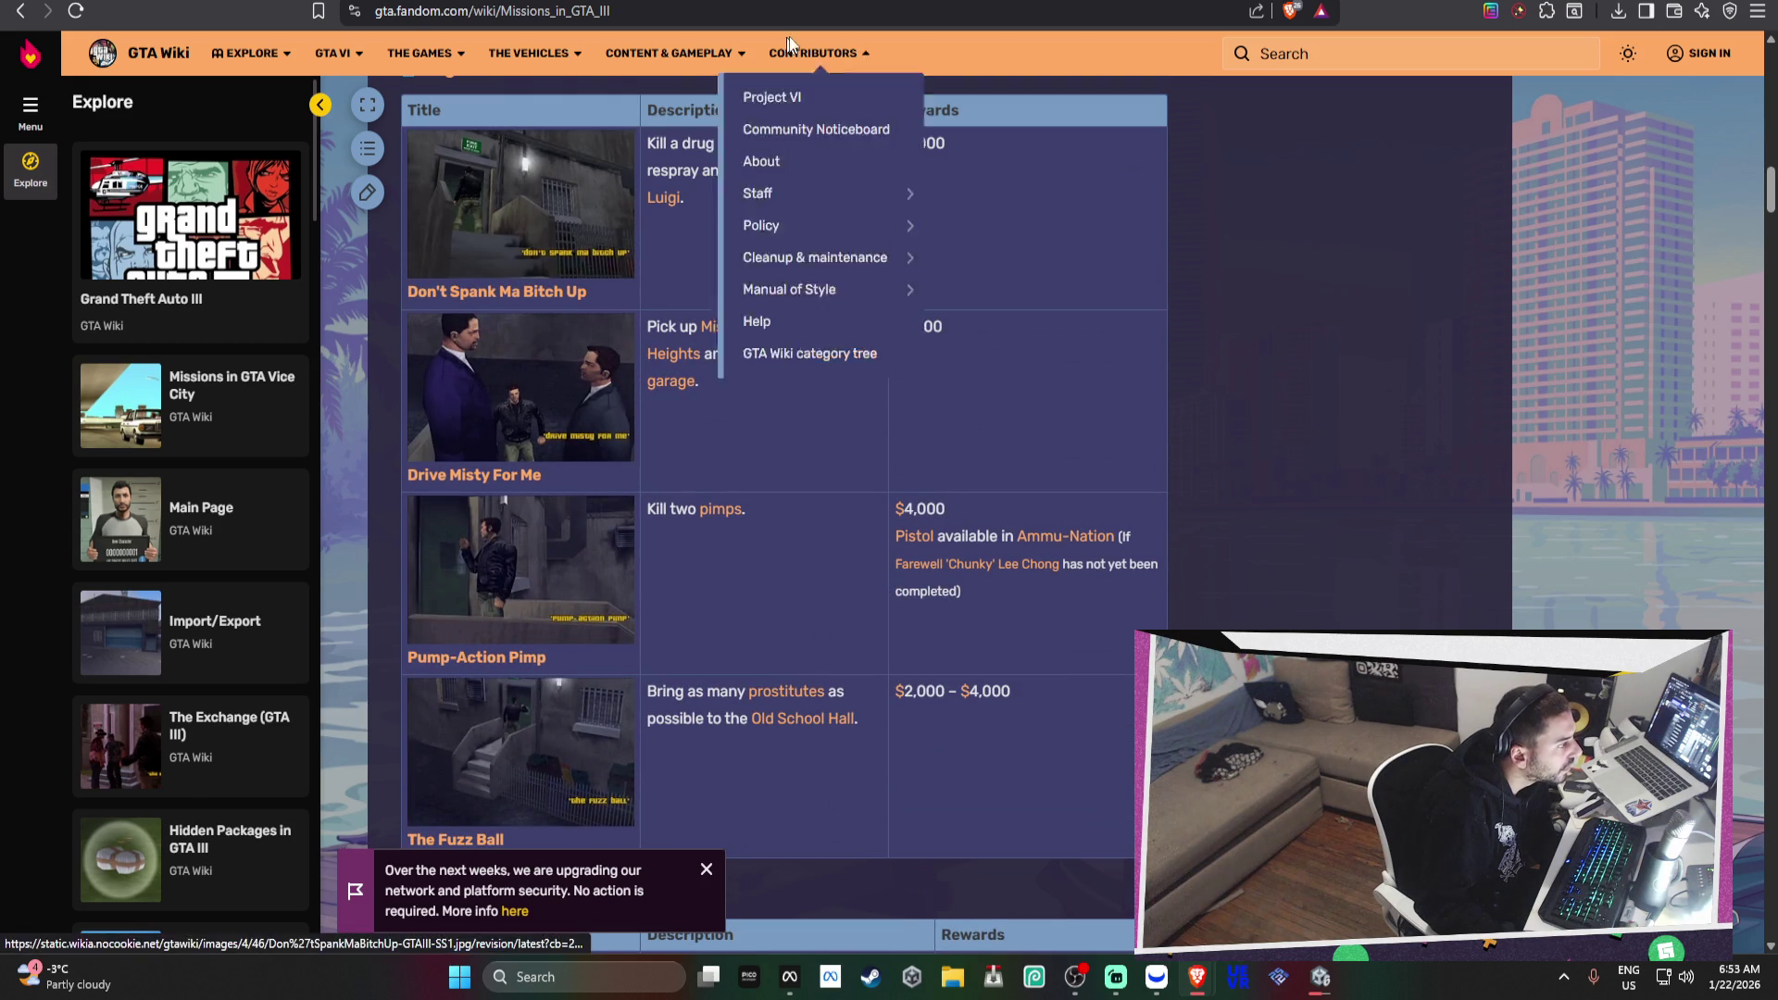
{"action": "key", "text": "ctrl+Tab"}
{"action": "key", "text": "ctrl+Tab"}
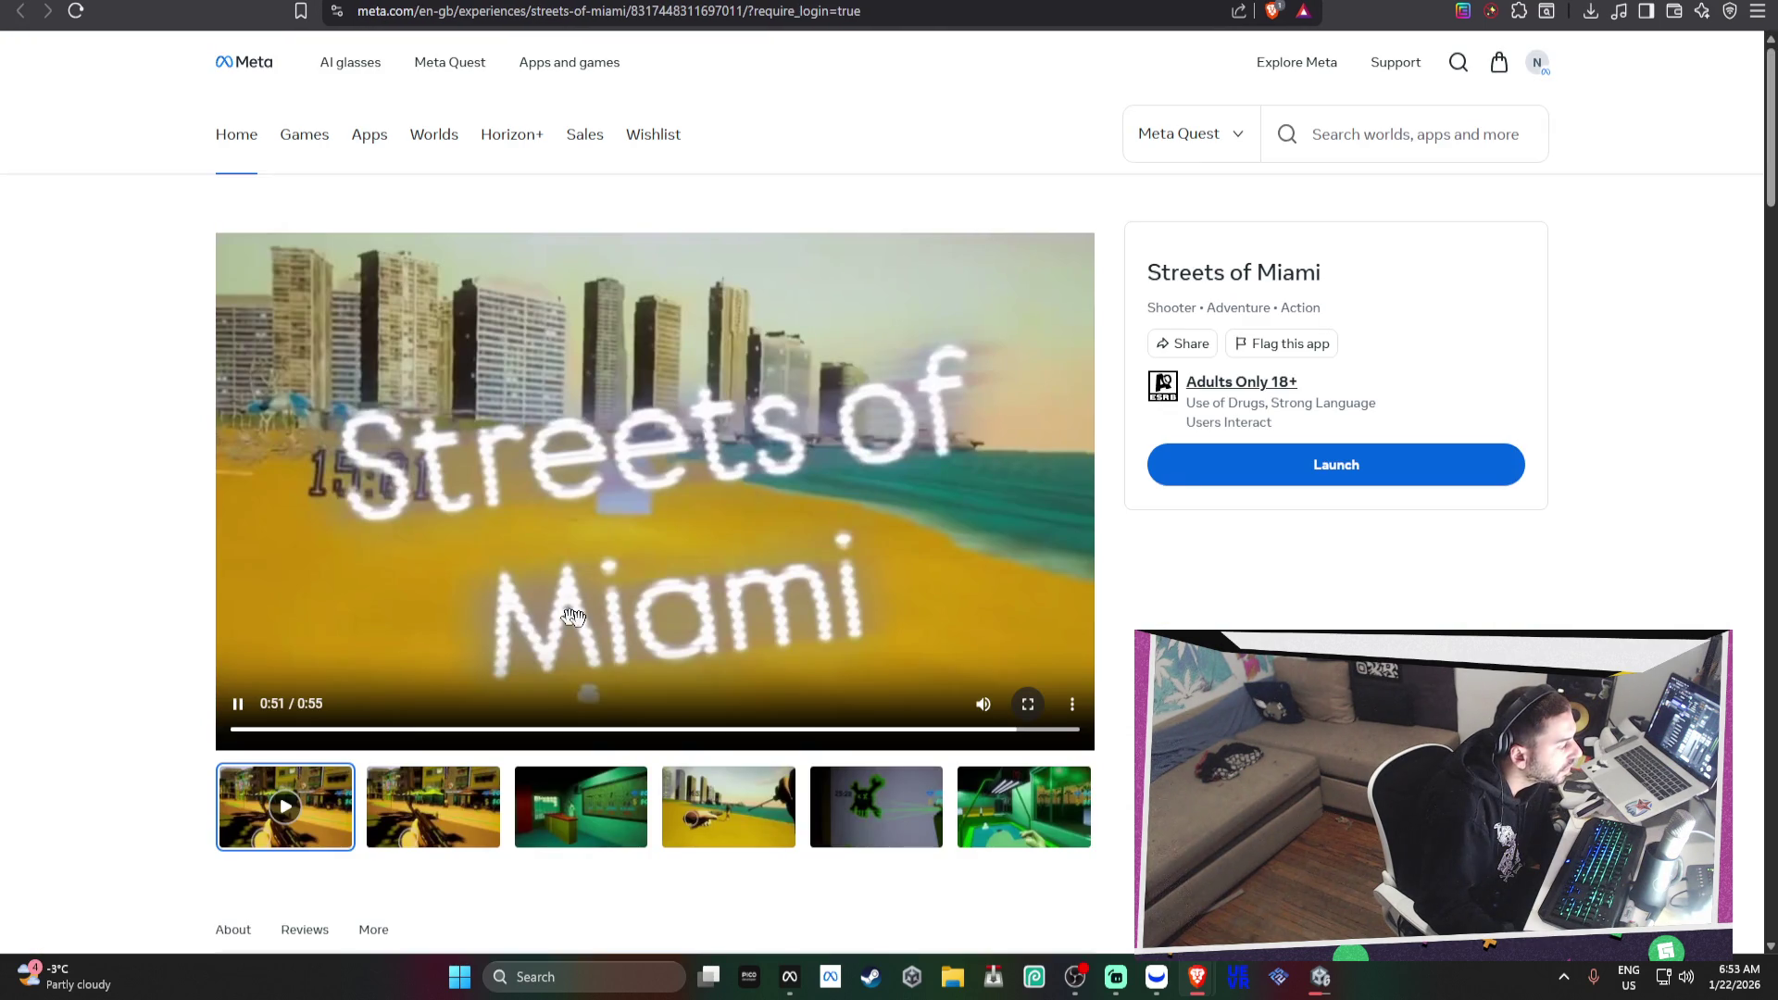
{"action": "left_click", "coordinate": [354, 547]}
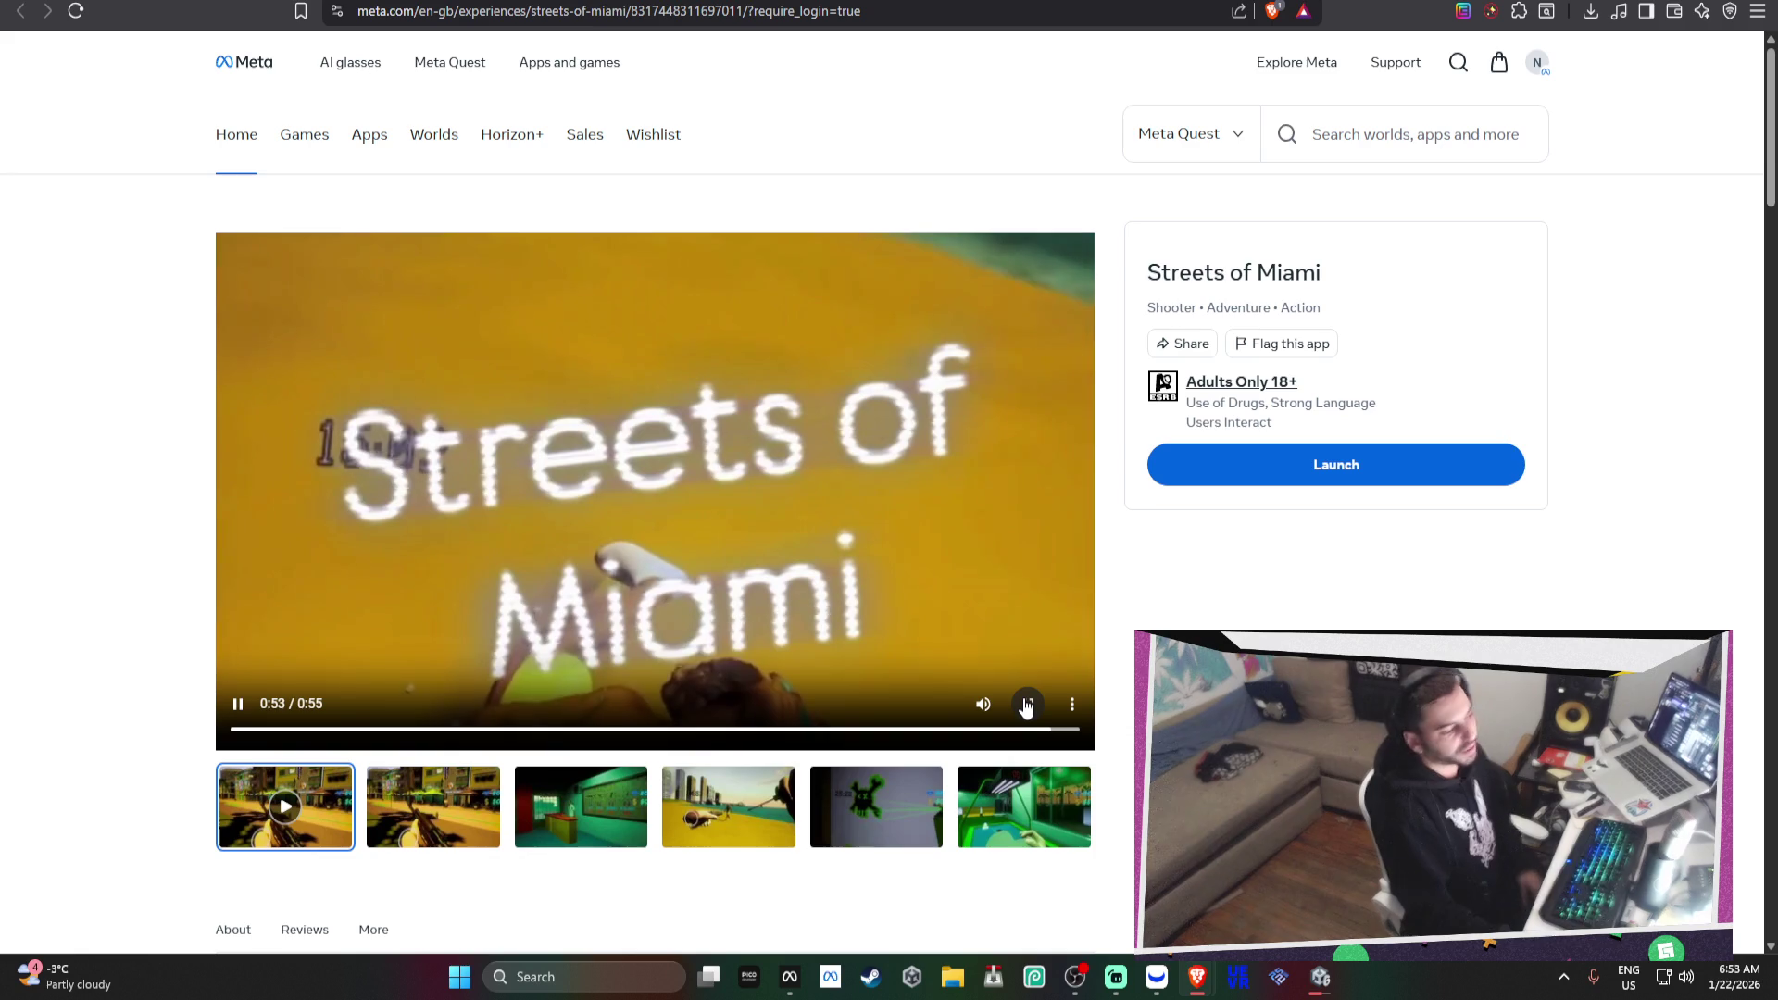
Watch the Streets of Miami trailer from 0:00 in fullscreen, then bring up Unity's scene-loading window.
{"action": "left_click", "coordinate": [238, 742]}
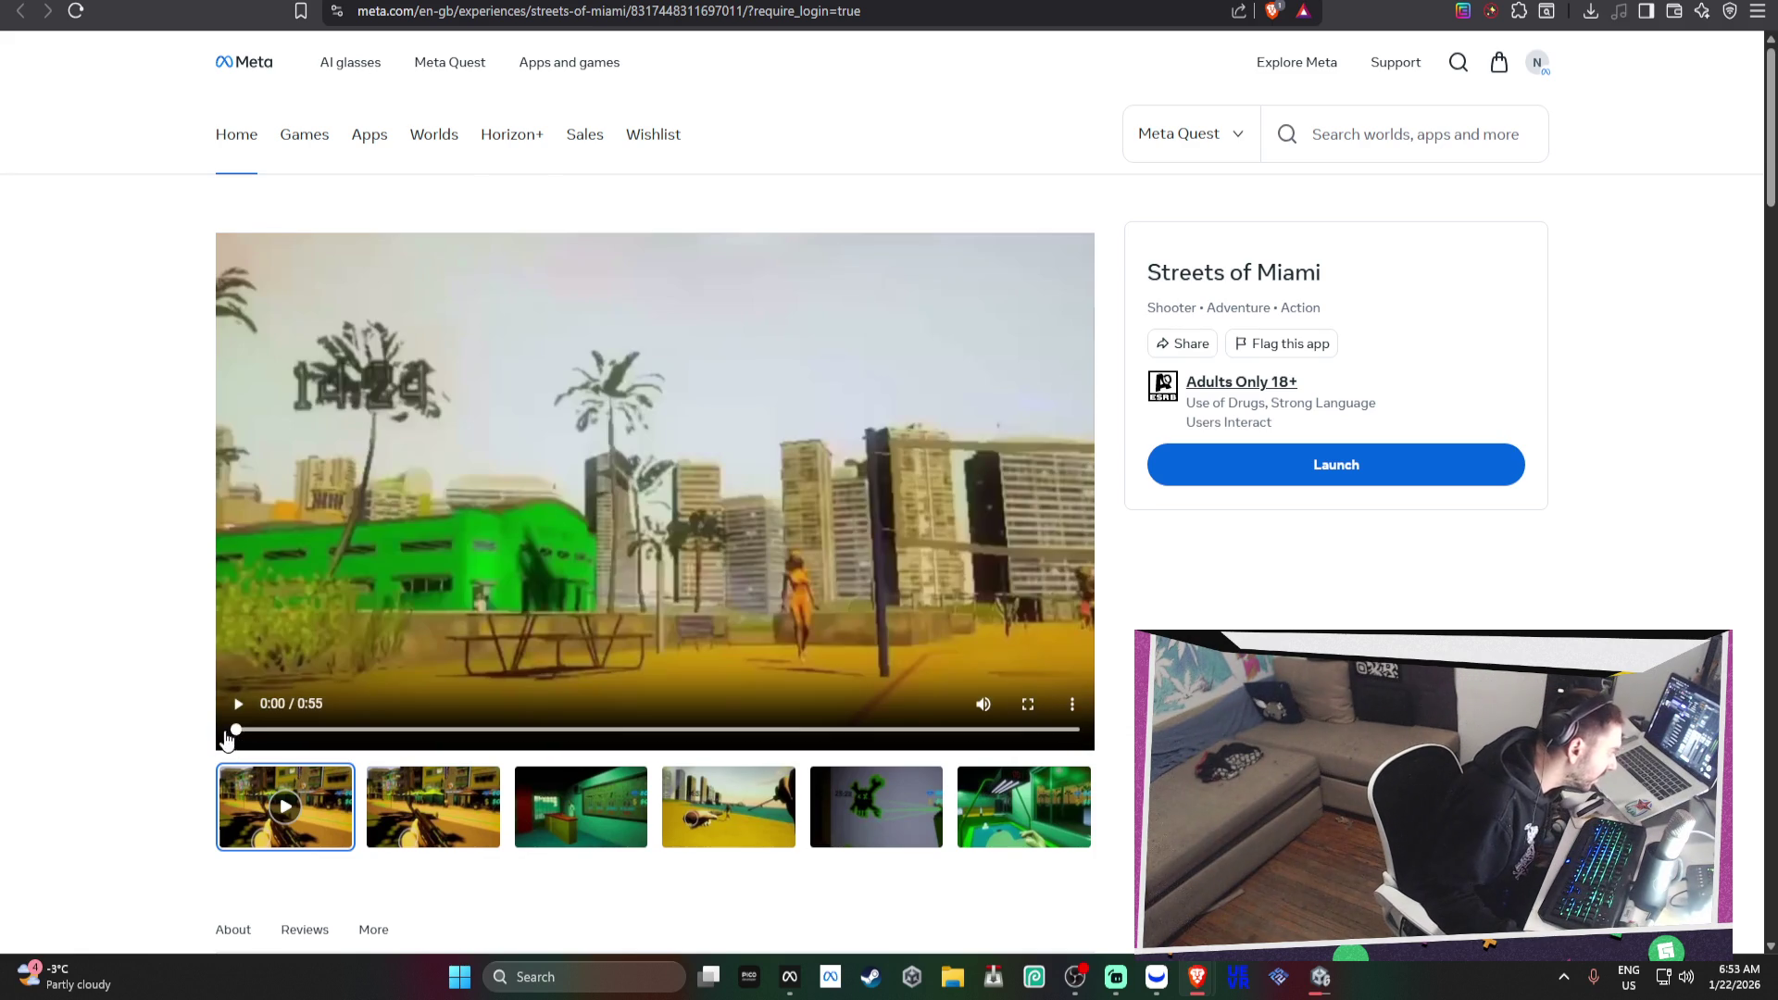
{"action": "left_click", "coordinate": [1028, 704]}
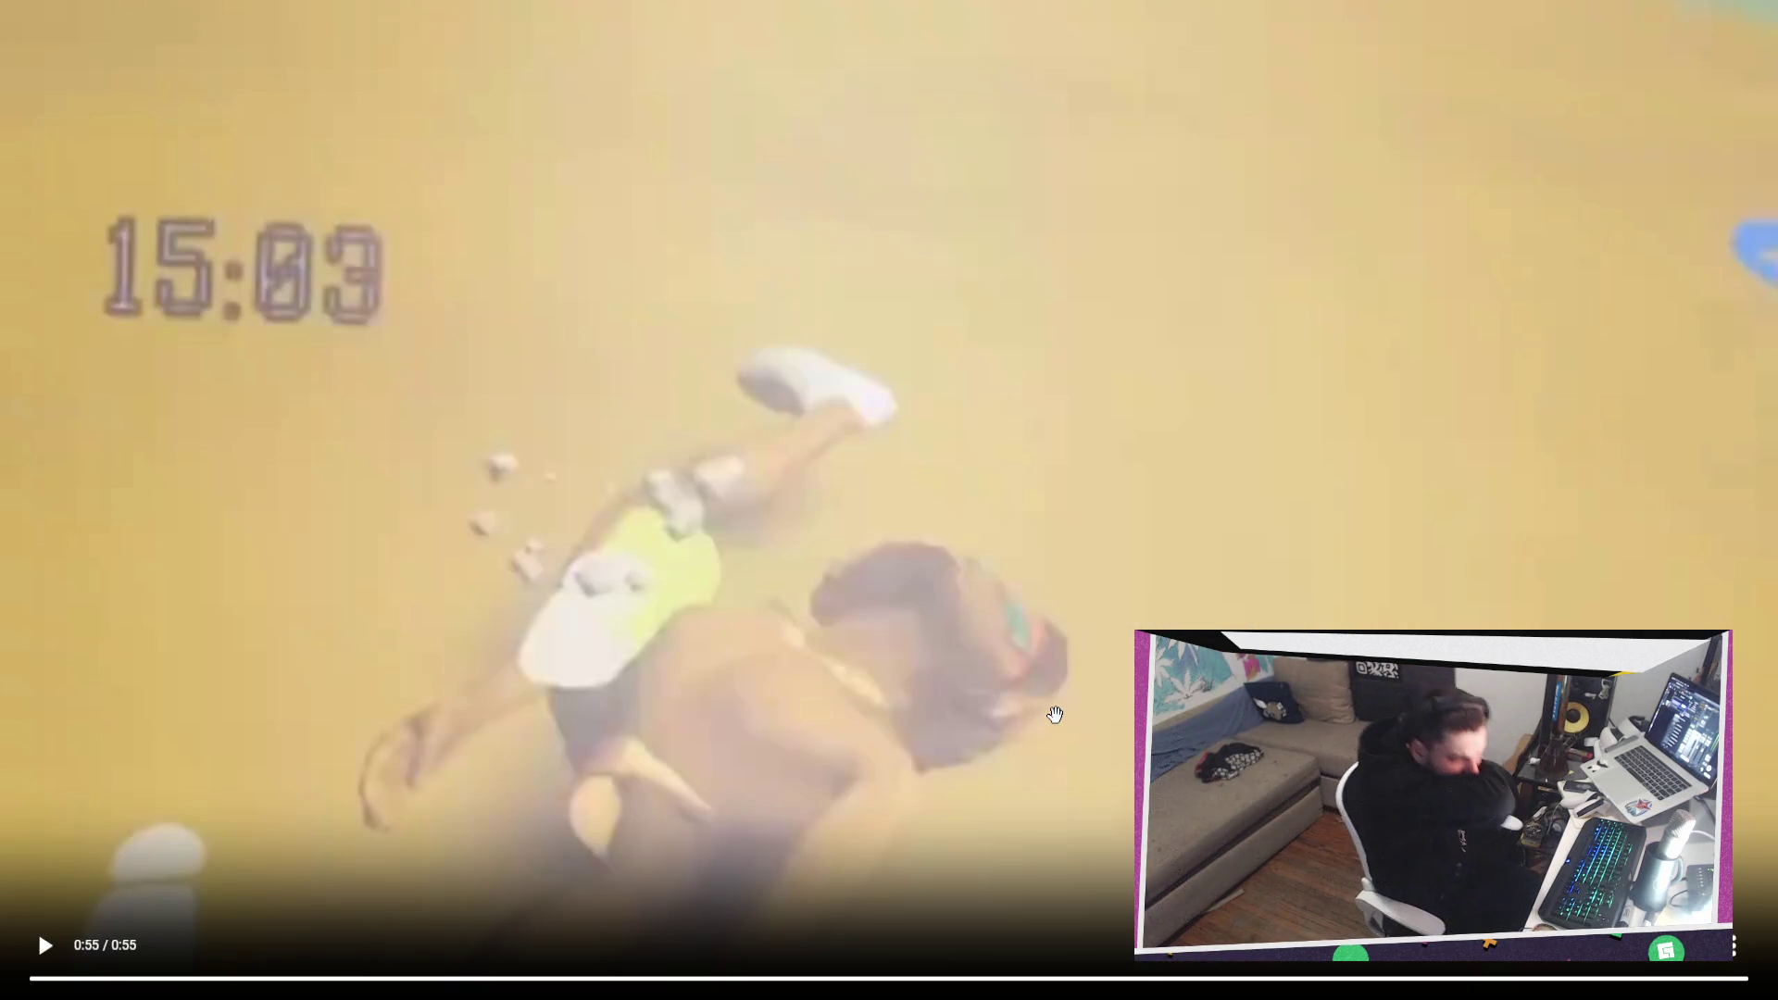
{"action": "key", "text": "Escape"}
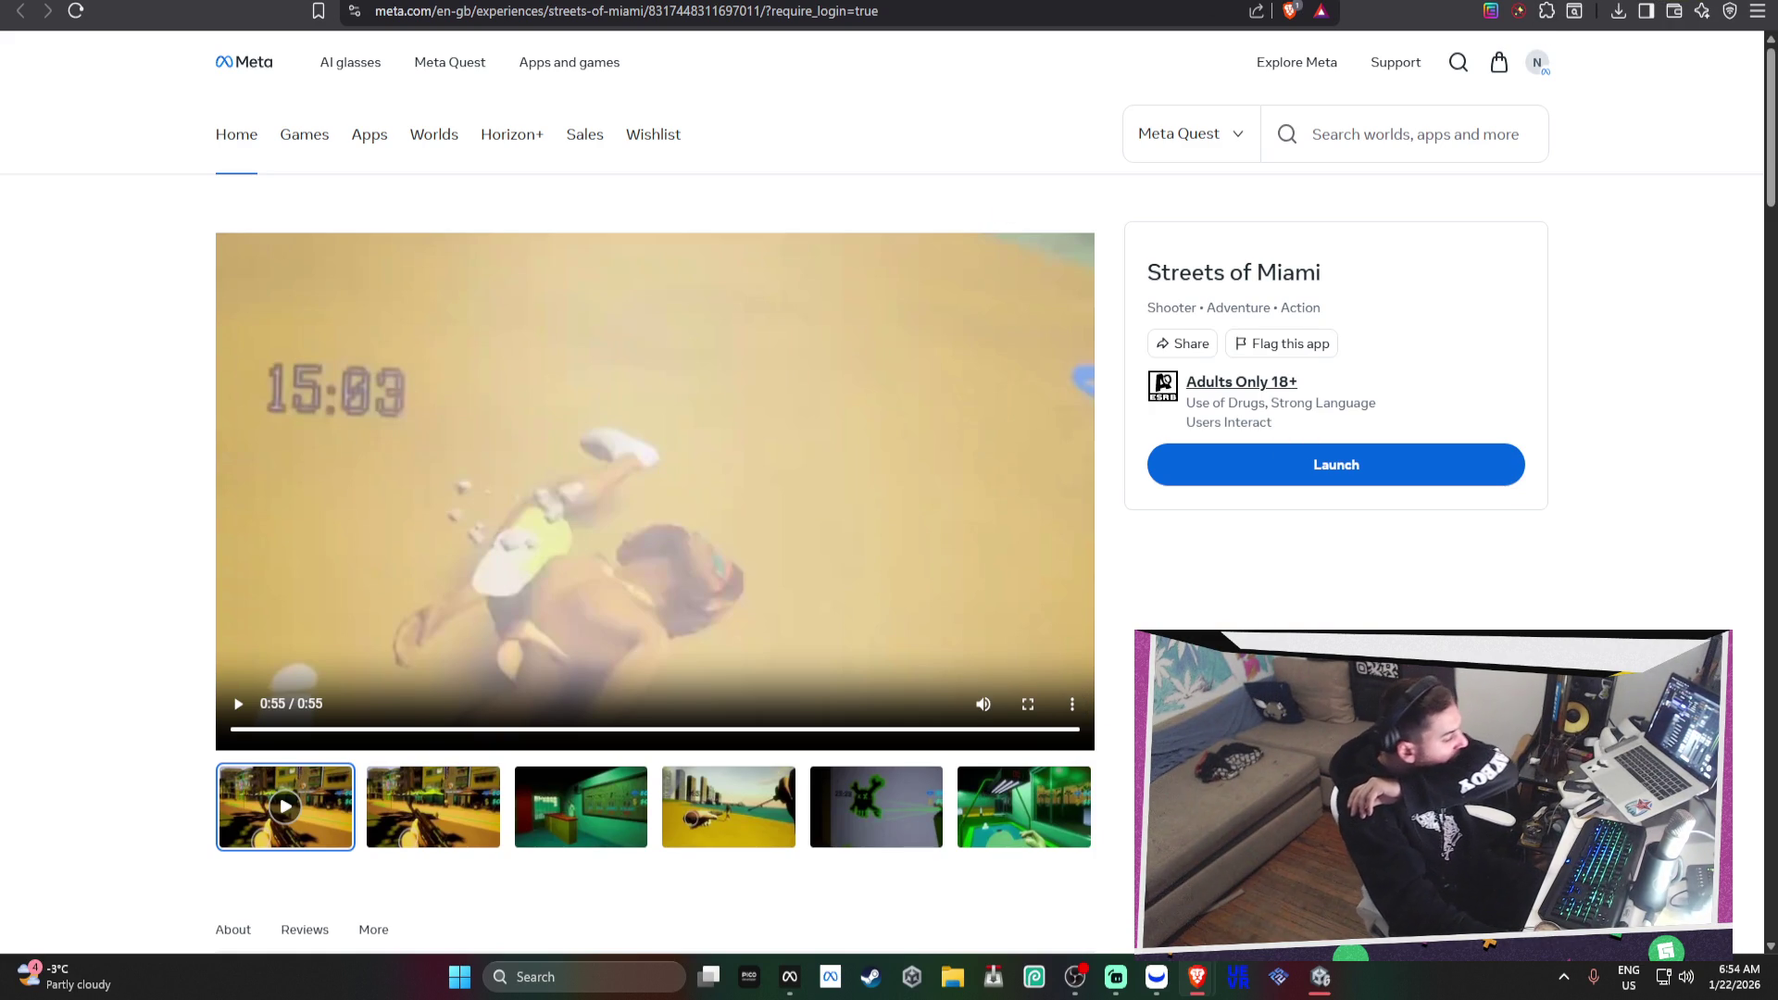
{"action": "mouse_move", "coordinate": [1320, 977]}
{"action": "left_click", "coordinate": [1320, 871]}
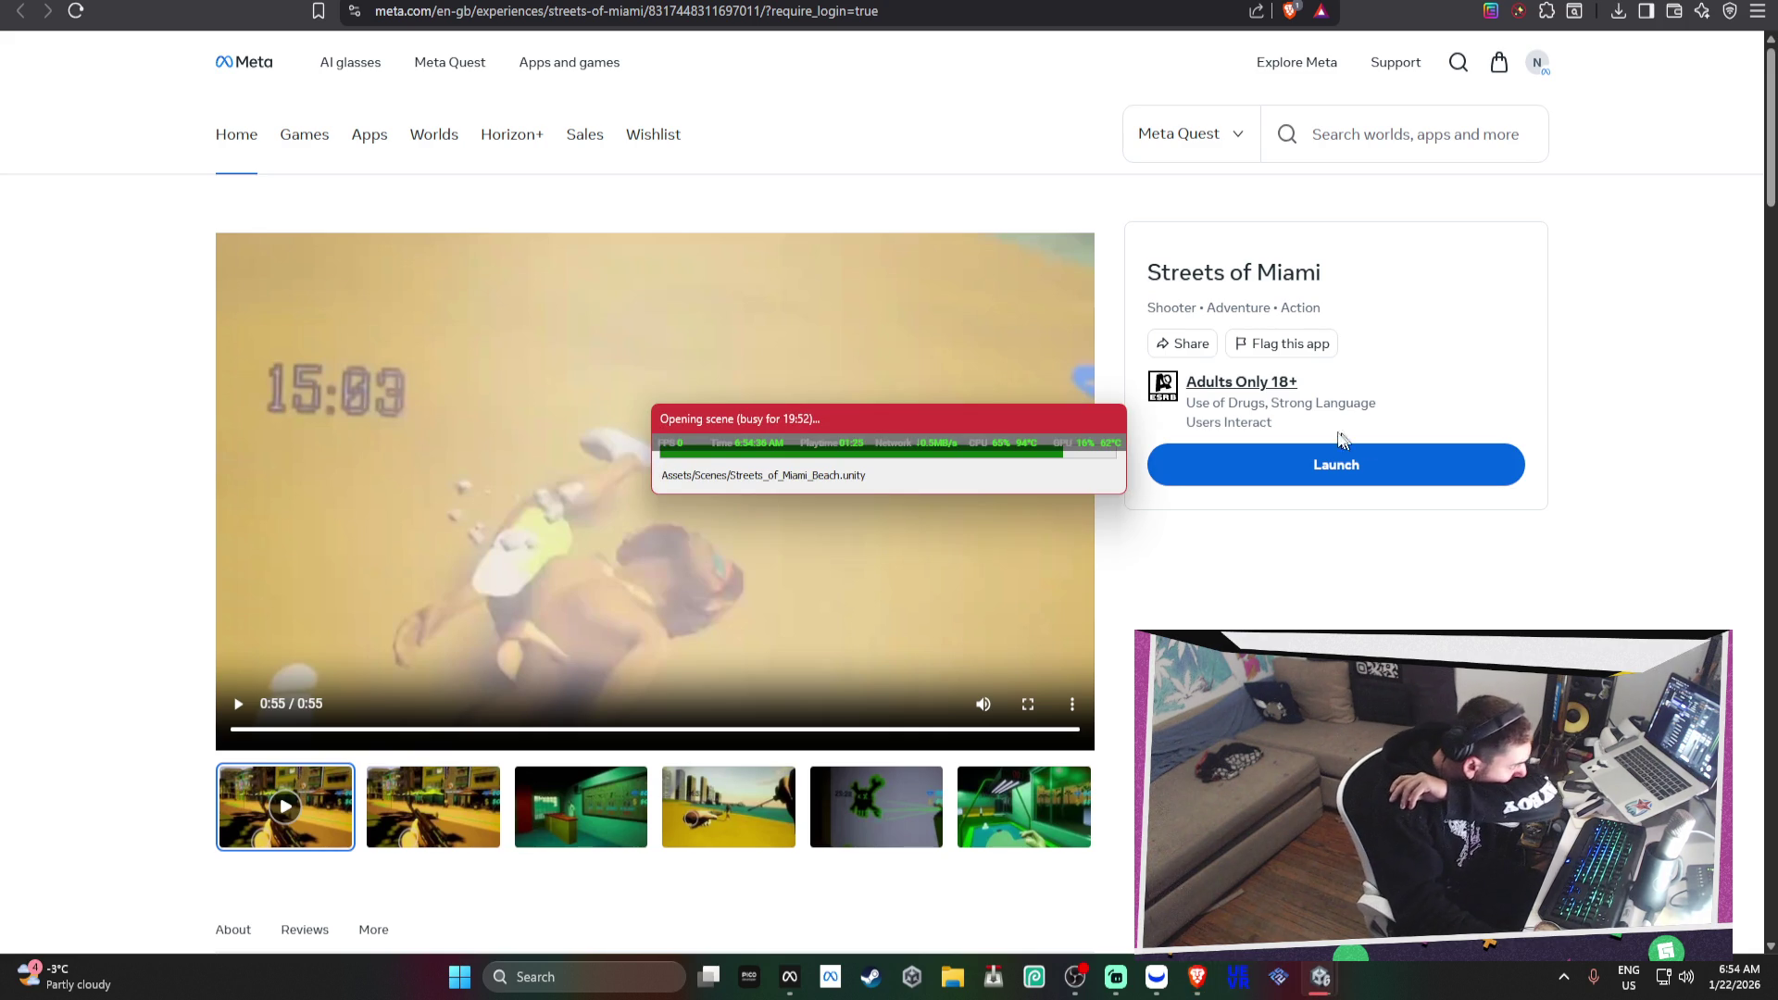
Return to the Meshy workspace with the four untextured Moderator drafts, then open a blank tab.
{"action": "key", "text": "ctrl+Tab"}
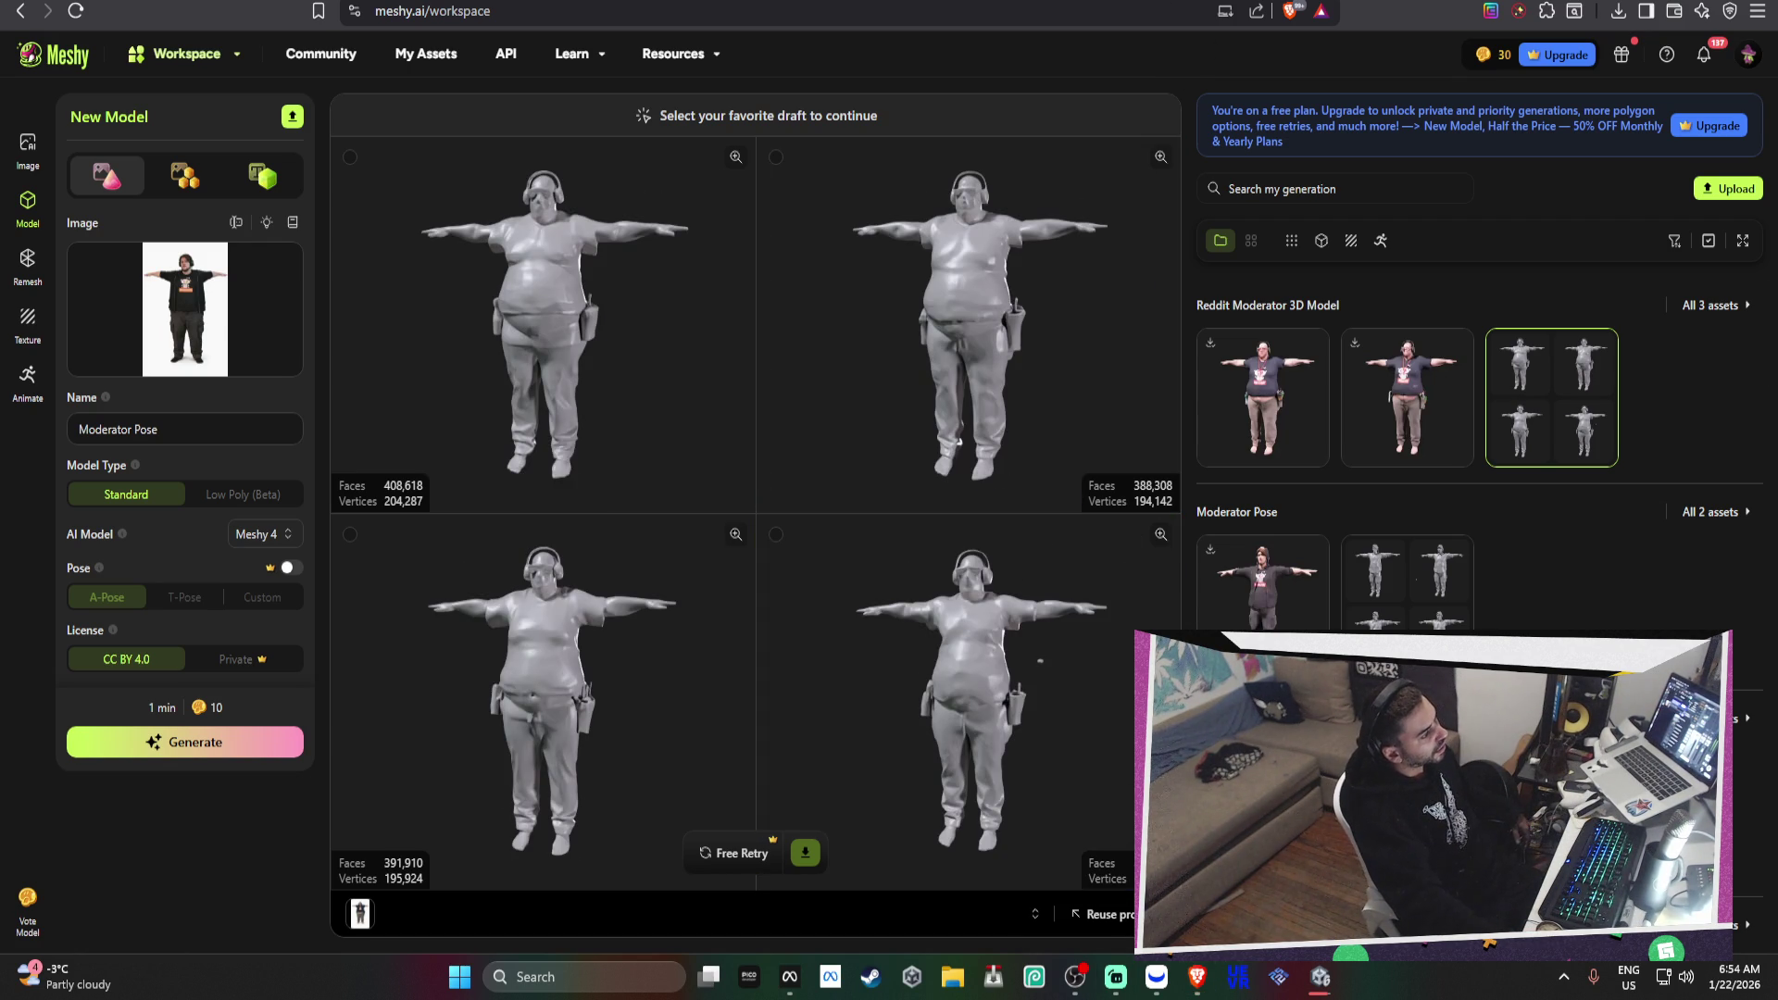
{"action": "key", "text": "ctrl+t"}
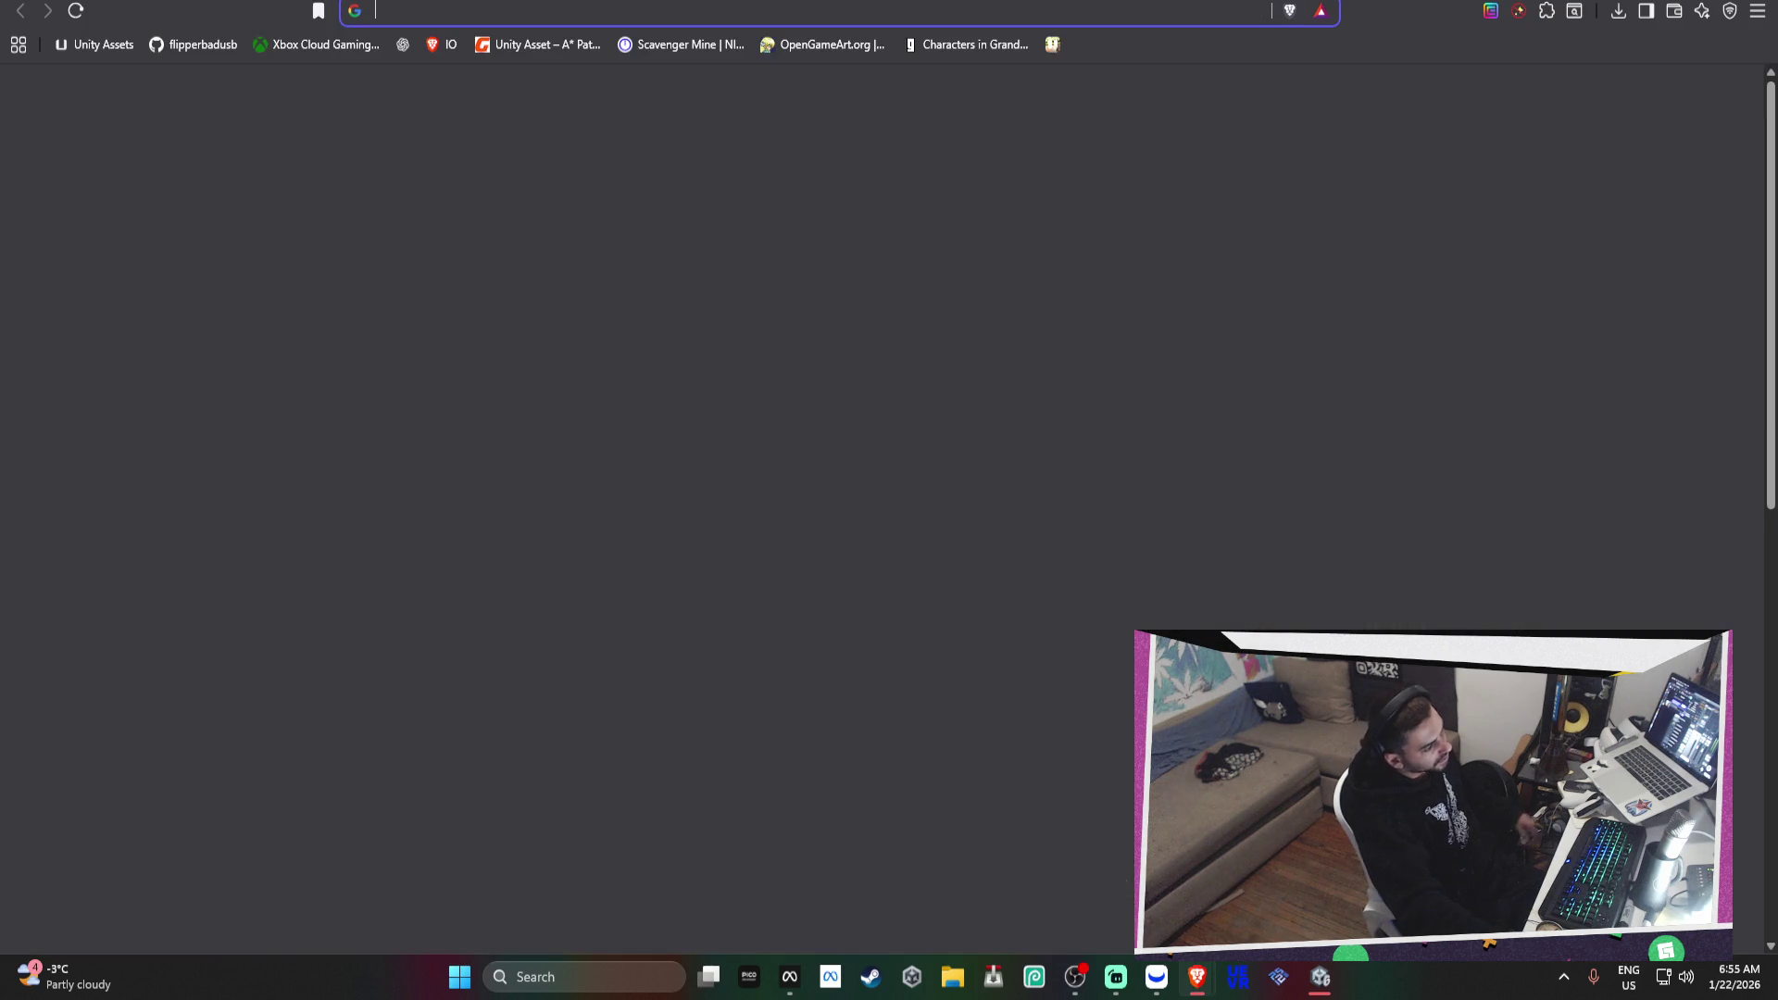
Load Finviz and view the Russell 2000 futures chart, then switch to the Webull watchlist.
{"action": "type", "text": "finviz.com"}
{"action": "key", "text": "Return"}
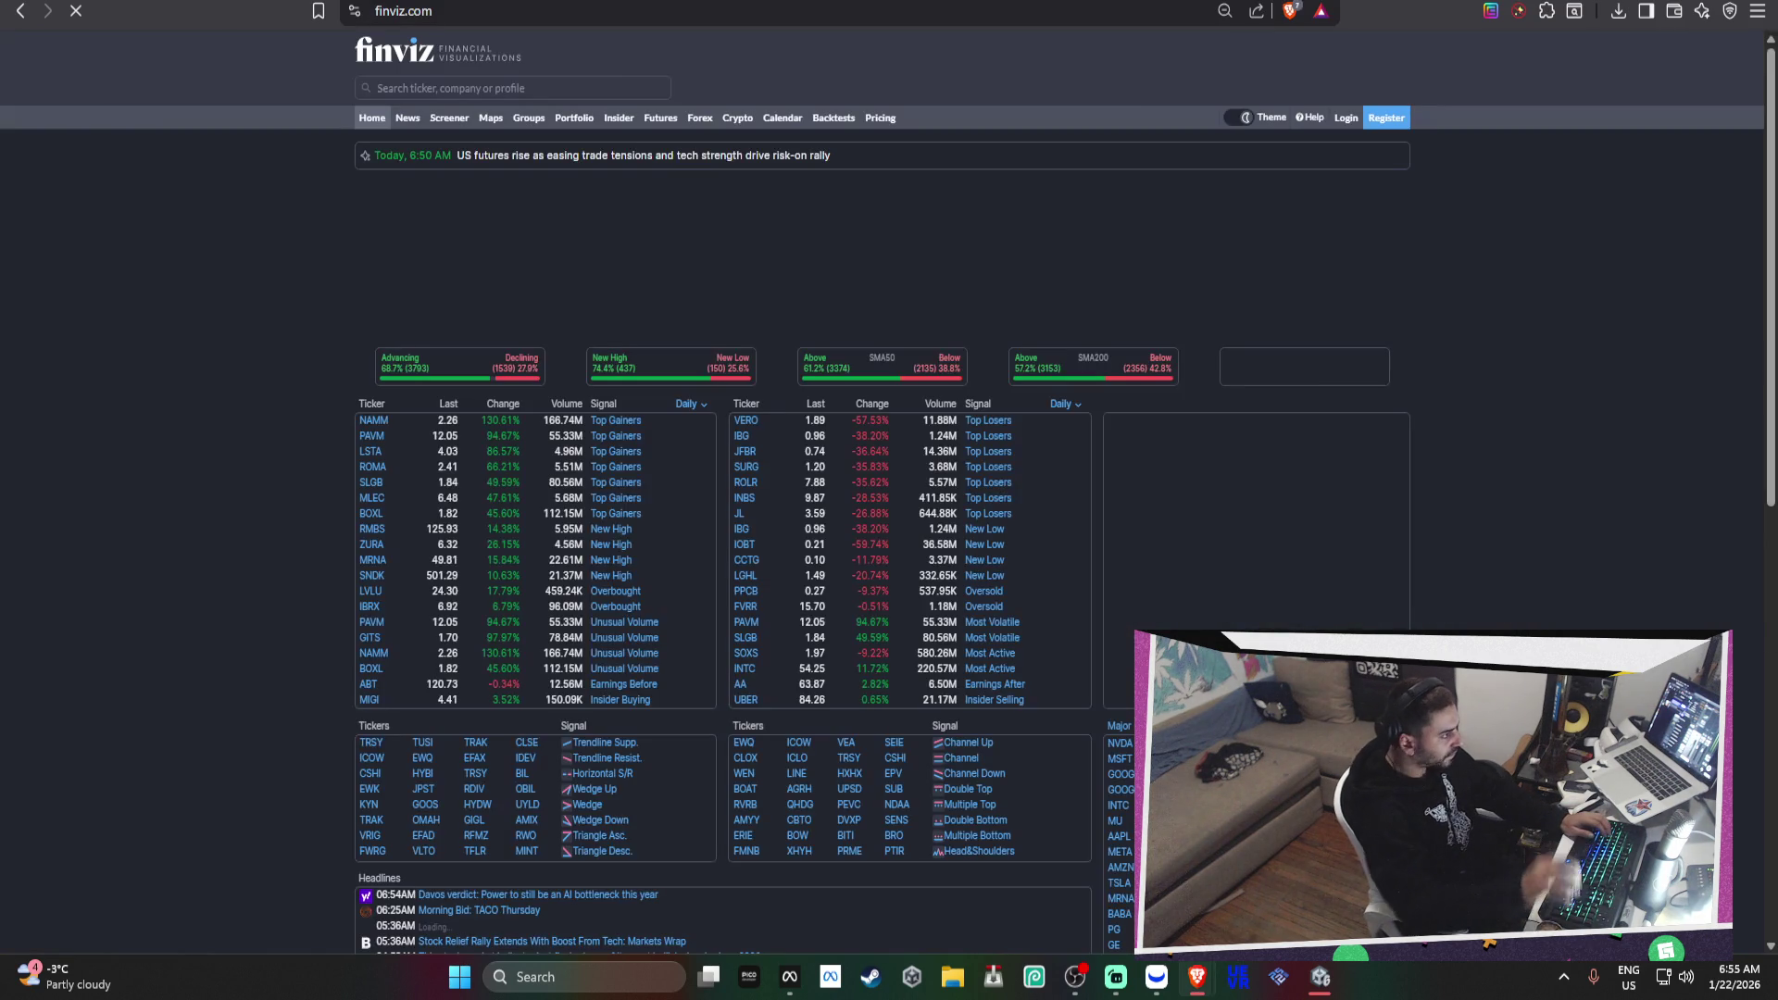
{"action": "left_click", "coordinate": [678, 119]}
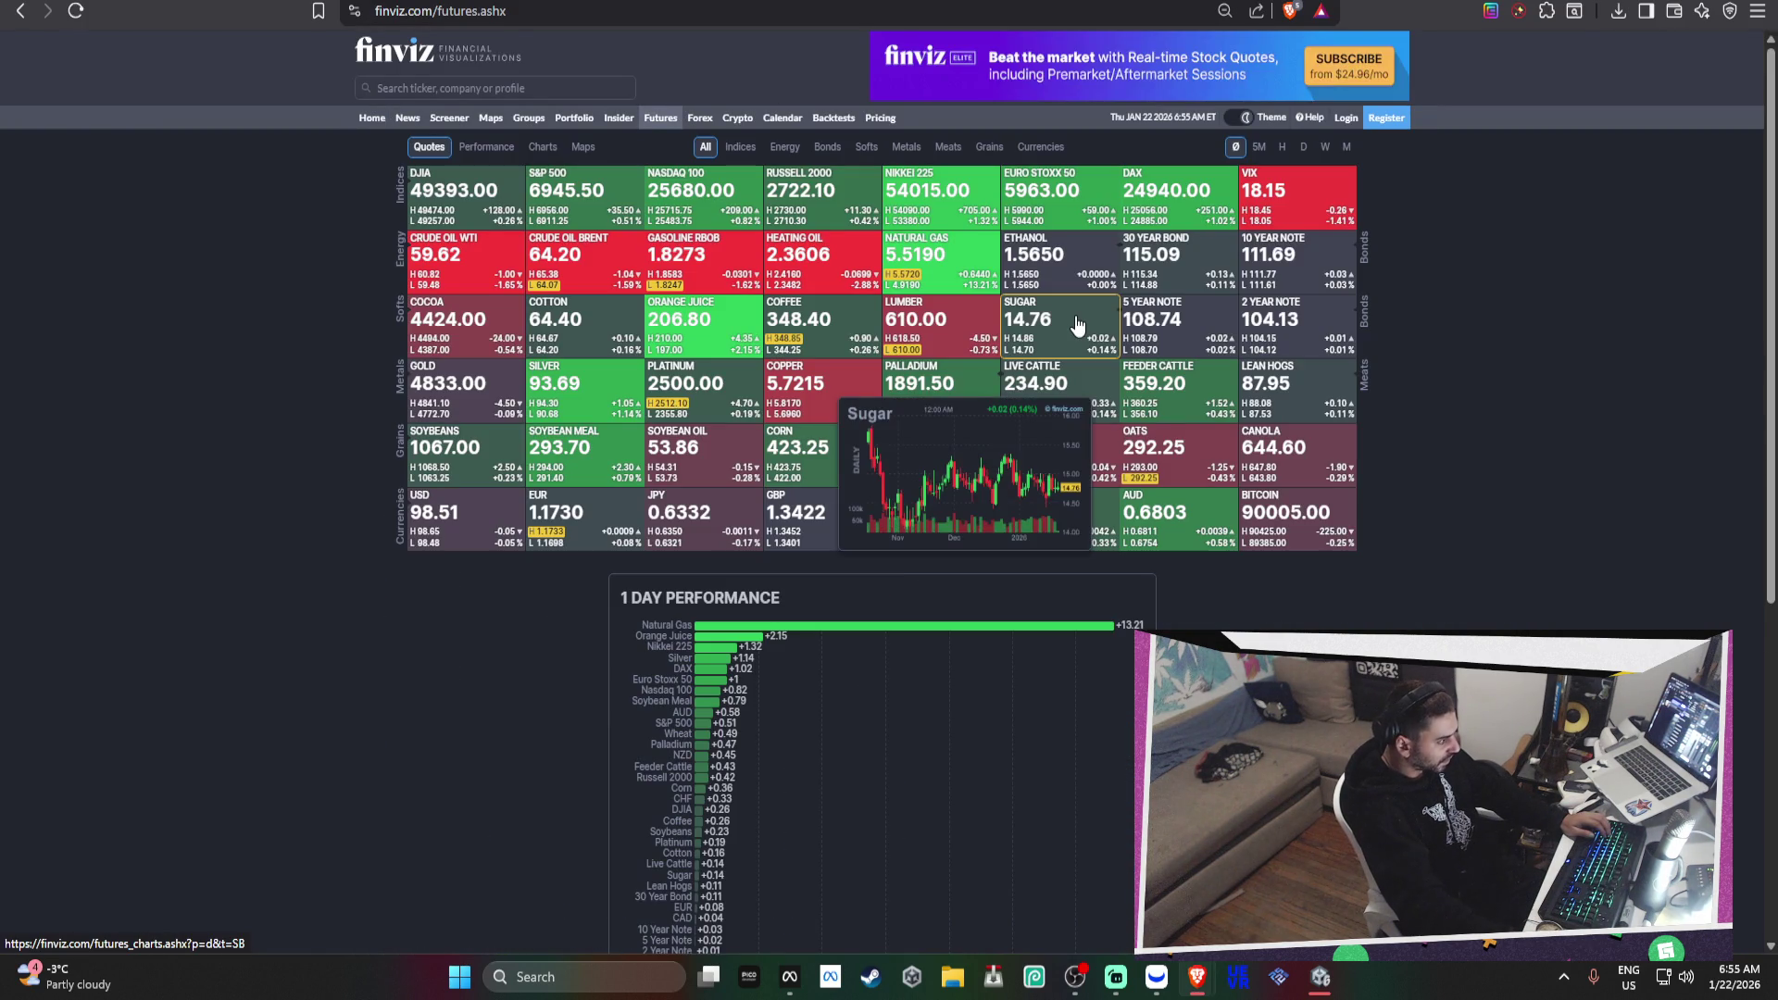
{"action": "mouse_move", "coordinate": [1345, 228]}
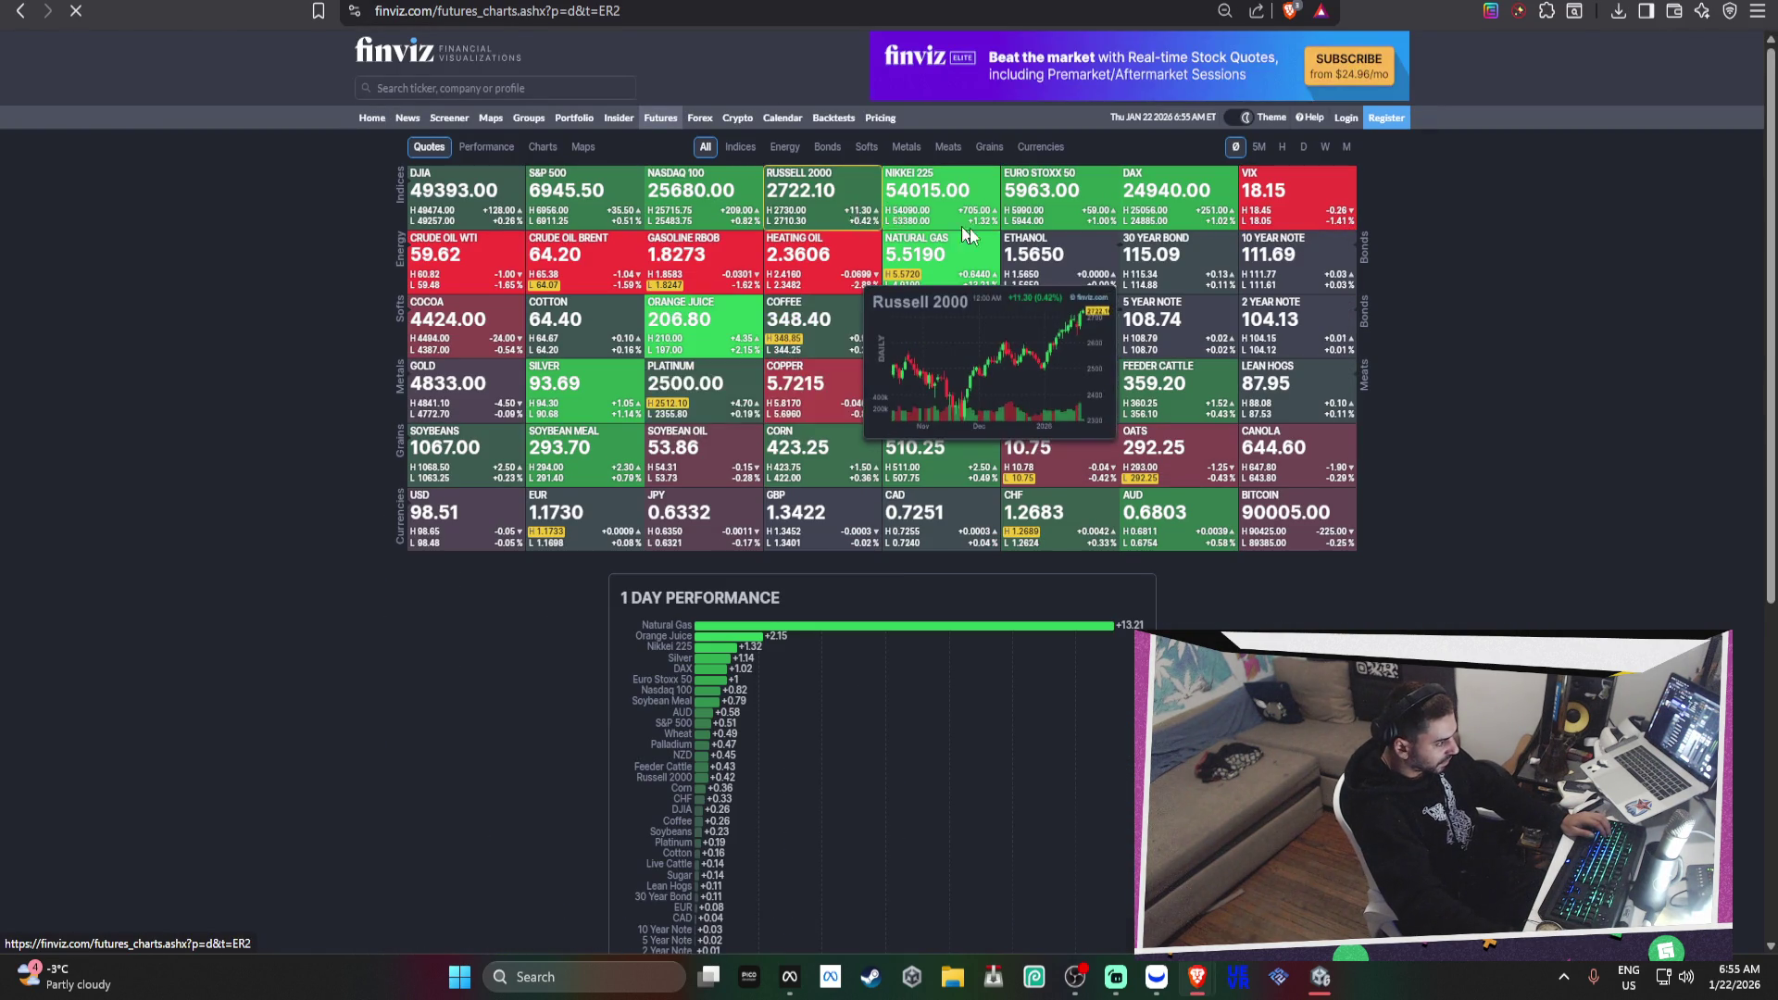
{"action": "left_click", "coordinate": [858, 213]}
{"action": "left_click", "coordinate": [378, 88]}
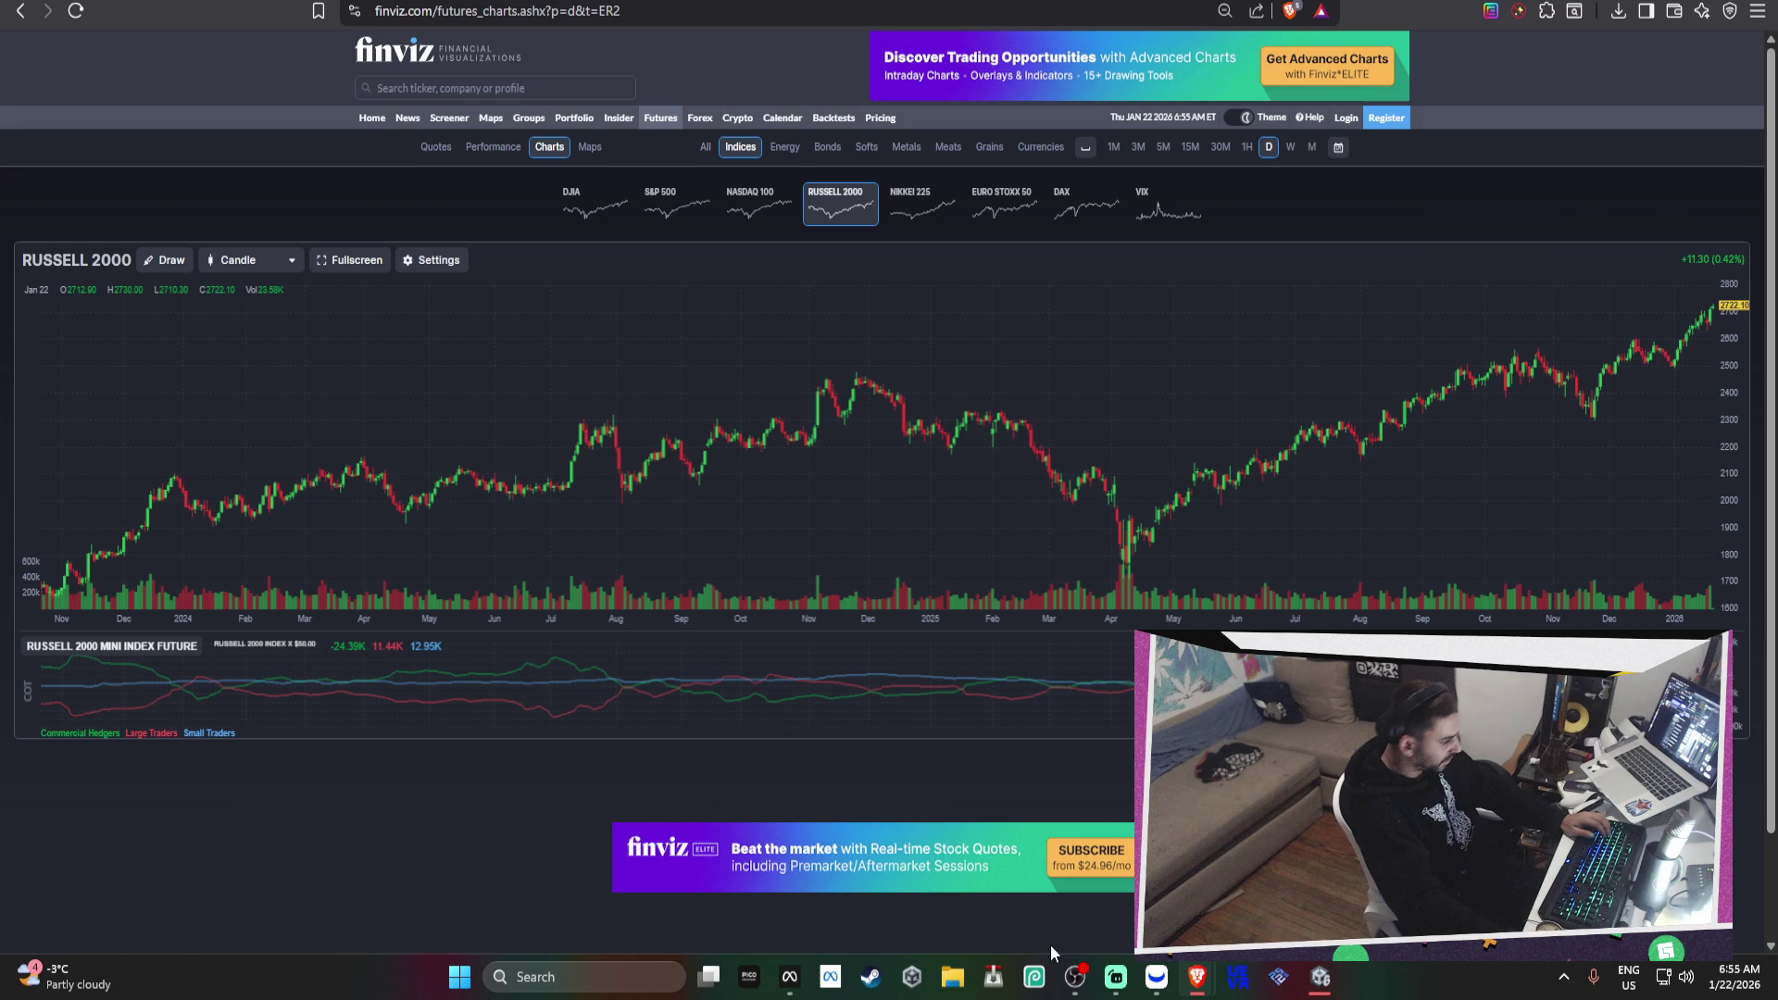
{"action": "left_click", "coordinate": [1080, 991]}
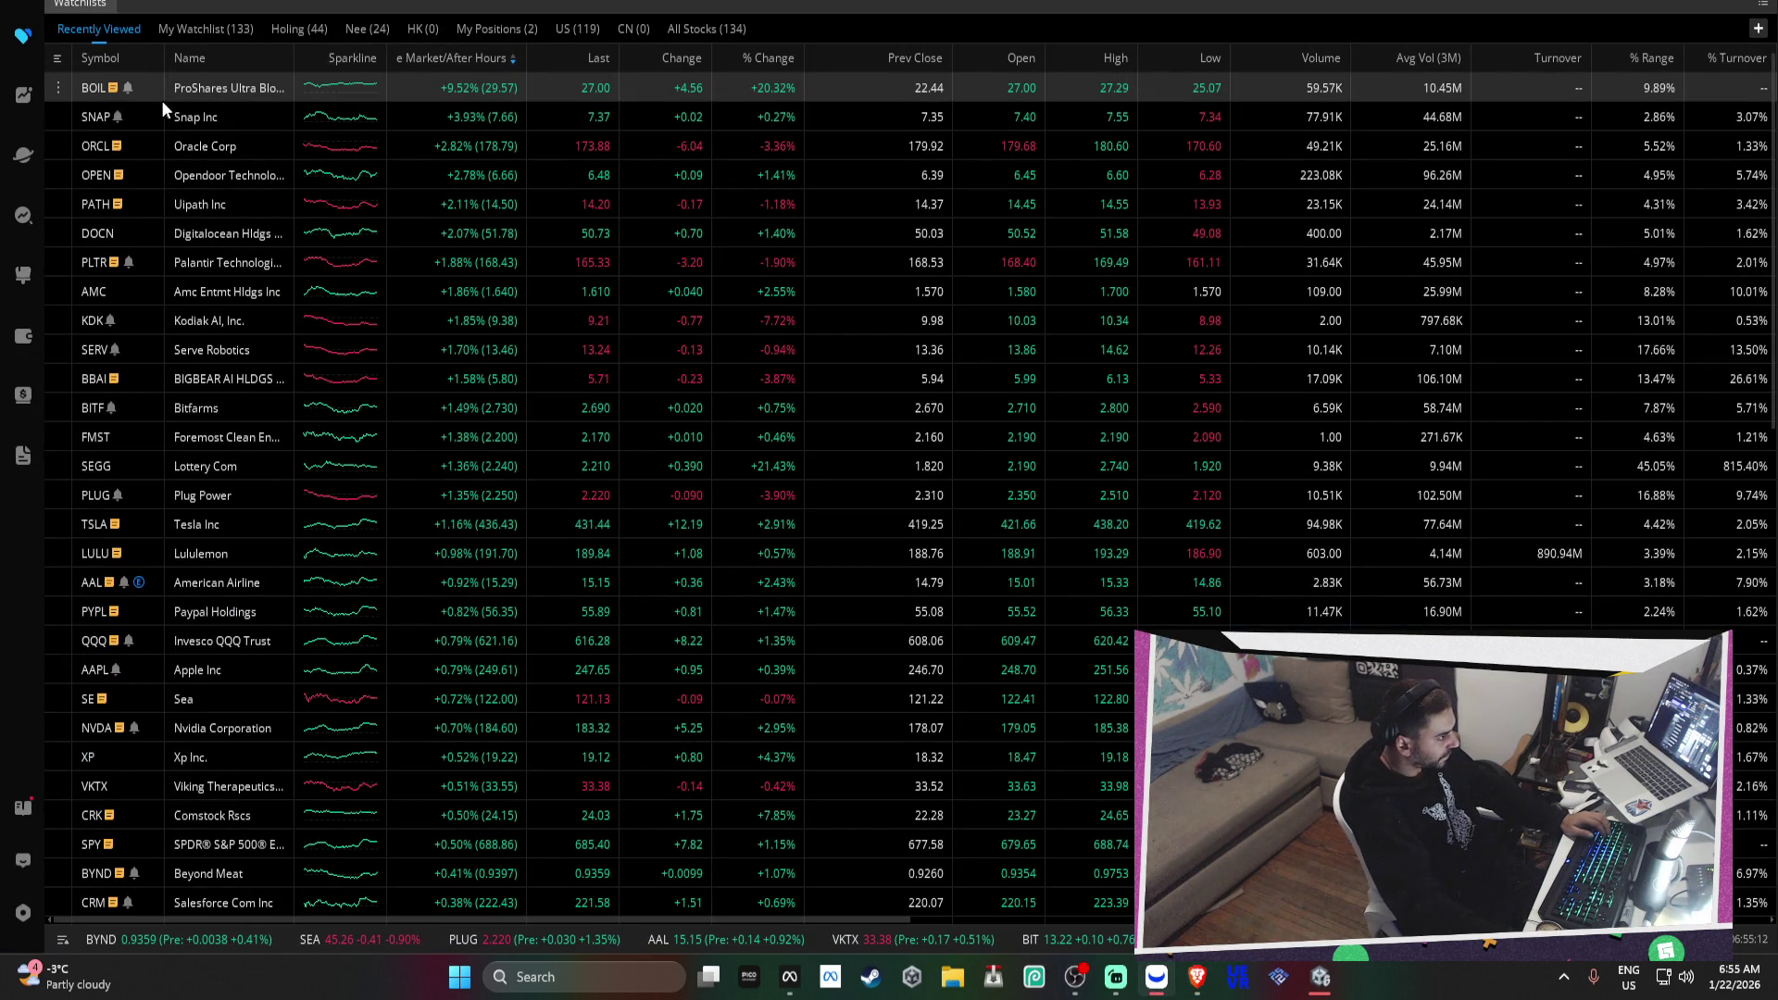
Open BOIL in Webull and pan its chart across dates, then return to the watchlist and Finviz.
{"action": "double_click", "coordinate": [441, 82]}
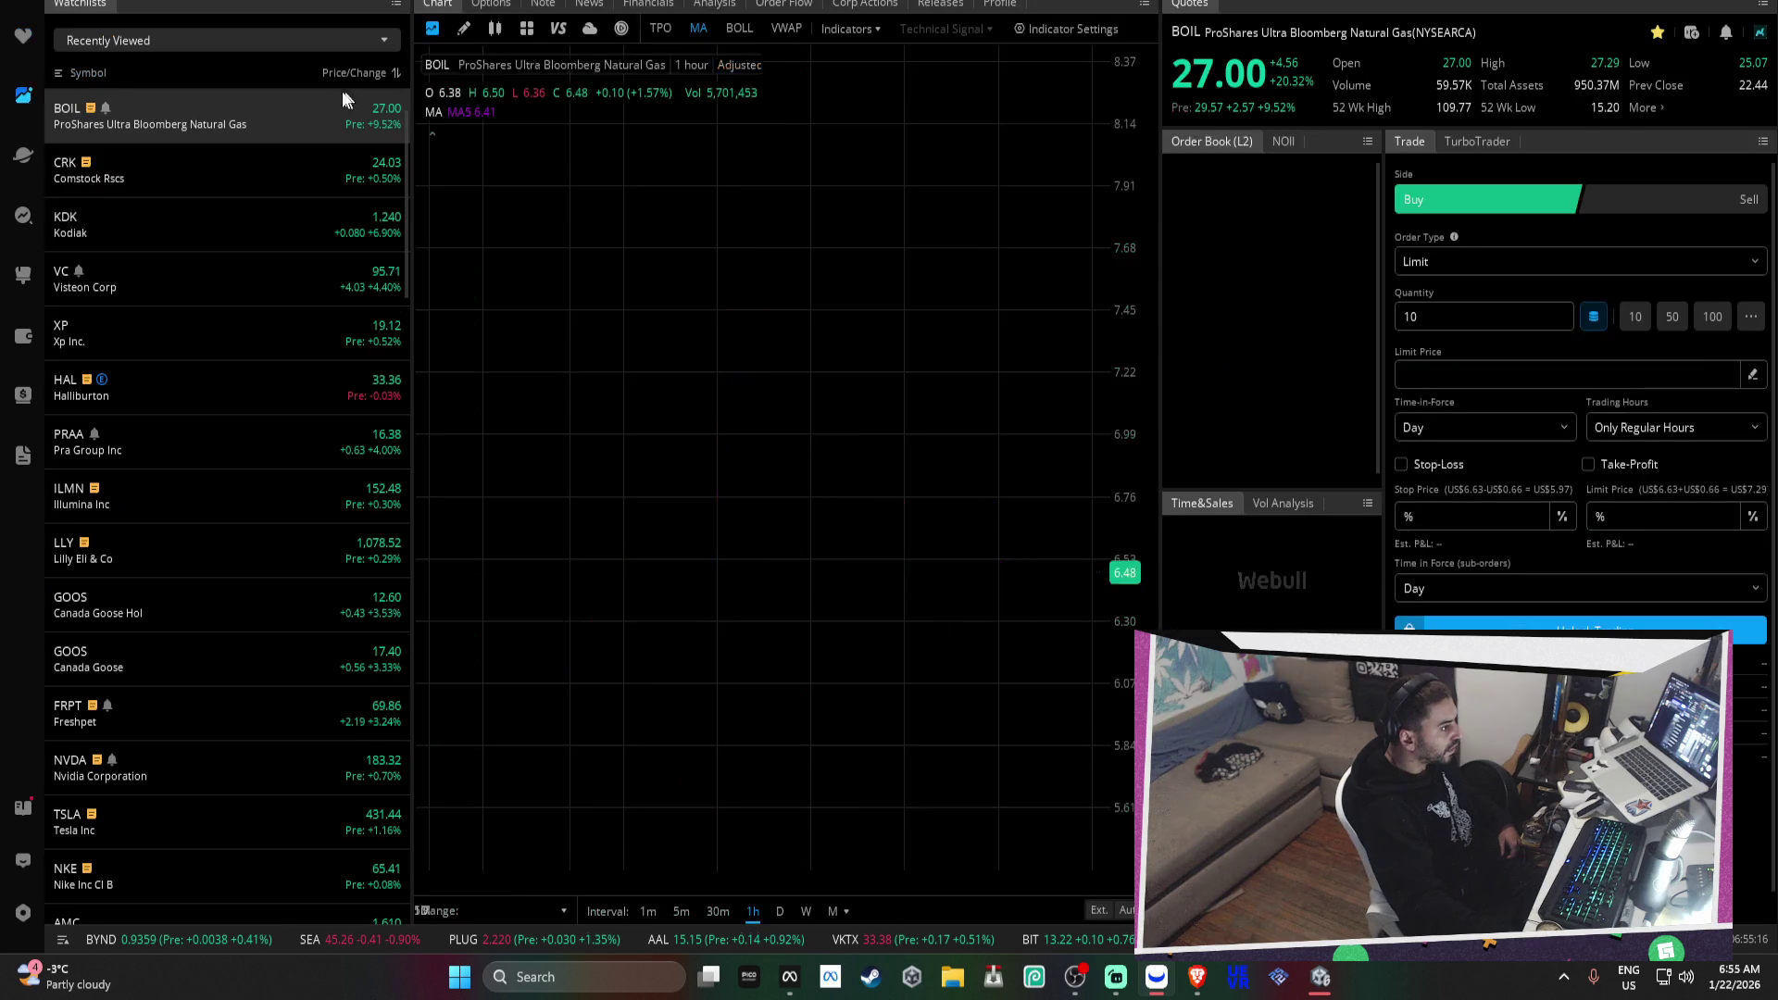
{"action": "scroll", "coordinate": [856, 392], "scroll_direction": "down", "scroll_amount": 5}
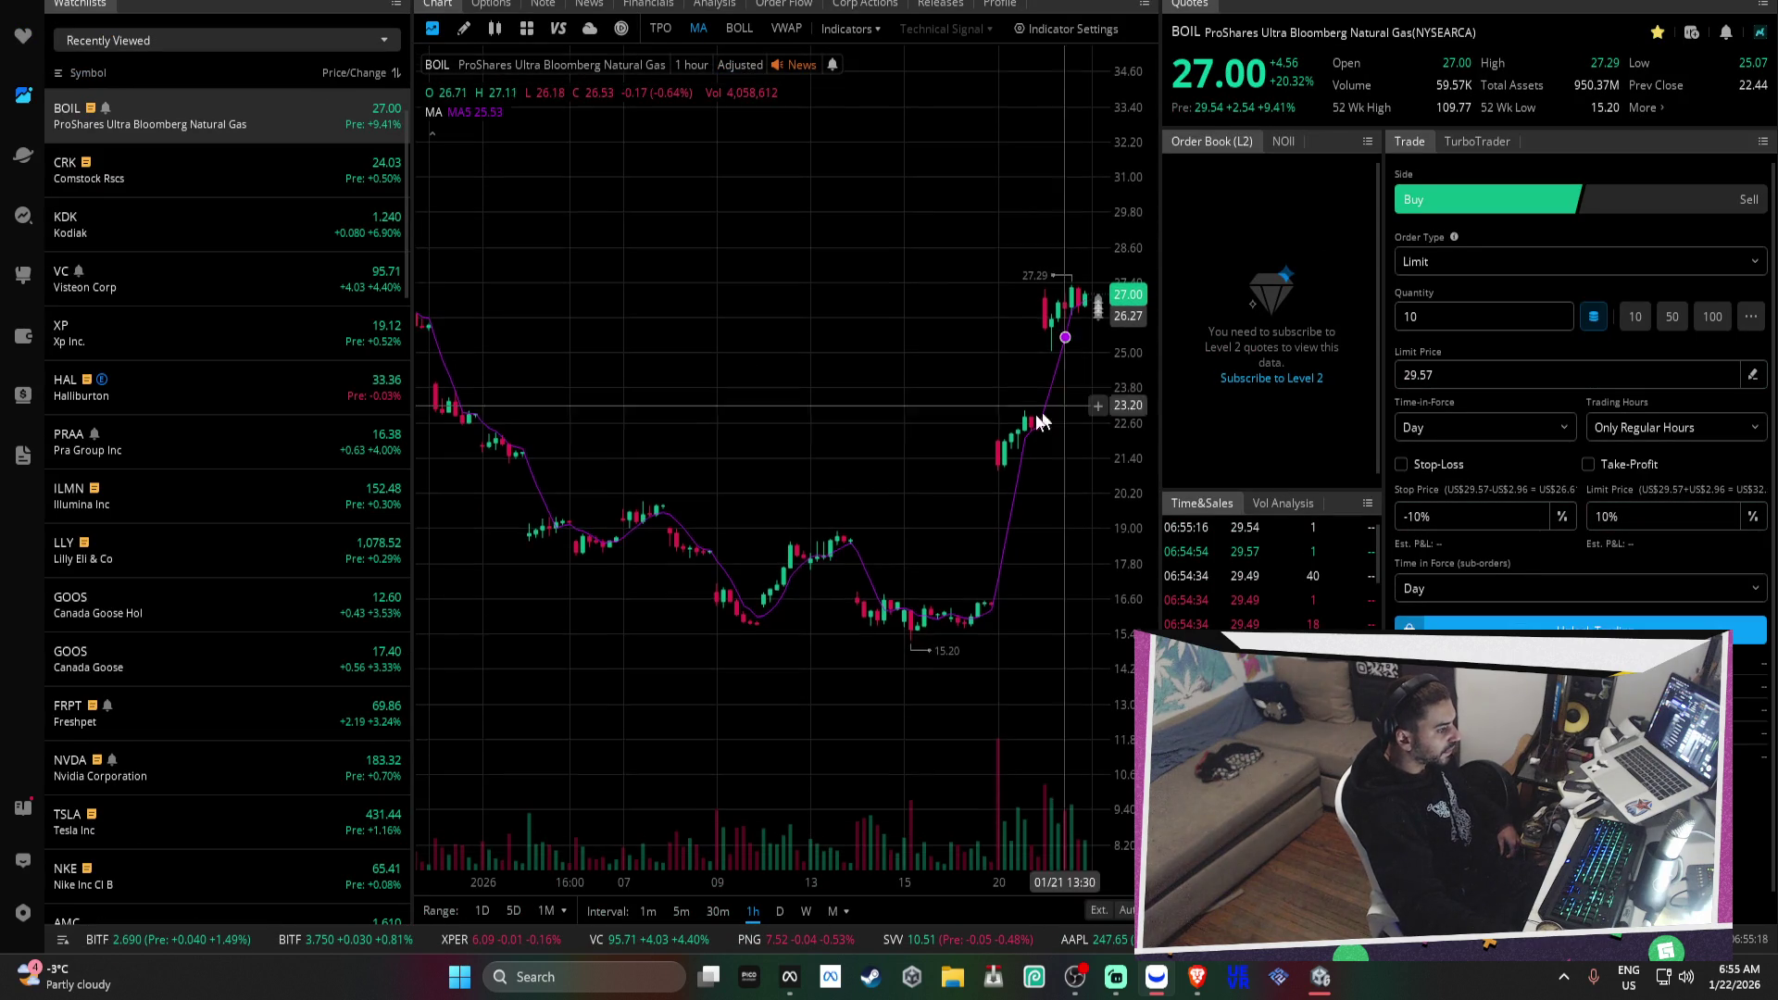
{"action": "left_click_drag", "start_coordinate": [945, 385], "coordinate": [1008, 386]}
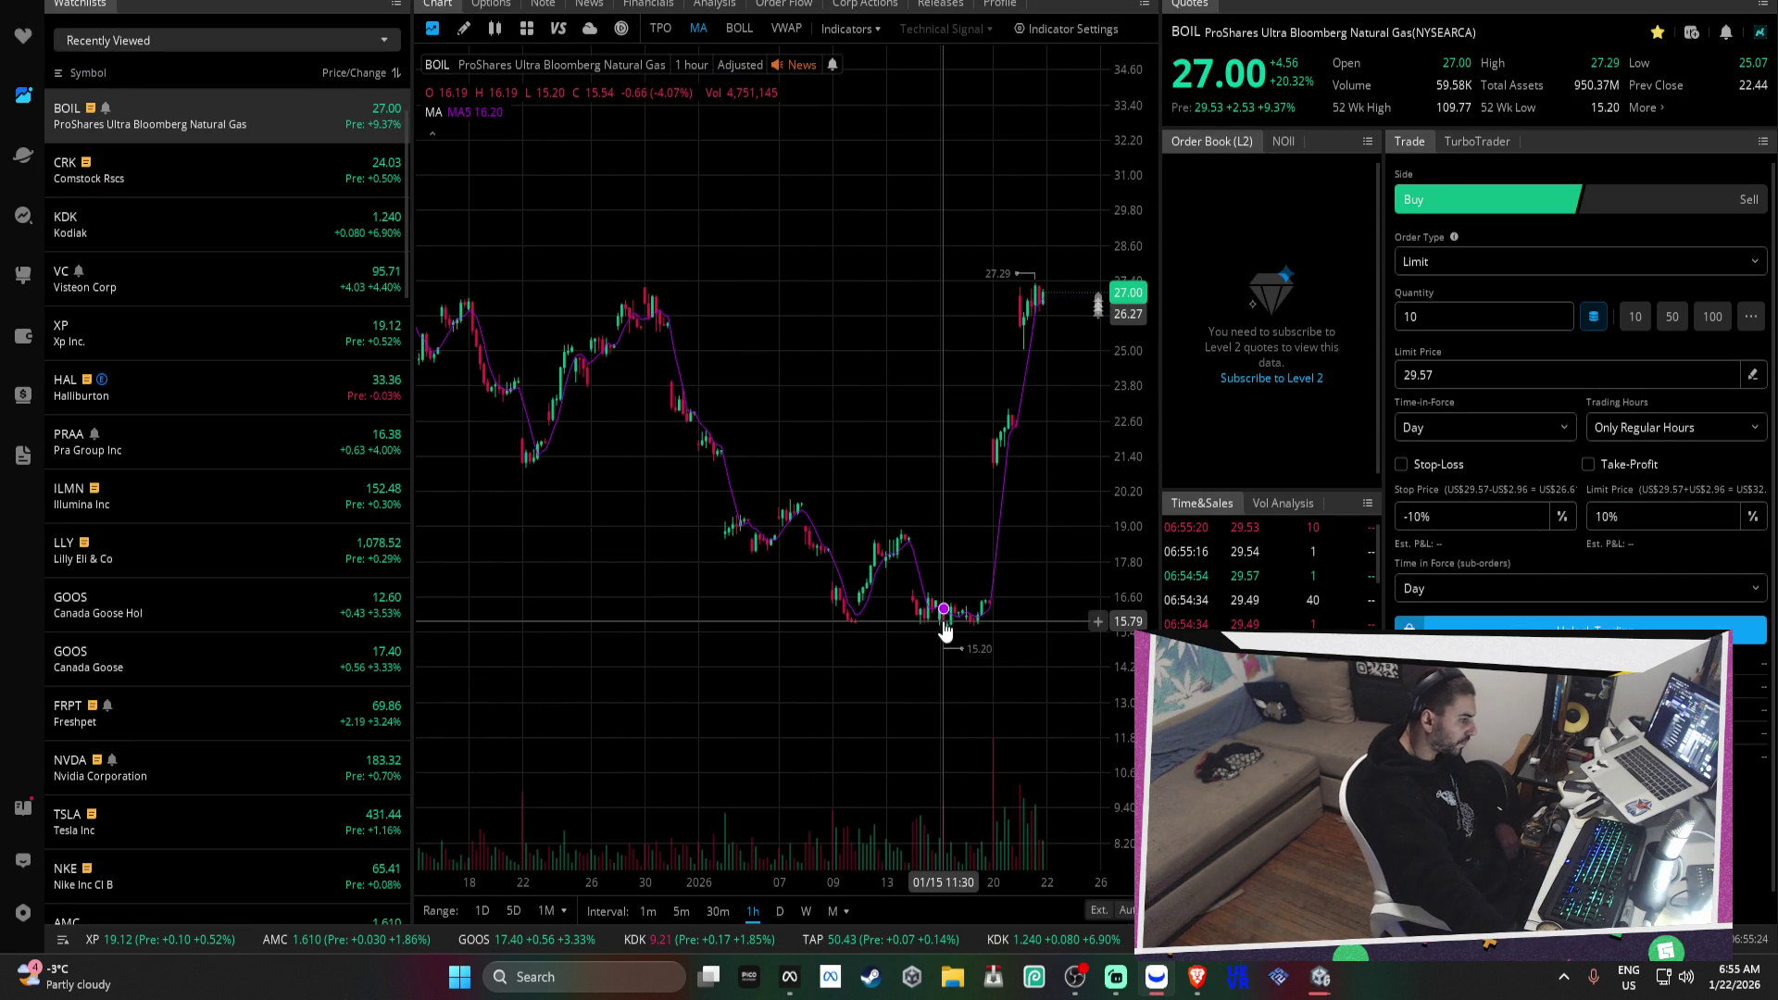
{"action": "left_click_drag", "start_coordinate": [945, 628], "coordinate": [861, 627]}
{"action": "scroll", "coordinate": [963, 663], "scroll_direction": "up", "scroll_amount": 5}
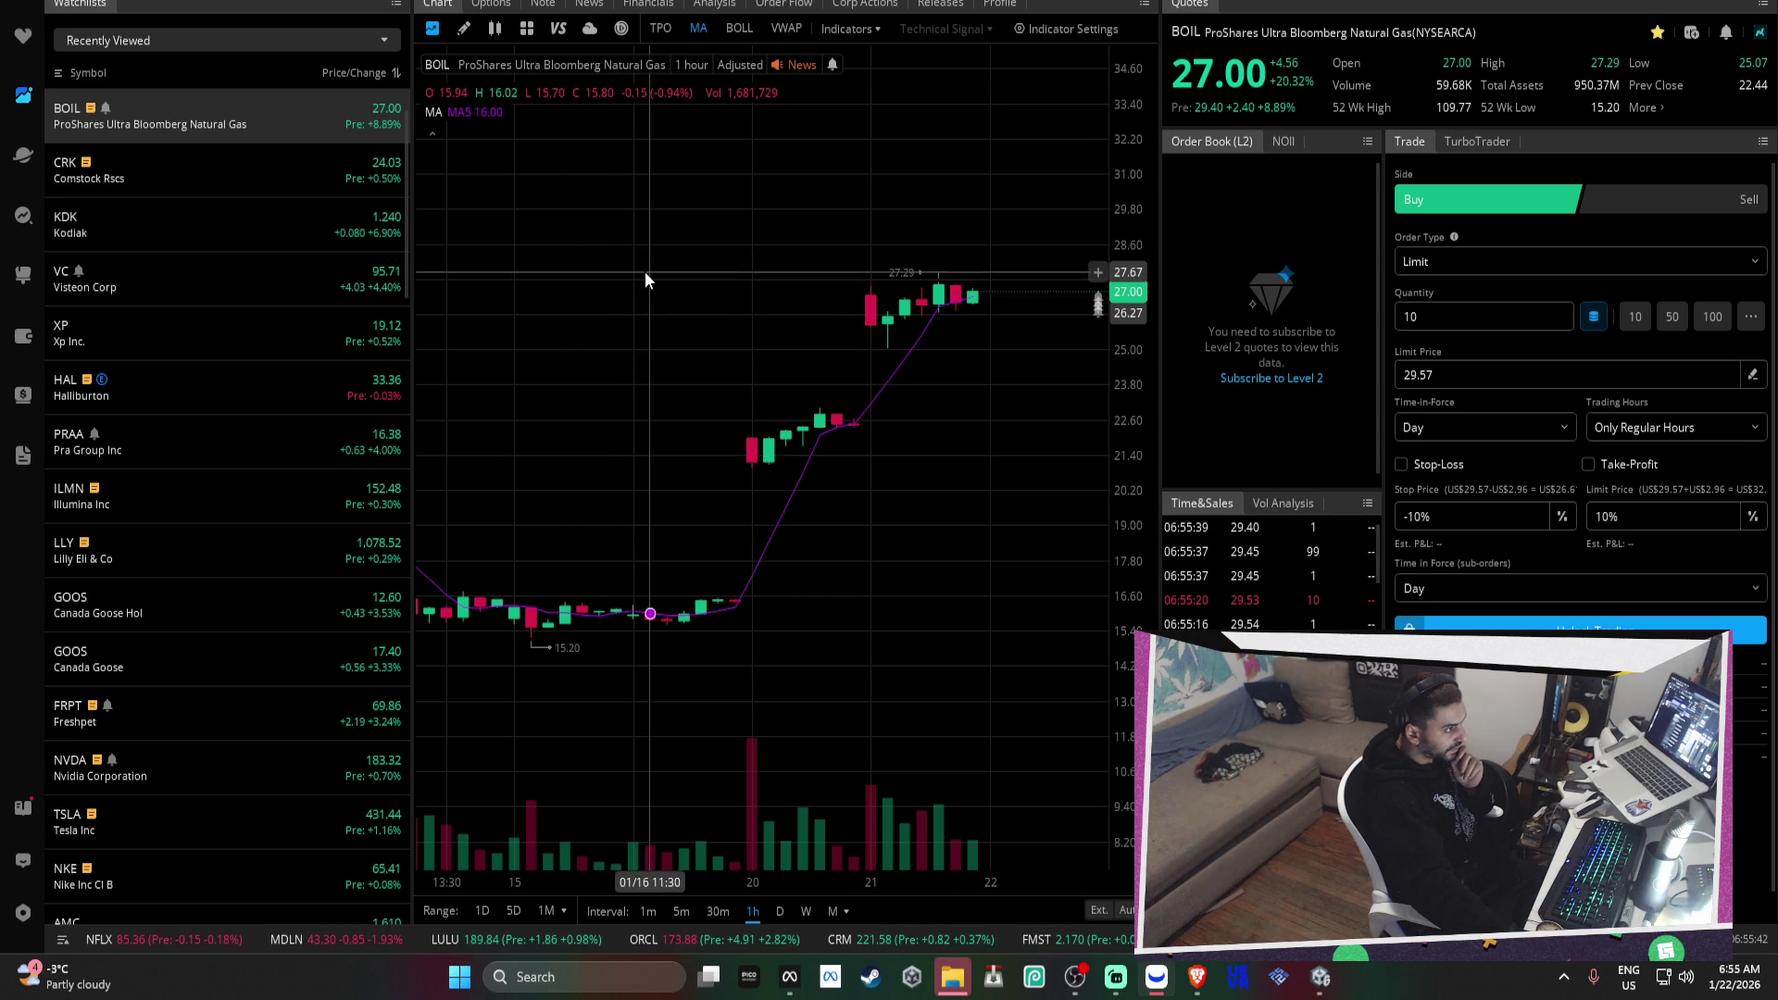
{"action": "scroll", "coordinate": [644, 271], "scroll_direction": "down", "scroll_amount": 2}
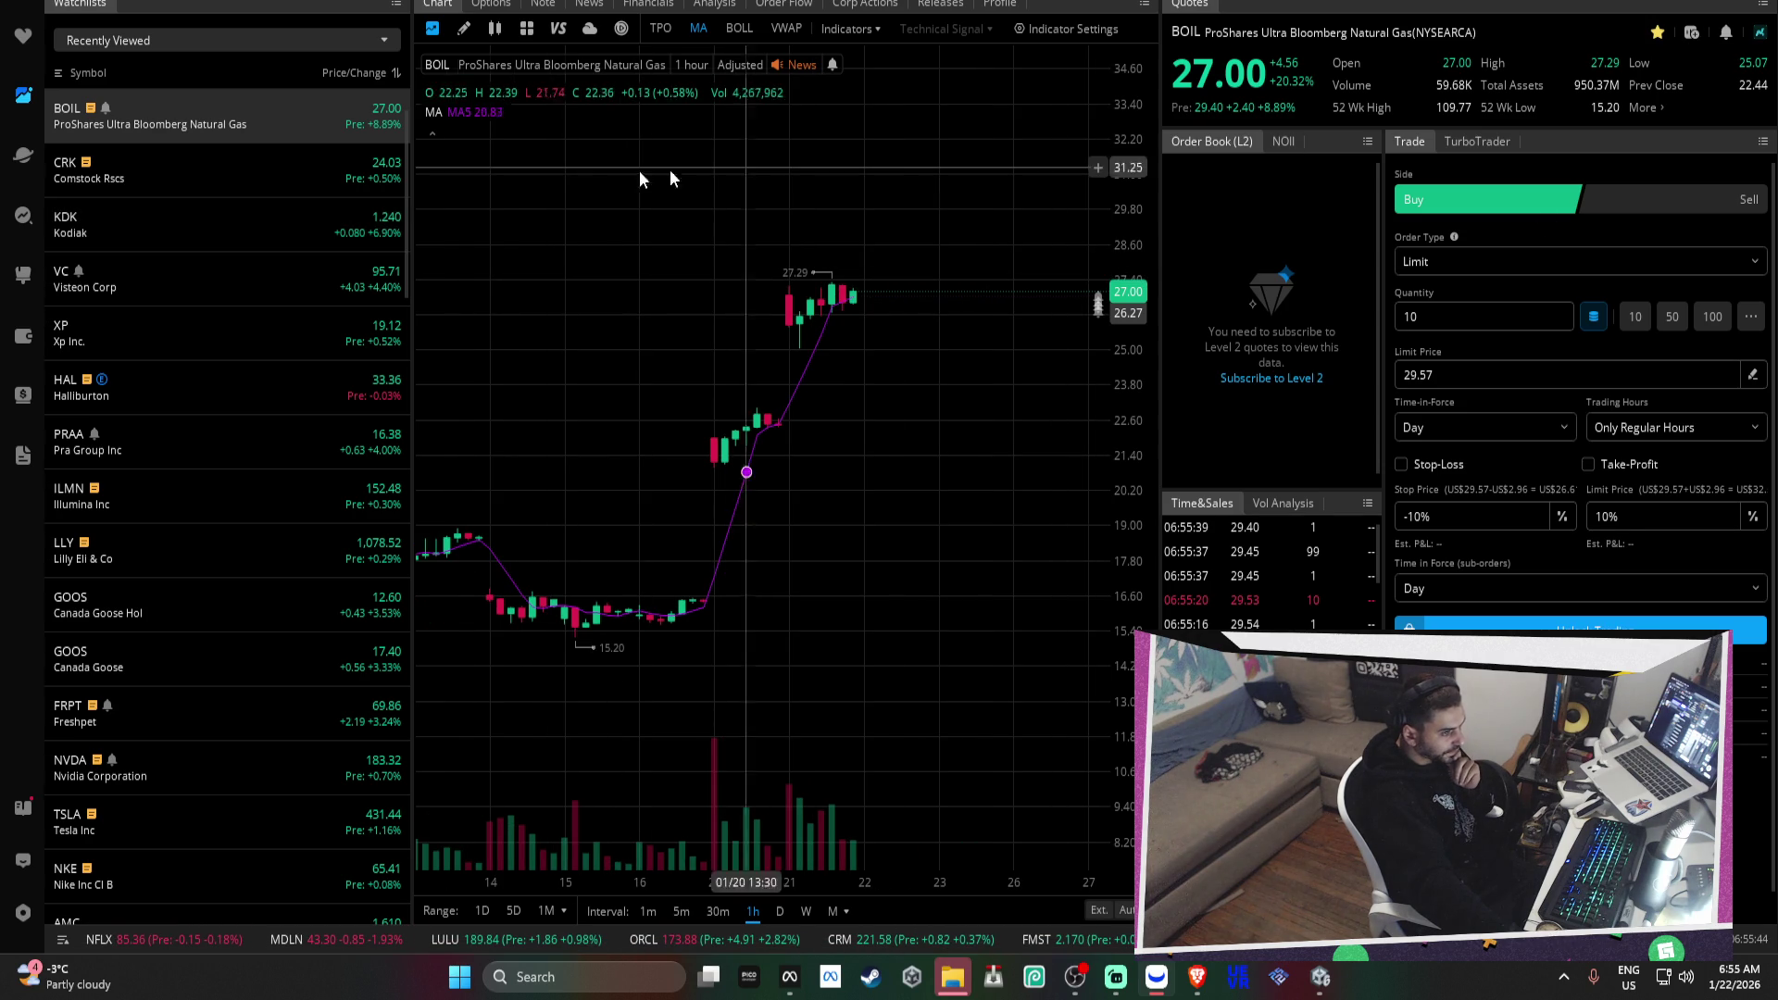
{"action": "left_click", "coordinate": [23, 35]}
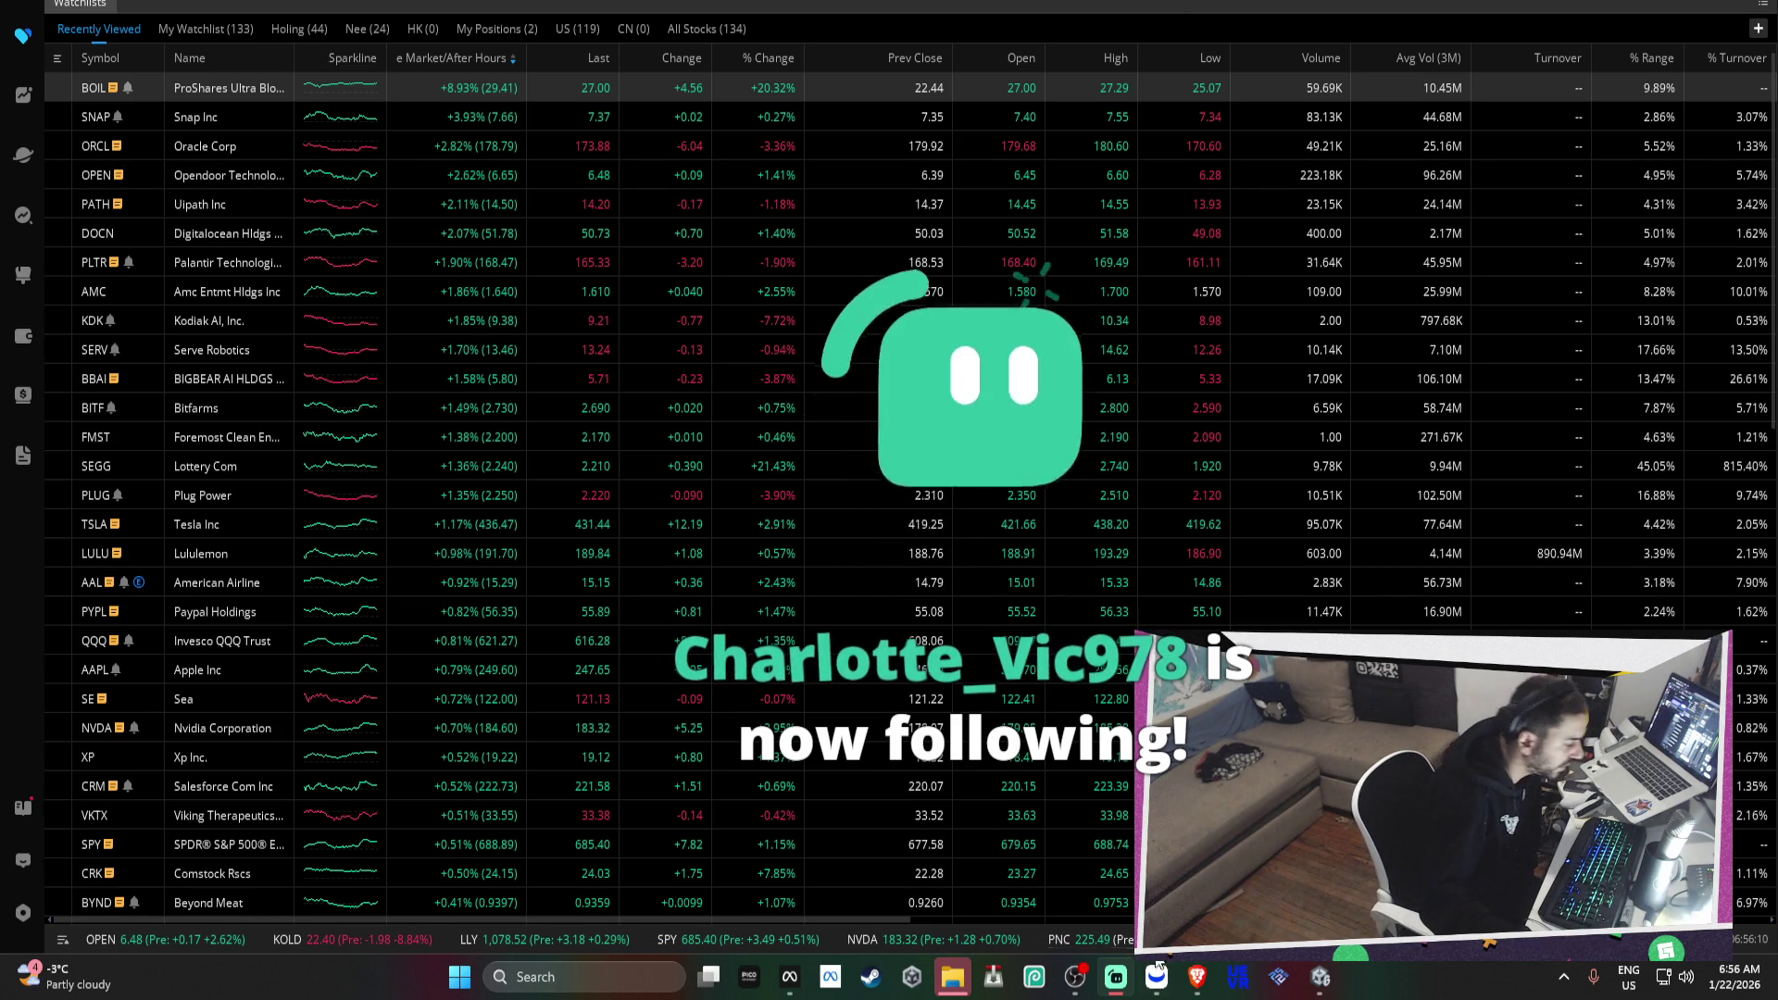
{"action": "left_click", "coordinate": [1199, 977]}
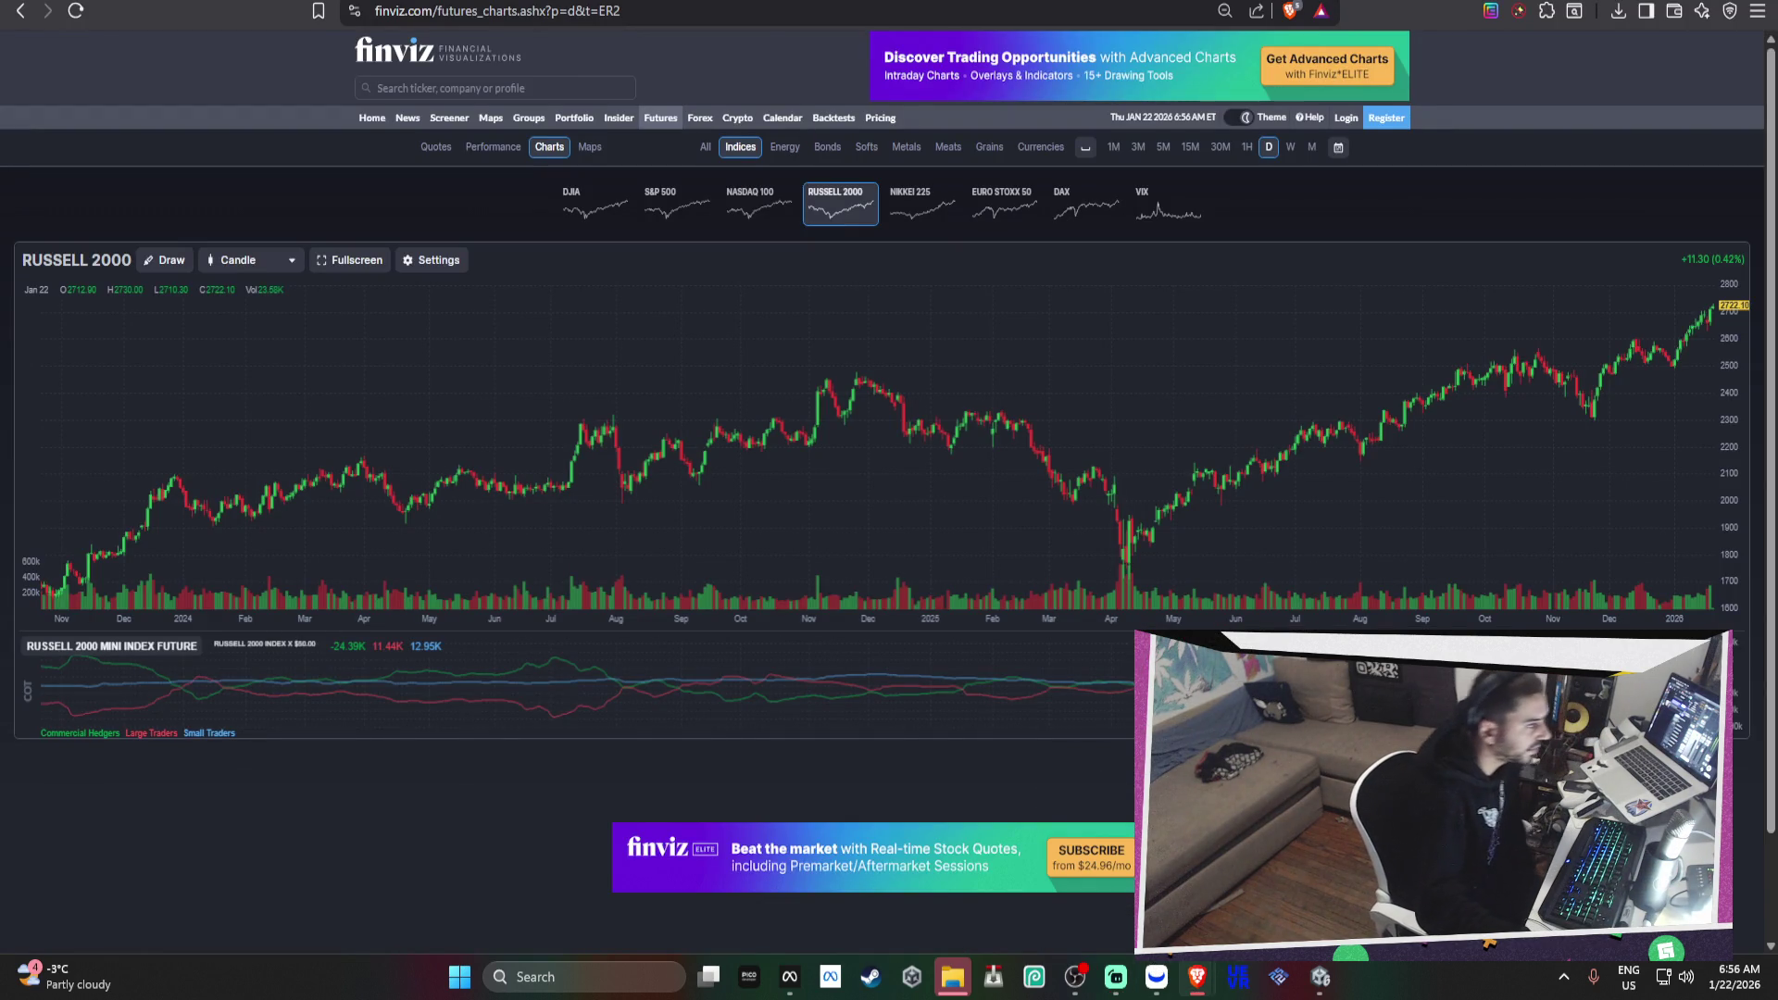
Search YouTube for 'good charlotte' and open The Anthem (Official Video) from the video results.
{"action": "key", "text": "ctrl+t"}
{"action": "type", "text": "good charlotte"}
{"action": "key", "text": "Return"}
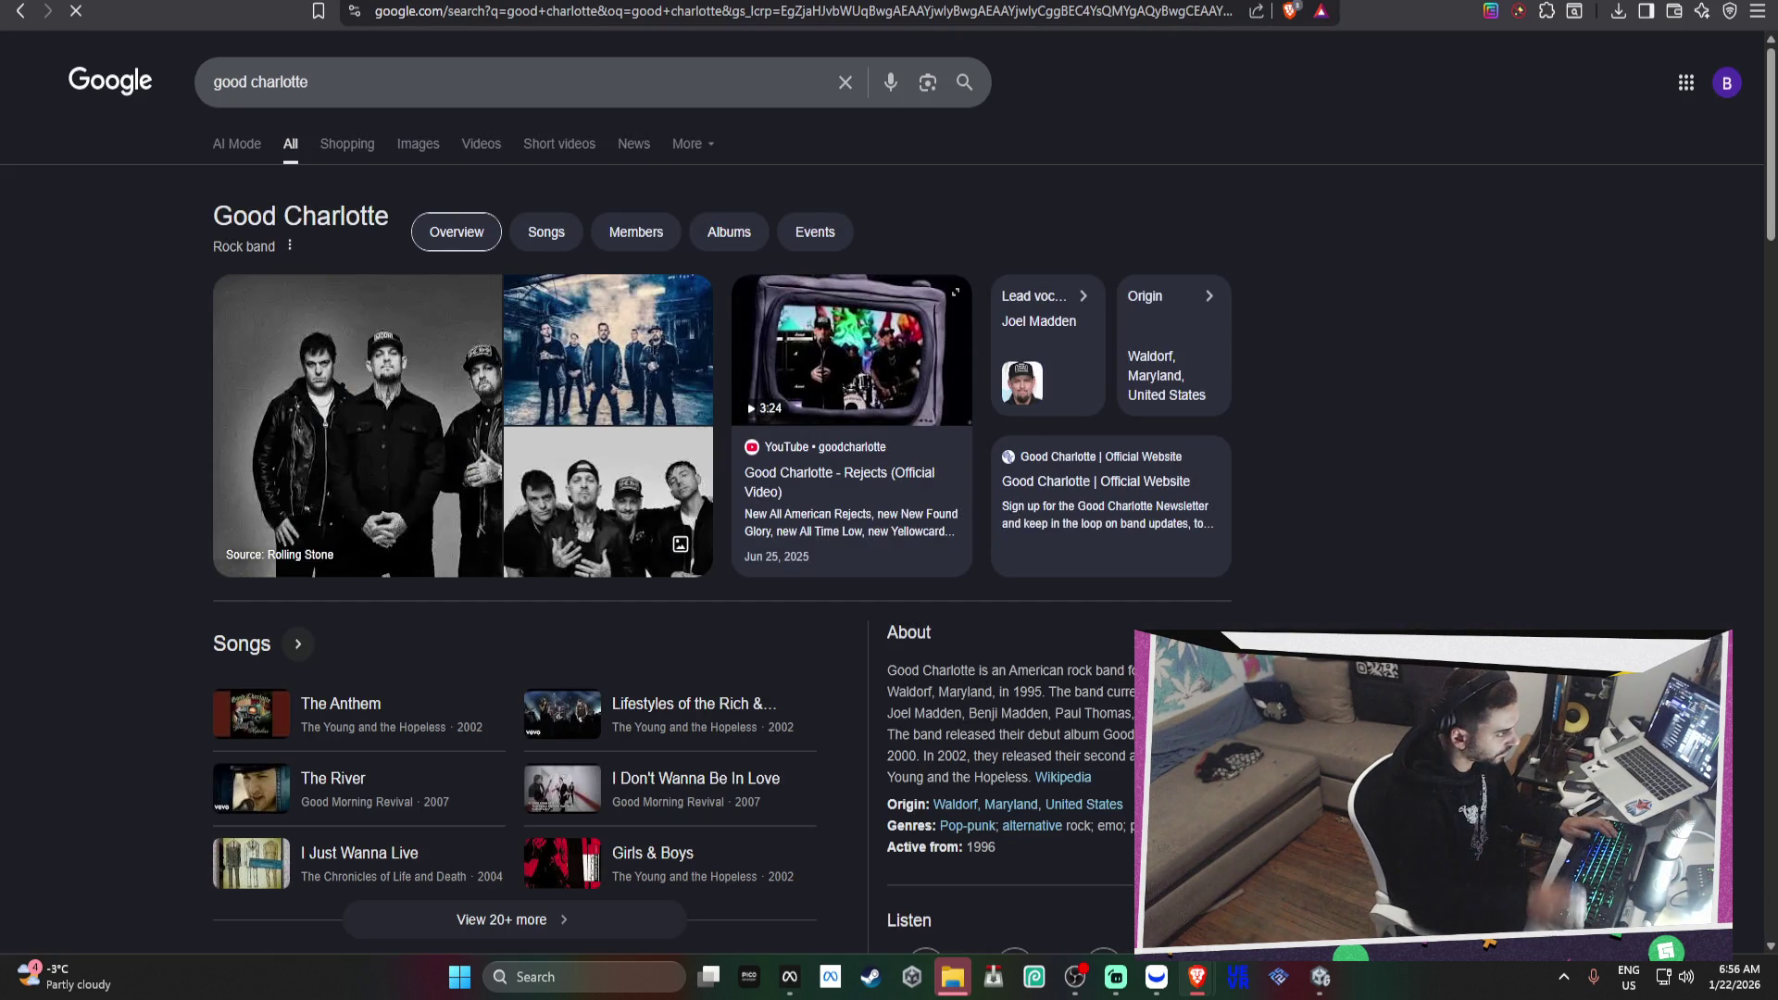
{"action": "left_click", "coordinate": [472, 146]}
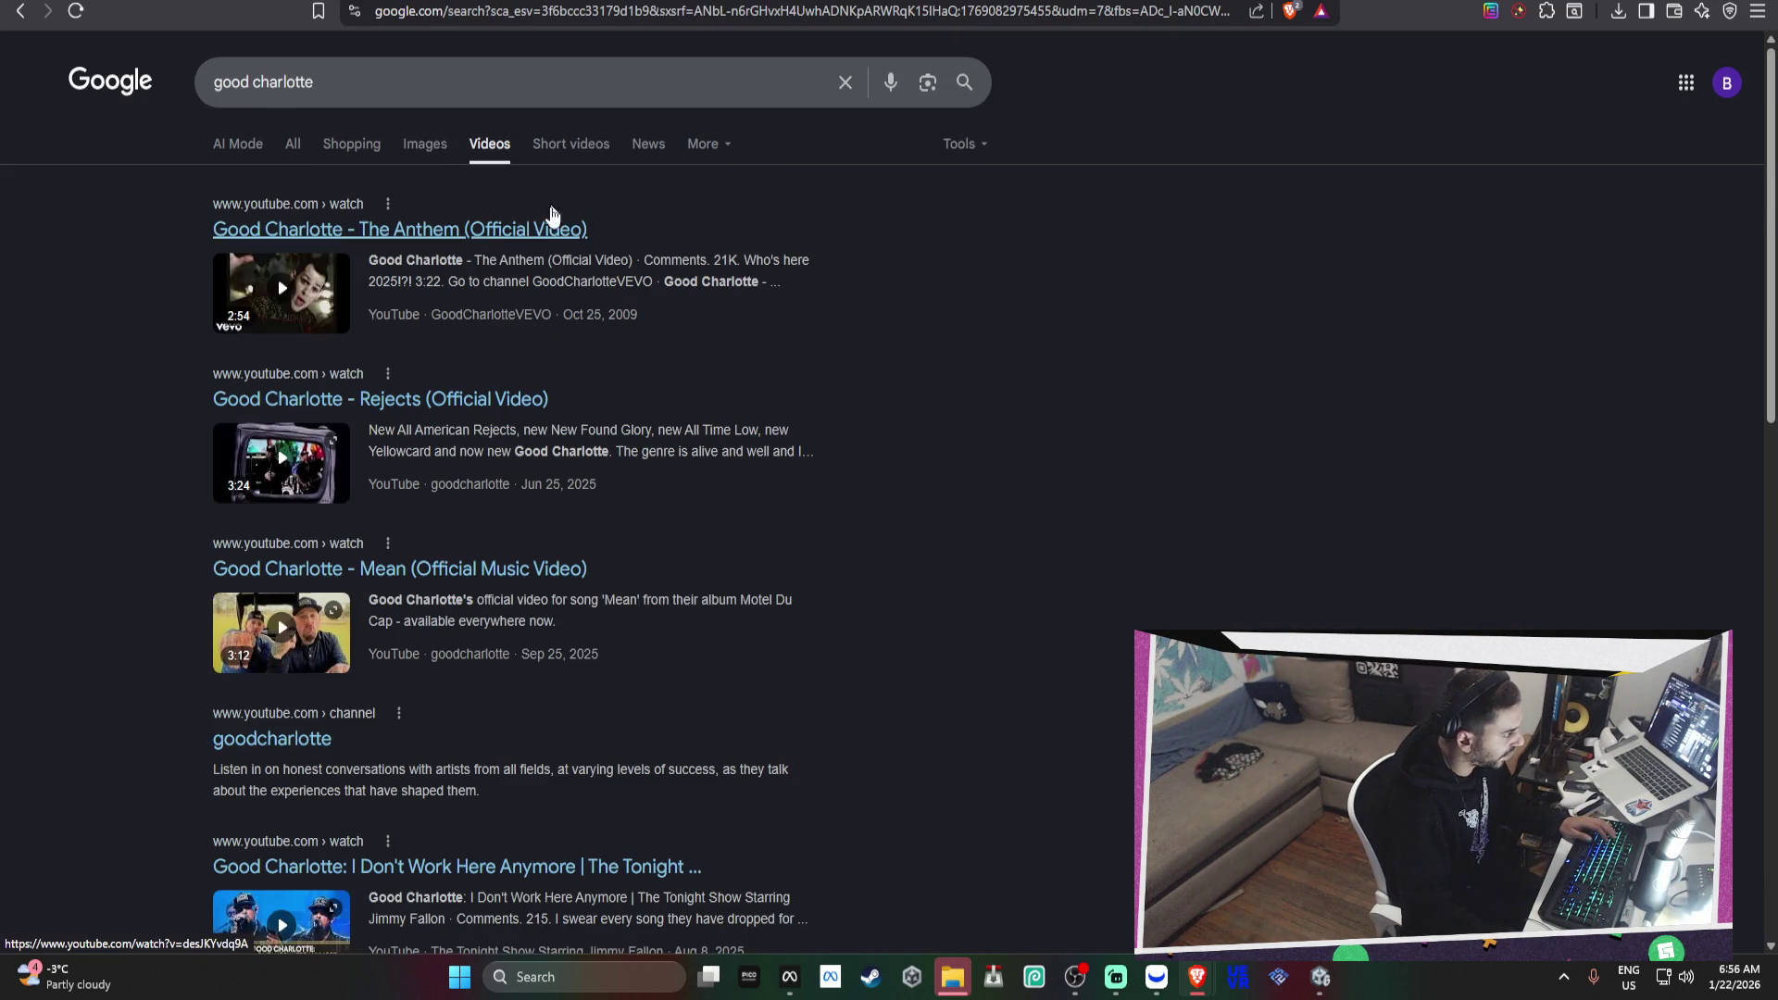
{"action": "left_click", "coordinate": [513, 232]}
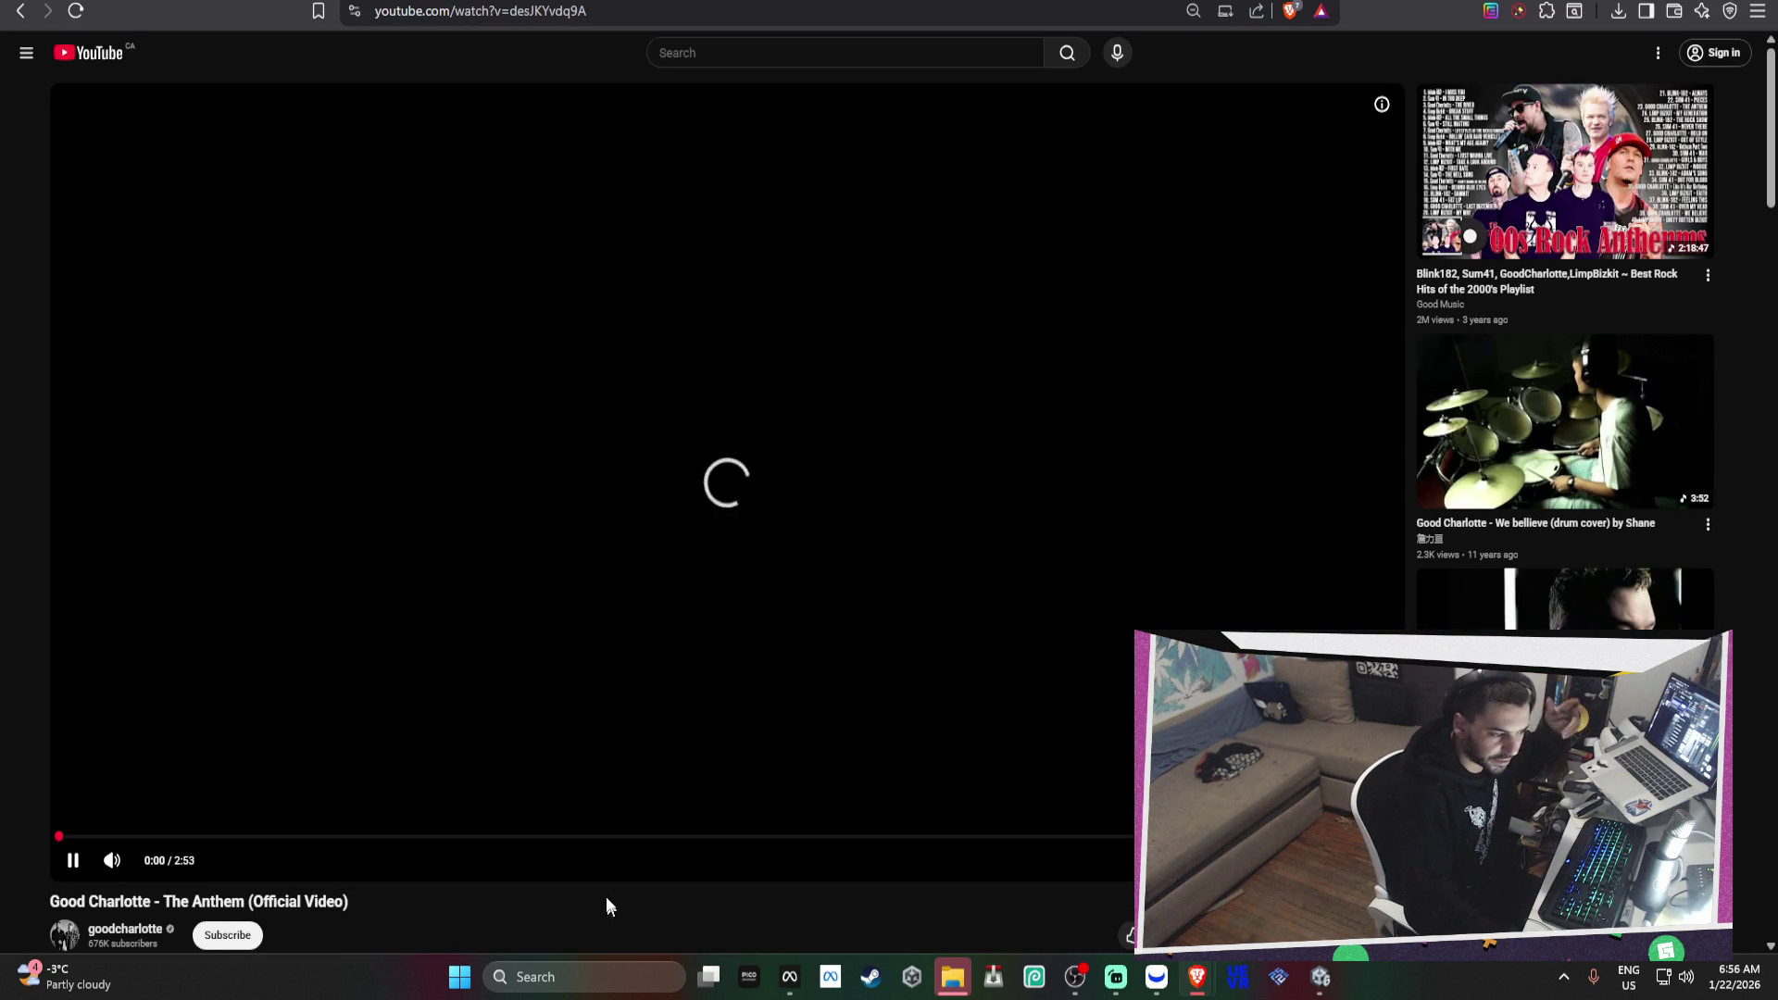
Seek The Anthem to about 1:08, then back to 0:50, and resume playback.
{"action": "left_click", "coordinate": [587, 836]}
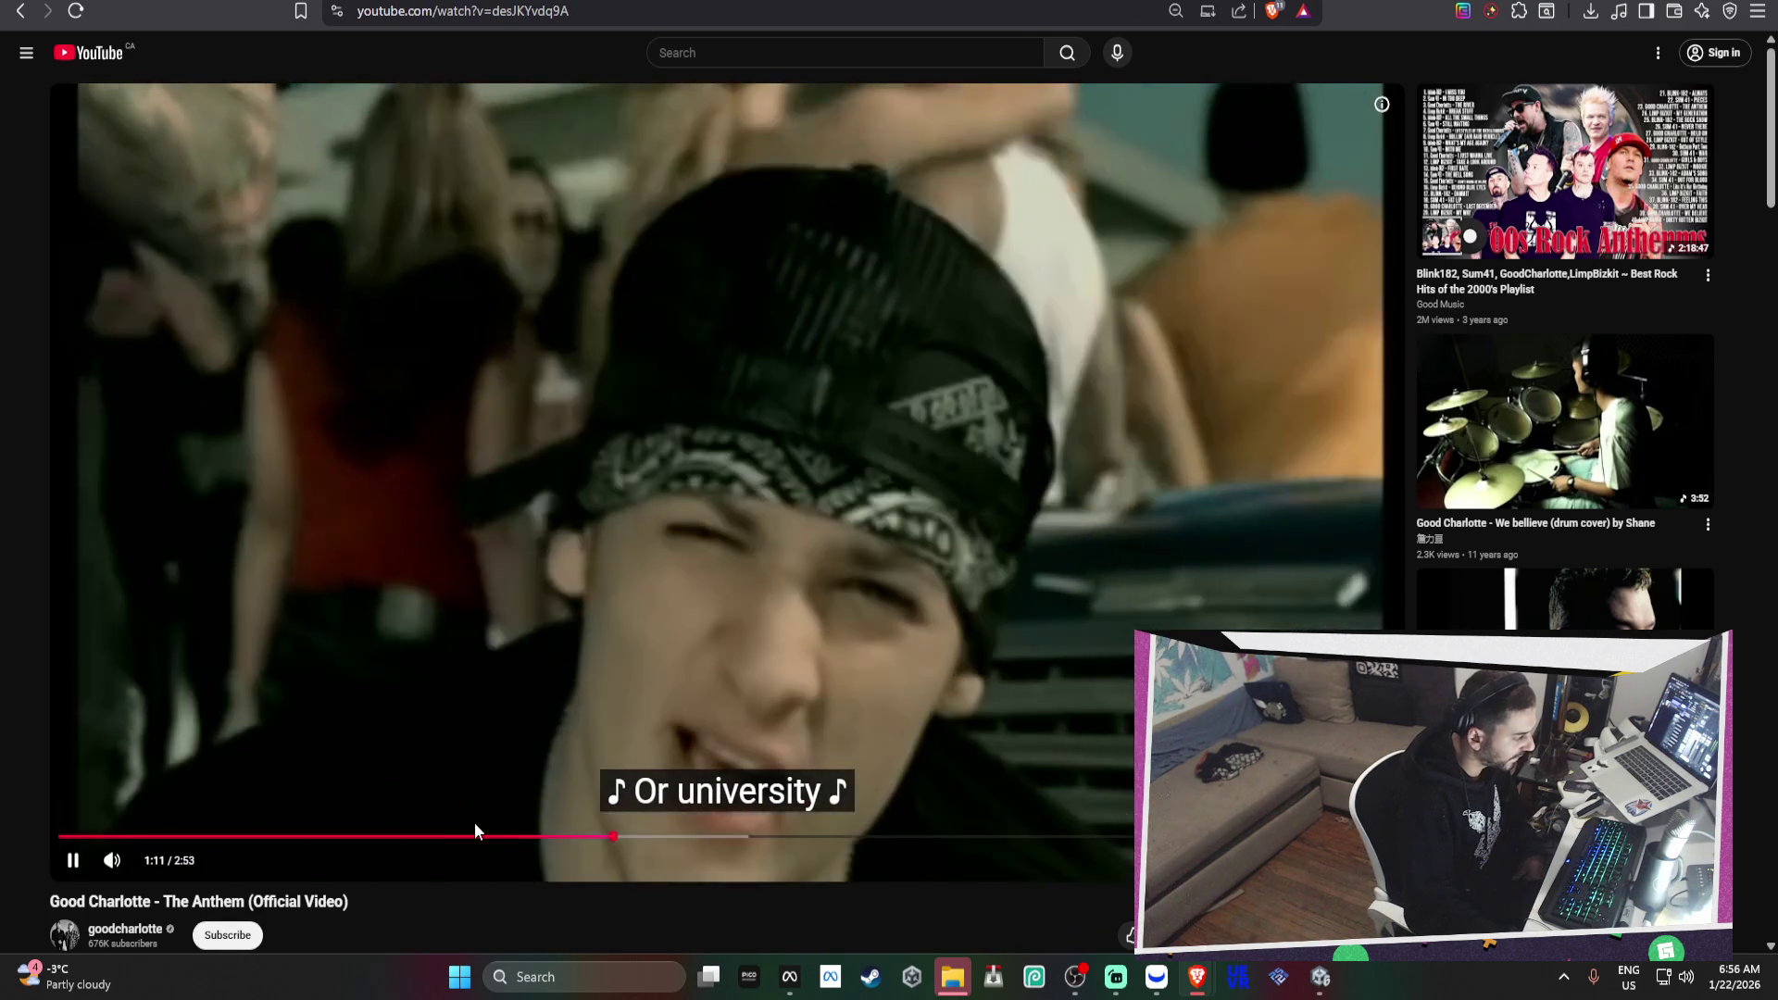
{"action": "left_click", "coordinate": [441, 750]}
{"action": "left_click", "coordinate": [453, 837]}
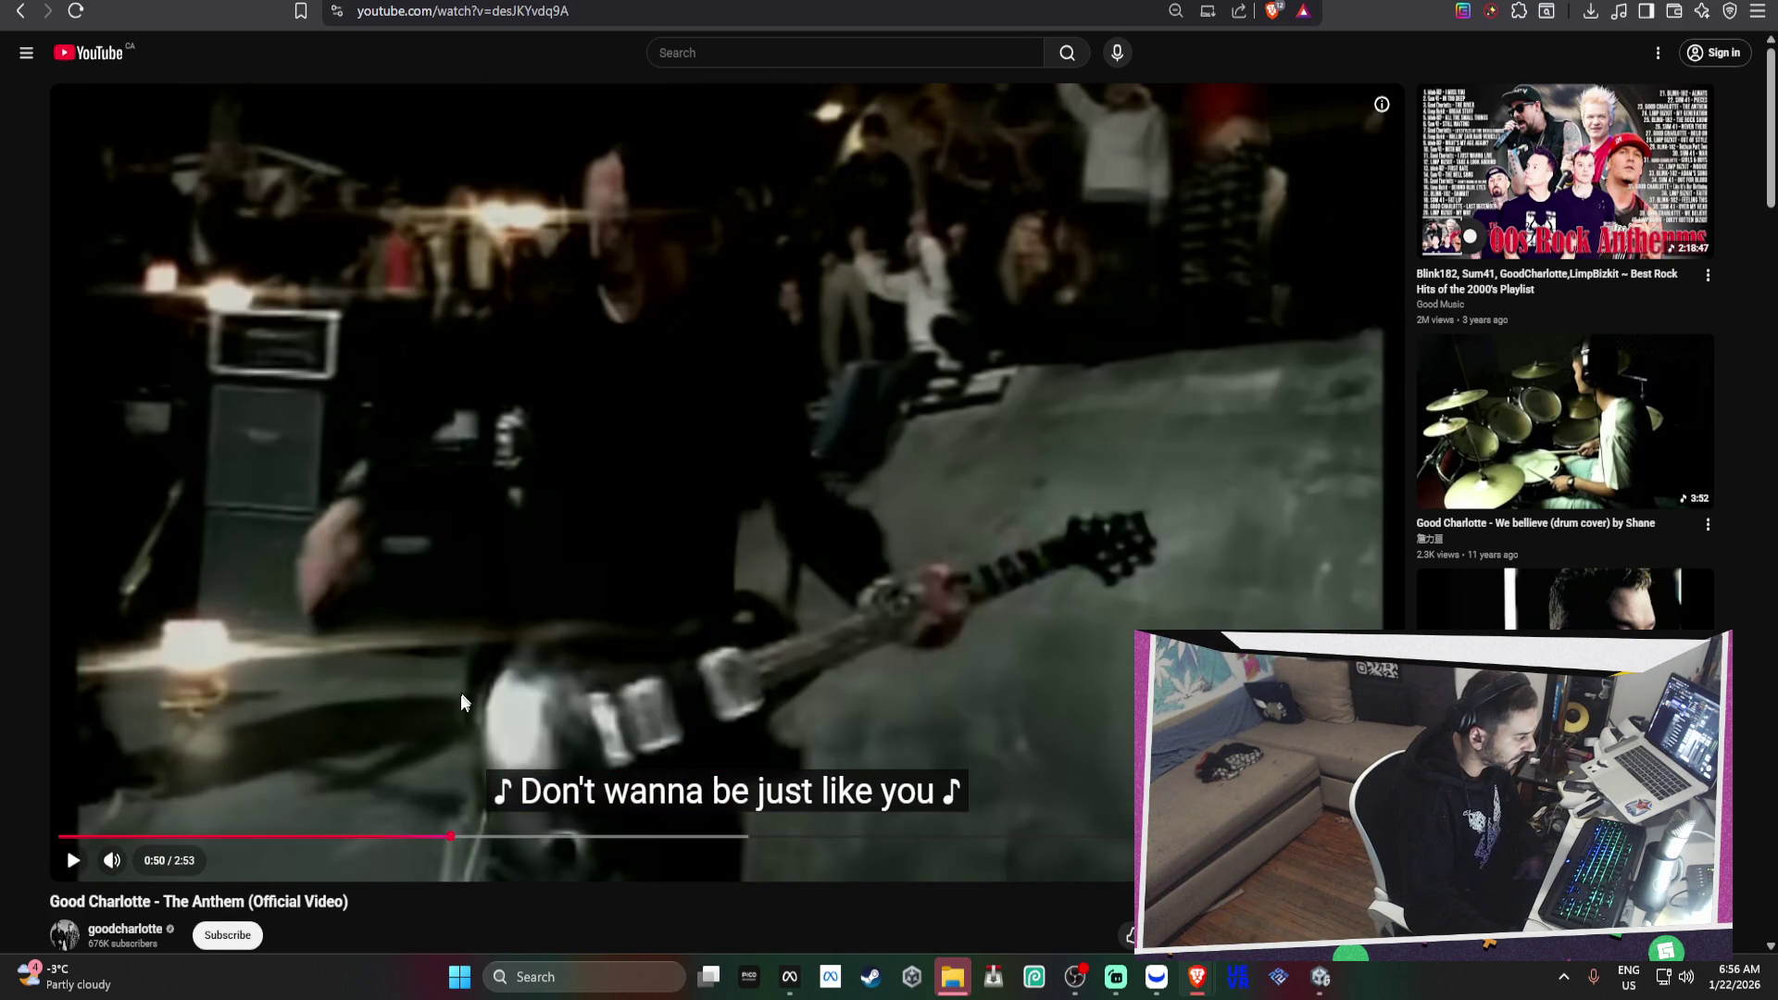
{"action": "left_click", "coordinate": [398, 676]}
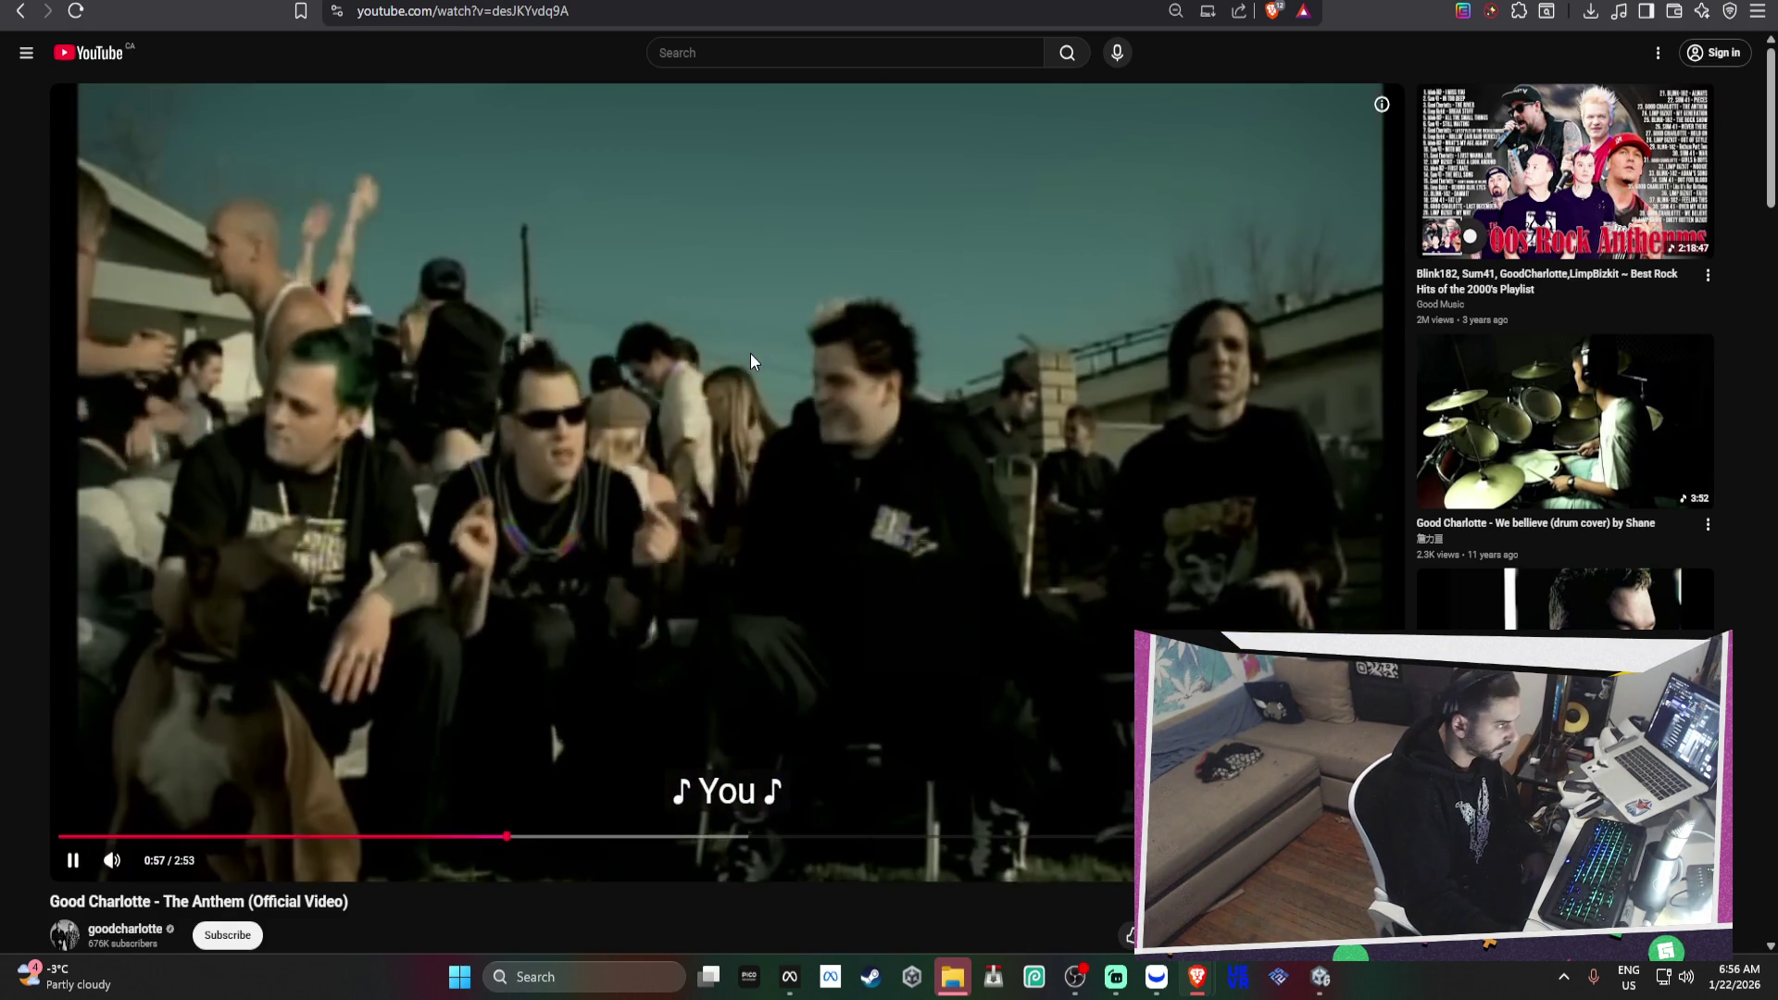
{"action": "left_click", "coordinate": [1038, 336]}
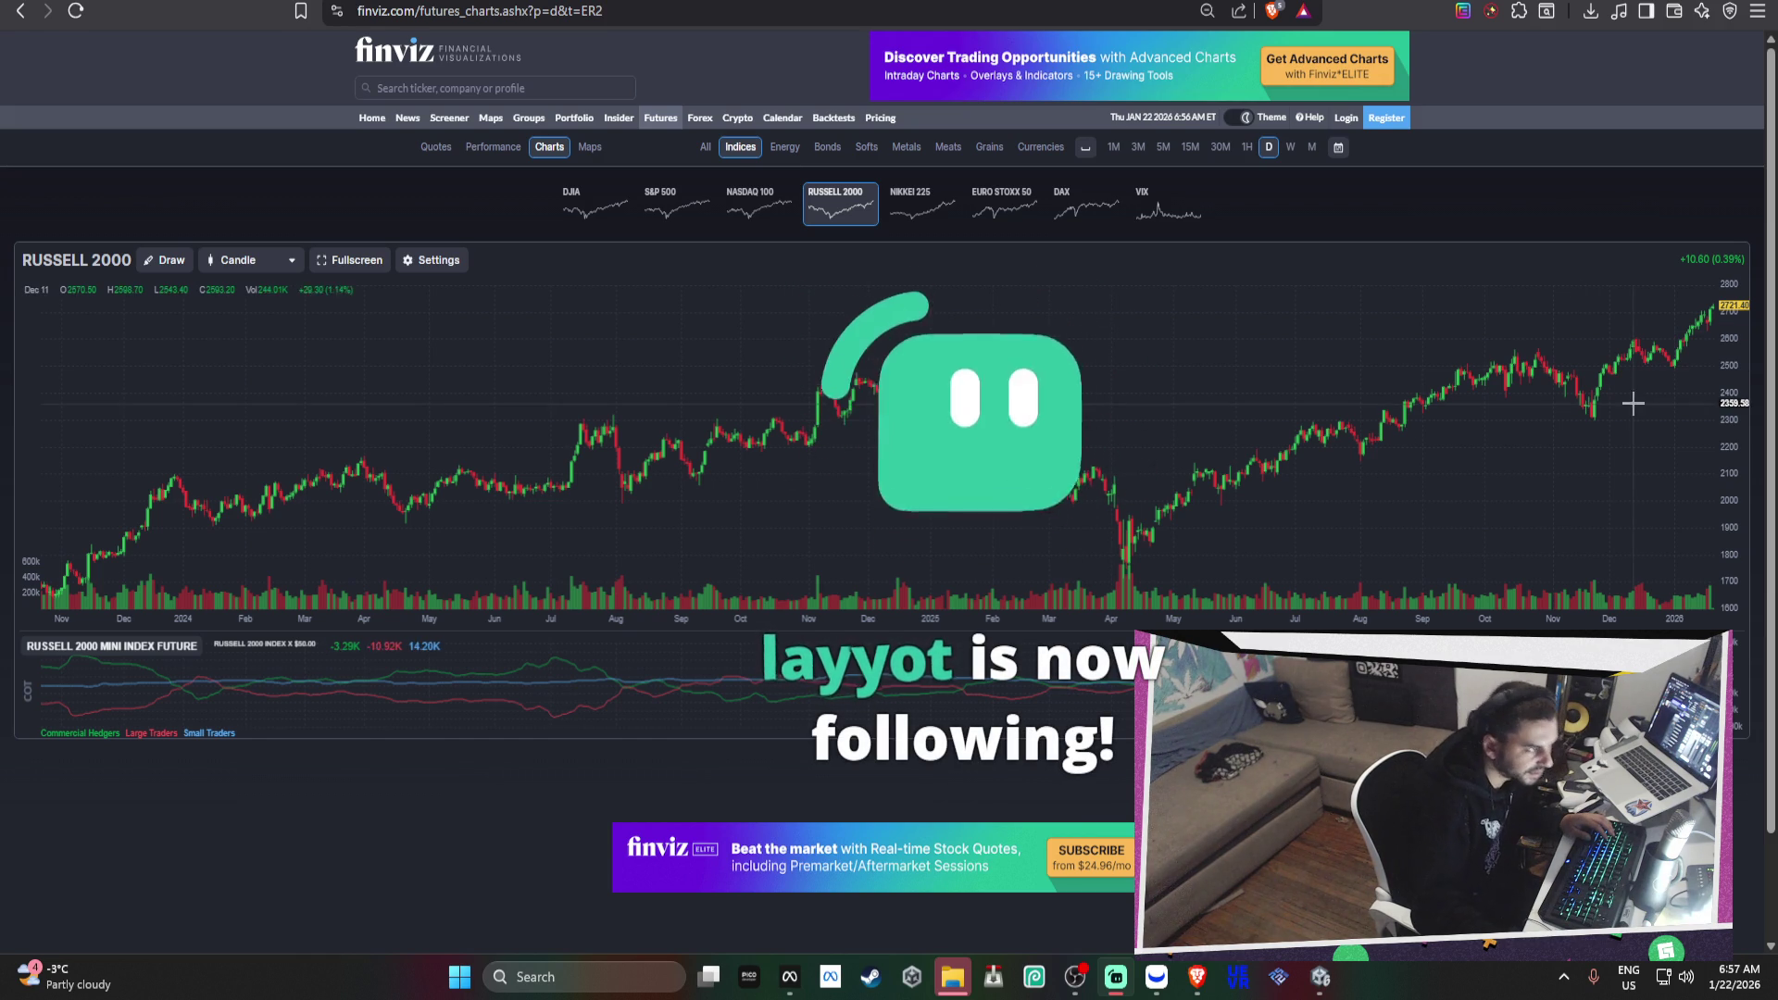
{"action": "key", "text": "alt+Left"}
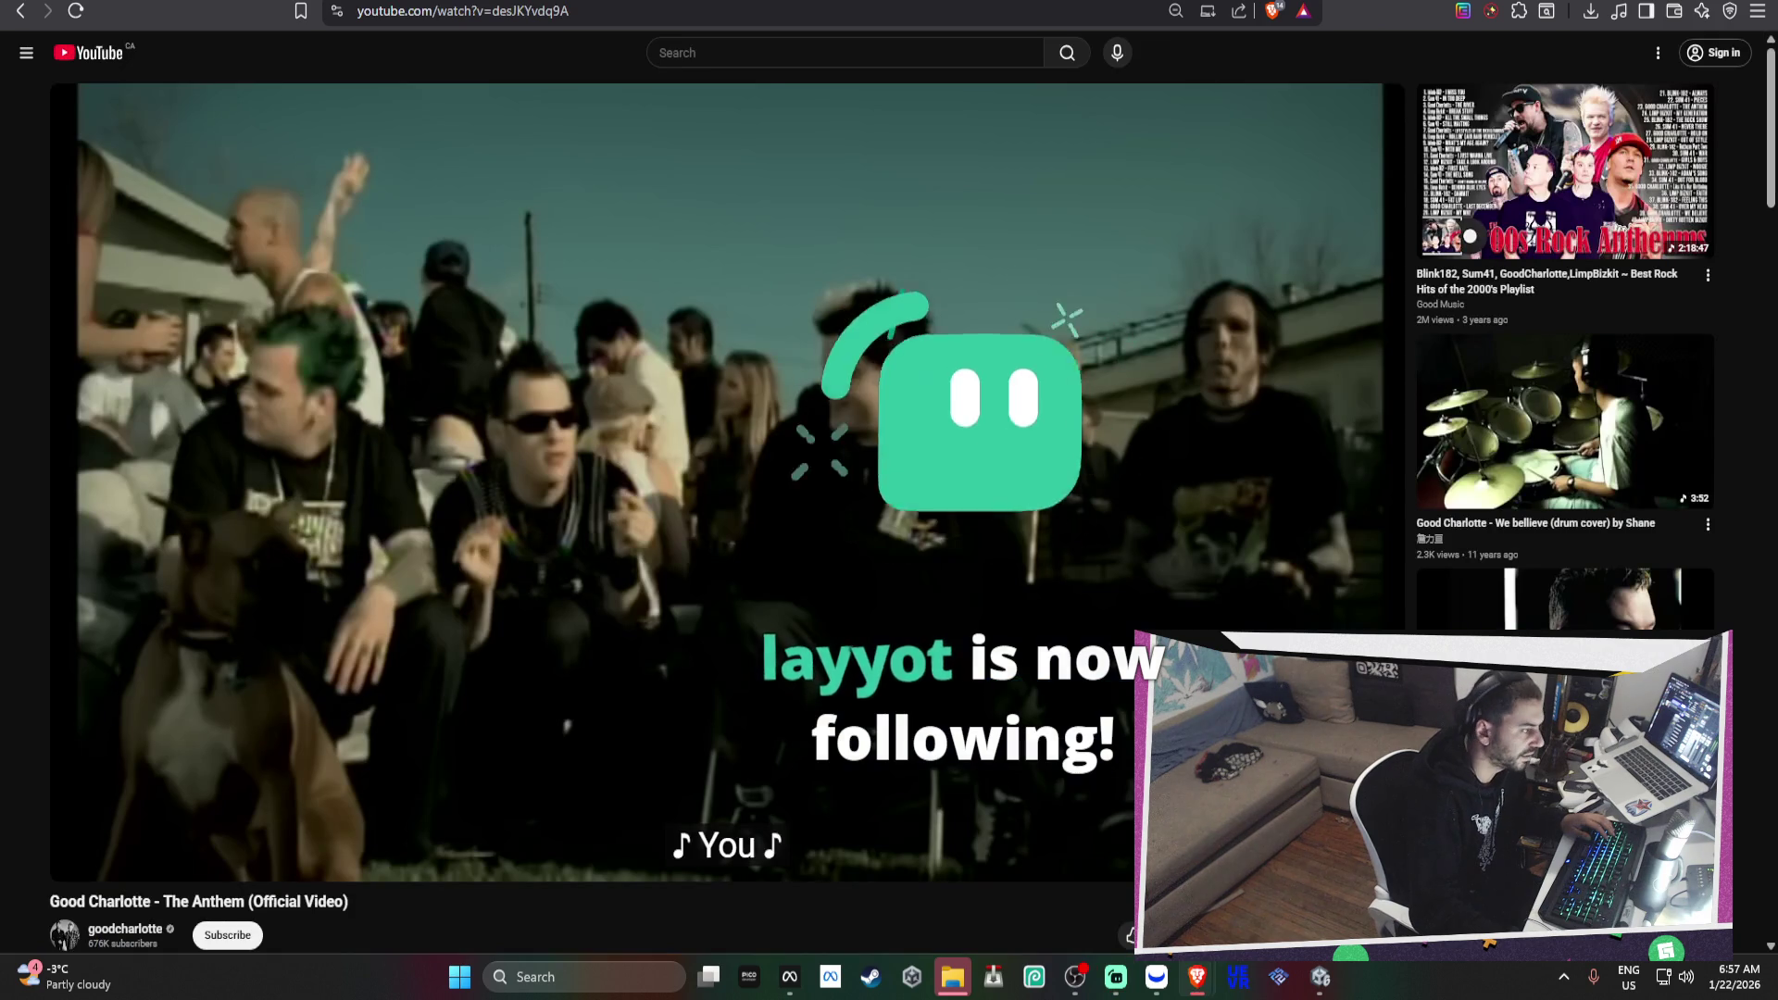
View the textured Reddit Moderator 3D Model in Meshy, then bring Unity's Android build profile forward.
{"action": "key", "text": "alt+Tab"}
{"action": "key", "text": "alt+Tab"}
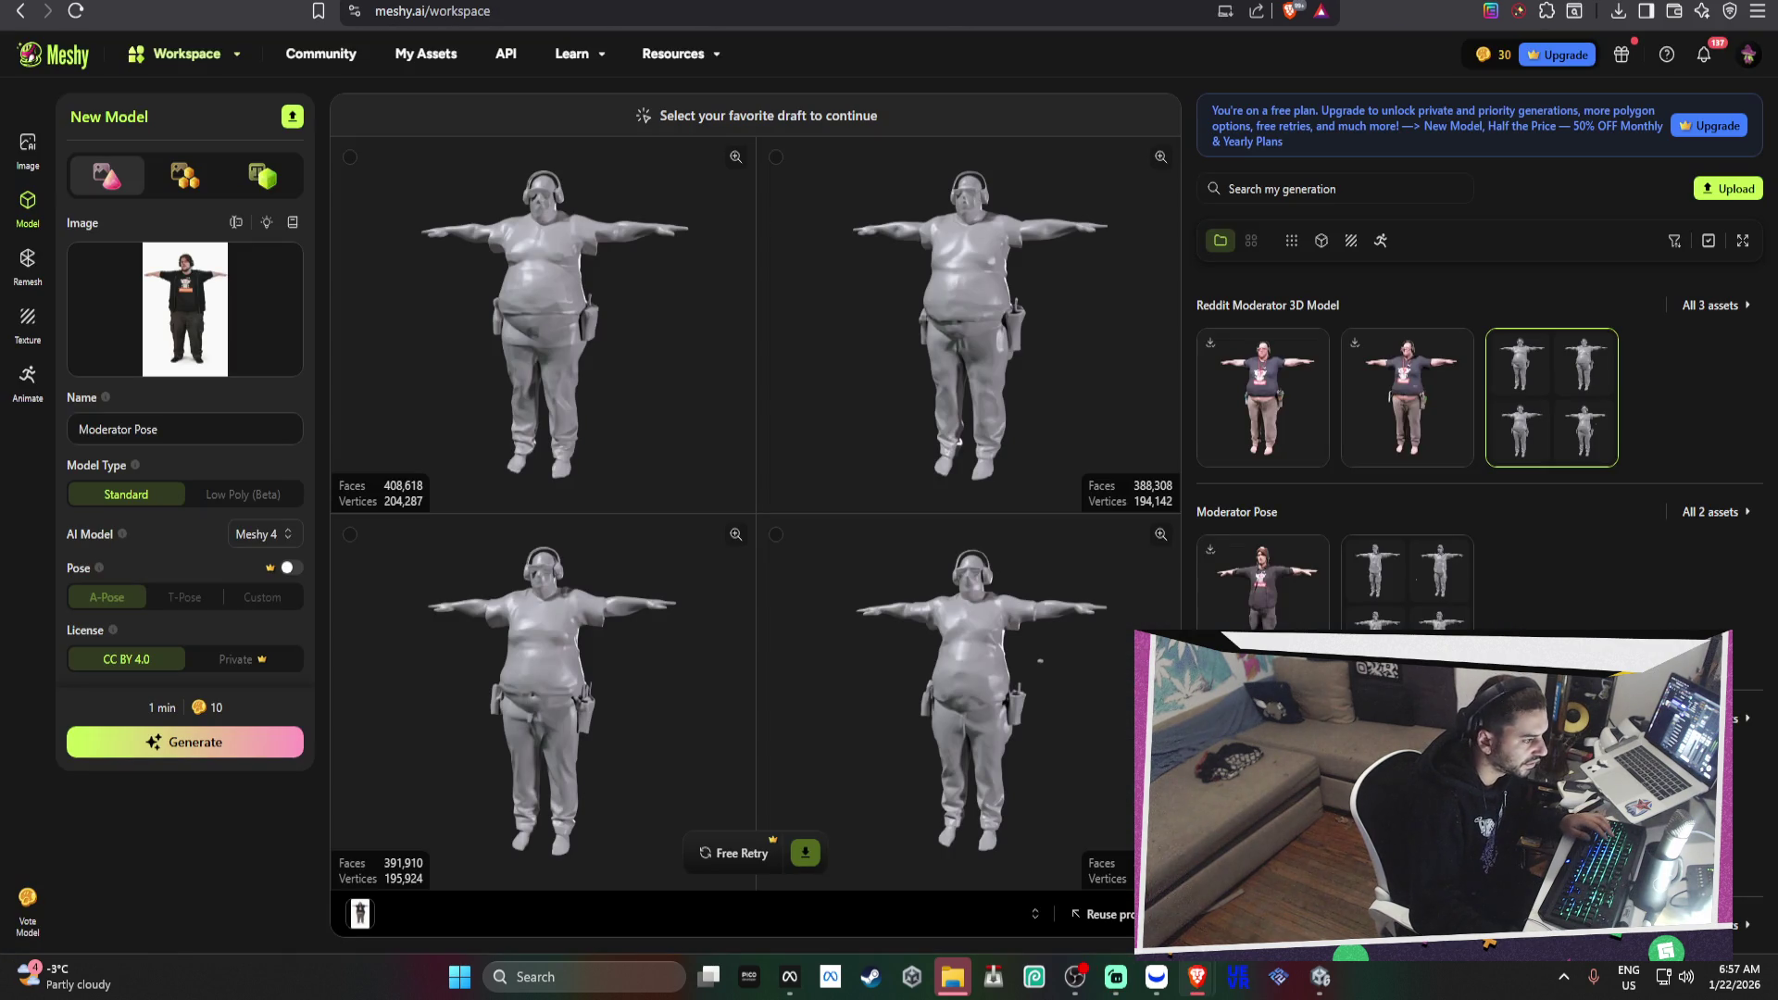
{"action": "left_click", "coordinate": [1232, 368]}
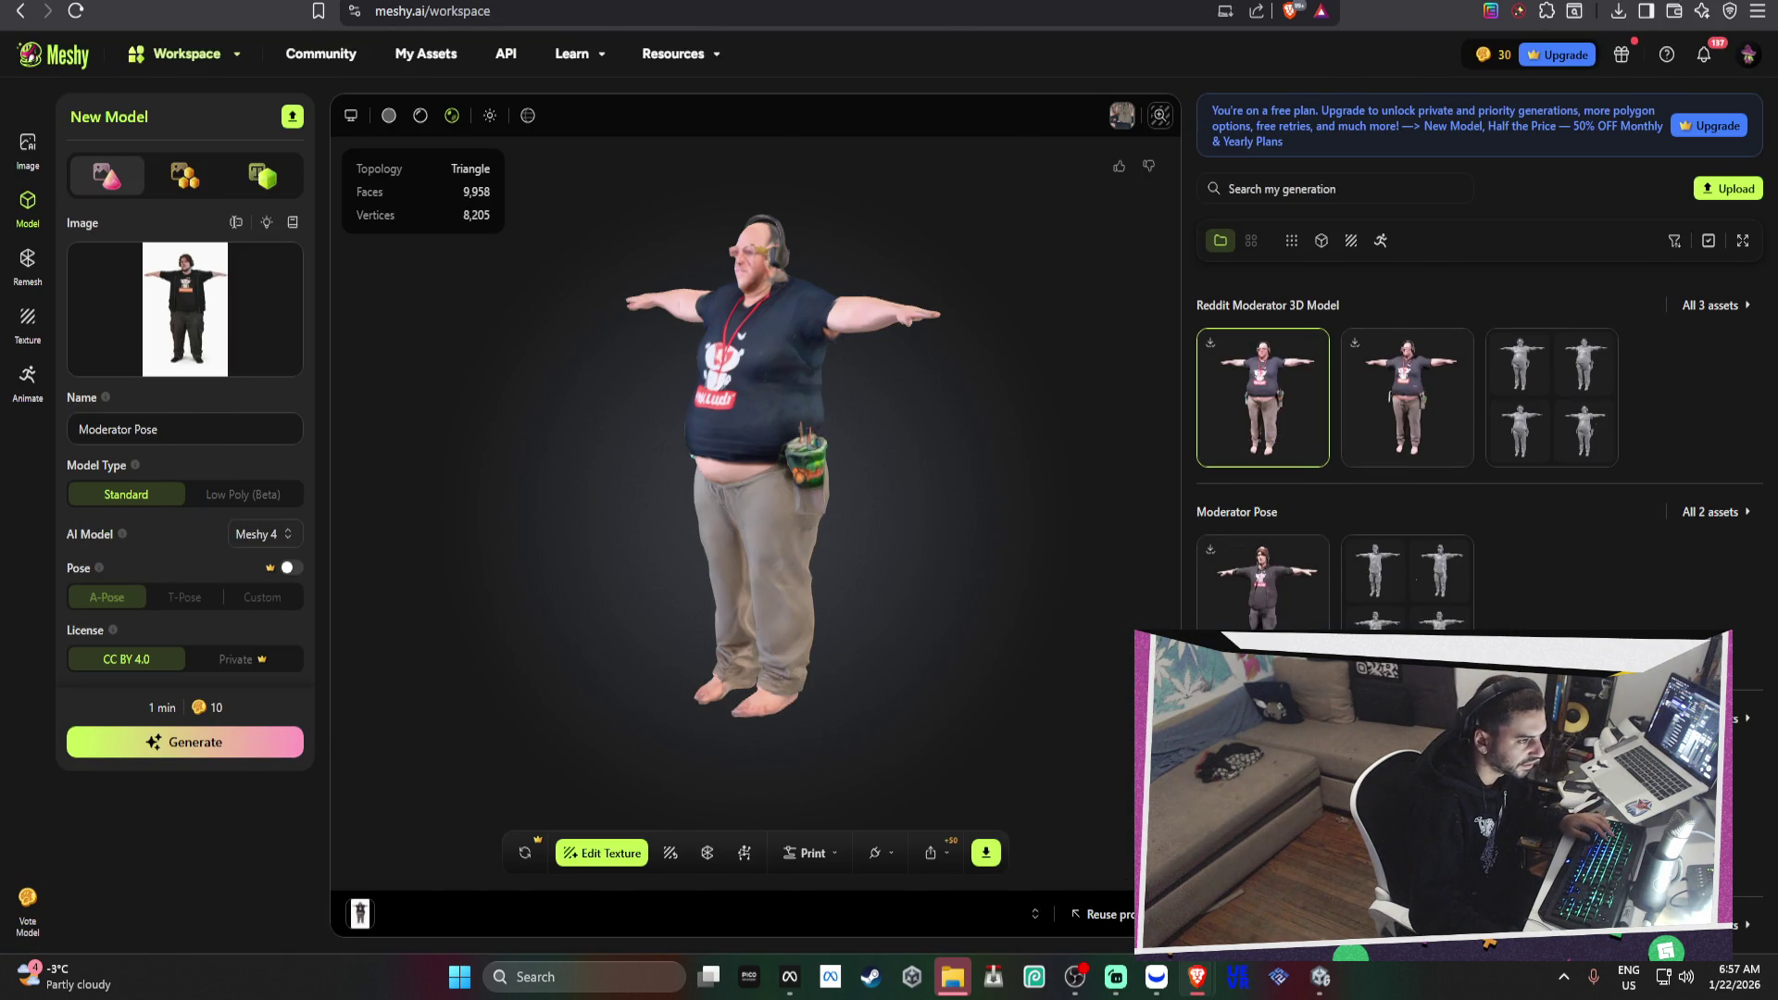
{"action": "key", "text": "alt+Tab"}
{"action": "left_click", "coordinate": [1321, 977]}
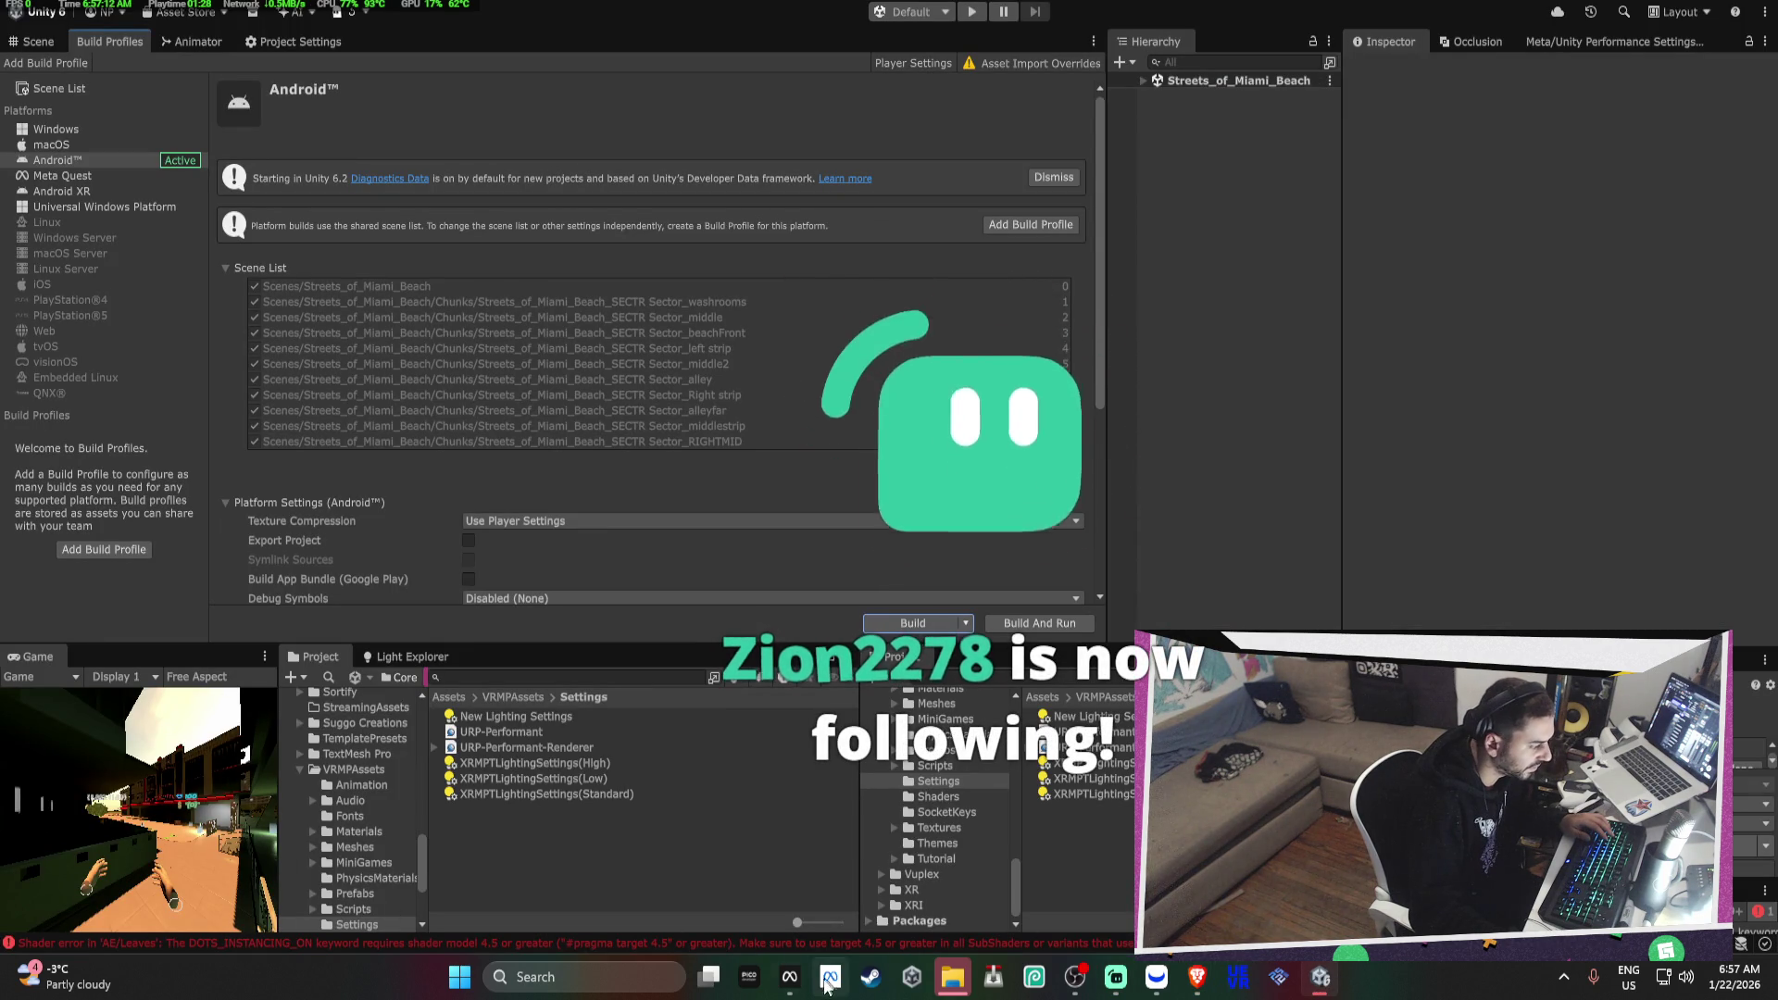
Attempt the Streets of Miami ALPHA channel upload, dismiss the no-space error, and open the Desktop folder.
{"action": "key", "text": "alt+Tab"}
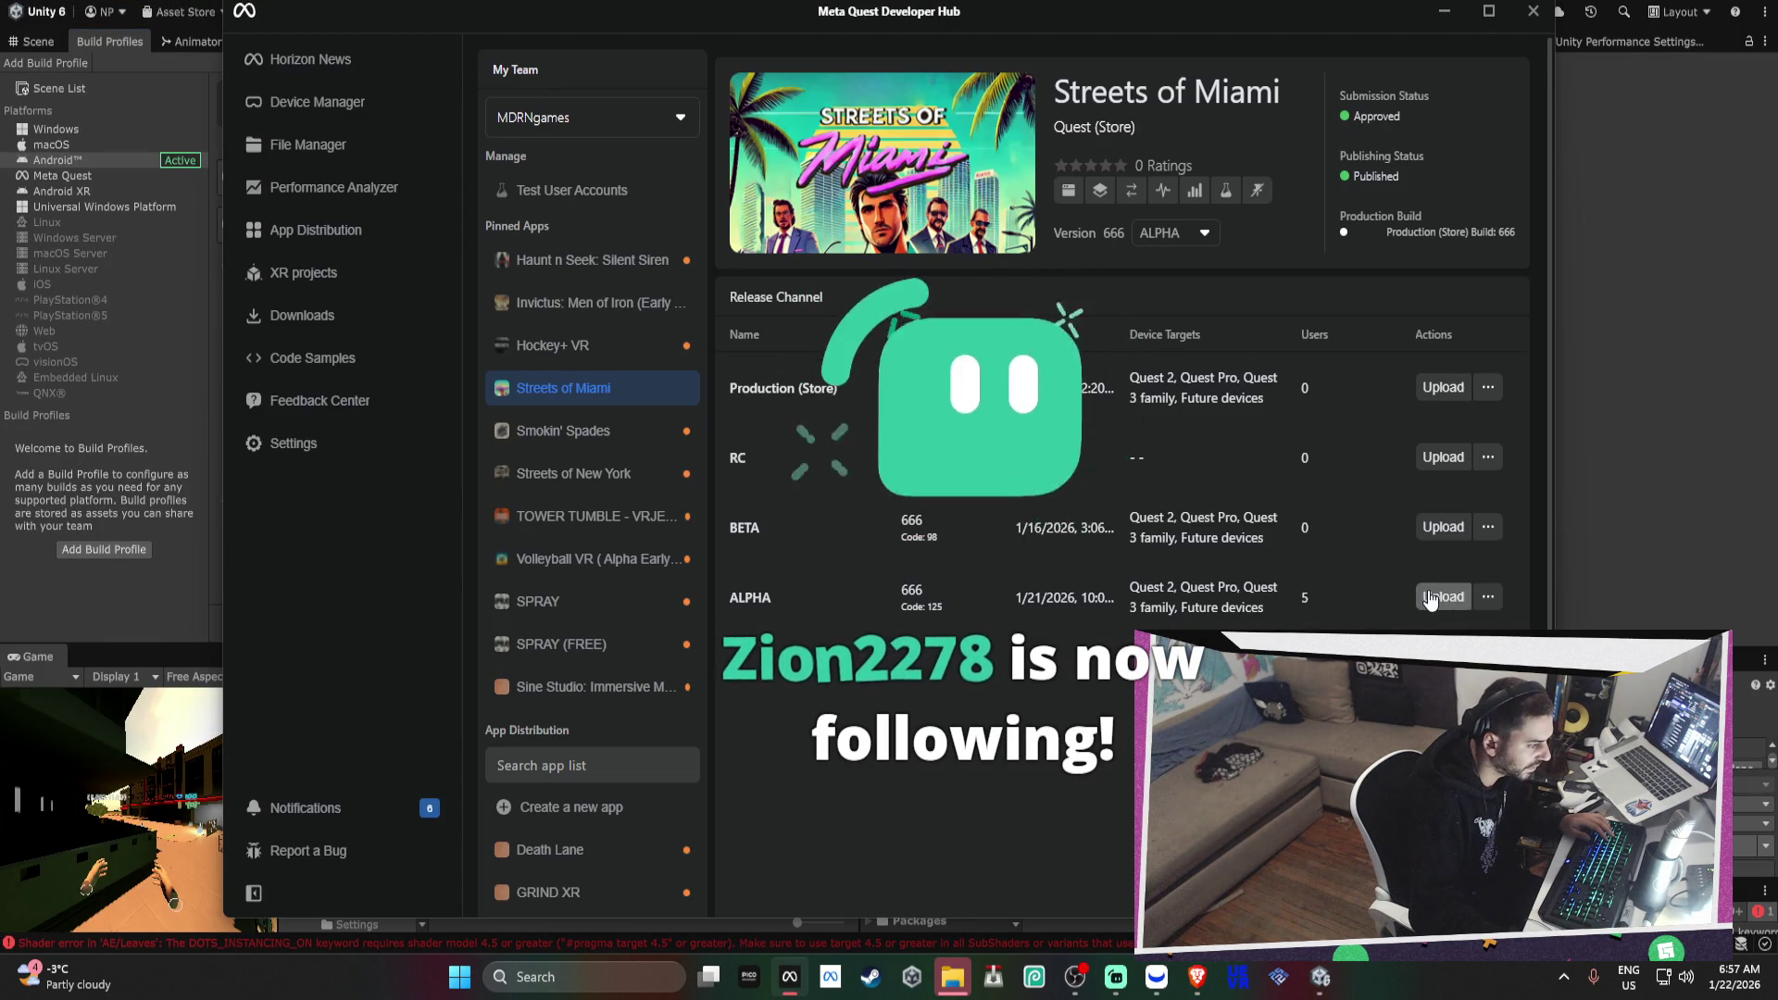
{"action": "left_click", "coordinate": [1442, 597]}
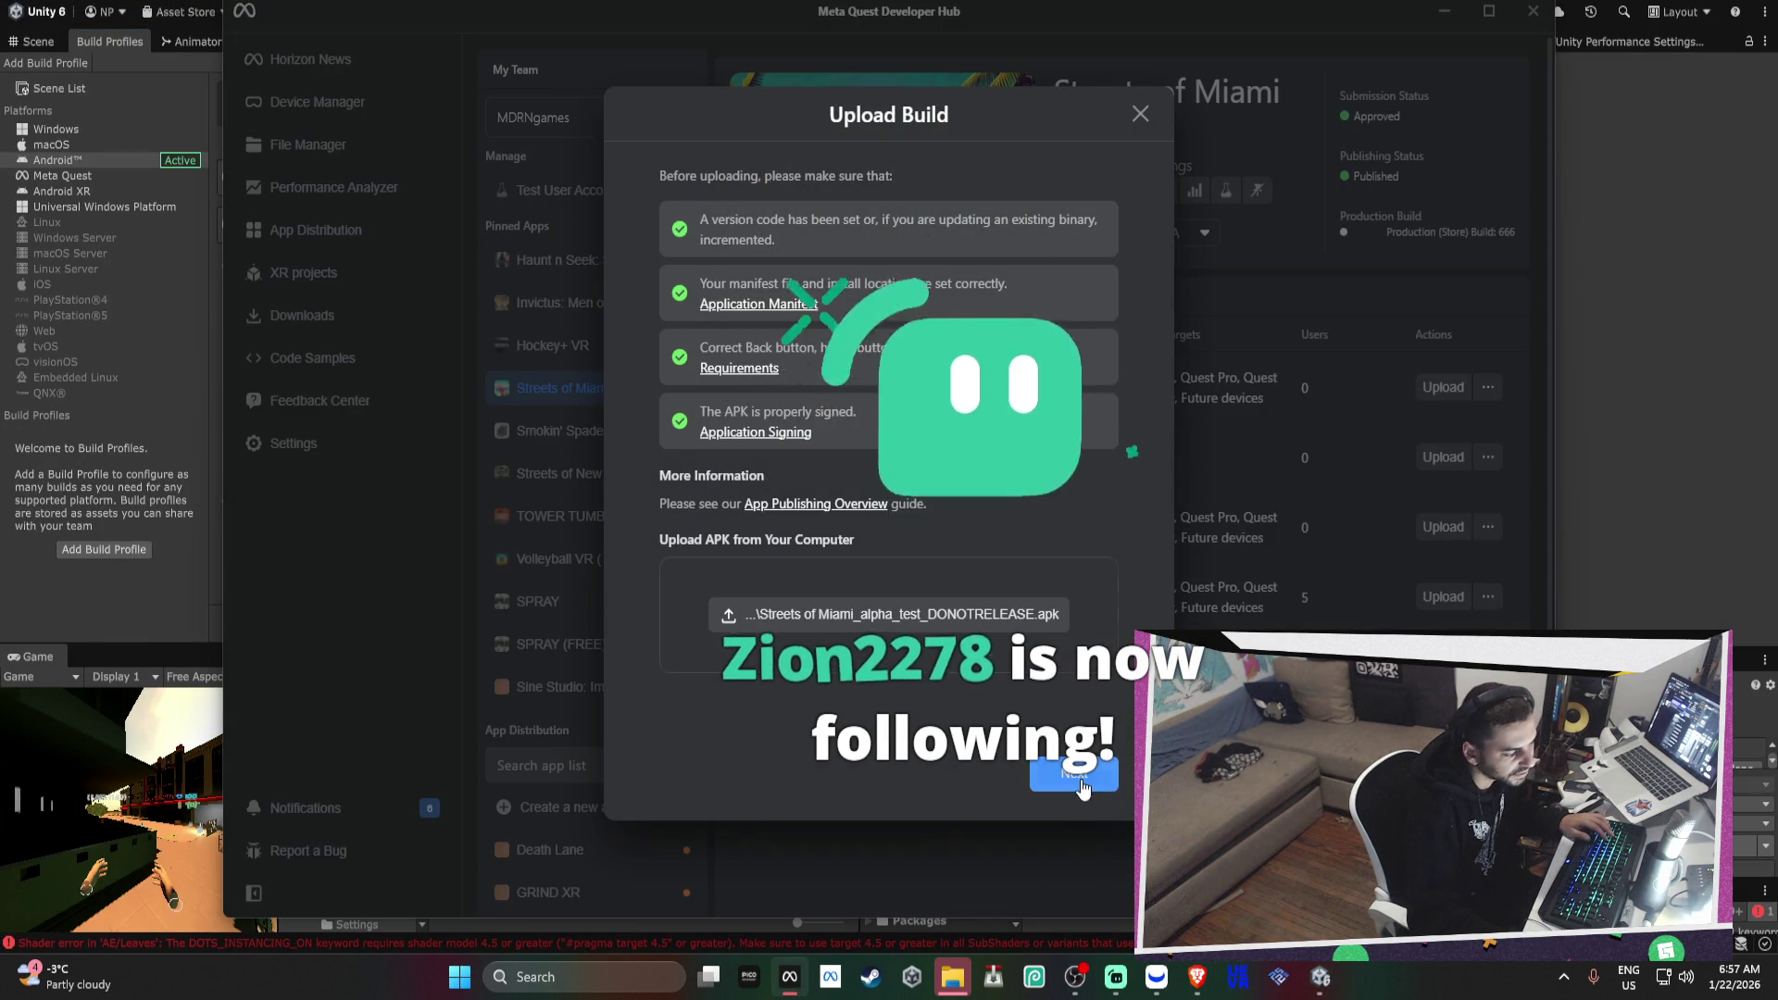
{"action": "left_click", "coordinate": [1069, 787]}
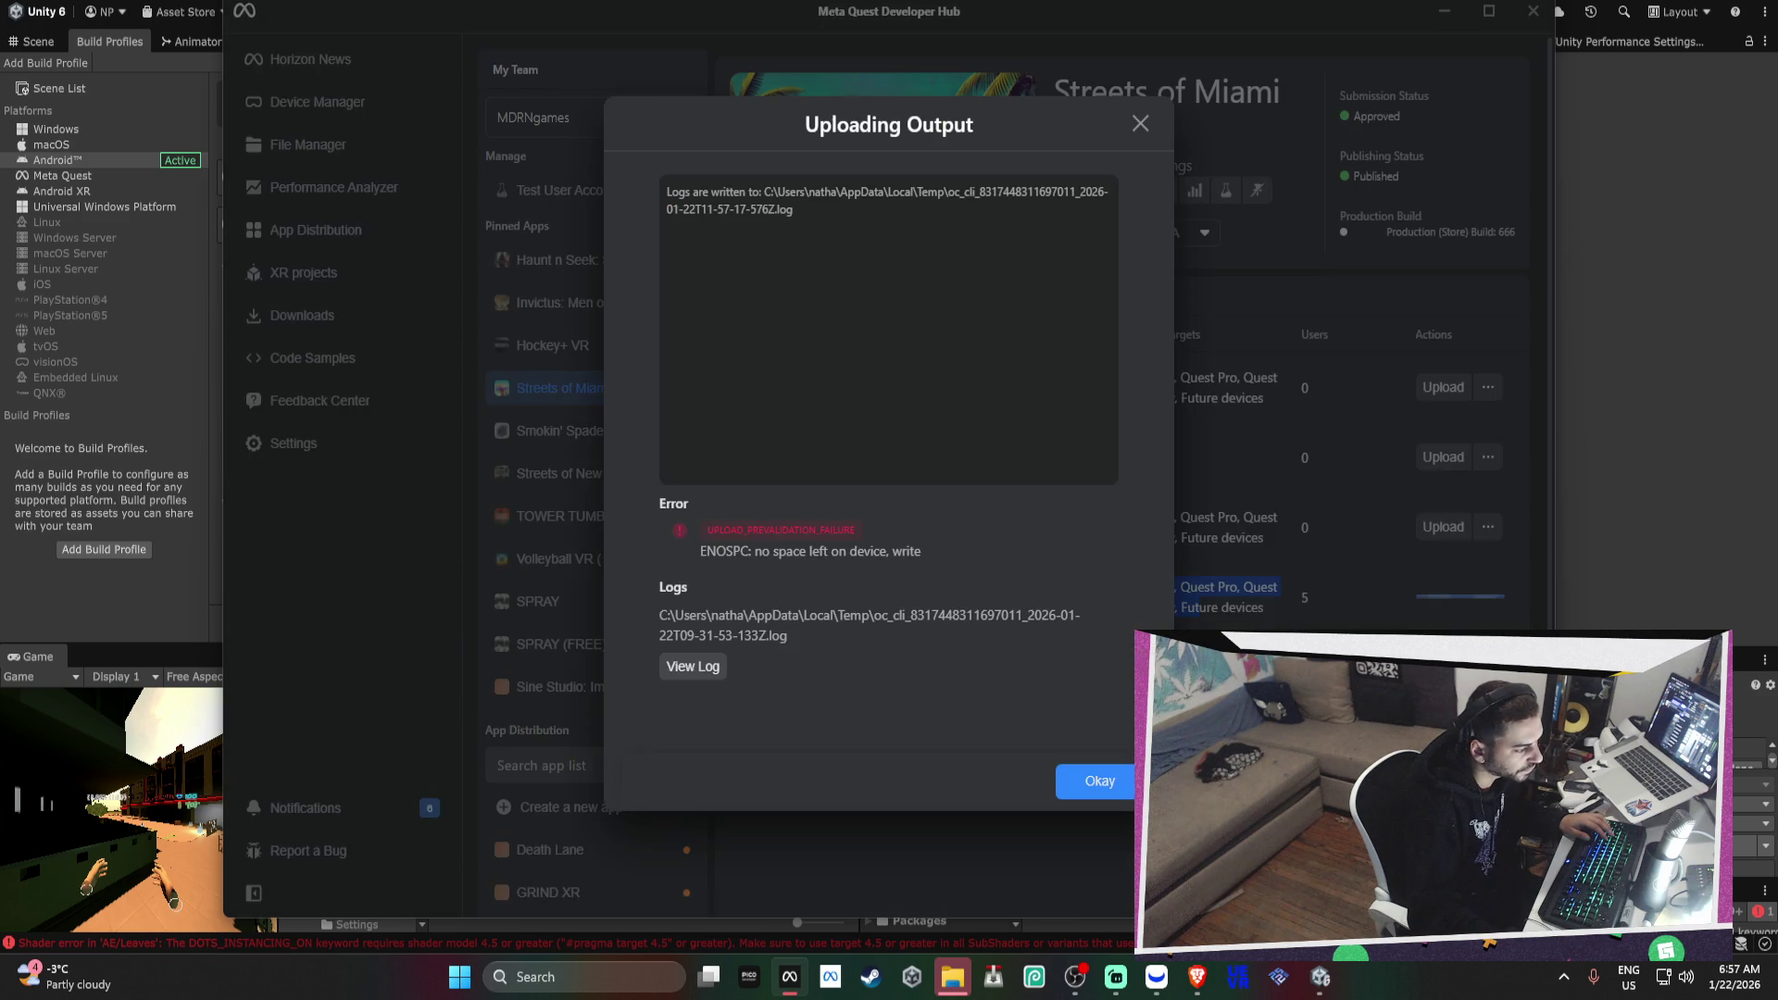
{"action": "left_click", "coordinate": [1636, 531]}
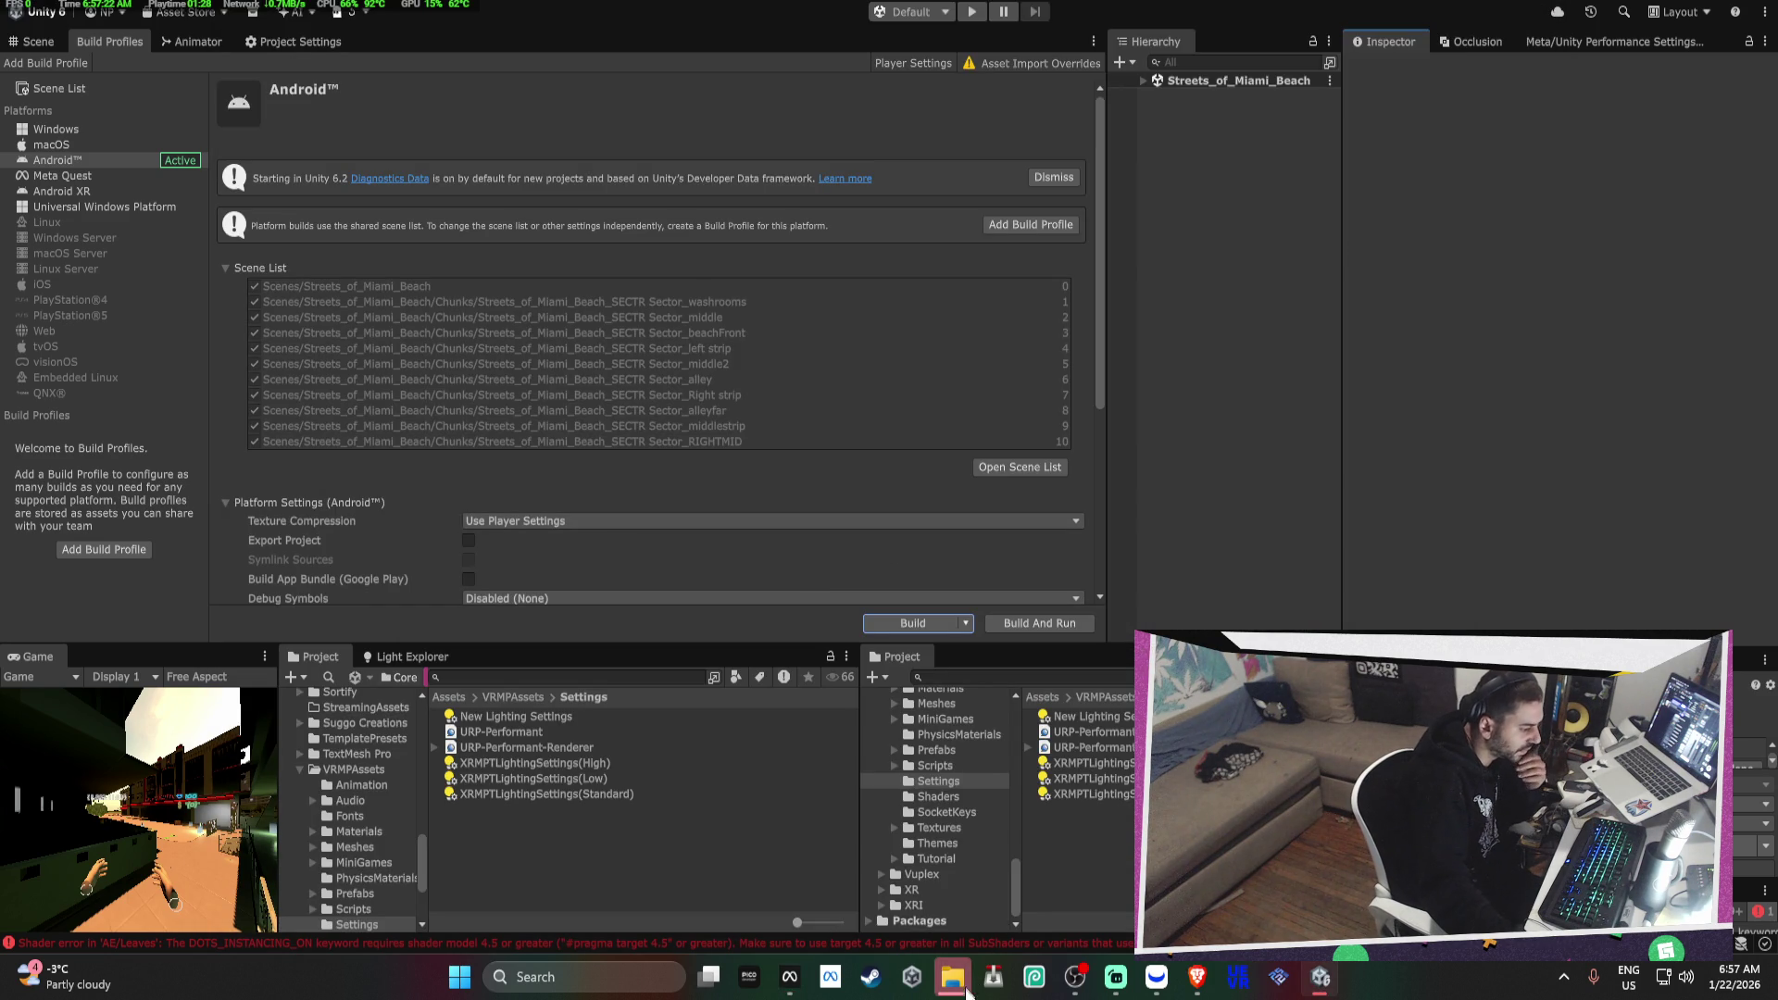
{"action": "mouse_move", "coordinate": [963, 994]}
{"action": "left_click", "coordinate": [936, 889]}
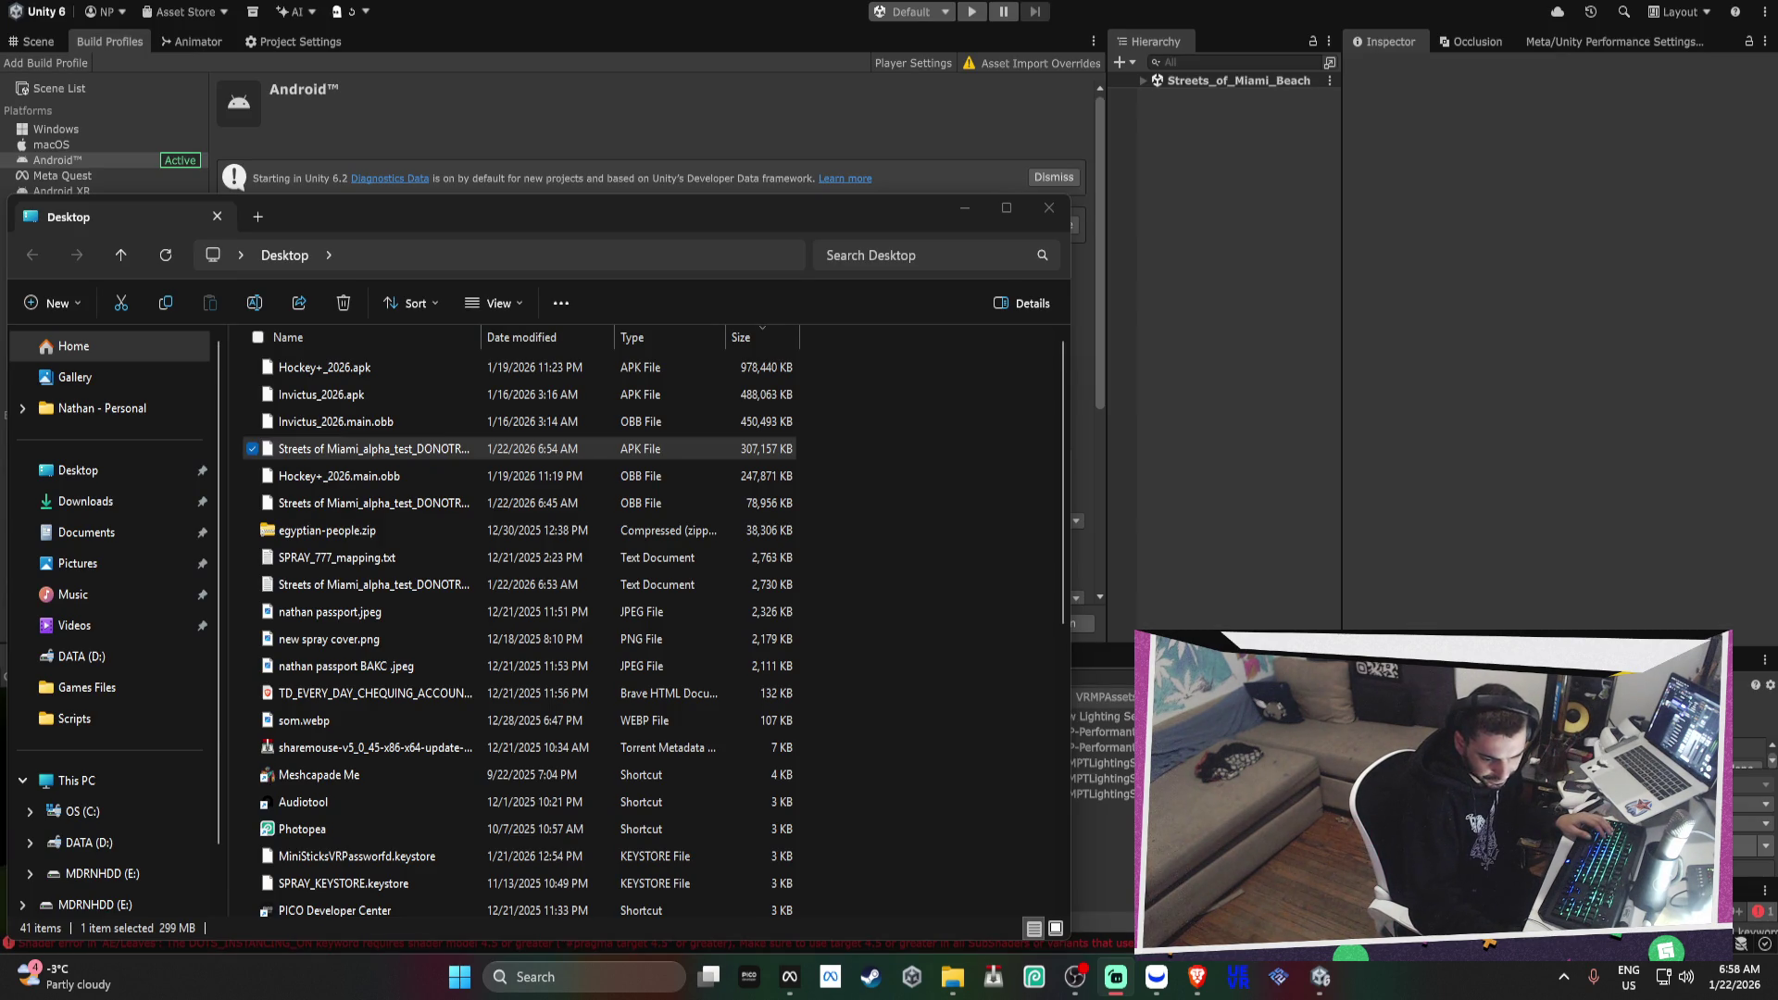
Leave the Desktop folder and bring up Meta Quest Developer Hub's Streets of Miami release channels.
{"action": "key", "text": "alt+Tab"}
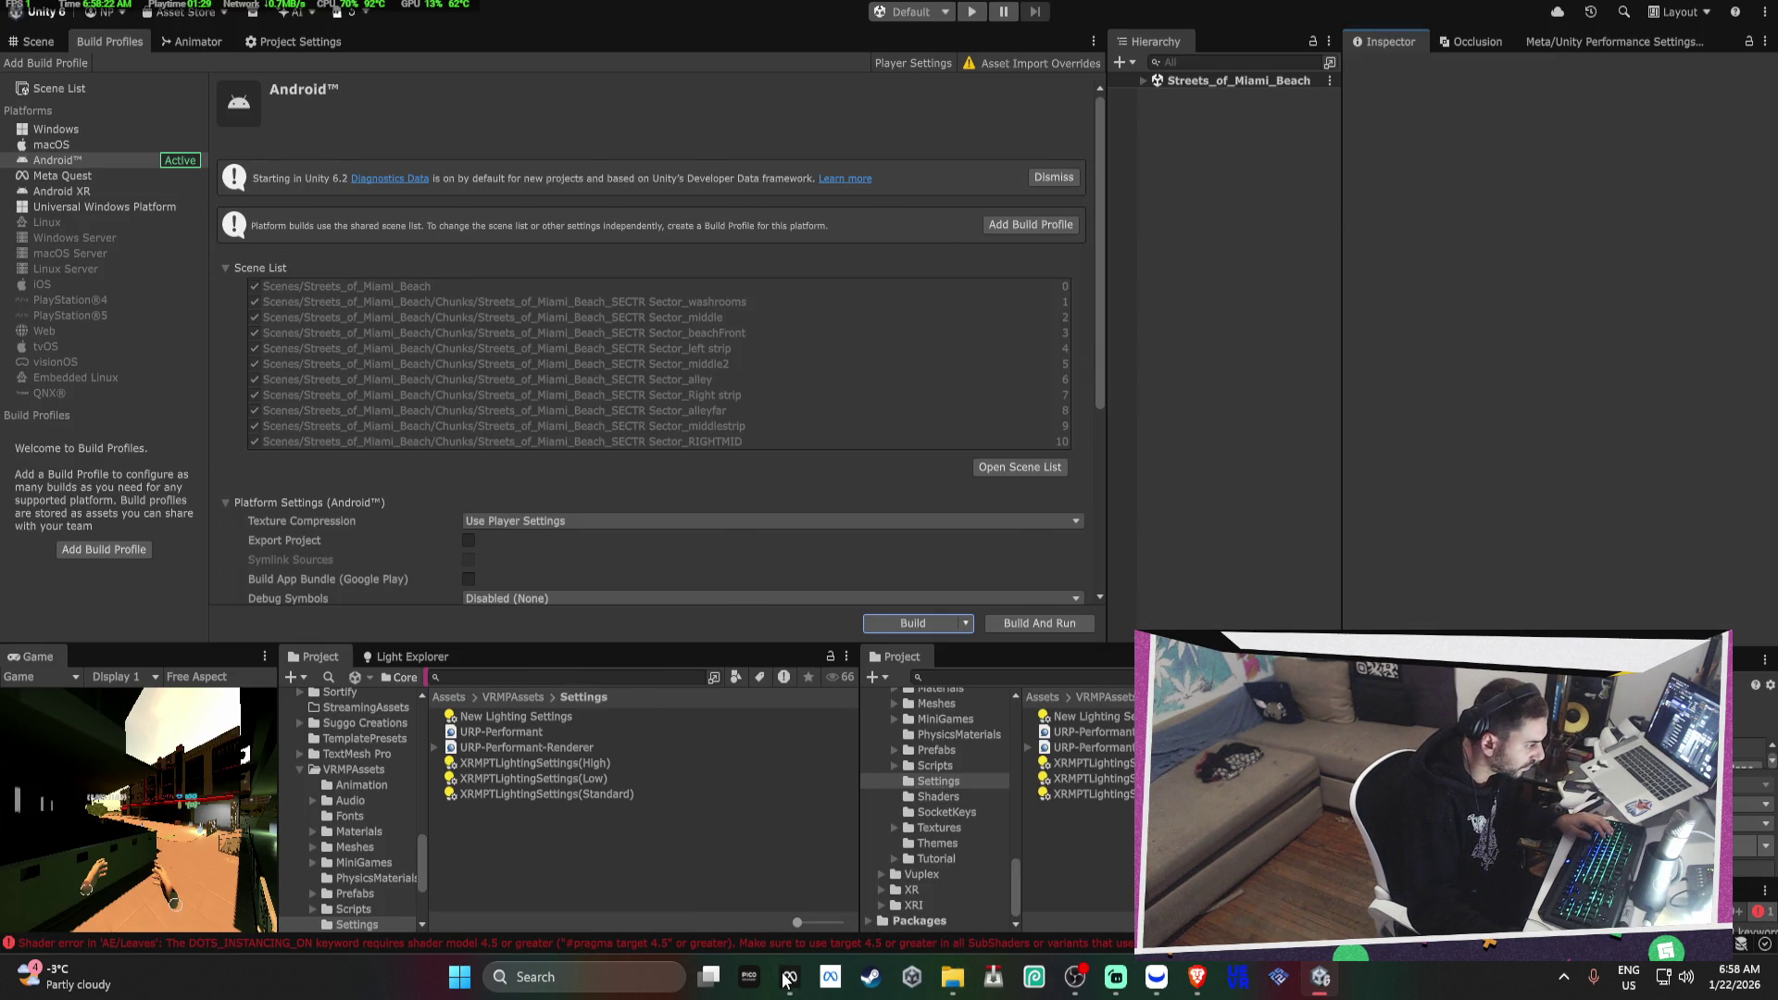
{"action": "left_click", "coordinate": [788, 980]}
{"action": "left_click", "coordinate": [1100, 744]}
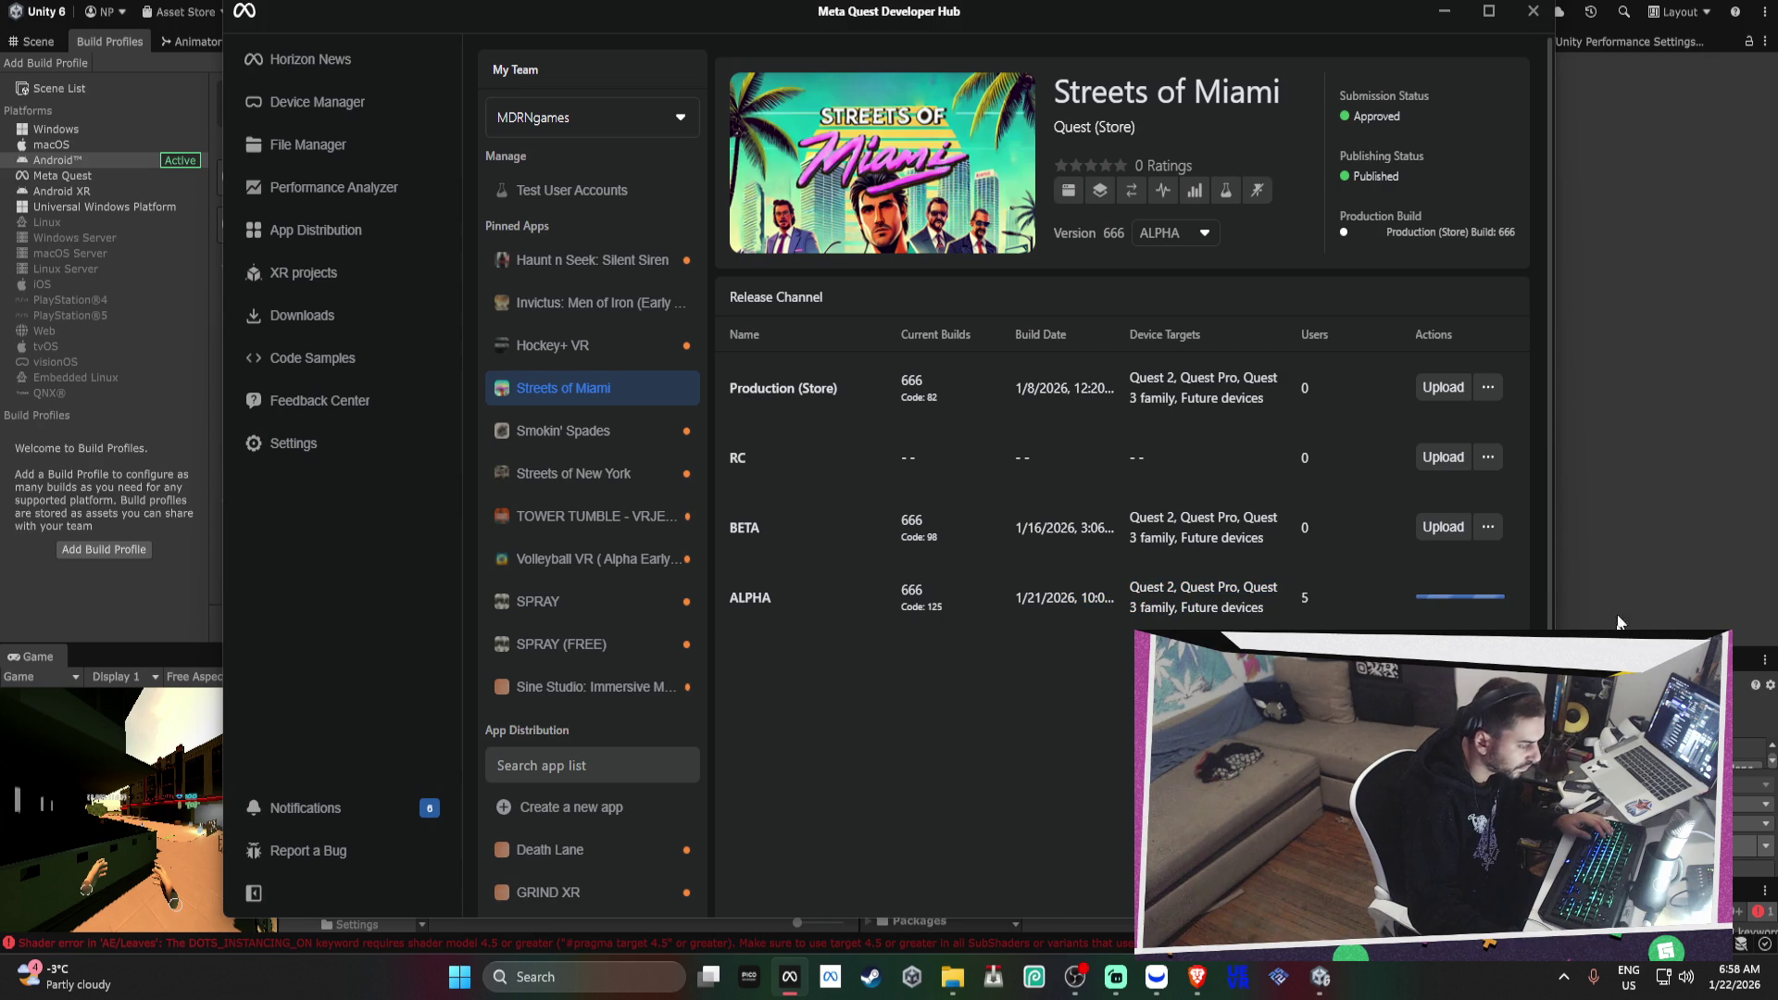
Reposition File Explorer and browse the Downloads and Documents folders, ending back in Downloads.
{"action": "left_click", "coordinate": [953, 977]}
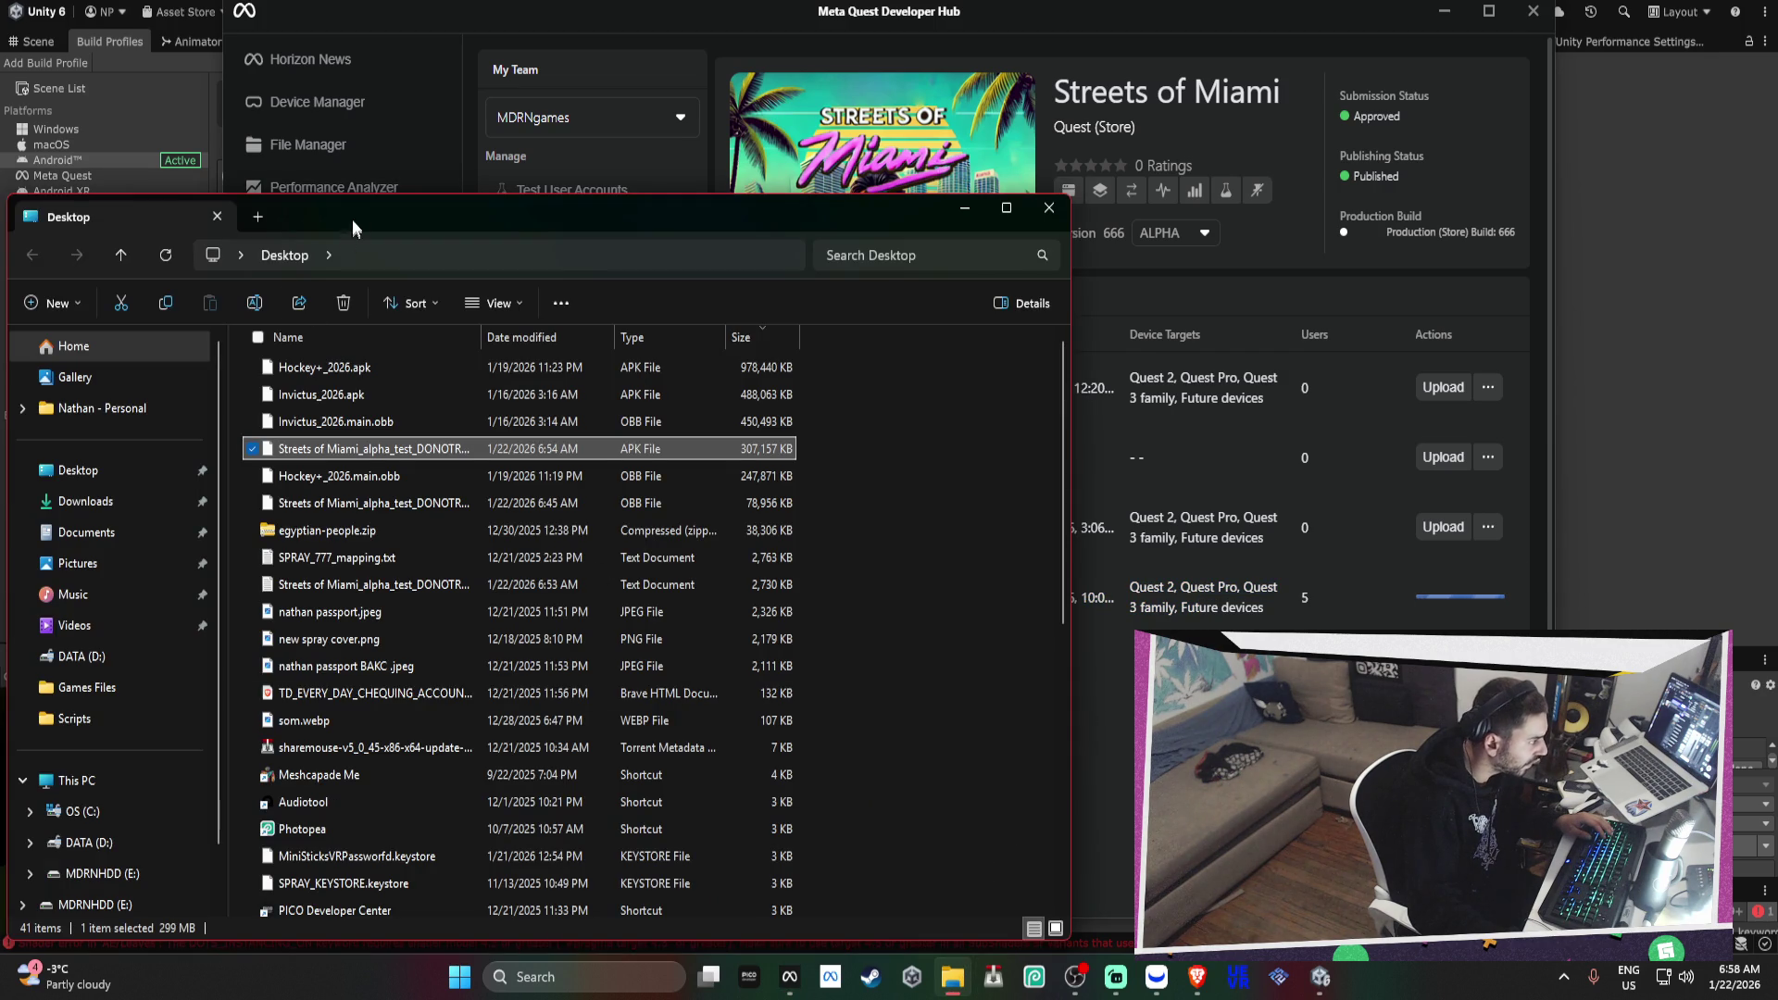
{"action": "left_click_drag", "start_coordinate": [350, 236], "coordinate": [518, 141]}
{"action": "left_click", "coordinate": [239, 407]}
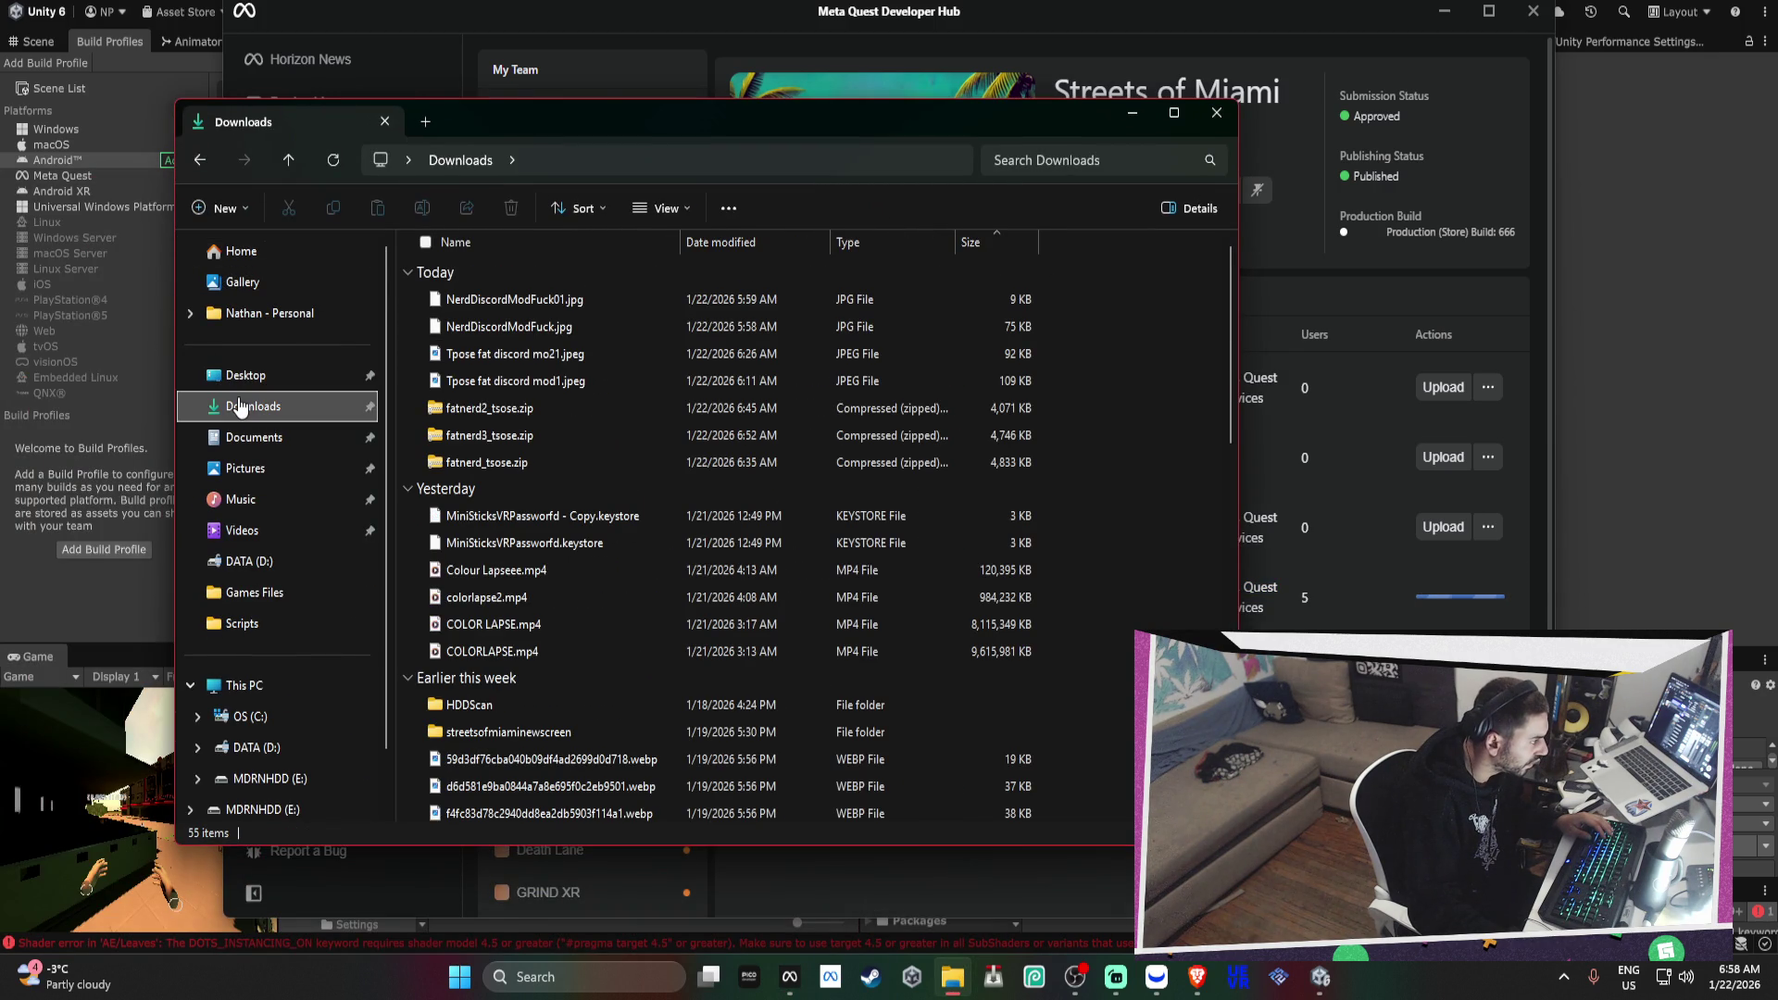
{"action": "scroll", "coordinate": [541, 582], "scroll_direction": "down", "scroll_amount": 3}
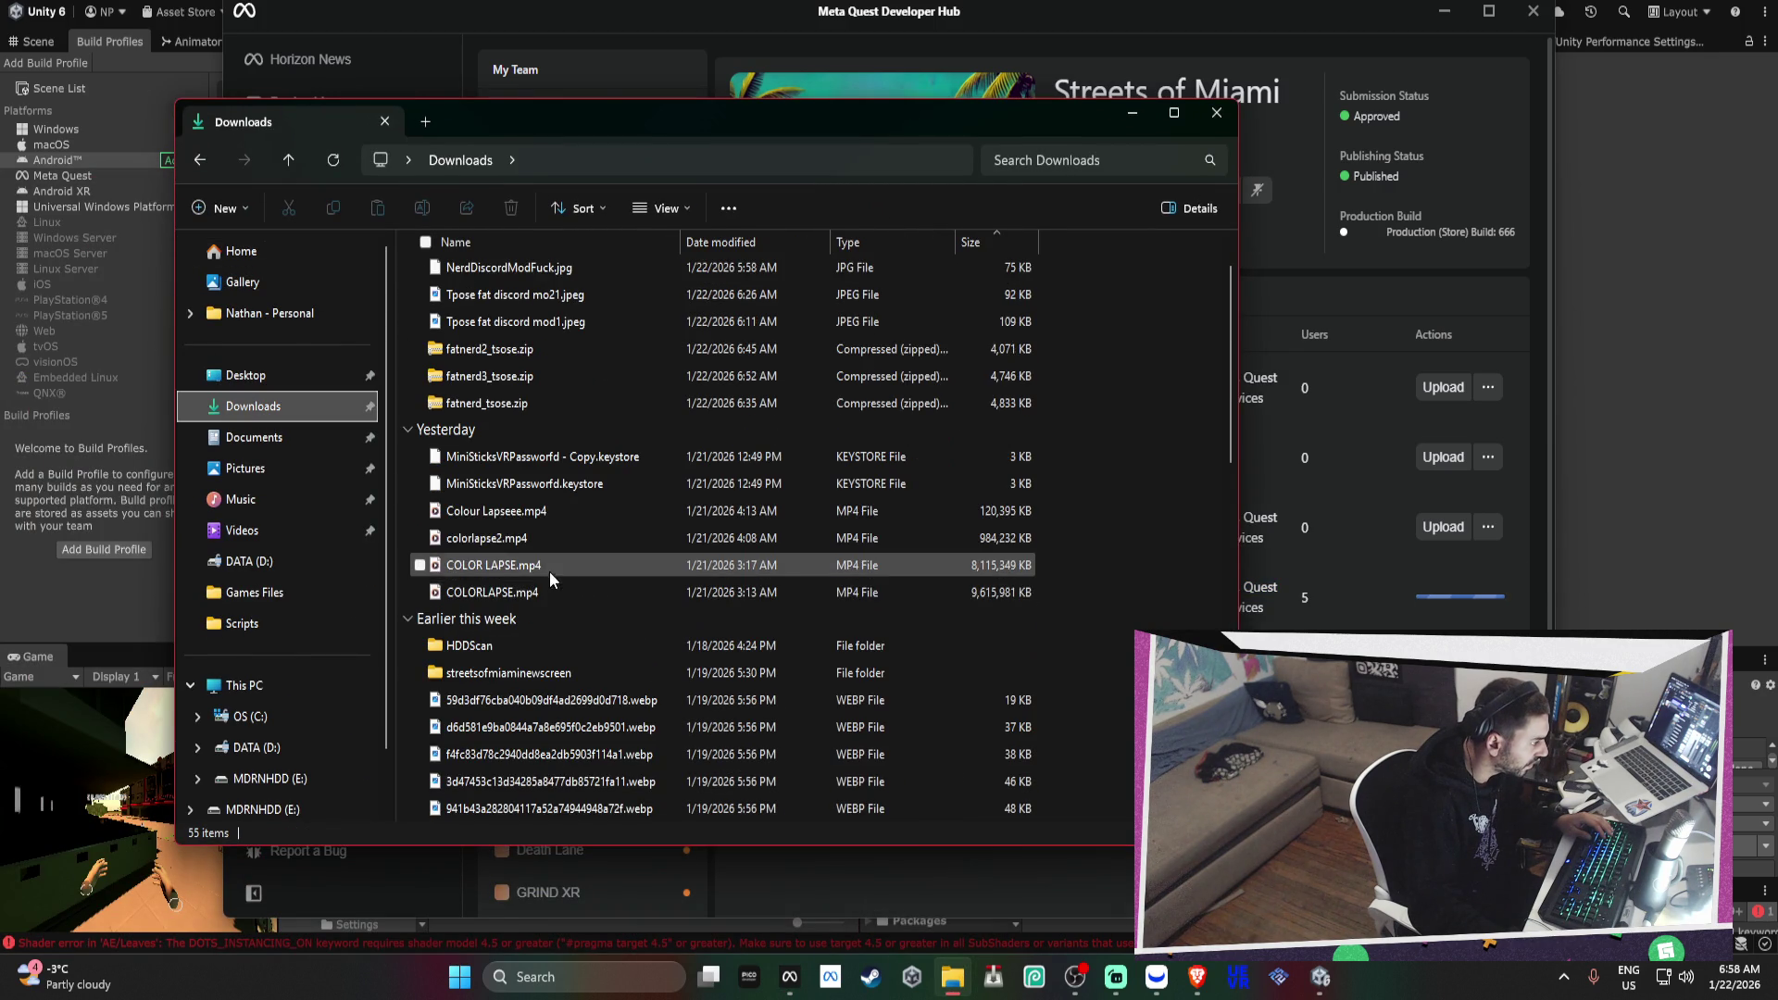
{"action": "scroll", "coordinate": [555, 564], "scroll_direction": "down", "scroll_amount": 6}
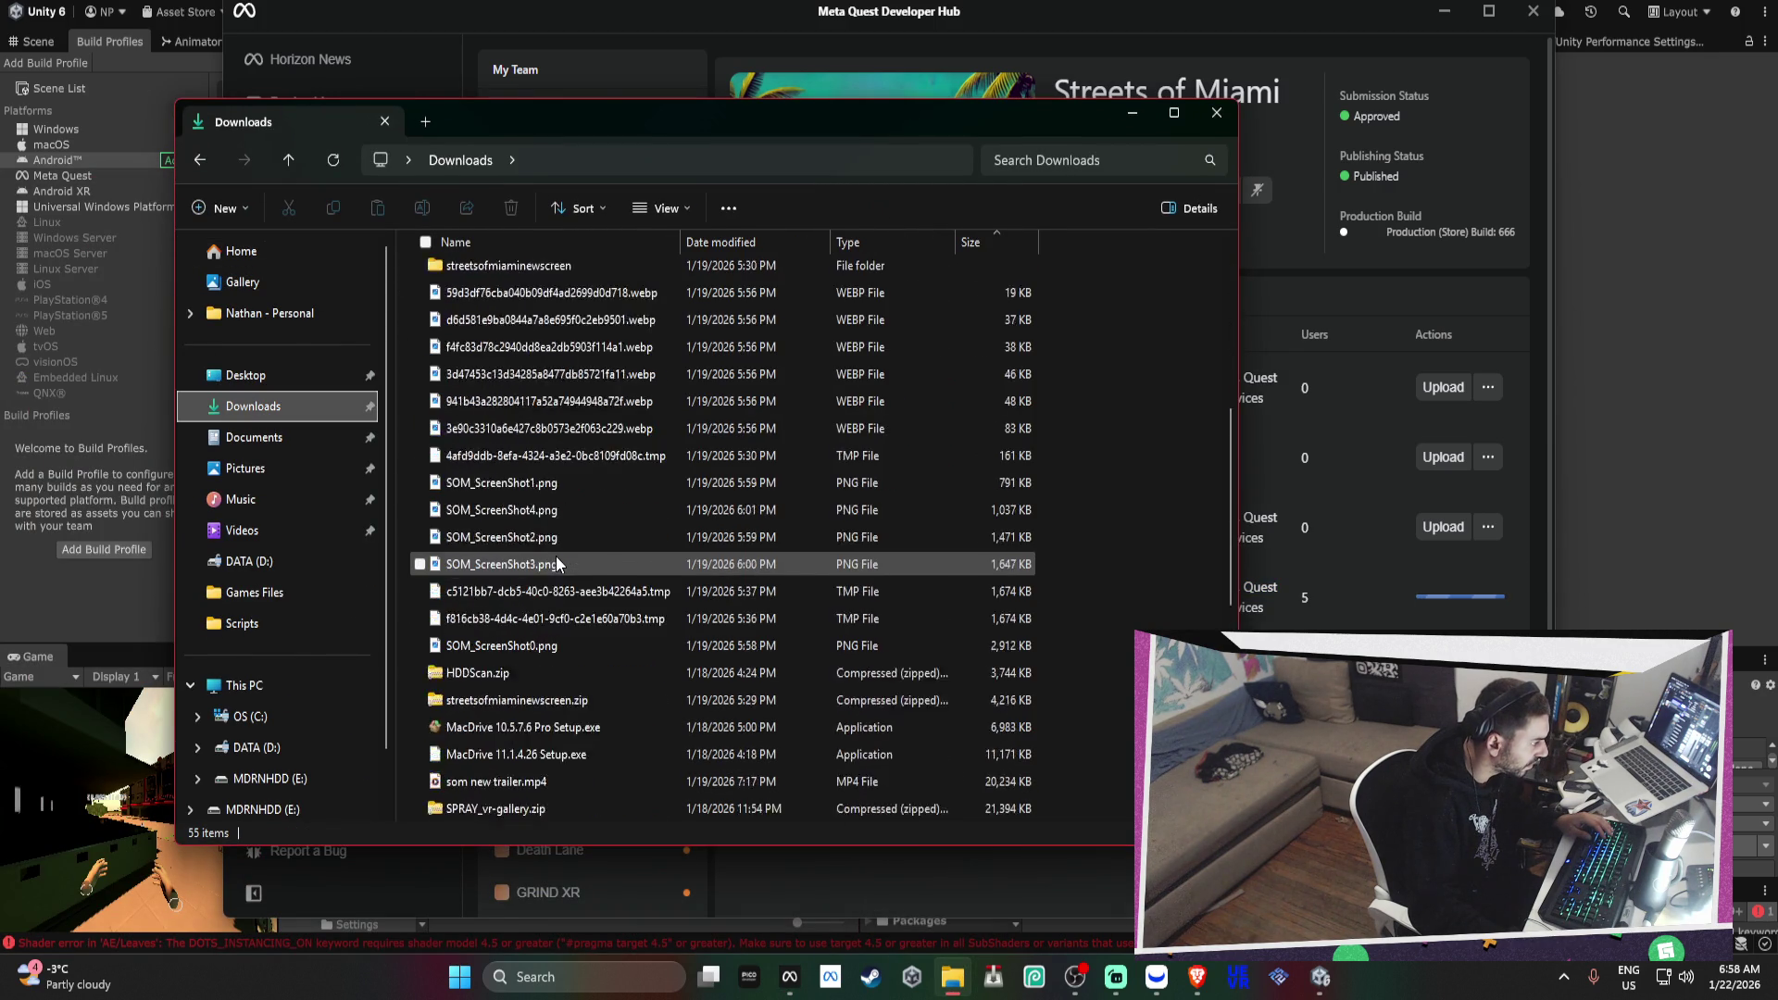
{"action": "left_click", "coordinate": [257, 444]}
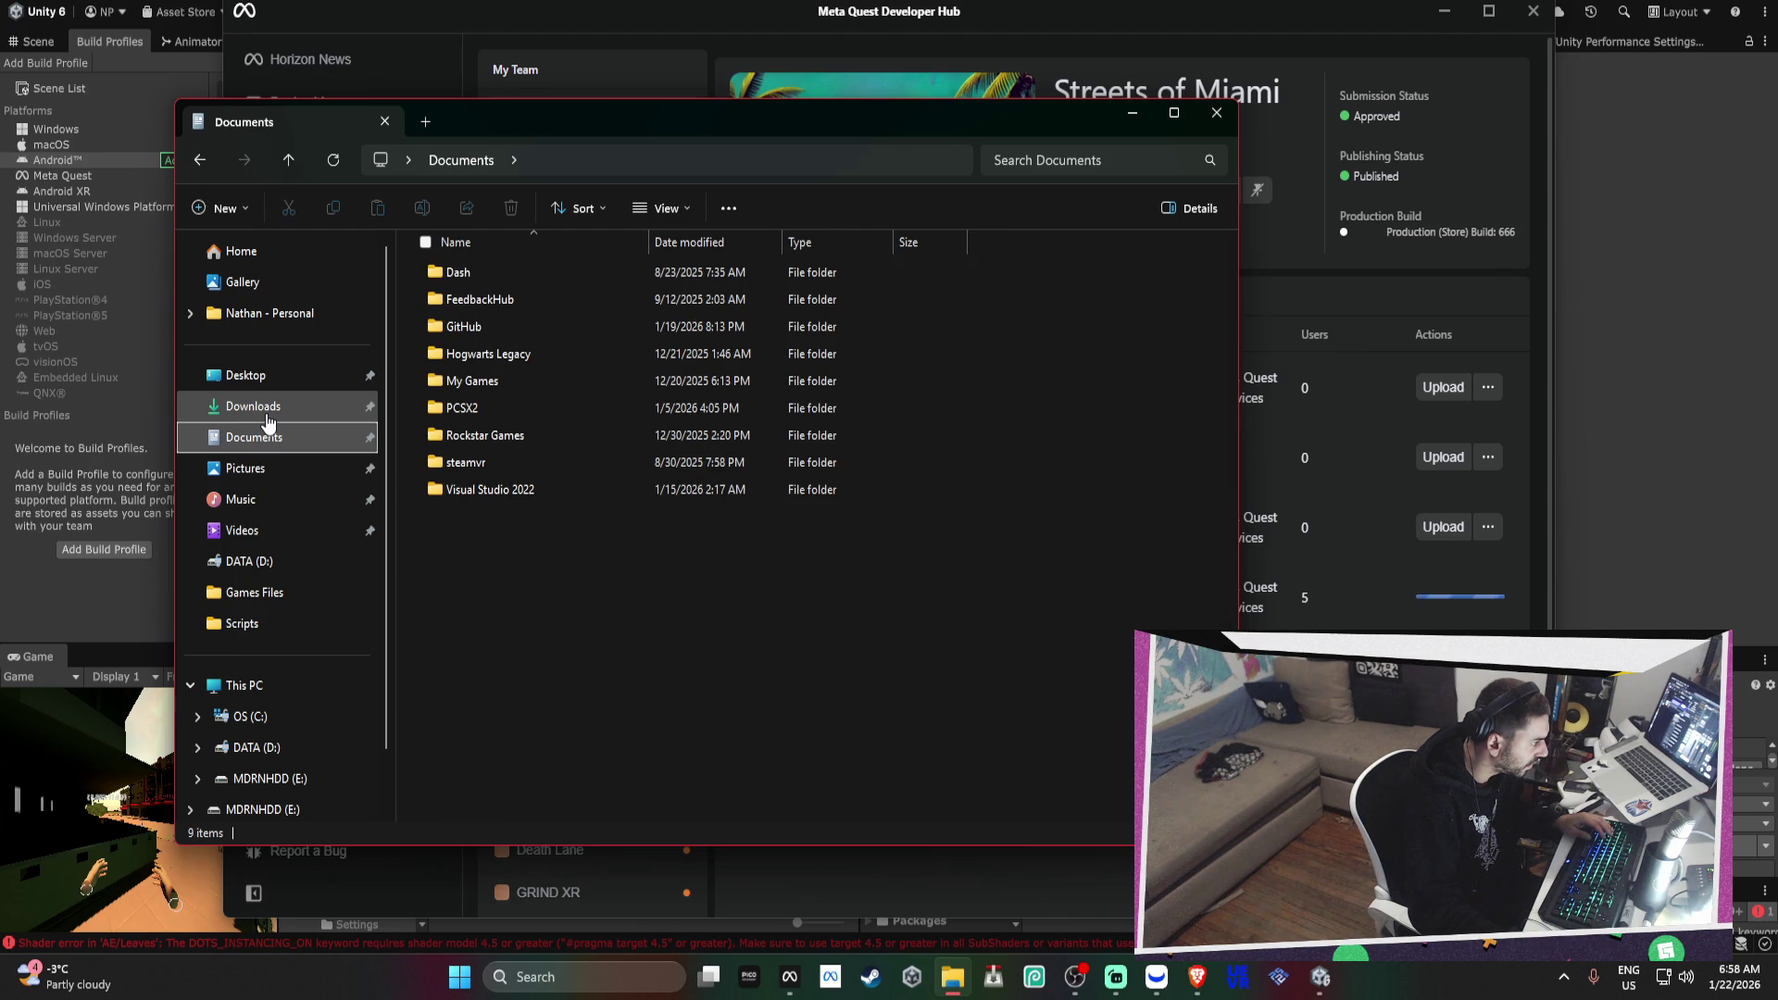
{"action": "left_click", "coordinate": [267, 416]}
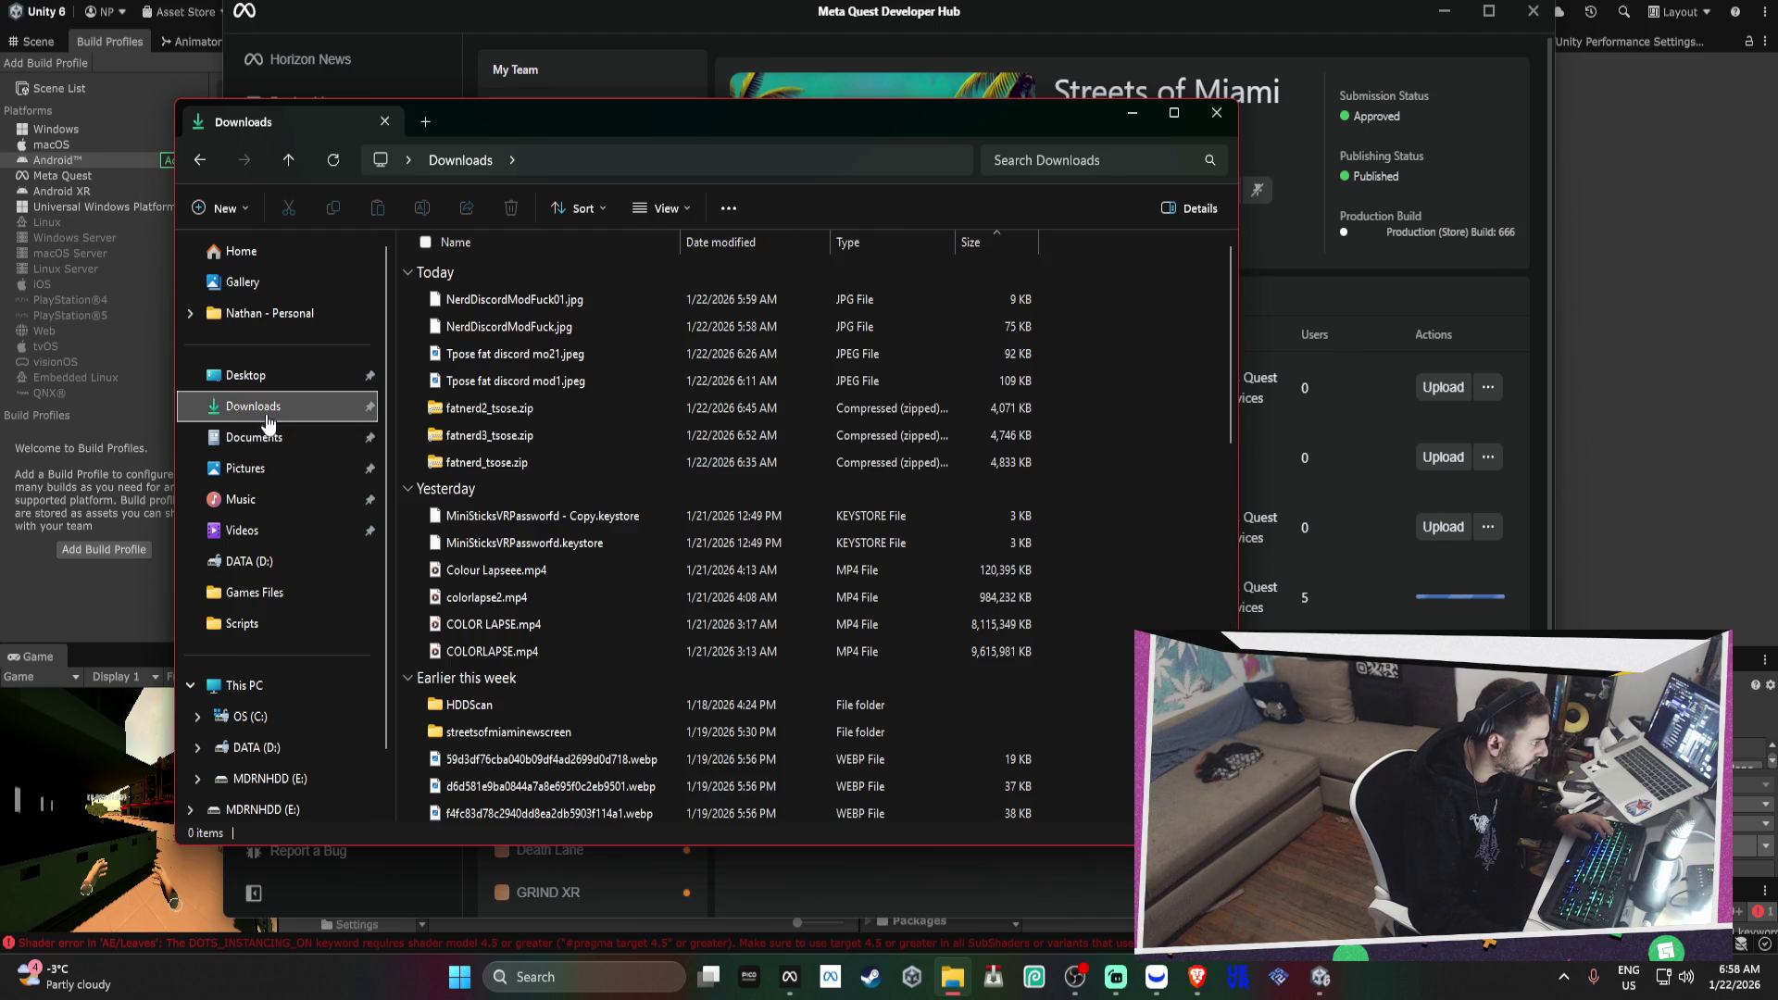
{"action": "left_click", "coordinate": [556, 963]}
Launch Clipchamp with 'cl' in Windows search and open the first project under Your videos.
{"action": "type", "text": "cl"}
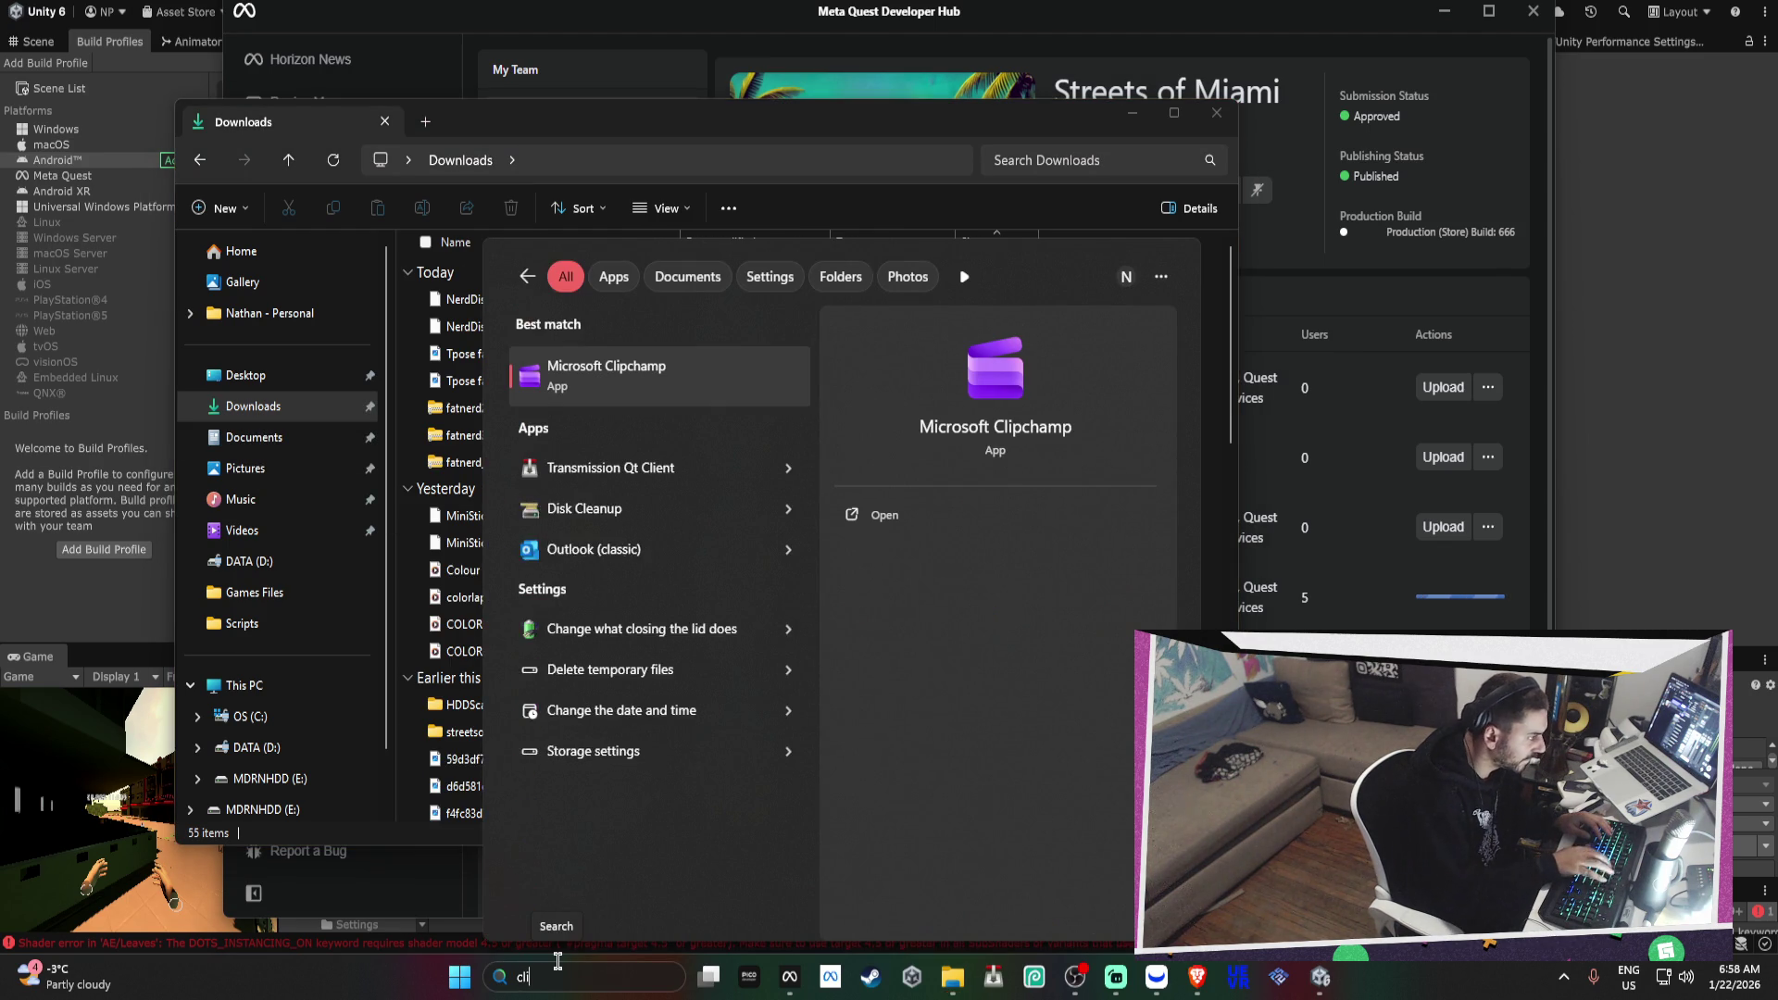
{"action": "key", "text": "Return"}
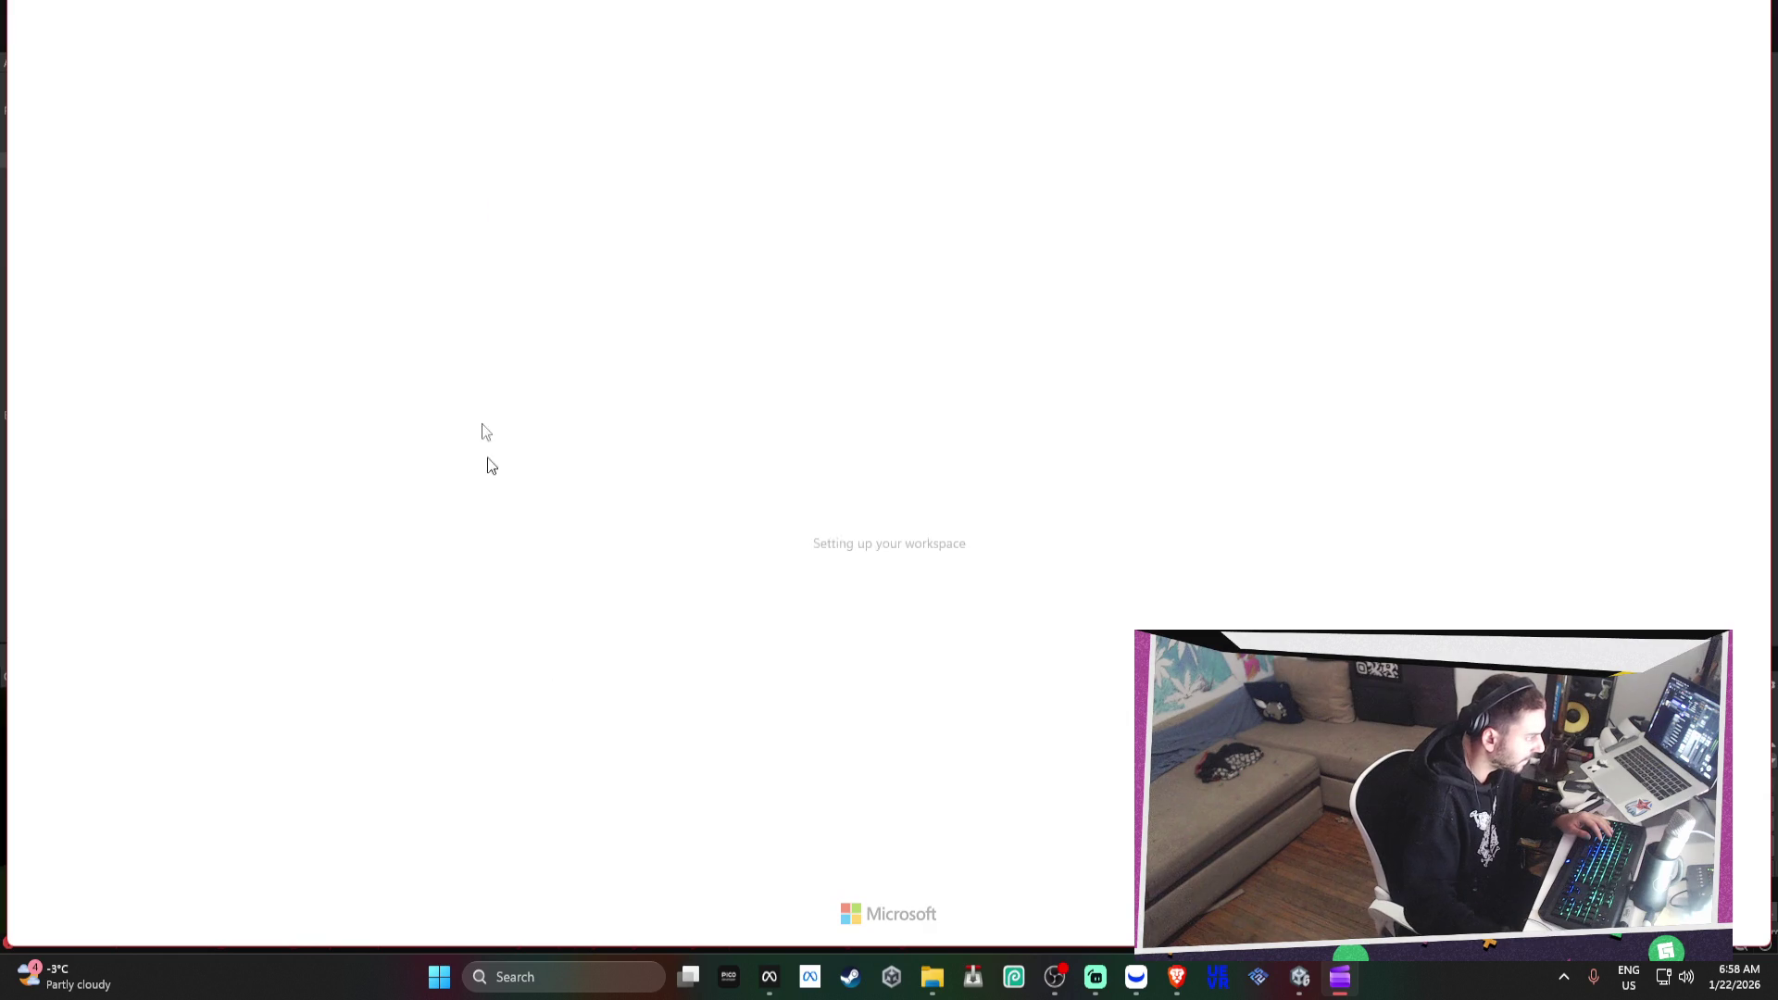
{"action": "left_click", "coordinate": [932, 978]}
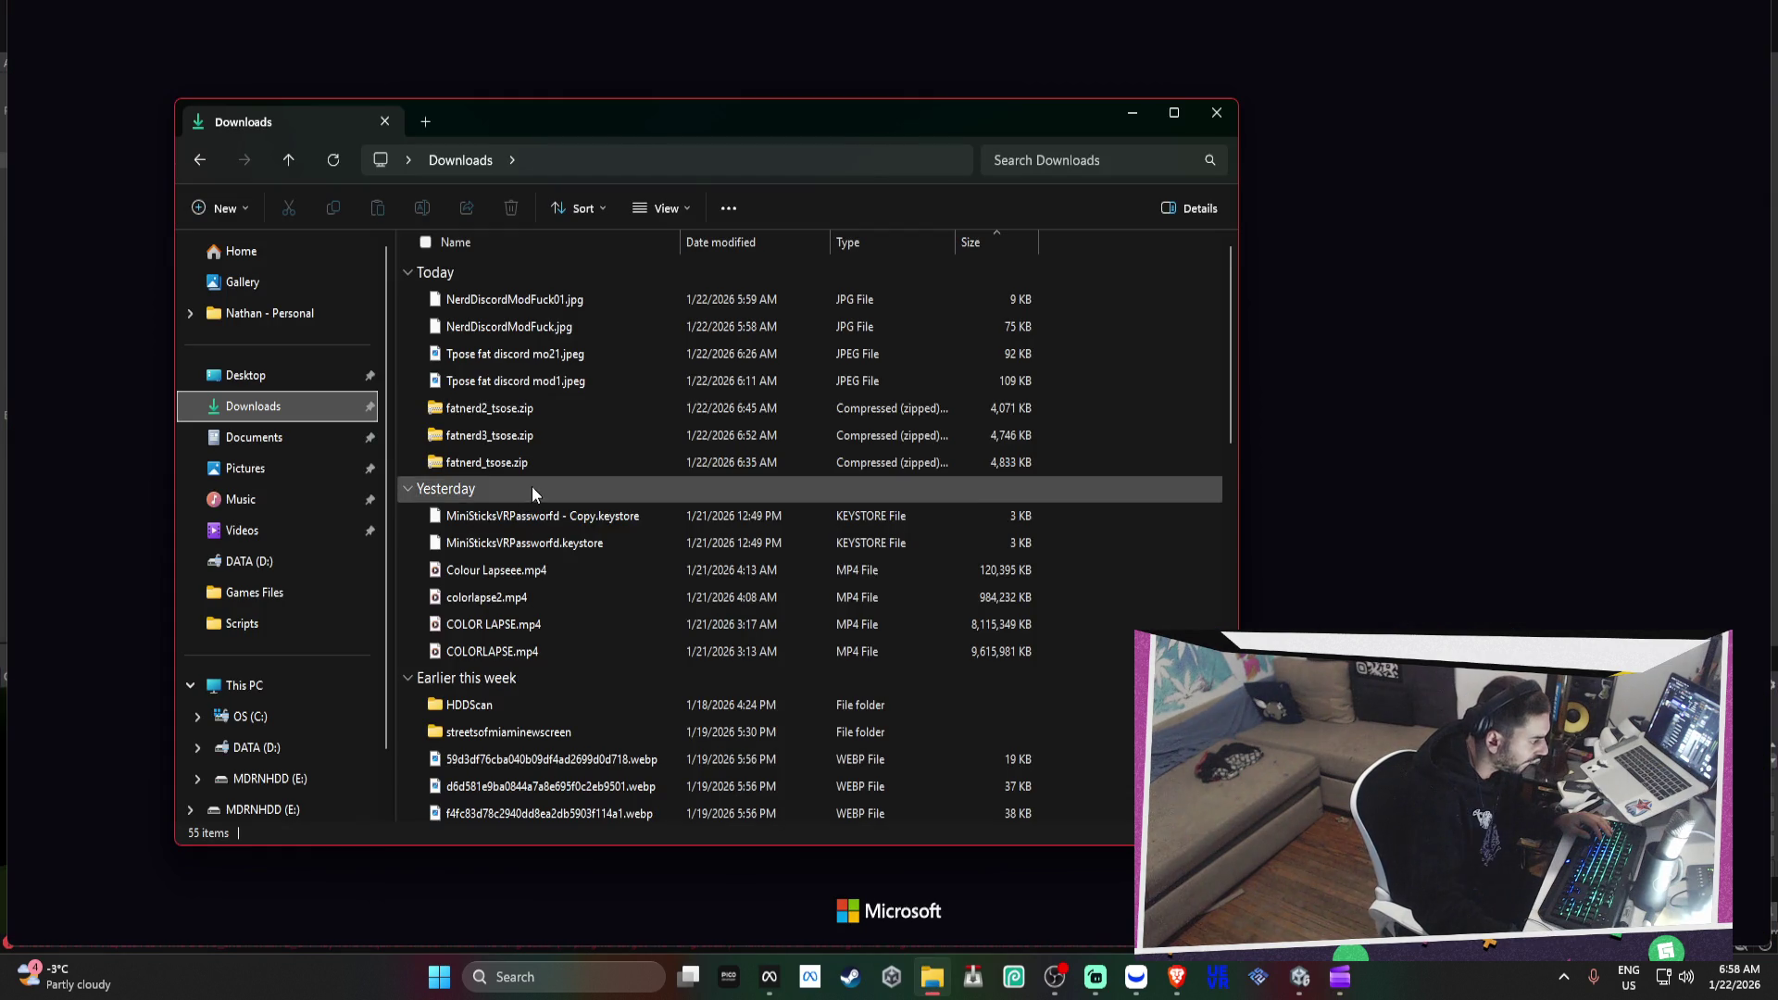
{"action": "scroll", "coordinate": [531, 487], "scroll_direction": "down", "scroll_amount": 10}
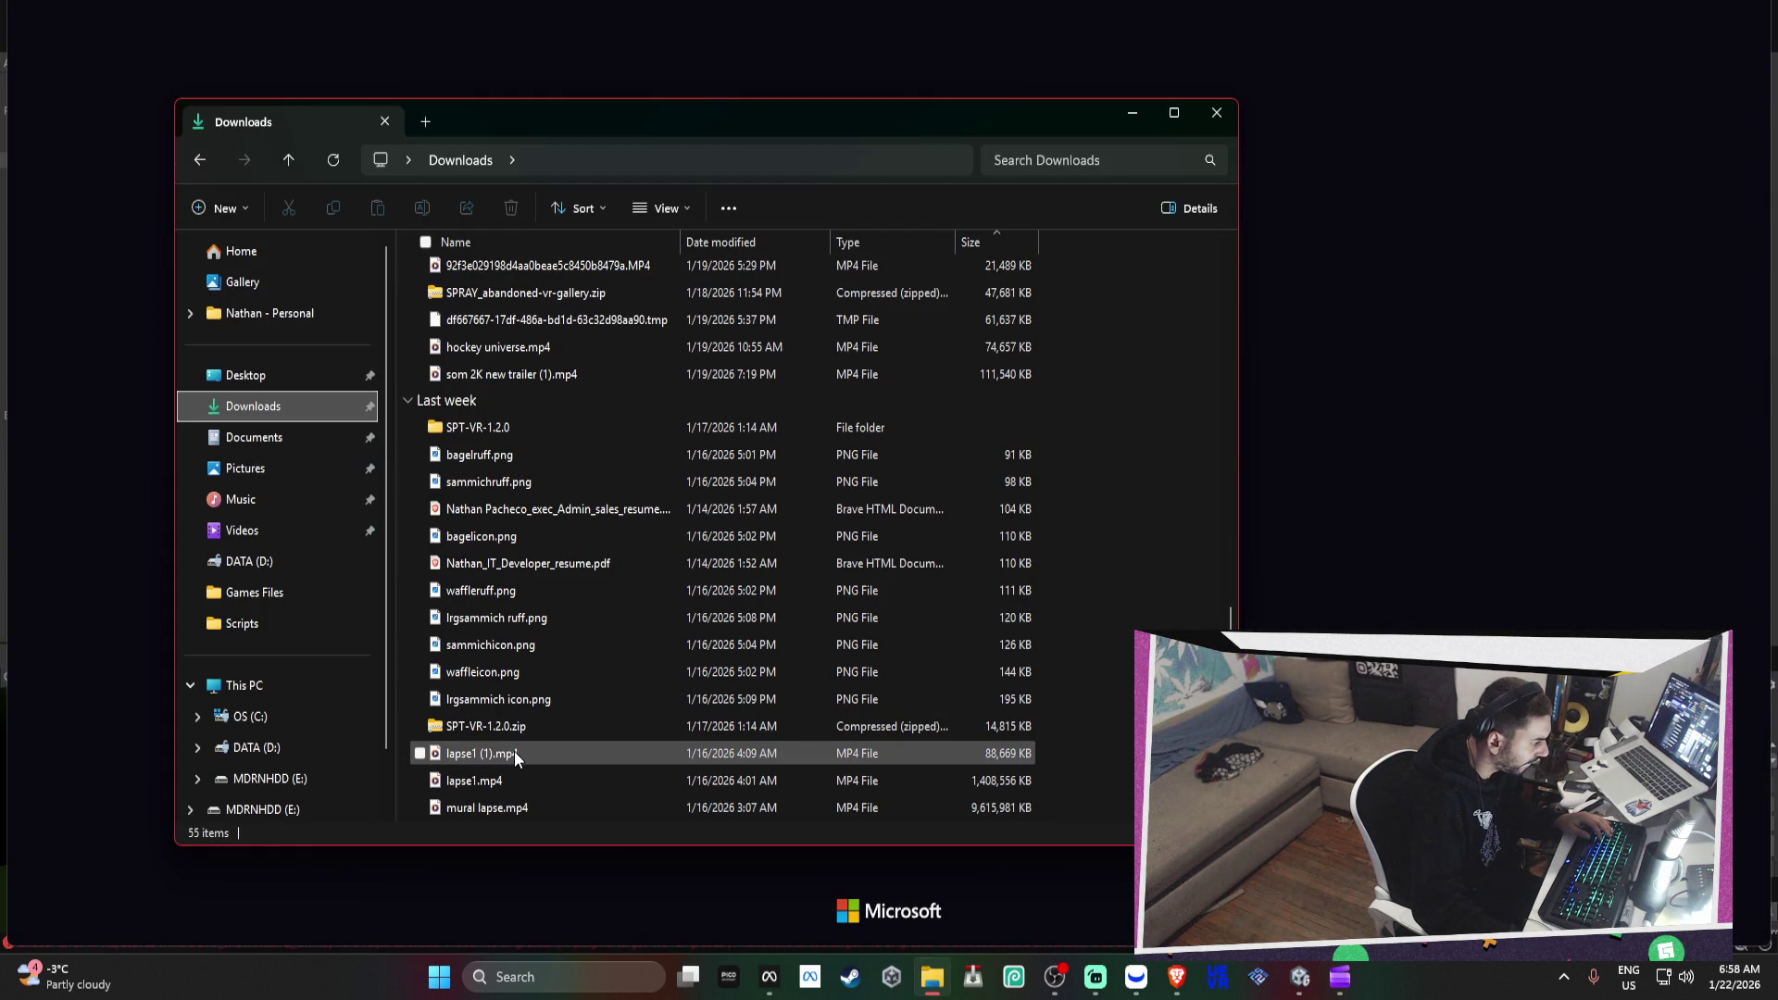
{"action": "mouse_move", "coordinate": [514, 752]}
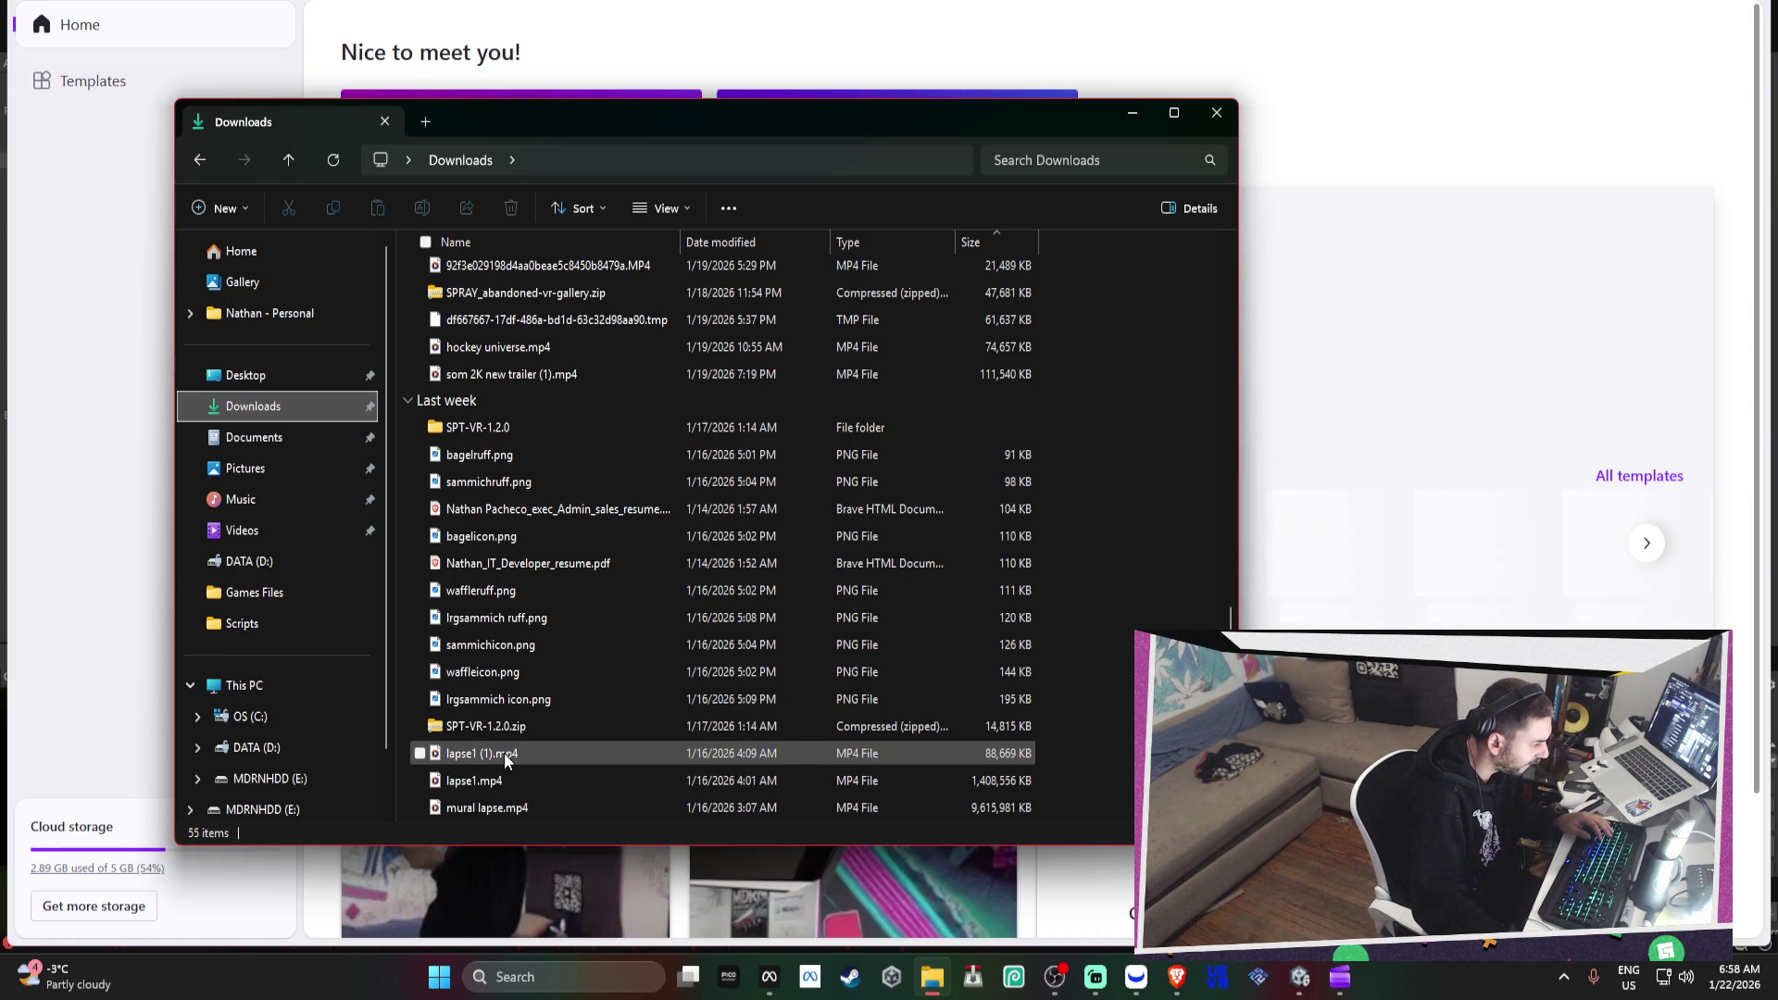
{"action": "left_click", "coordinate": [536, 37]}
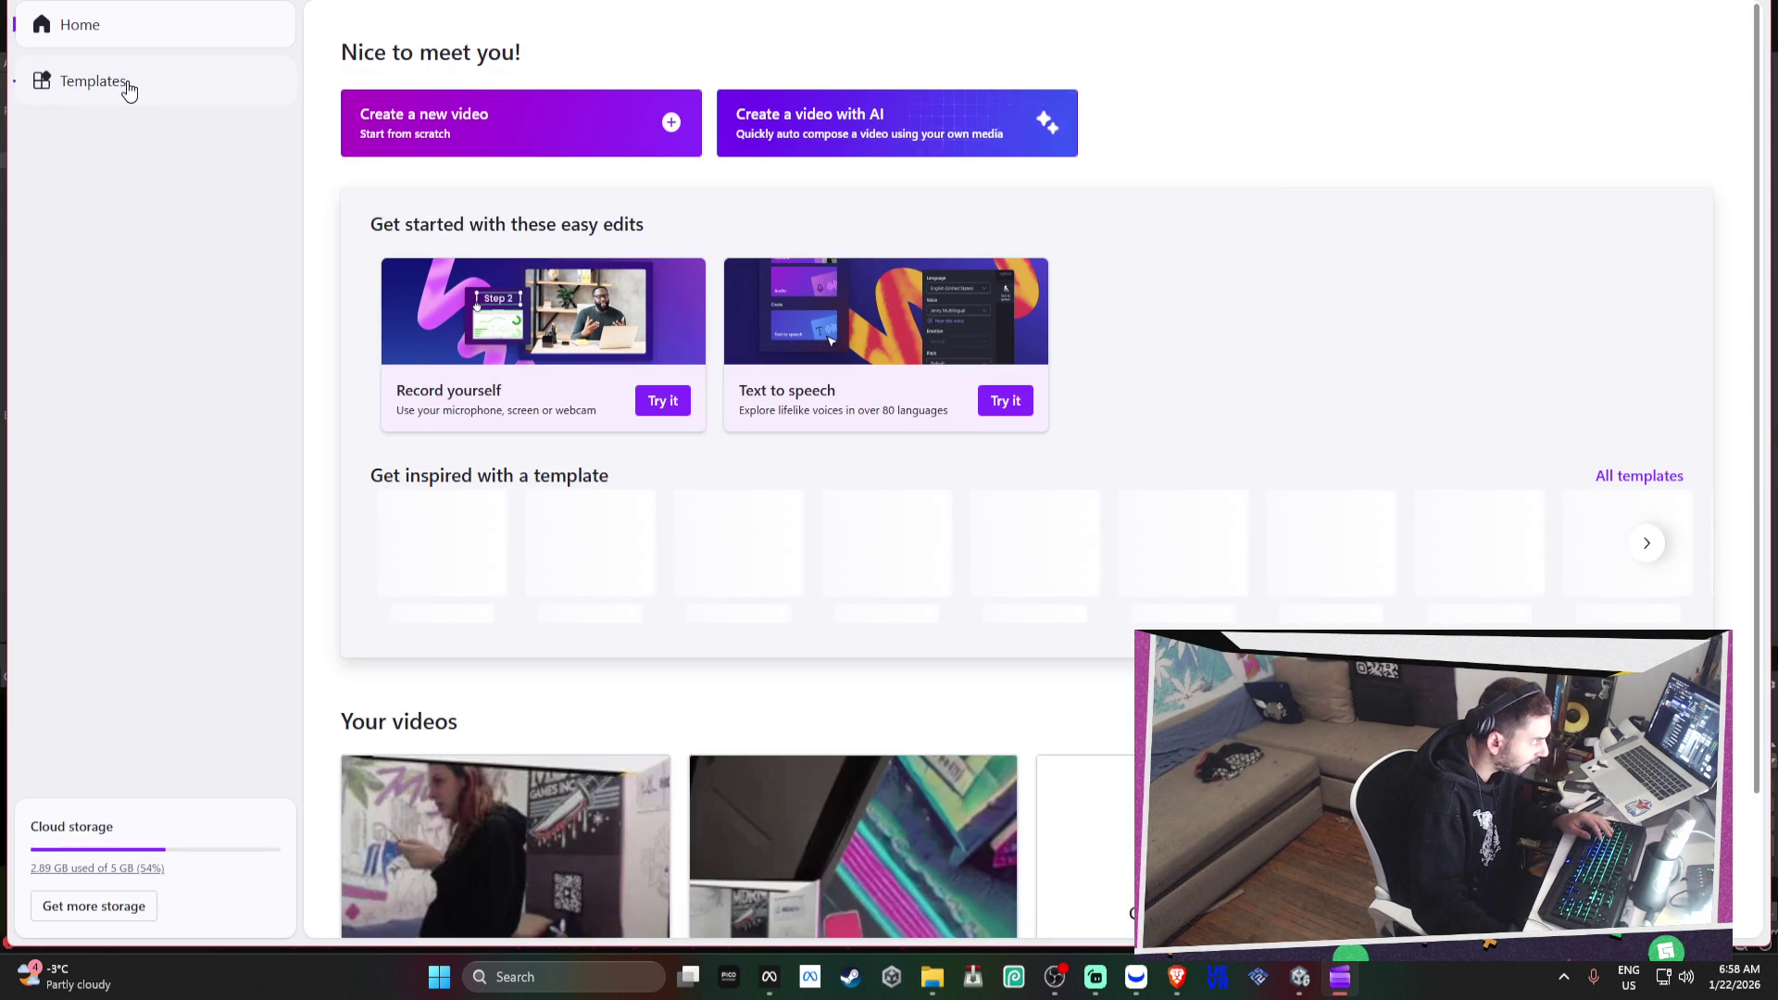
{"action": "left_click", "coordinate": [488, 841]}
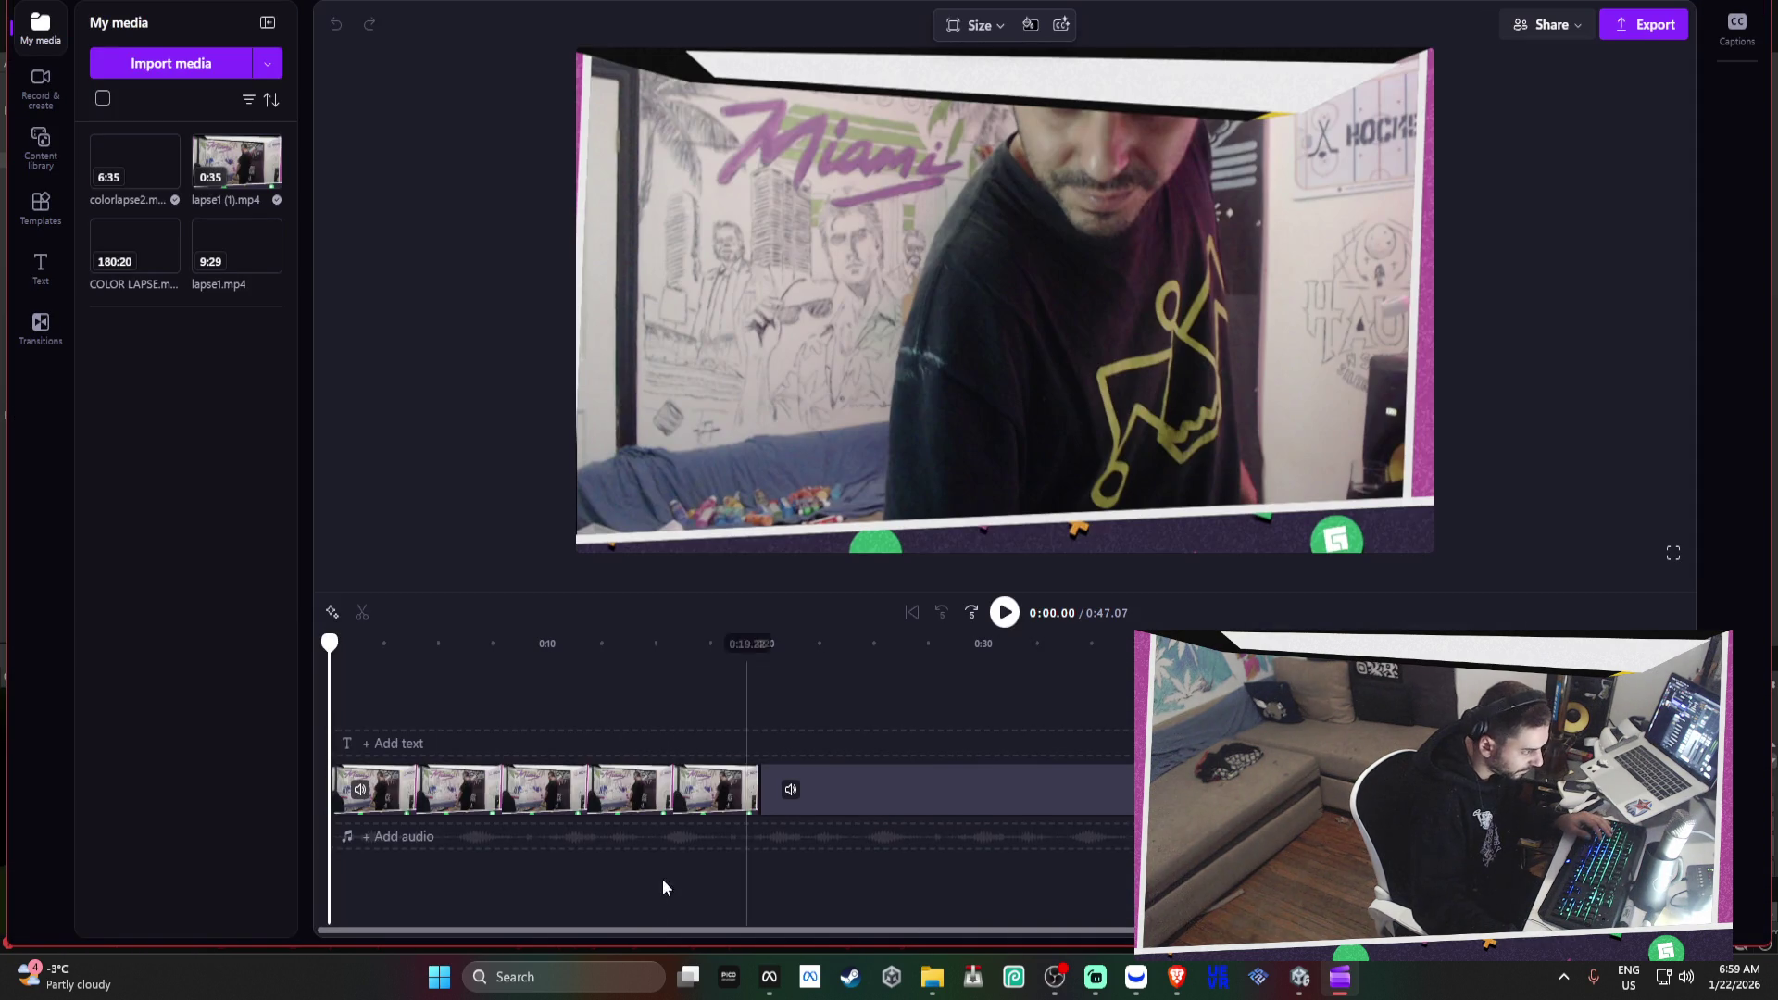
Delete both timeline clips, undo to restore them, and play the project from the start.
{"action": "left_click", "coordinate": [639, 804]}
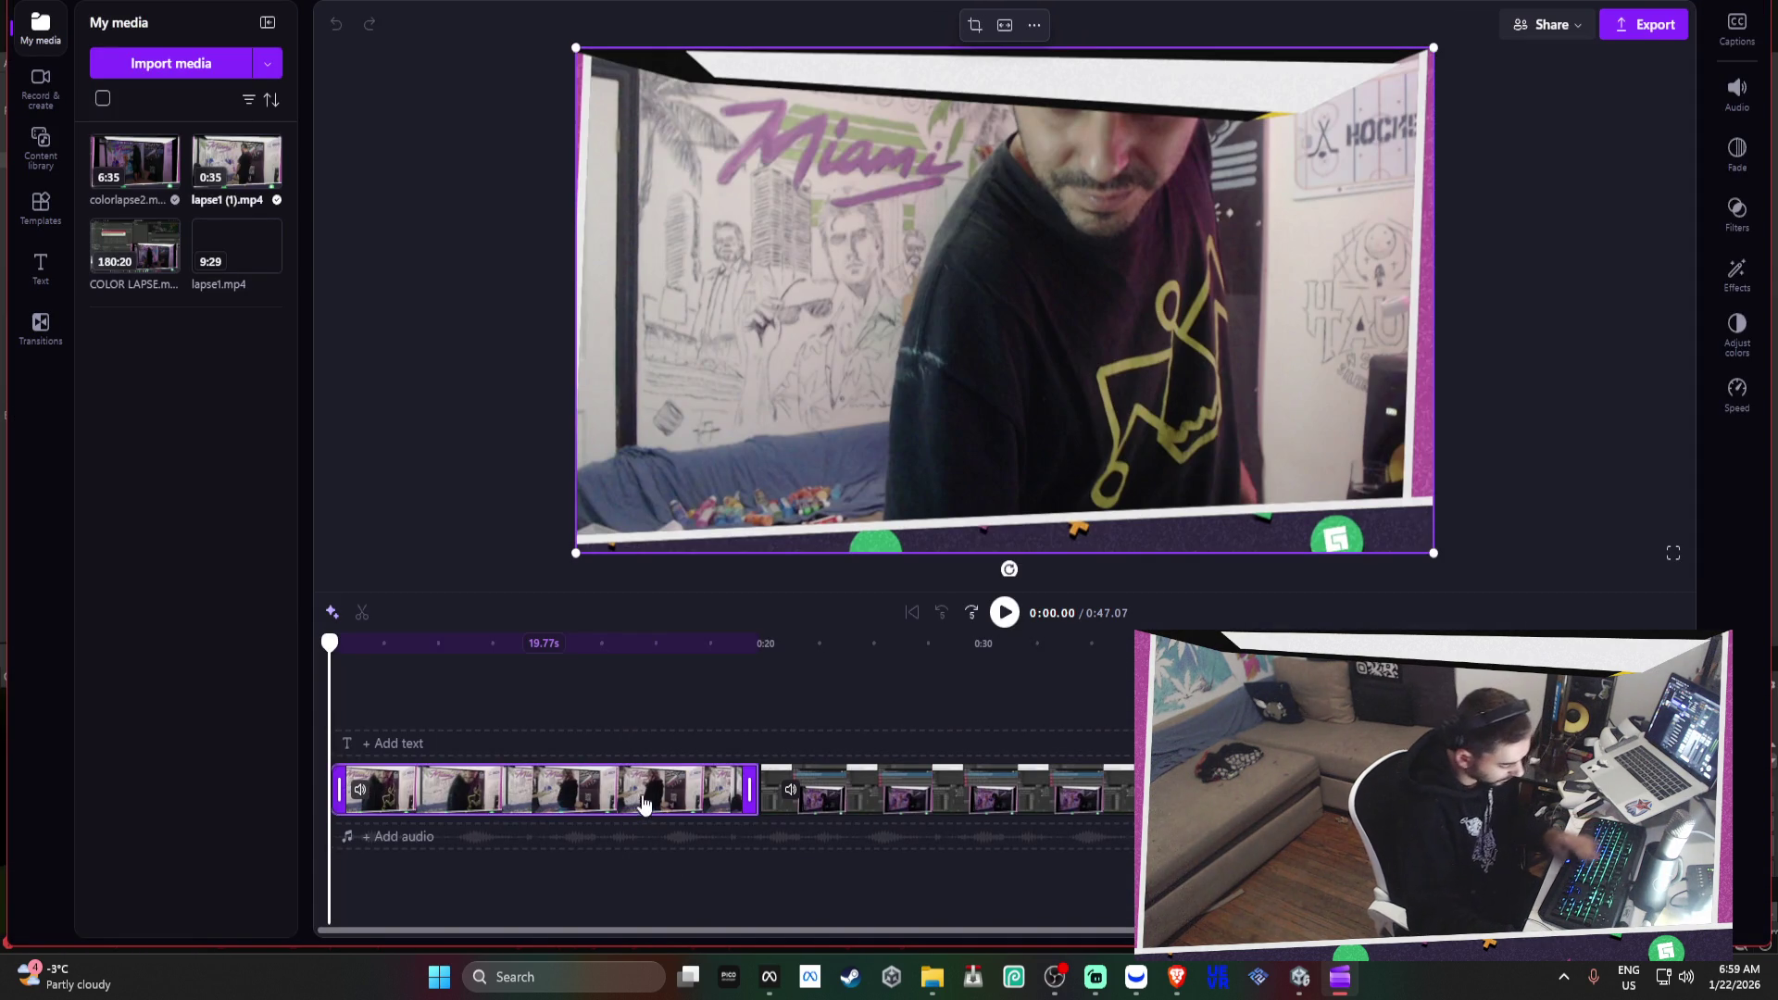
{"action": "key", "text": "Delete"}
{"action": "left_click", "coordinate": [904, 804]}
{"action": "key", "text": "Delete"}
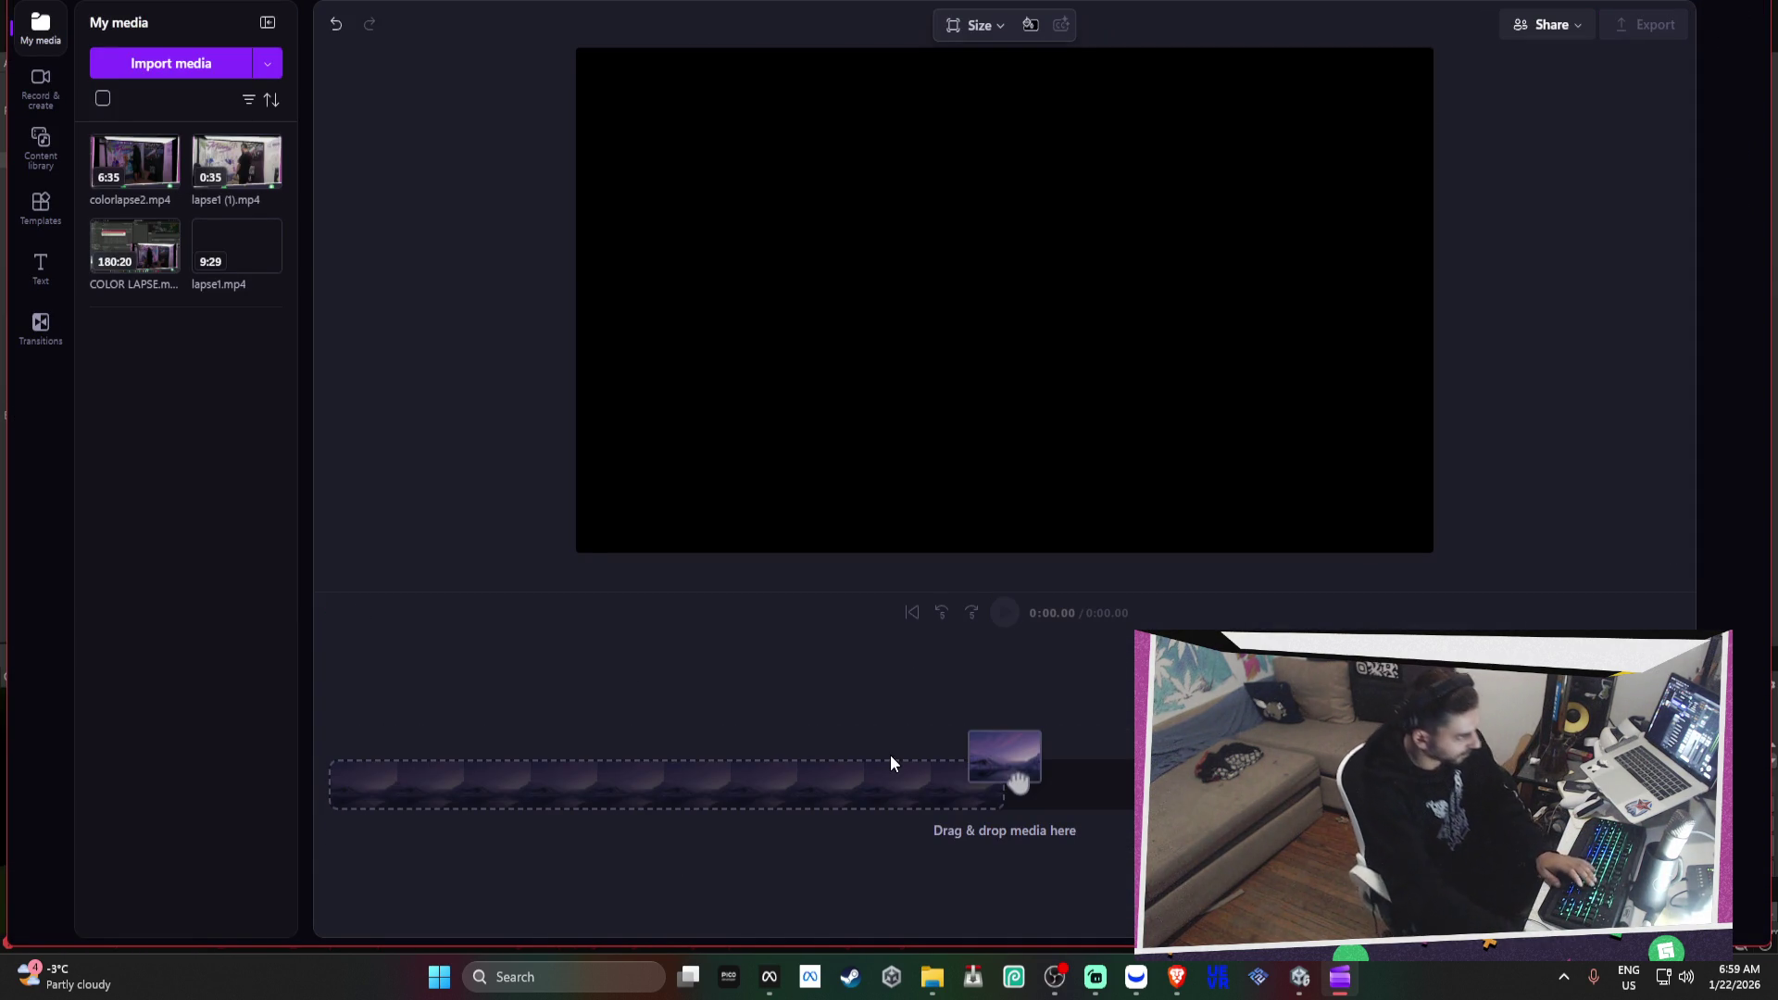
{"action": "key", "text": "ctrl+z"}
{"action": "key", "text": "ctrl+z"}
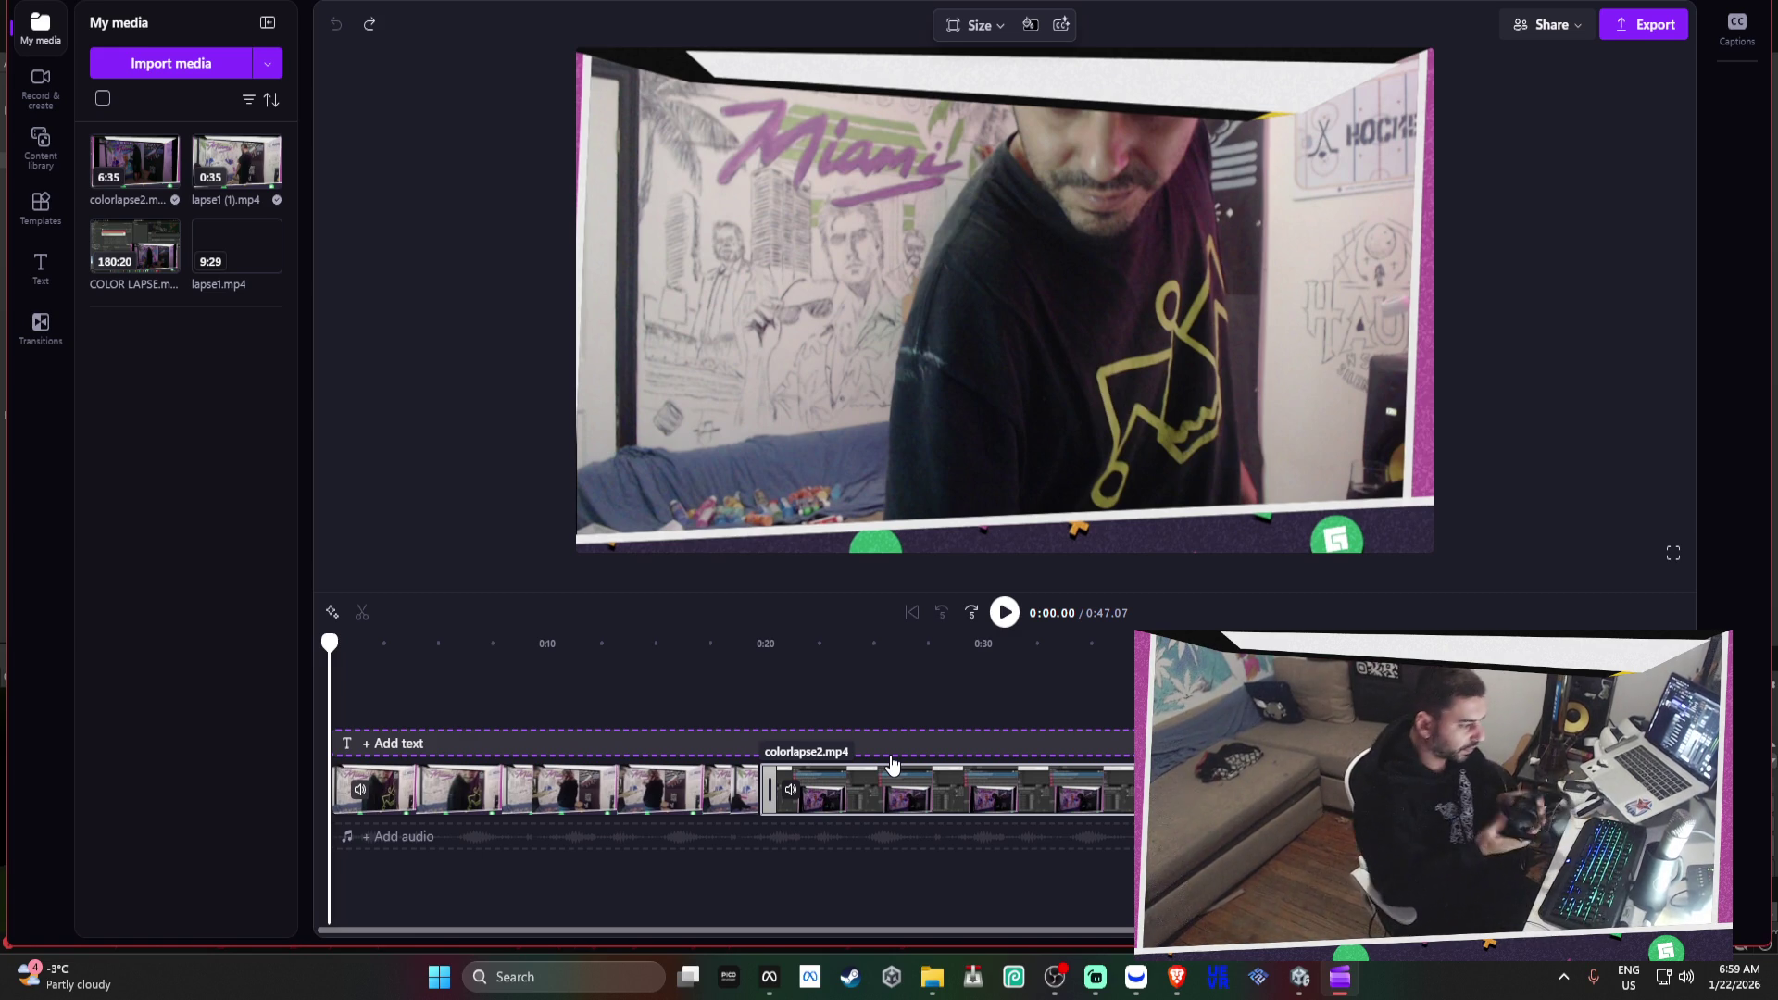
{"action": "key", "text": "space"}
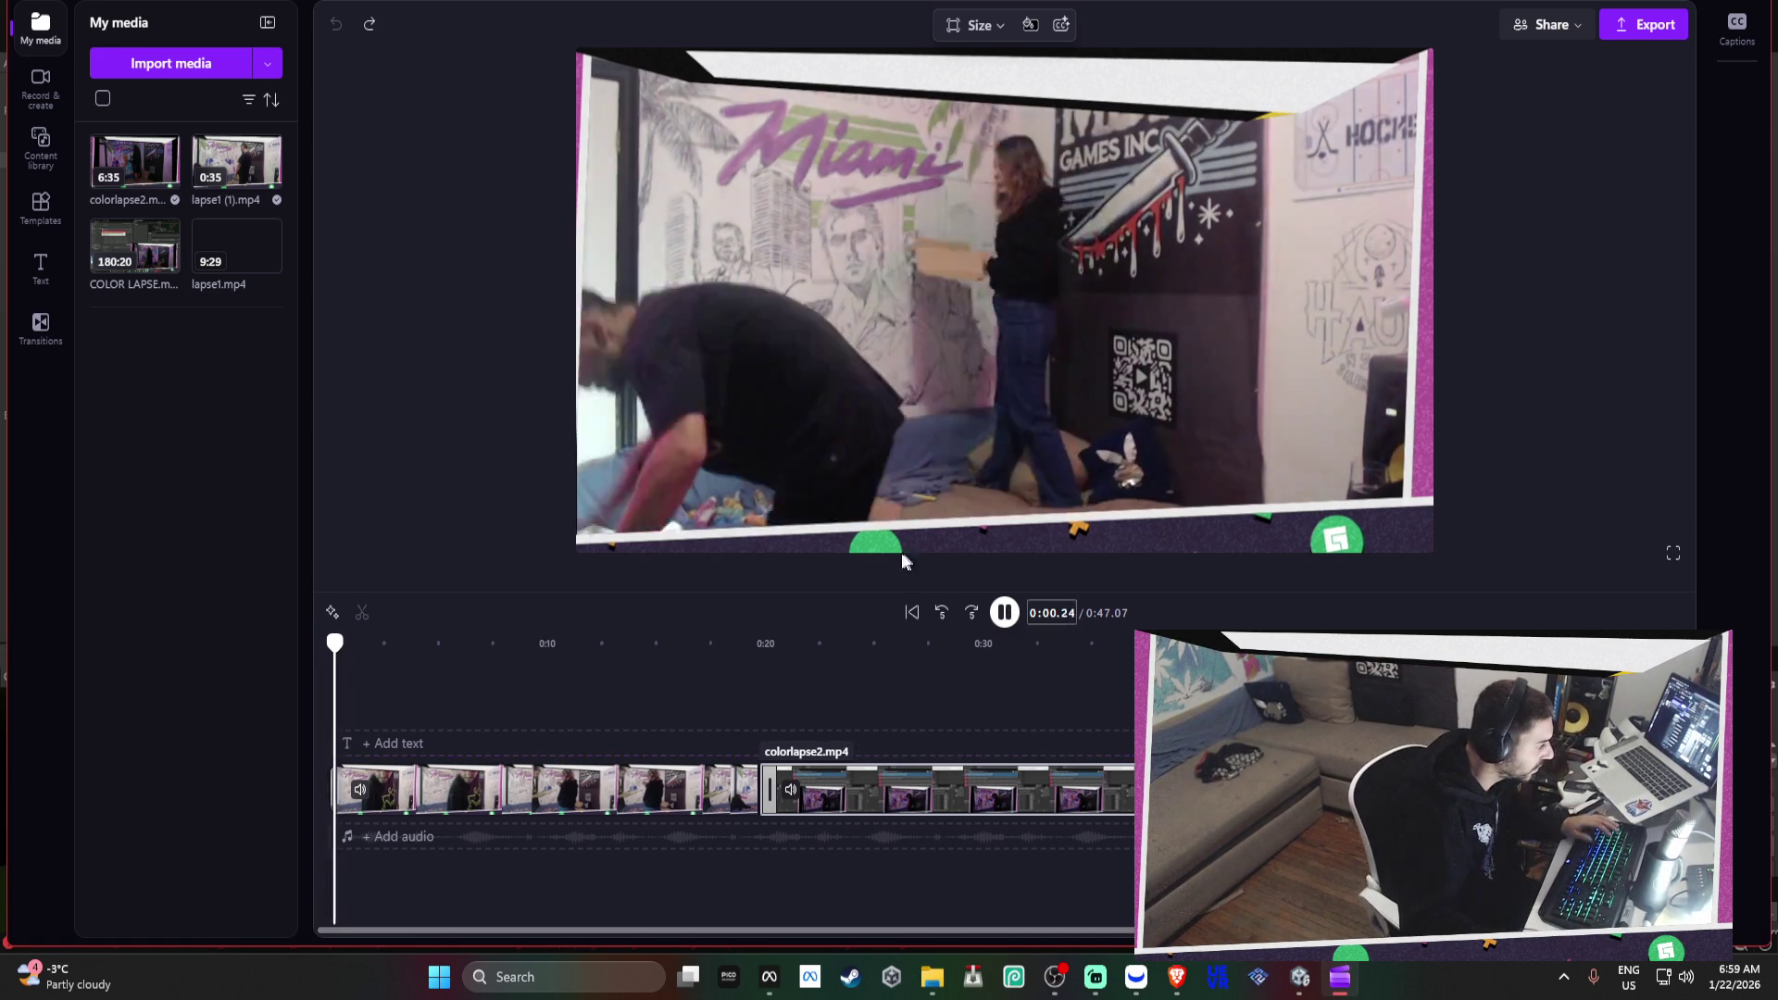
Open the Downloads folder at the upper right beside the editor and select a range of files.
{"action": "left_click", "coordinate": [712, 480]}
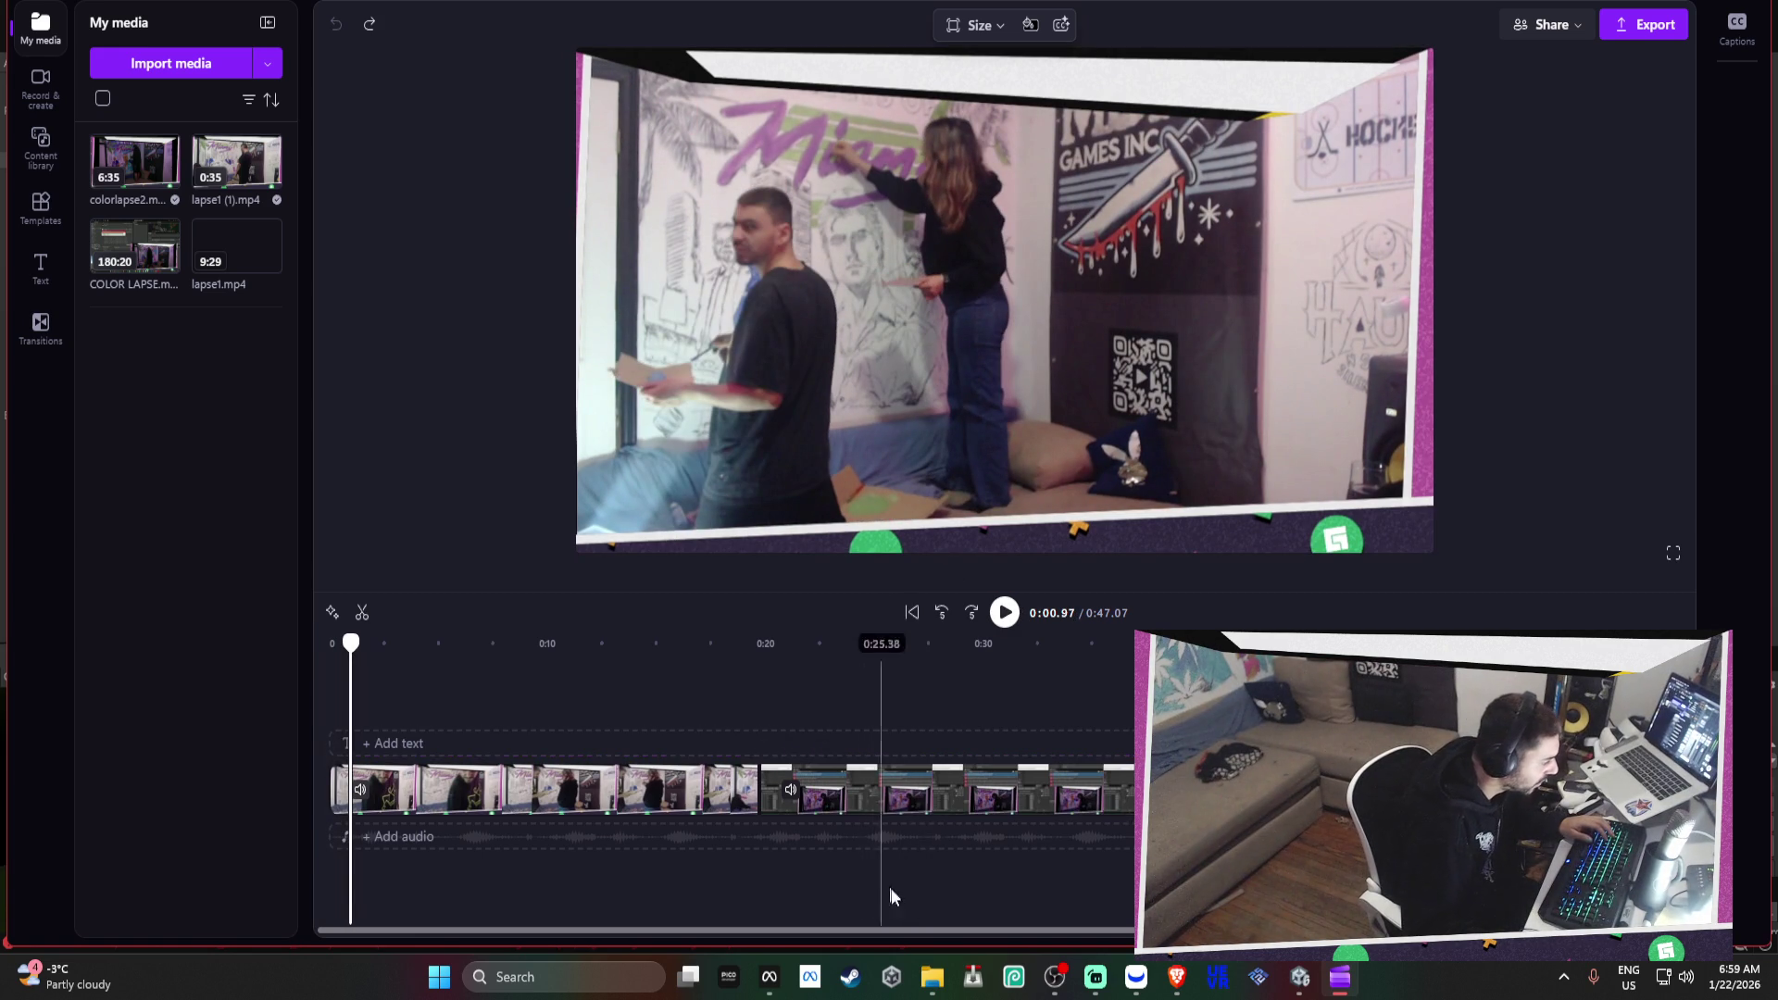
{"action": "left_click", "coordinate": [937, 978]}
{"action": "left_click_drag", "start_coordinate": [688, 122], "coordinate": [1426, 74]}
{"action": "mouse_move", "coordinate": [1445, 815]}
{"action": "left_mouse_down"}
{"action": "mouse_move", "coordinate": [1436, 760]}
{"action": "mouse_move", "coordinate": [1343, 704]}
{"action": "mouse_move", "coordinate": [200, 502]}
{"action": "mouse_move", "coordinate": [1742, 653]}
{"action": "mouse_move", "coordinate": [1741, 705]}
{"action": "mouse_move", "coordinate": [982, 769]}
{"action": "mouse_move", "coordinate": [211, 521]}
{"action": "mouse_move", "coordinate": [233, 523]}
{"action": "left_mouse_up"}
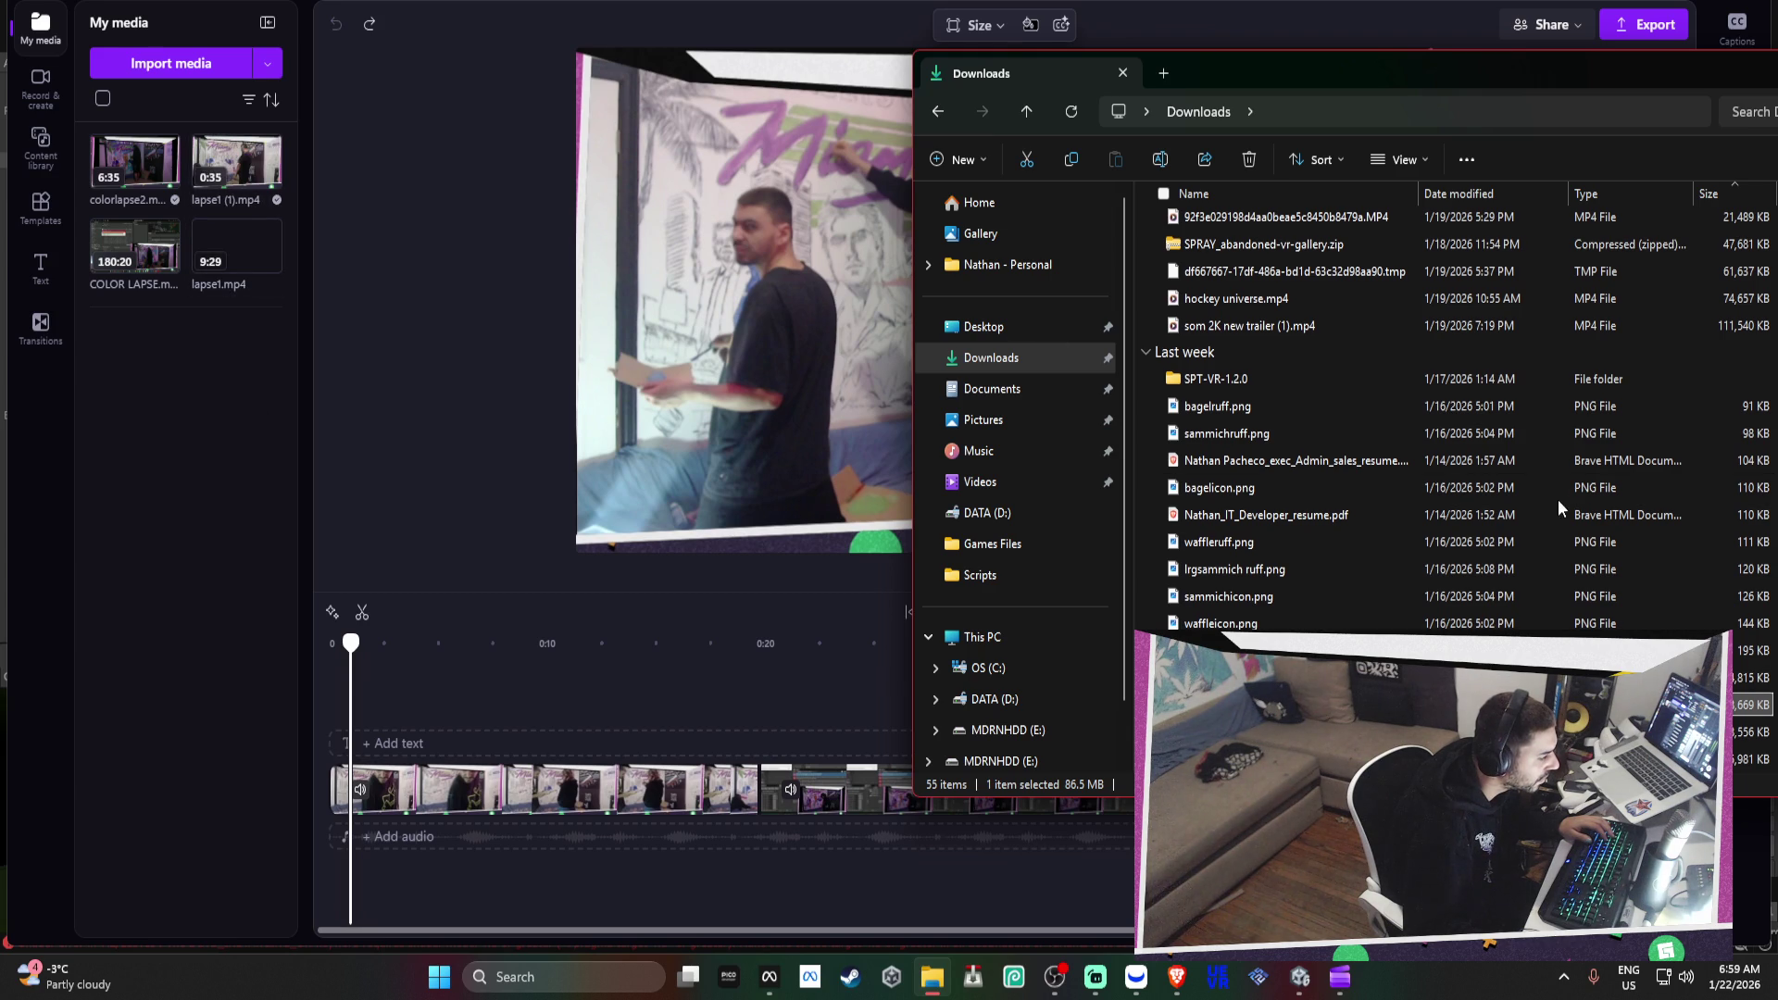
Drag the selected video file from Downloads into Clipchamp's media.
{"action": "scroll", "coordinate": [1232, 627], "scroll_direction": "up", "scroll_amount": 5}
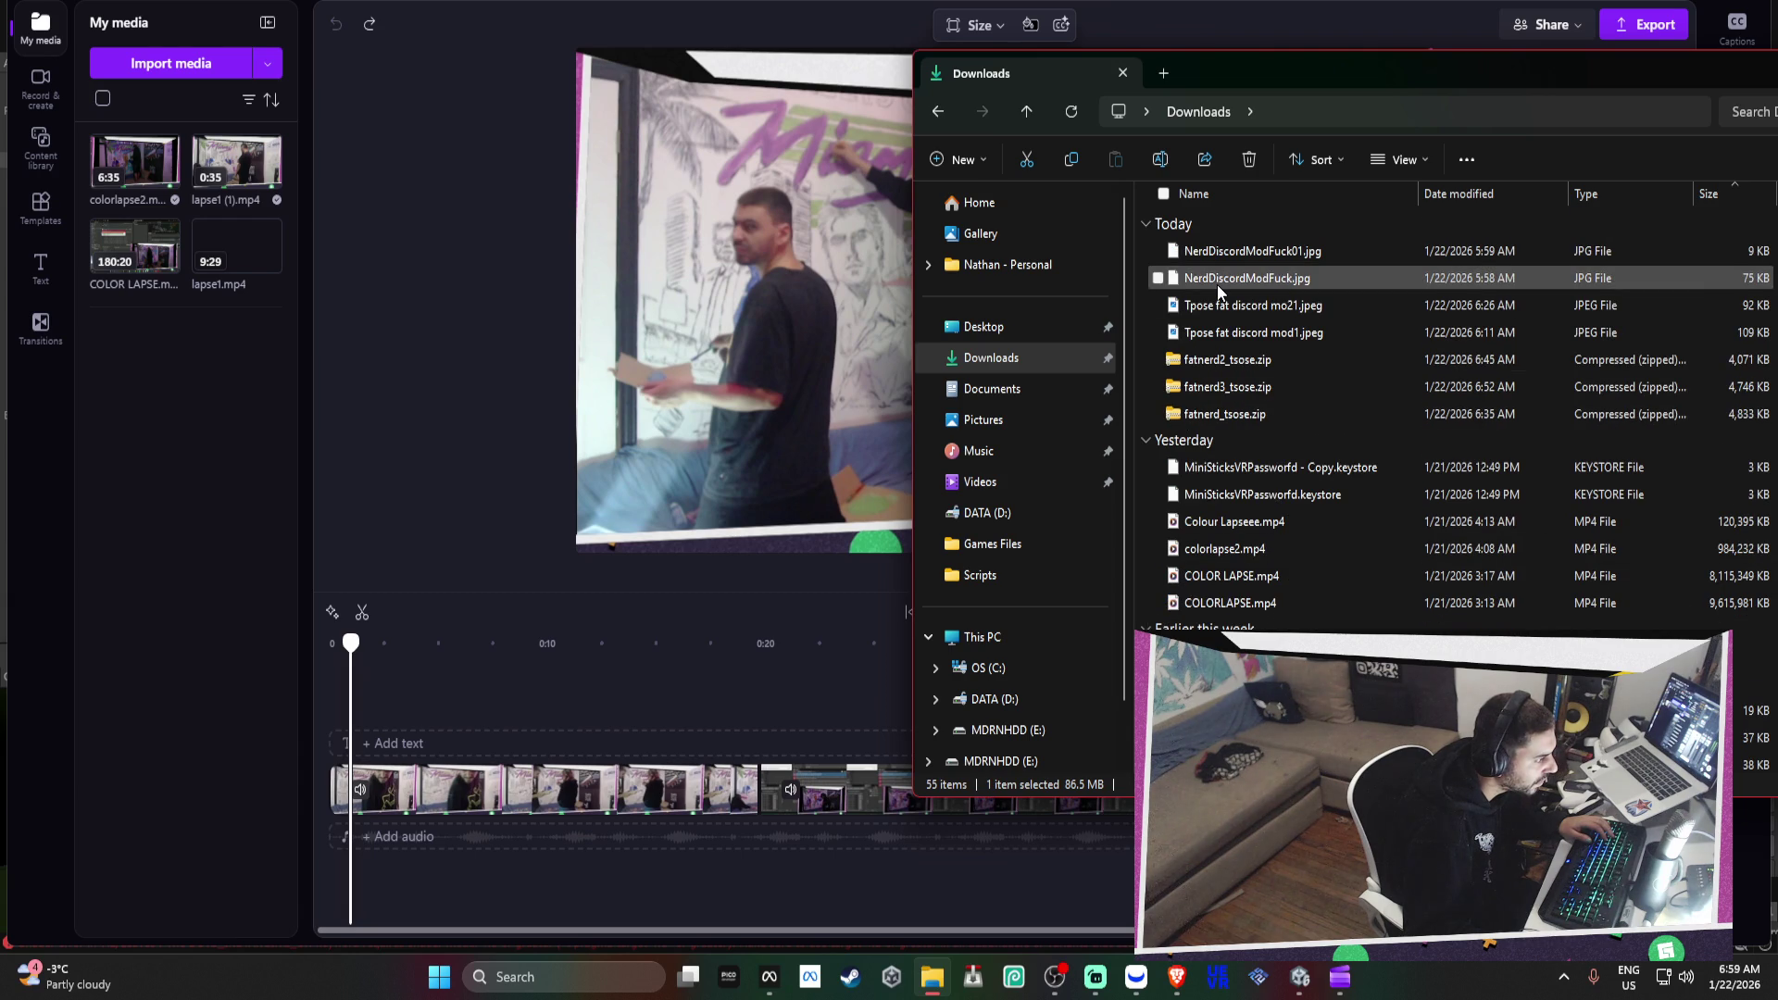
{"action": "scroll", "coordinate": [1217, 285], "scroll_direction": "down", "scroll_amount": 1}
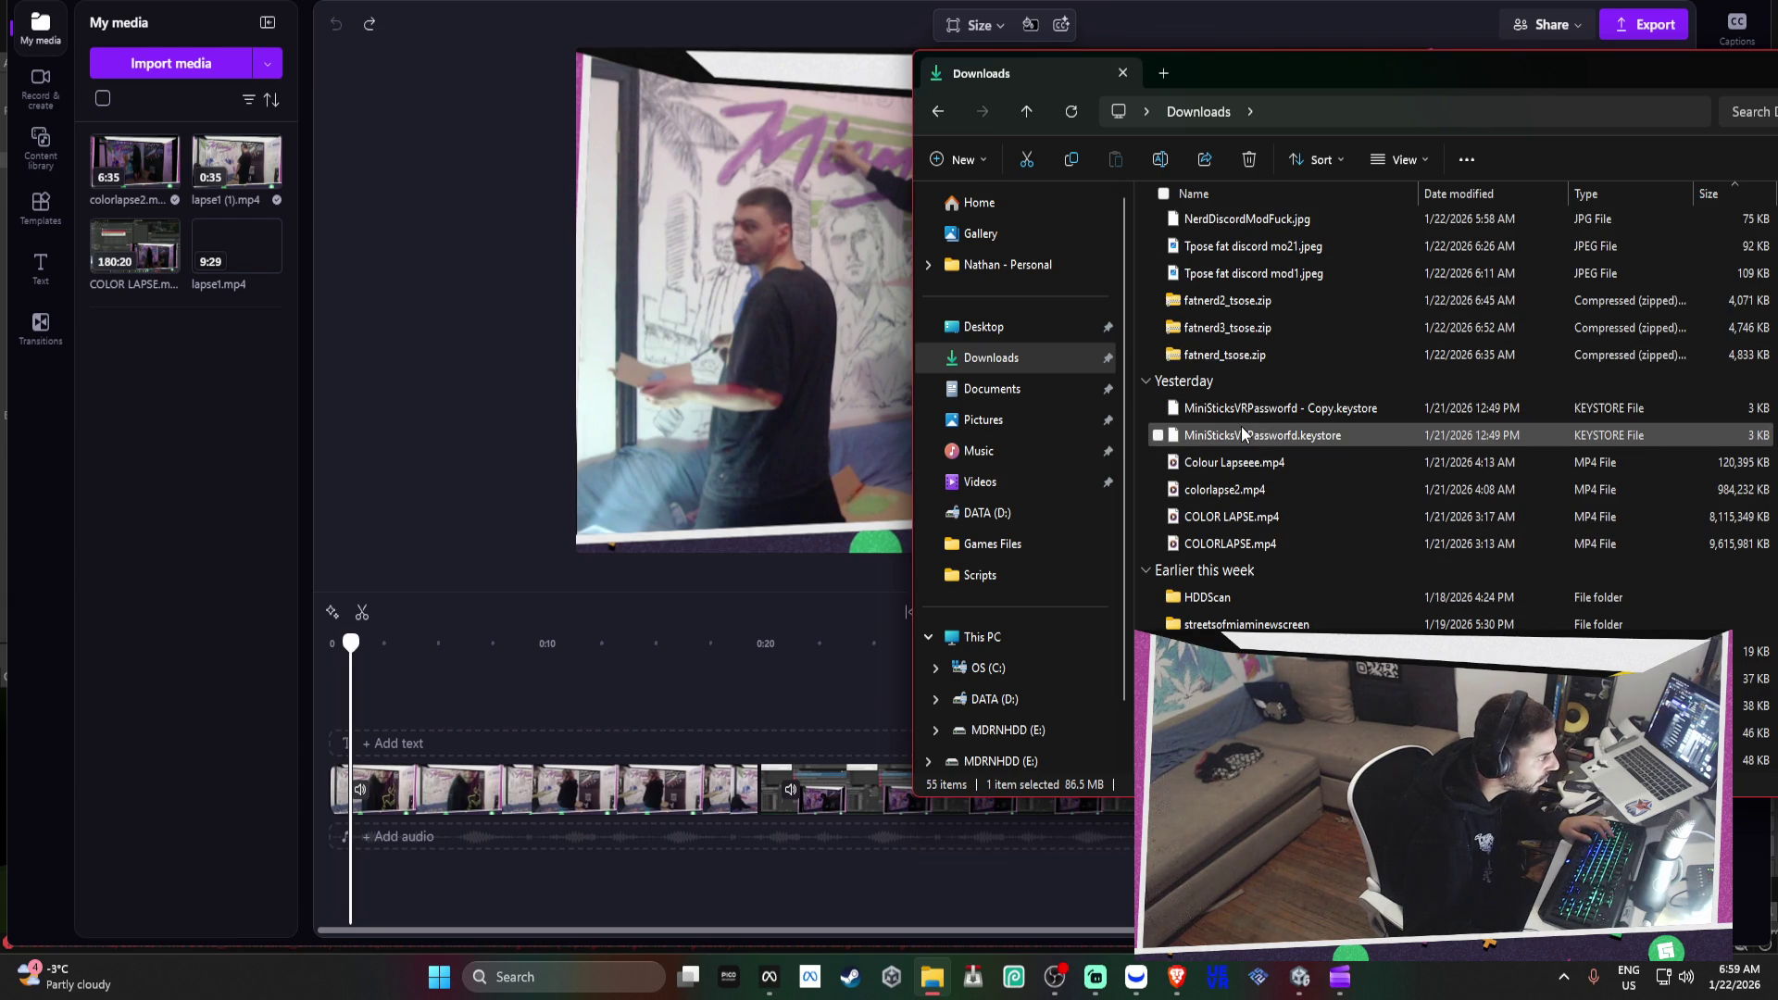
{"action": "scroll", "coordinate": [1242, 434], "scroll_direction": "down", "scroll_amount": 7}
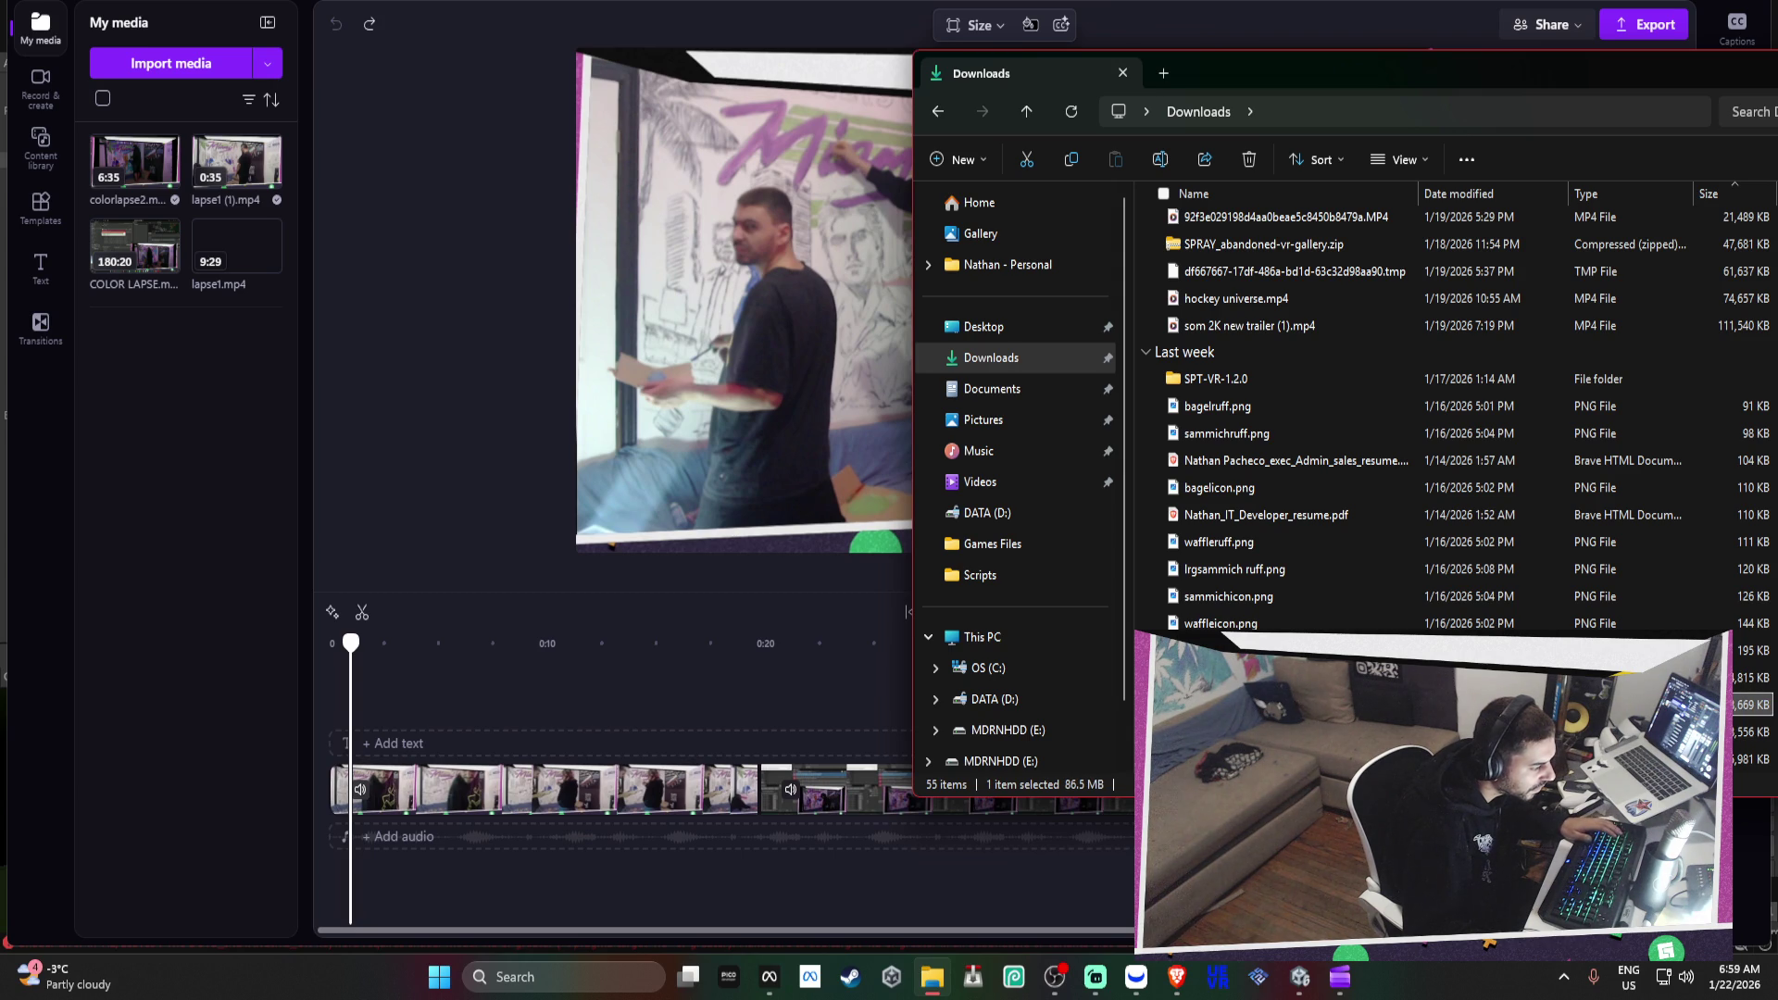
{"action": "left_click_drag", "start_coordinate": [1741, 705], "coordinate": [230, 493]}
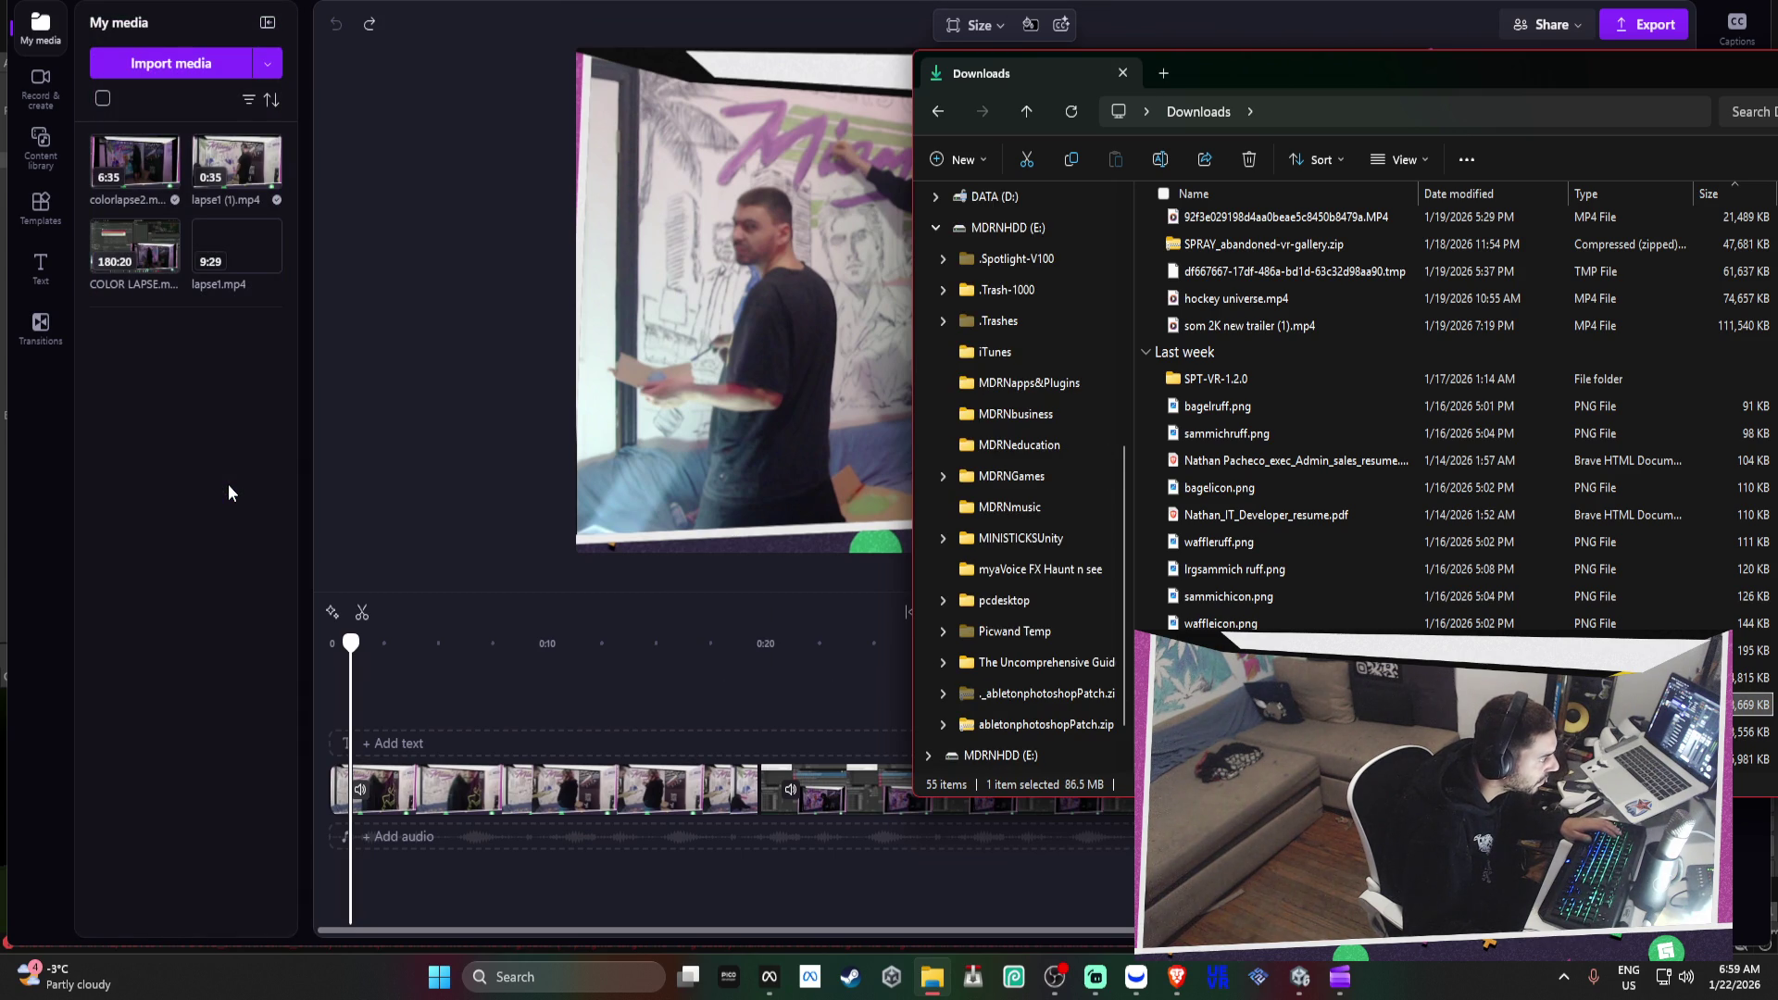
{"action": "left_click", "coordinate": [228, 483]}
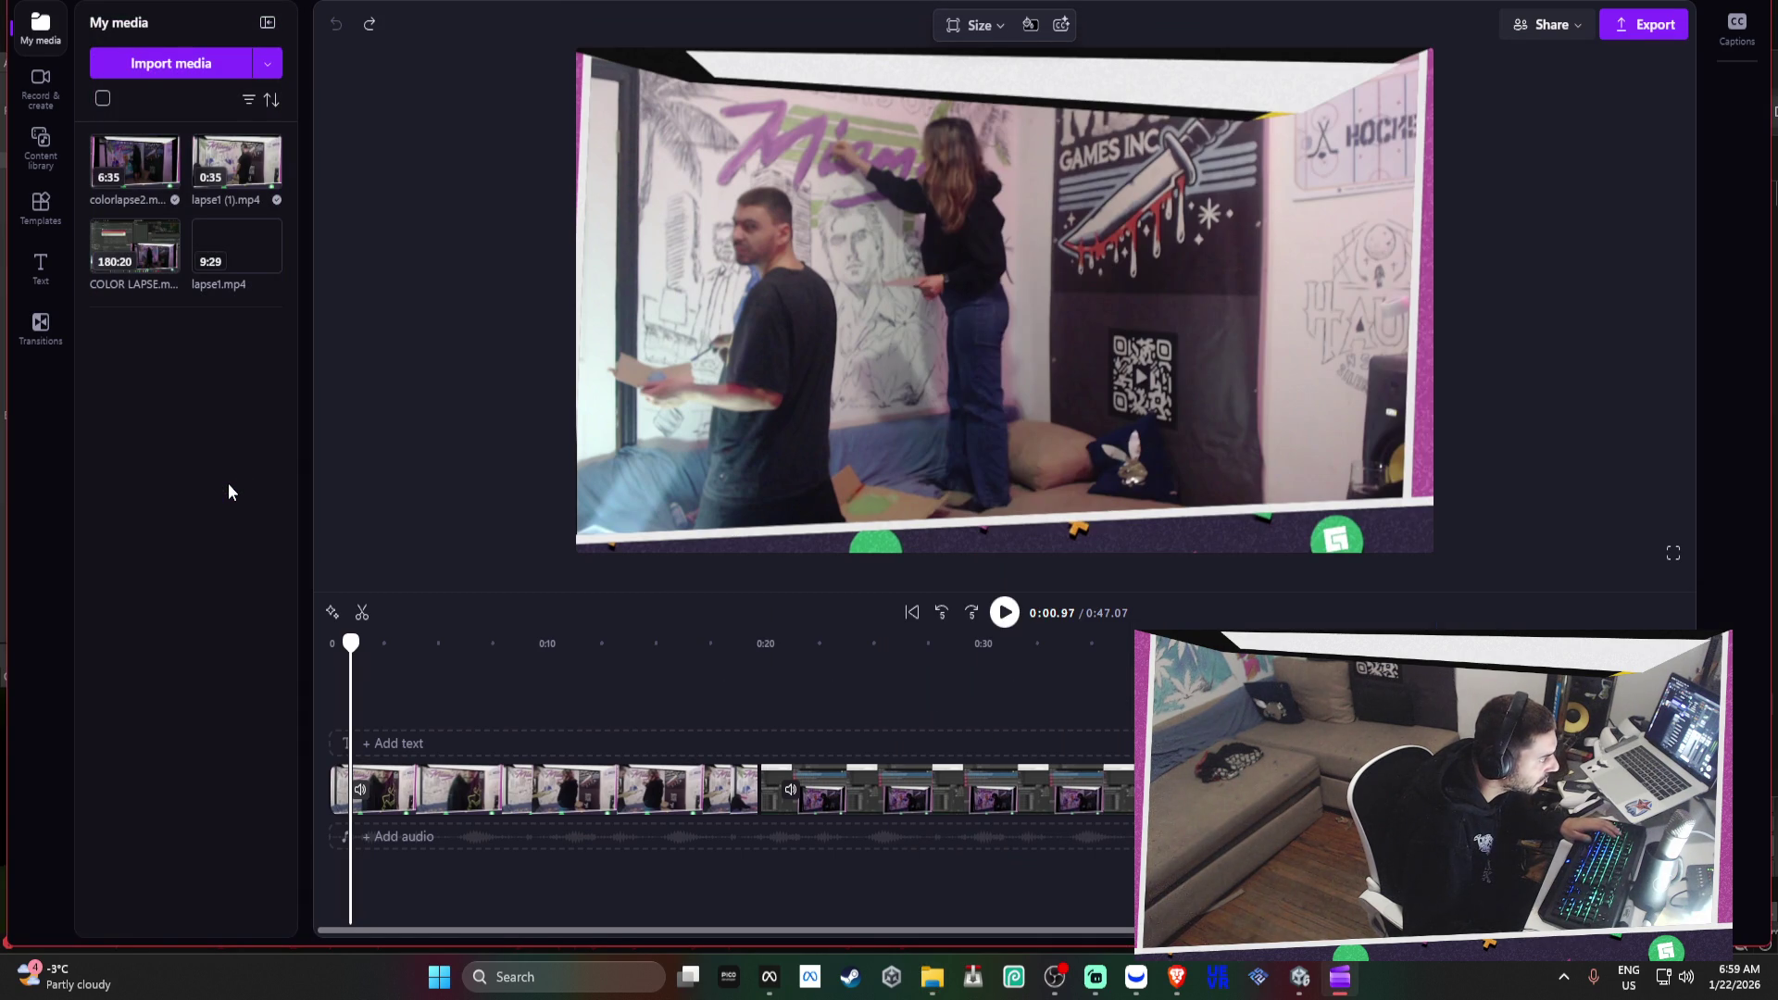
Import lapse1.mp4 from Downloads through the Import media picker, then select the new clip.
{"action": "left_click", "coordinate": [213, 61]}
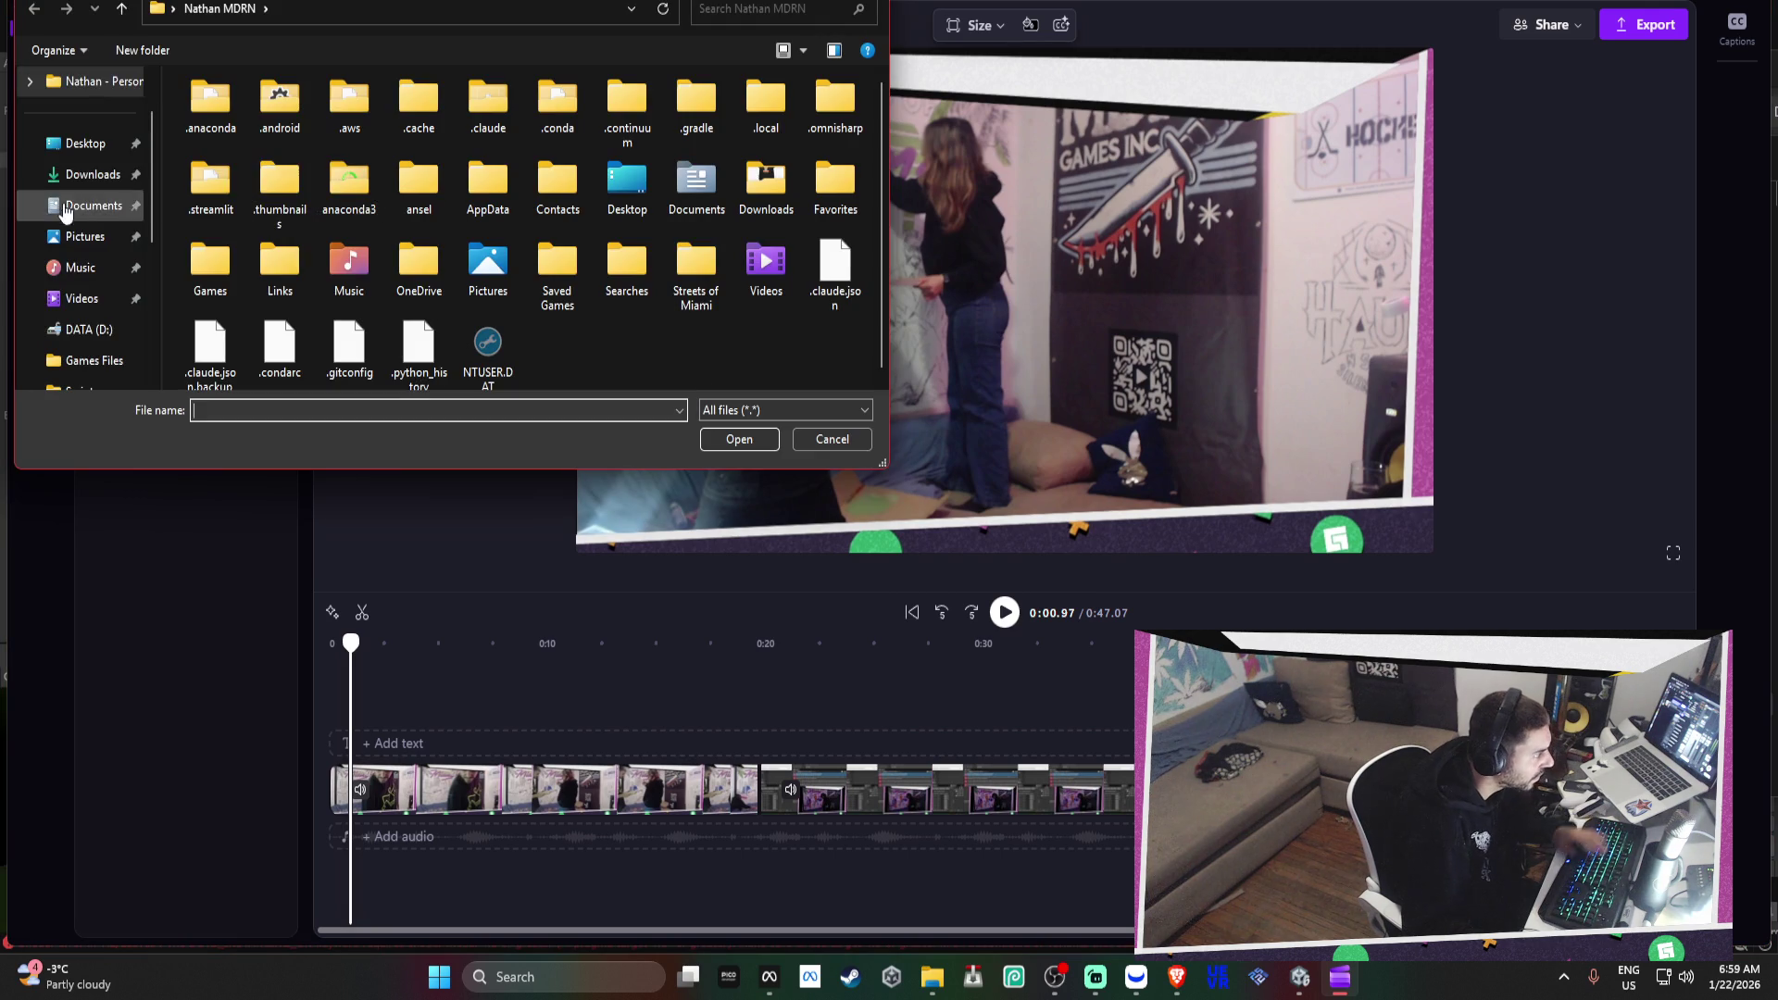
{"action": "left_click", "coordinate": [86, 176]}
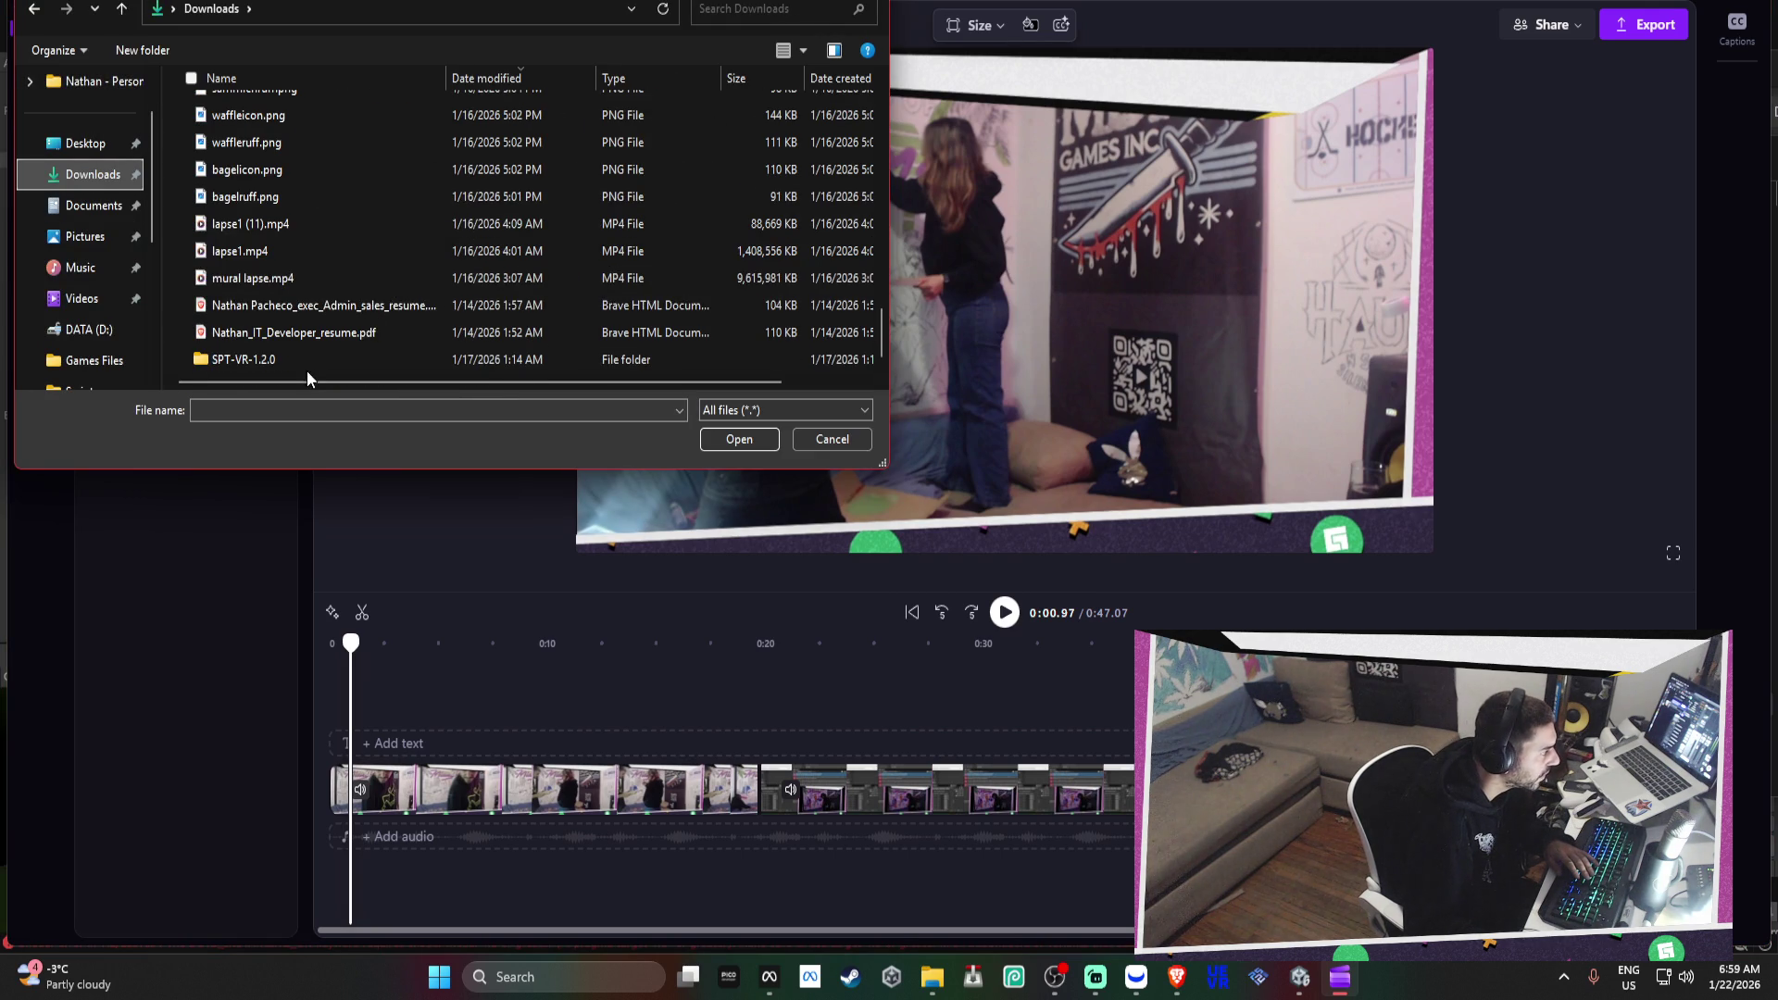
{"action": "scroll", "coordinate": [304, 366], "scroll_direction": "down", "scroll_amount": 5}
{"action": "scroll", "coordinate": [306, 342], "scroll_direction": "up", "scroll_amount": 2}
{"action": "scroll", "coordinate": [308, 319], "scroll_direction": "up", "scroll_amount": 3}
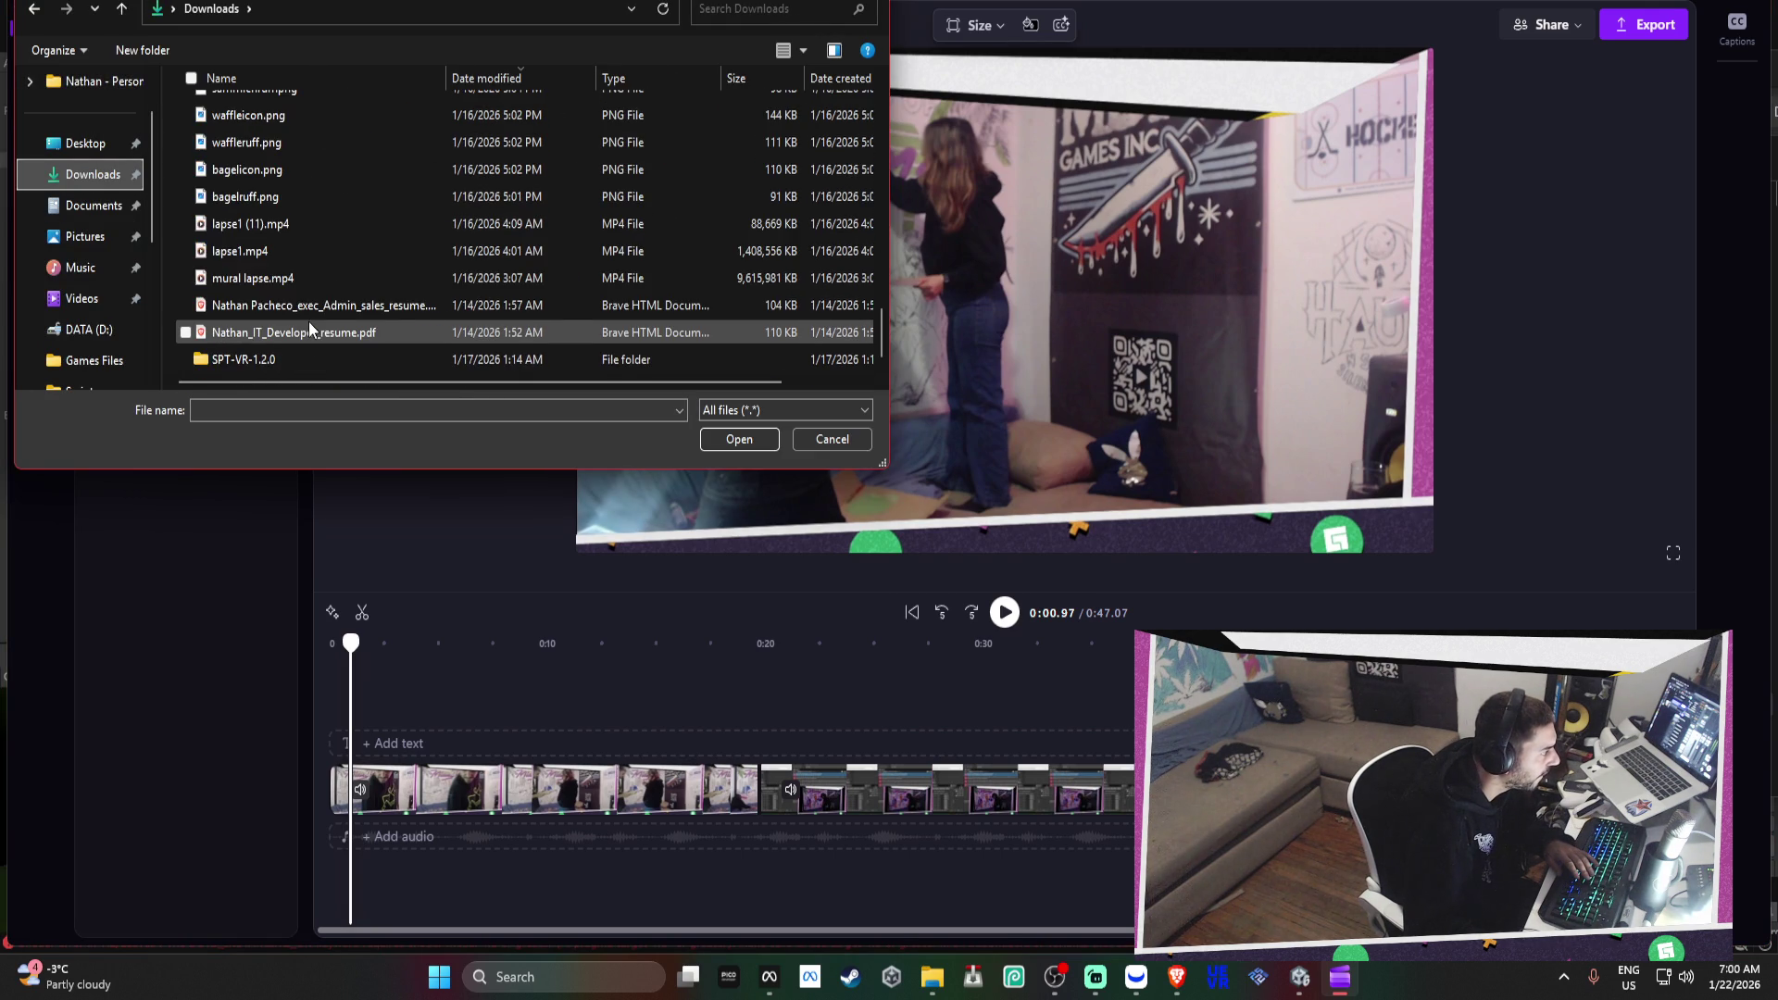
{"action": "scroll", "coordinate": [308, 320], "scroll_direction": "up", "scroll_amount": 6}
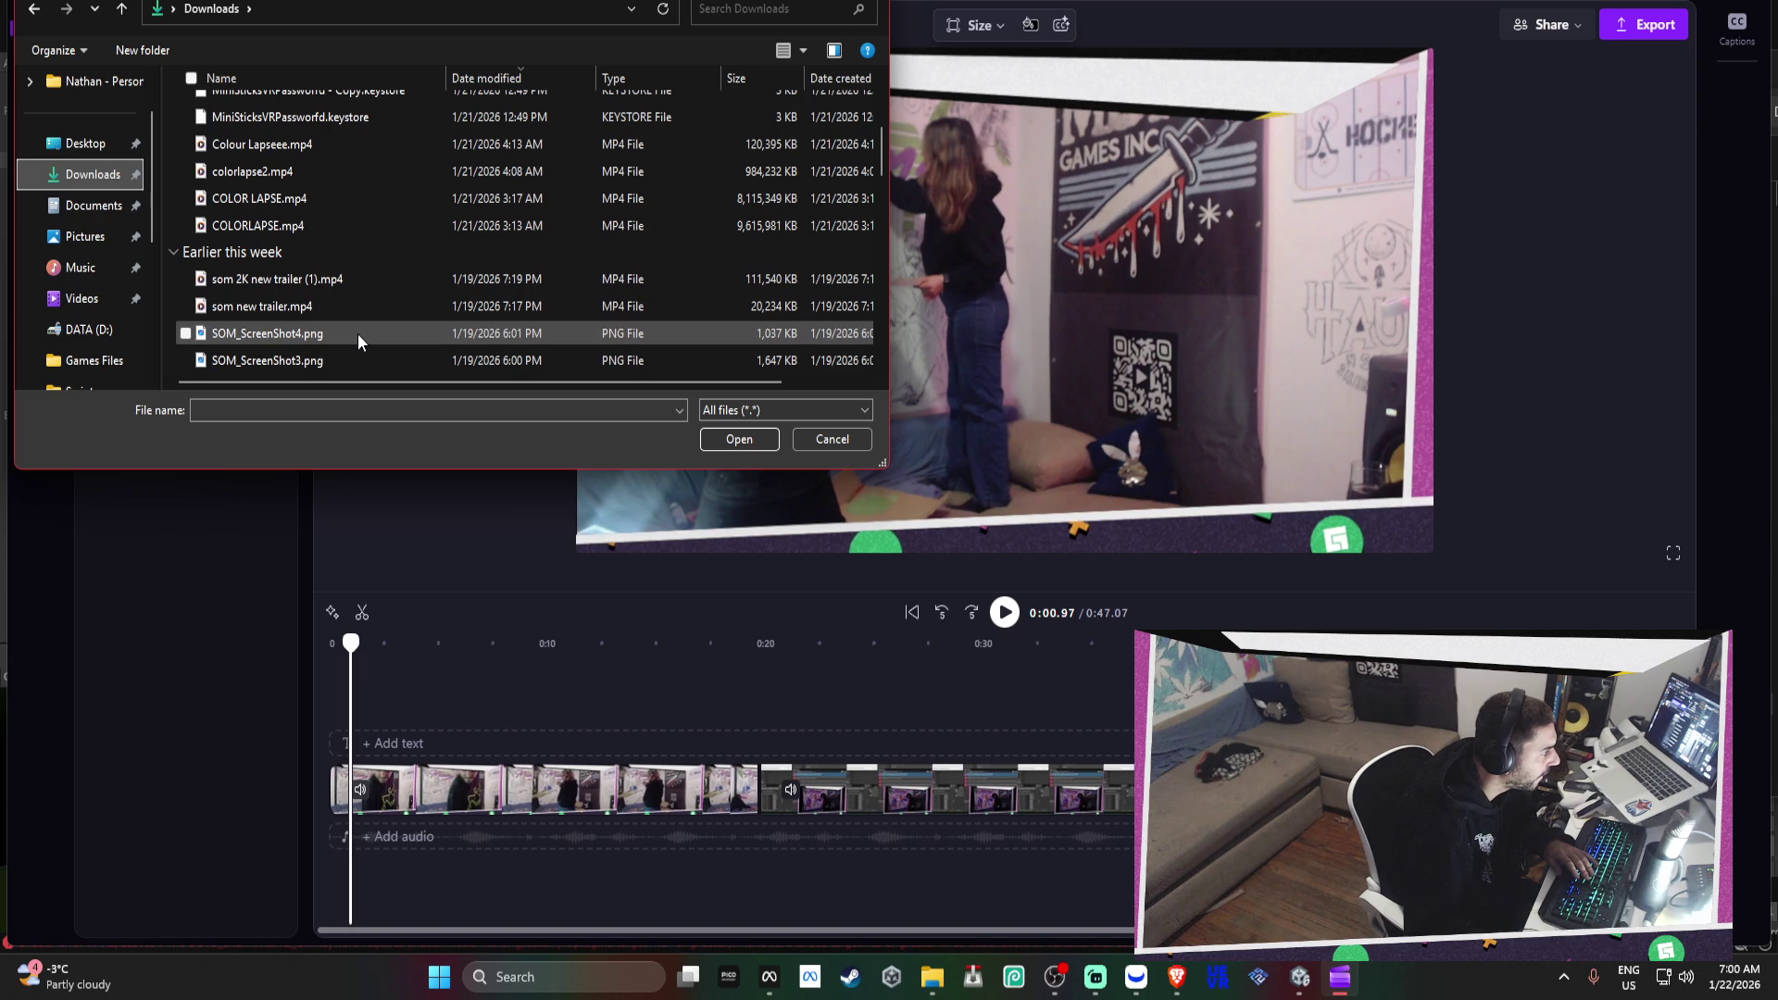
{"action": "scroll", "coordinate": [358, 335], "scroll_direction": "up", "scroll_amount": 3}
{"action": "scroll", "coordinate": [358, 335], "scroll_direction": "down", "scroll_amount": 10}
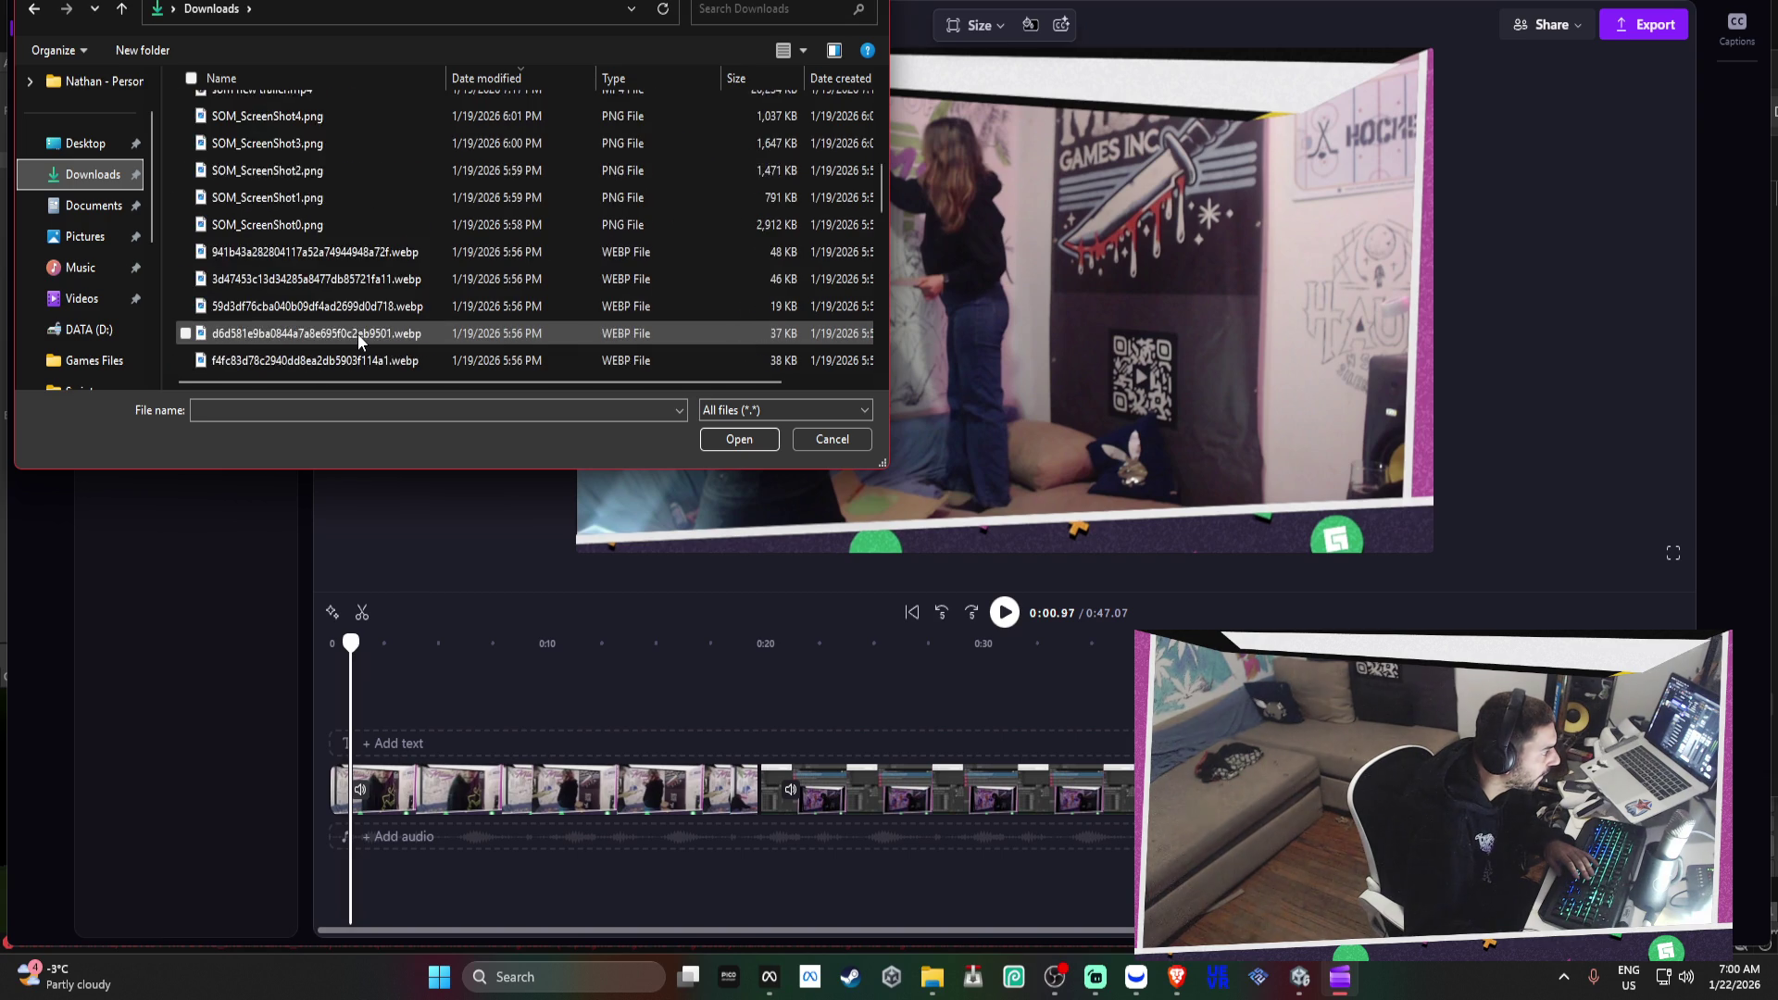
{"action": "scroll", "coordinate": [358, 336], "scroll_direction": "down", "scroll_amount": 1}
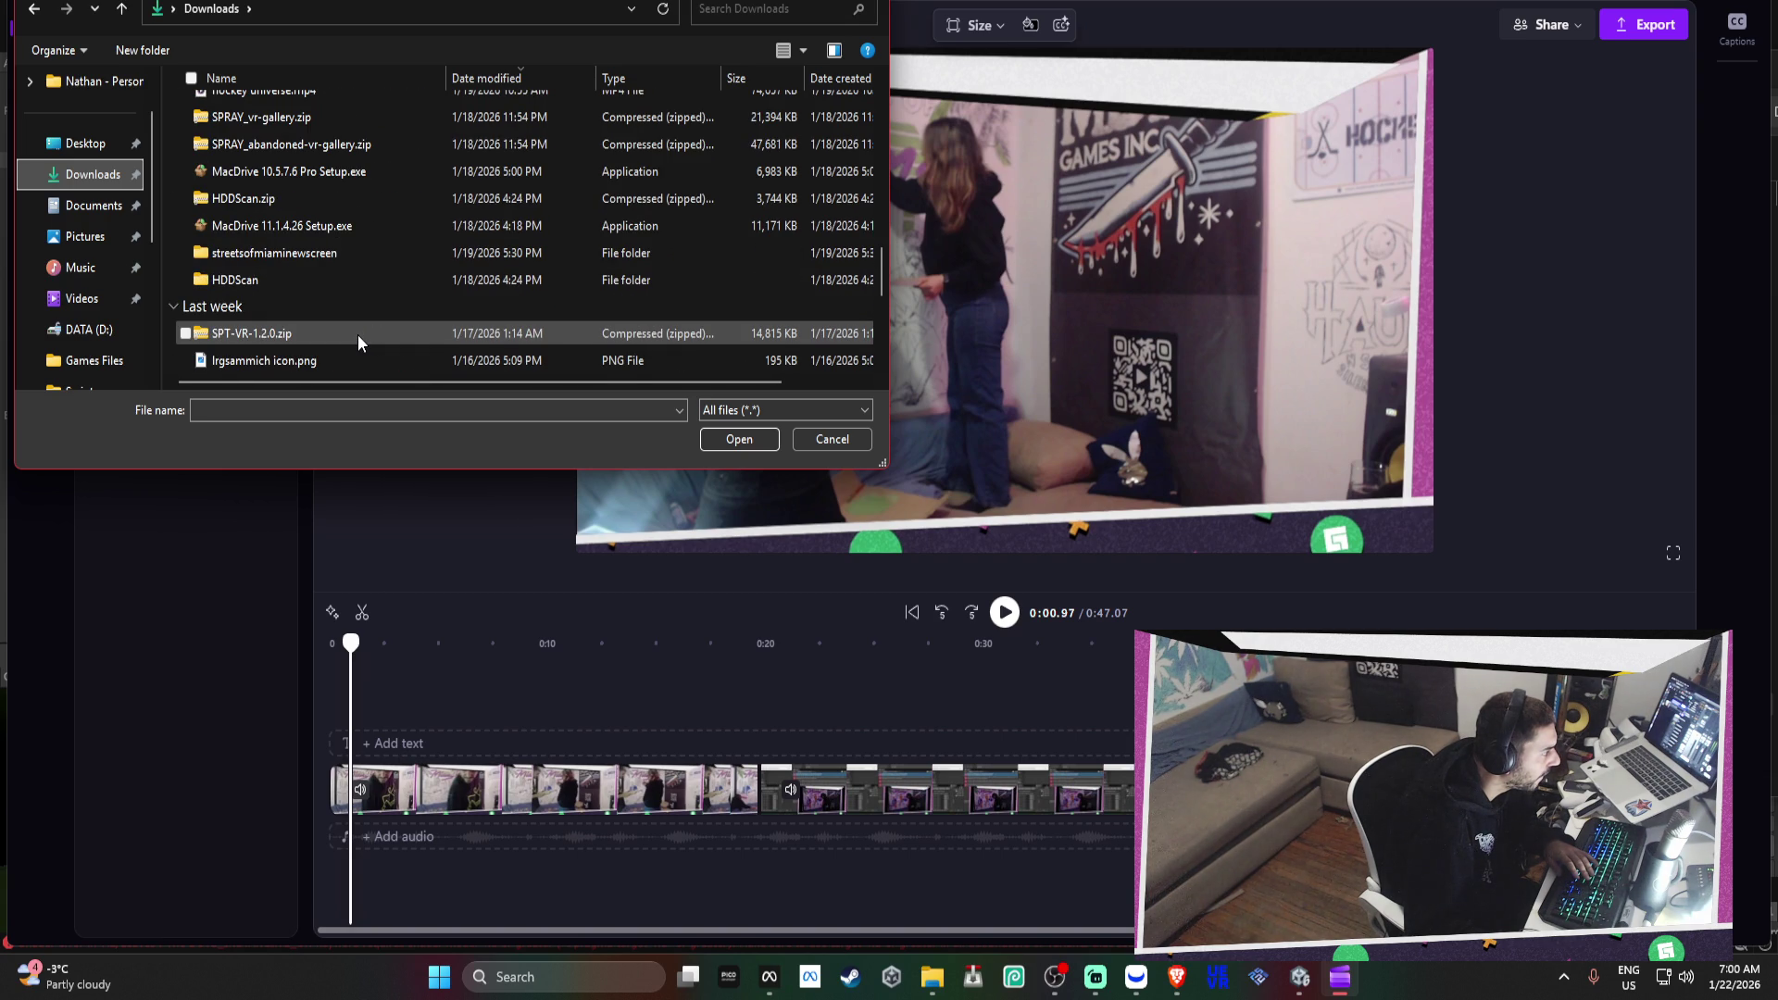
{"action": "scroll", "coordinate": [358, 336], "scroll_direction": "down", "scroll_amount": 5}
{"action": "left_click", "coordinate": [397, 256]}
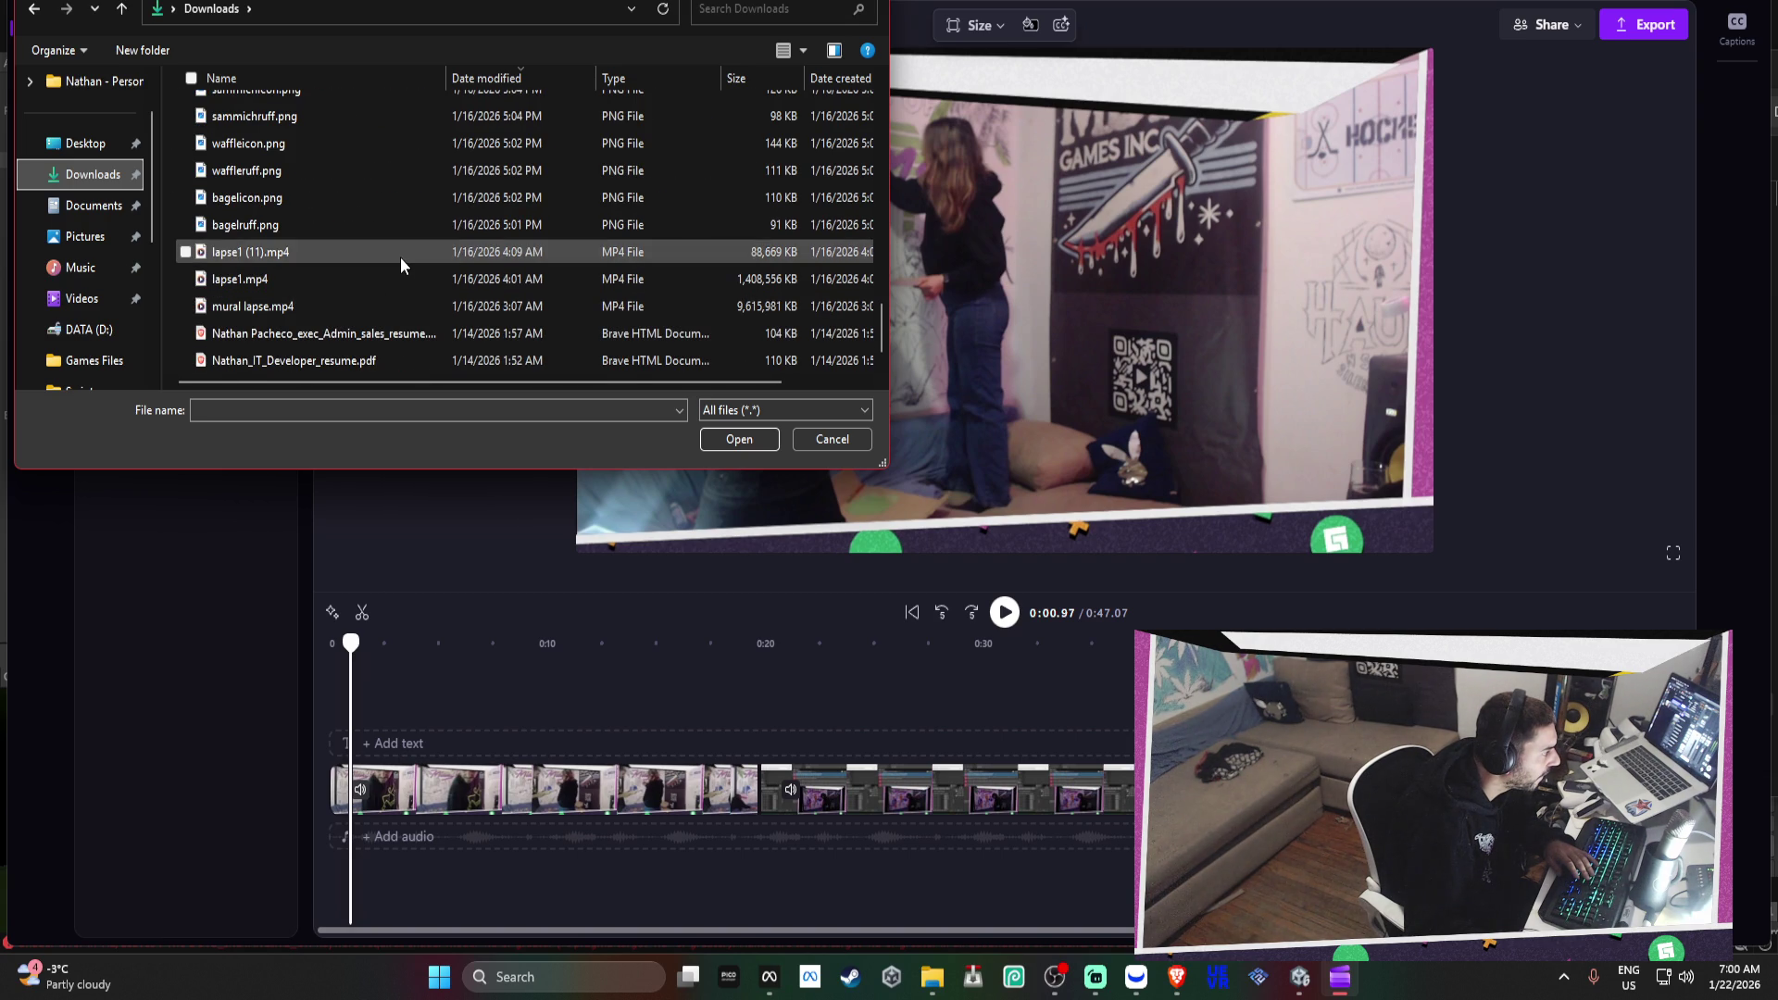
{"action": "left_click", "coordinate": [740, 439]}
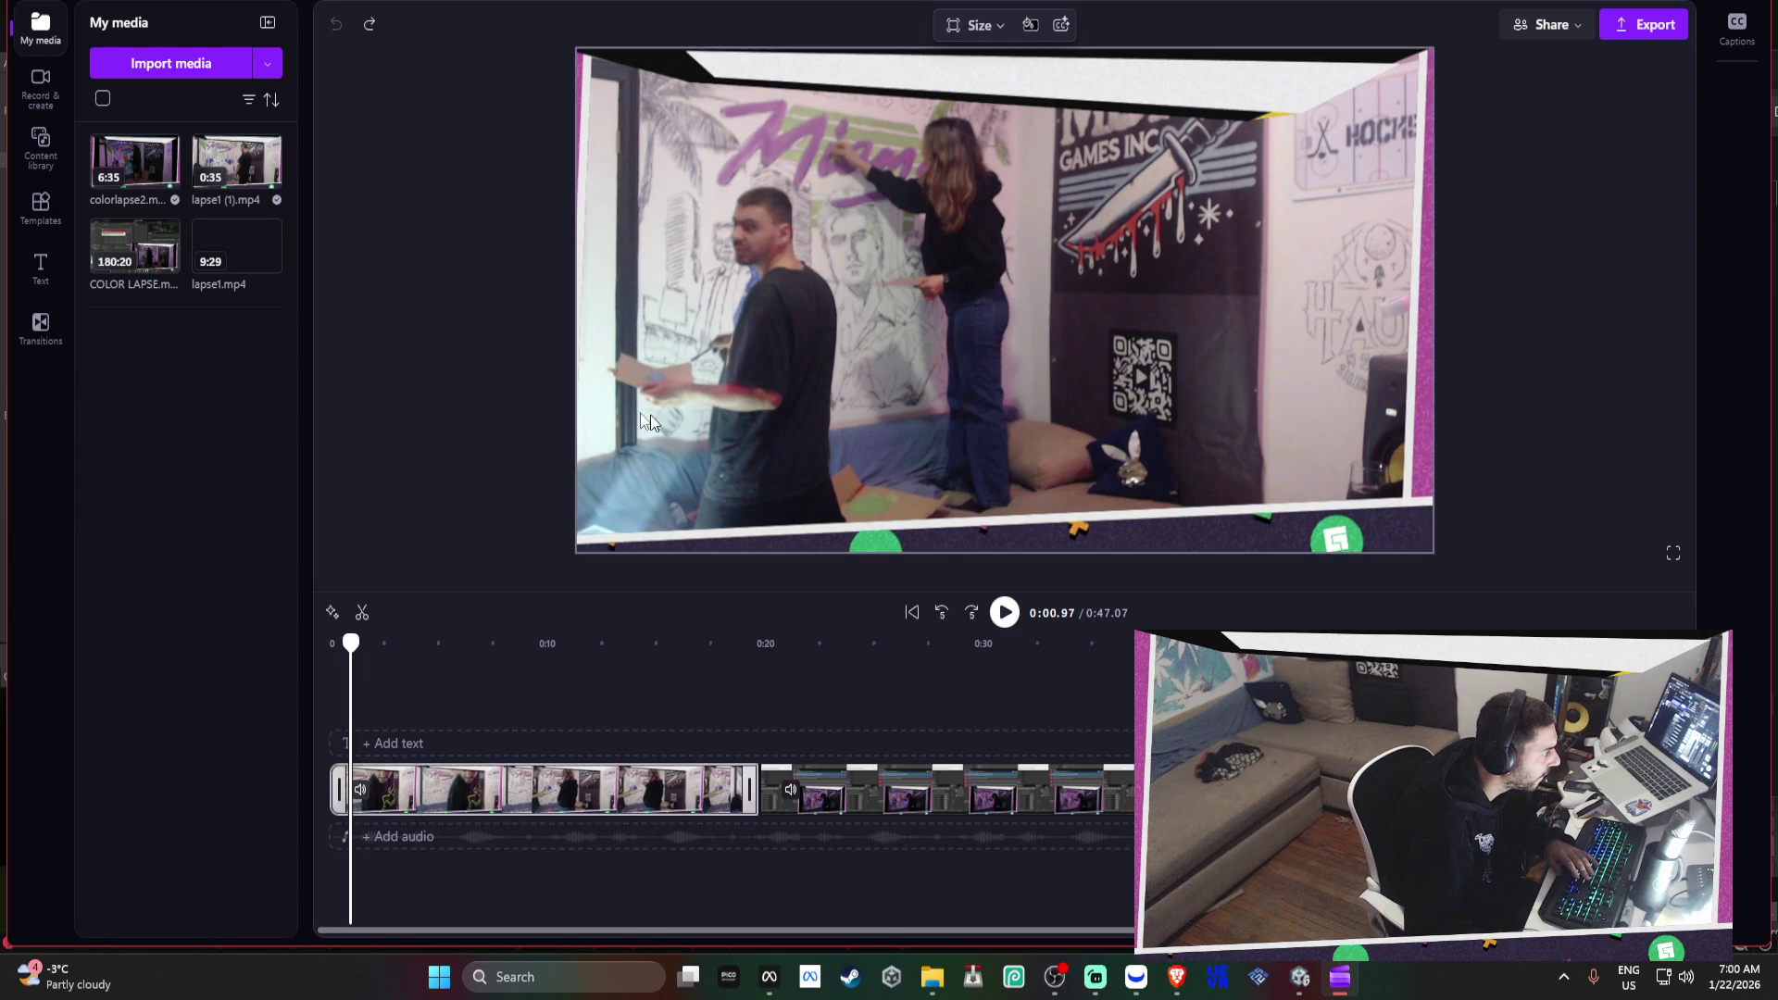
{"action": "left_click", "coordinate": [247, 257]}
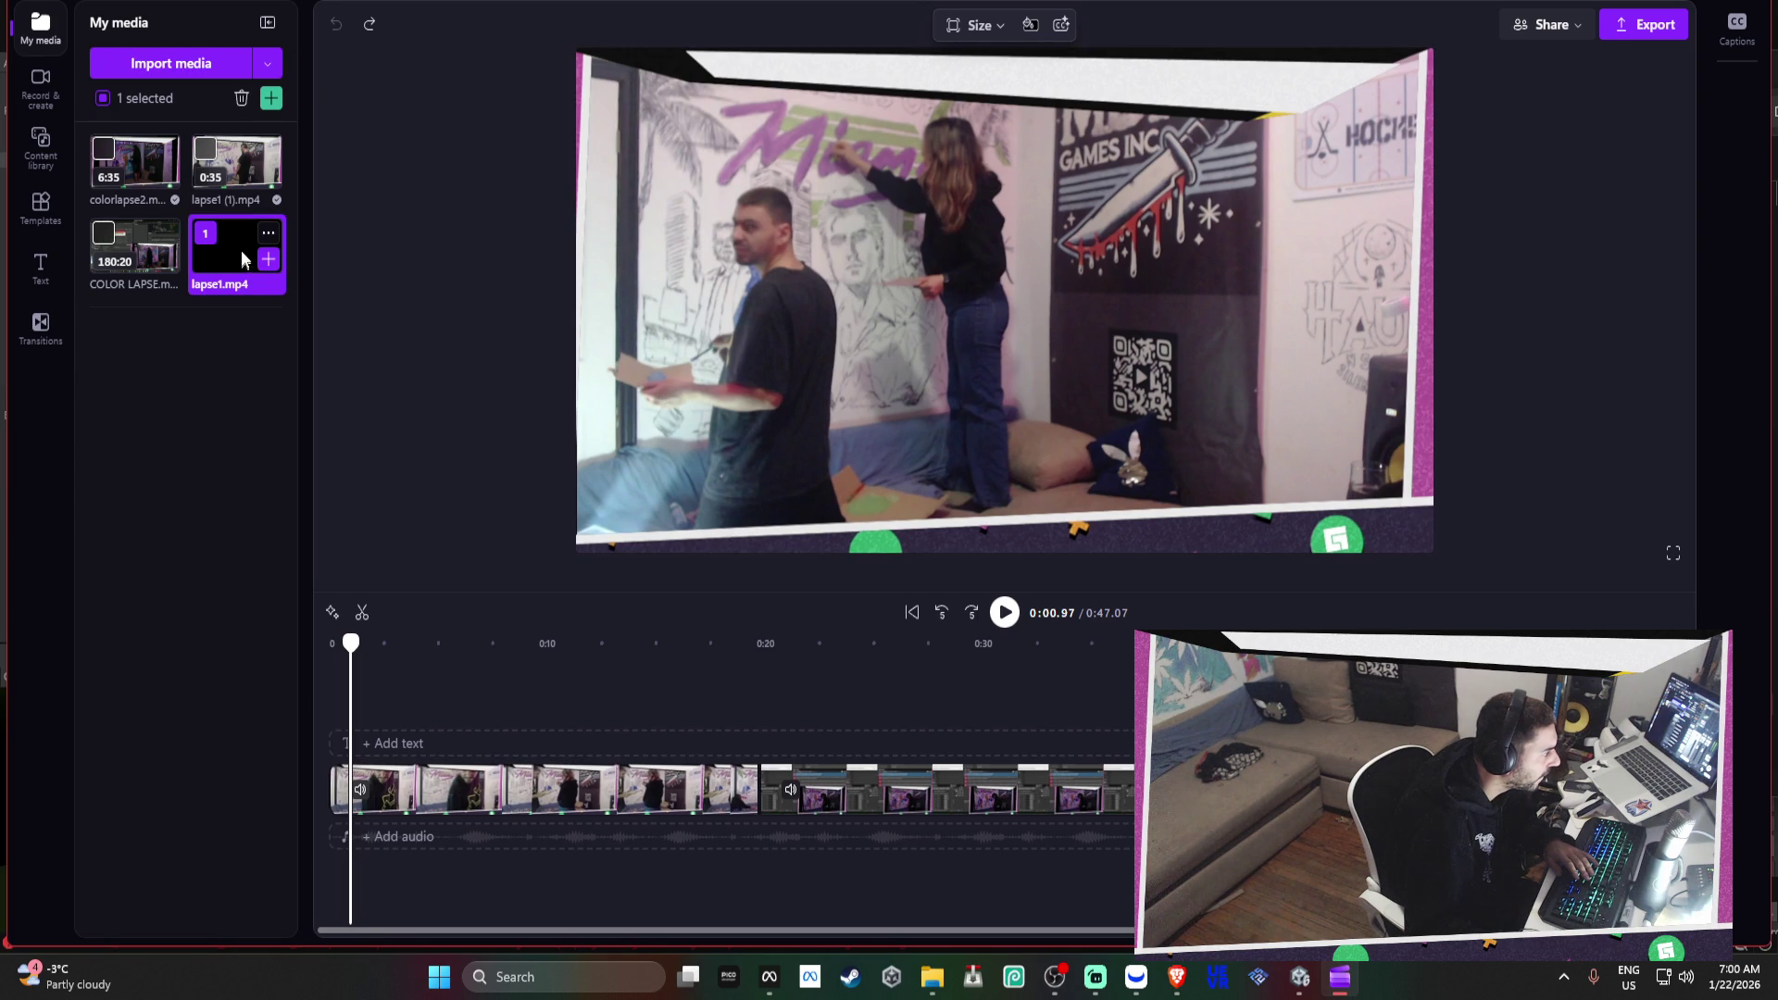
Delete the lapse1.mp4 and COLOR LAPSE clips from the project media.
{"action": "left_click", "coordinate": [271, 231]}
{"action": "left_click", "coordinate": [272, 232]}
{"action": "left_click", "coordinate": [287, 300]}
{"action": "left_click", "coordinate": [954, 497]}
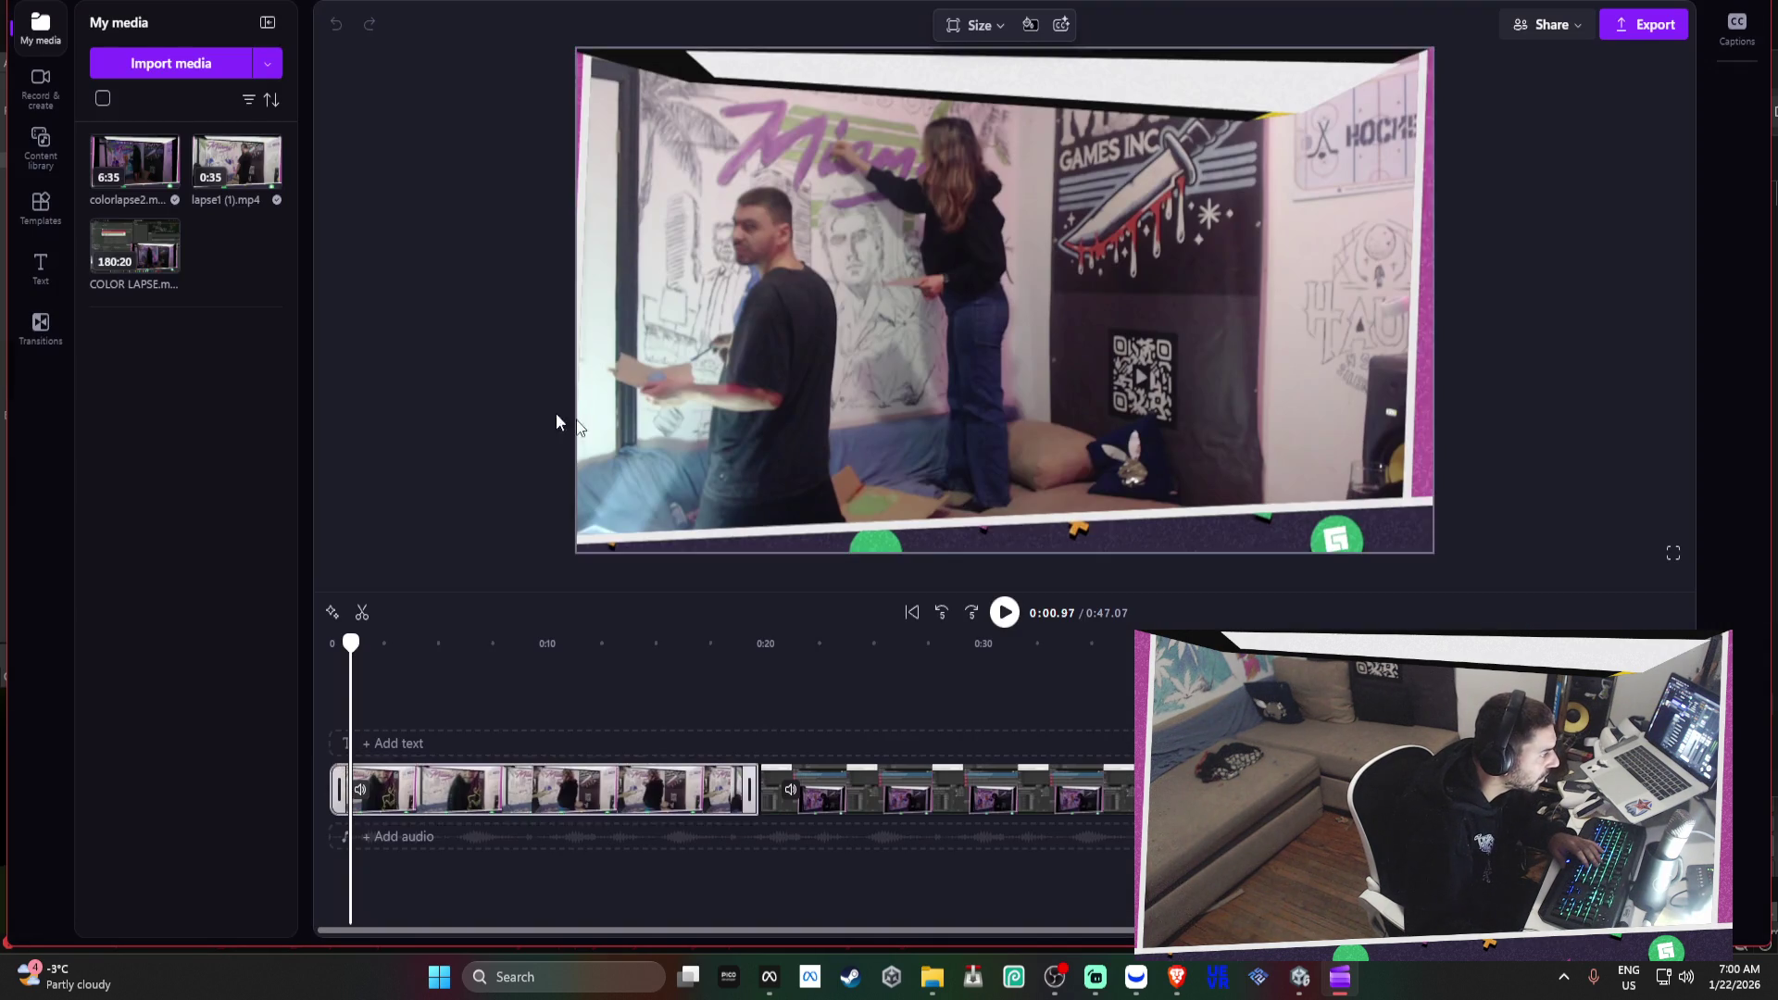
{"action": "left_click", "coordinate": [174, 231]}
{"action": "left_click", "coordinate": [202, 298]}
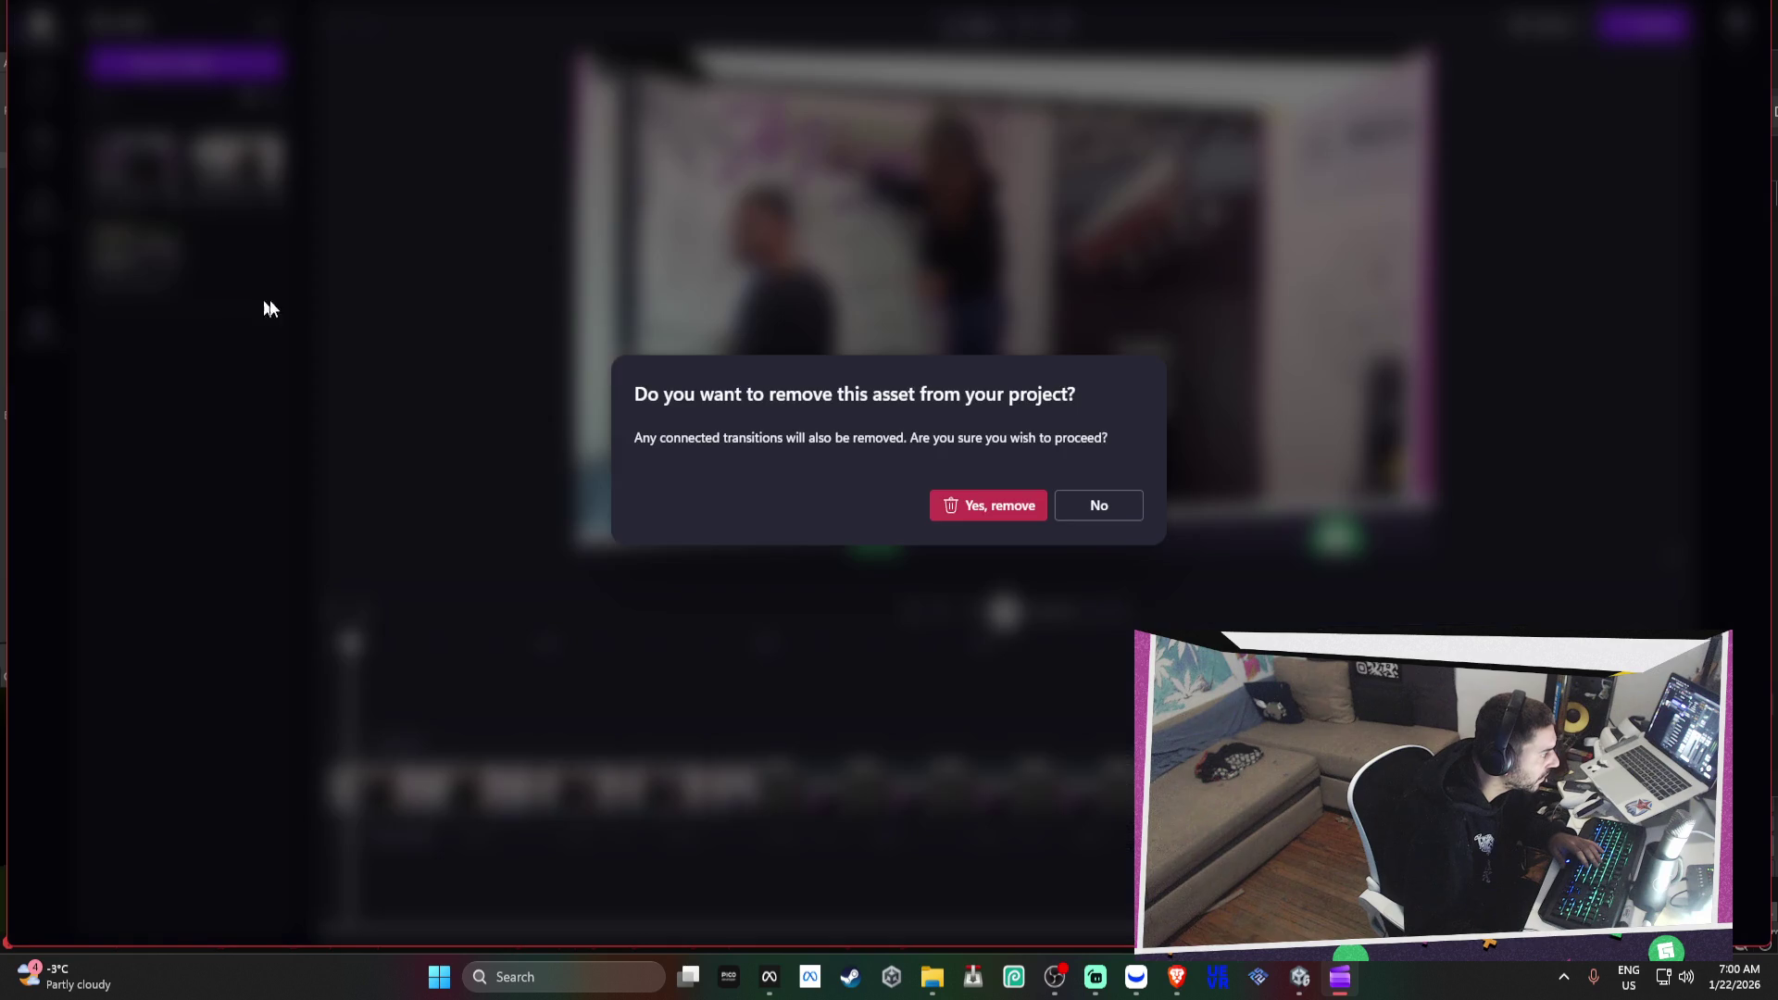
{"action": "left_click", "coordinate": [957, 507]}
Delete lapse1 (1).mp4 and colorlapse2.mp4, leaving the media library empty.
{"action": "mouse_move", "coordinate": [186, 341]}
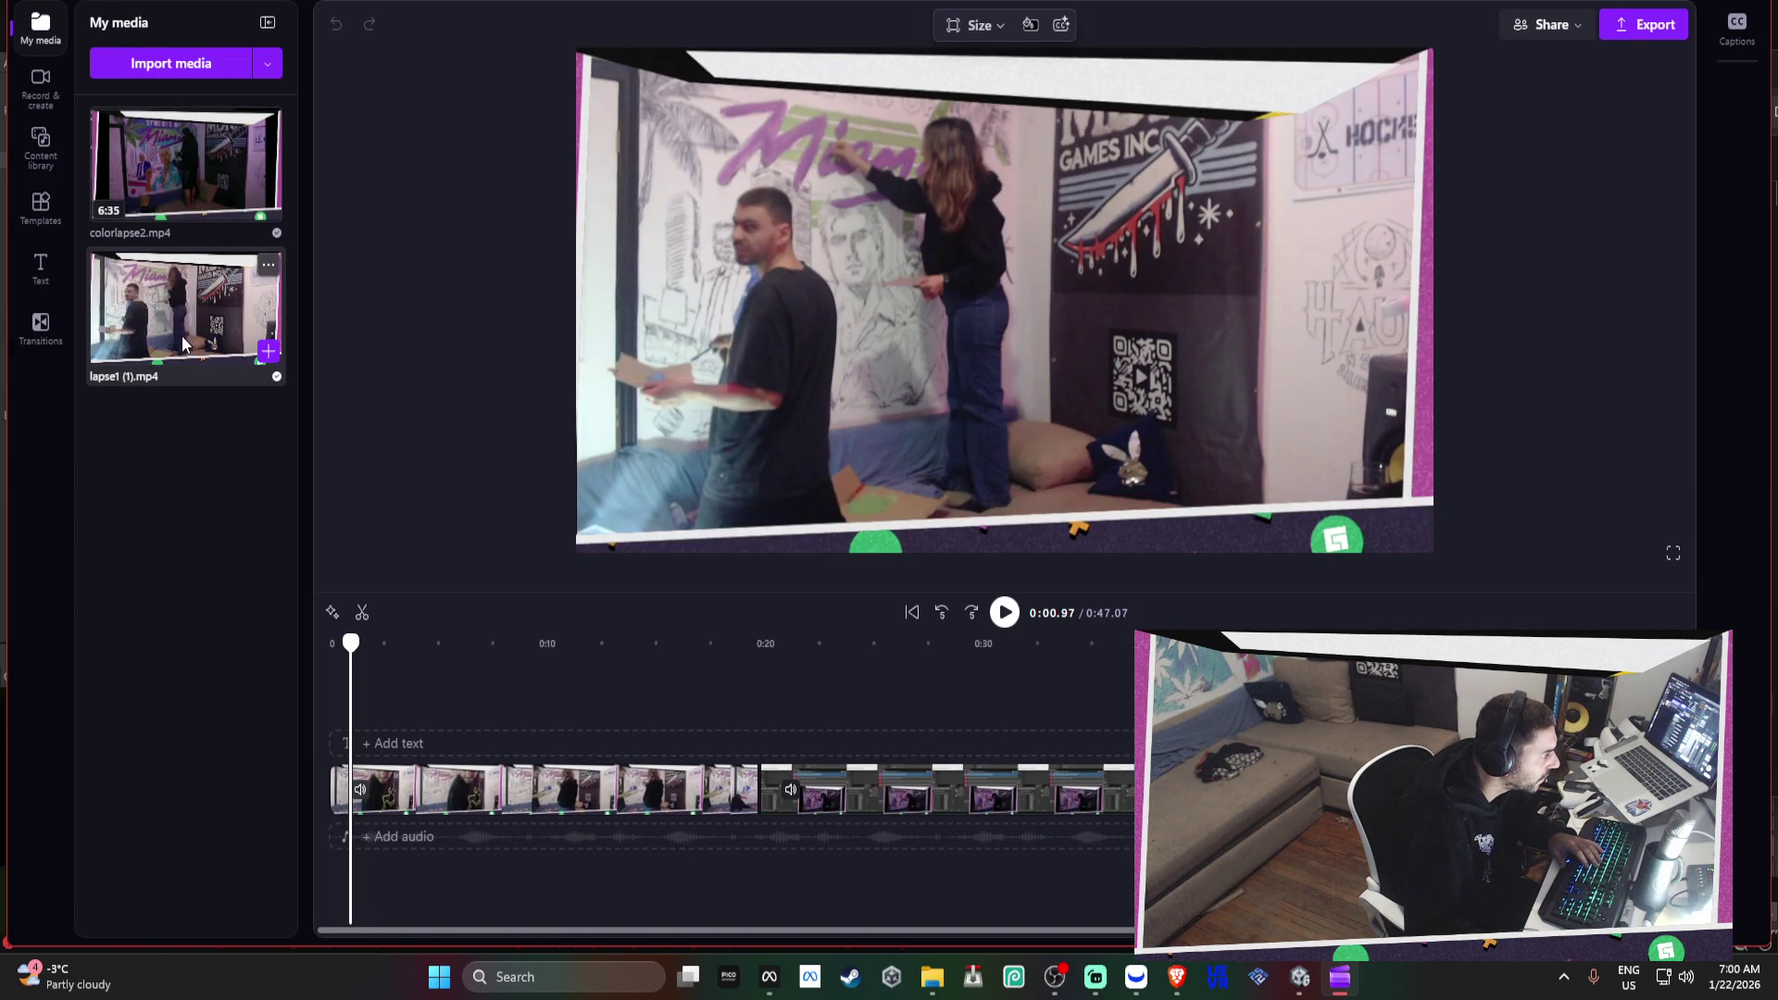
{"action": "left_click", "coordinate": [183, 339]}
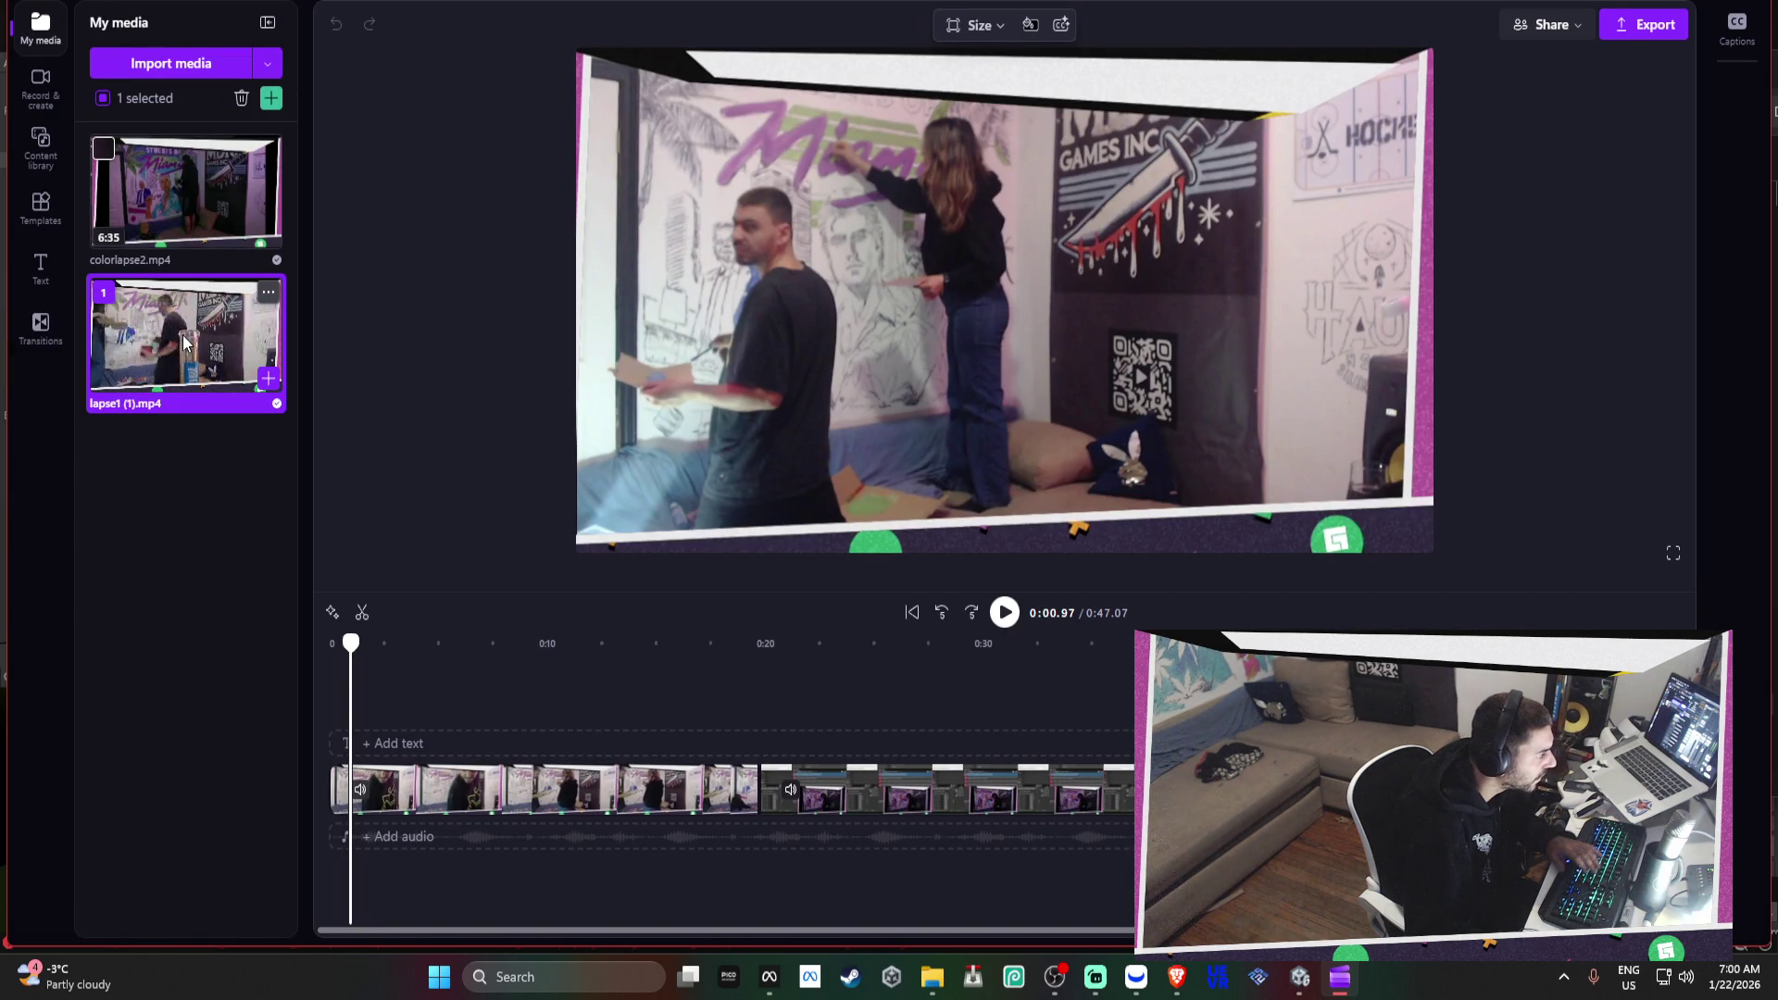
{"action": "left_click", "coordinate": [268, 293]}
{"action": "left_click", "coordinate": [273, 334]}
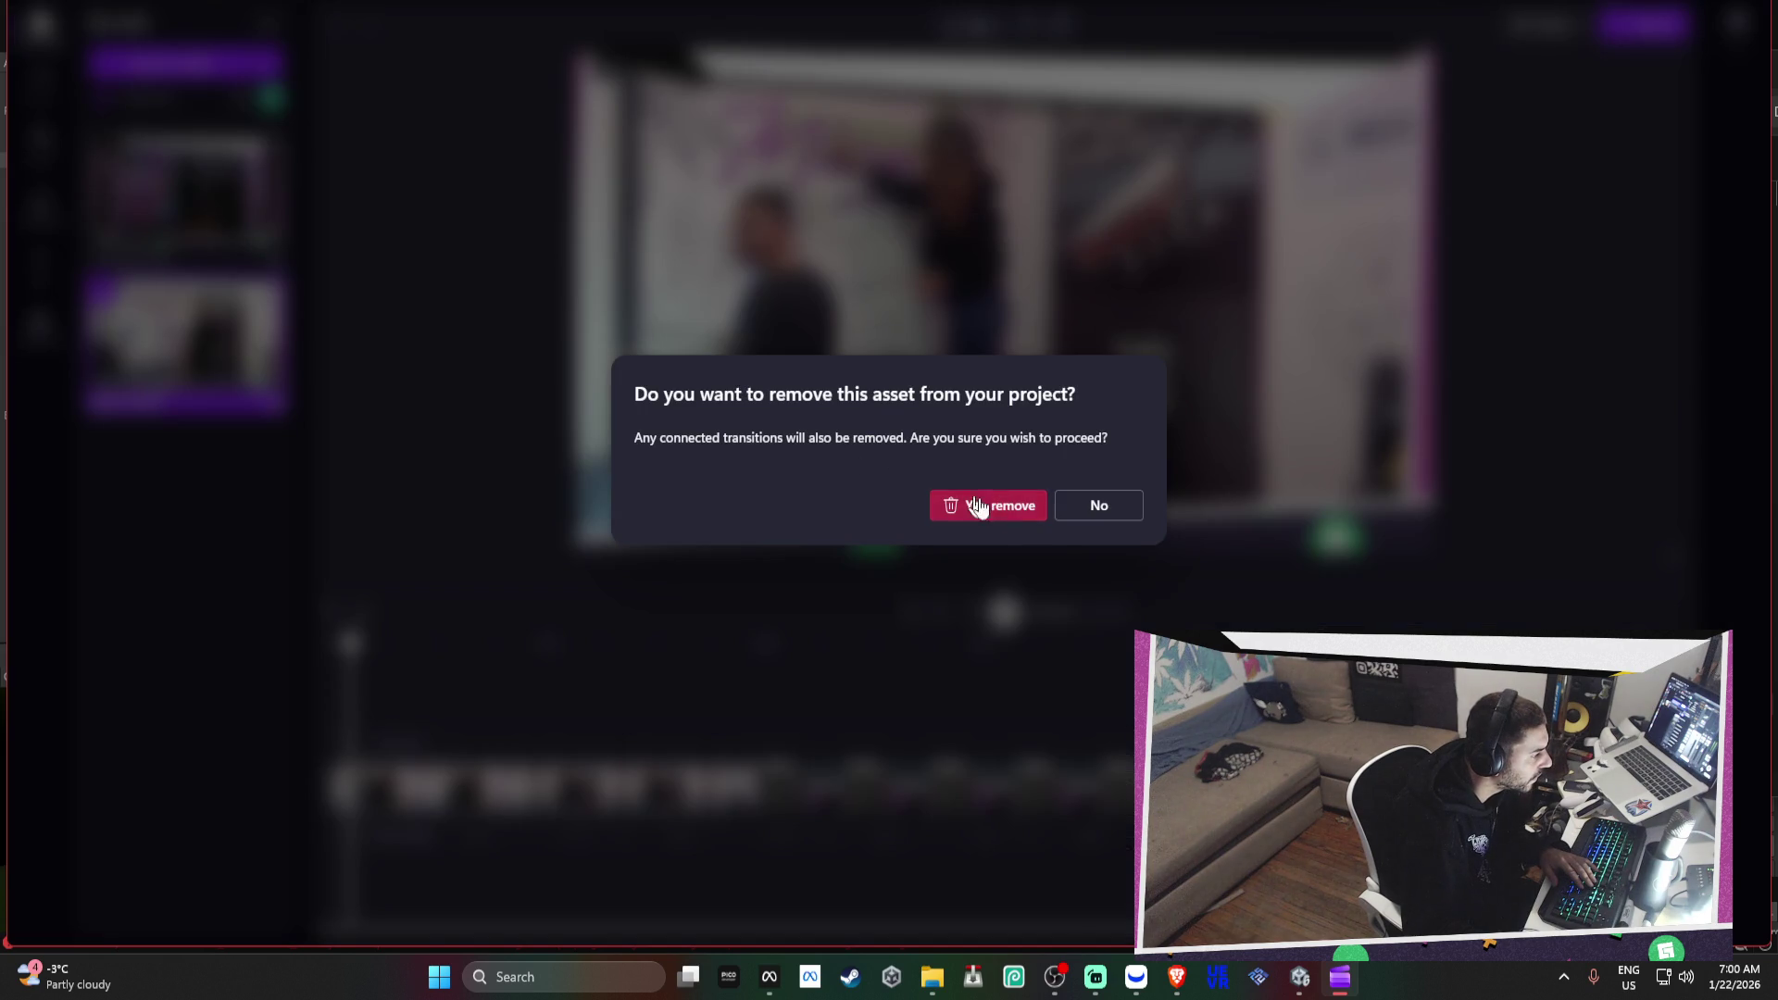
{"action": "left_click", "coordinate": [945, 500]}
{"action": "left_click", "coordinate": [267, 122]}
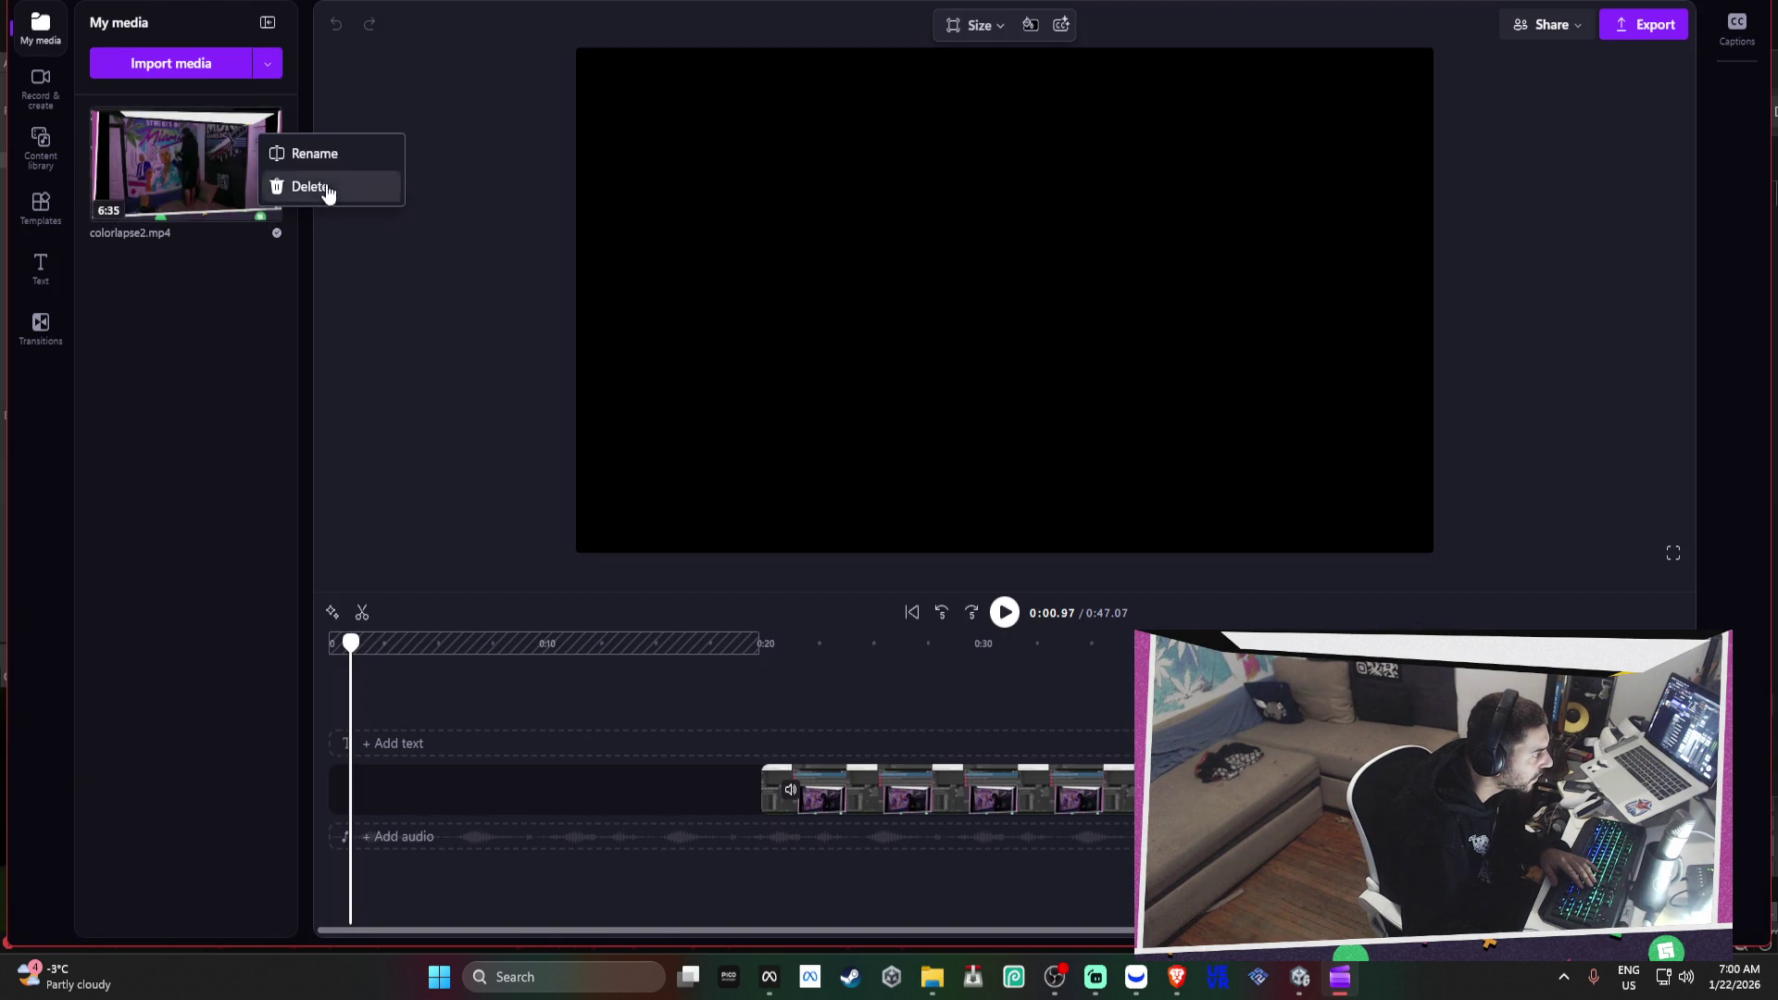
{"action": "left_click", "coordinate": [326, 188]}
{"action": "left_click", "coordinate": [973, 505]}
{"action": "mouse_move", "coordinate": [974, 988]}
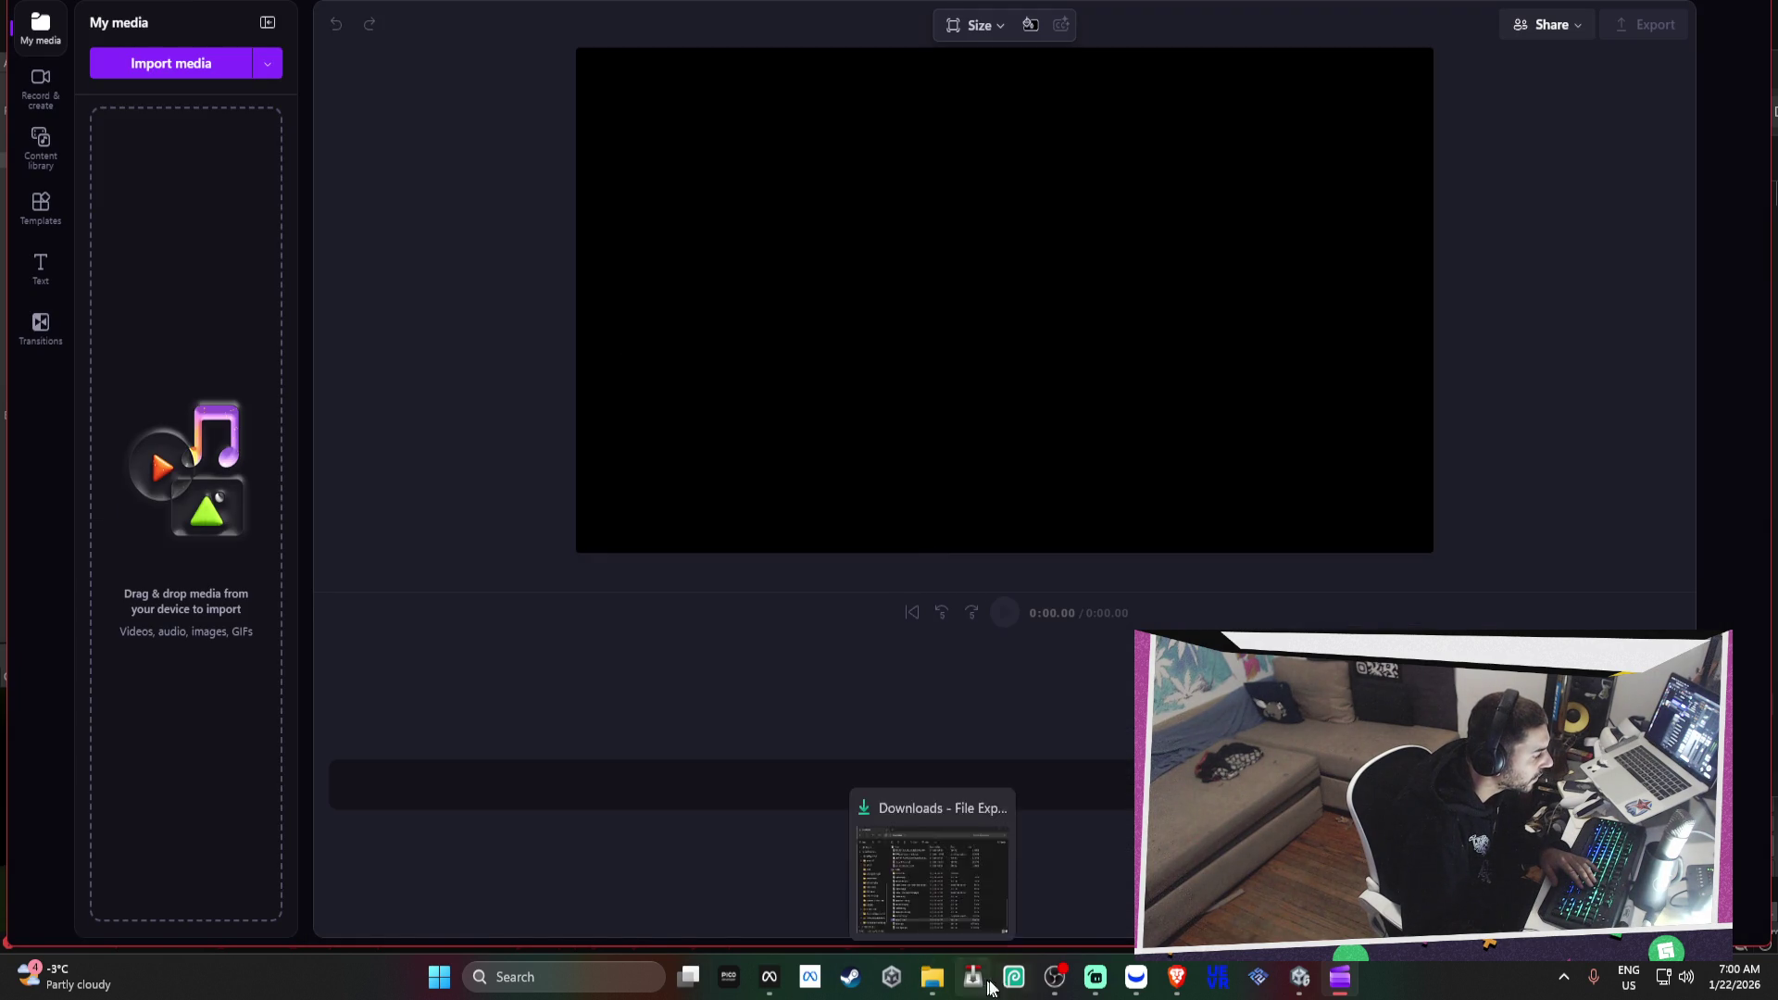
{"action": "left_click", "coordinate": [926, 984]}
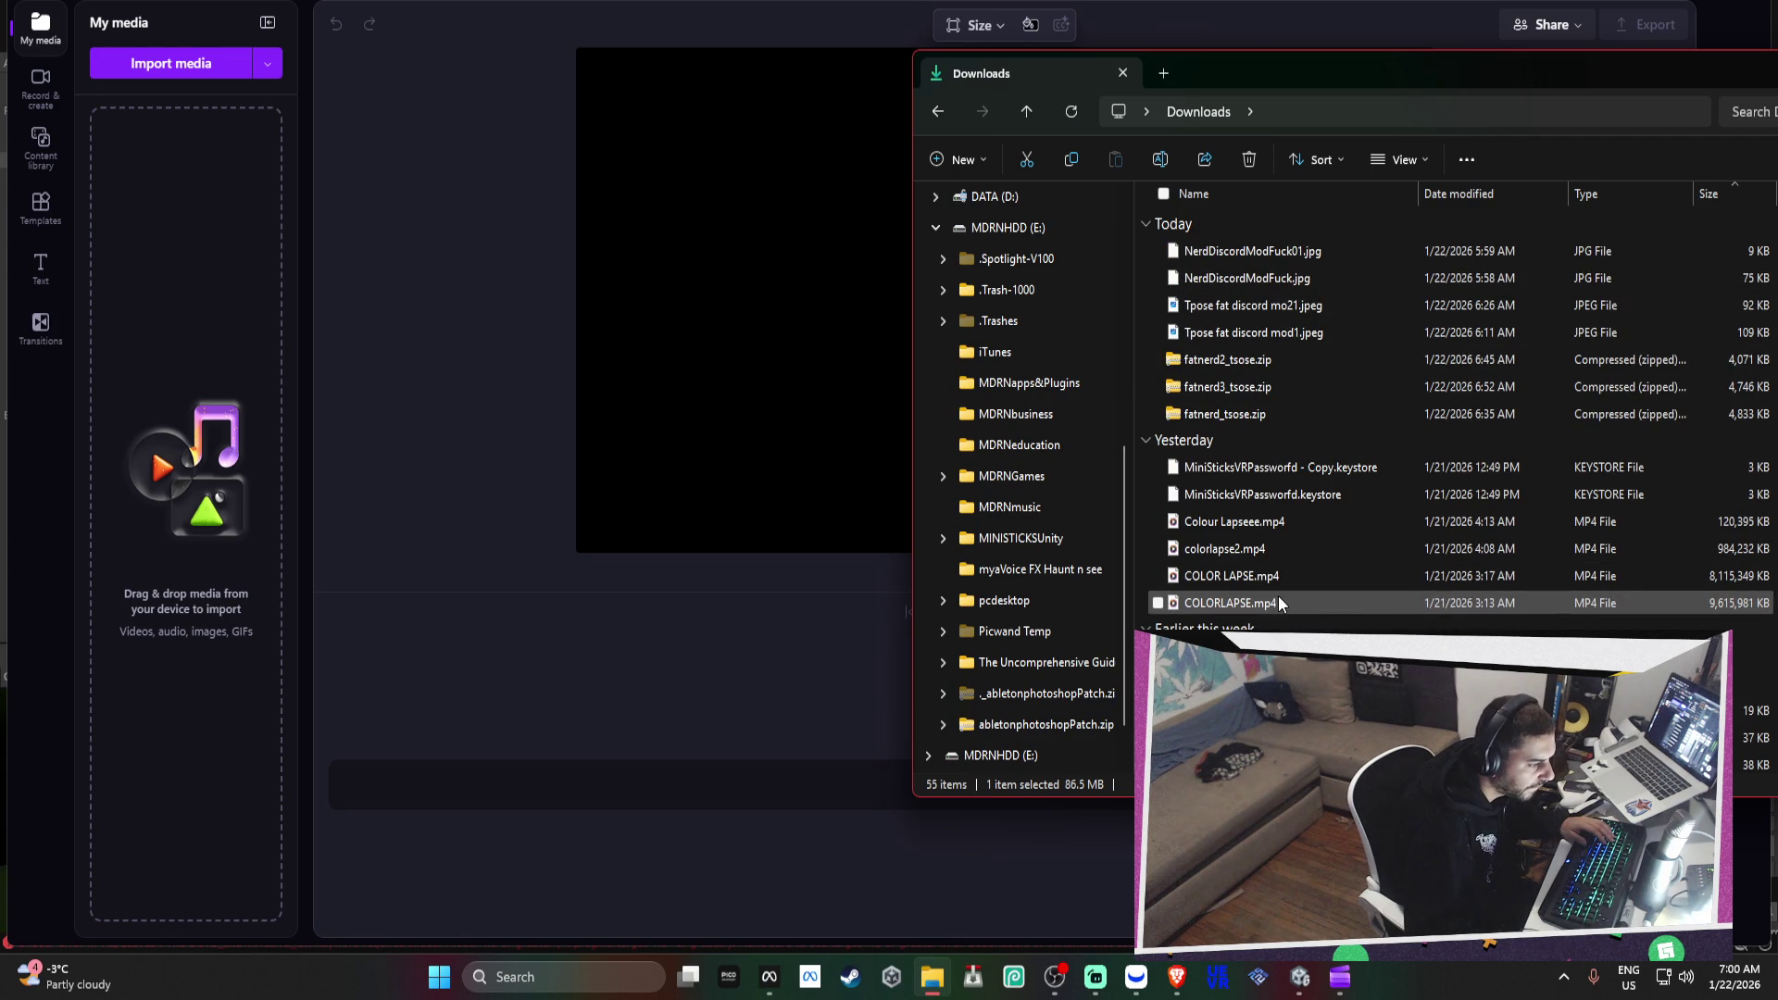
Drag Colour Lapseee.mp4 and another clip in from Downloads, then delete lapse1 (11).mp4.
{"action": "mouse_move", "coordinate": [1277, 521]}
{"action": "left_mouse_down"}
{"action": "mouse_move", "coordinate": [1017, 556]}
{"action": "mouse_move", "coordinate": [226, 360]}
{"action": "left_mouse_up"}
{"action": "scroll", "coordinate": [1289, 469], "scroll_direction": "down", "scroll_amount": 7}
{"action": "scroll", "coordinate": [1289, 469], "scroll_direction": "down", "scroll_amount": 2}
{"action": "mouse_move", "coordinate": [1289, 705]}
{"action": "left_mouse_down"}
{"action": "mouse_move", "coordinate": [811, 687]}
{"action": "mouse_move", "coordinate": [142, 393]}
{"action": "left_mouse_up"}
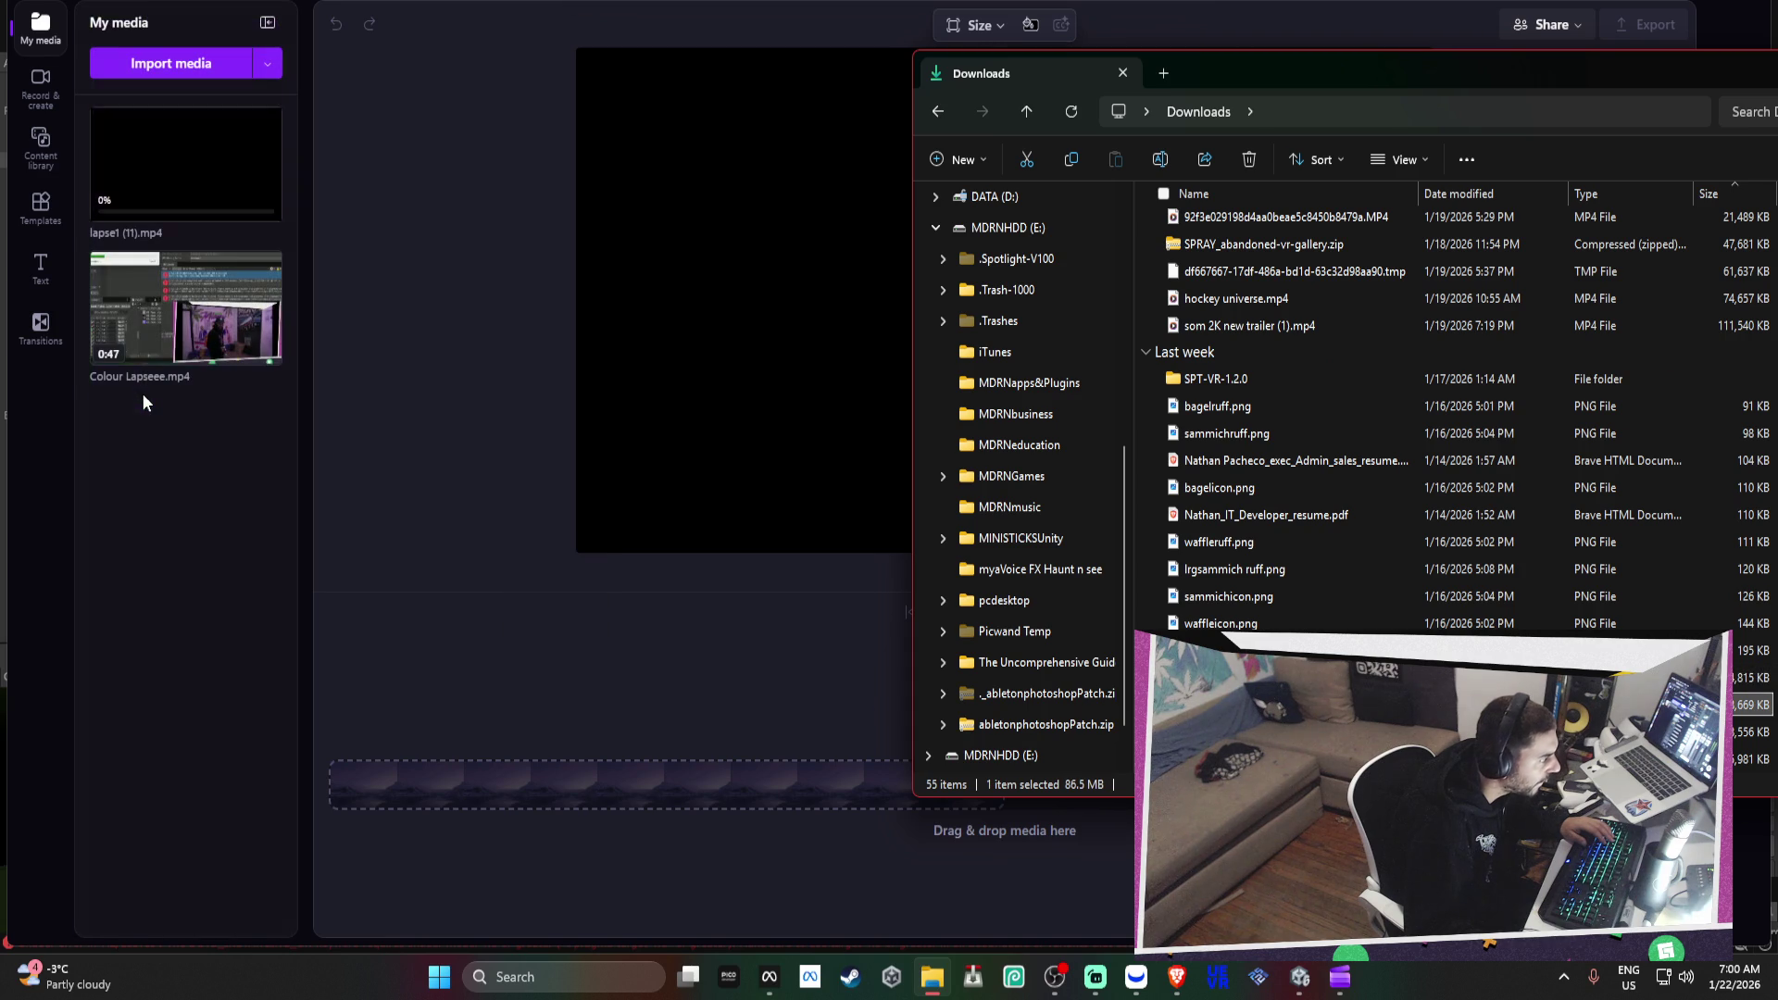
{"action": "left_click", "coordinate": [157, 392]}
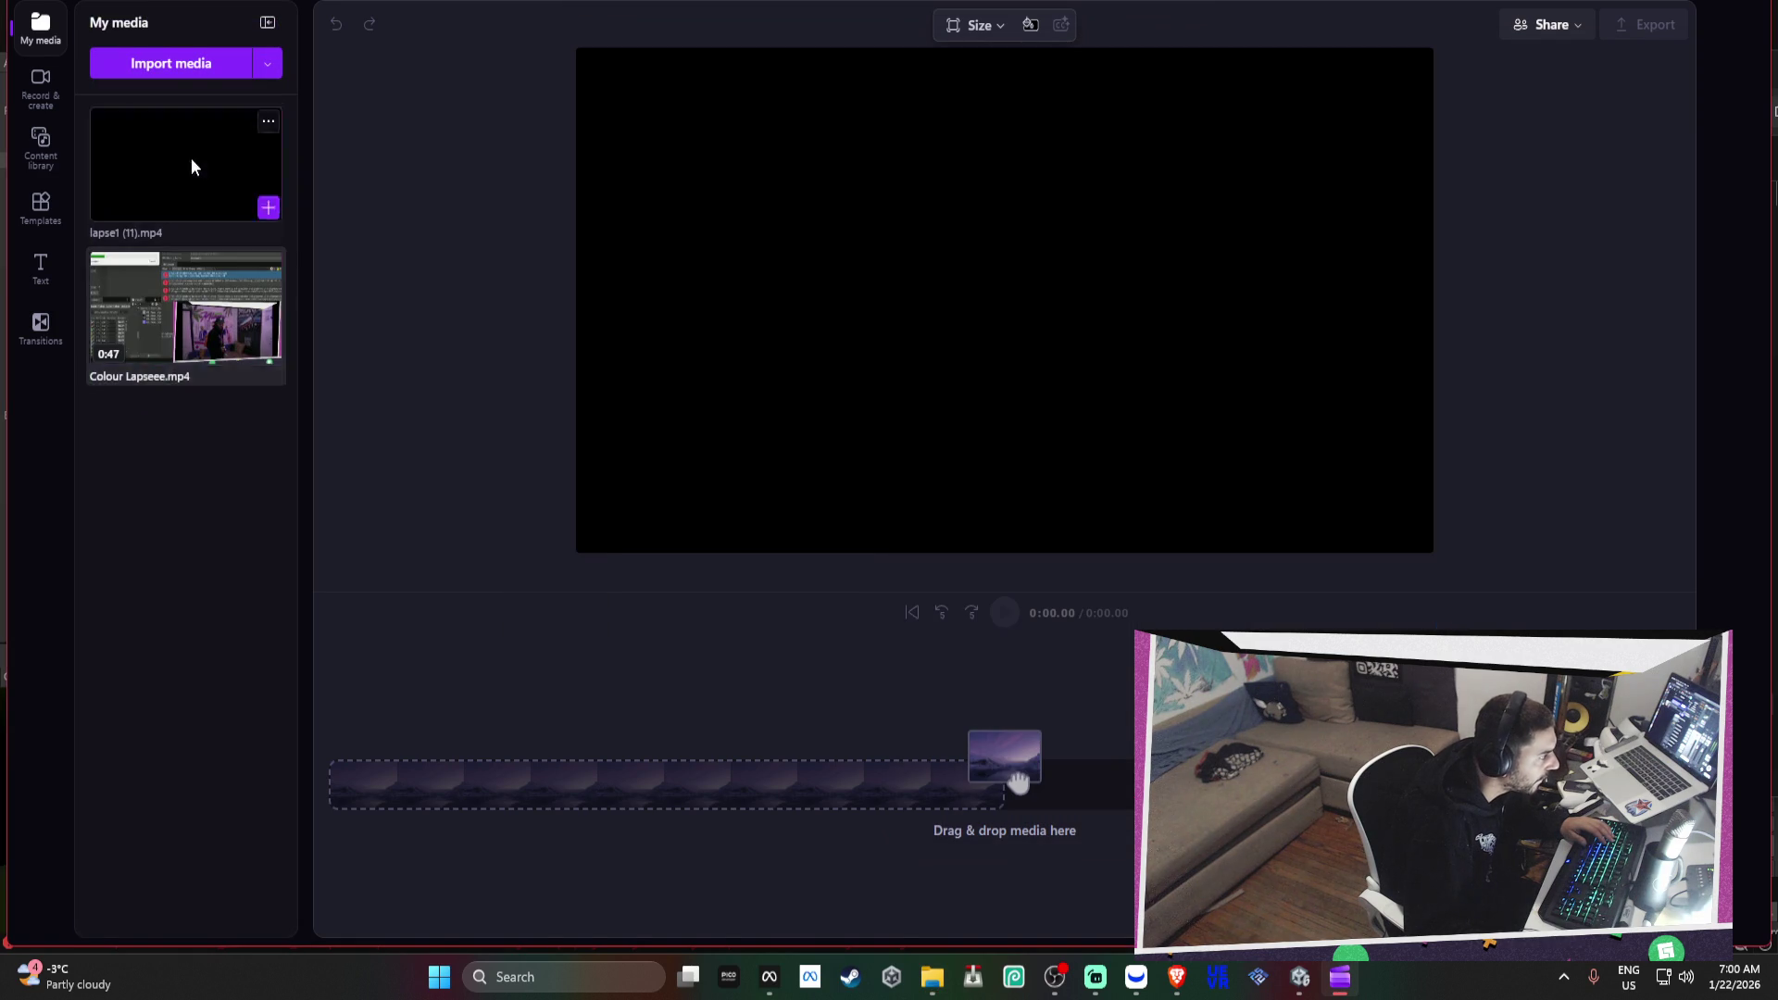
{"action": "left_click", "coordinate": [142, 154]}
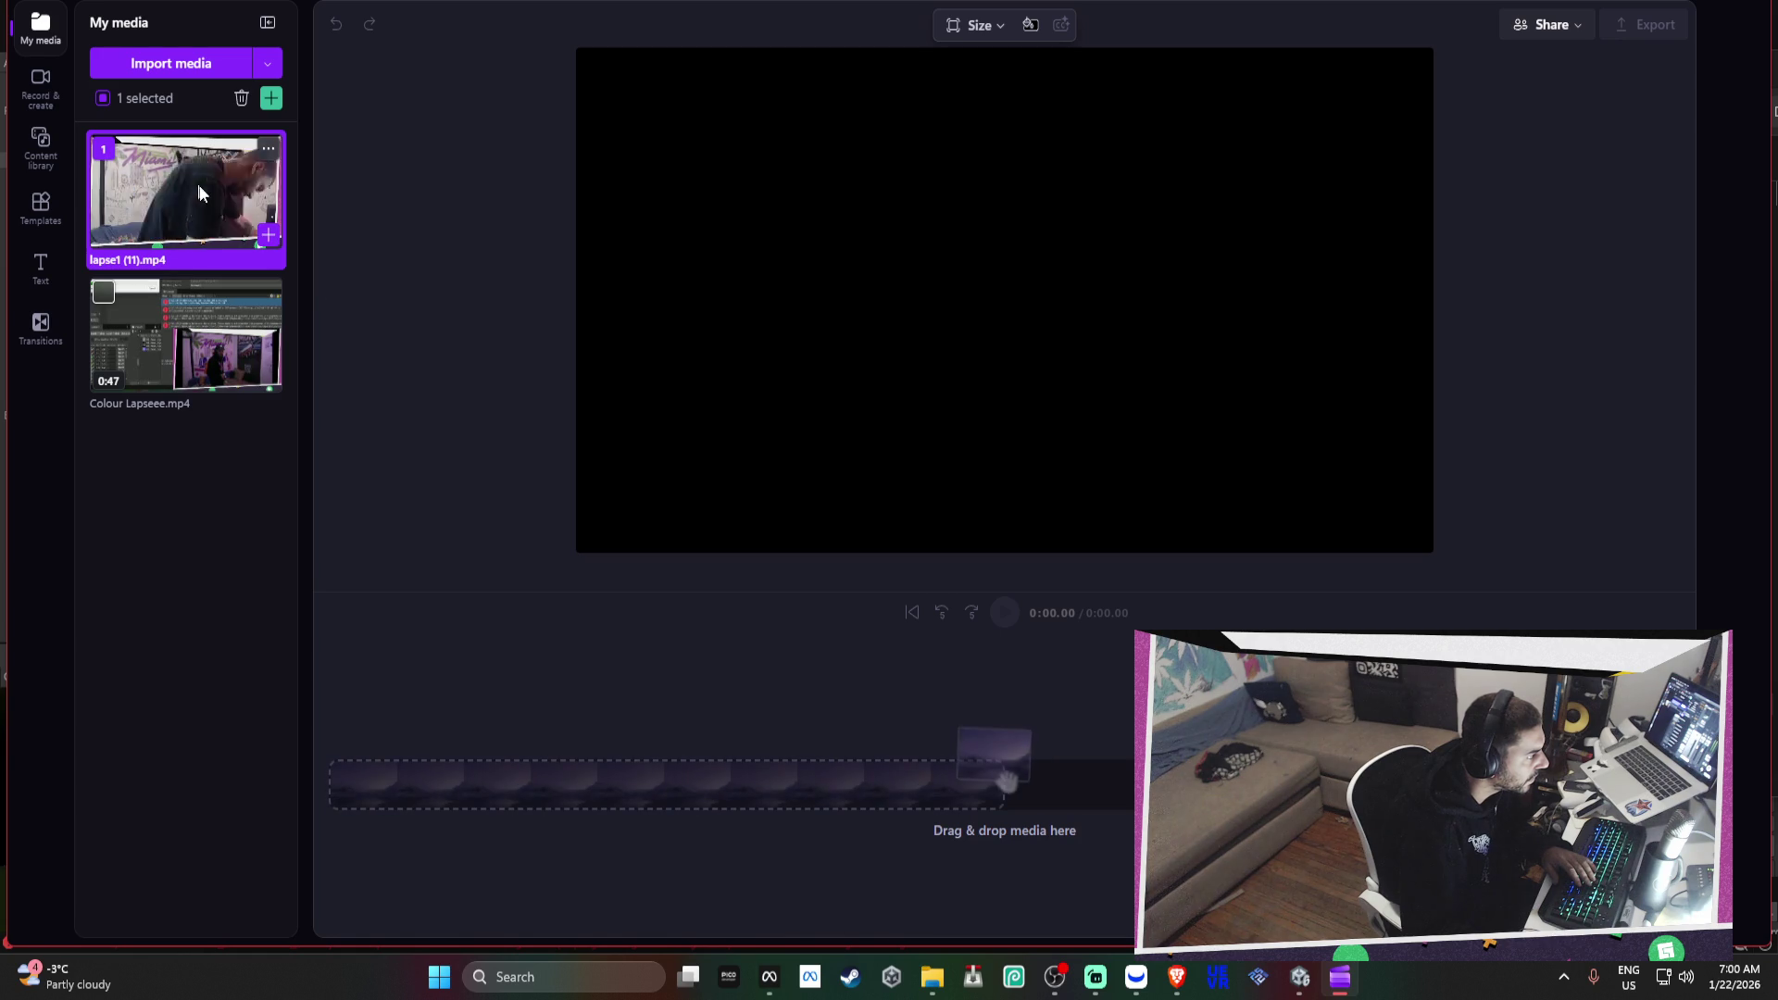
{"action": "left_click", "coordinate": [268, 150]}
{"action": "left_click", "coordinate": [297, 209]}
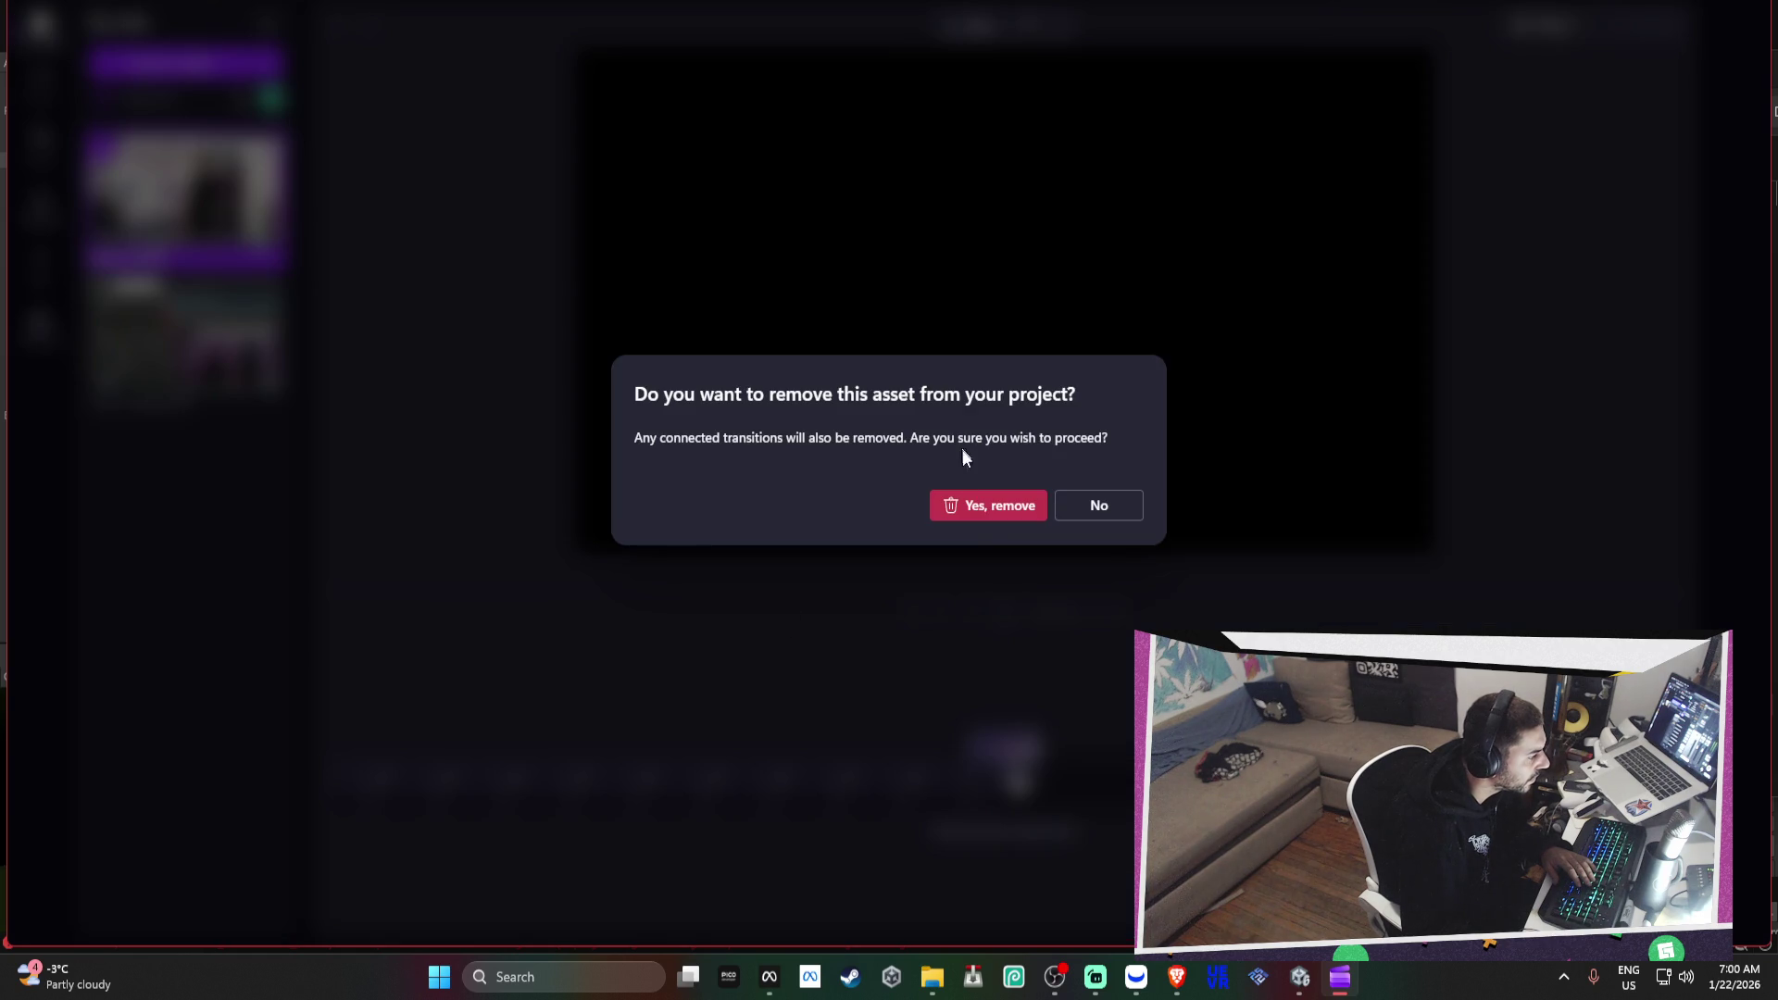
{"action": "left_click", "coordinate": [988, 505]}
Add lapse1.mp4 and mural lapse.mp4 from Downloads, then delete both, keeping only Colour Lapseee.mp4.
{"action": "left_click", "coordinate": [932, 977]}
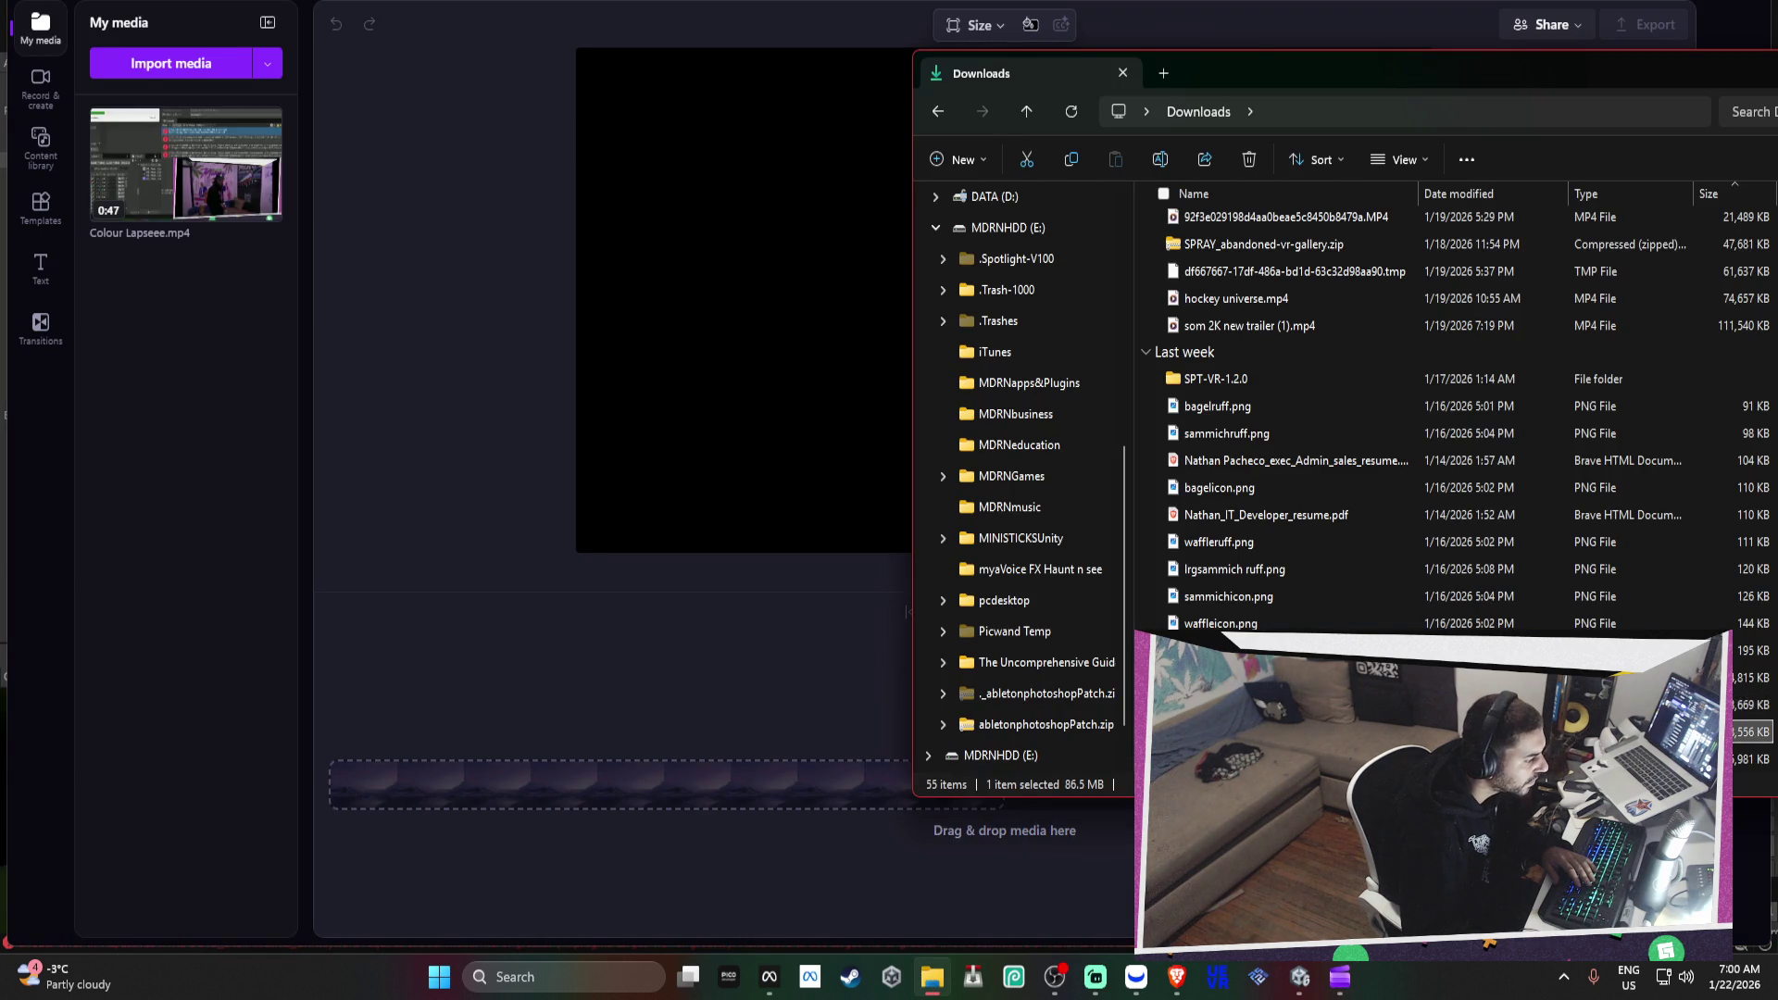
{"action": "mouse_move", "coordinate": [1251, 732]}
{"action": "left_mouse_down"}
{"action": "mouse_move", "coordinate": [1116, 741]}
{"action": "mouse_move", "coordinate": [276, 441]}
{"action": "left_mouse_up"}
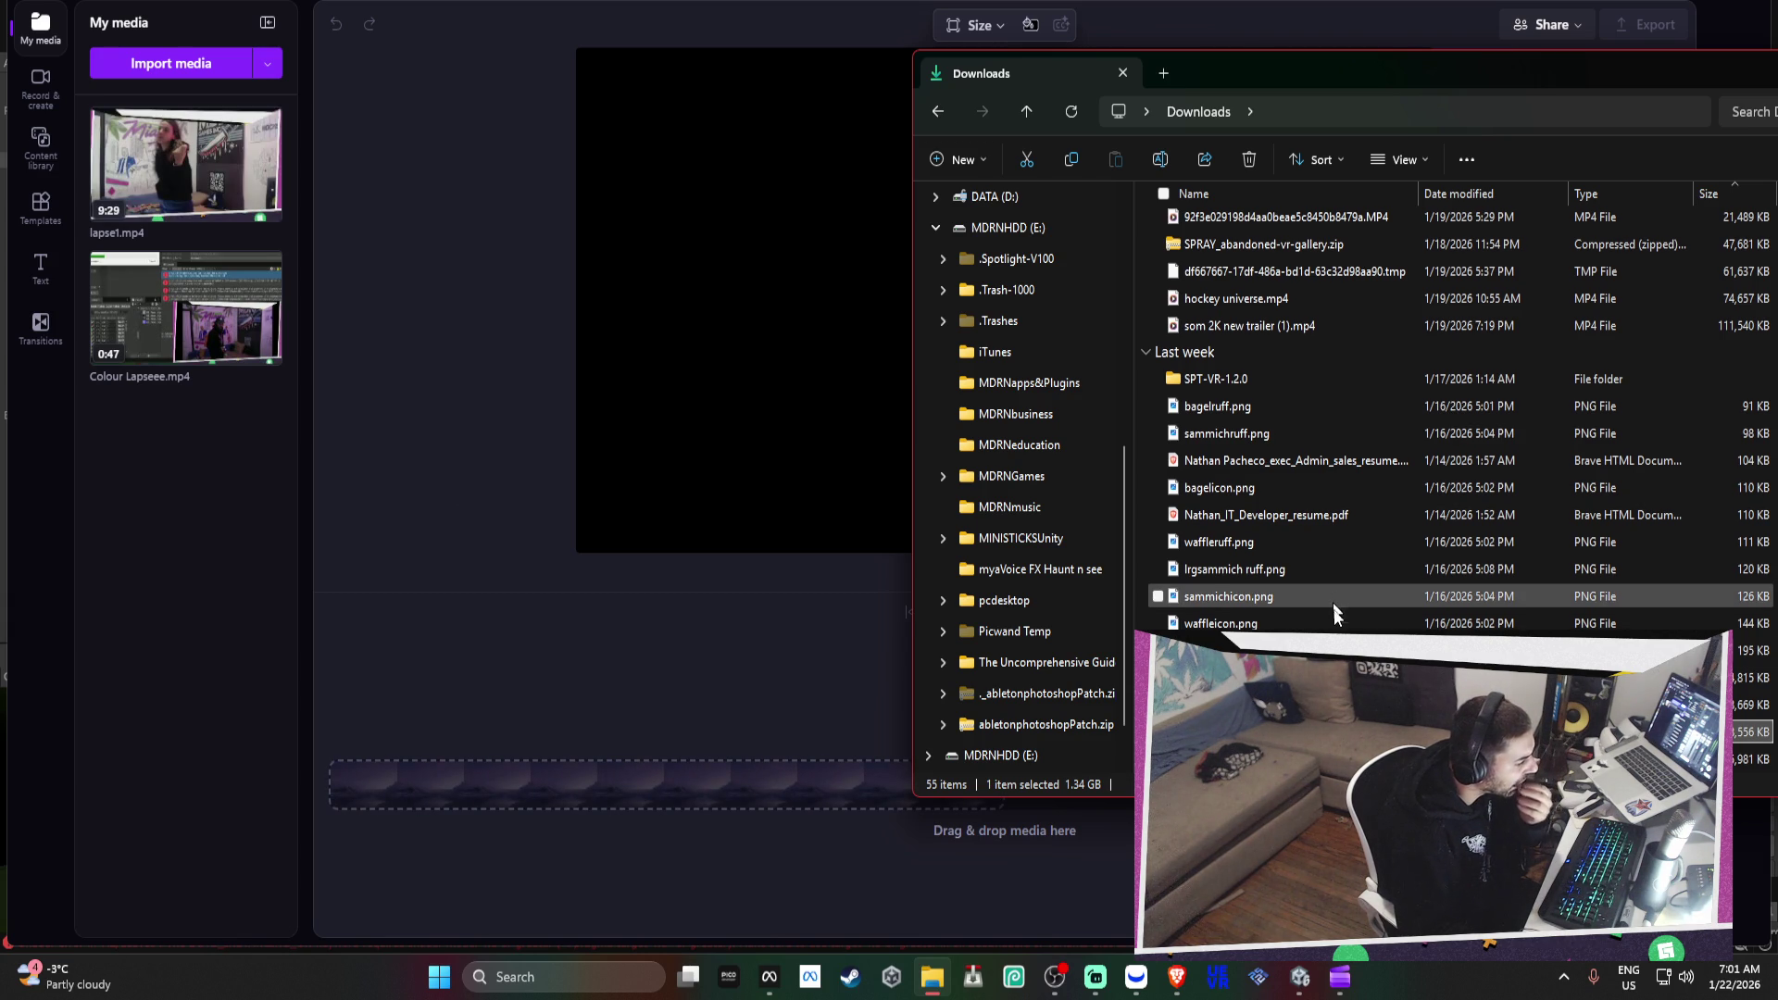
{"action": "mouse_move", "coordinate": [1296, 758]}
{"action": "left_mouse_down"}
{"action": "mouse_move", "coordinate": [746, 713]}
{"action": "mouse_move", "coordinate": [203, 552]}
{"action": "left_mouse_up"}
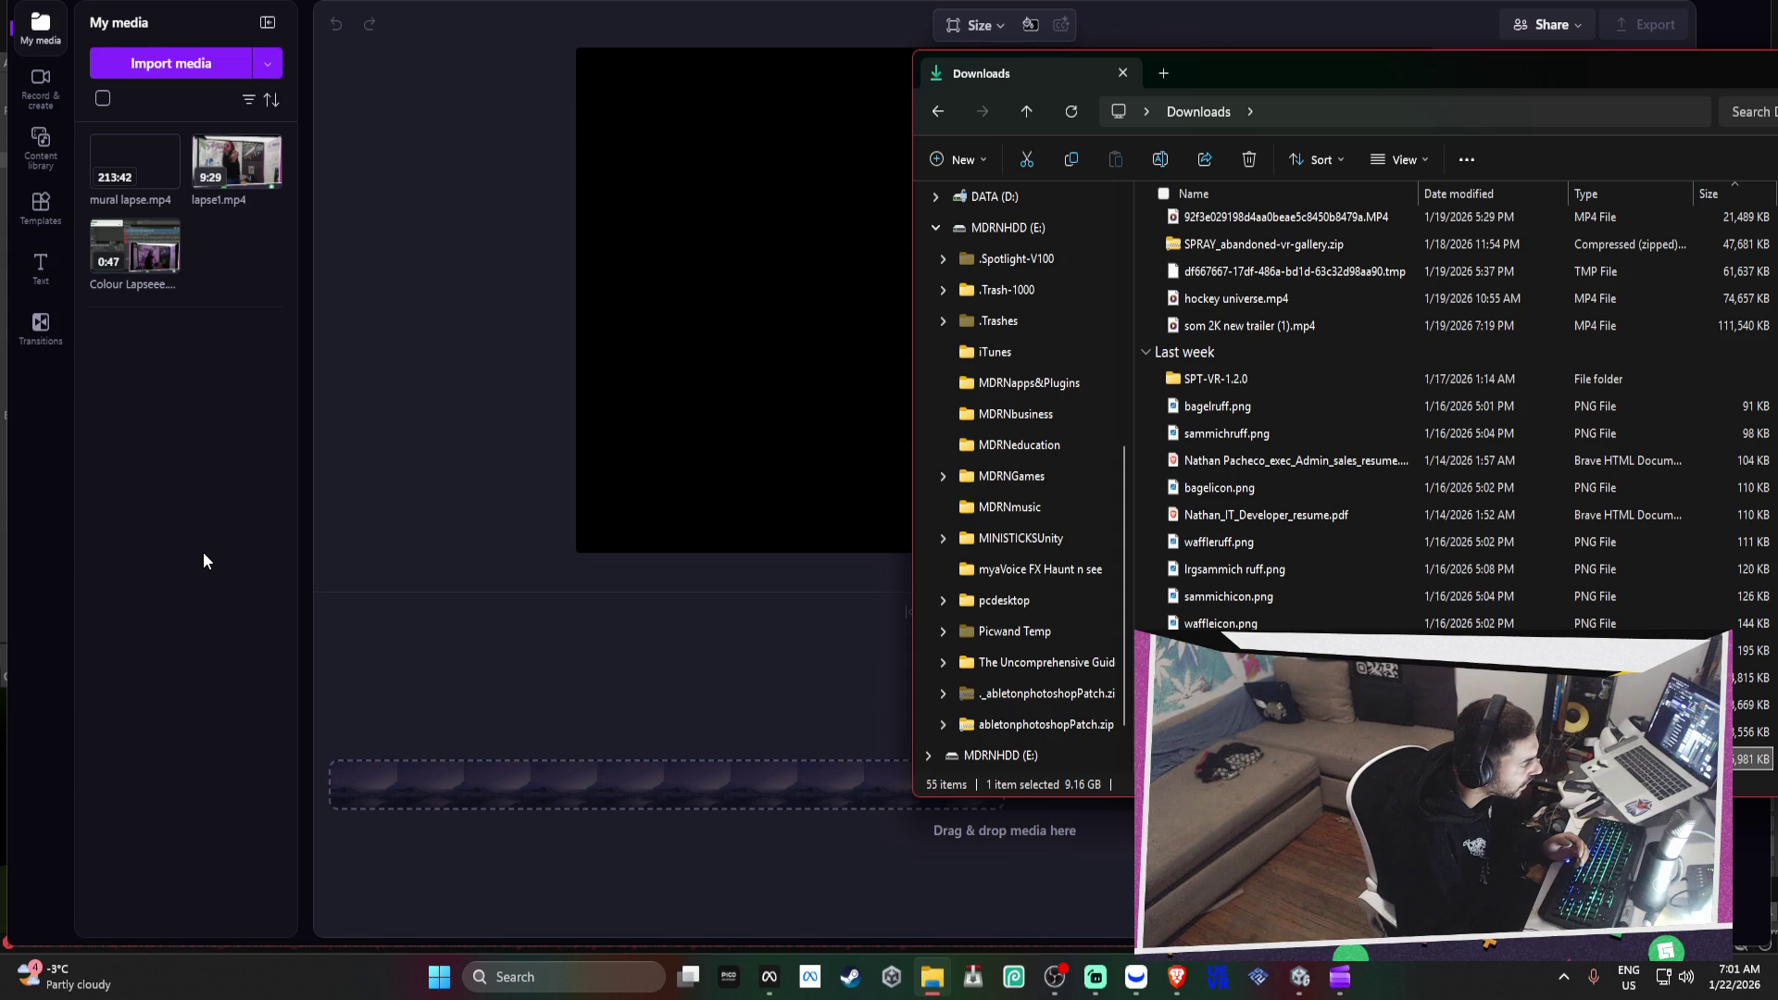
{"action": "right_click", "coordinate": [163, 164]}
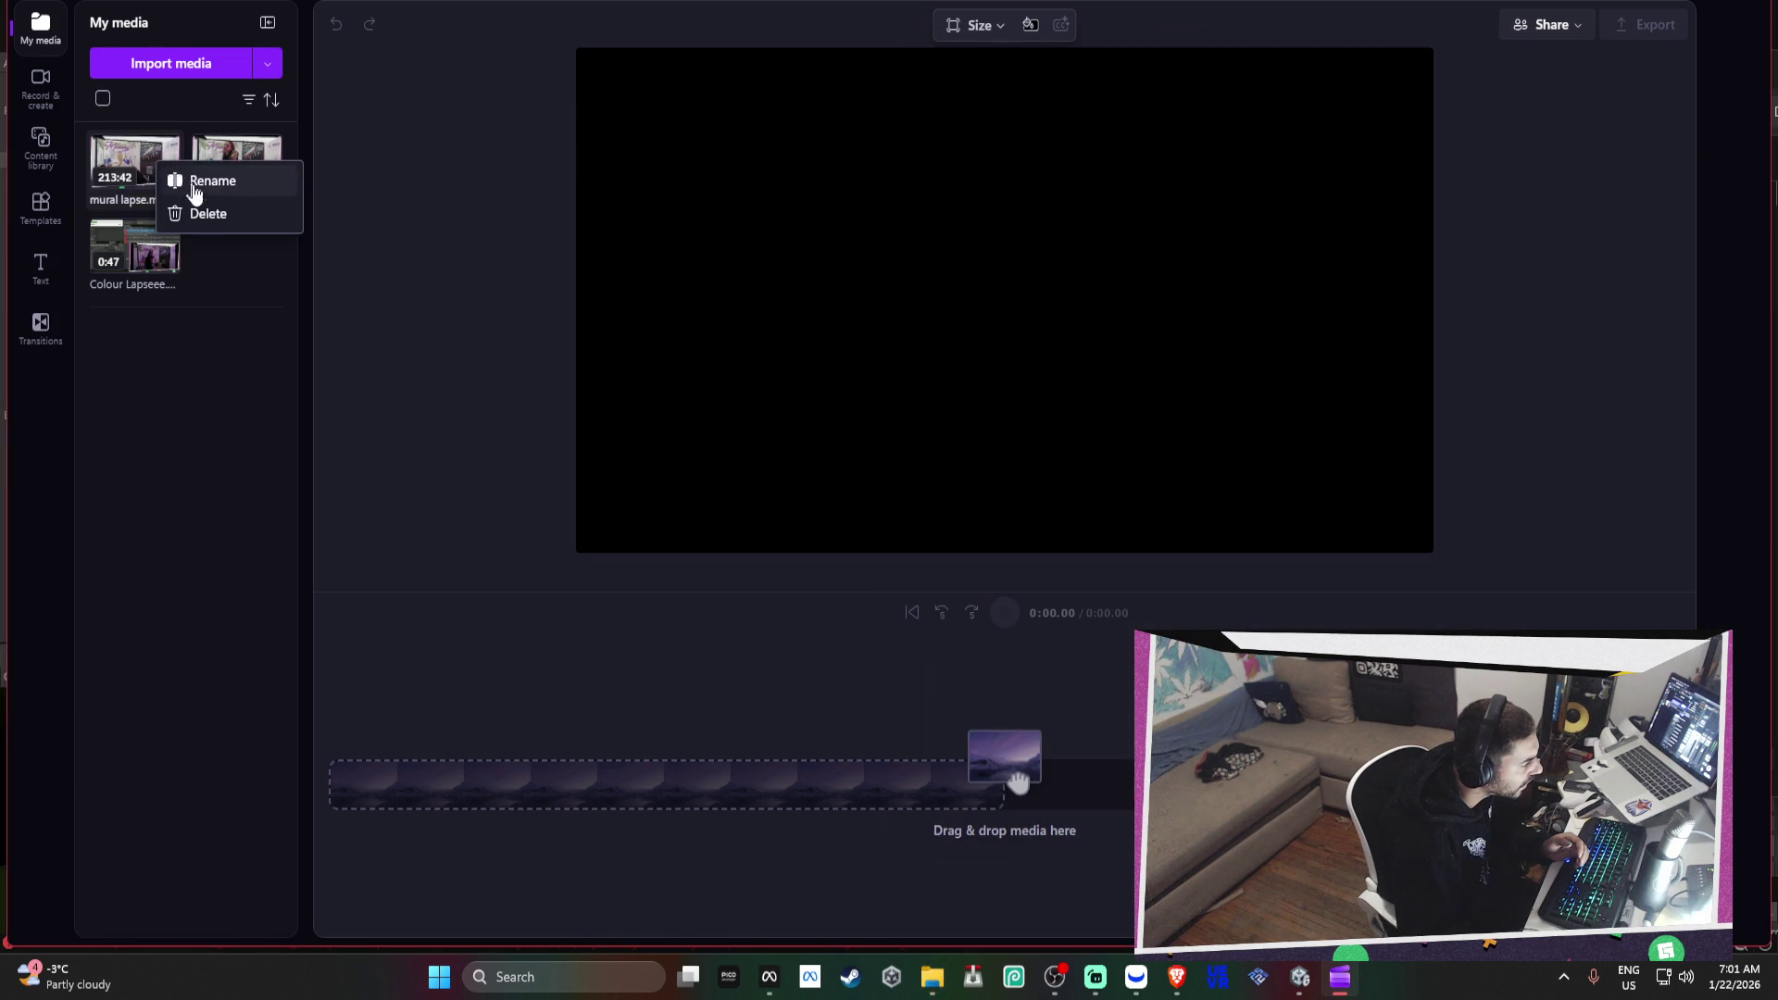
{"action": "left_click", "coordinate": [207, 211]}
{"action": "left_click", "coordinate": [982, 505]}
{"action": "right_click", "coordinate": [270, 139]}
{"action": "left_click", "coordinate": [300, 189]}
{"action": "left_click", "coordinate": [988, 505]}
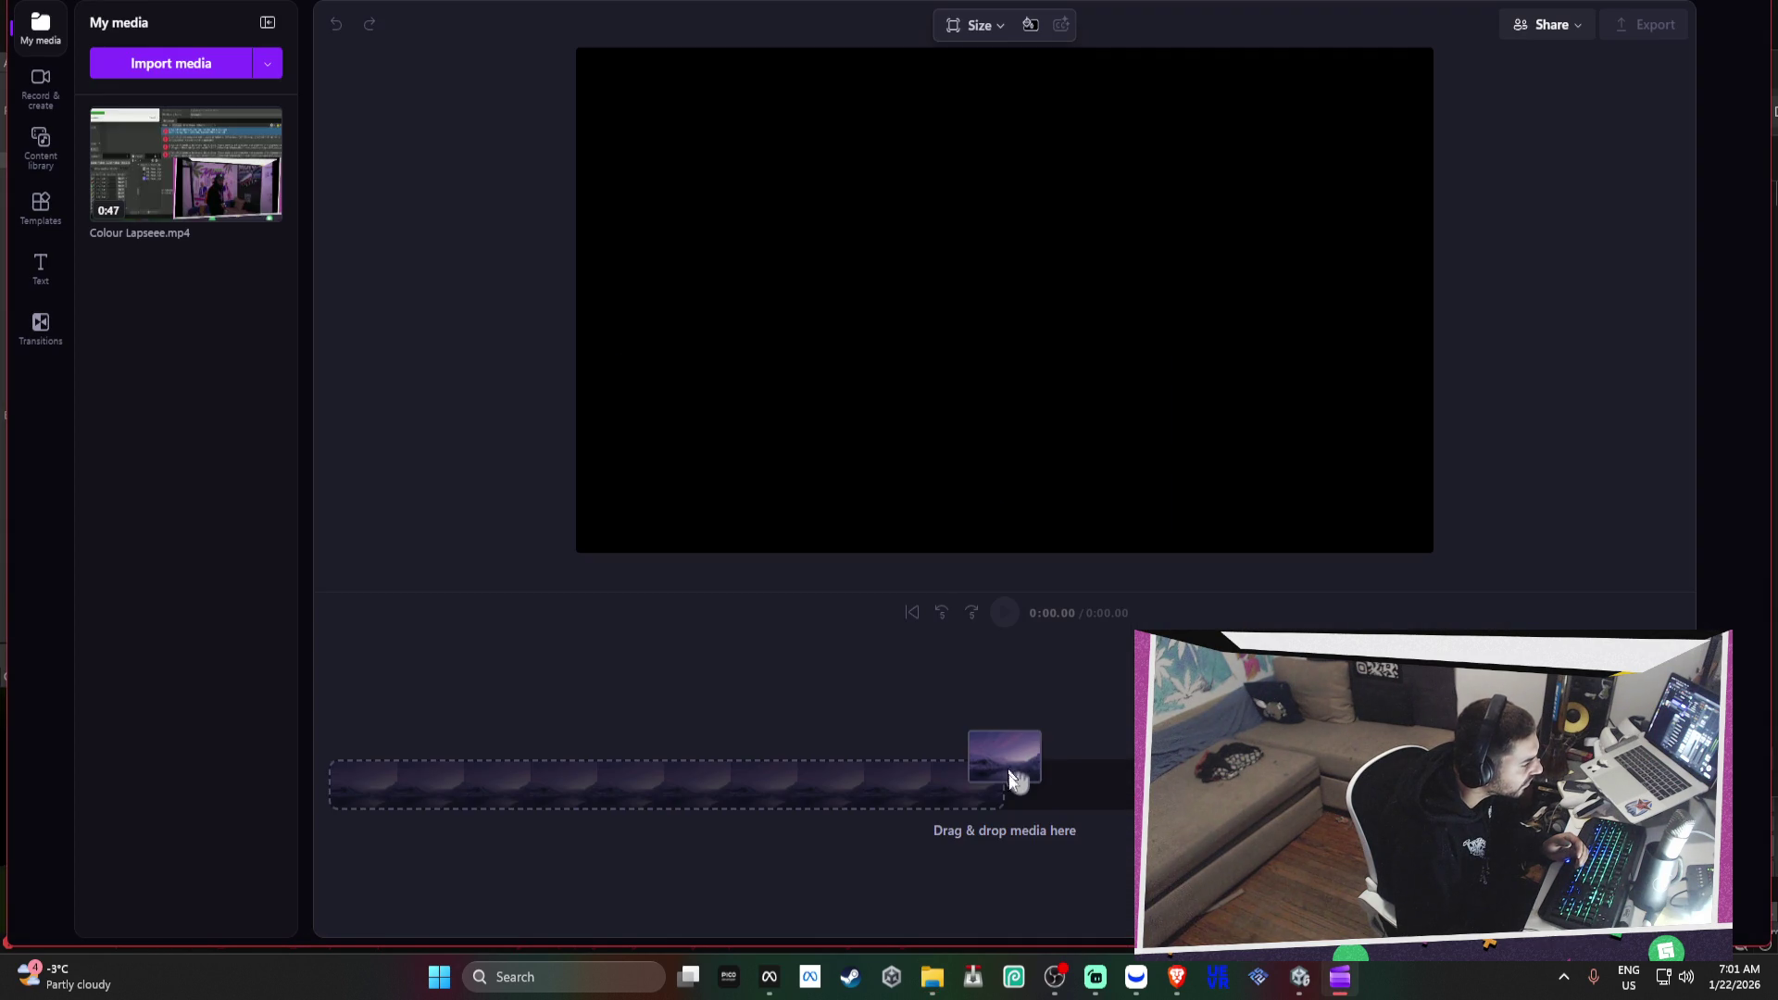
Place Colour Lapseee.mp4 on the timeline and play it briefly.
{"action": "left_click_drag", "start_coordinate": [186, 165], "coordinate": [612, 780]}
{"action": "key", "text": "space"}
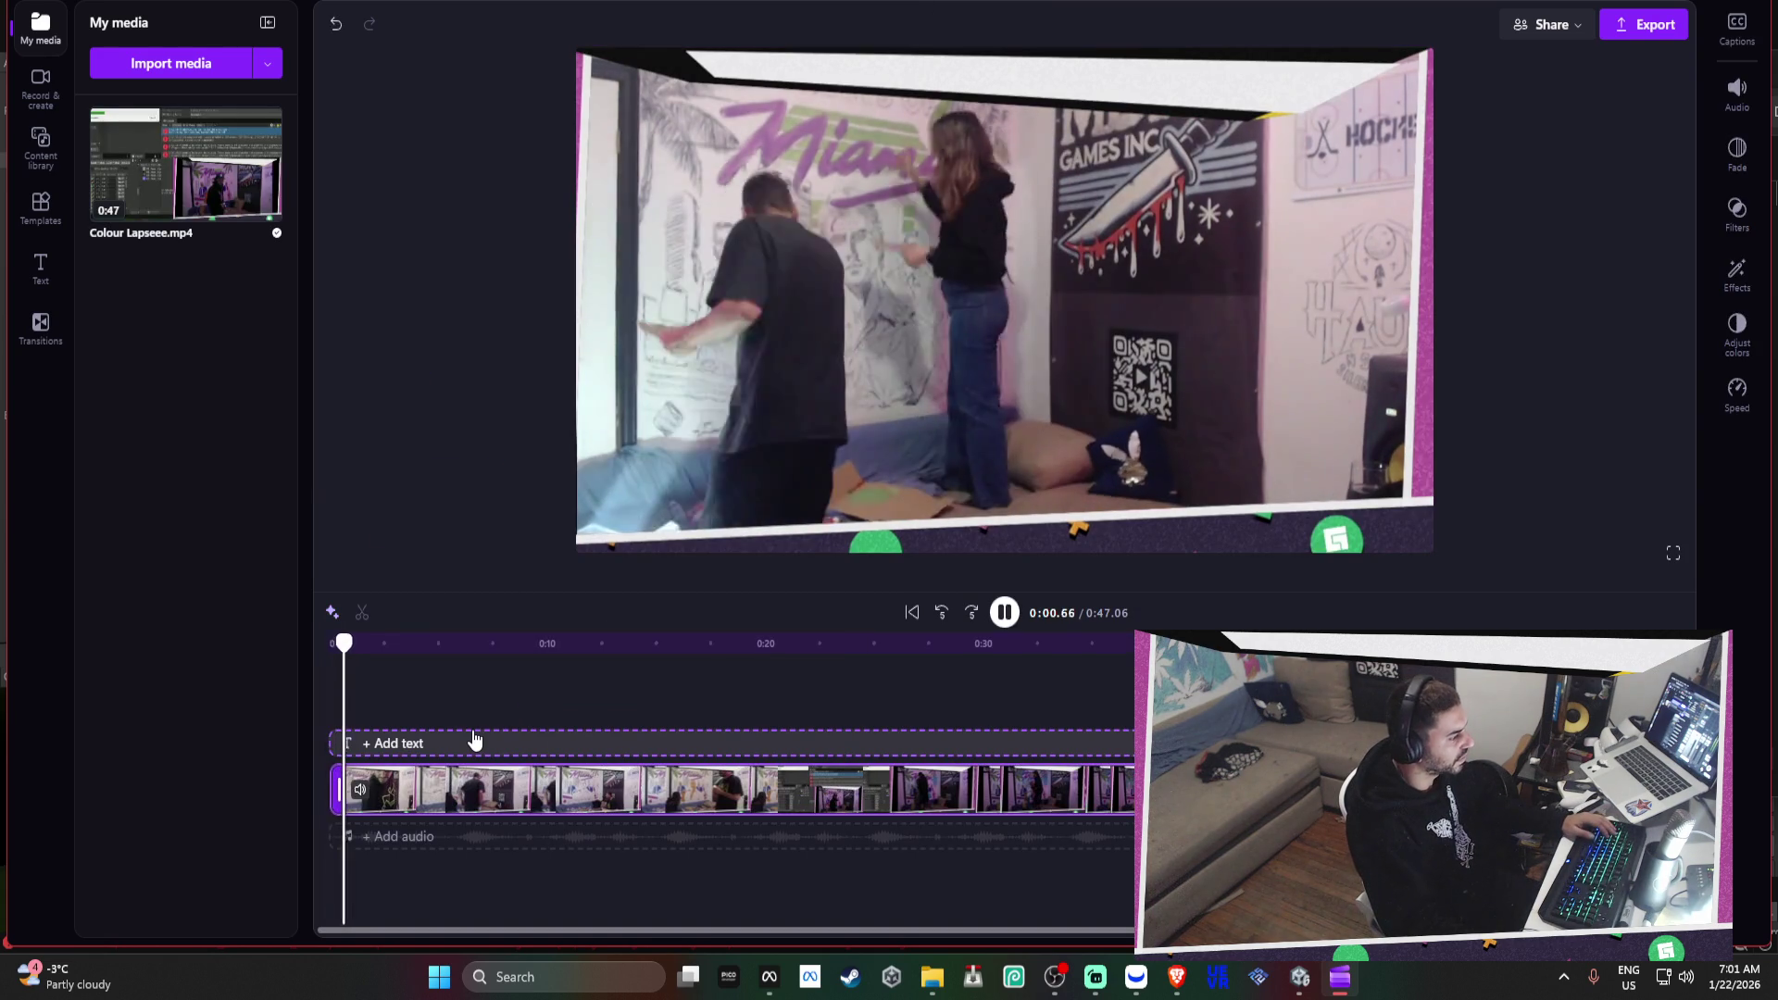
{"action": "left_click", "coordinate": [475, 790]}
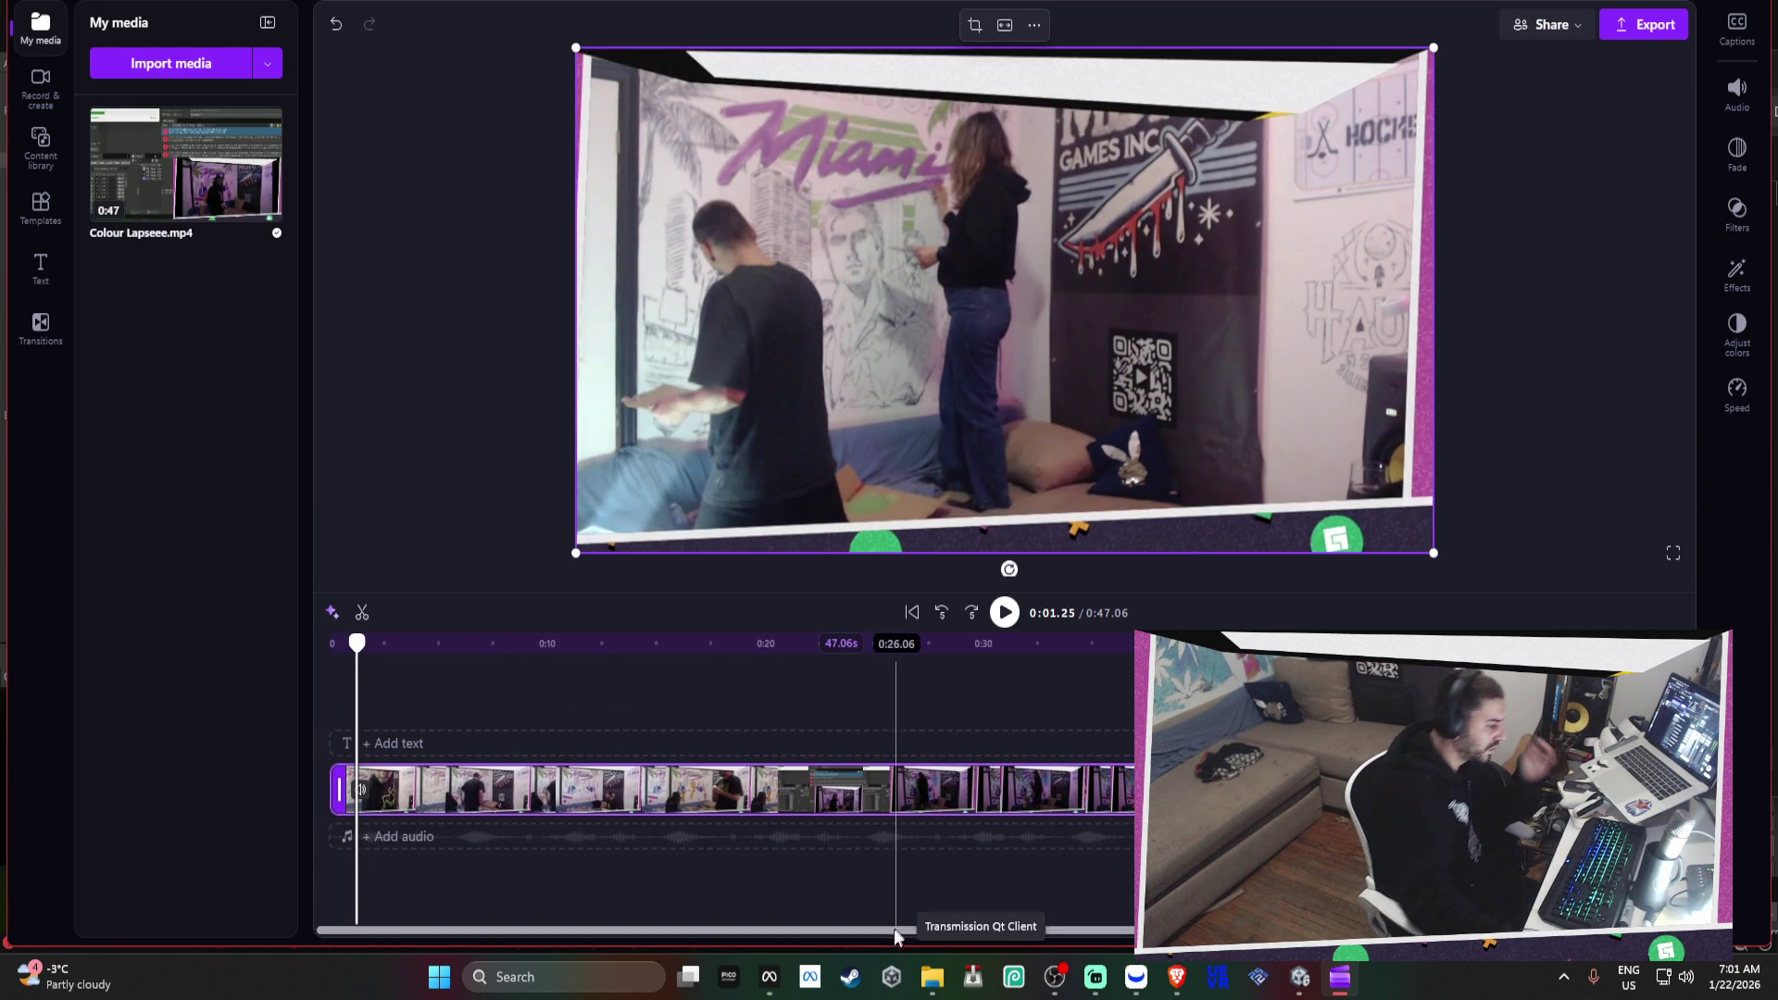
Find the four colour lapse MP4s in Downloads' recent files and delete them.
{"action": "mouse_move", "coordinate": [932, 975]}
{"action": "left_click", "coordinate": [932, 871]}
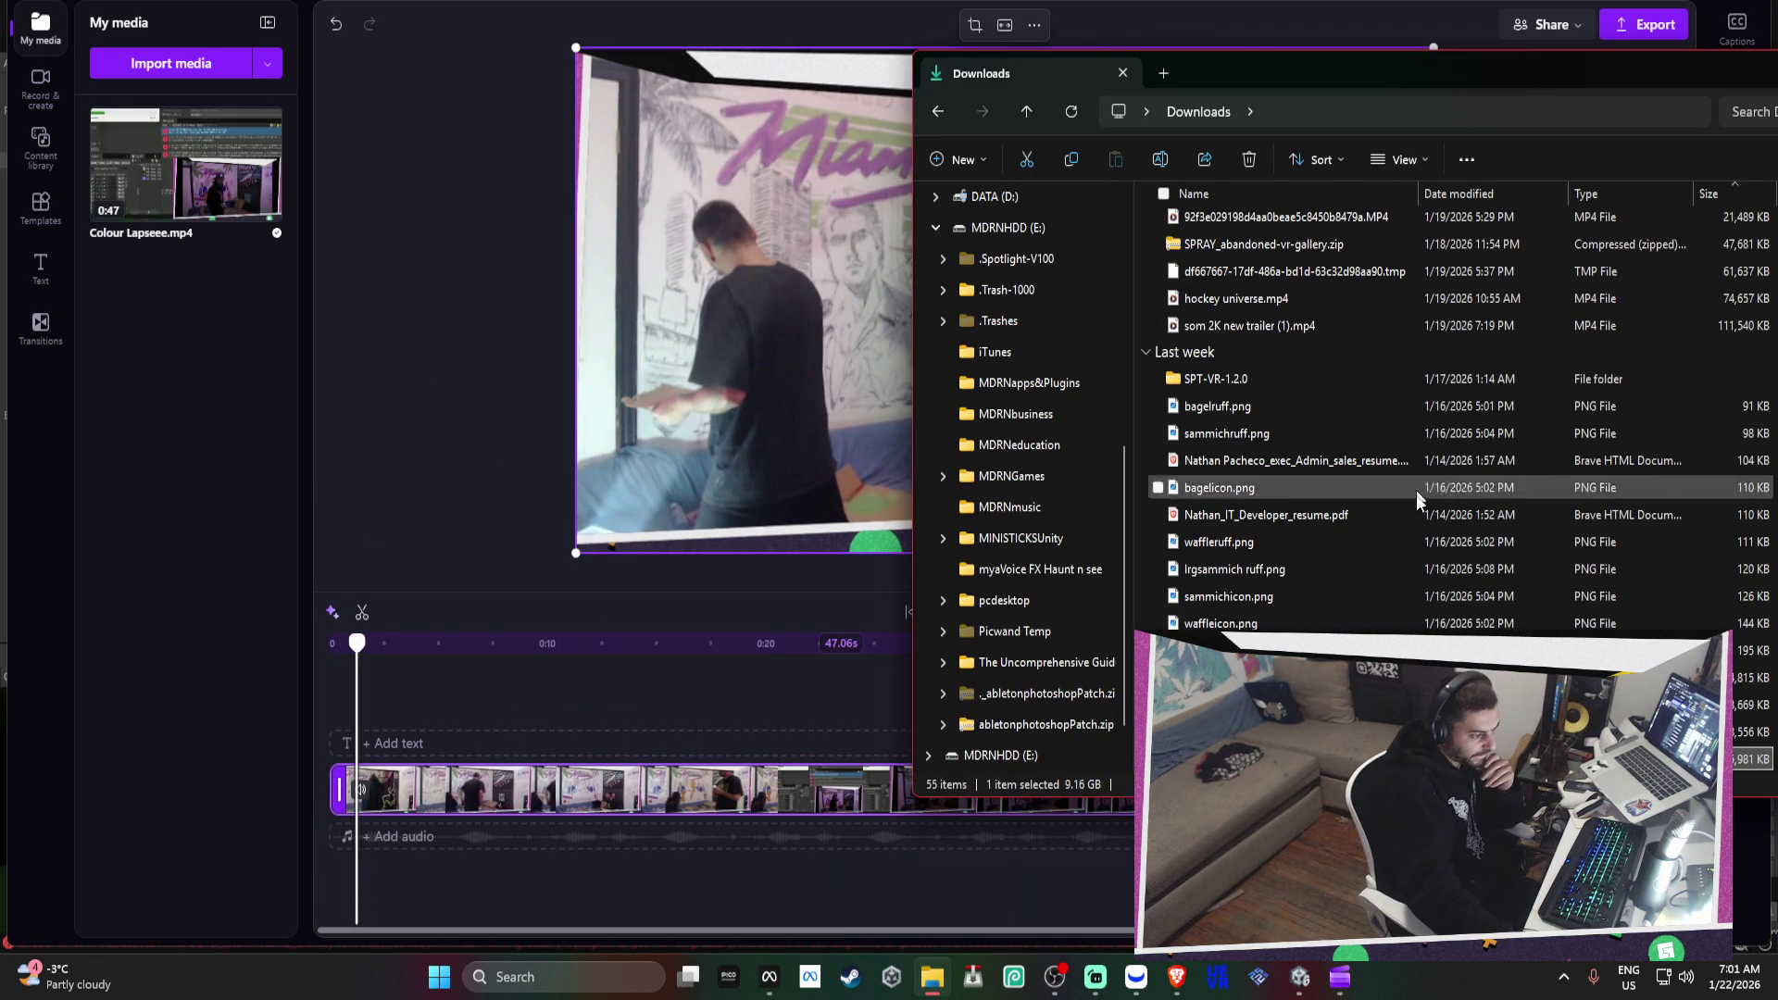
{"action": "scroll", "coordinate": [1433, 461], "scroll_direction": "up", "scroll_amount": 2}
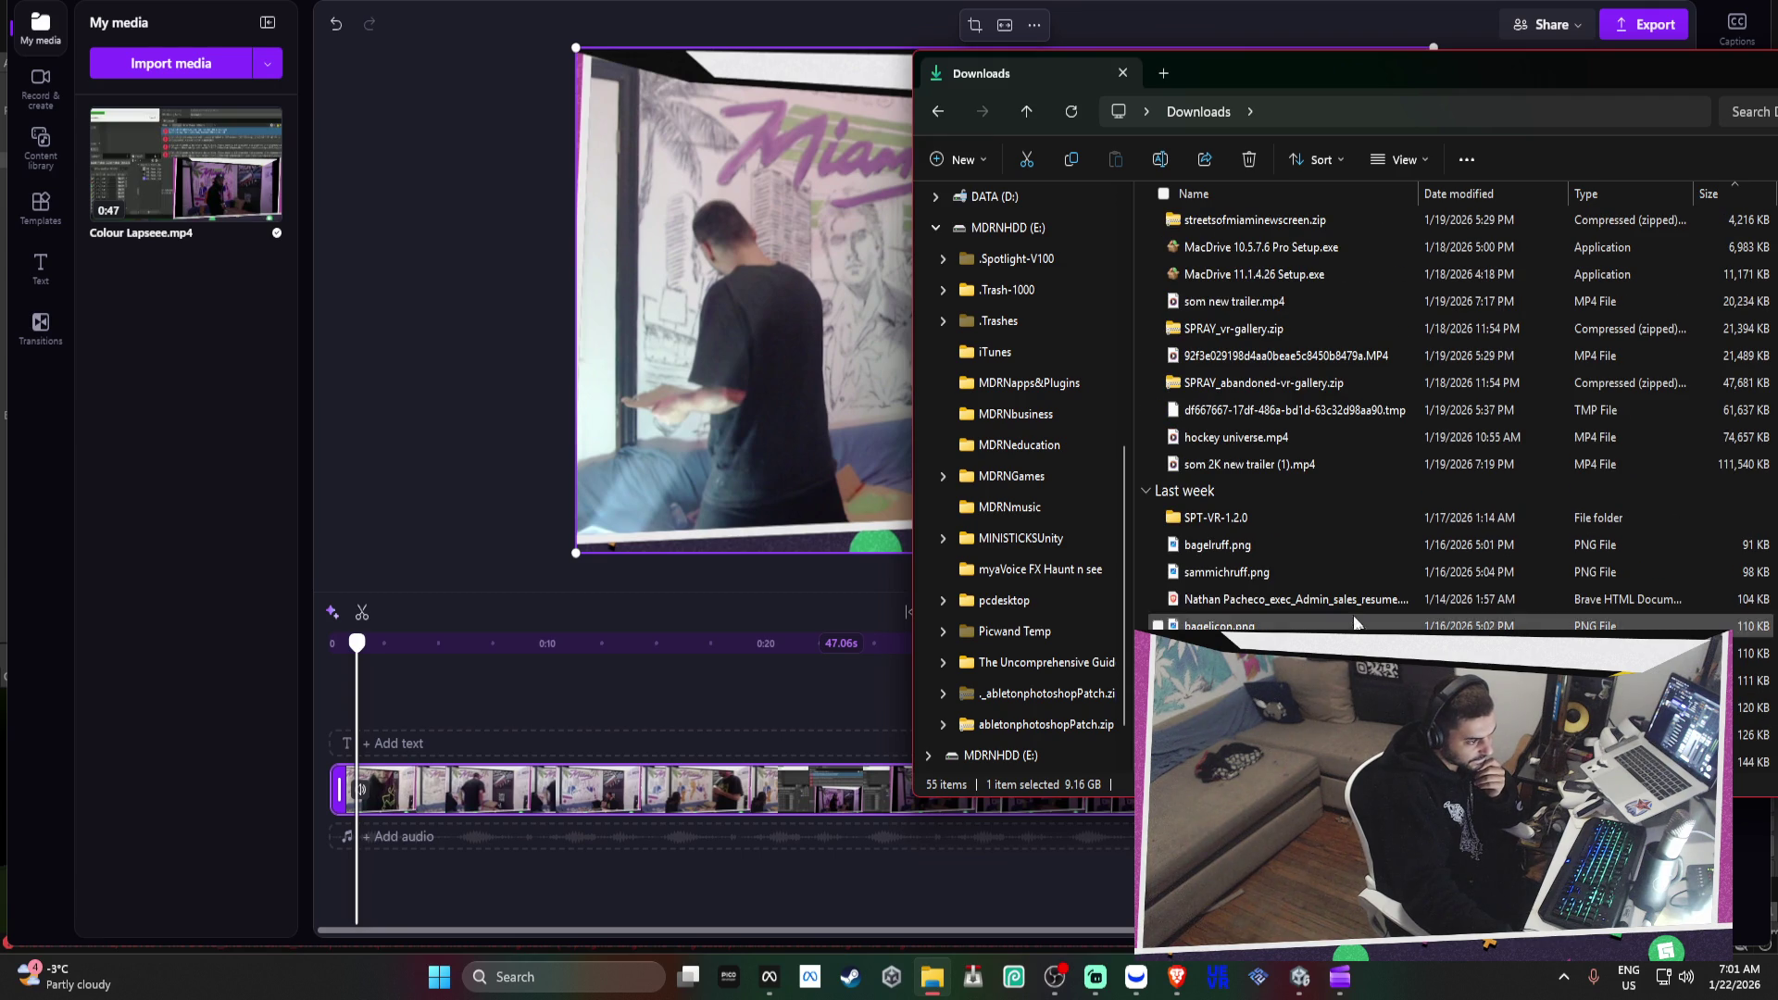
{"action": "scroll", "coordinate": [1336, 589], "scroll_direction": "up", "scroll_amount": 5}
{"action": "scroll", "coordinate": [1336, 586], "scroll_direction": "up", "scroll_amount": 4}
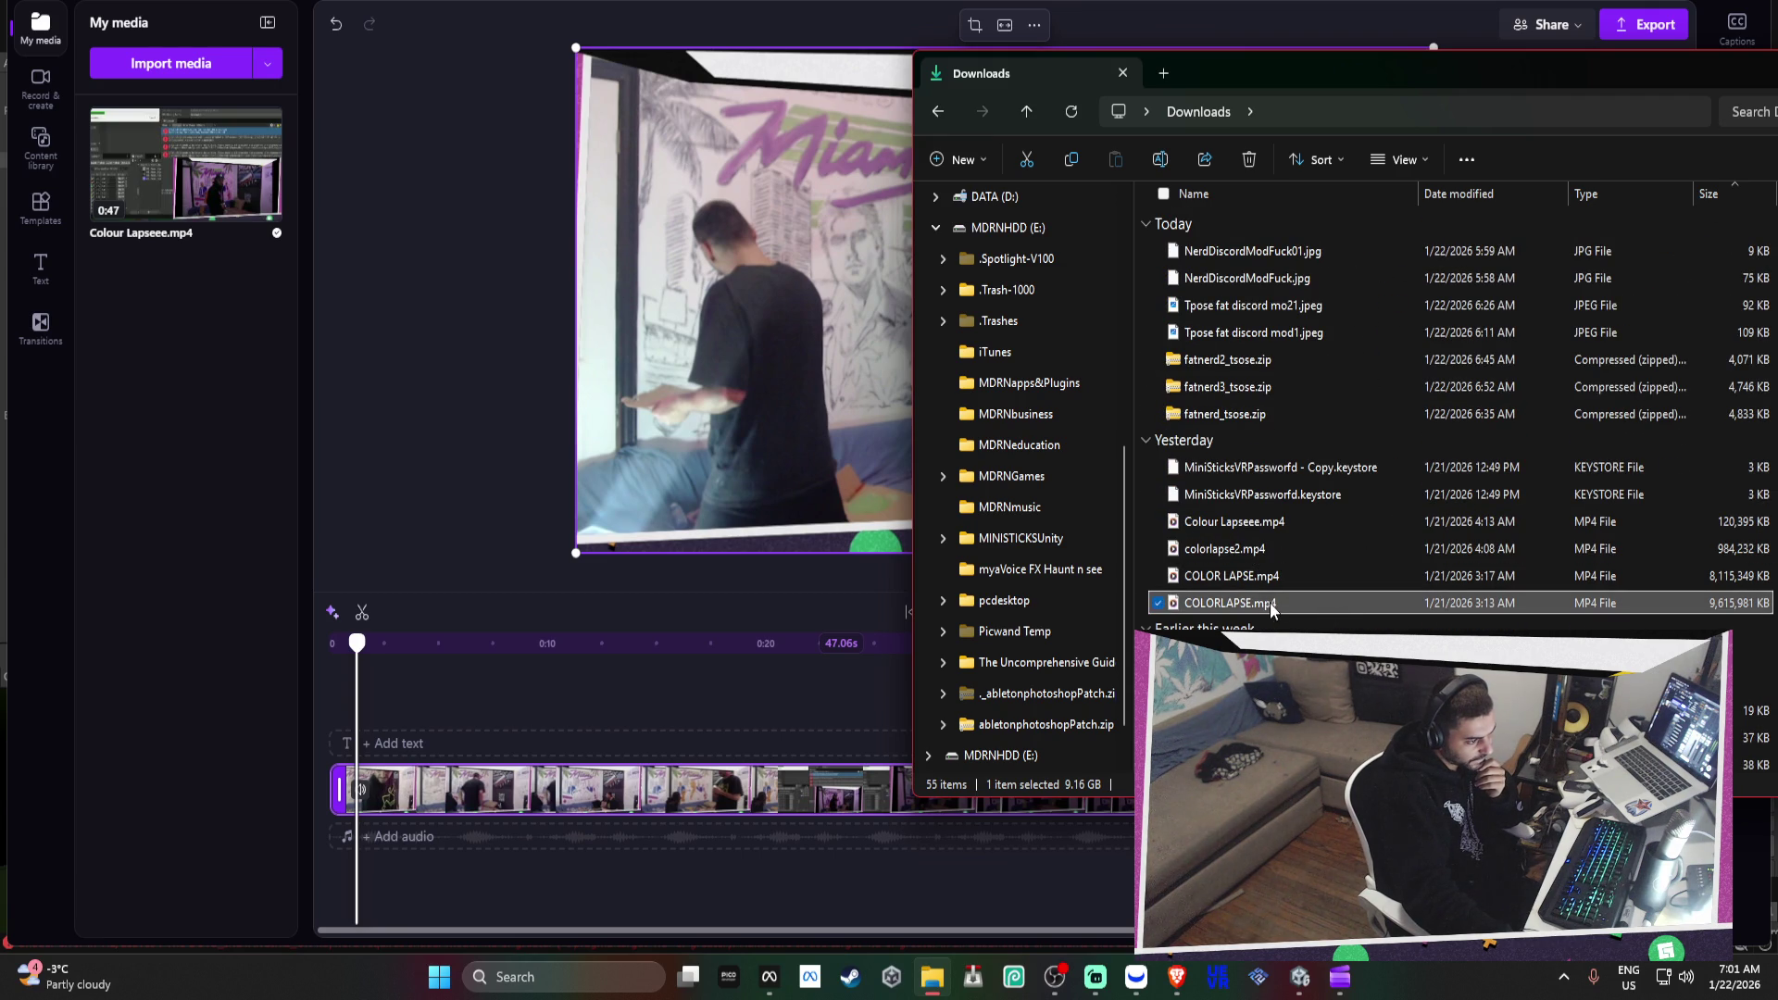
{"action": "left_click", "coordinate": [1219, 524]}
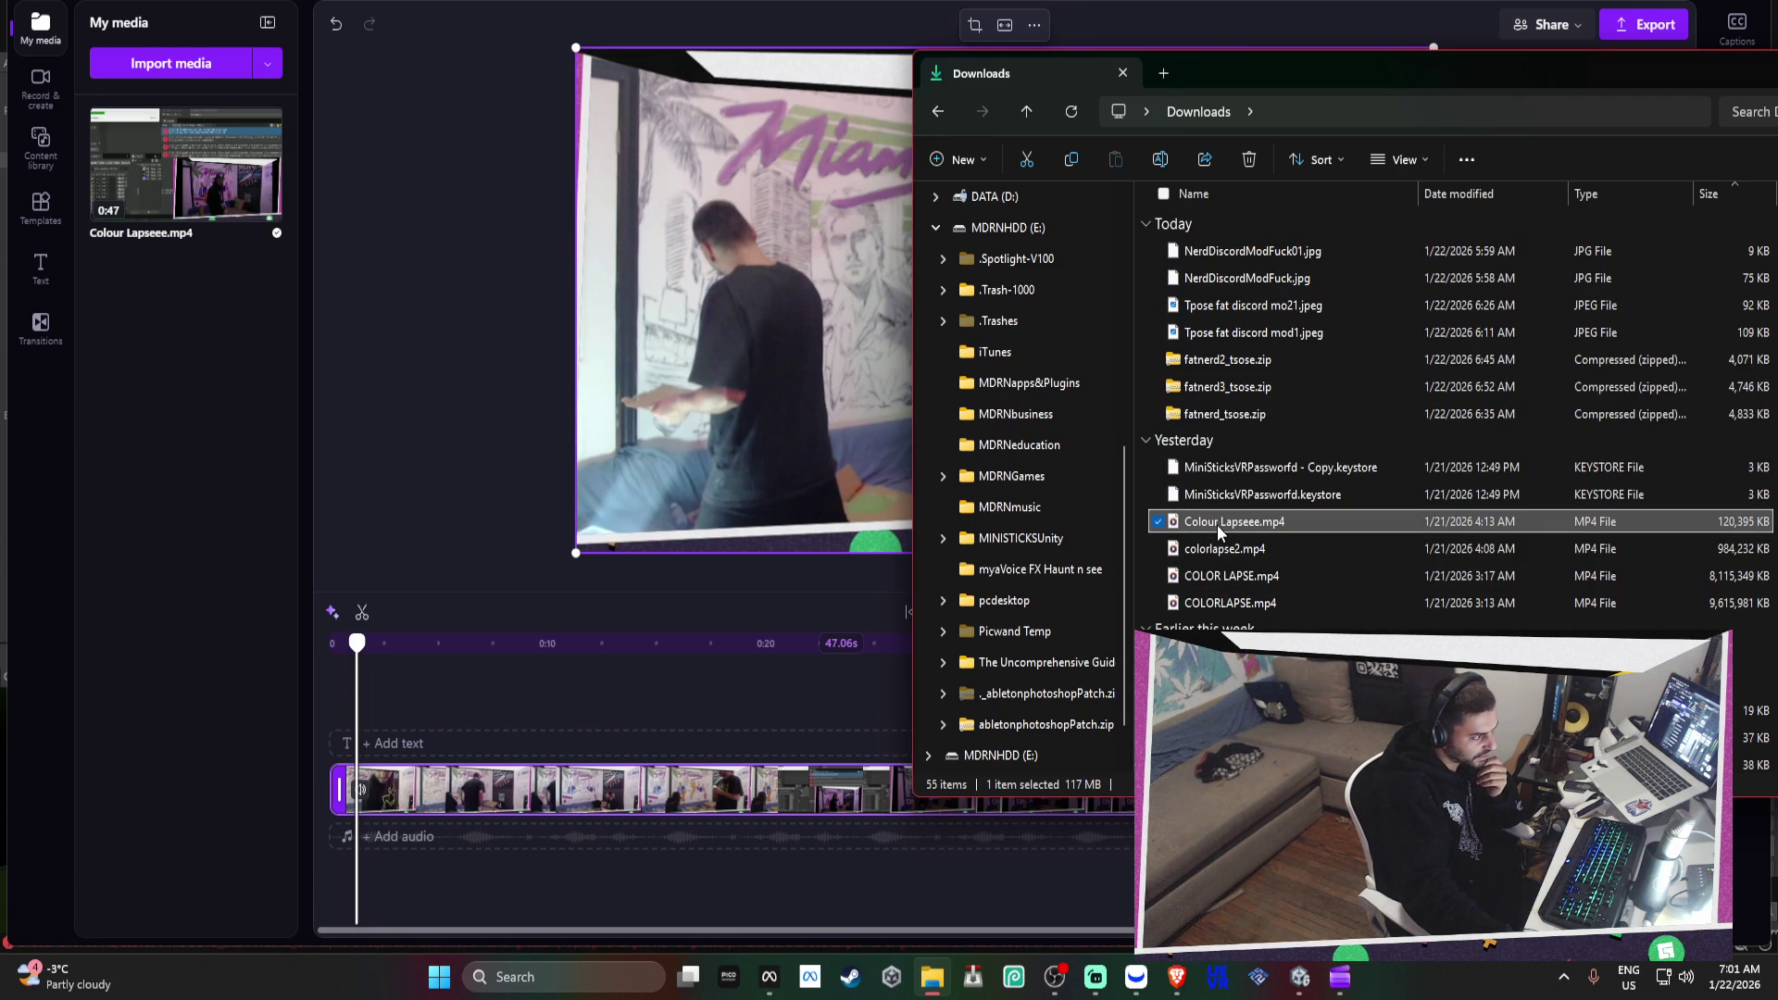
{"action": "scroll", "coordinate": [1221, 525], "scroll_direction": "down", "scroll_amount": 5}
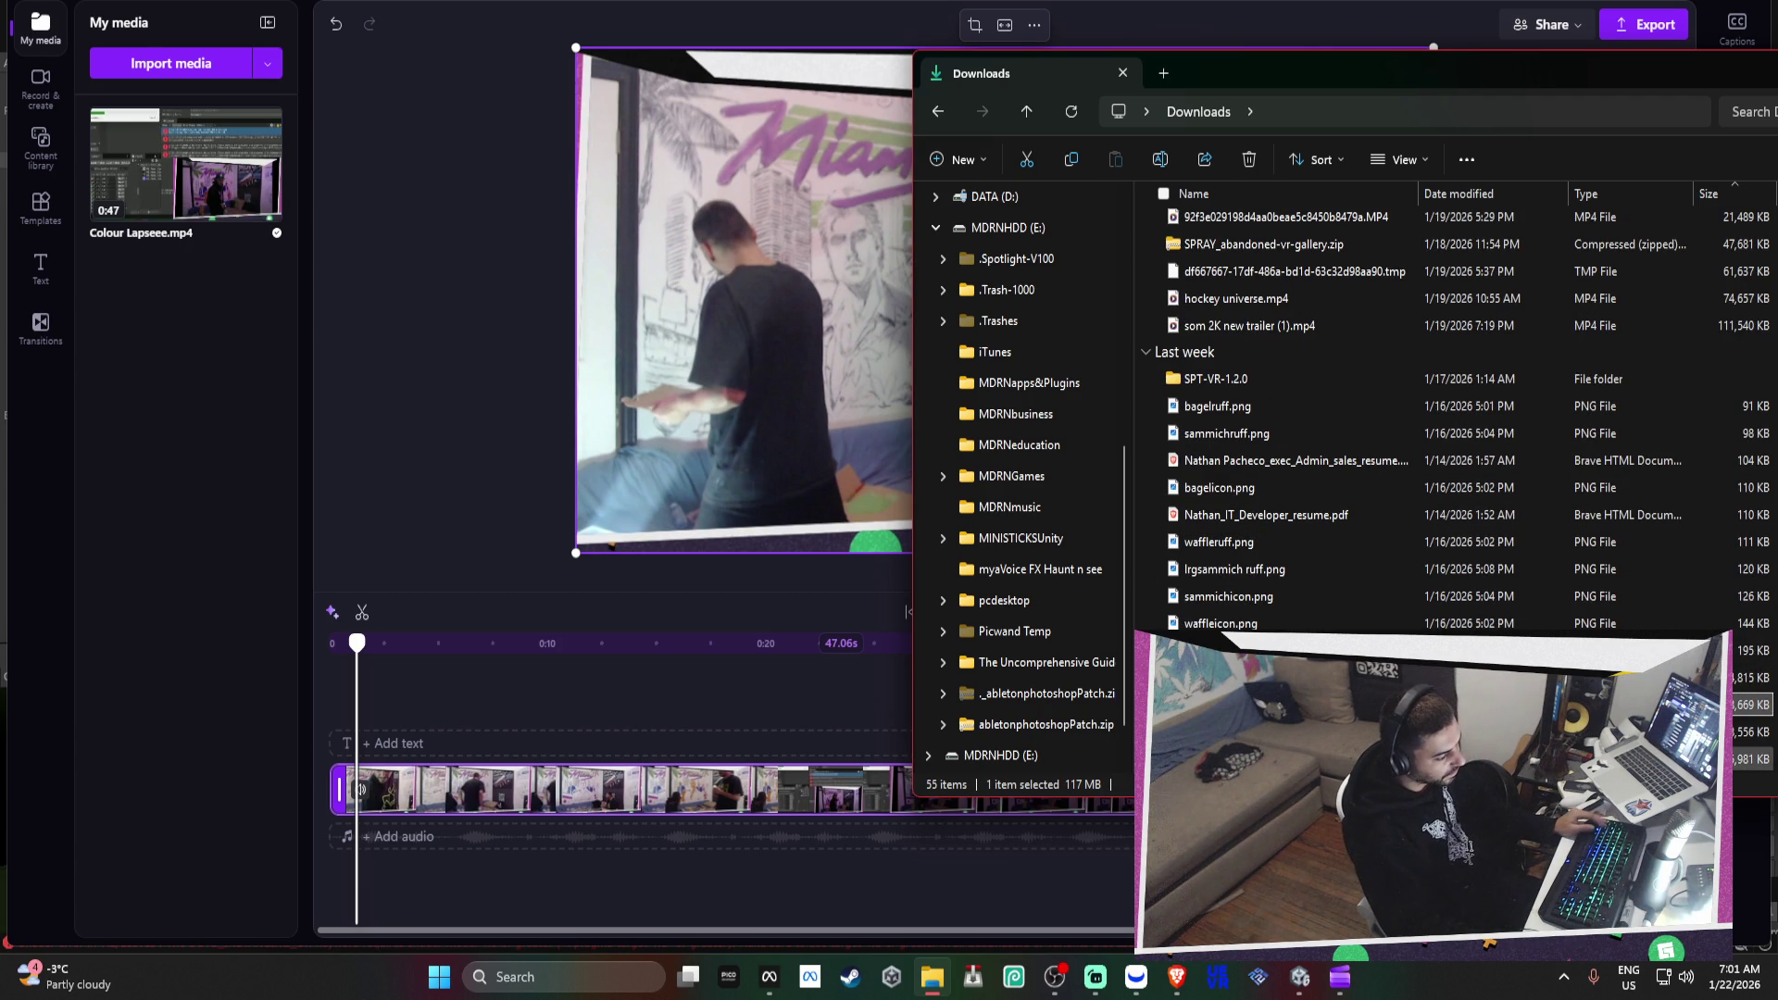
{"action": "scroll", "coordinate": [1464, 417], "scroll_direction": "up", "scroll_amount": 1}
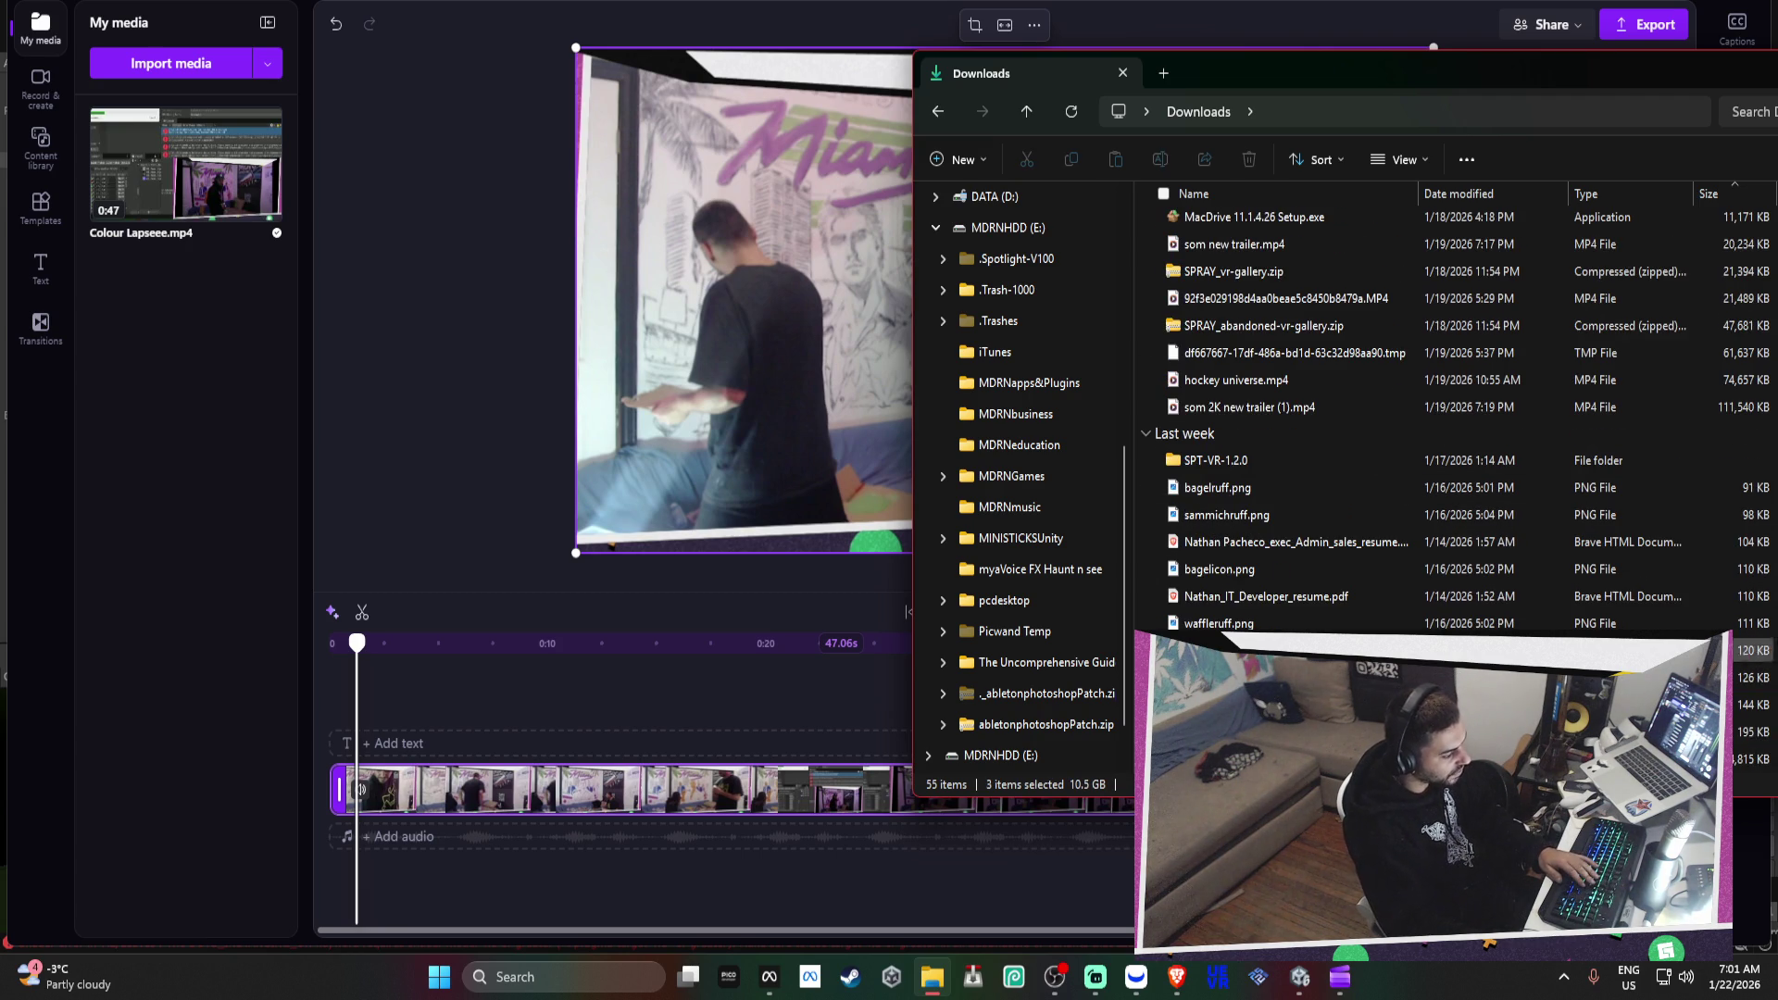
{"action": "scroll", "coordinate": [1238, 385], "scroll_direction": "up", "scroll_amount": 5}
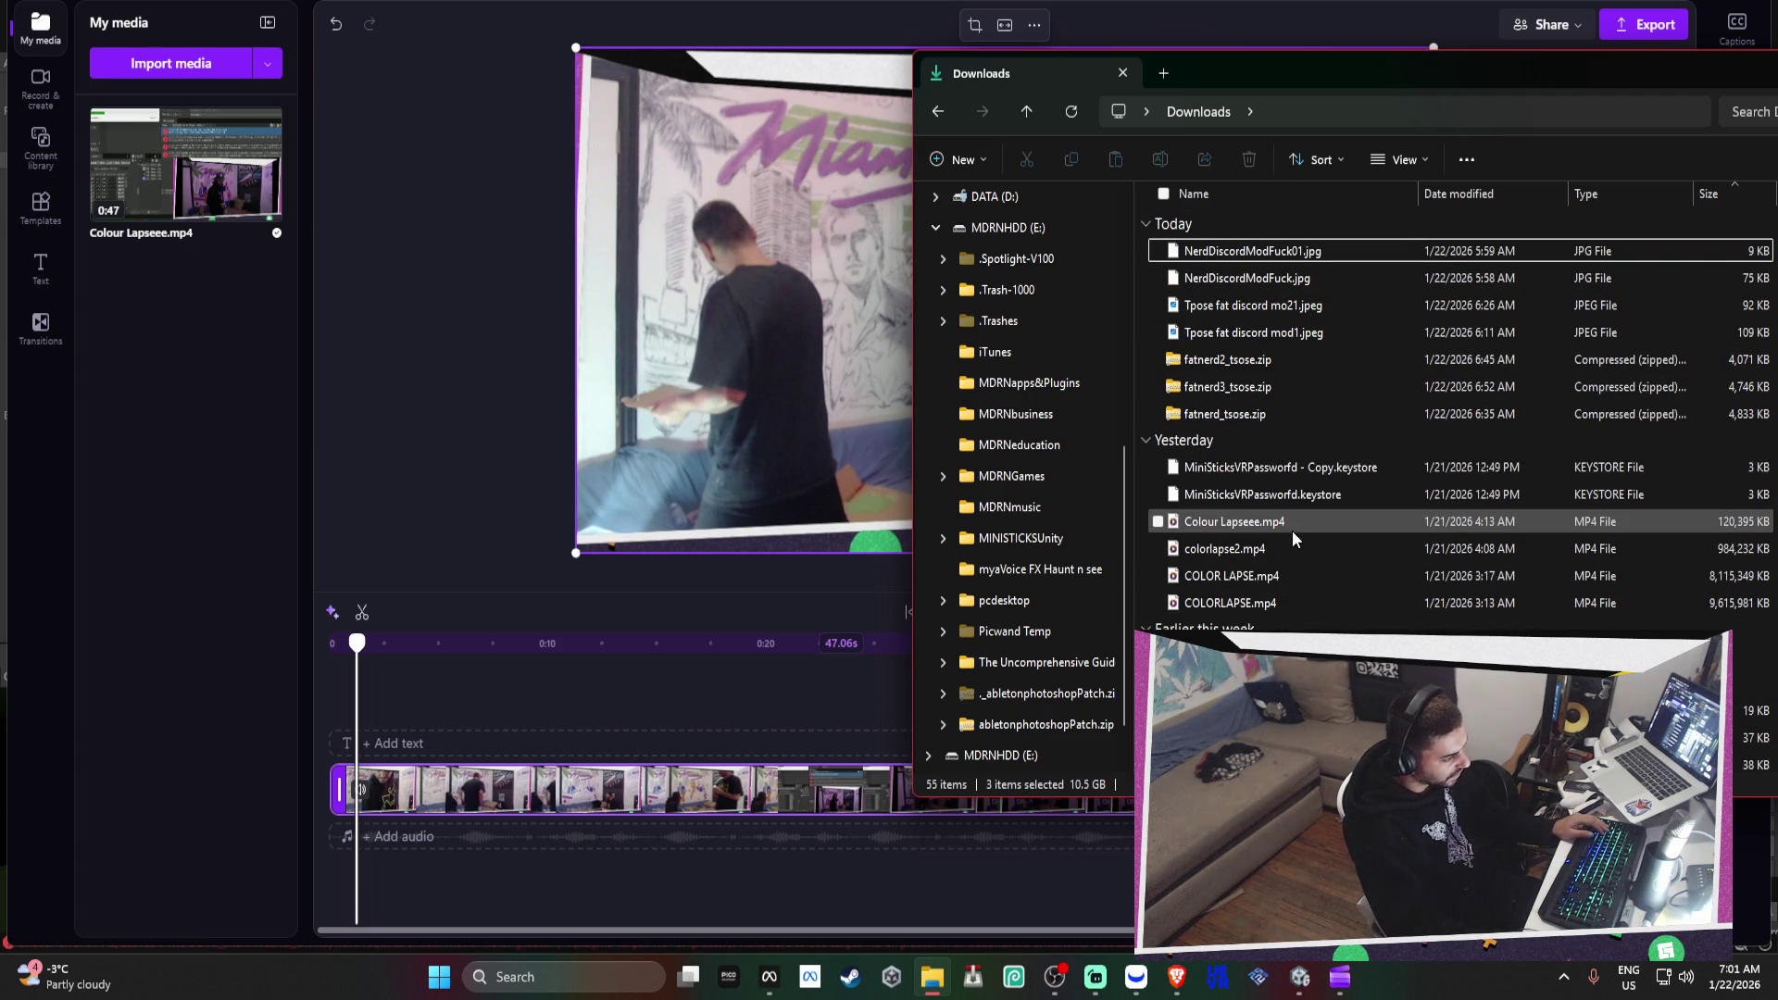
{"action": "left_click", "coordinate": [1269, 603], "text": "shift"}
{"action": "key", "text": "Delete"}
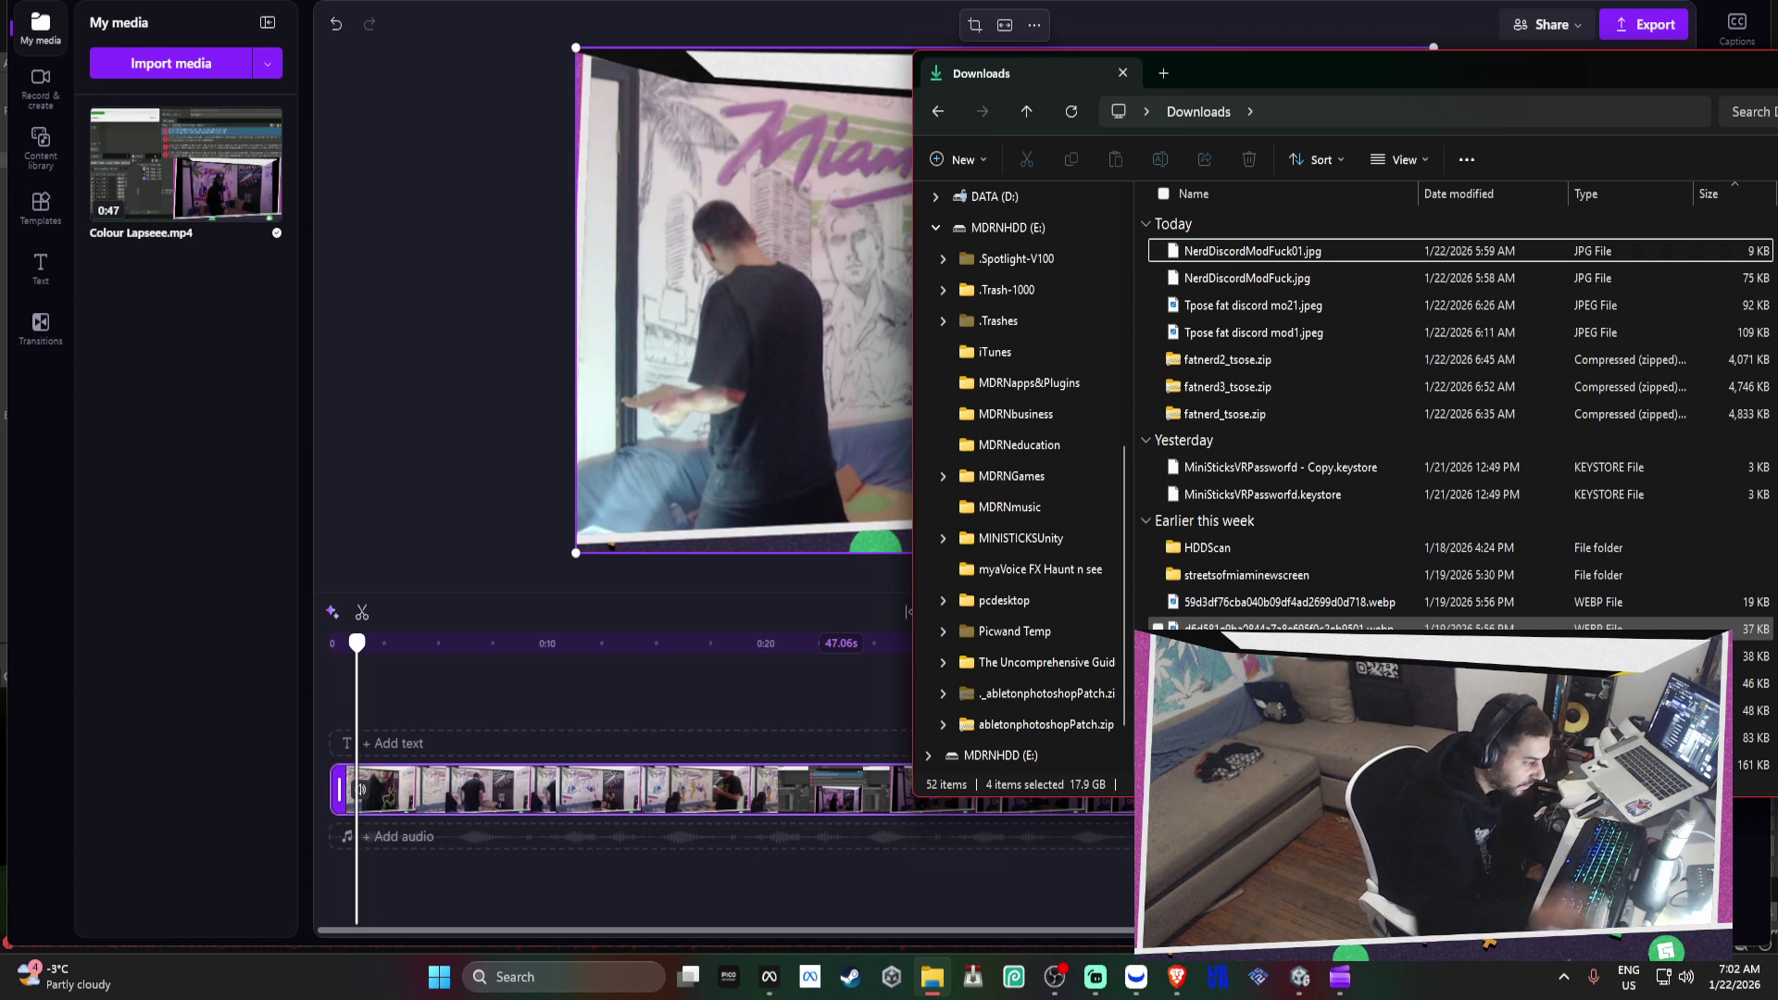
Minimize Meta Quest Developer Hub, the video editor and Downloads to reveal Unity.
{"action": "left_click", "coordinate": [769, 977]}
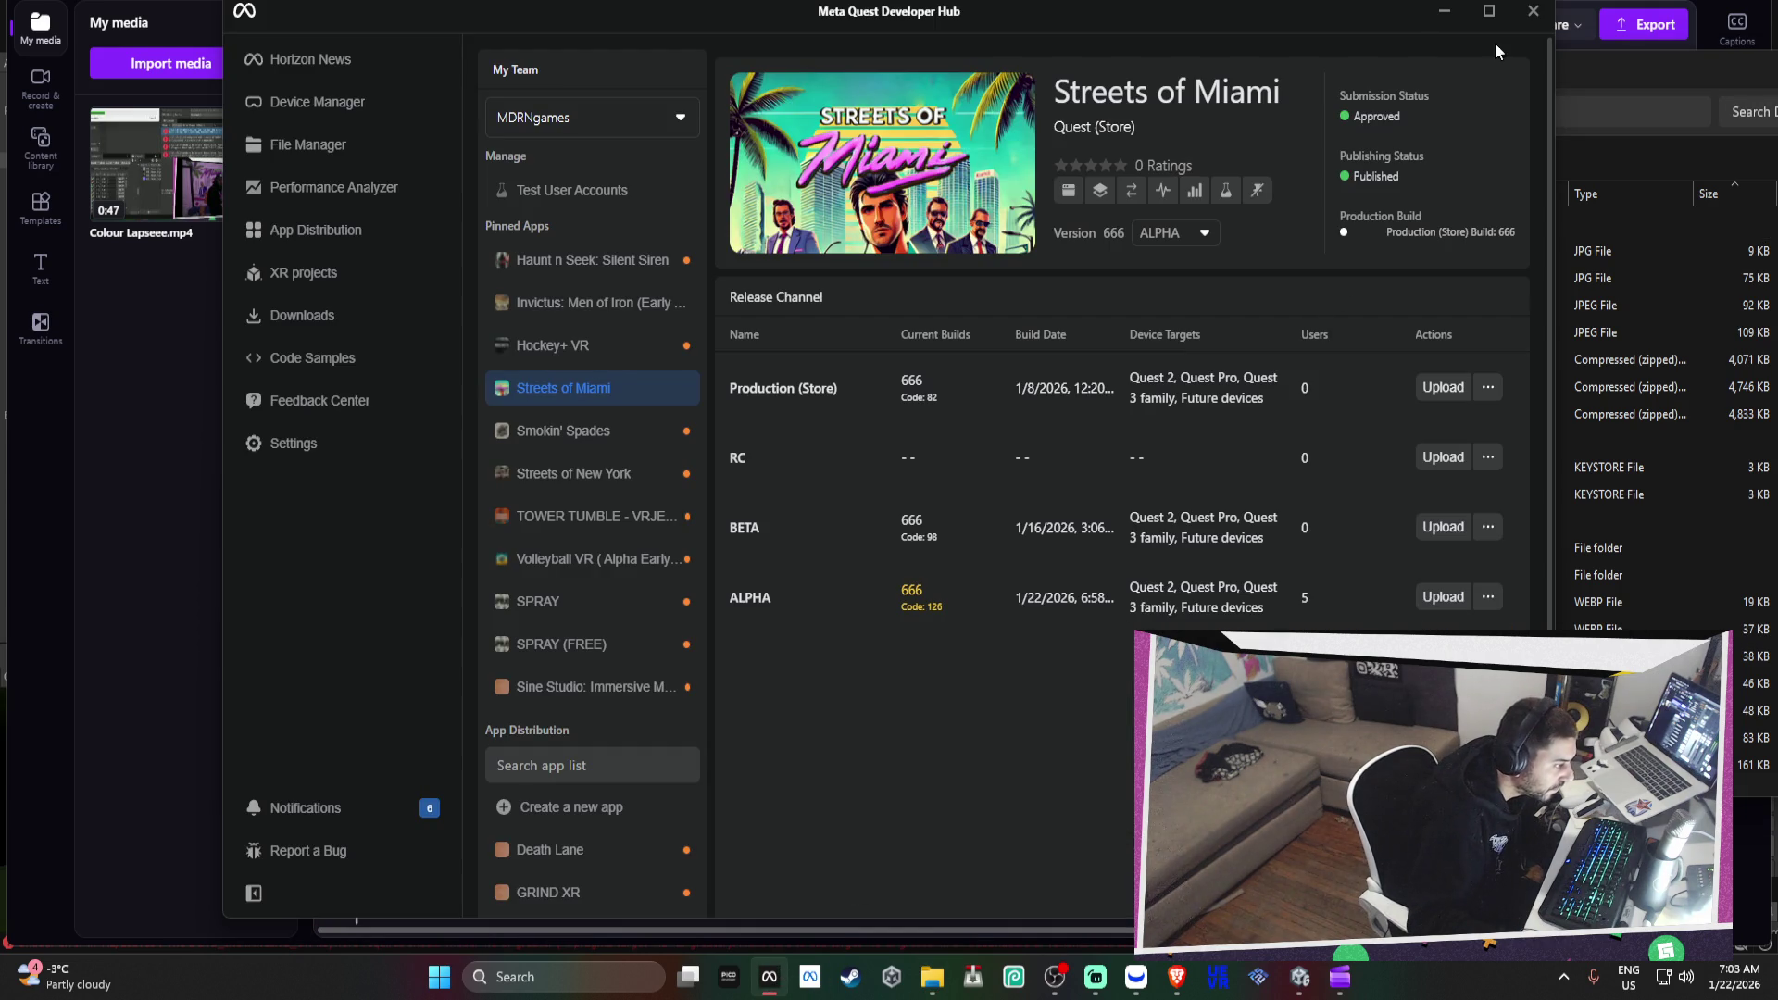
{"action": "left_click", "coordinate": [1447, 9]}
{"action": "left_click", "coordinate": [1533, 21]}
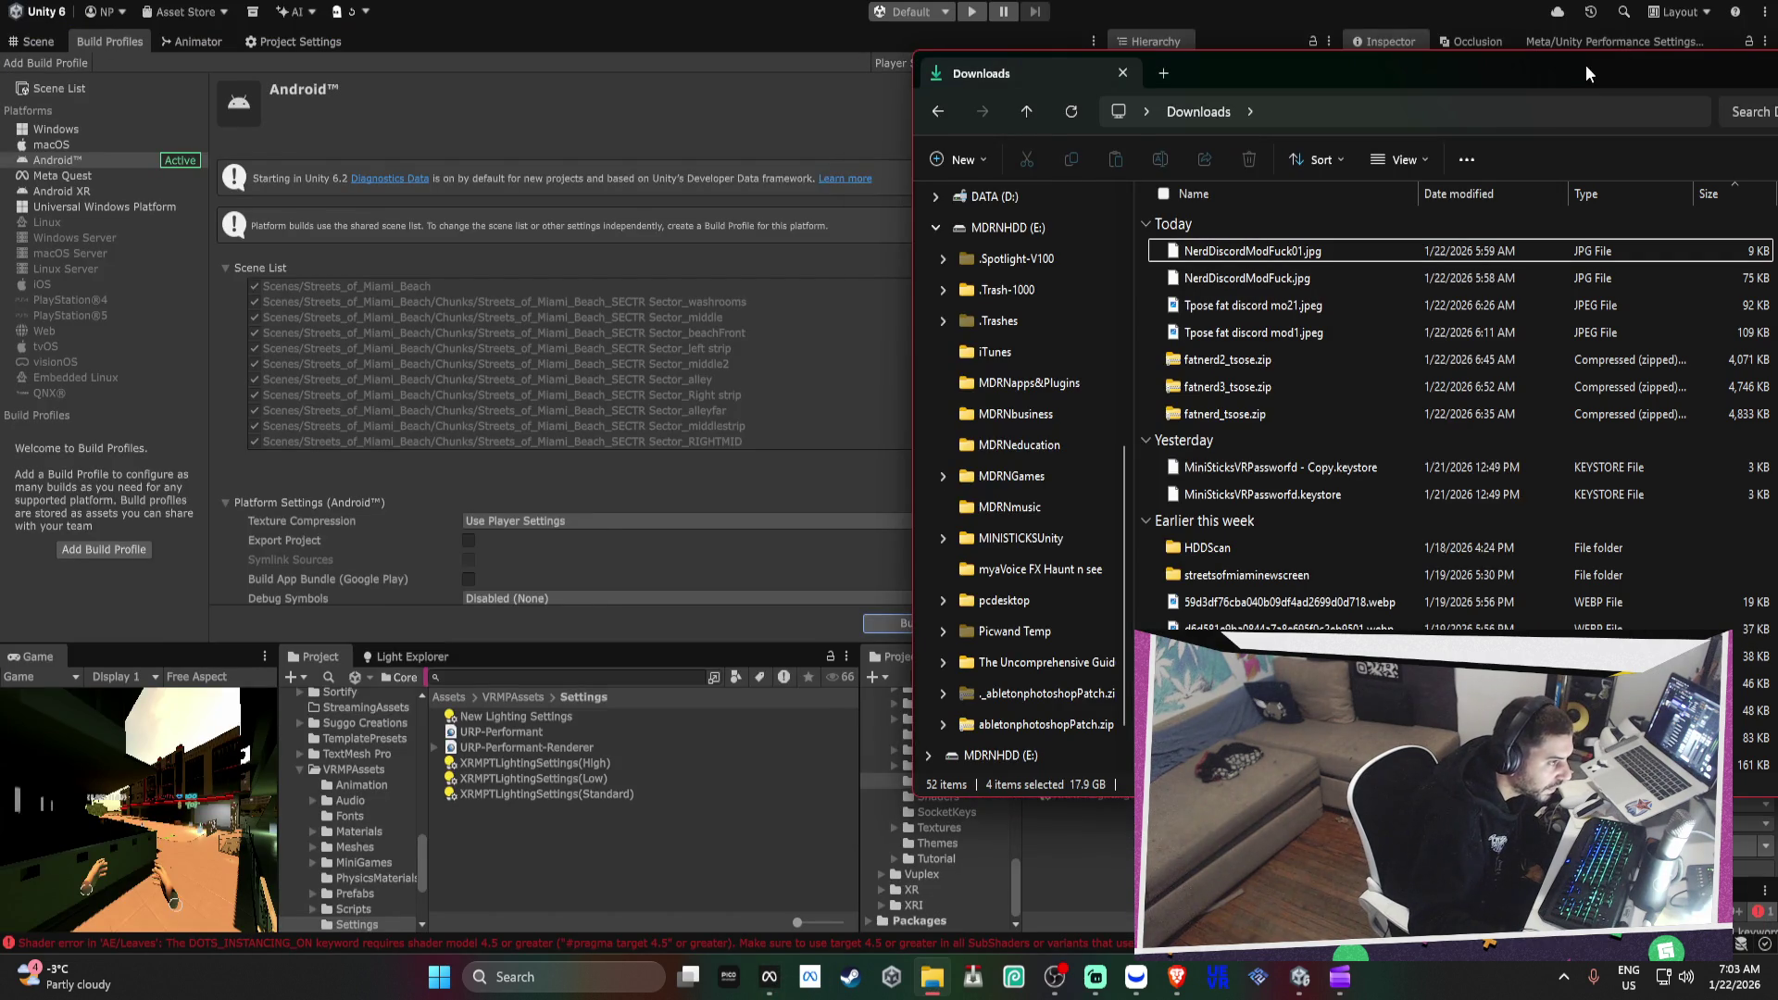
{"action": "left_click_drag", "start_coordinate": [1607, 70], "coordinate": [1354, 51]}
{"action": "left_click", "coordinate": [1378, 42]}
{"action": "scroll", "coordinate": [957, 734], "scroll_direction": "up", "scroll_amount": 10}
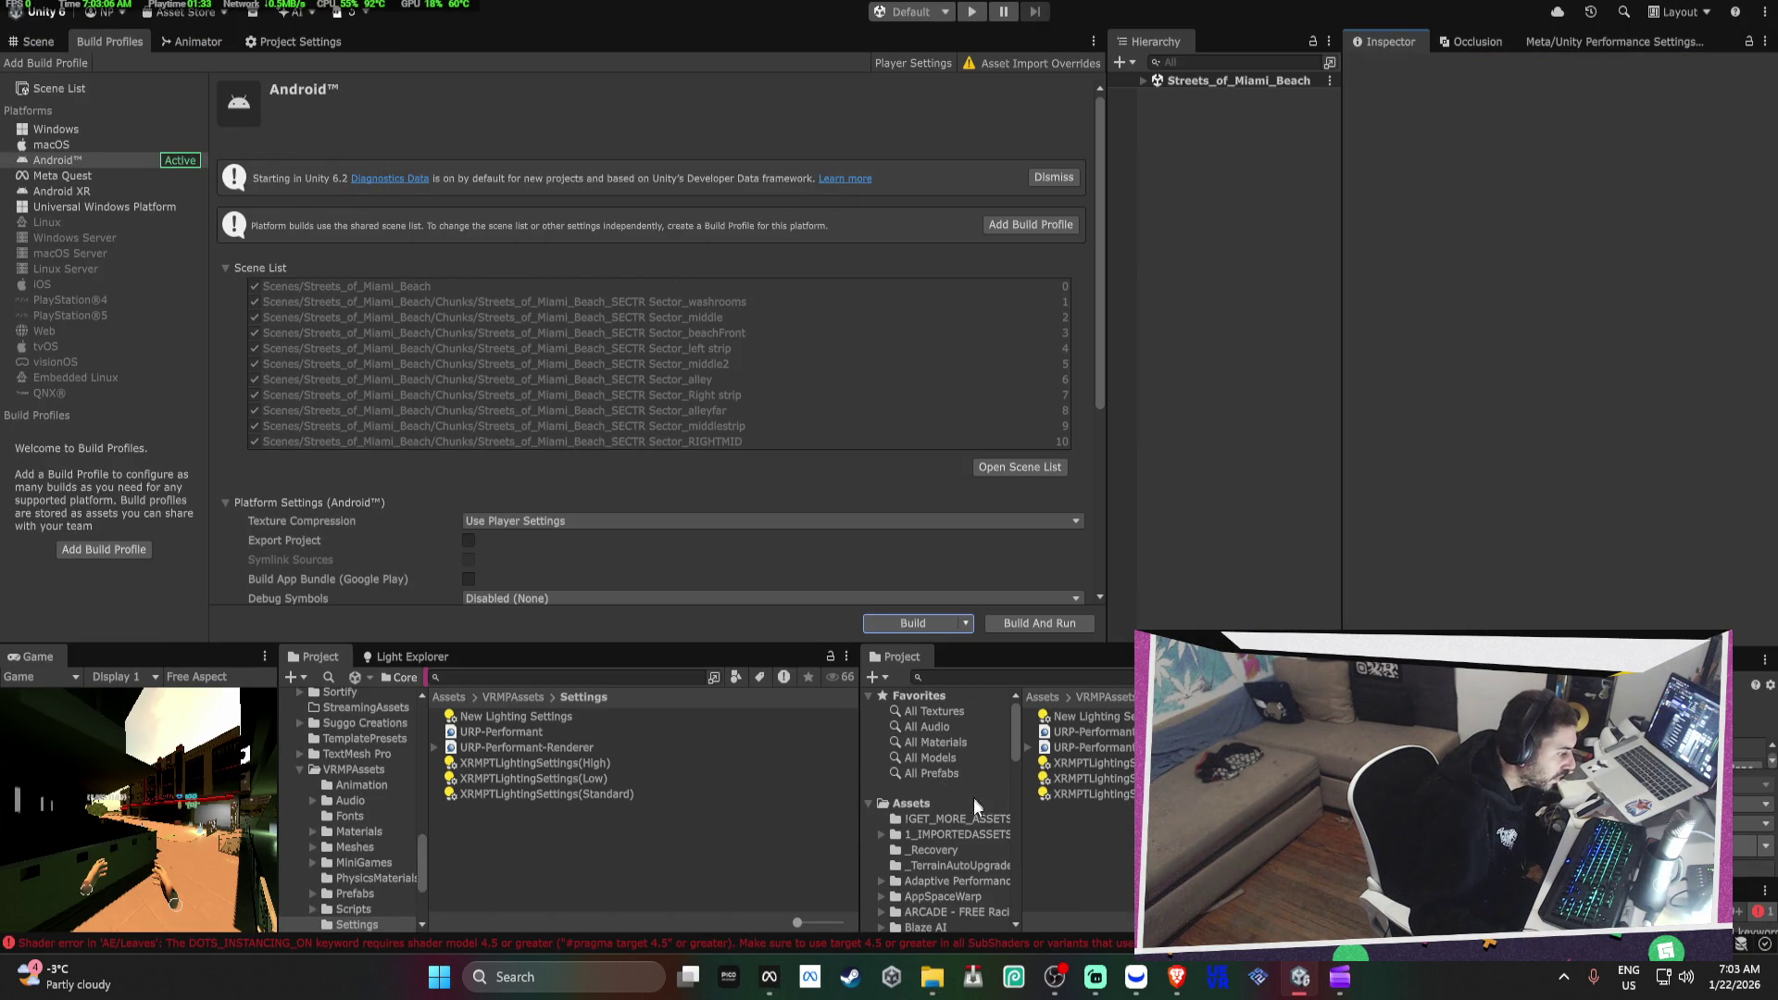
Delete the !GET_MORE_ASSETS folder from Assets, then open Project Settings.
{"action": "left_click", "coordinate": [909, 818]}
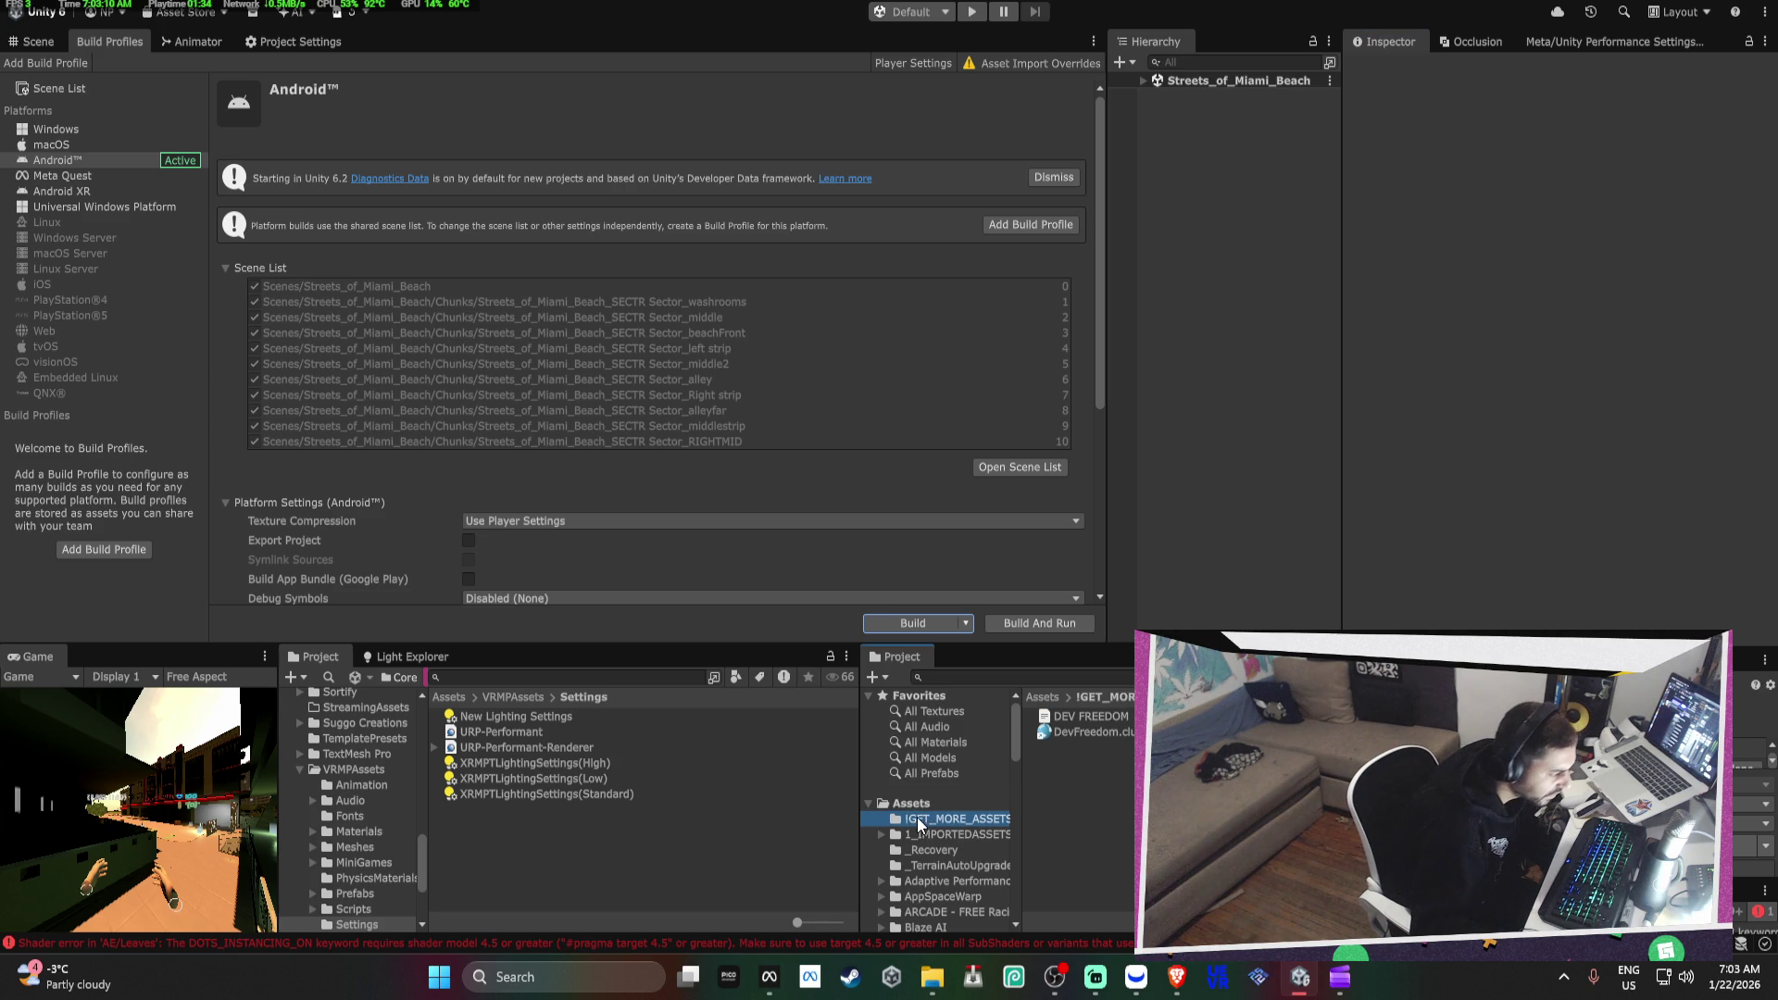
{"action": "right_click", "coordinate": [922, 821]}
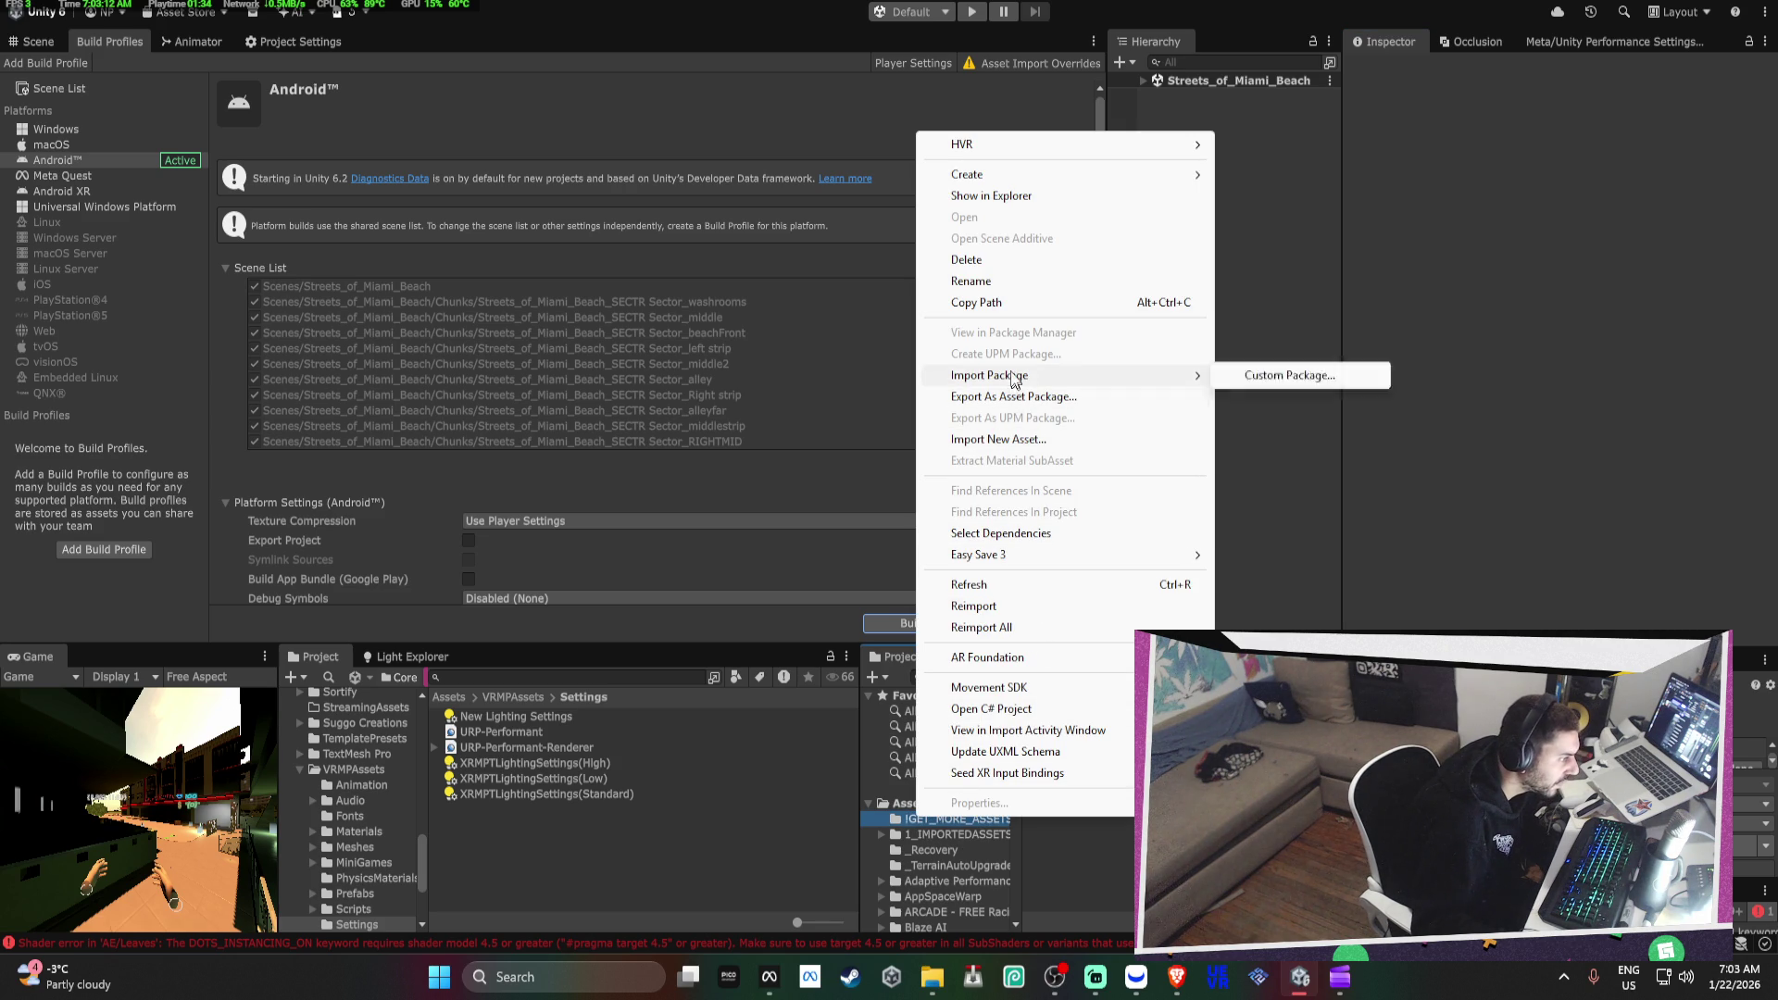
{"action": "left_click", "coordinate": [967, 260]}
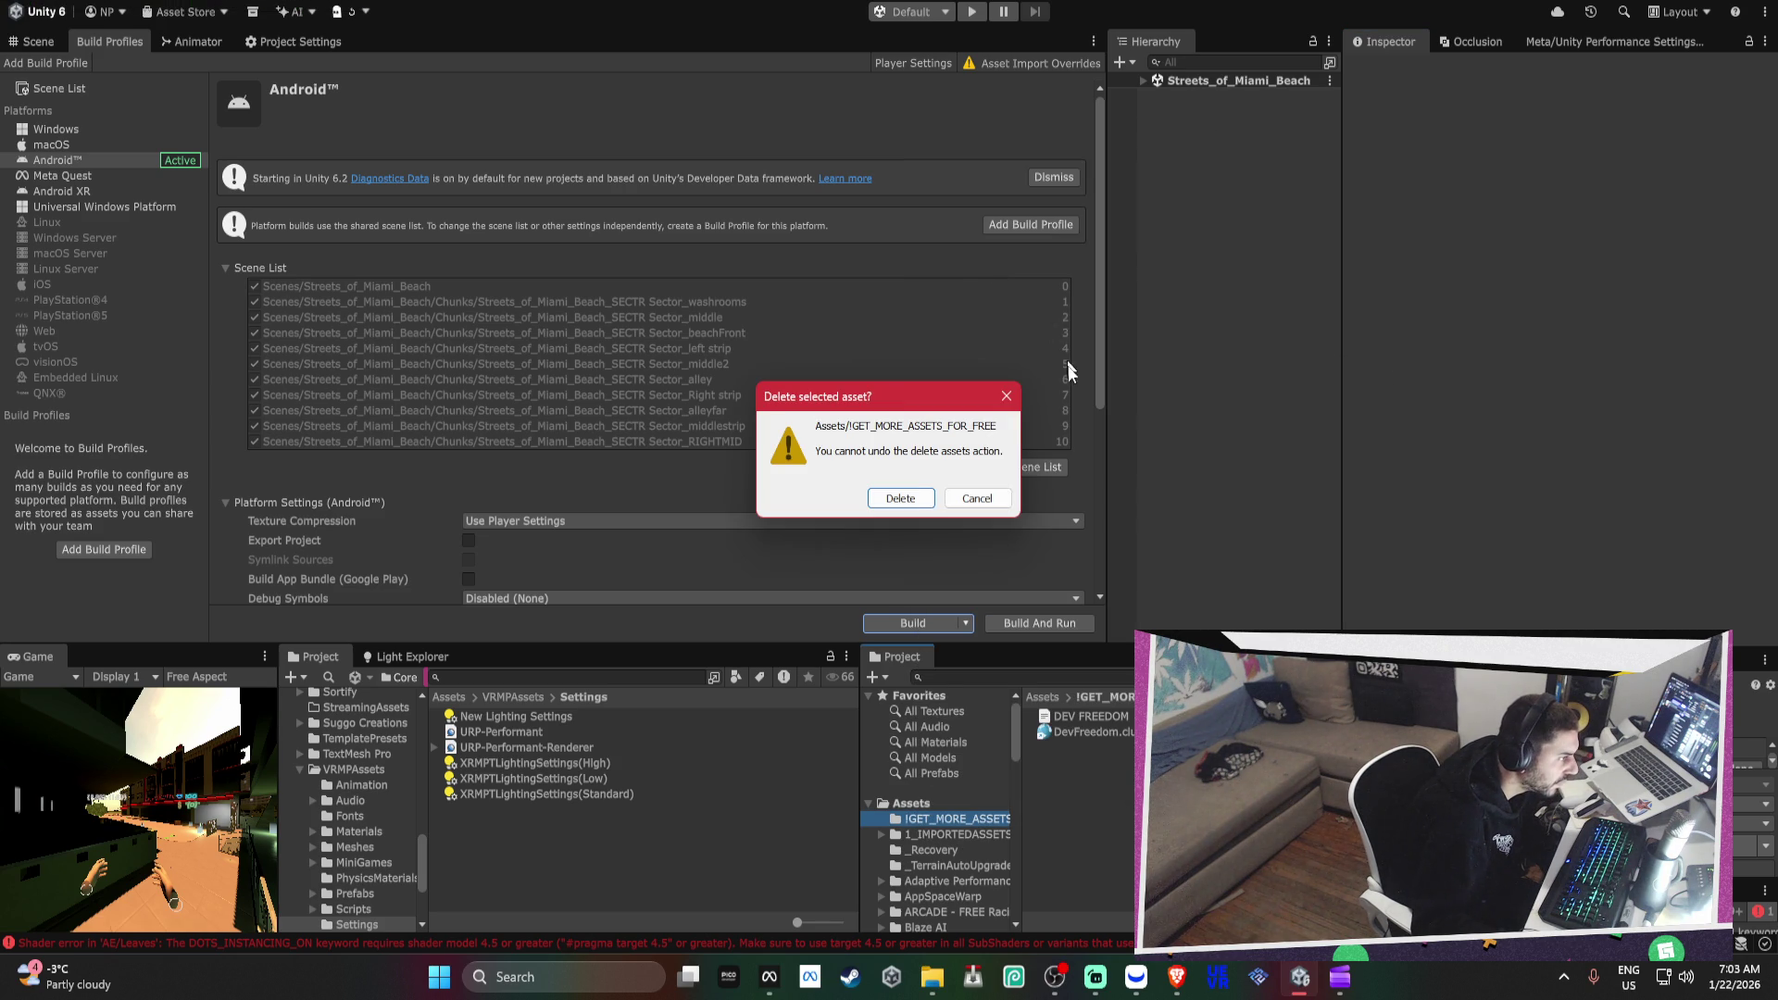
{"action": "left_click", "coordinate": [906, 494]}
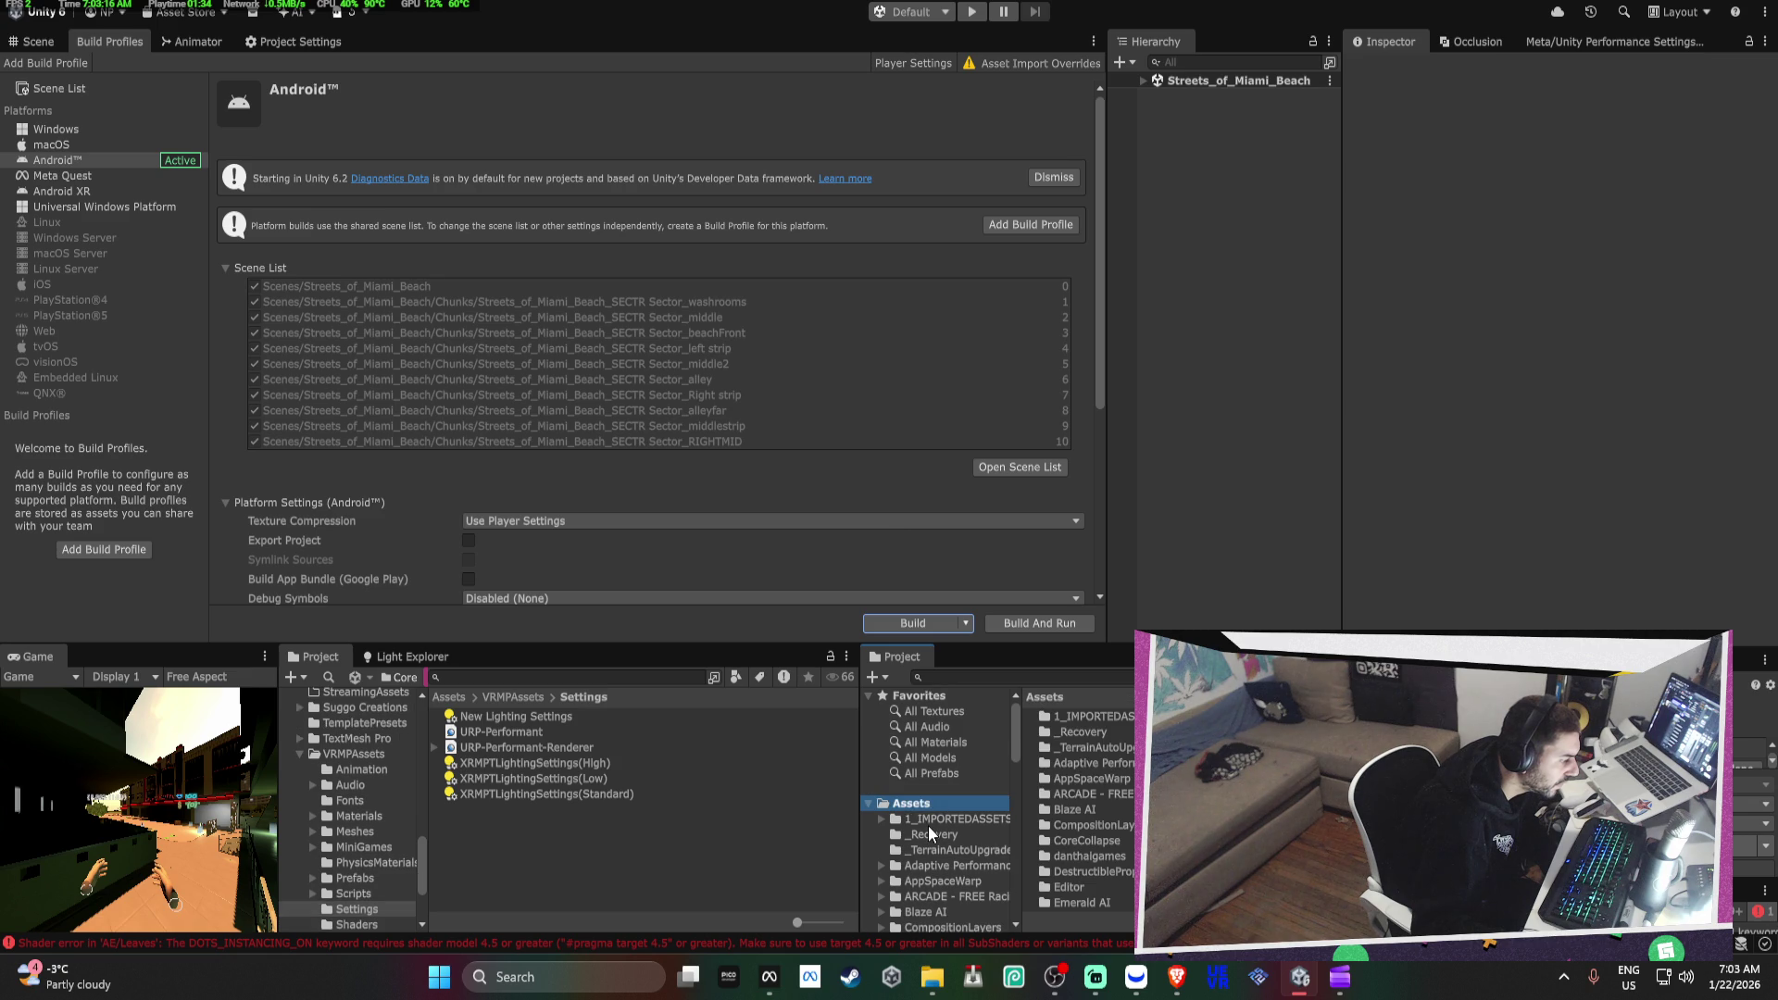
{"action": "left_click", "coordinate": [930, 821]}
{"action": "scroll", "coordinate": [941, 811], "scroll_direction": "down", "scroll_amount": 2}
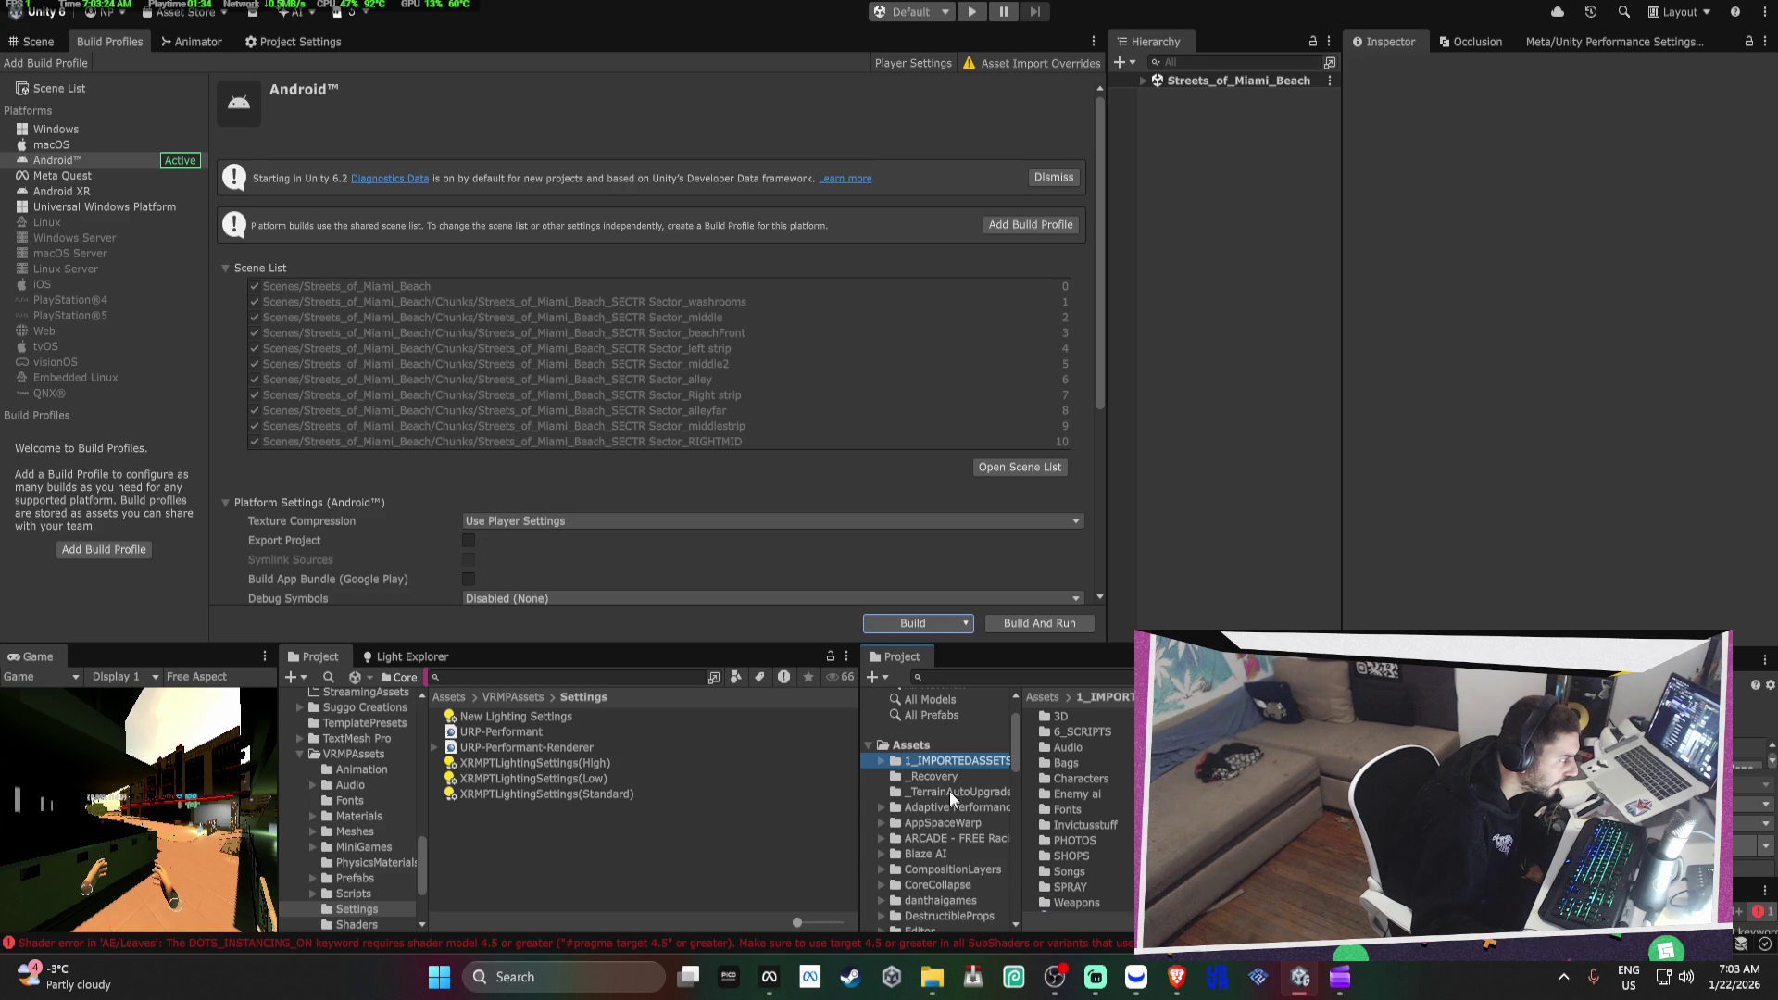
{"action": "left_click", "coordinate": [292, 43]}
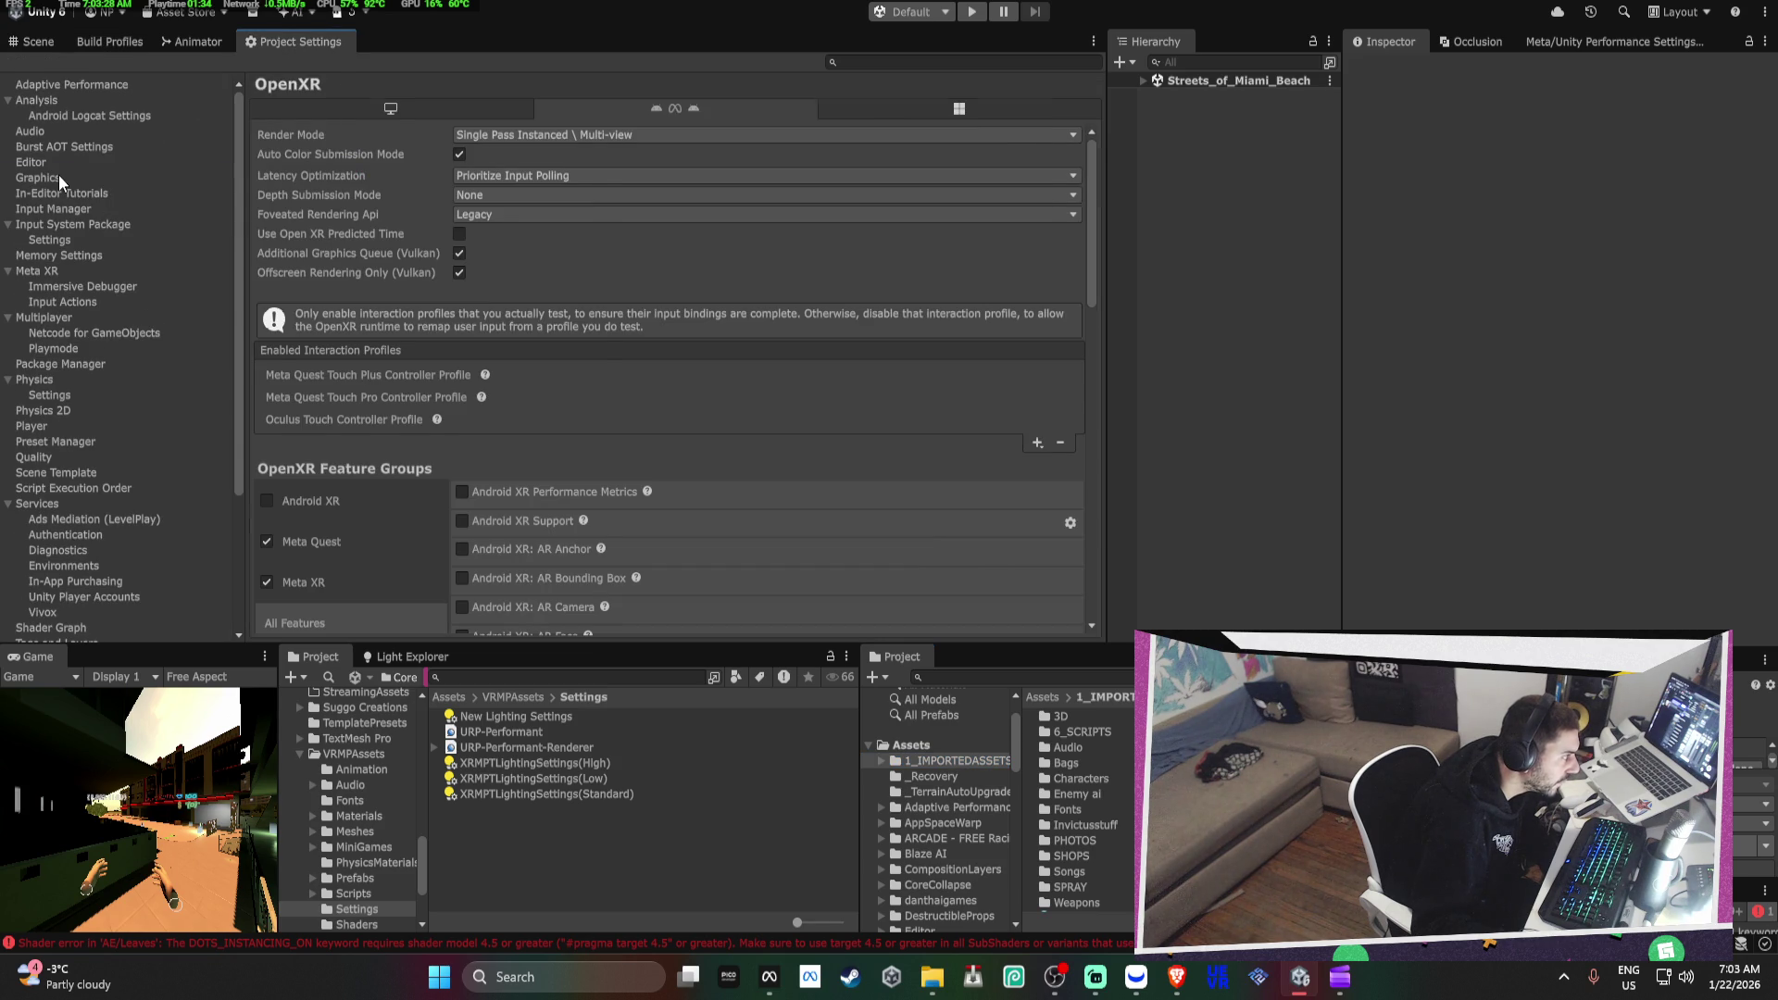
On the Graphics page, preview Global, MB_Day, MB_Evening and RetrowaveSkiesLite profiles as the default.
{"action": "left_click", "coordinate": [58, 176]}
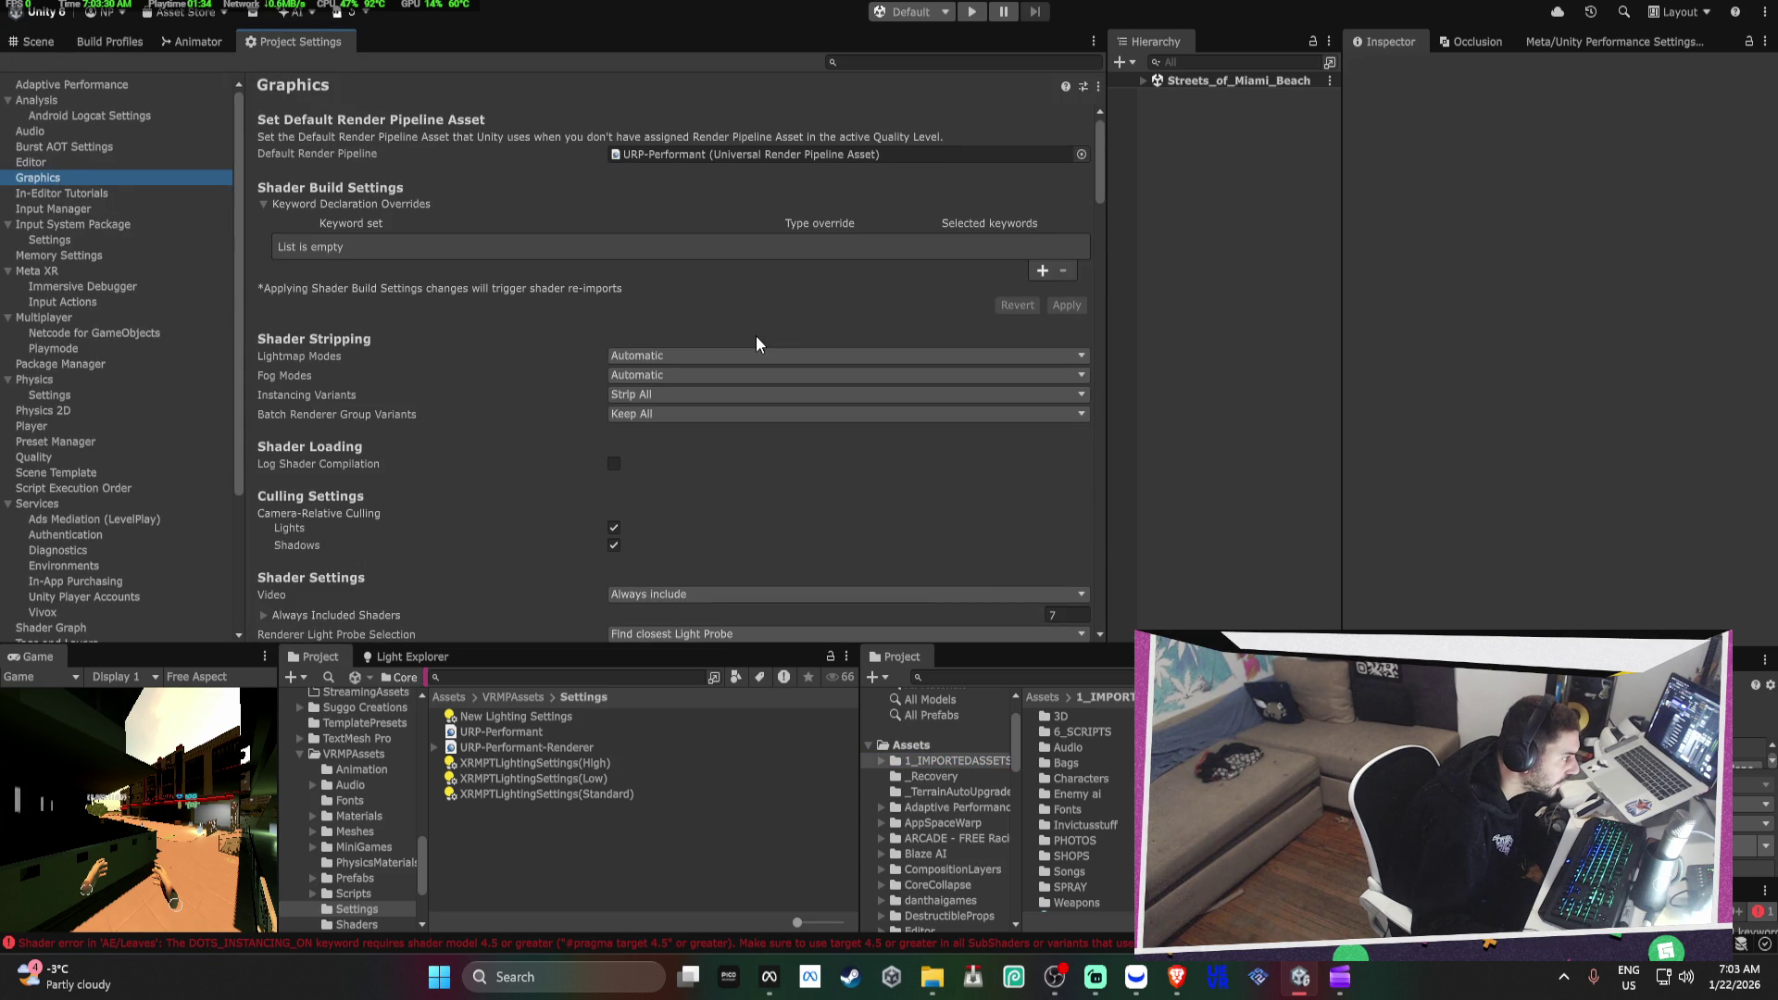
{"action": "scroll", "coordinate": [756, 335], "scroll_direction": "down", "scroll_amount": 6}
{"action": "scroll", "coordinate": [756, 337], "scroll_direction": "up", "scroll_amount": 4}
{"action": "scroll", "coordinate": [758, 339], "scroll_direction": "up", "scroll_amount": 2}
{"action": "scroll", "coordinate": [758, 339], "scroll_direction": "down", "scroll_amount": 12}
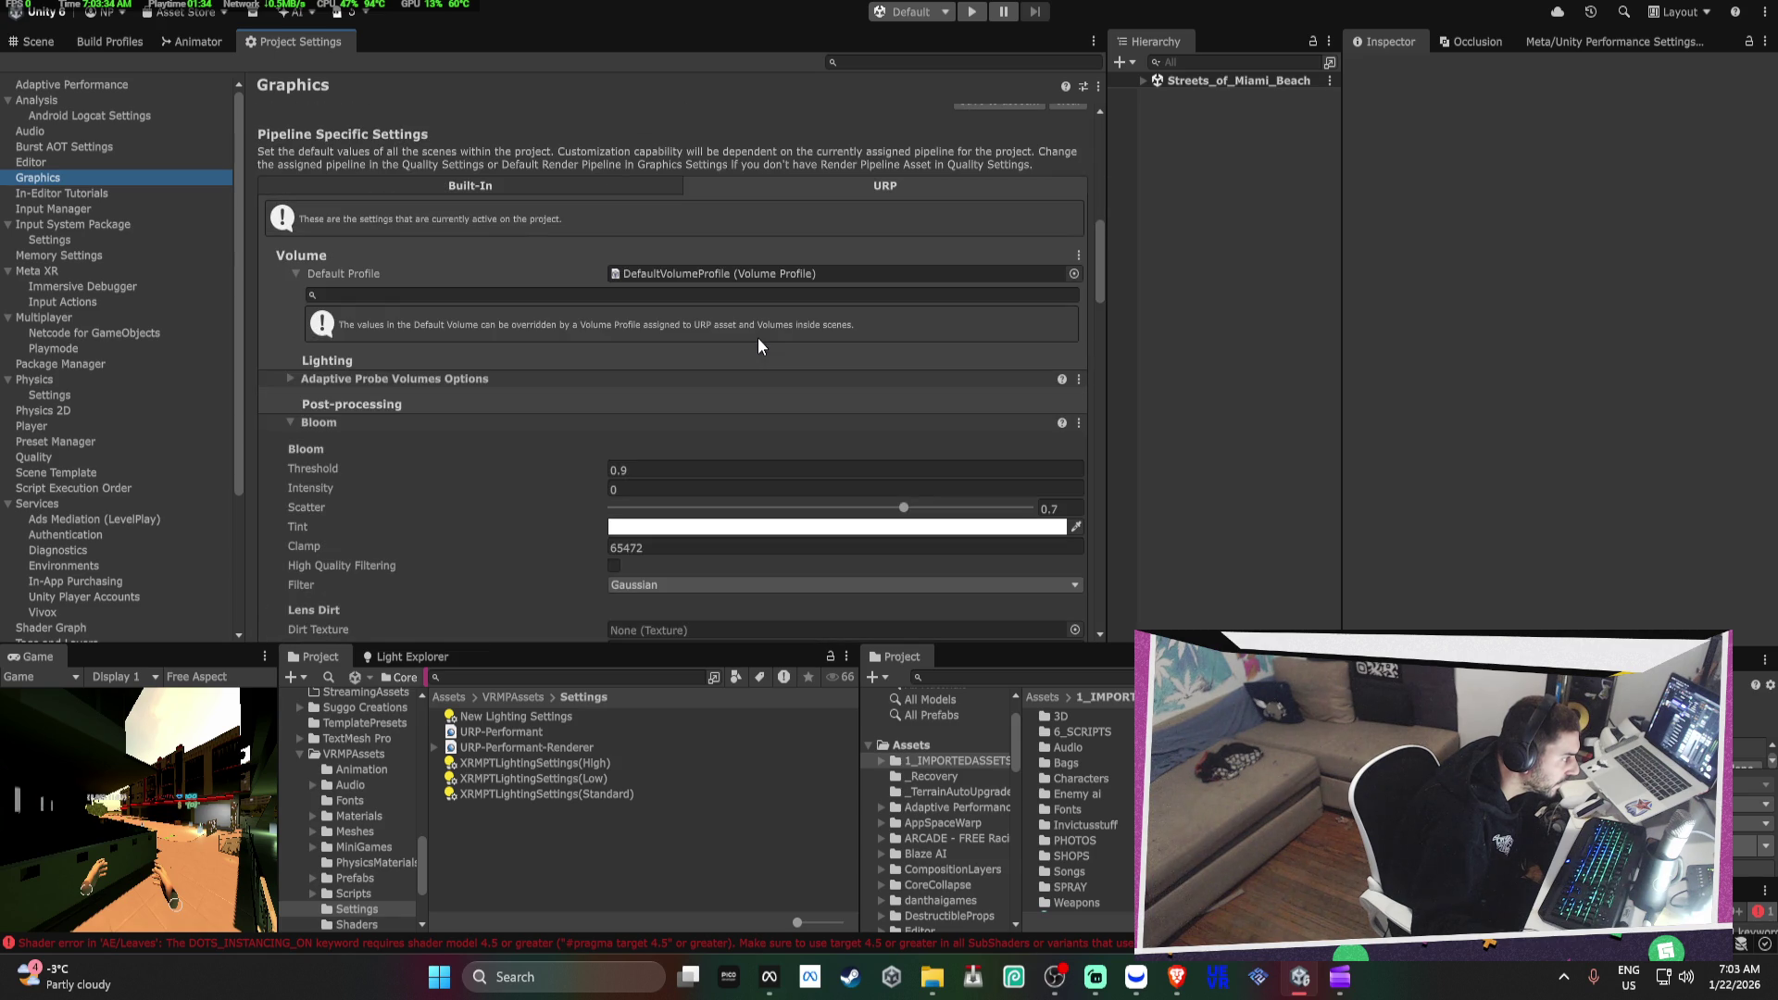
{"action": "left_click", "coordinate": [1075, 274]}
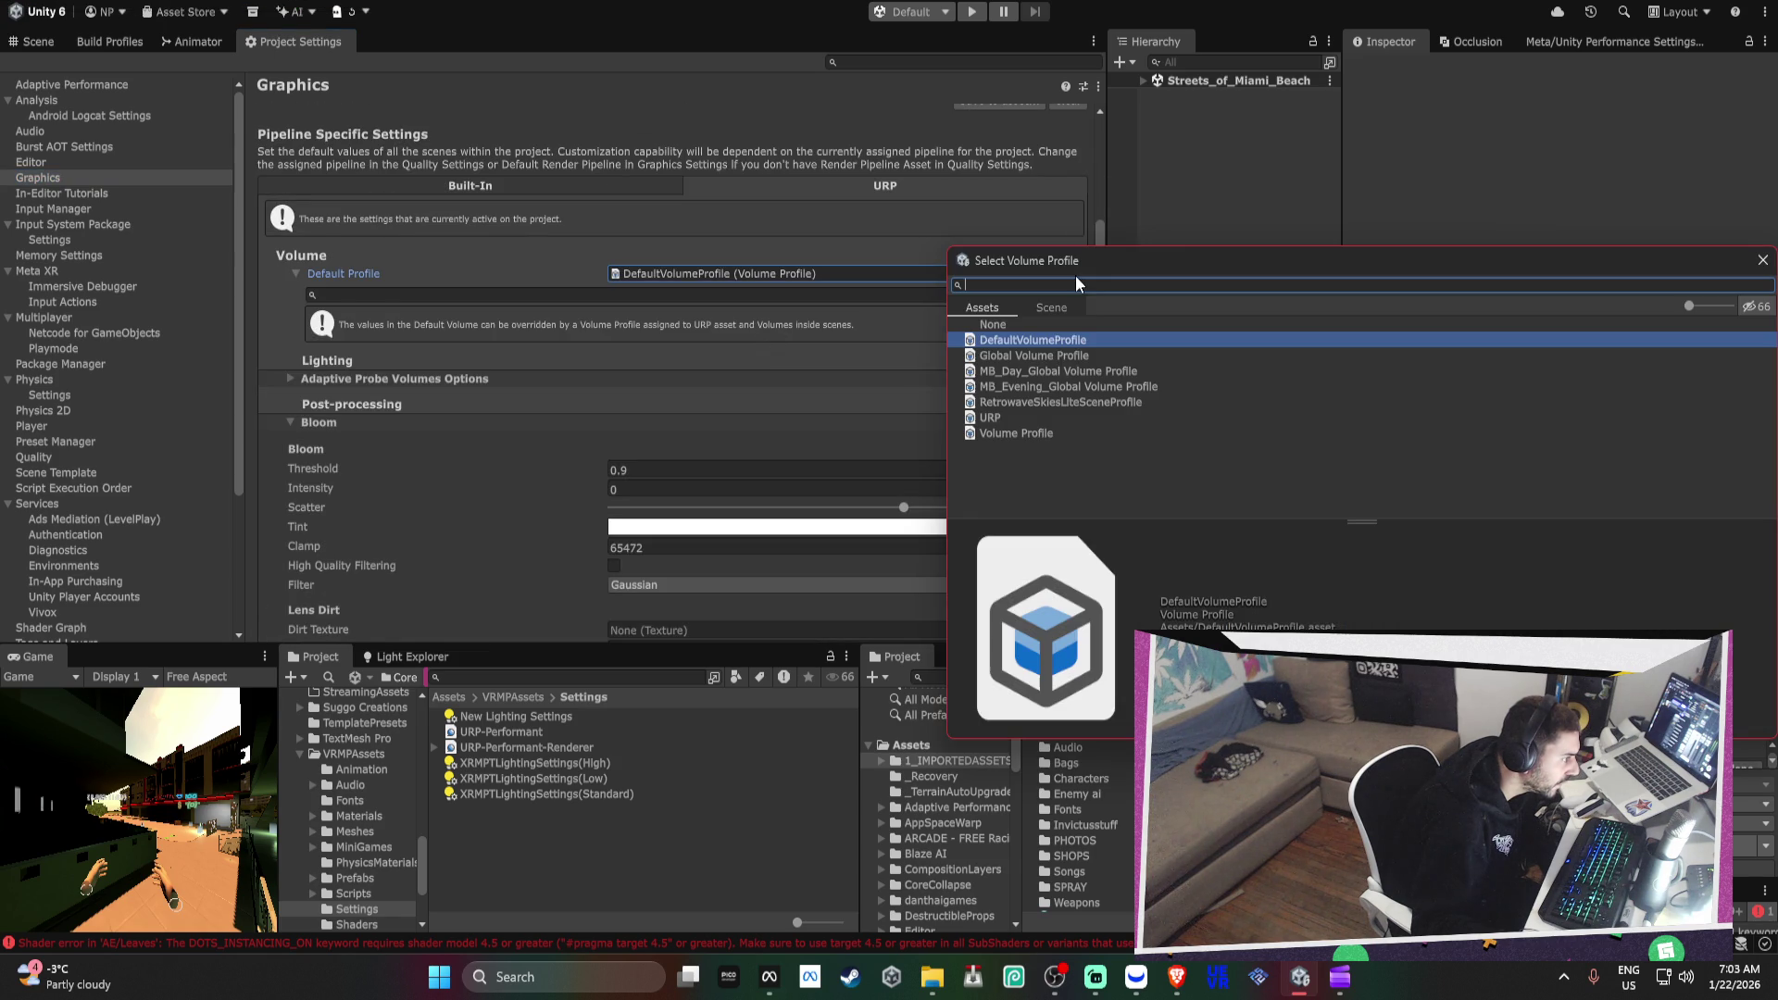
{"action": "left_click", "coordinate": [1037, 354]}
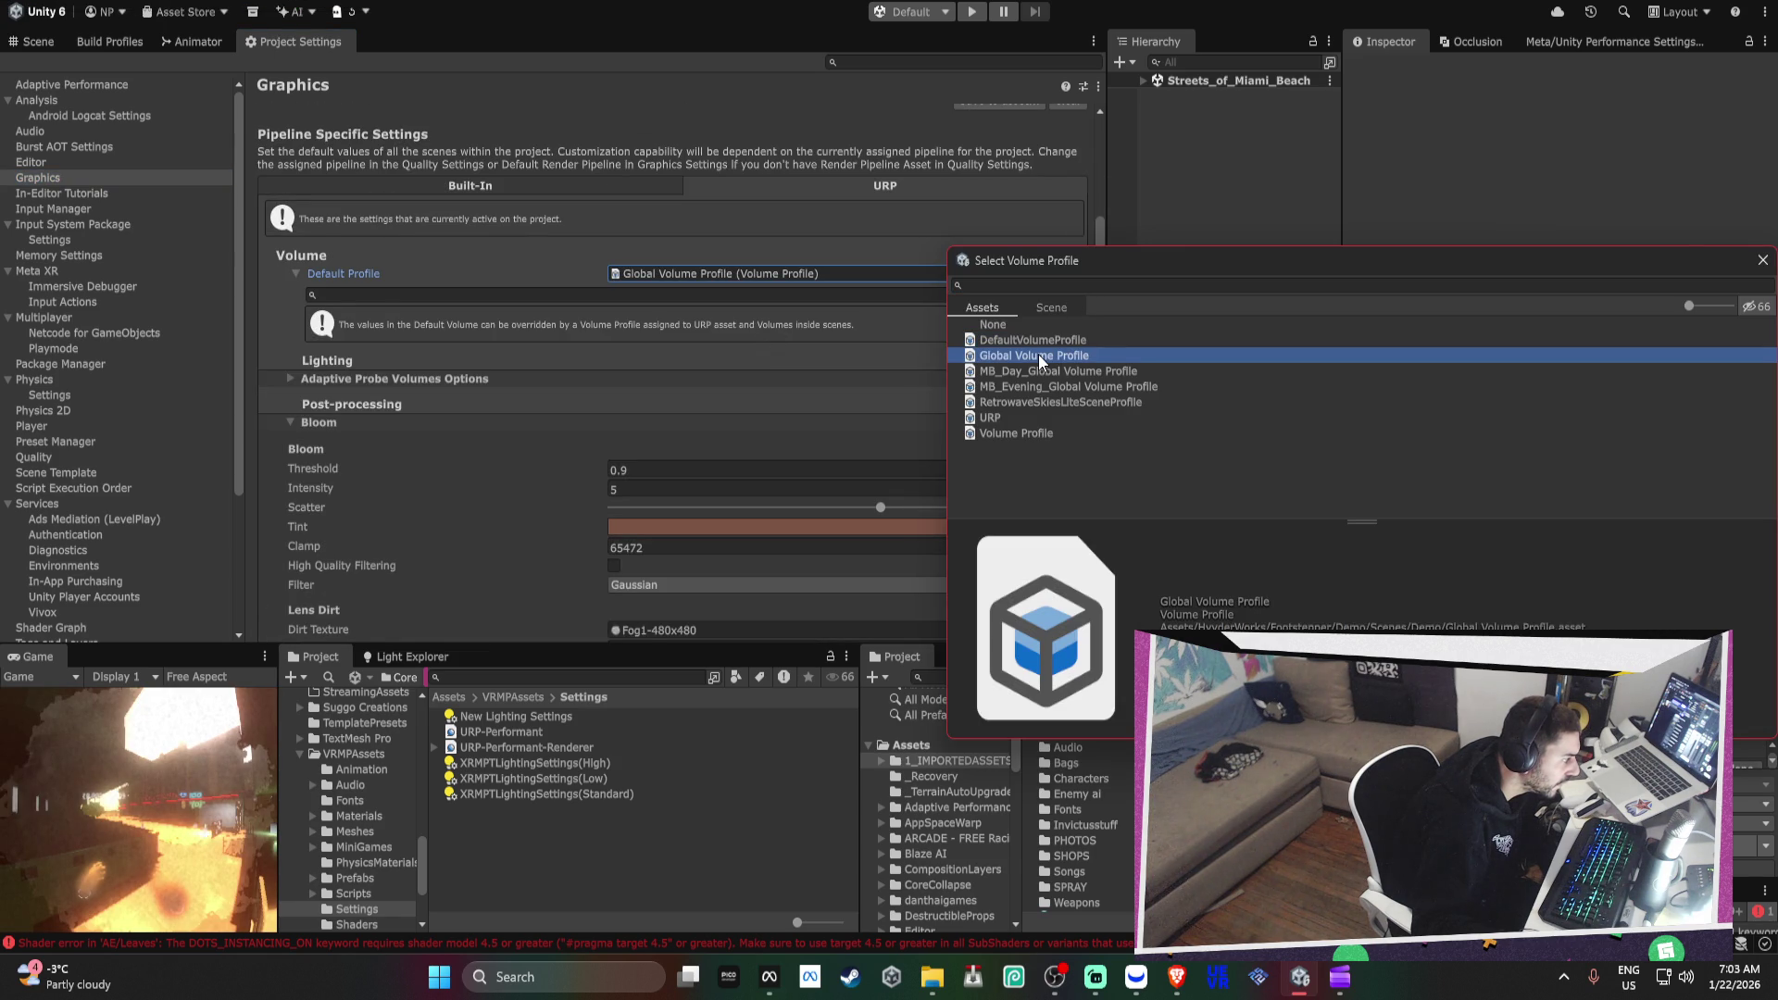
{"action": "left_click", "coordinate": [1032, 370]}
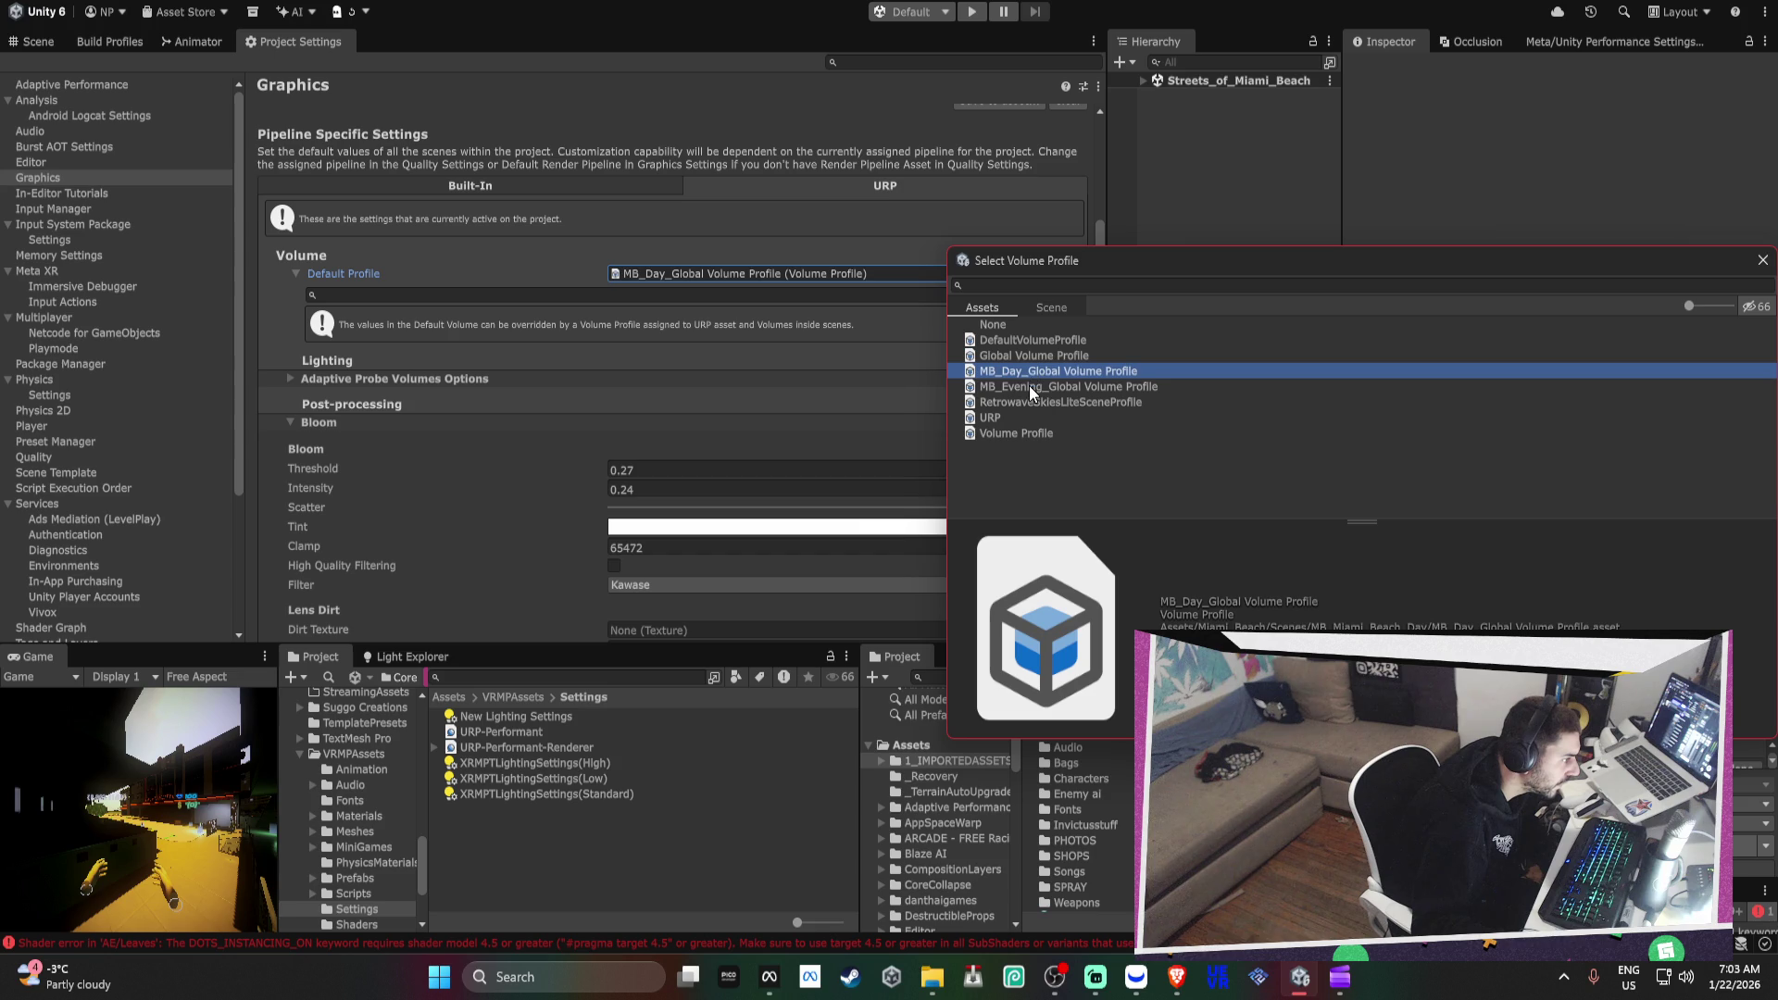
{"action": "left_click", "coordinate": [1030, 386]}
{"action": "left_click", "coordinate": [1023, 406]}
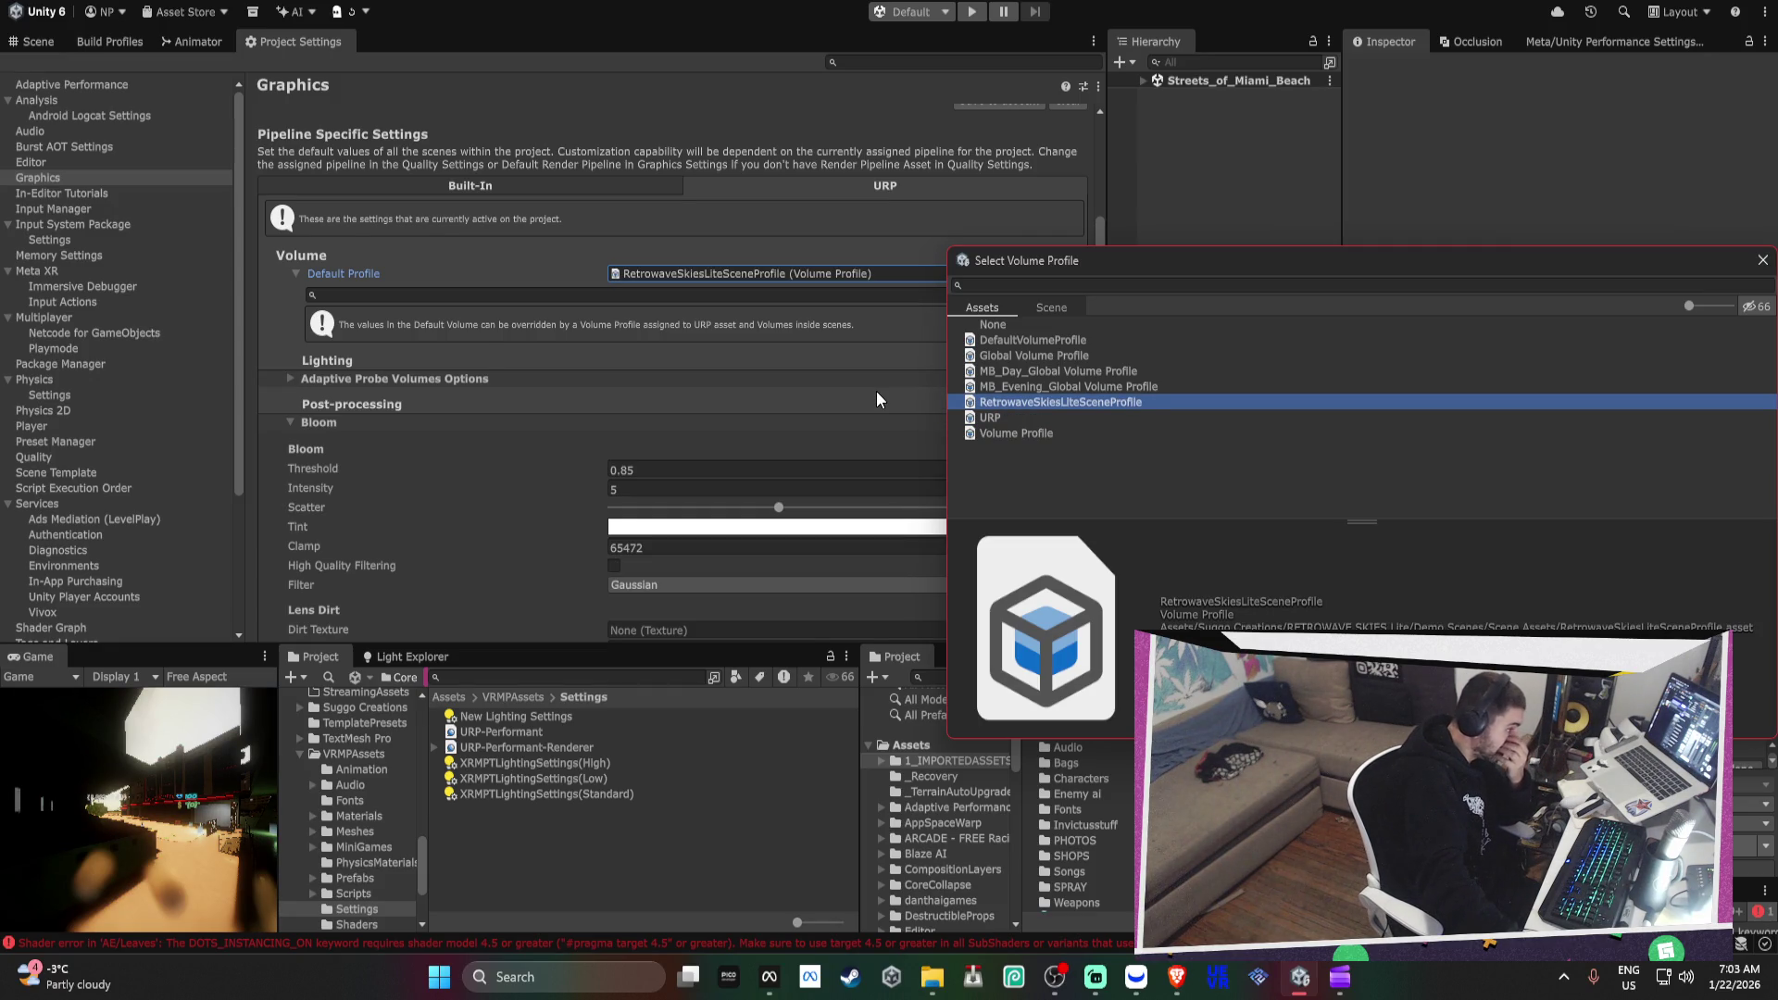
Assign MB_Day_Global Volume Profile as the default volume profile and confirm.
{"action": "left_click", "coordinate": [1026, 342]}
{"action": "left_click", "coordinate": [1026, 370]}
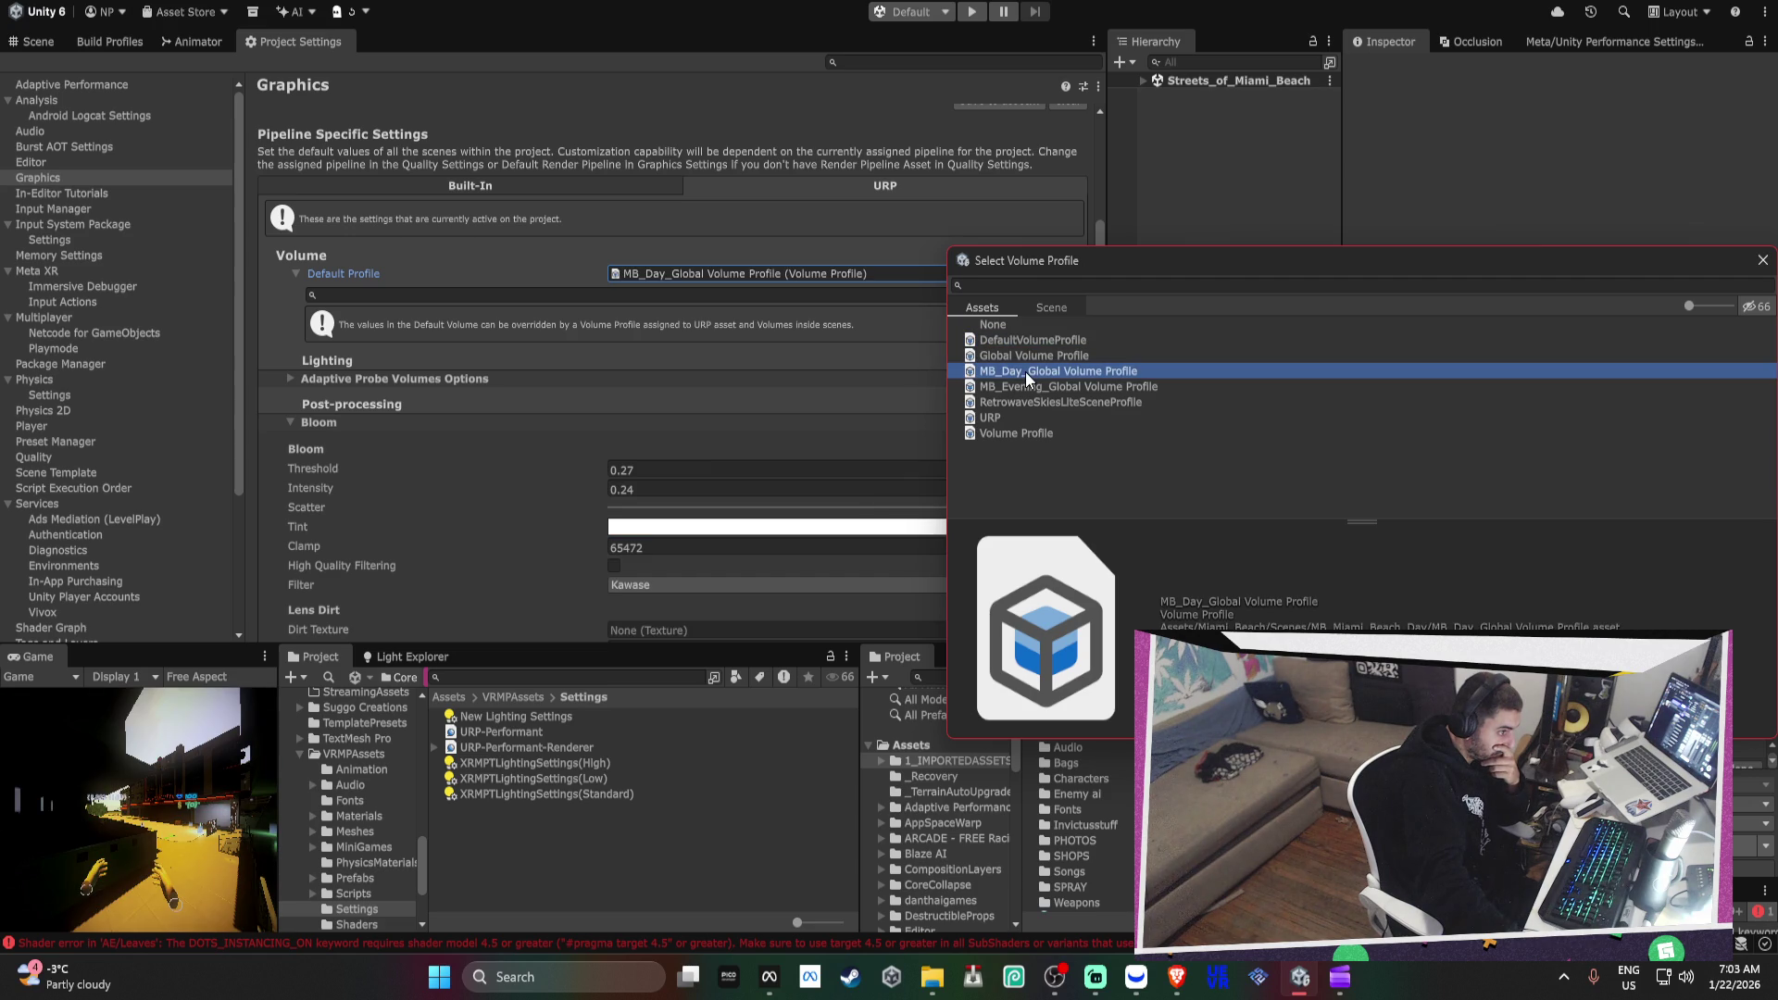
{"action": "double_click", "coordinate": [1025, 371]}
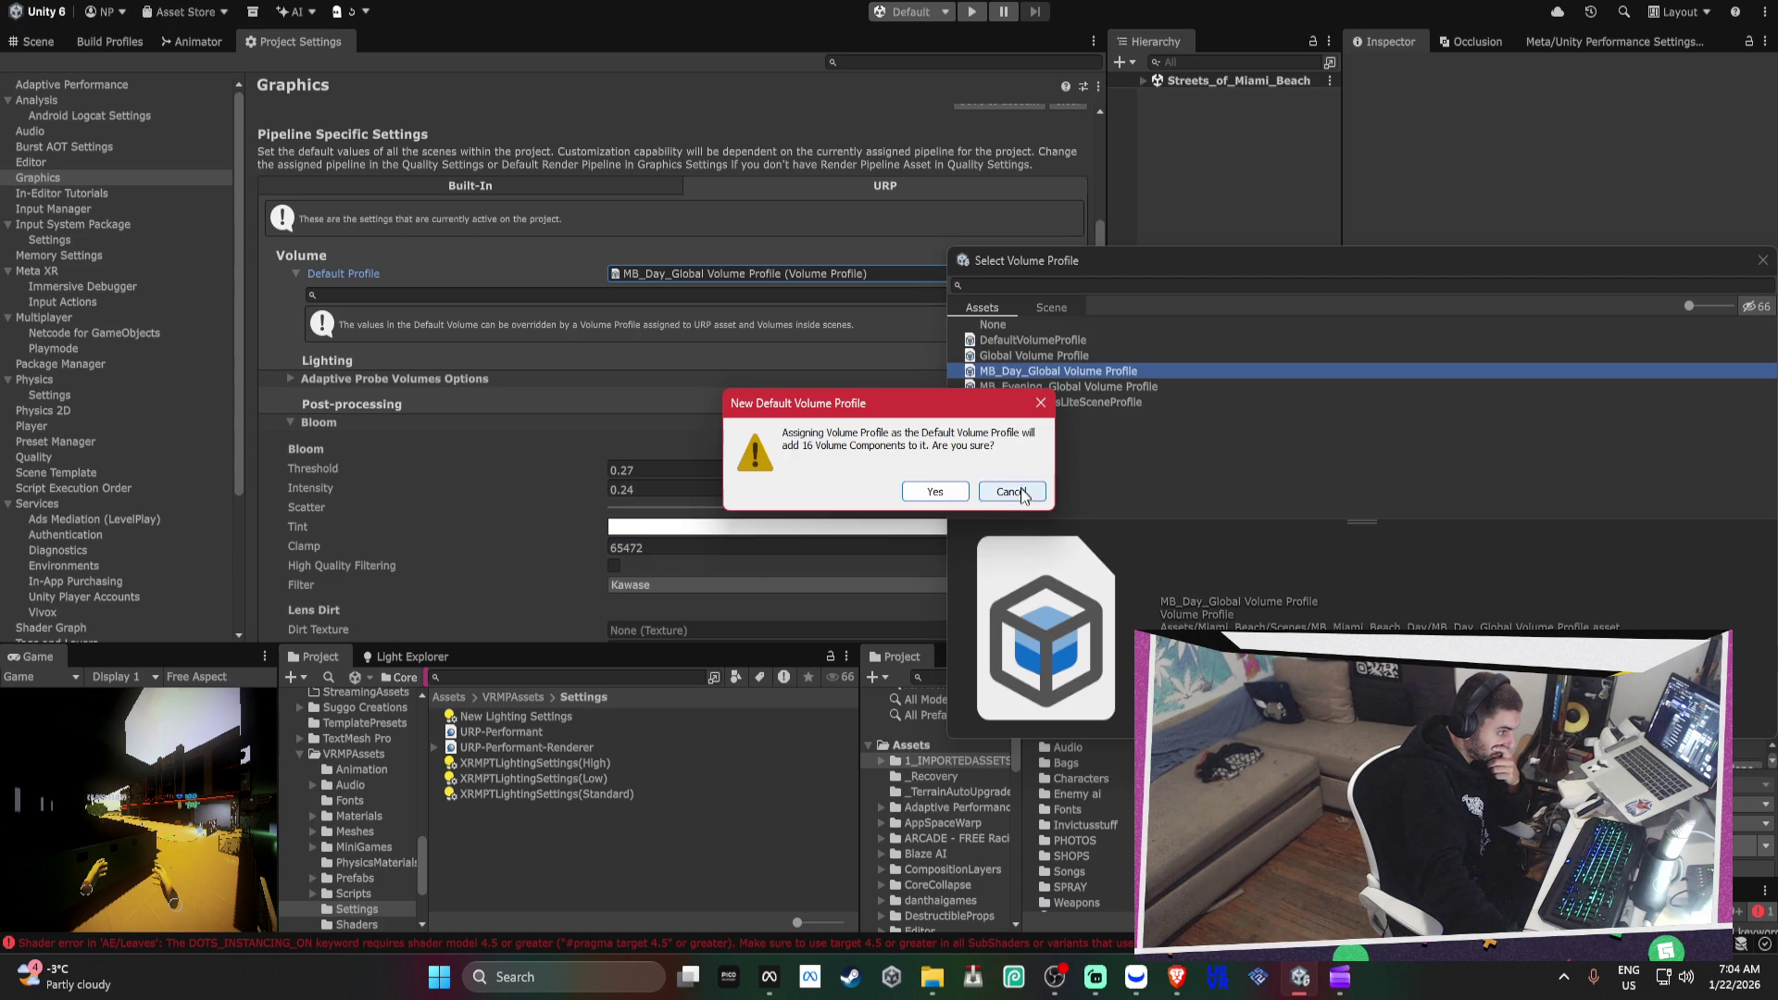
{"action": "left_click", "coordinate": [1019, 490]}
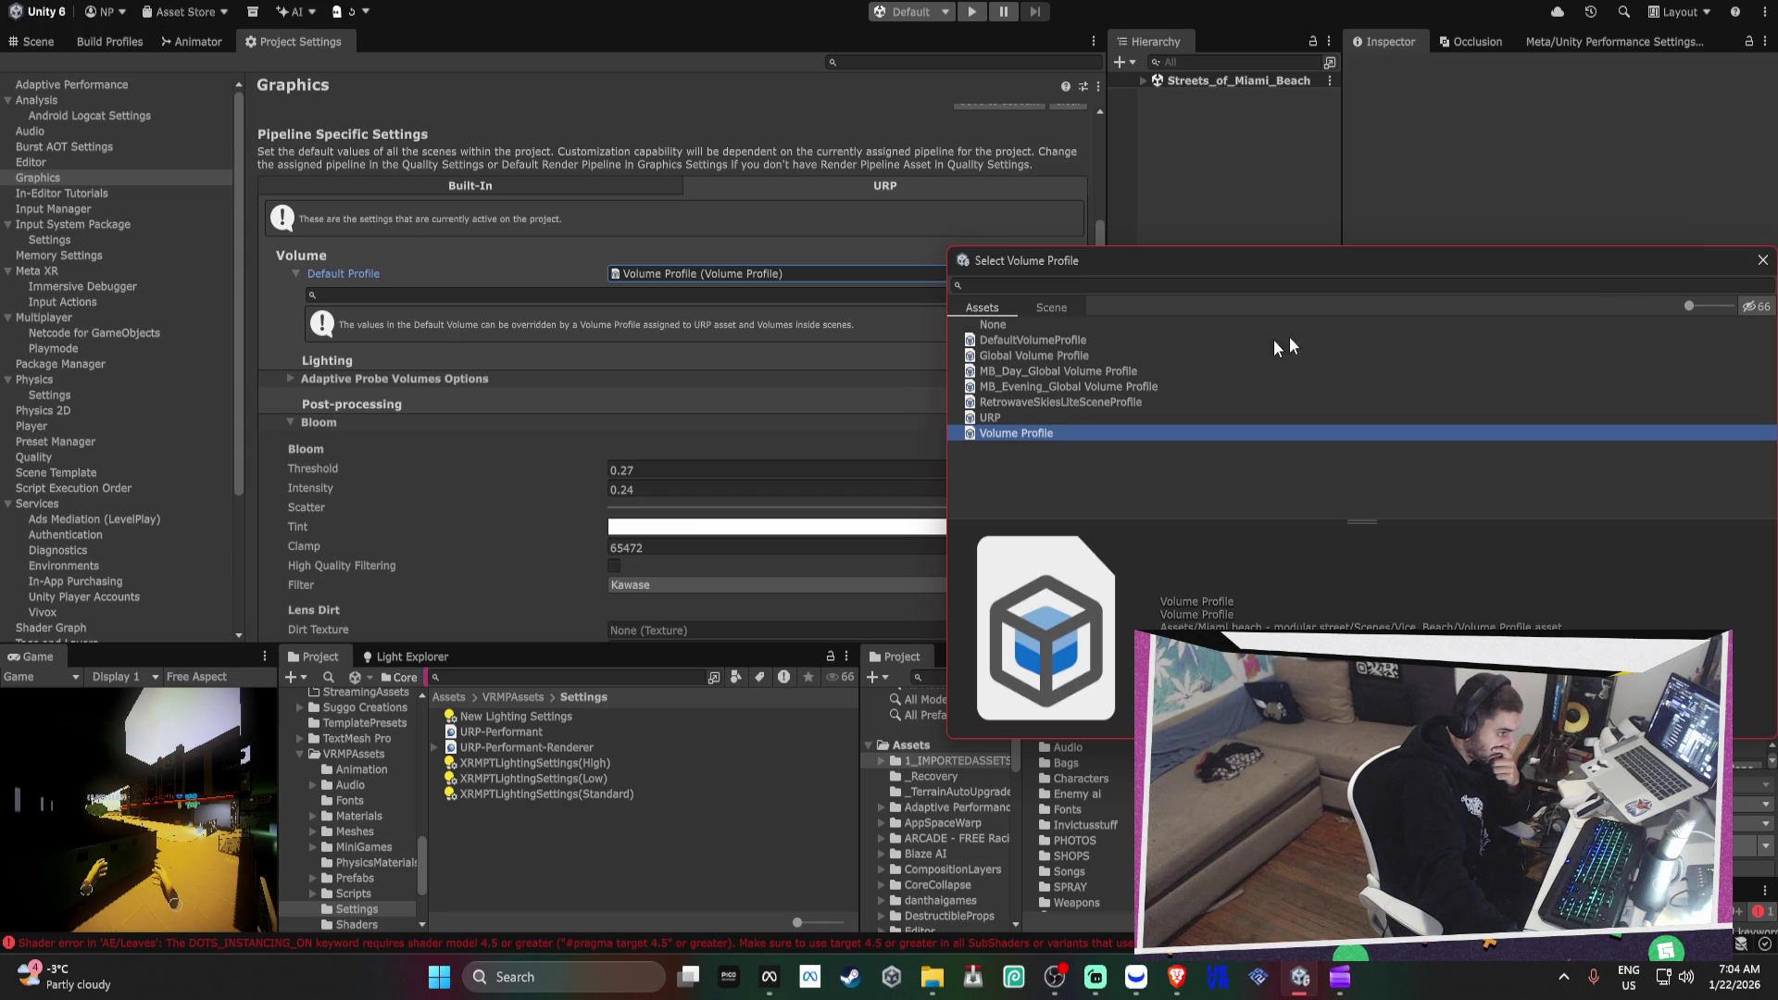
{"action": "left_click", "coordinate": [1763, 261]}
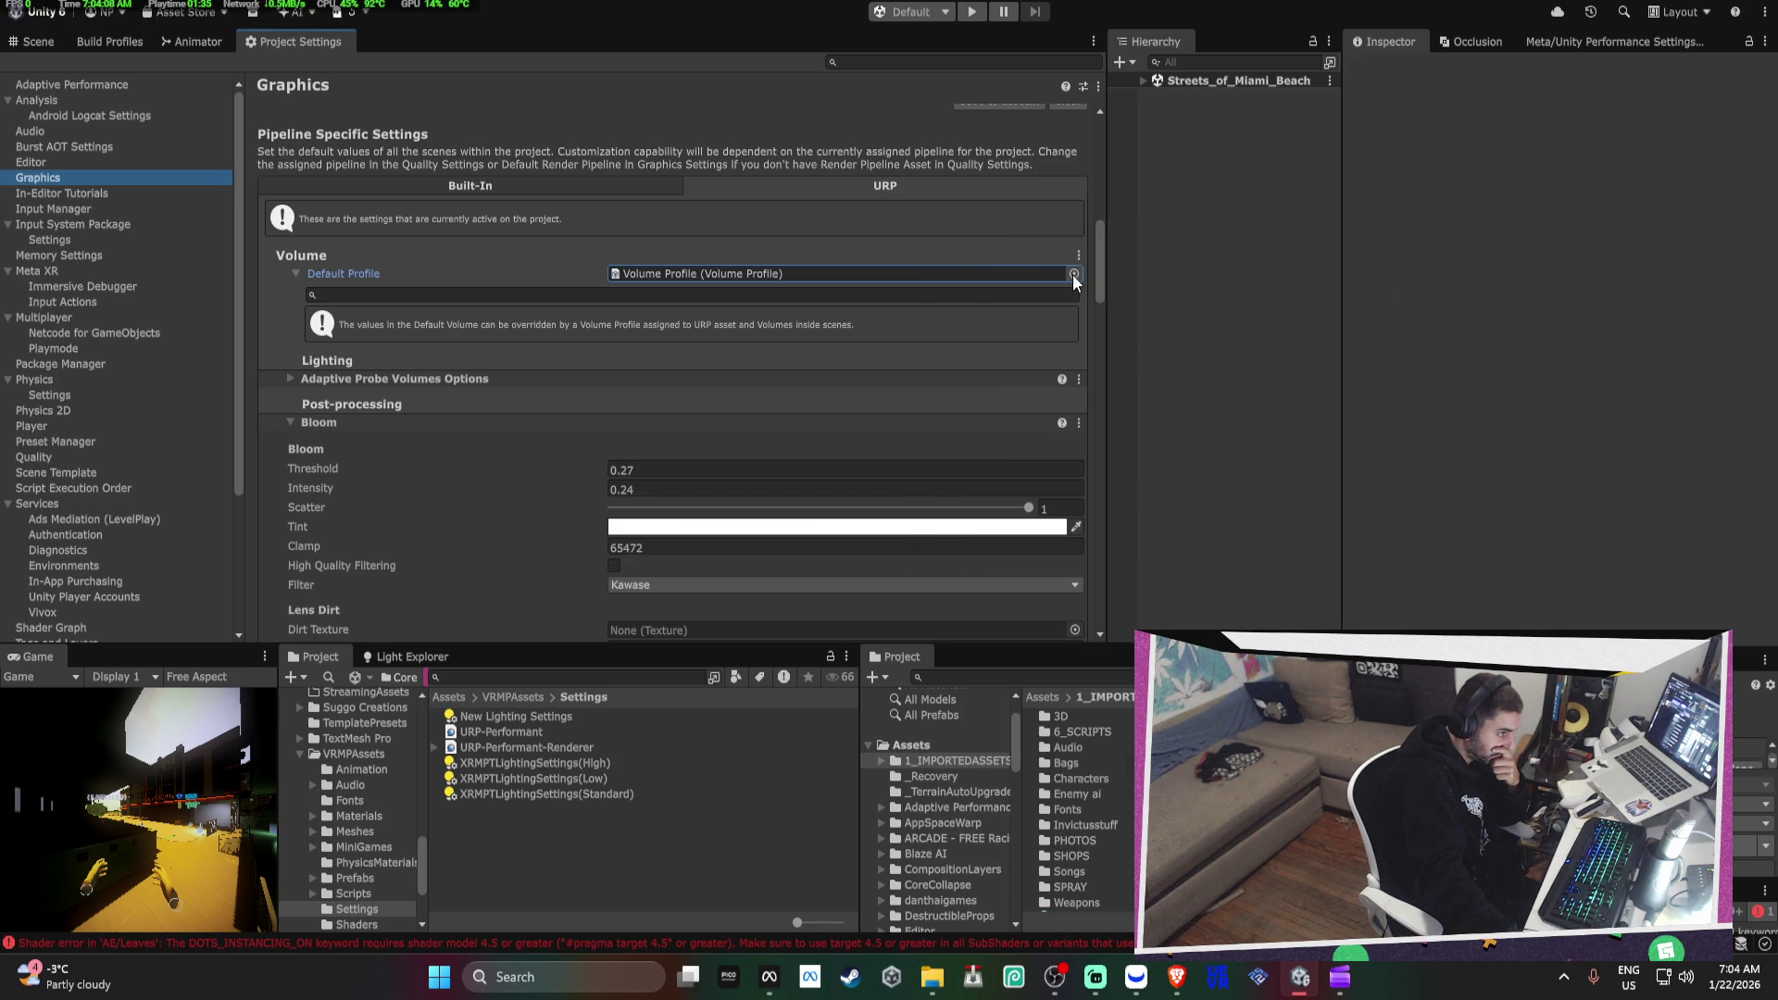
{"action": "left_click", "coordinate": [1074, 275]}
{"action": "left_click", "coordinate": [1050, 370]}
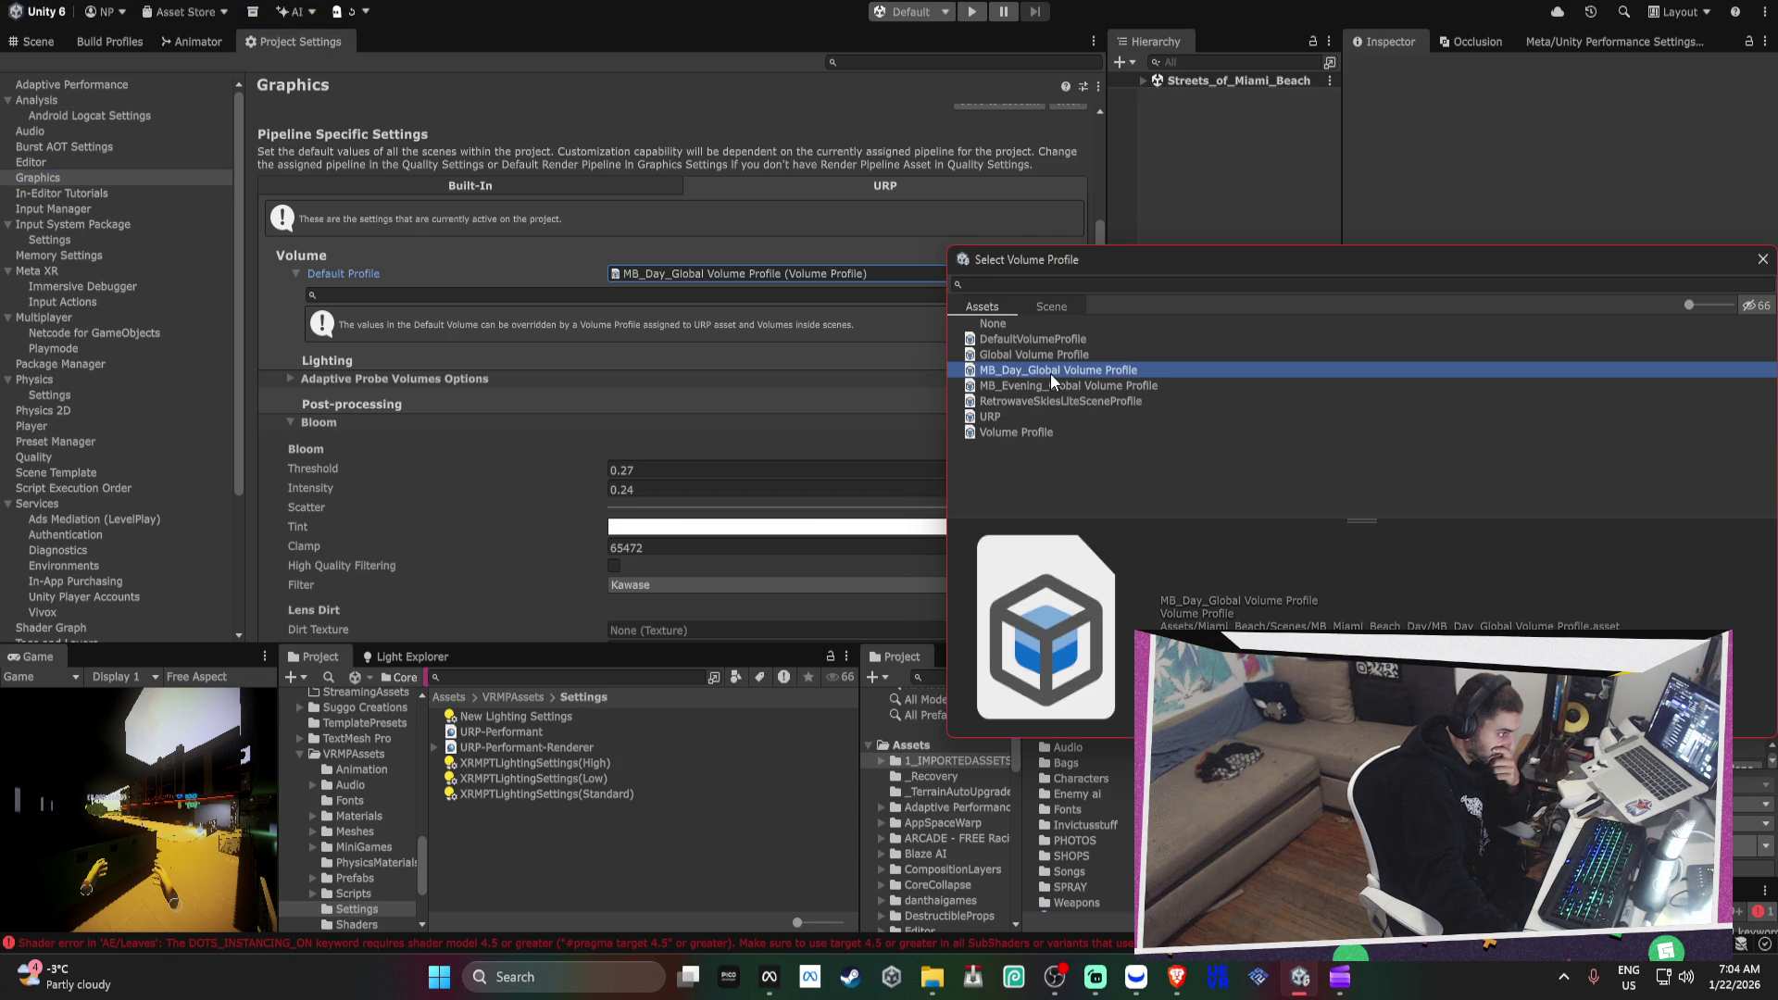
{"action": "left_click", "coordinate": [1024, 431]}
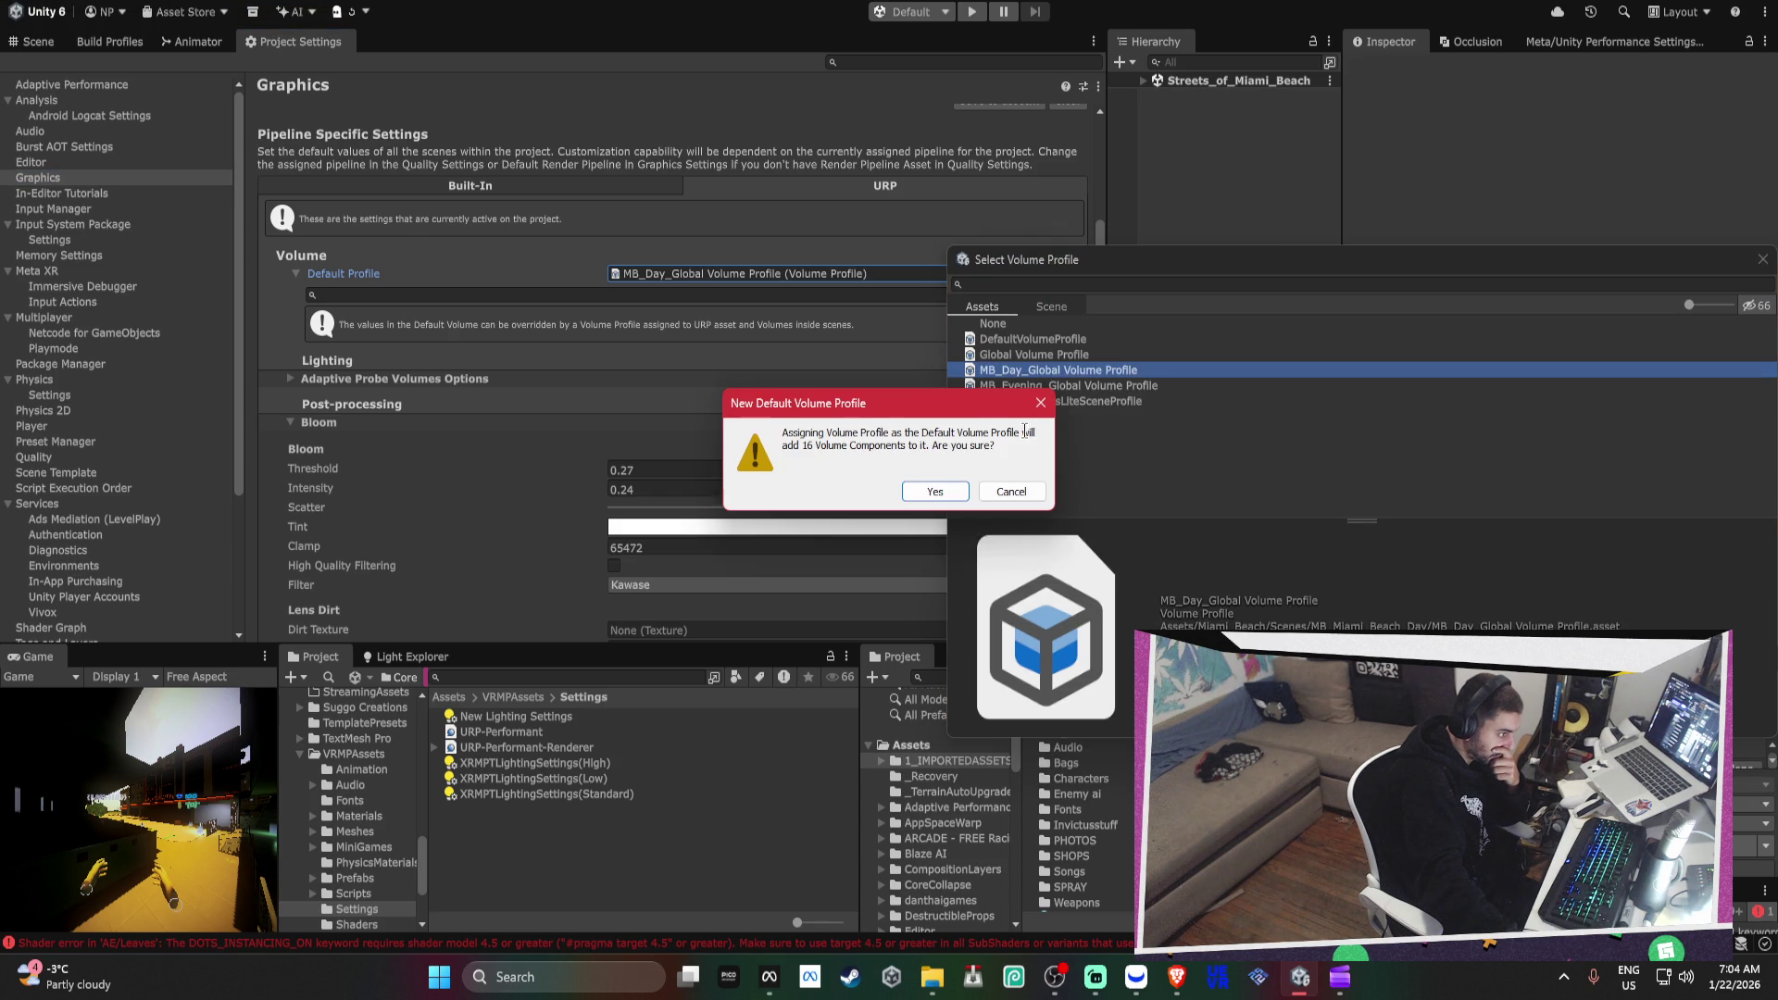
{"action": "left_click", "coordinate": [921, 494]}
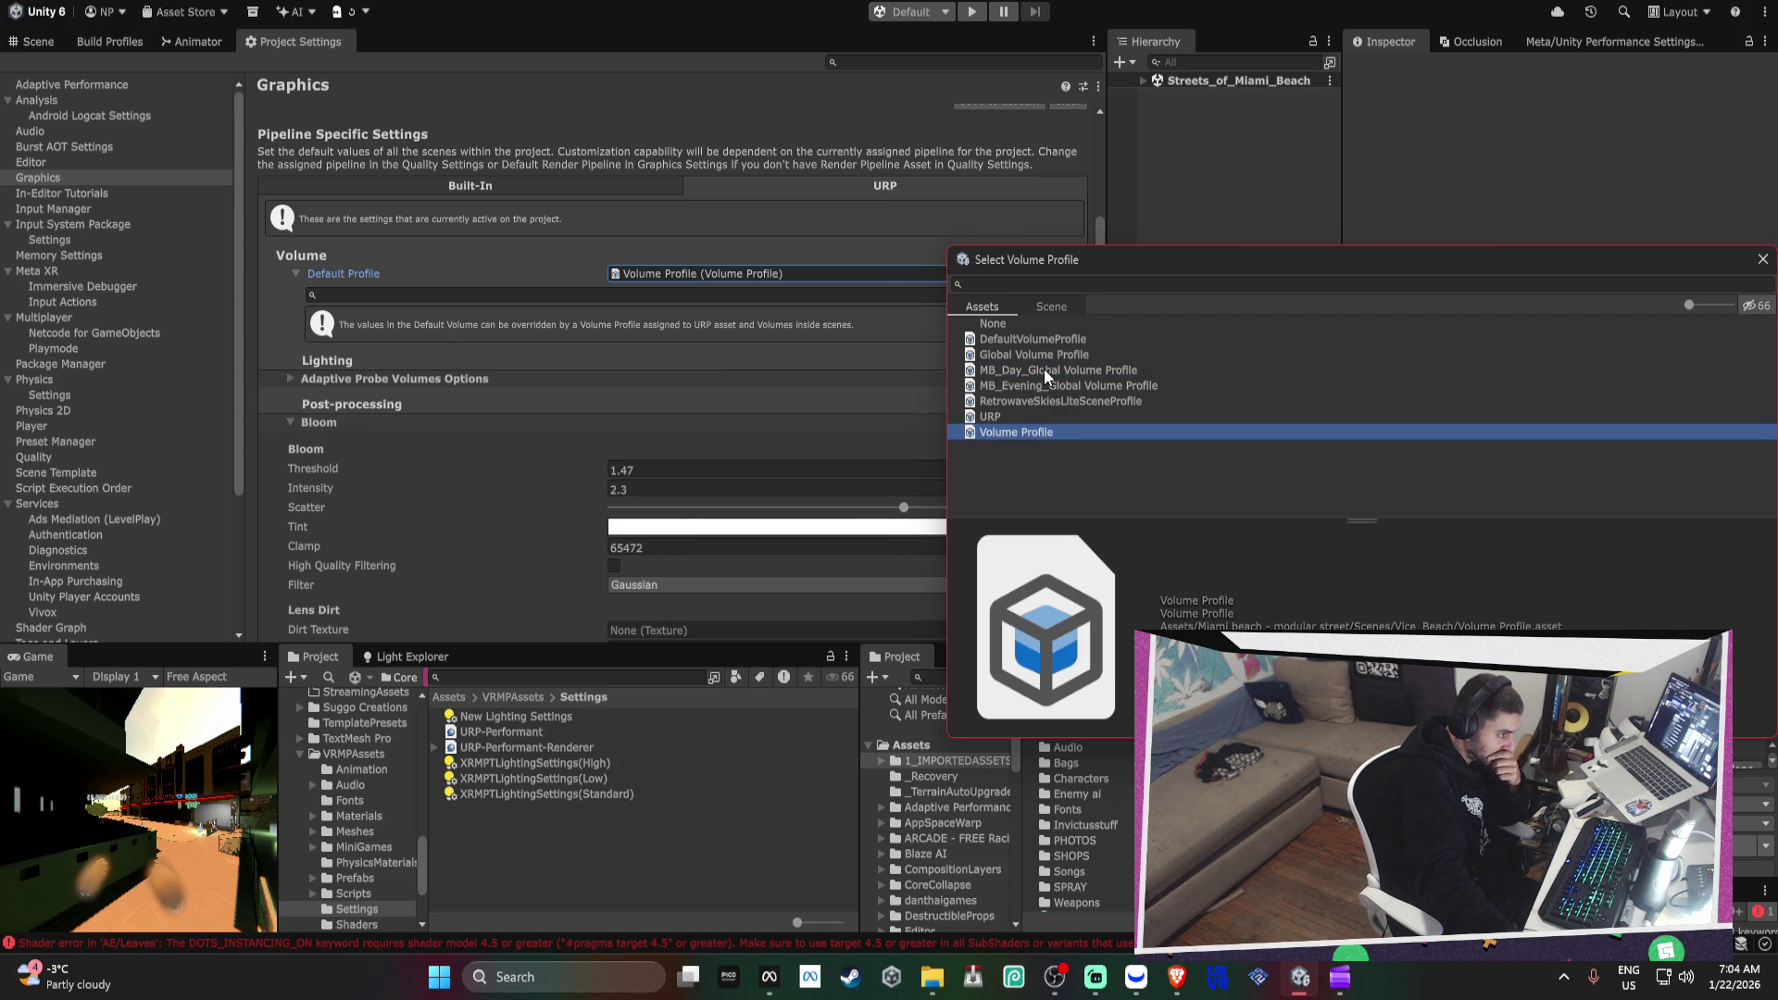
Preview MB_Day_Global Volume Profile again as the default volume profile.
{"action": "left_click", "coordinate": [1763, 261]}
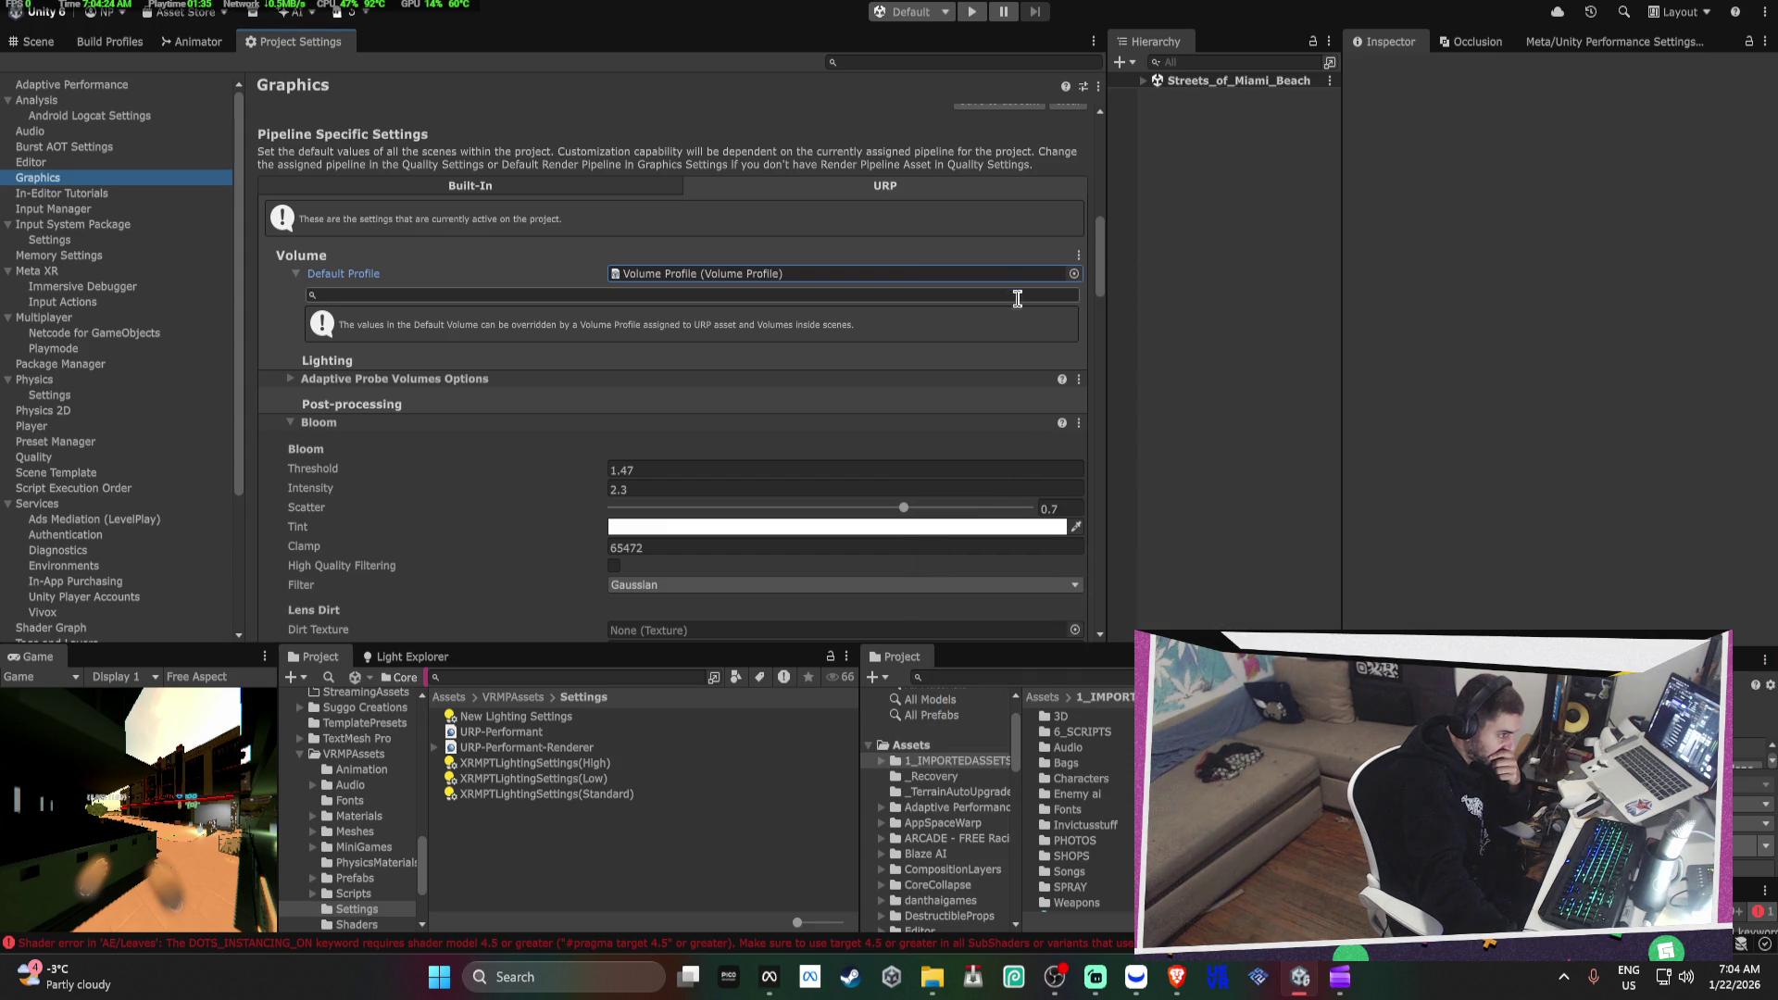
{"action": "left_click", "coordinate": [1075, 273]}
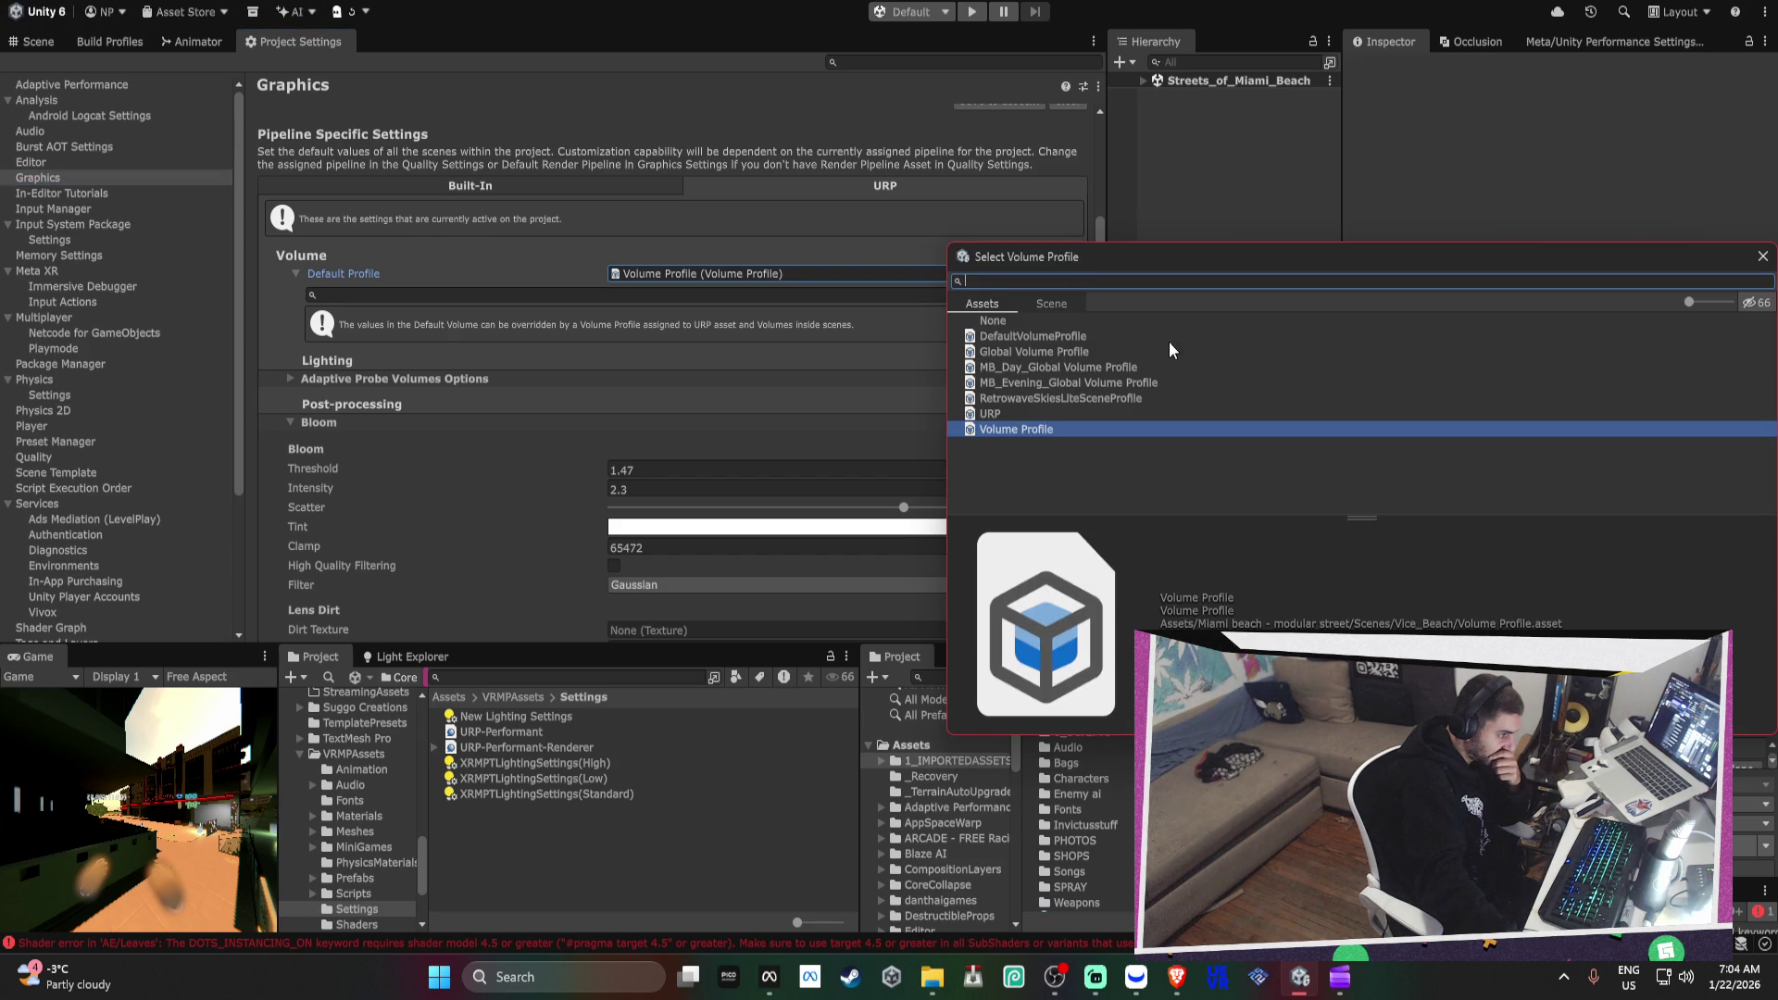
{"action": "left_click", "coordinate": [1080, 365]}
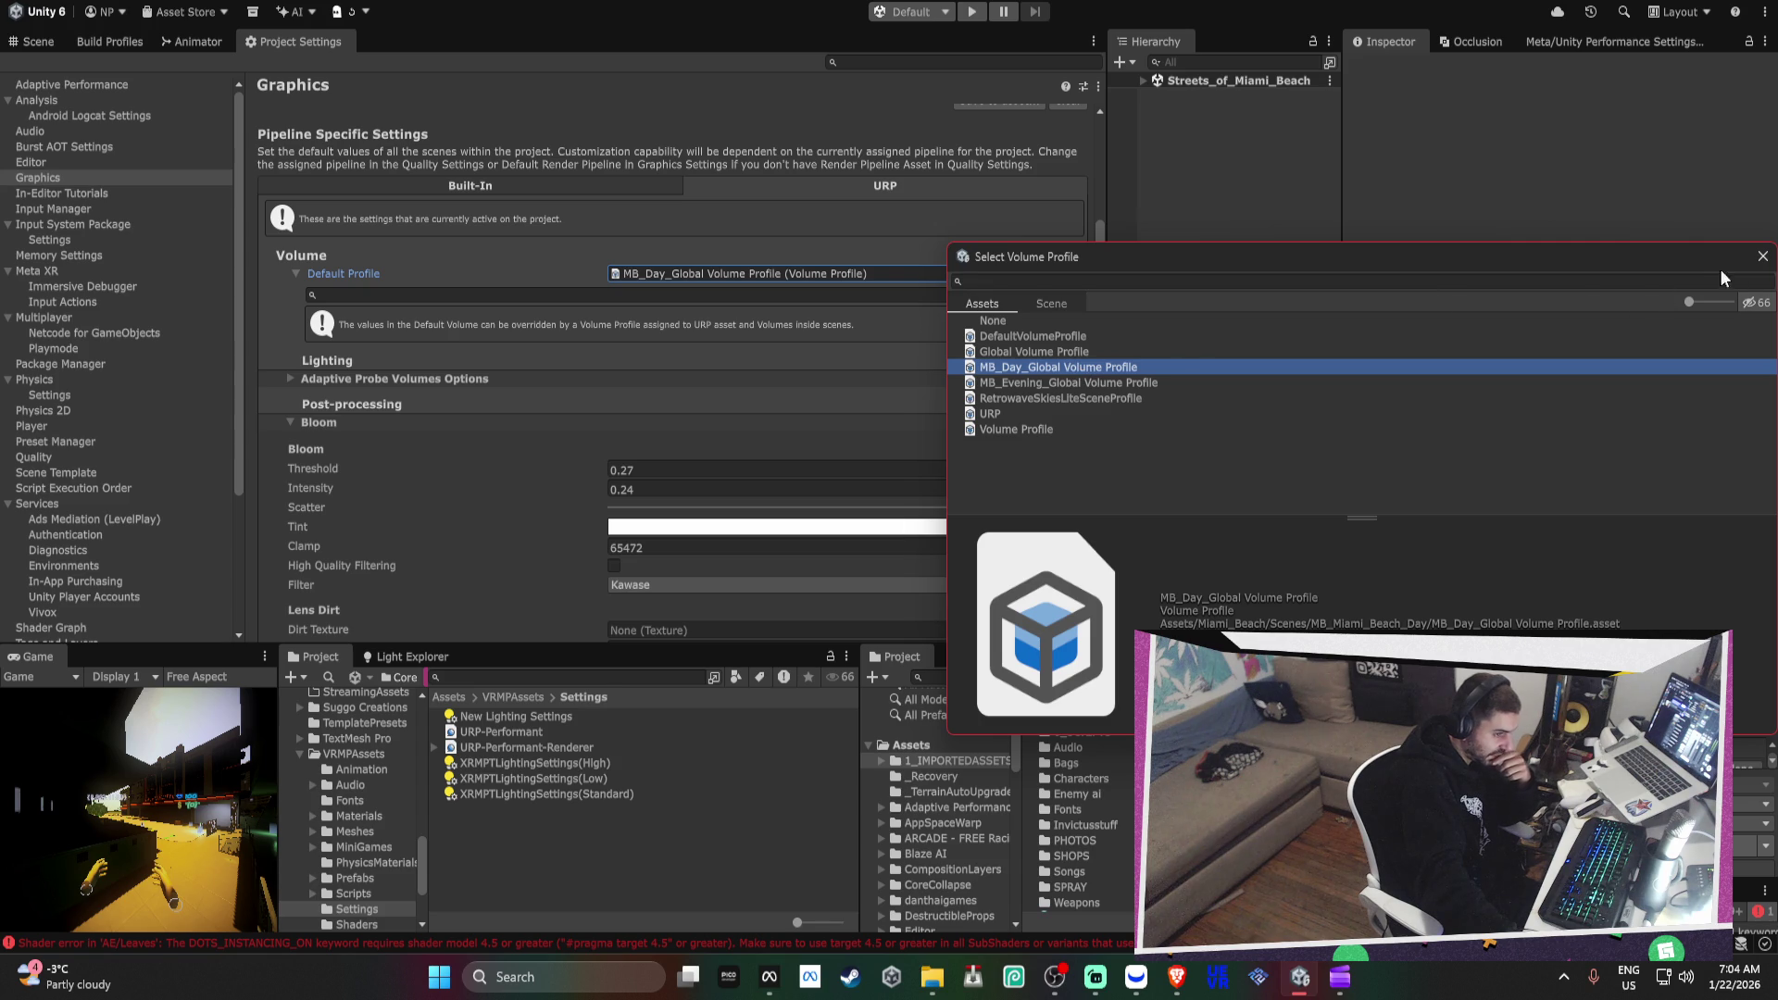
{"action": "left_click", "coordinate": [1764, 265]}
Scroll through the Graphics post-processing options, then show the Android build profile.
{"action": "scroll", "coordinate": [817, 332], "scroll_direction": "down", "scroll_amount": 10}
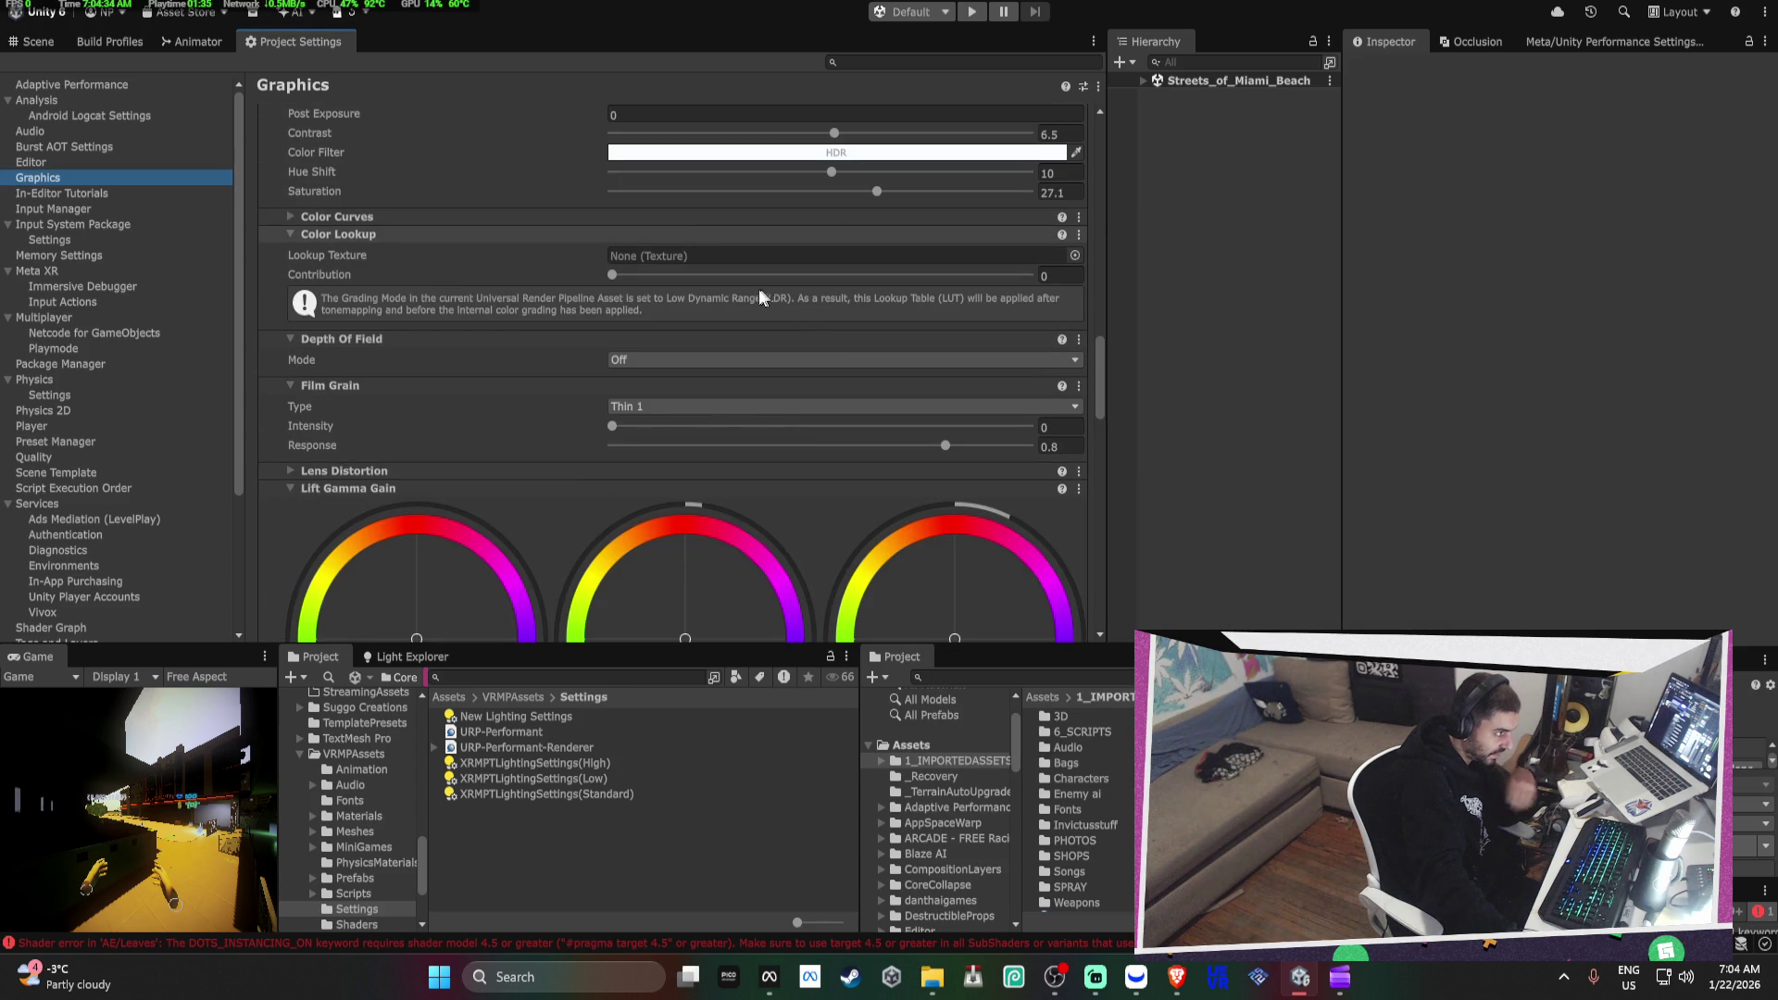
{"action": "scroll", "coordinate": [775, 382], "scroll_direction": "down", "scroll_amount": 5}
{"action": "scroll", "coordinate": [775, 381], "scroll_direction": "down", "scroll_amount": 12}
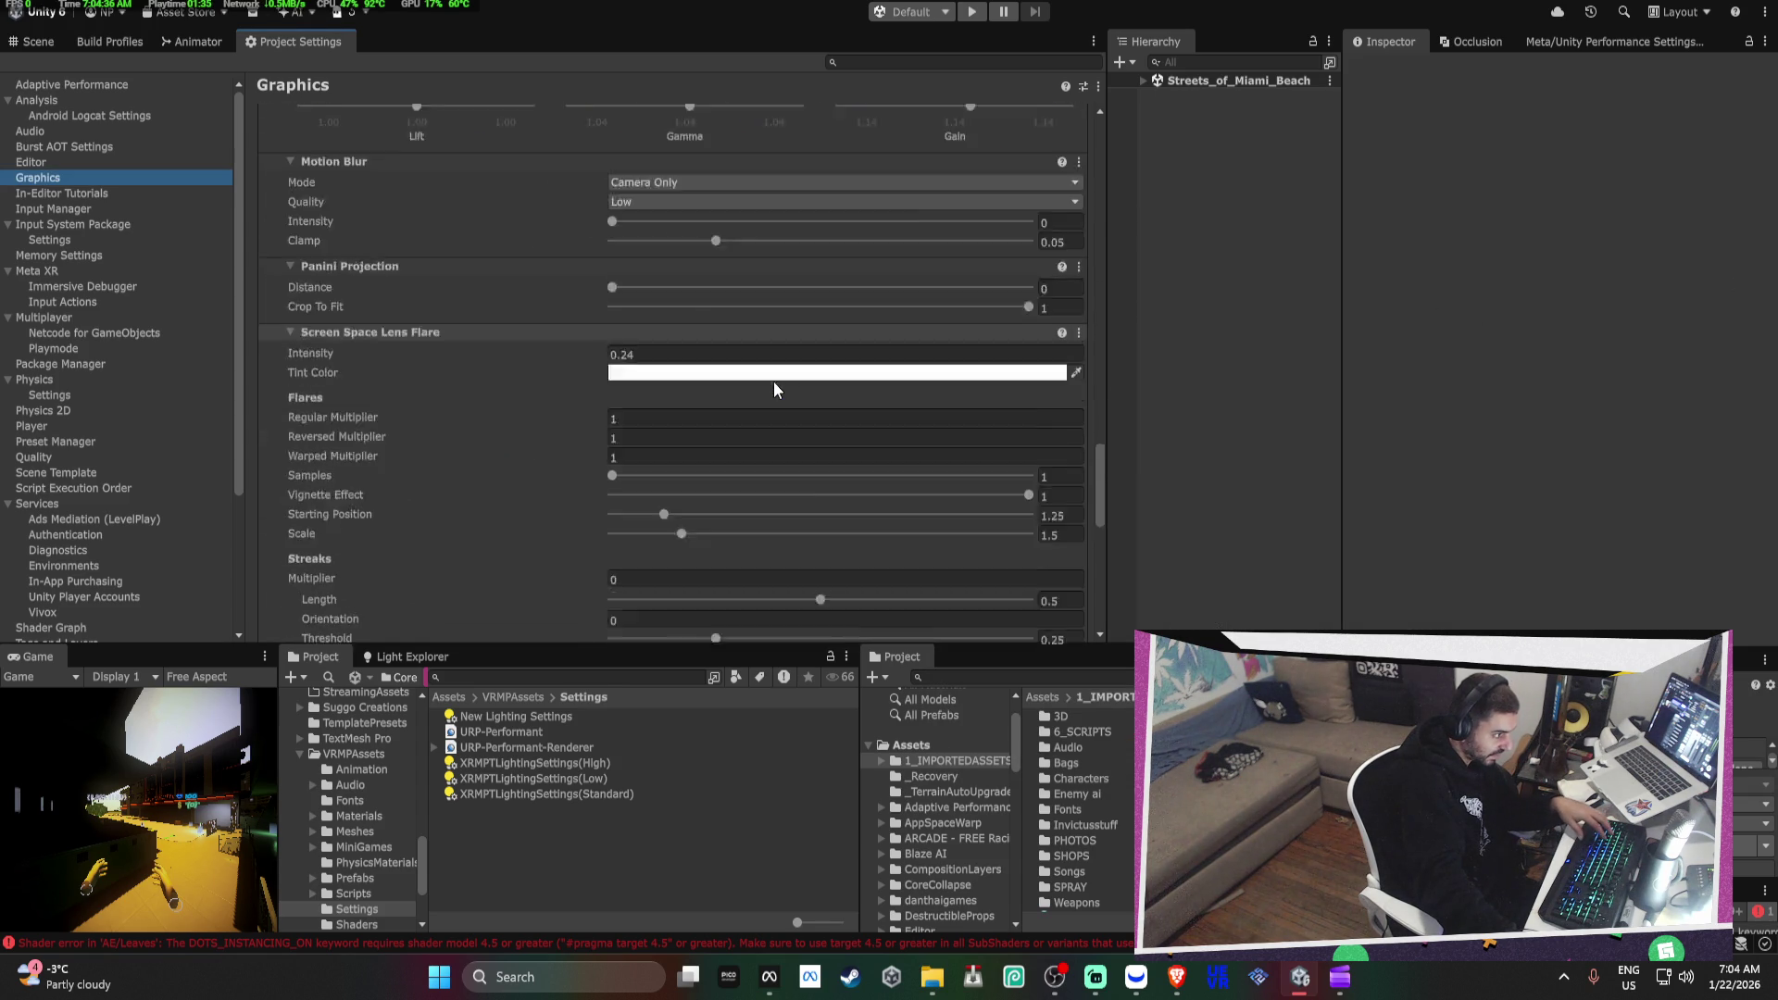
{"action": "scroll", "coordinate": [774, 382], "scroll_direction": "down", "scroll_amount": 5}
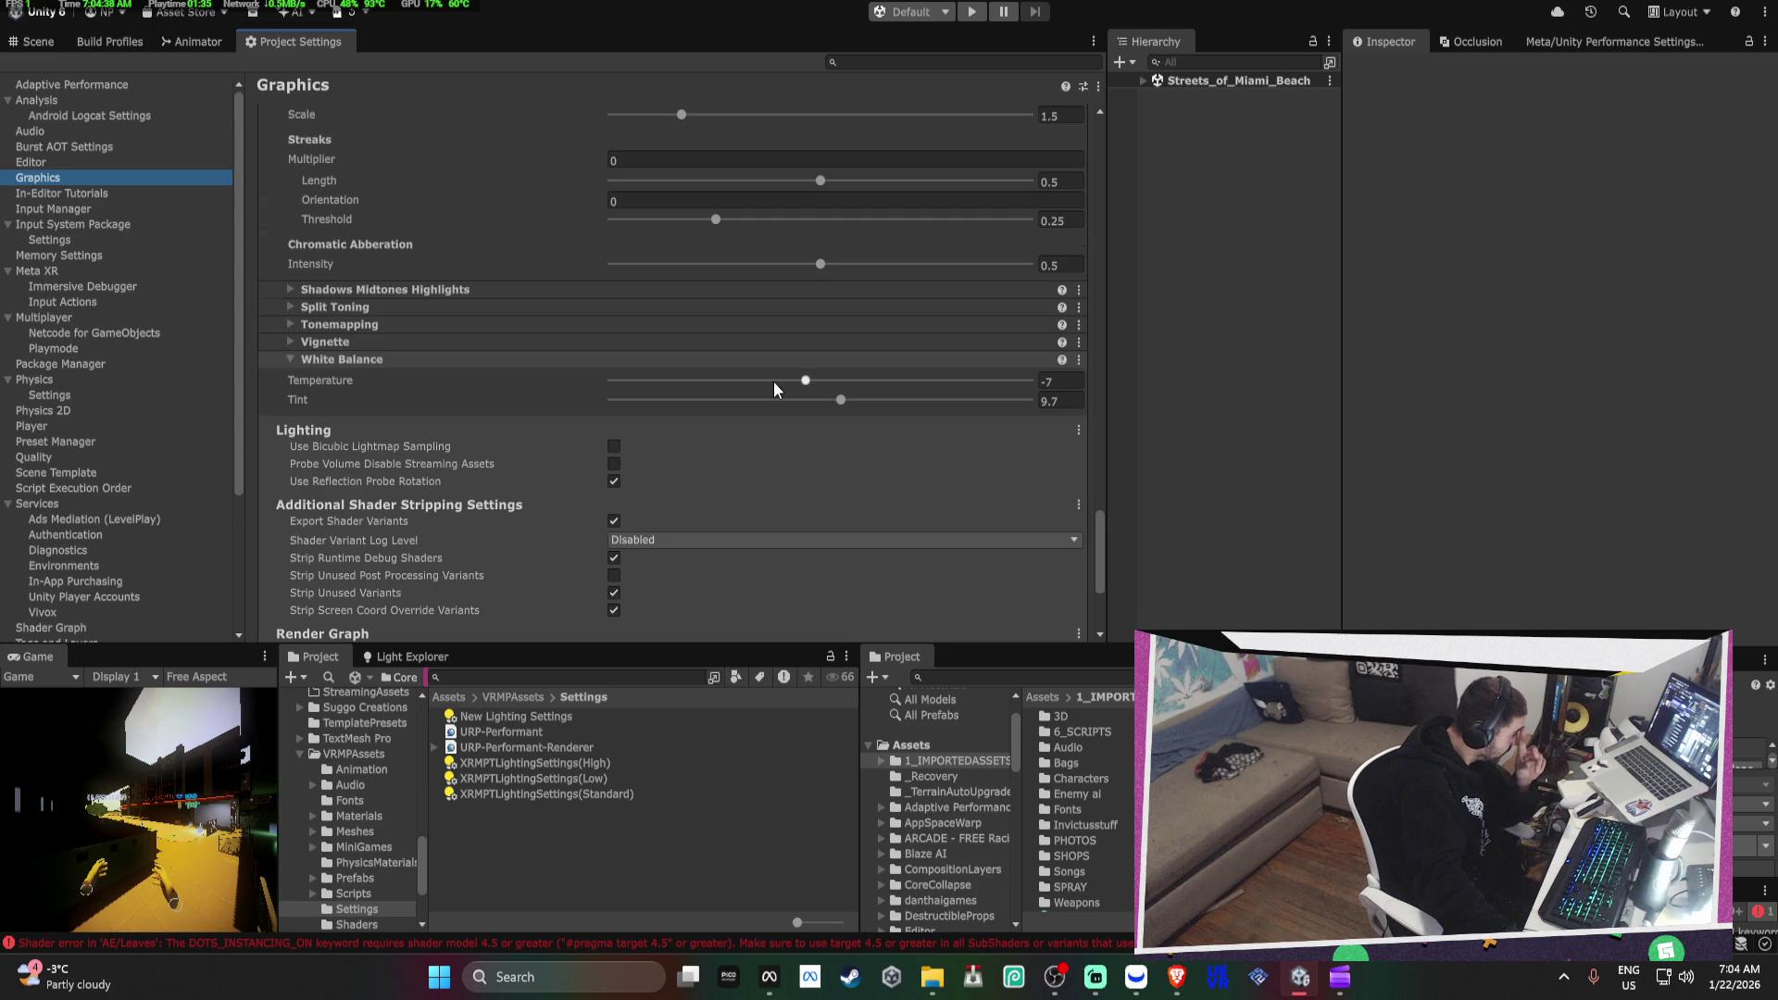
{"action": "scroll", "coordinate": [774, 389], "scroll_direction": "up", "scroll_amount": 9}
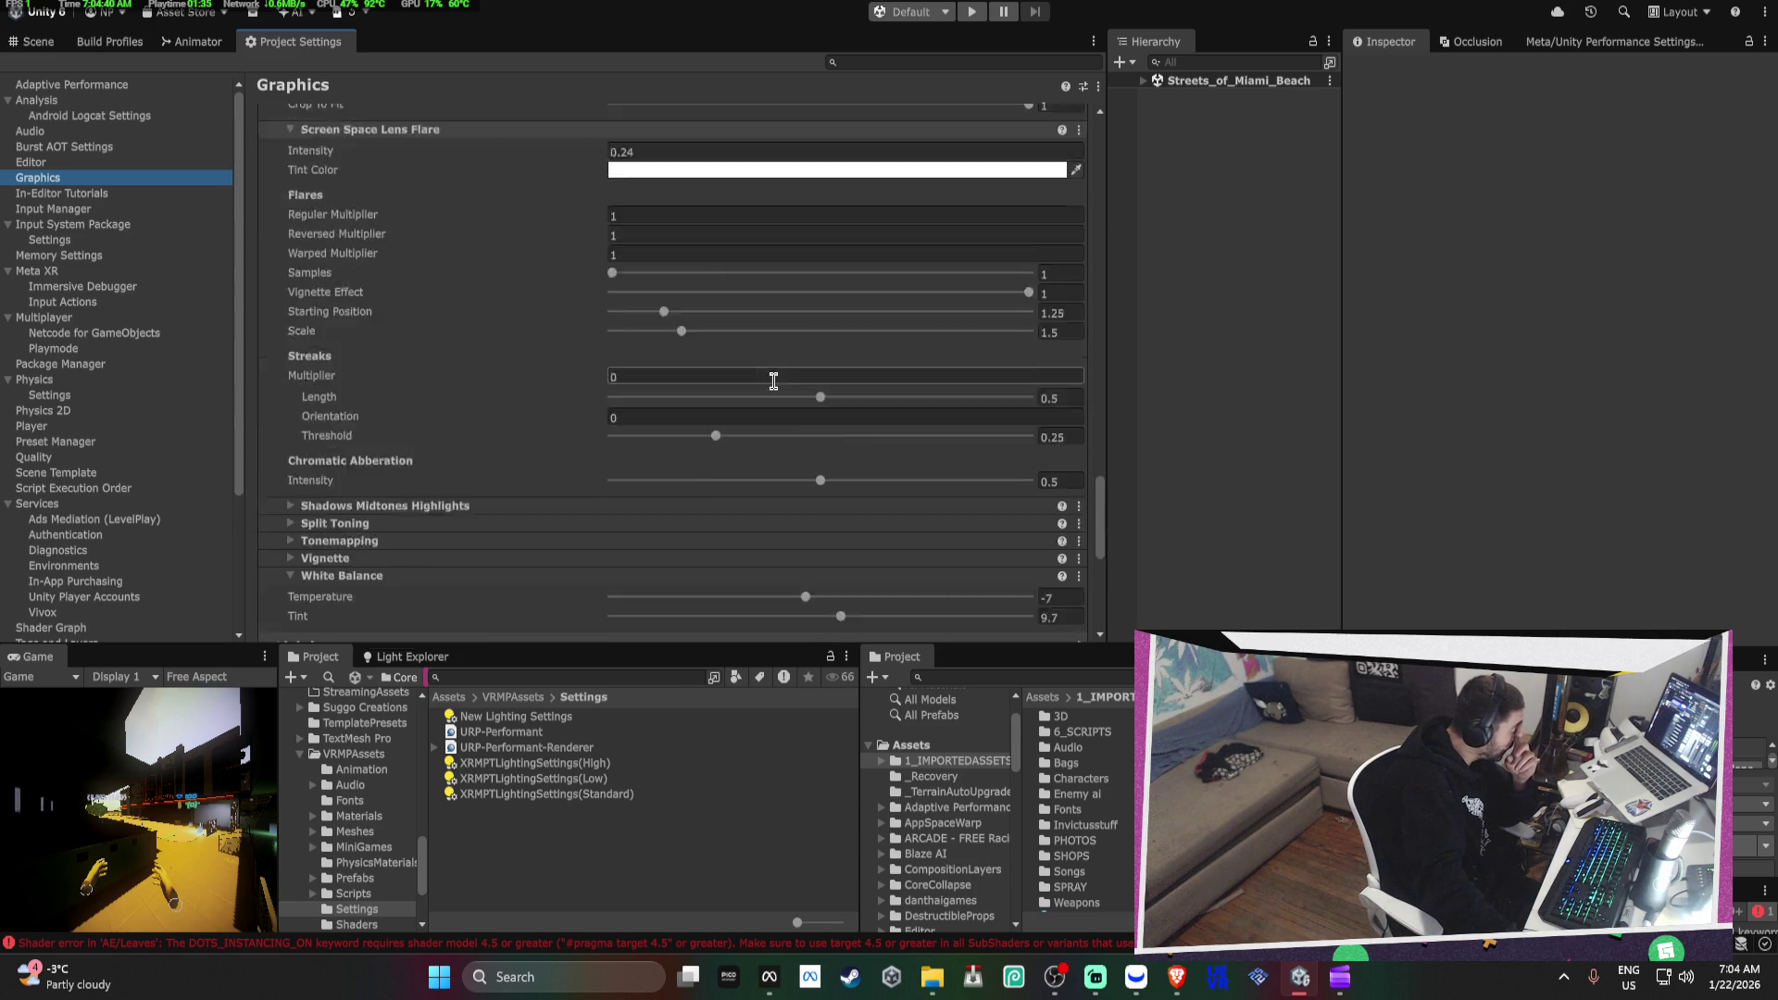
{"action": "scroll", "coordinate": [775, 389], "scroll_direction": "up", "scroll_amount": 6}
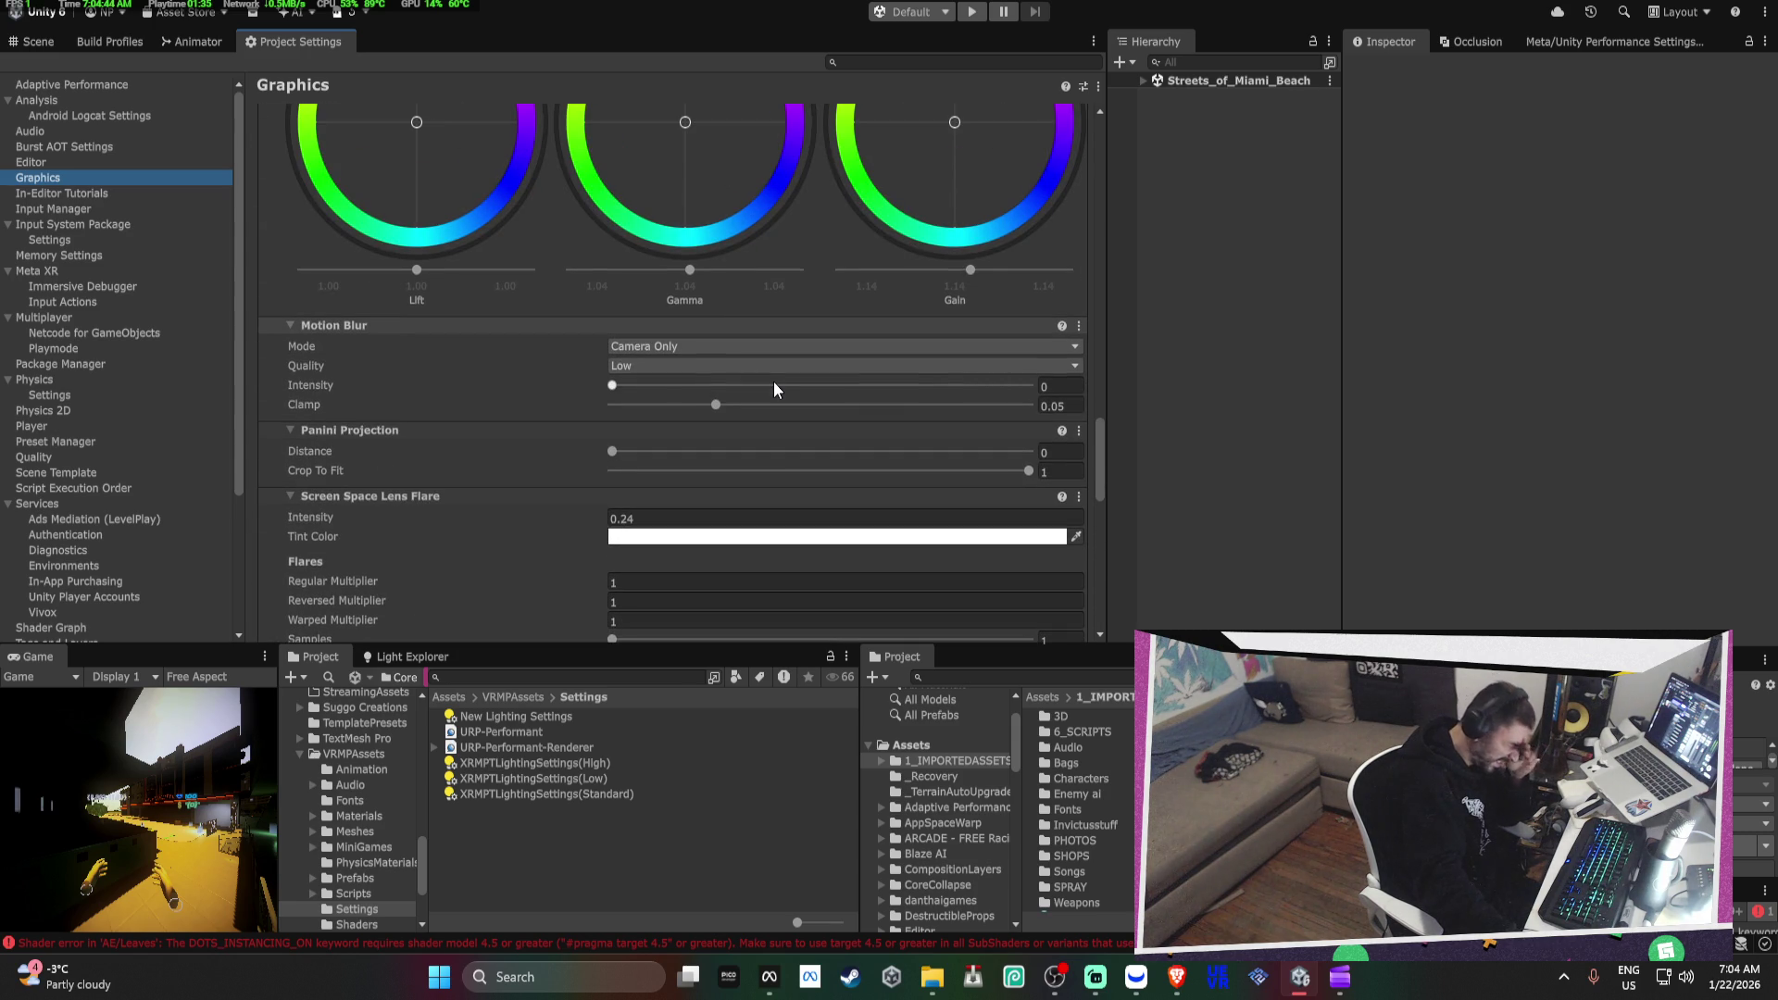
{"action": "scroll", "coordinate": [774, 380], "scroll_direction": "up", "scroll_amount": 9}
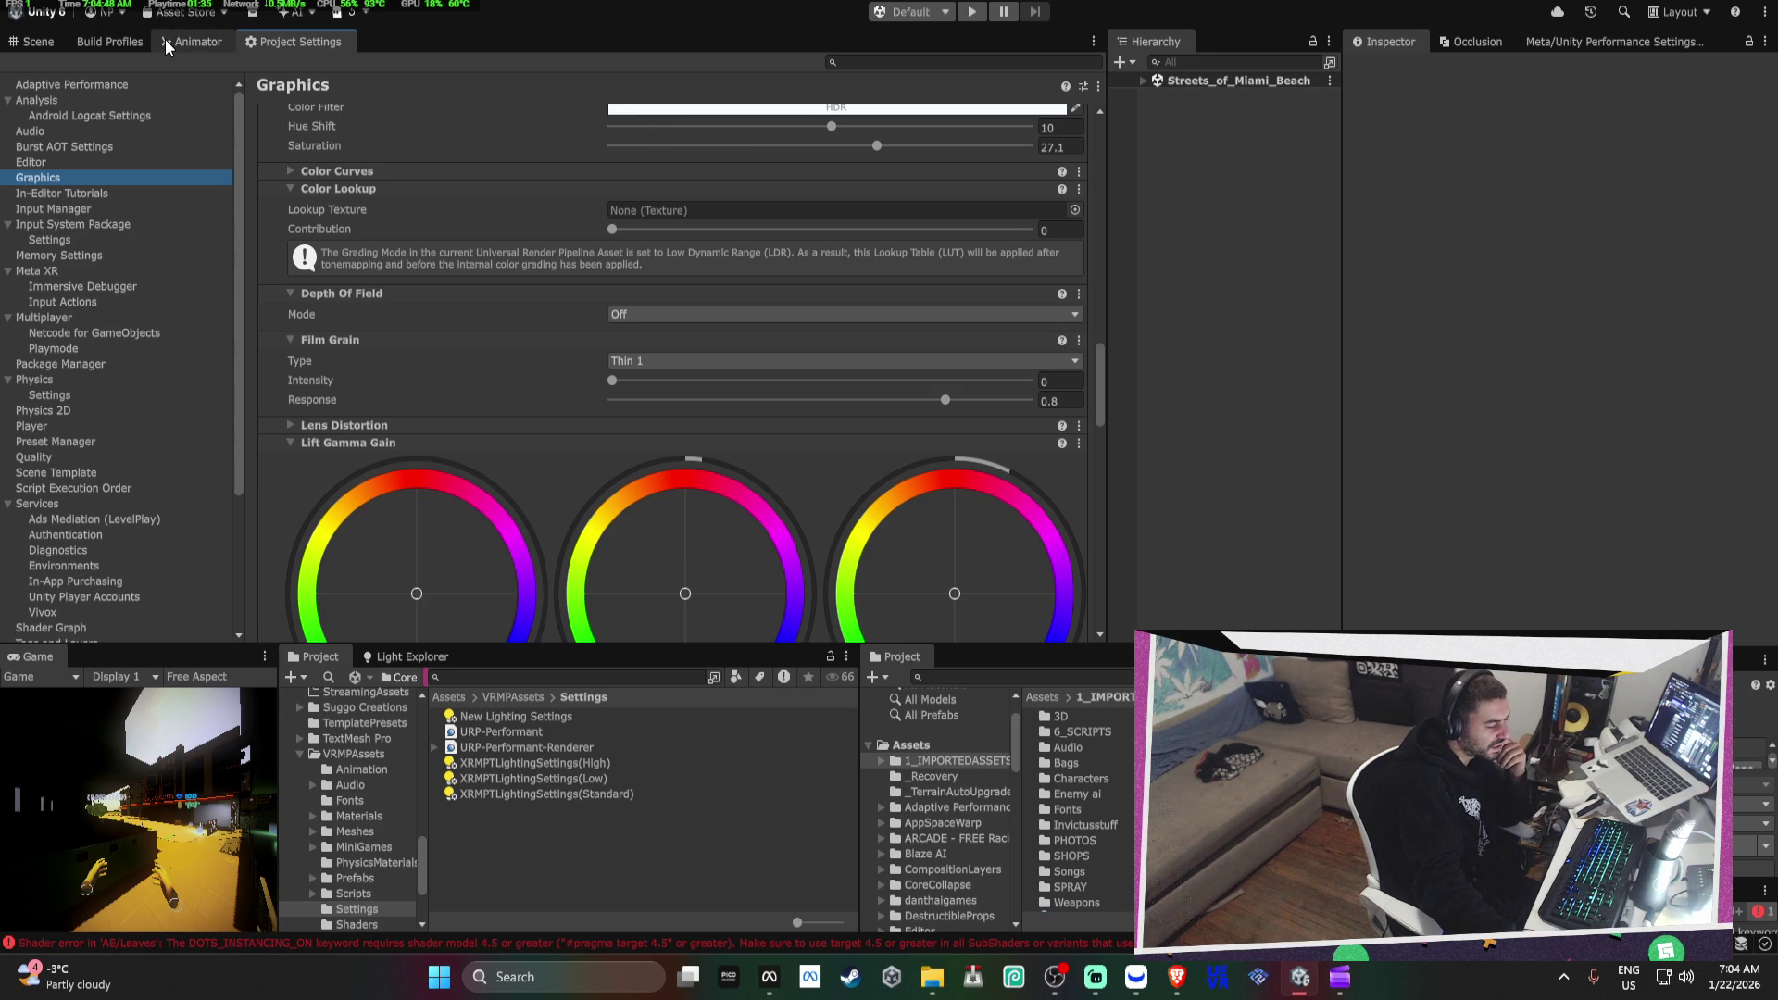
{"action": "left_click", "coordinate": [138, 41]}
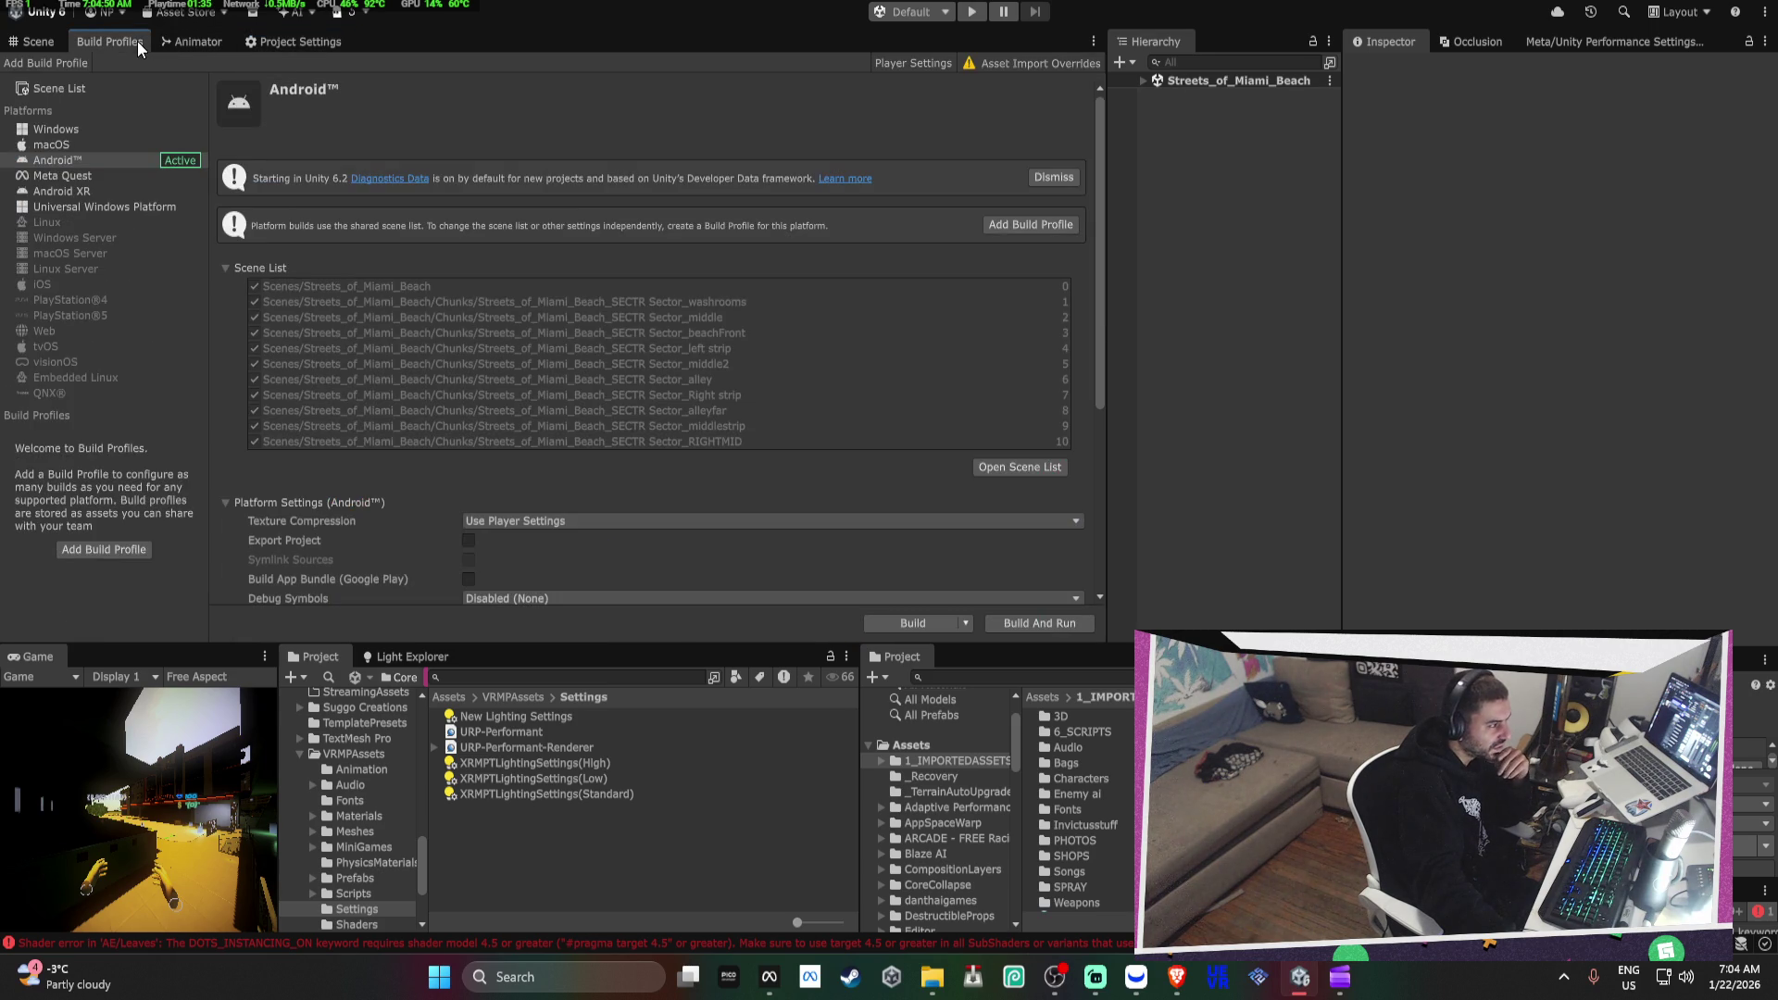
Build the Android APK over Streets of Miami_alpha_test_DONOTRELEASE.apk, then switch to Meshy in Brave.
{"action": "left_click", "coordinate": [912, 623]}
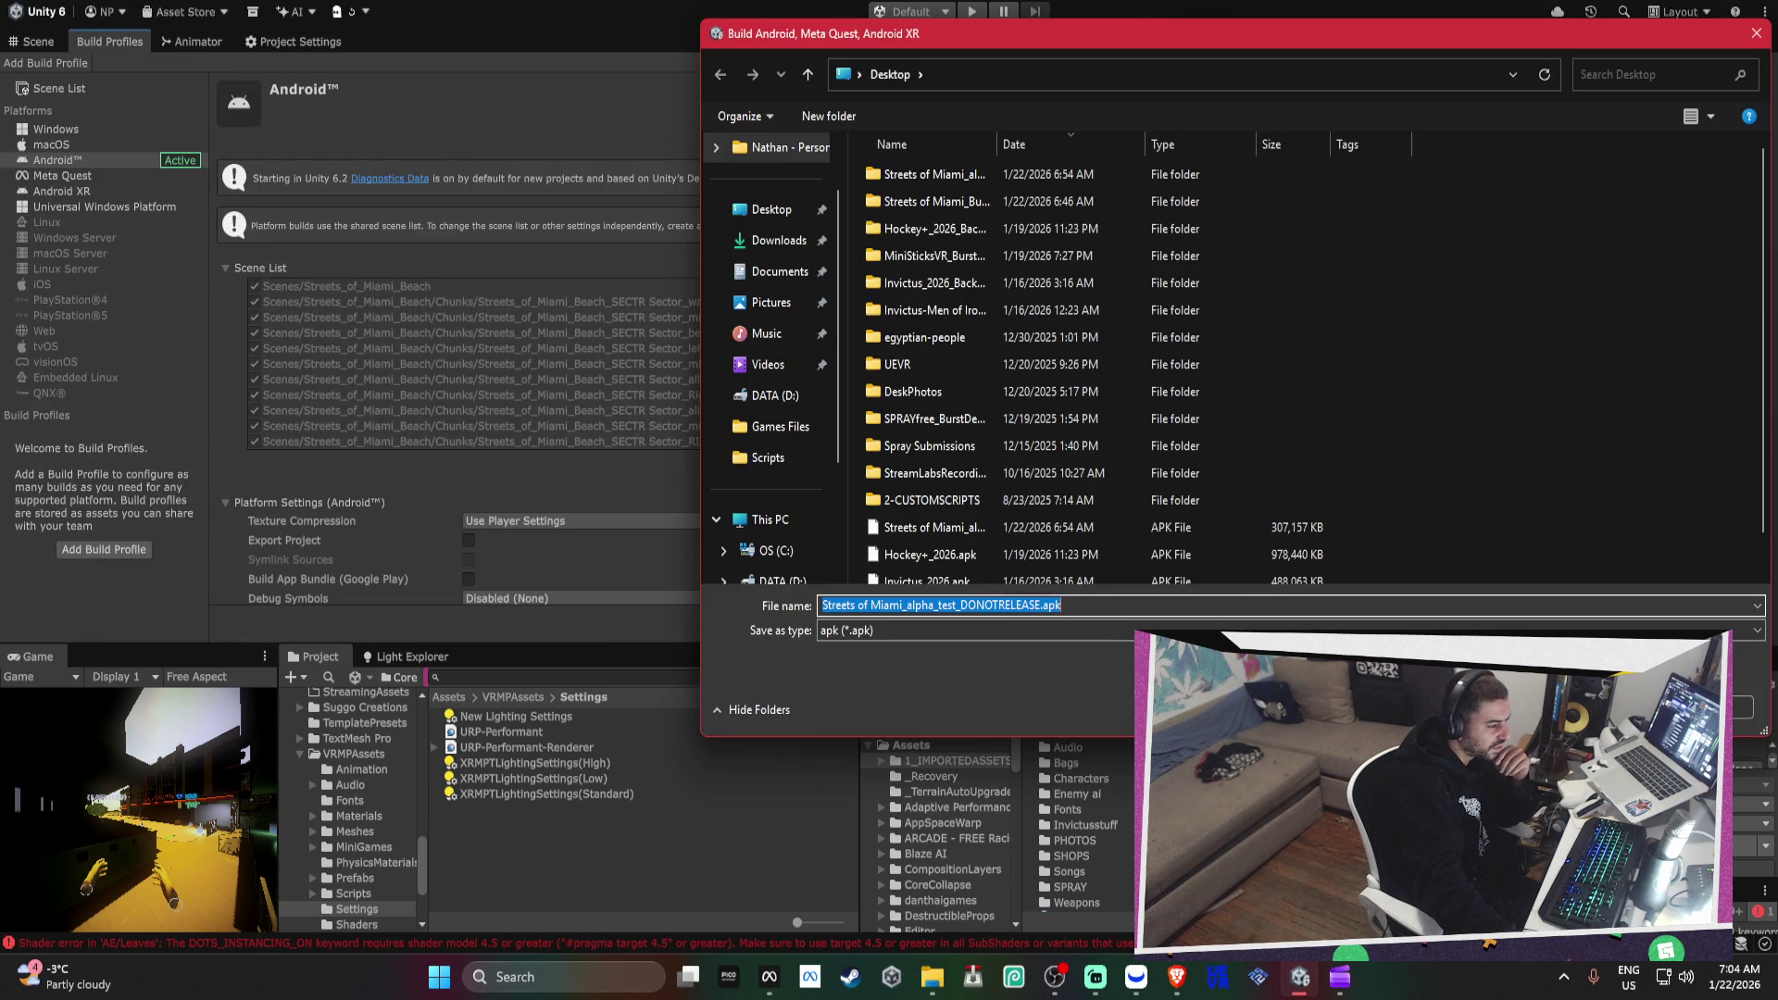
{"action": "key", "text": "Return"}
{"action": "left_click", "coordinate": [959, 463]}
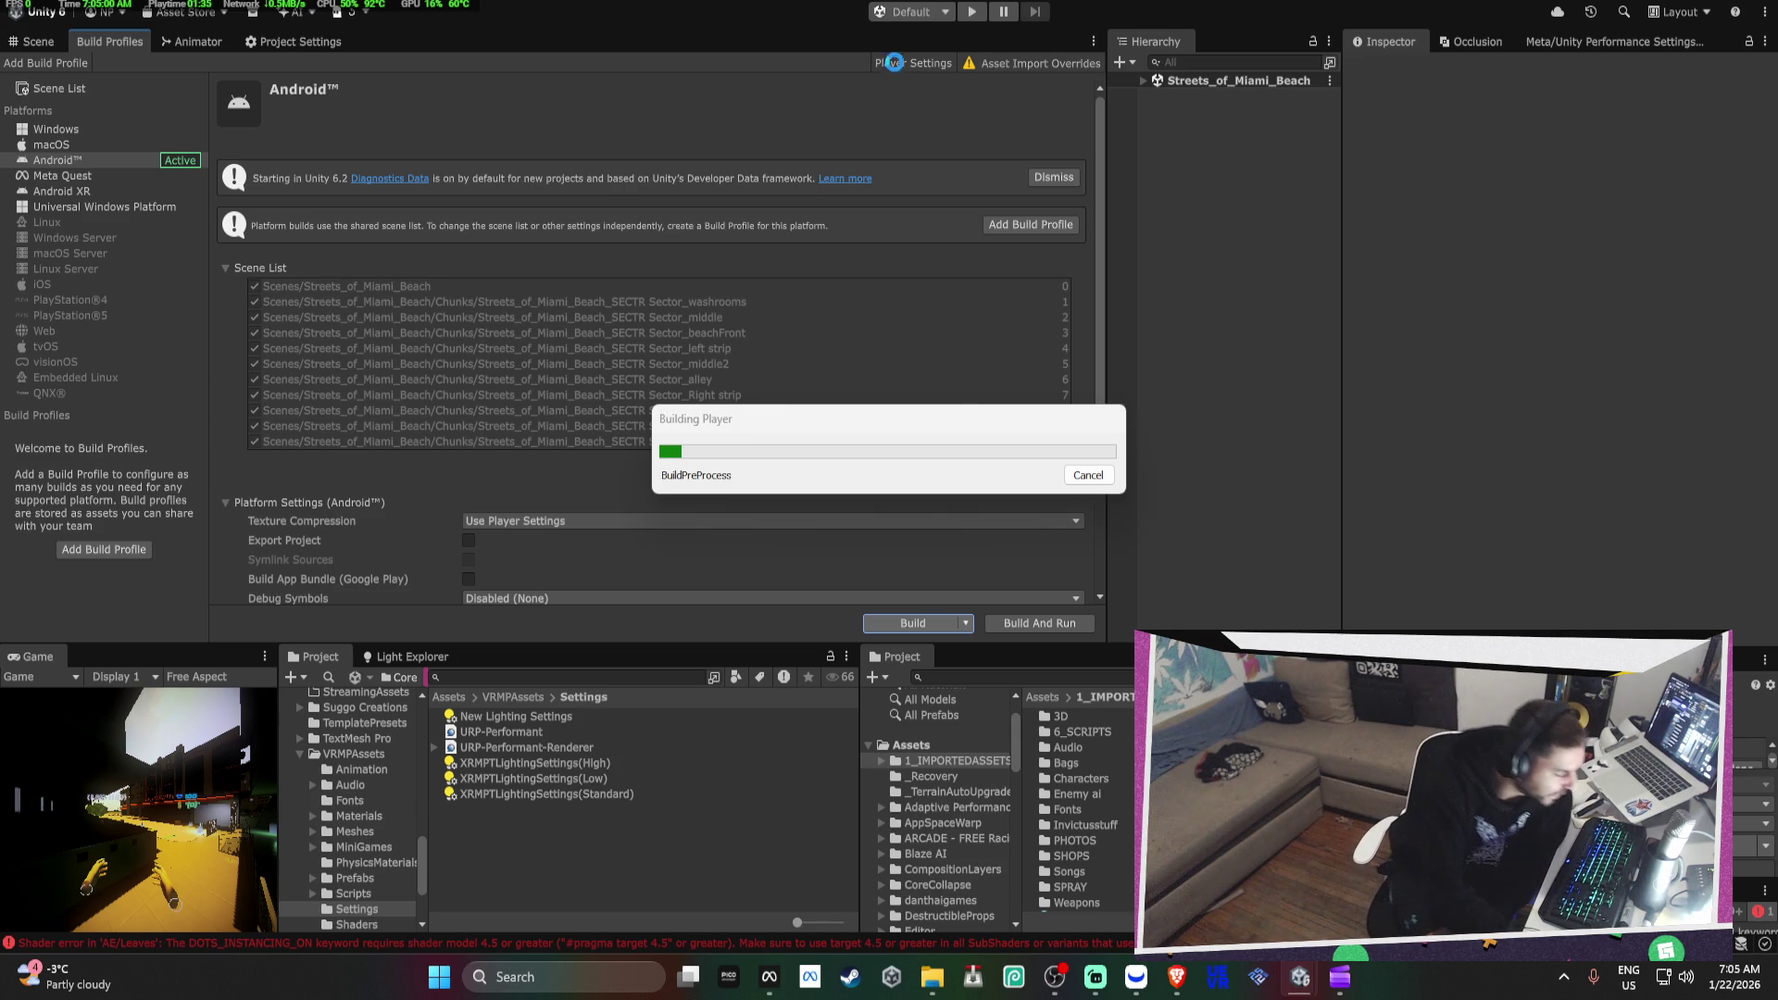
{"action": "mouse_move", "coordinate": [1169, 990]}
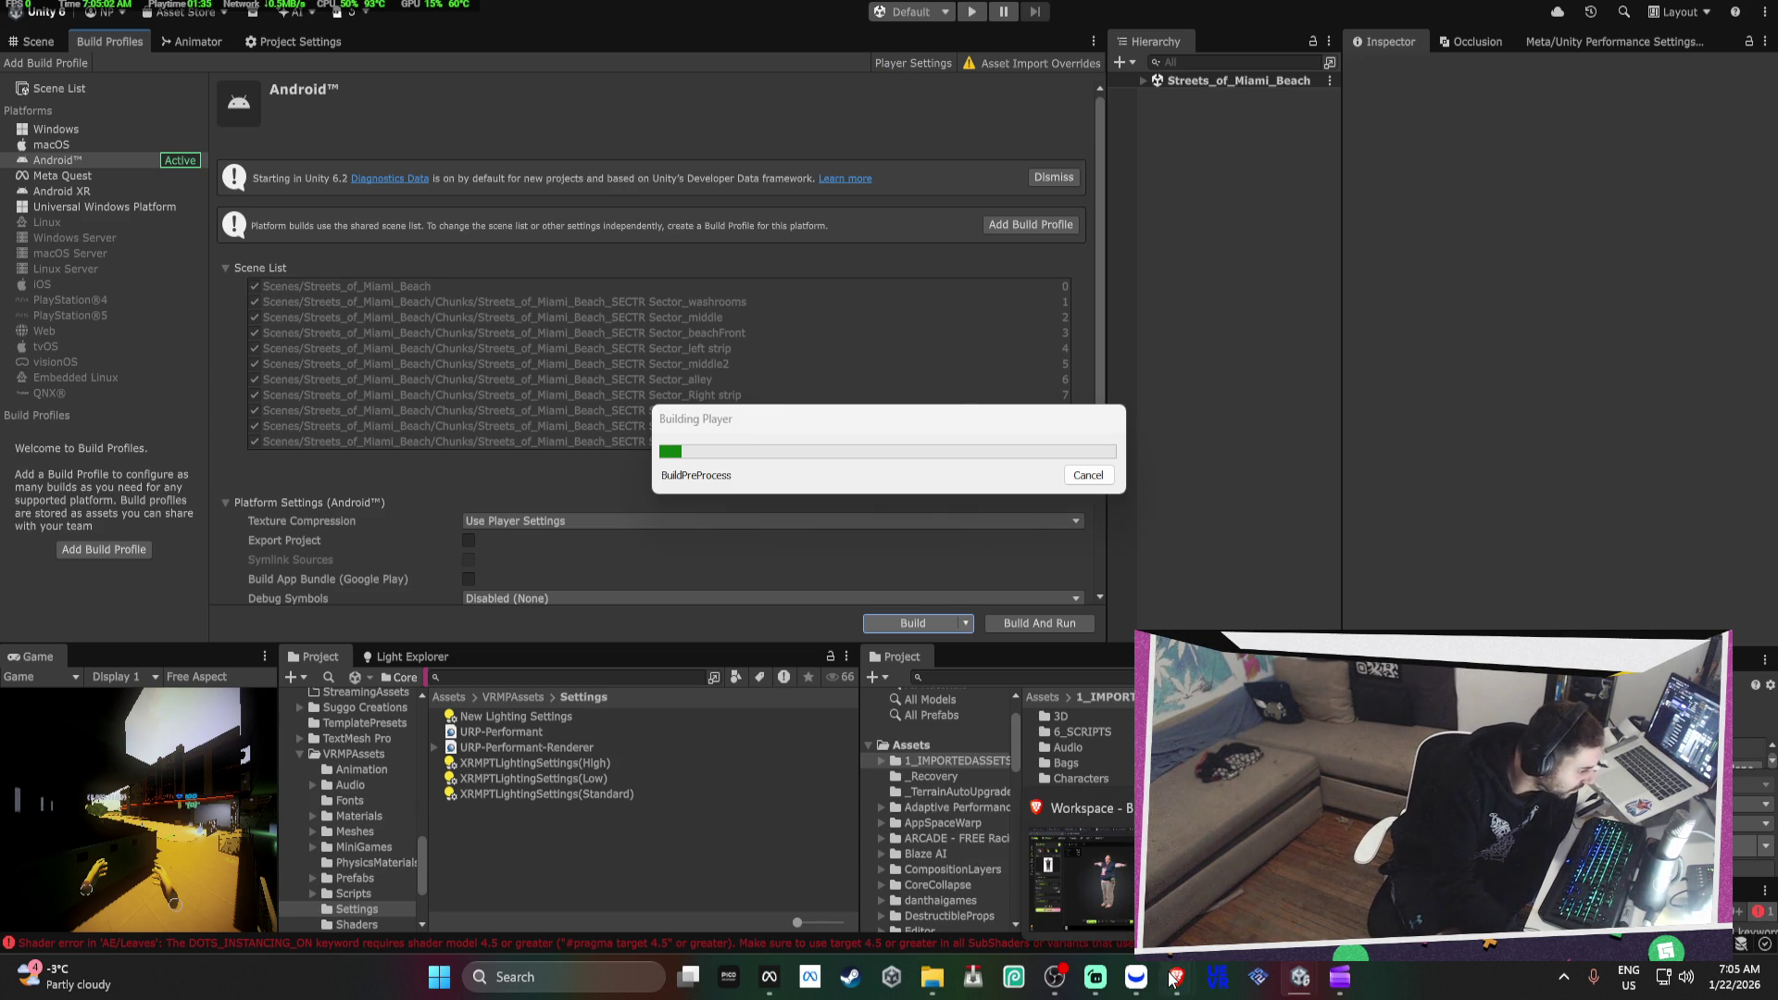
{"action": "left_click", "coordinate": [1081, 871]}
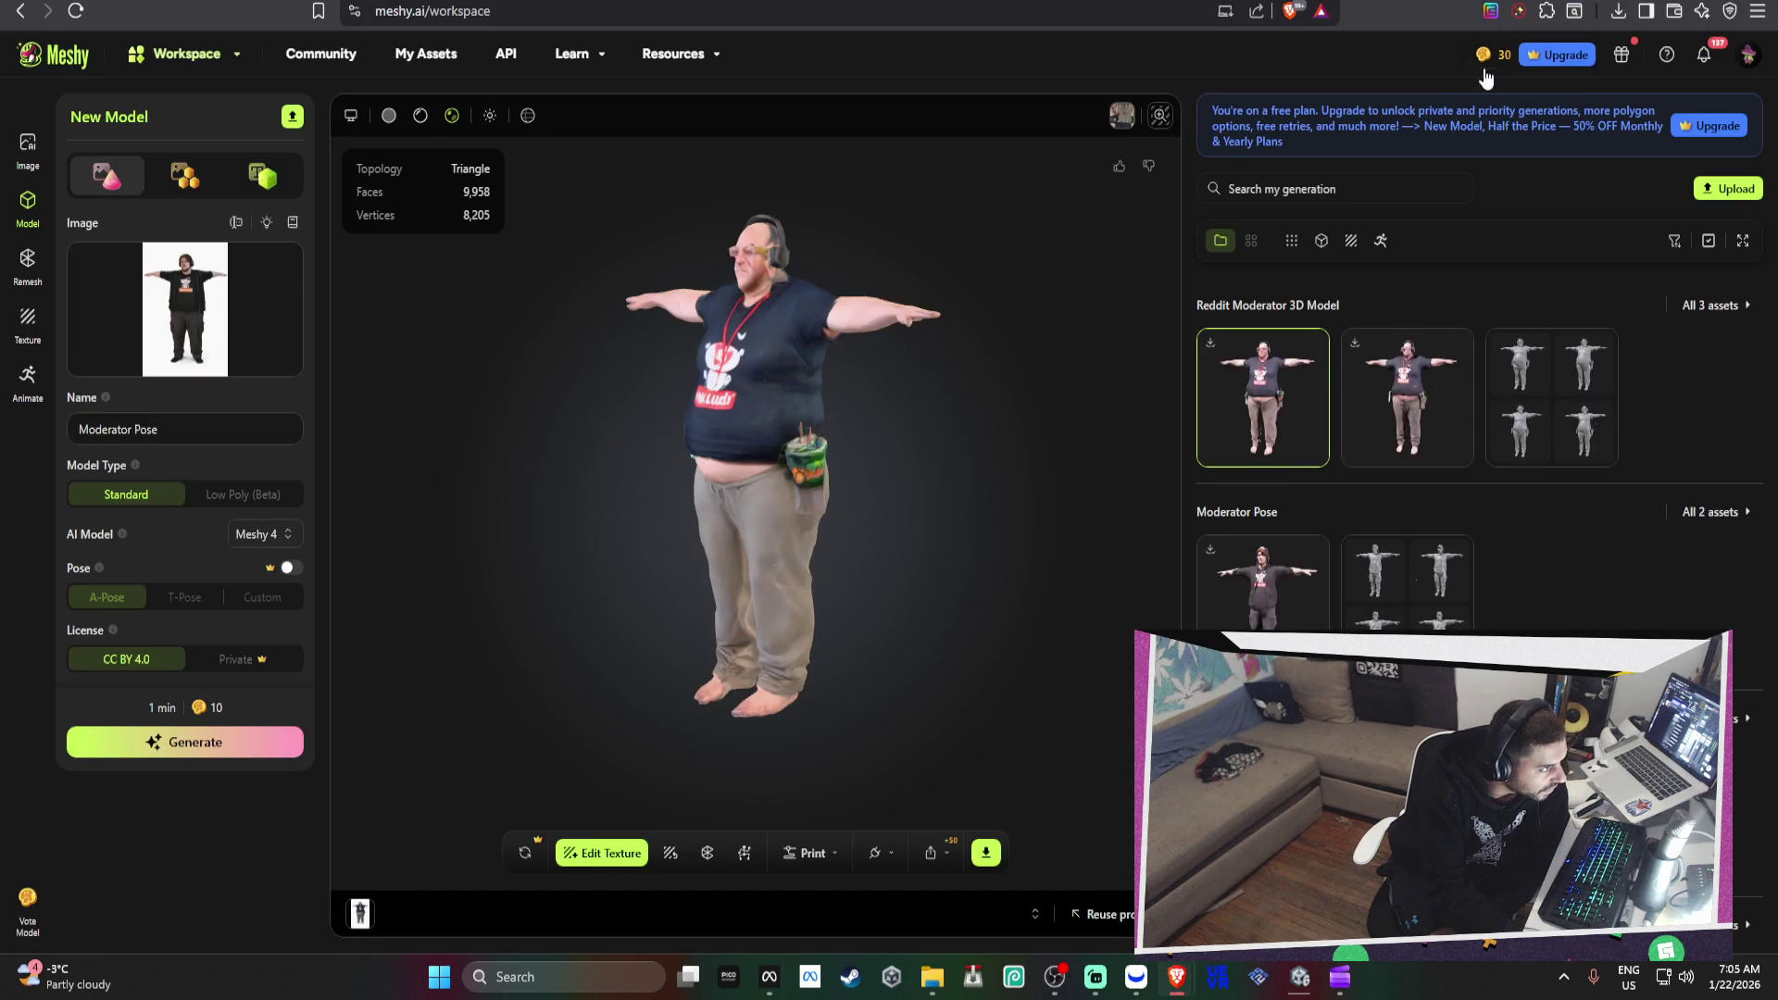
Search Google for 'haunt n seek vr' and open the first YouTube gameplay video.
{"action": "left_click", "coordinate": [1077, 17]}
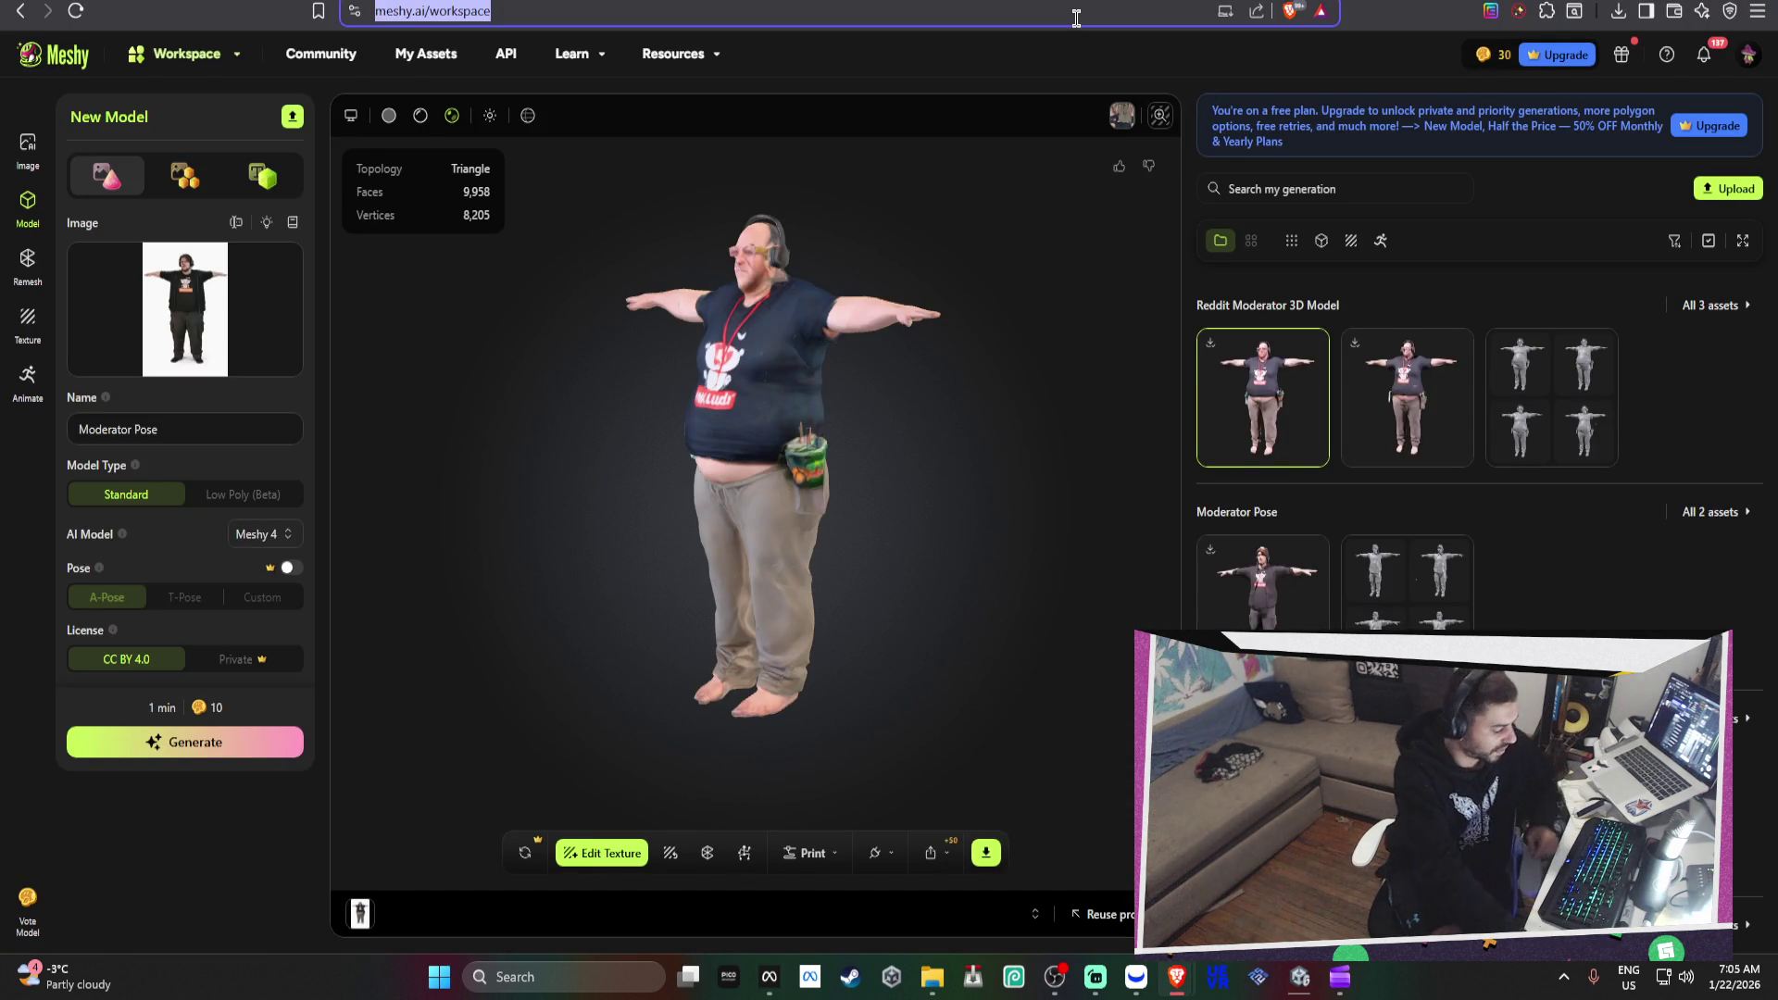
{"action": "type", "text": "haunt n seek vr"}
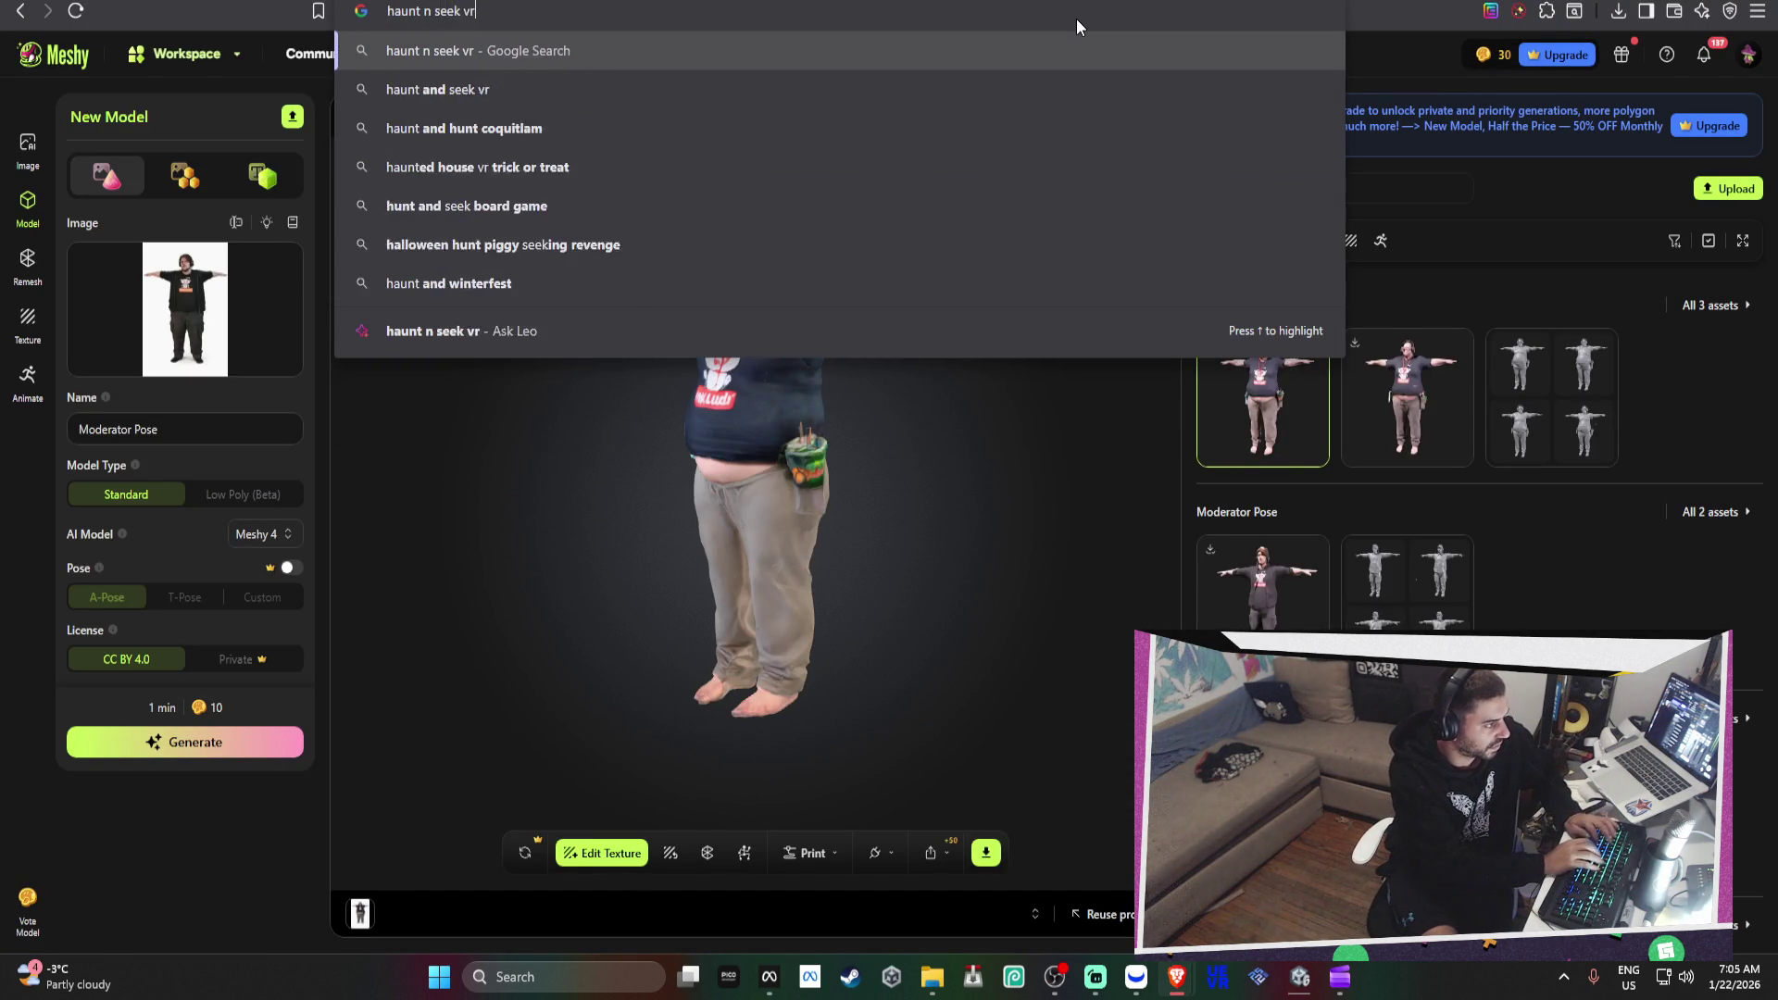
{"action": "key", "text": "Return"}
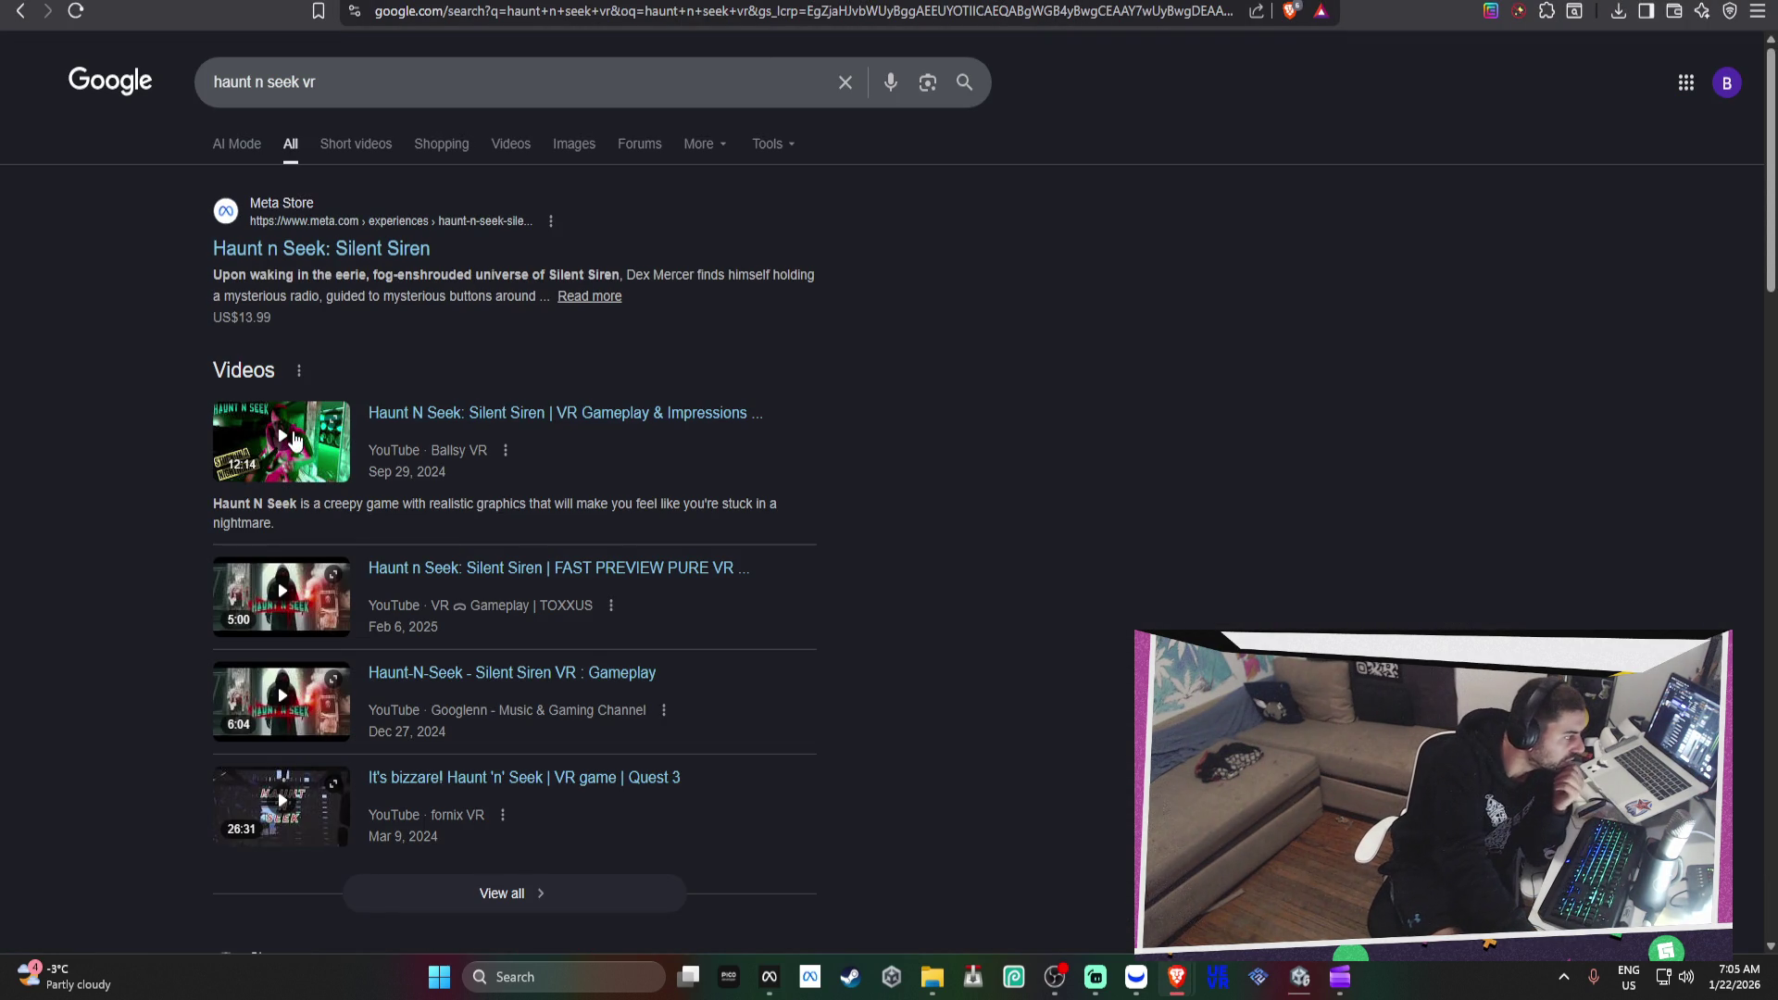
{"action": "left_click", "coordinate": [451, 408]}
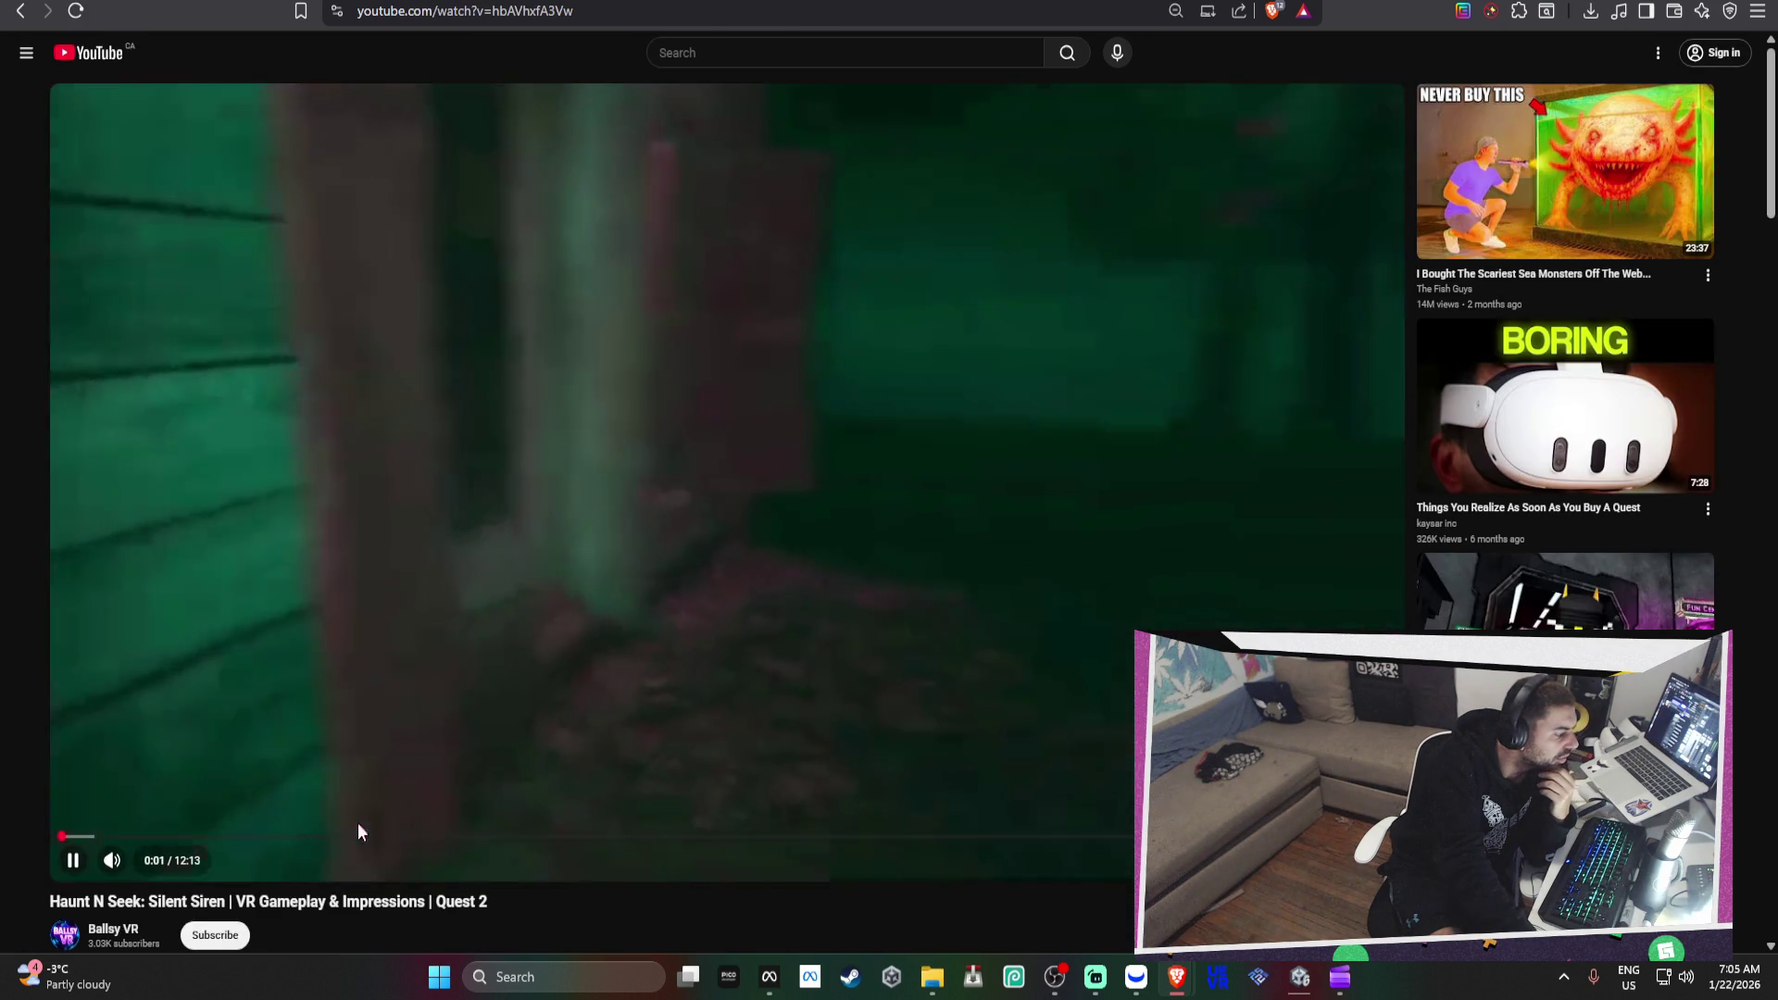
Skip the video to 2:41 then 4:41, skim the comments, and pause at 5:09.
{"action": "left_click", "coordinate": [358, 837]}
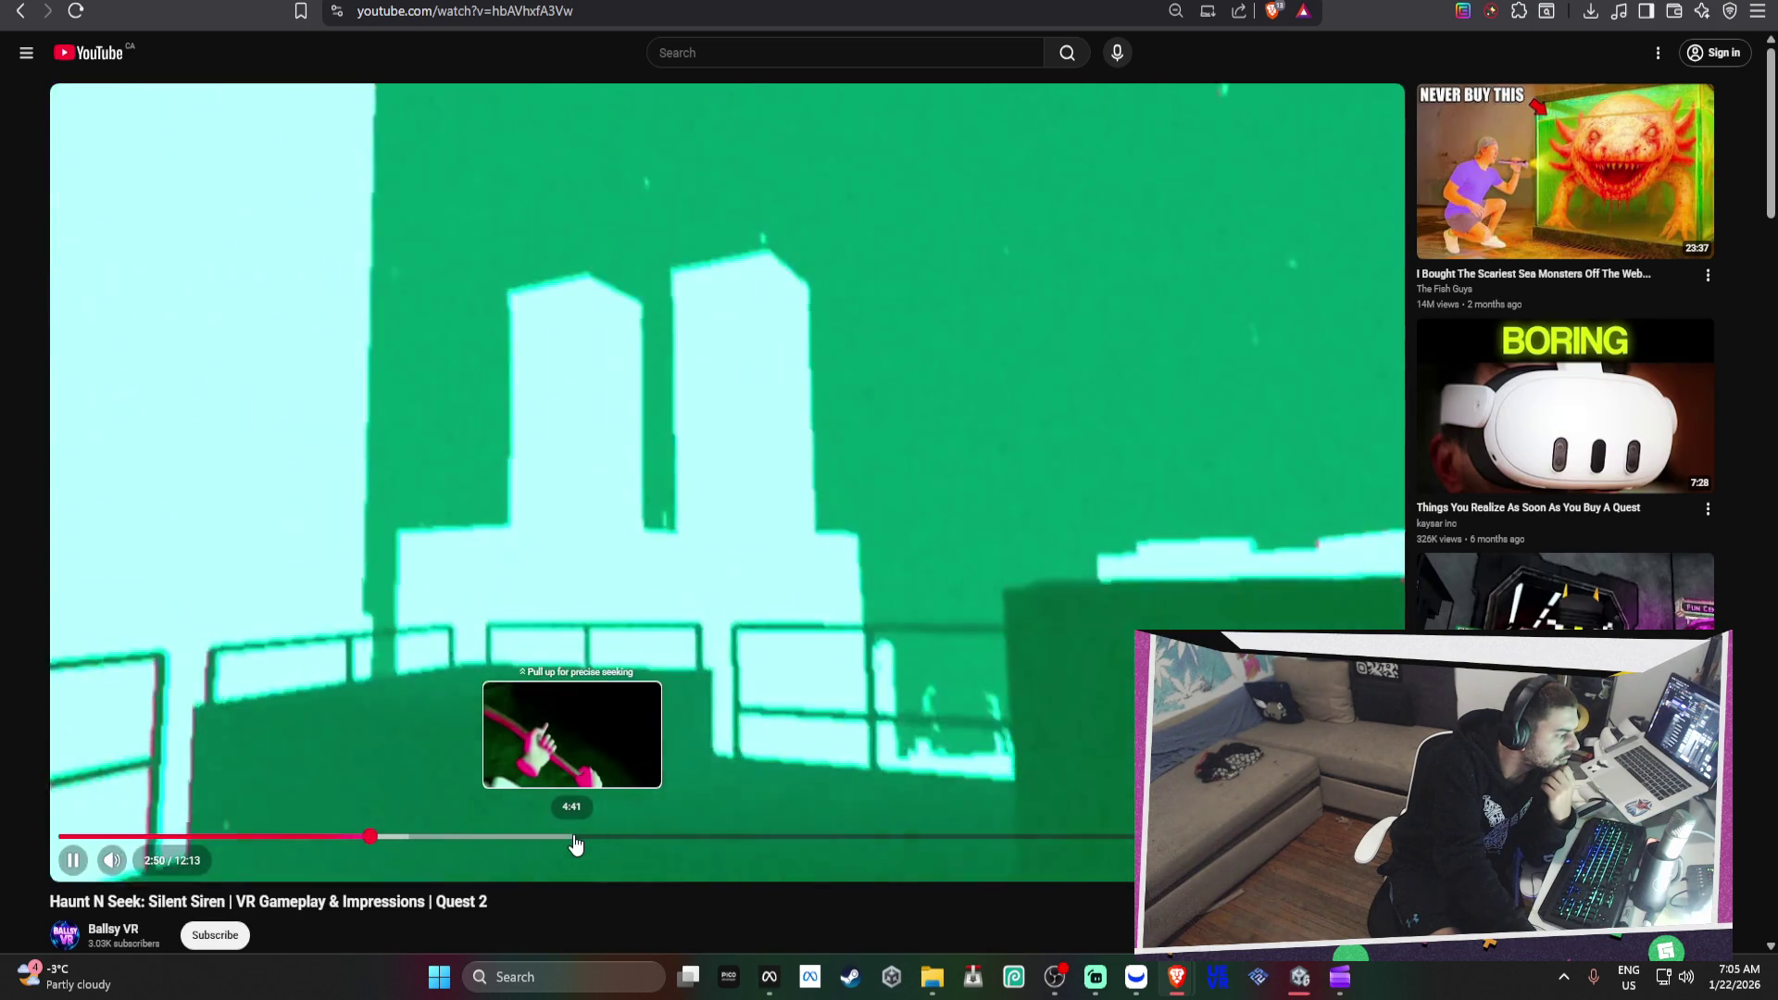
{"action": "left_click", "coordinate": [575, 838]}
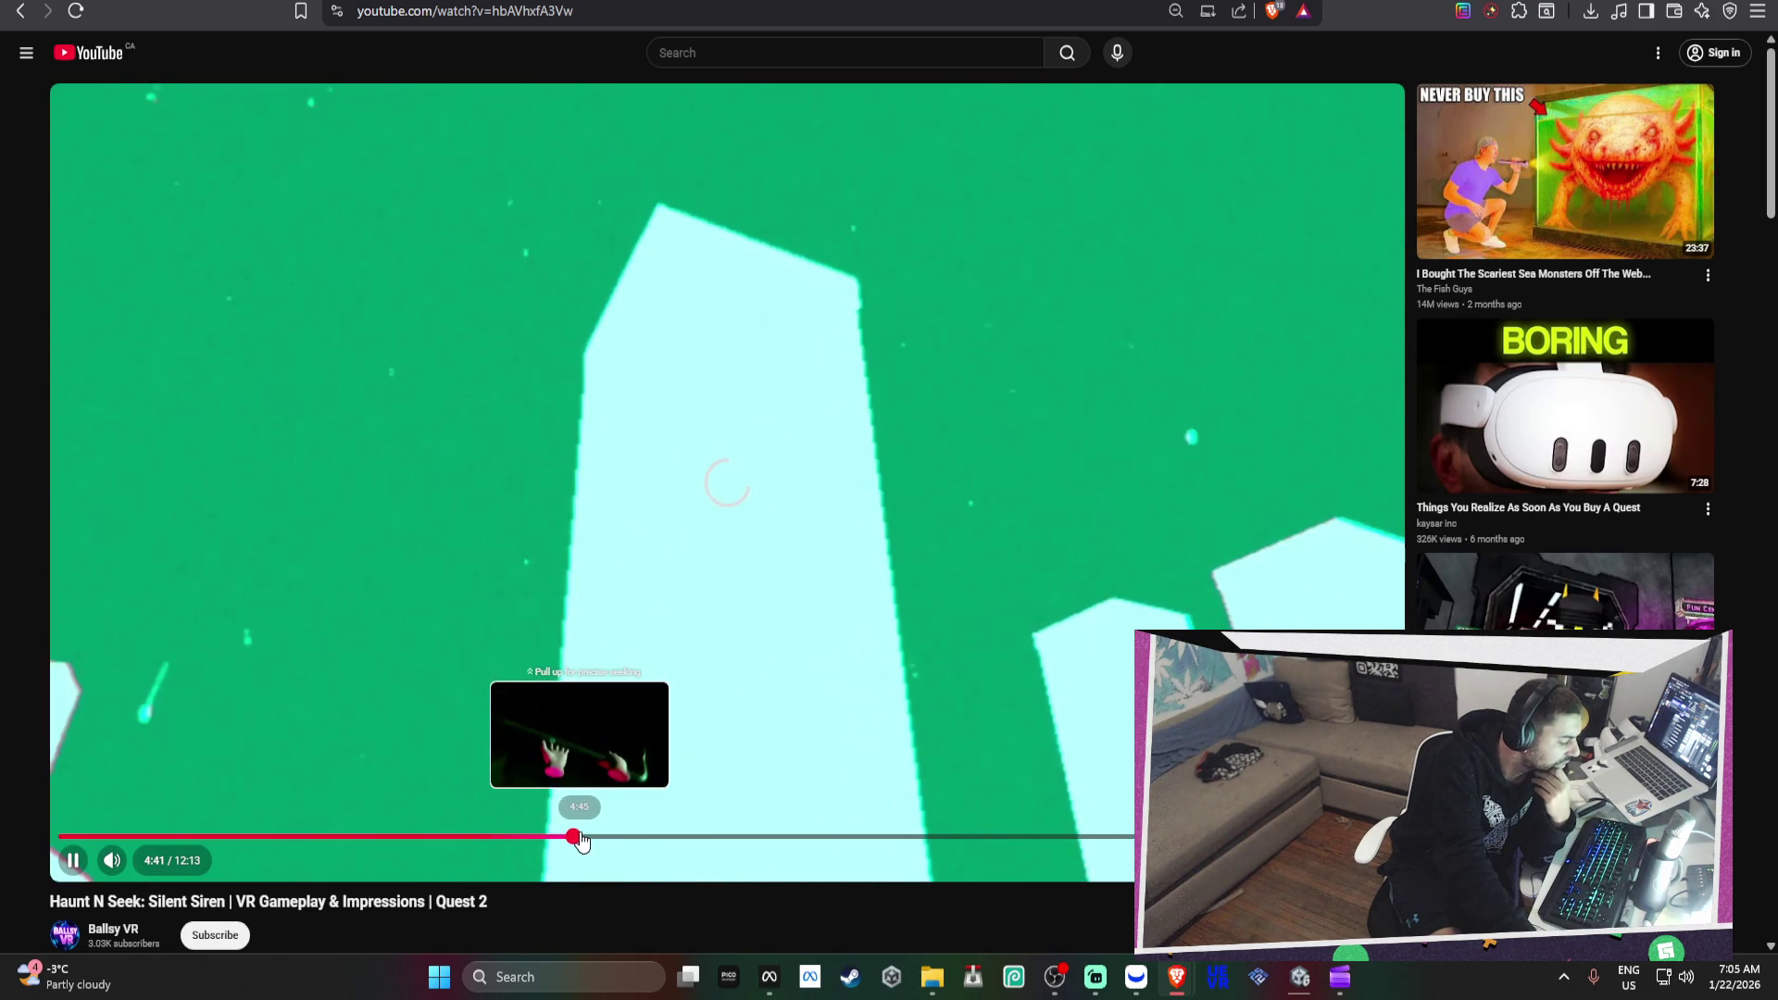
{"action": "scroll", "coordinate": [612, 834], "scroll_direction": "down", "scroll_amount": 2}
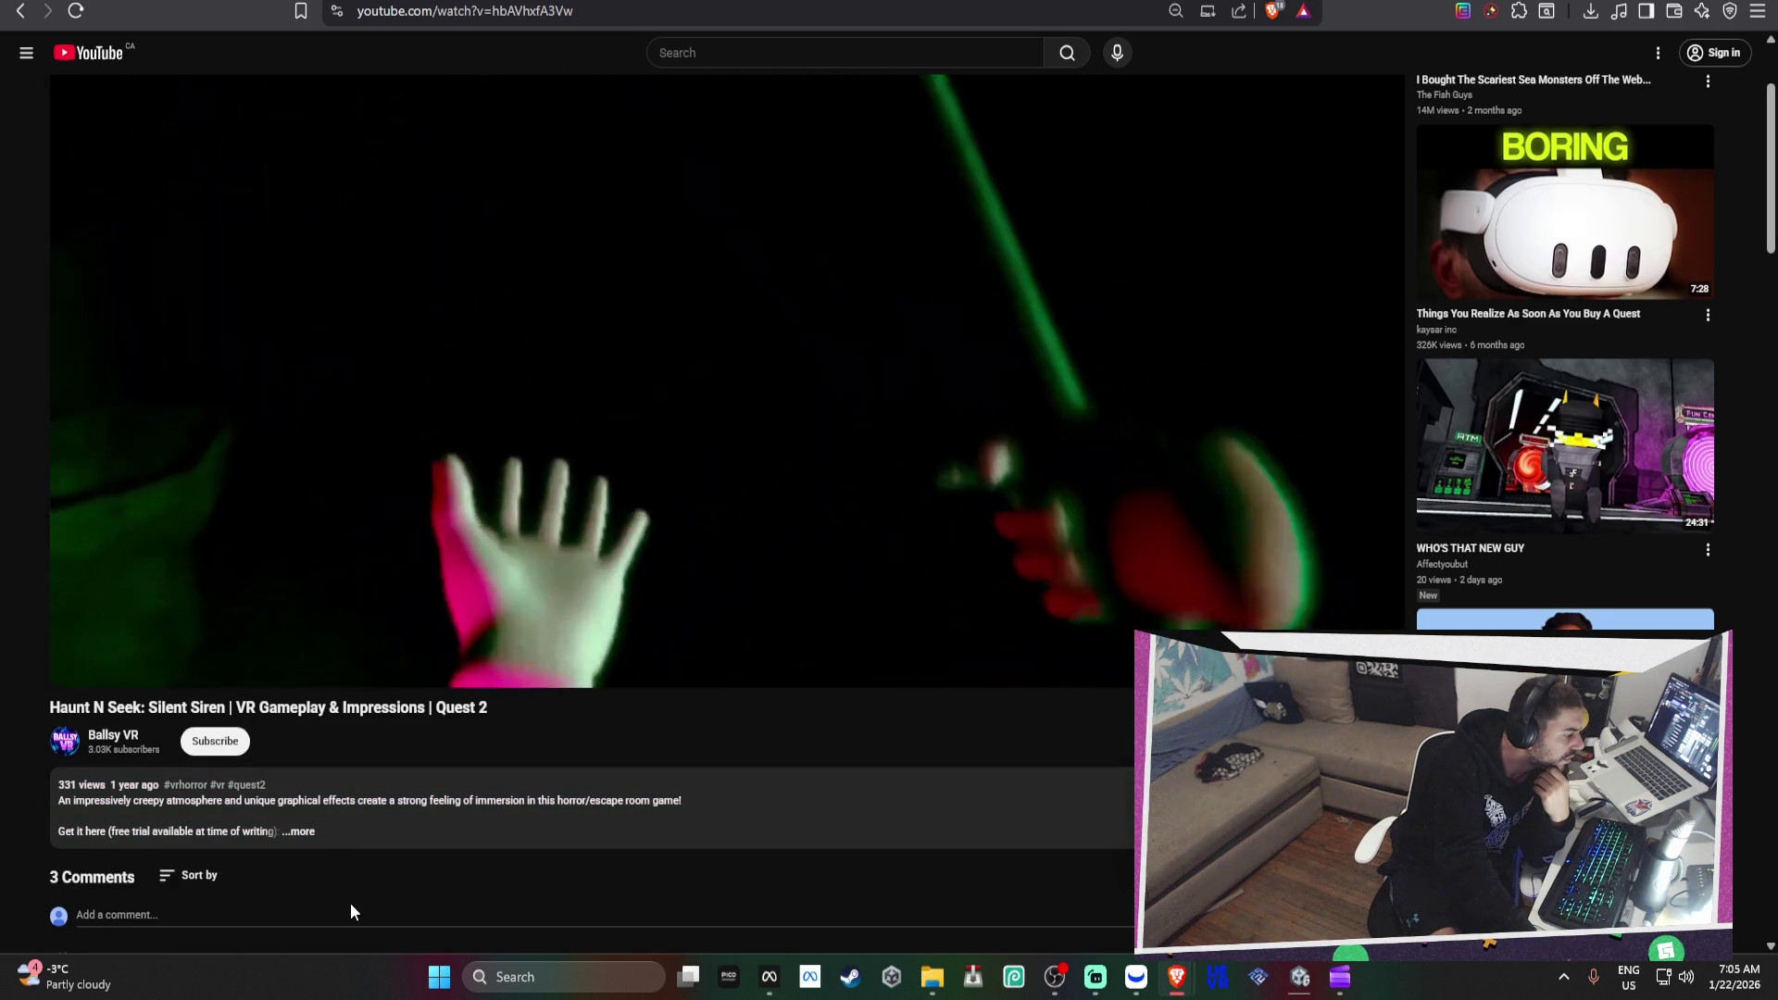
{"action": "scroll", "coordinate": [356, 894], "scroll_direction": "down", "scroll_amount": 2}
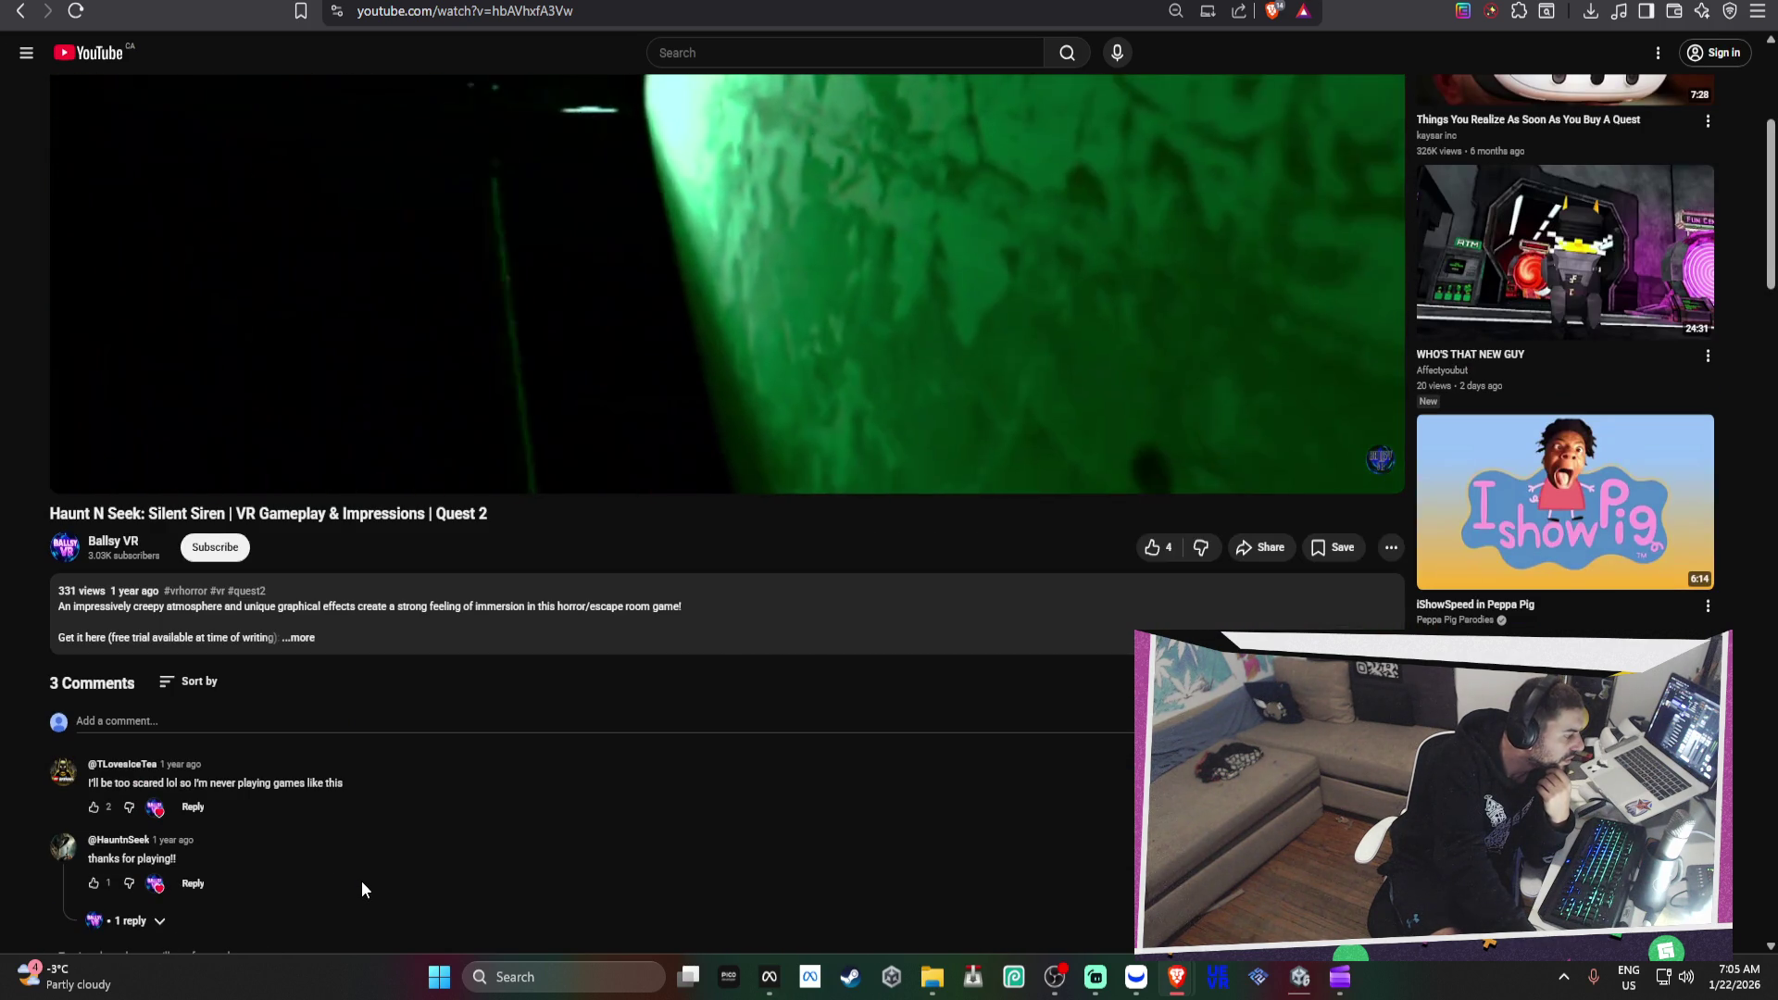
{"action": "left_click", "coordinate": [96, 809]}
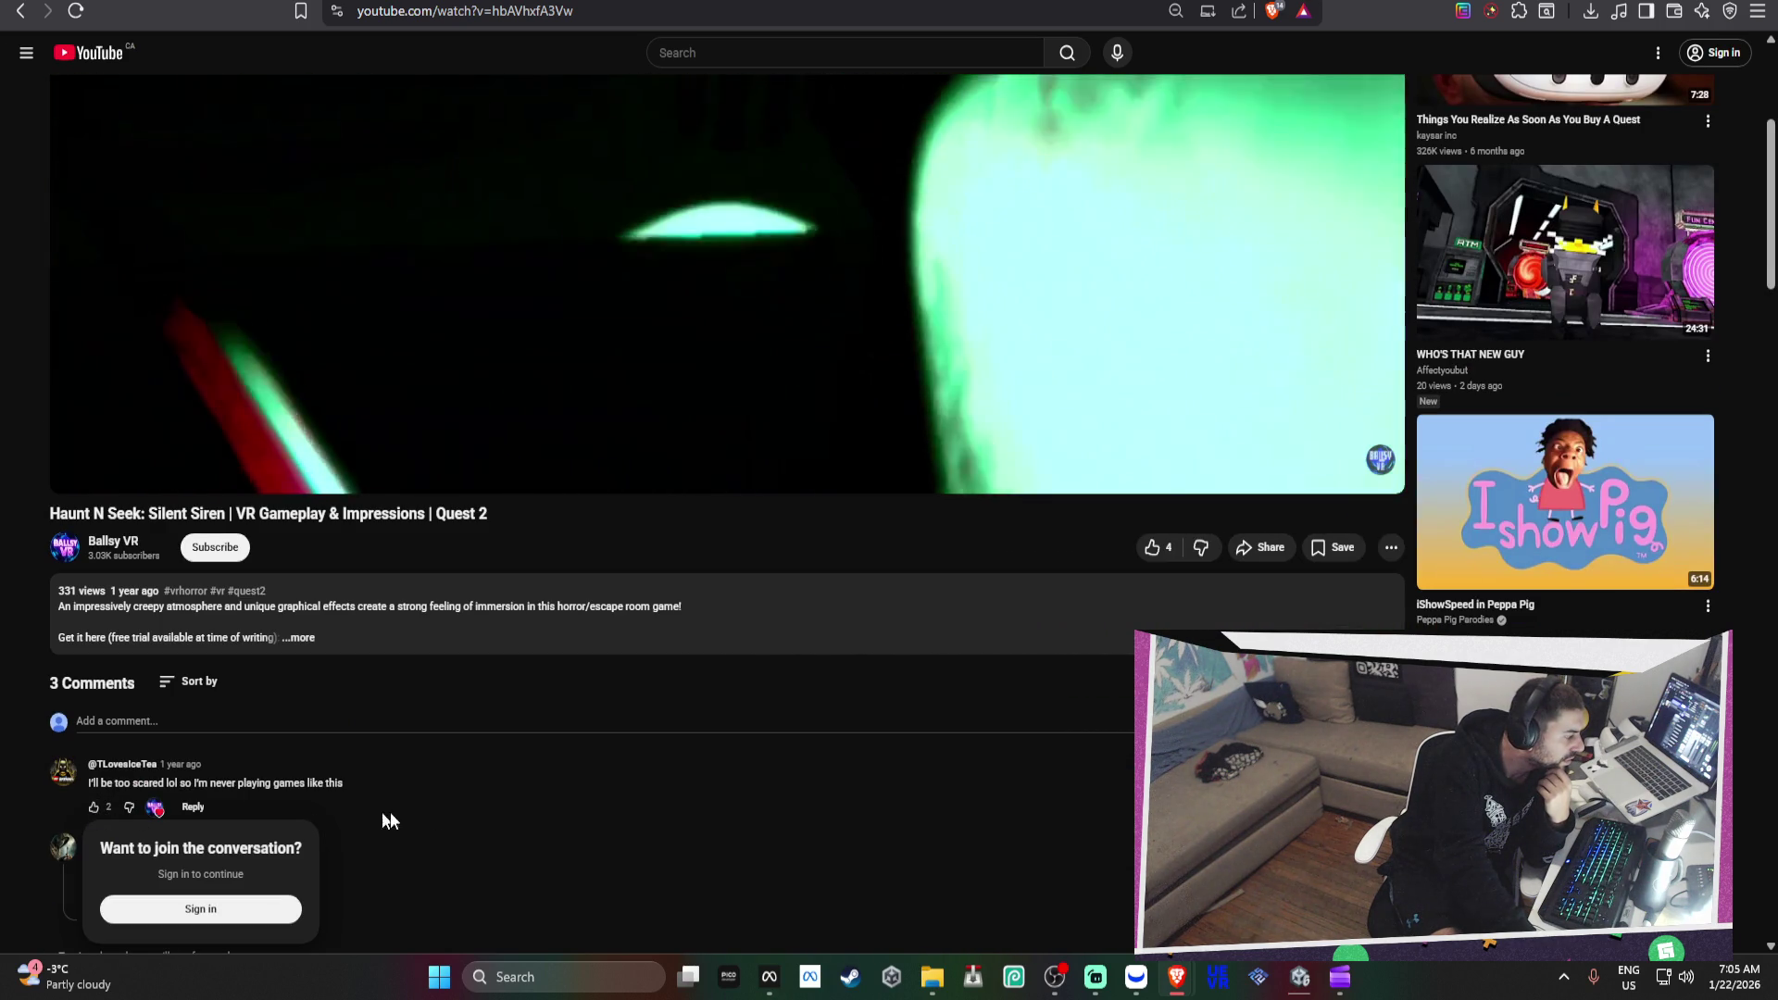
{"action": "left_click", "coordinate": [474, 812]}
{"action": "scroll", "coordinate": [474, 812], "scroll_direction": "down", "scroll_amount": 2}
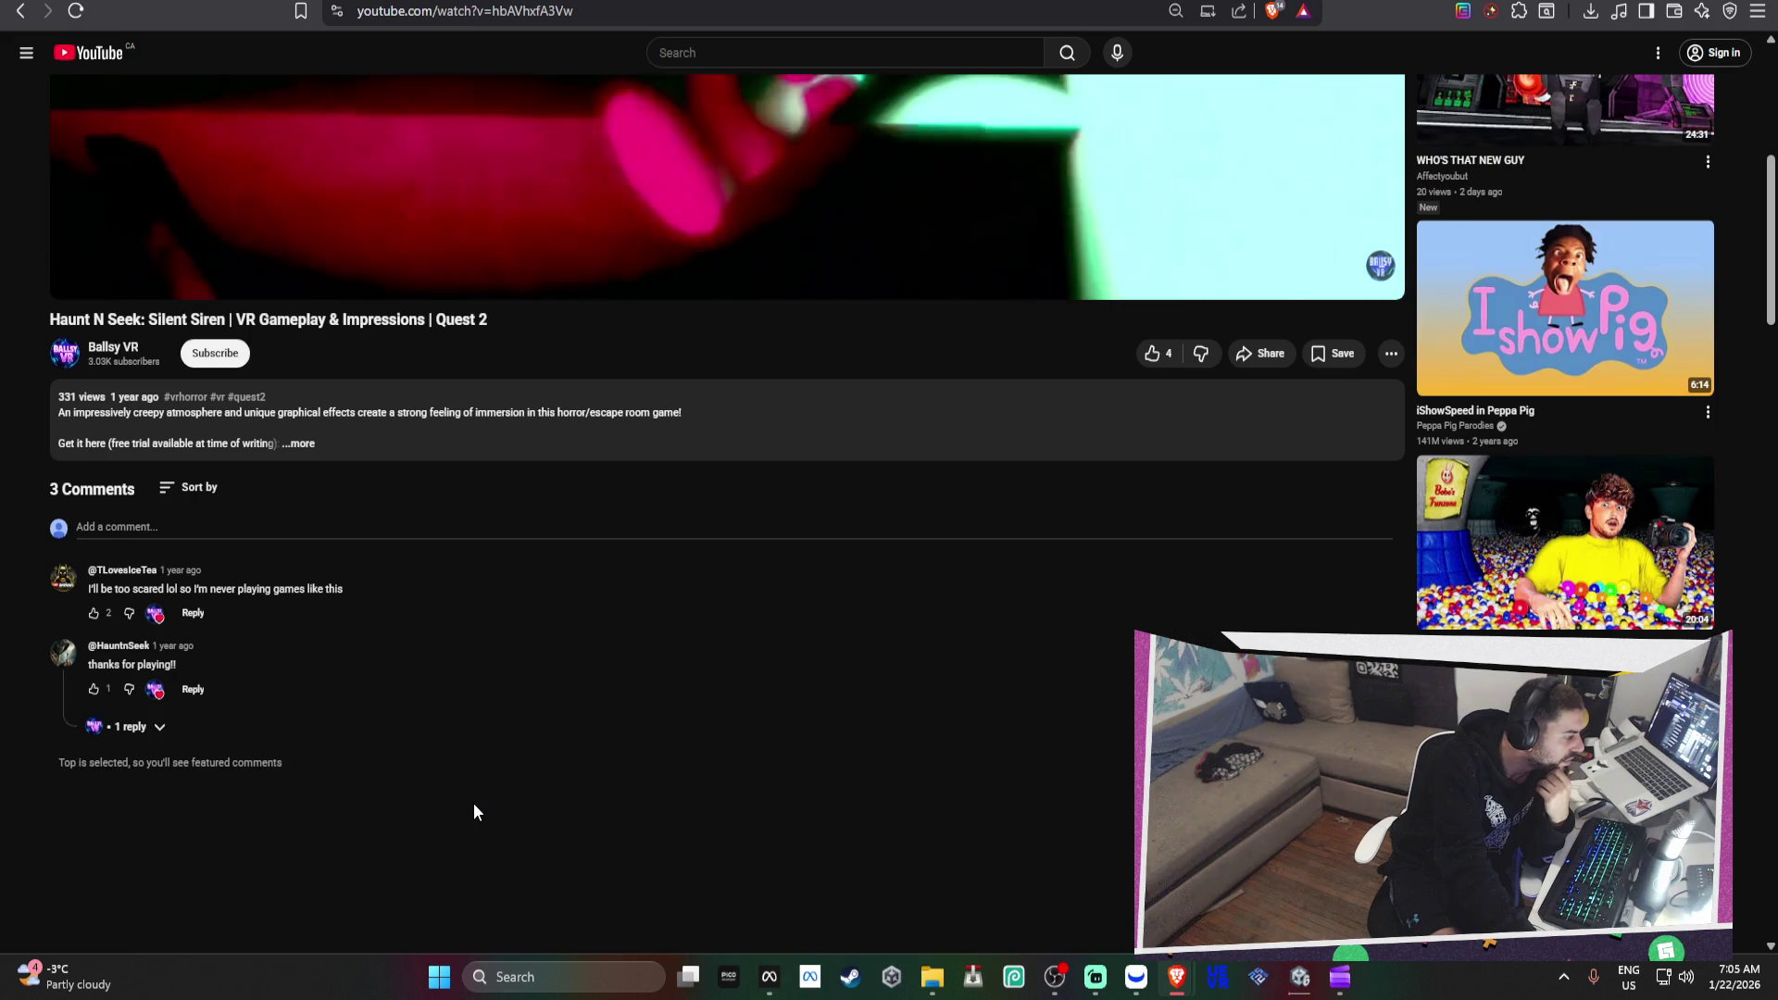
{"action": "scroll", "coordinate": [214, 778], "scroll_direction": "up", "scroll_amount": 6}
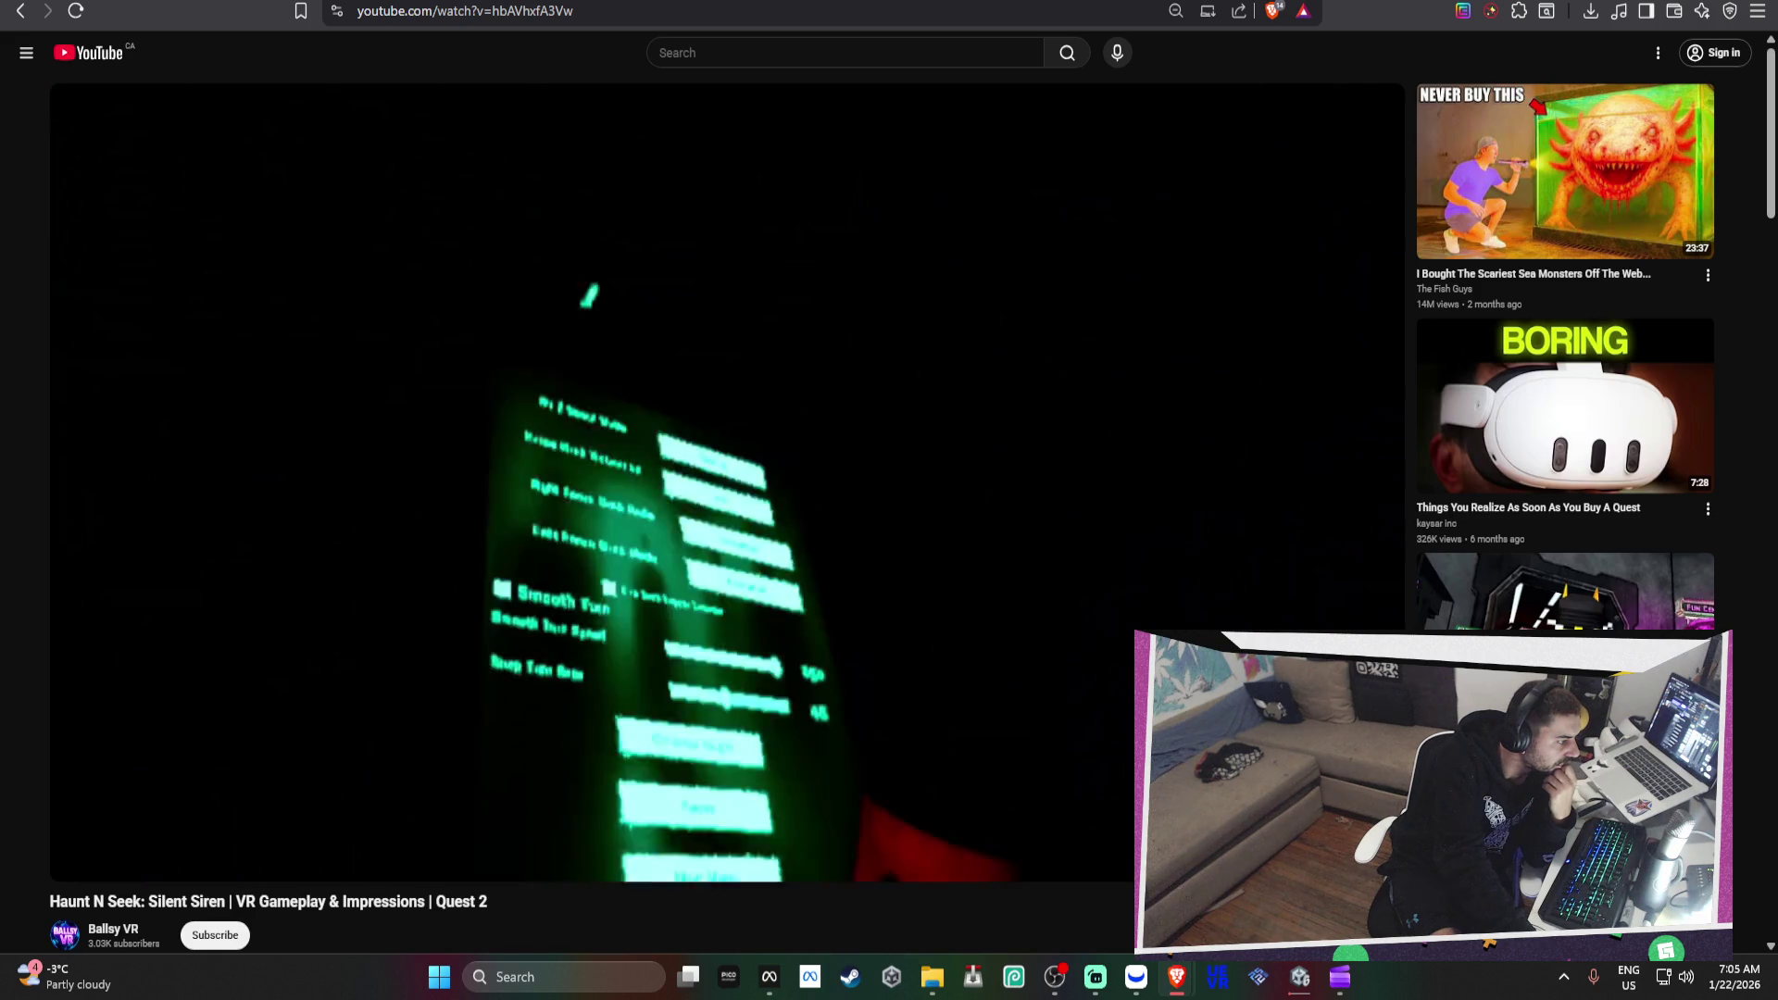
{"action": "left_click", "coordinate": [659, 504]}
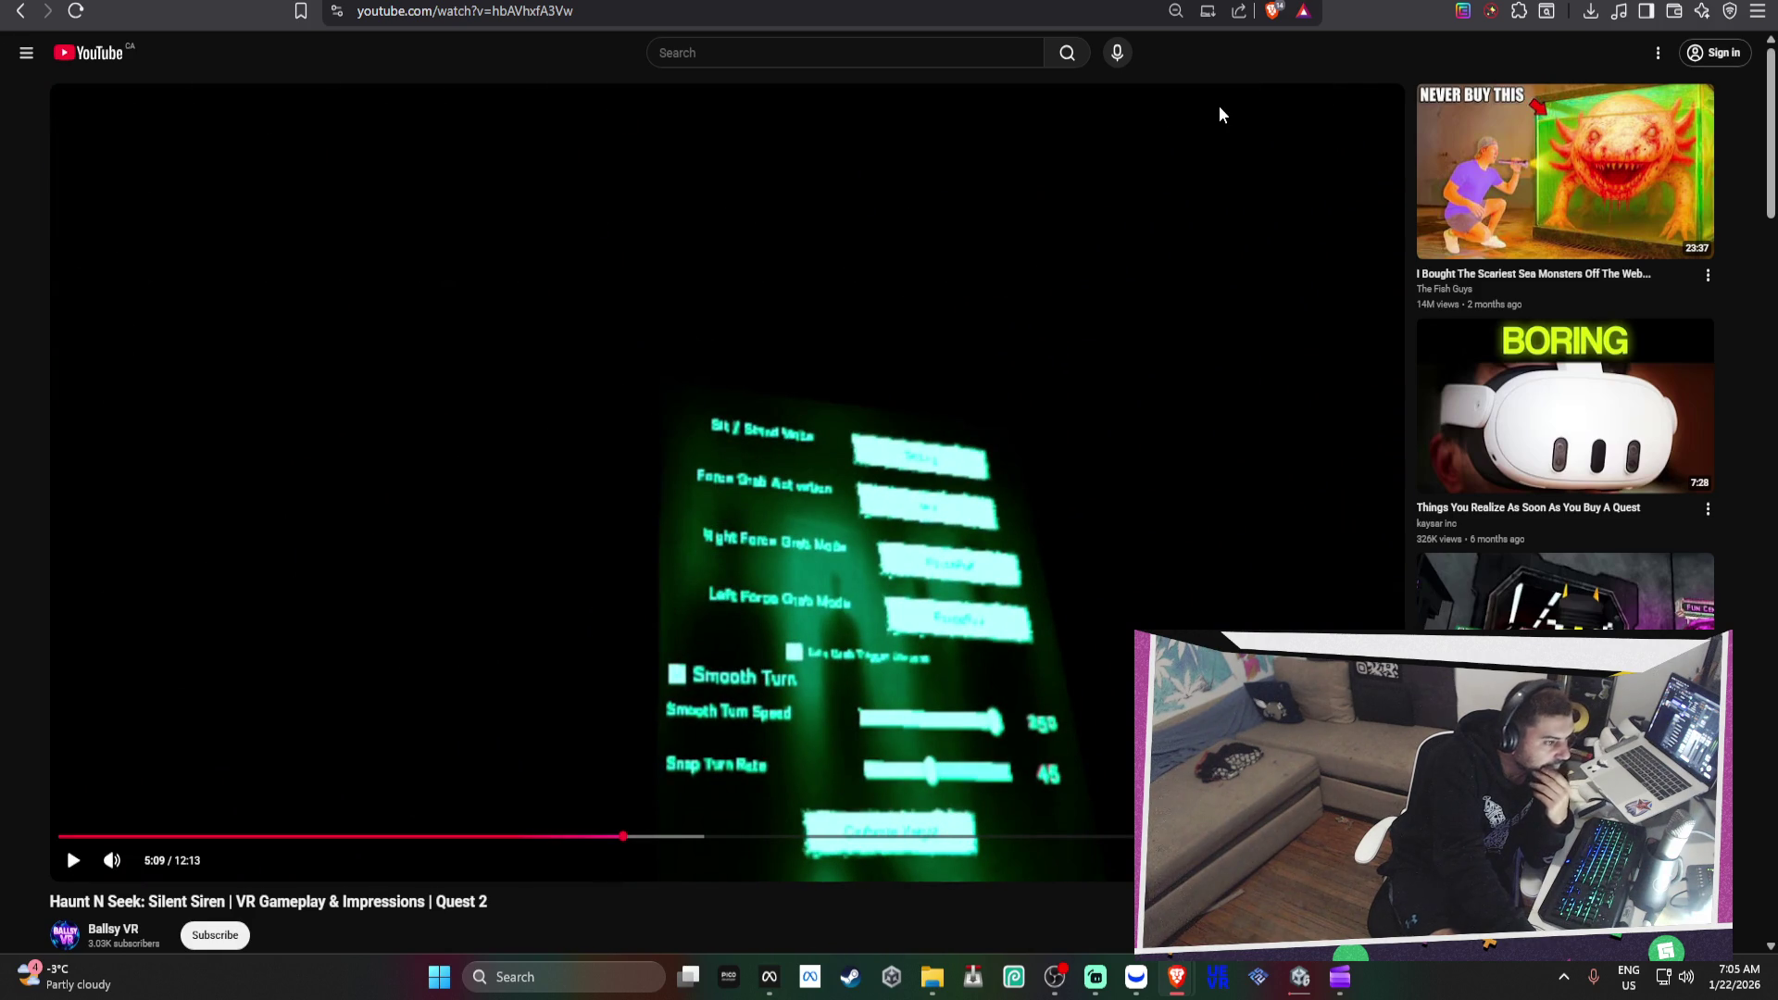
{"action": "left_click", "coordinate": [852, 15]}
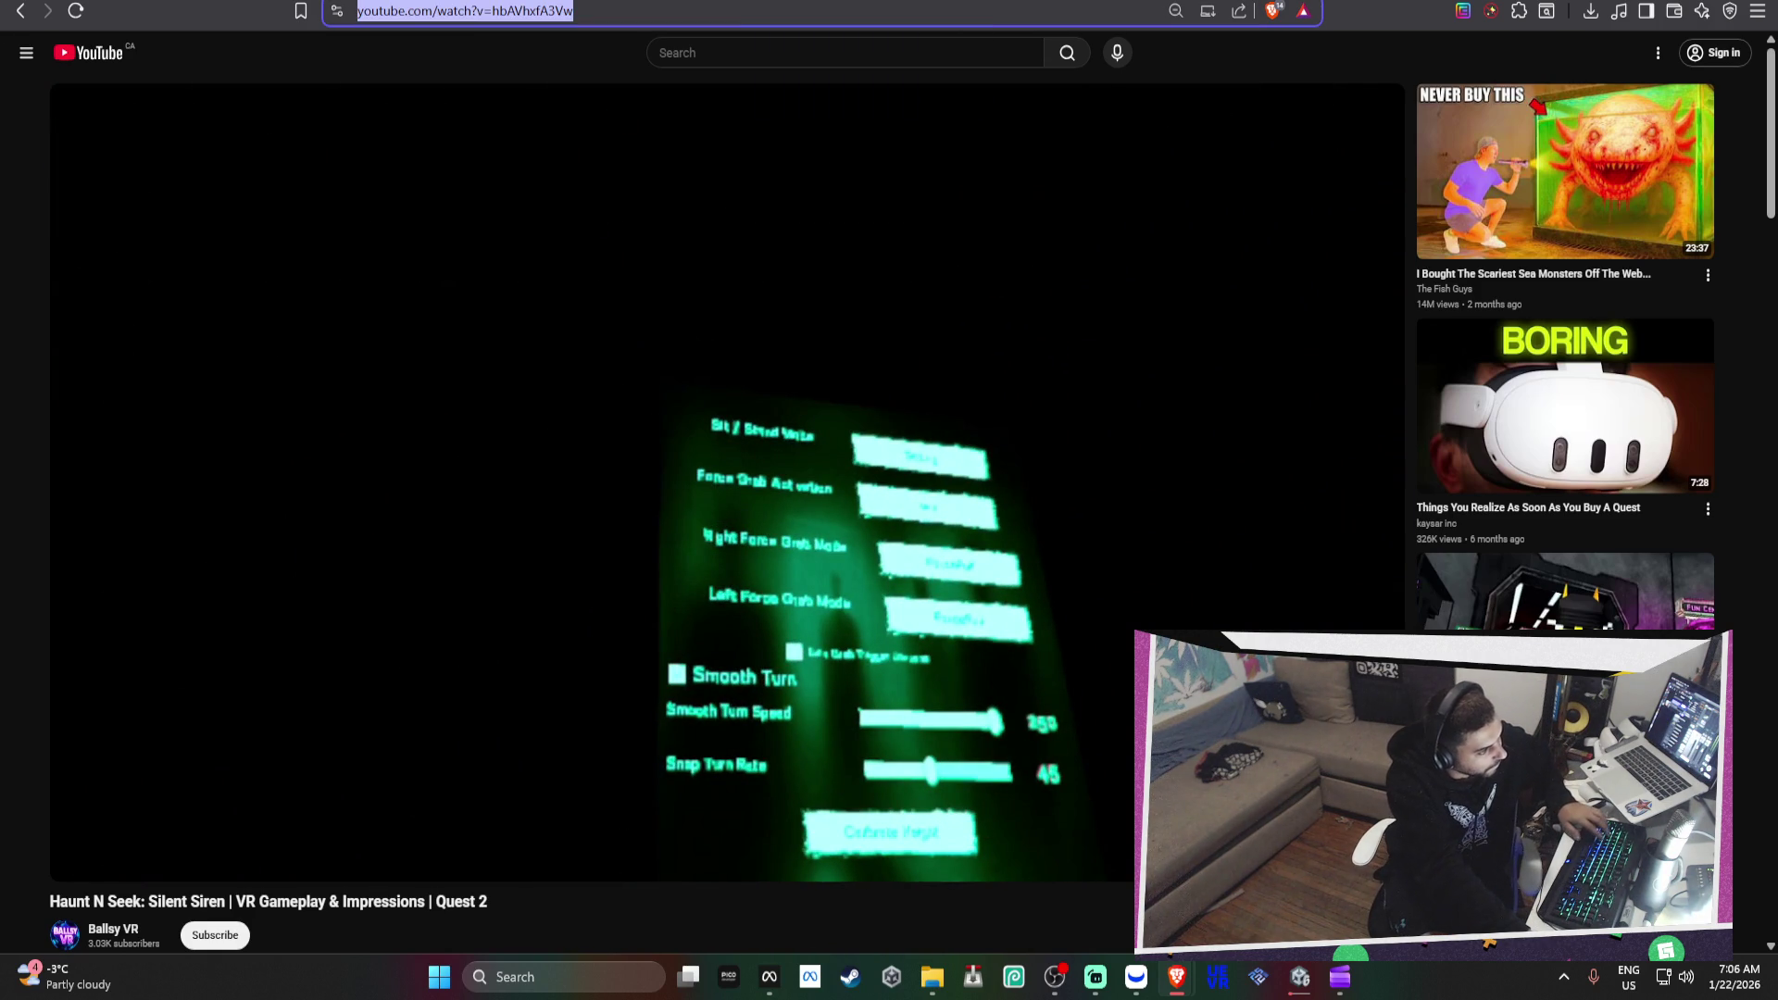
Publish a new X post sharing the Haunt N Seek YouTube video link.
{"action": "key", "text": "ctrl+t"}
{"action": "type", "text": "x"}
{"action": "key", "text": "Return"}
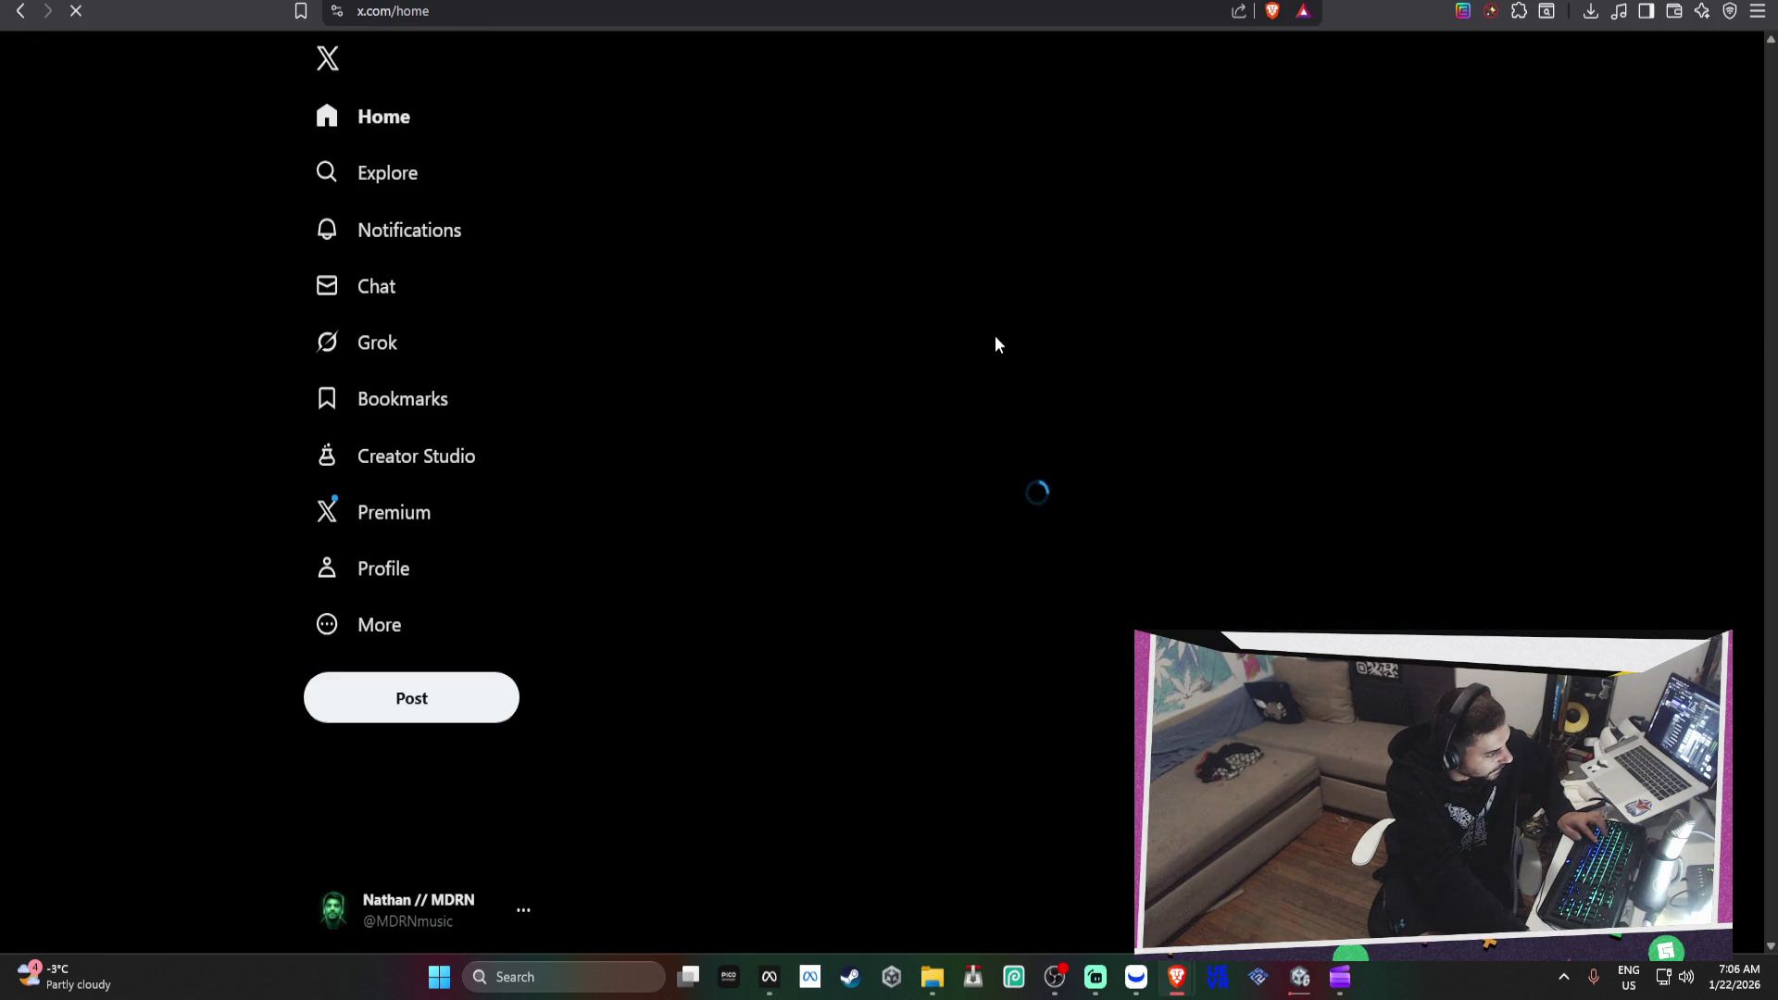
{"action": "left_click", "coordinate": [808, 124]}
{"action": "type", "text": "https://www.youtube.com/watch?v=hbAVhxfA3Vw"}
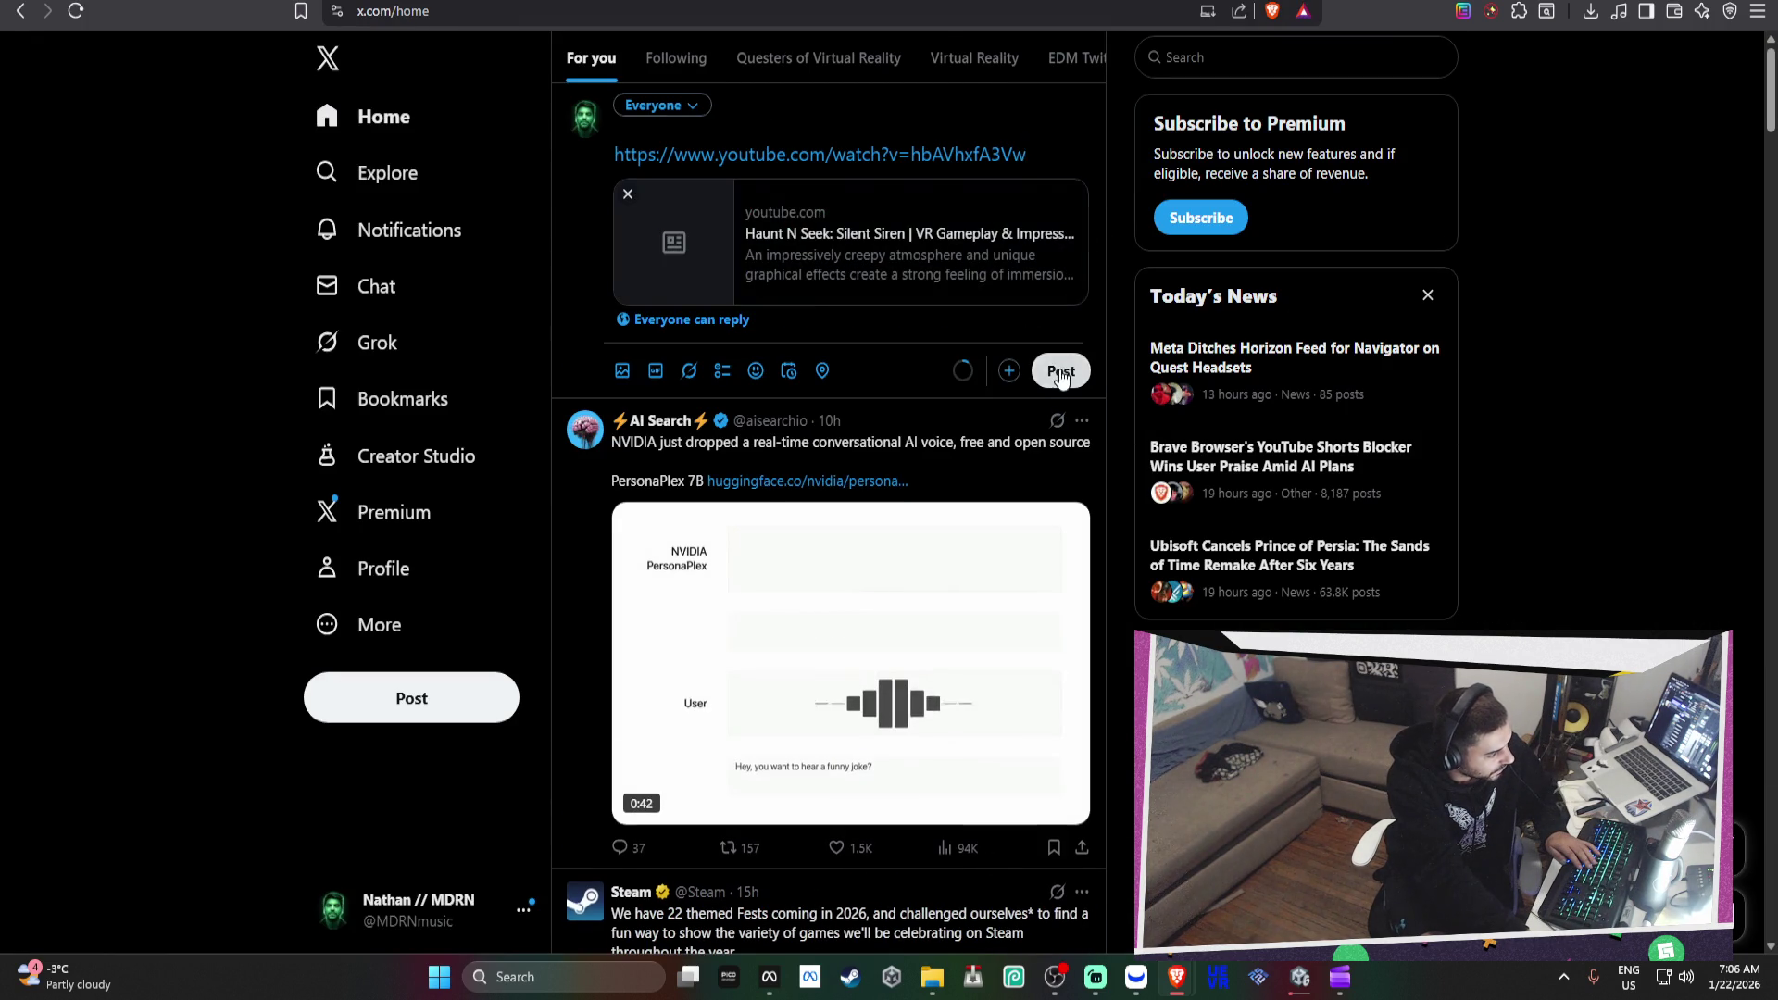
{"action": "left_click", "coordinate": [1062, 370]}
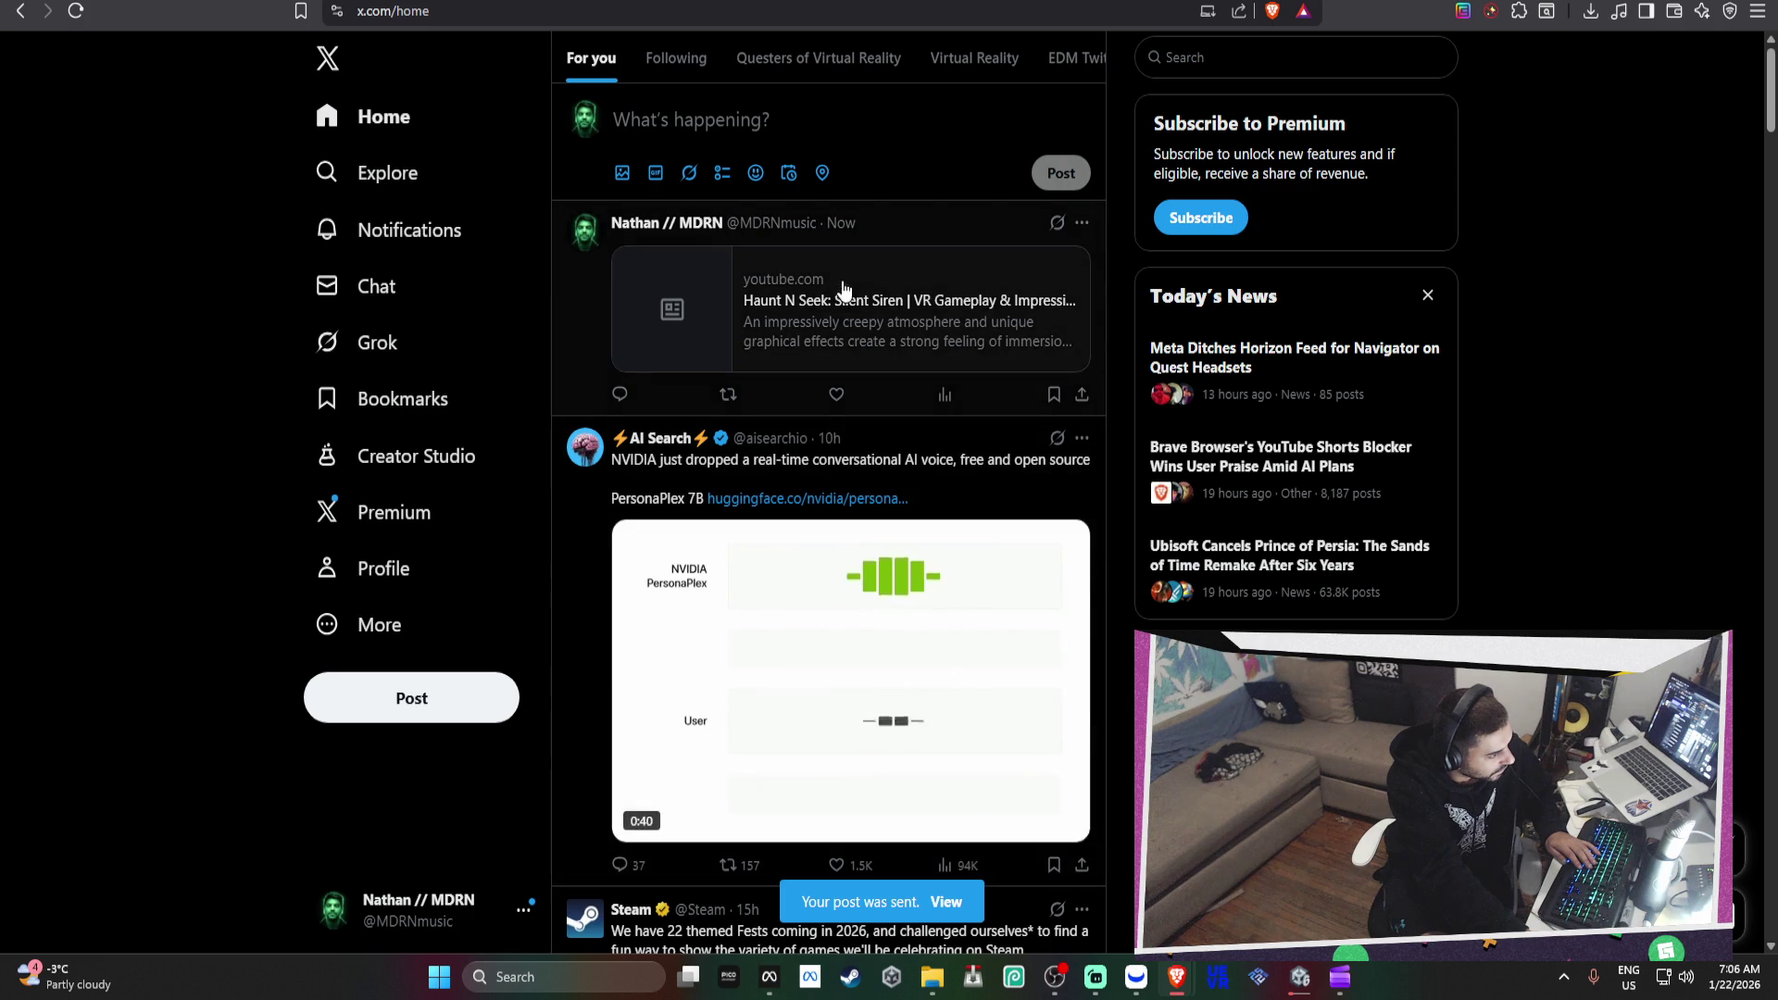
Play the embedded gameplay video, skip ahead to 1:10 and 3:23, then pause it.
{"action": "left_click", "coordinate": [841, 285]}
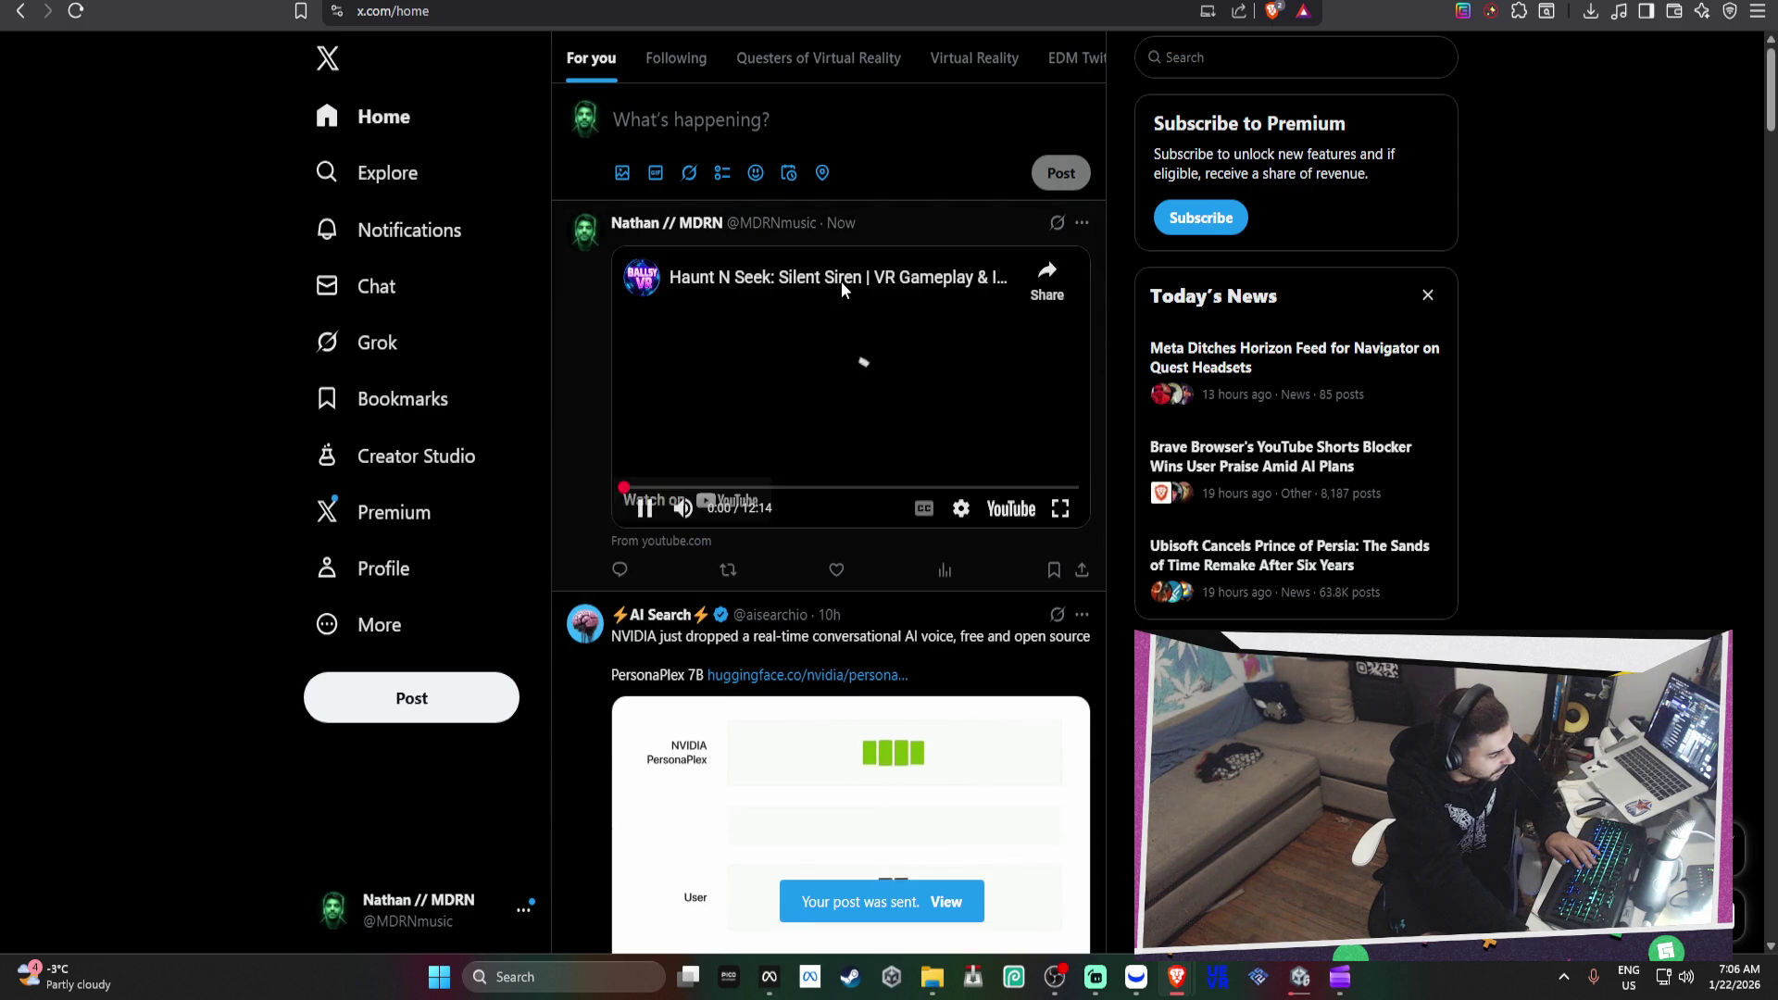
{"action": "left_click", "coordinate": [670, 488]}
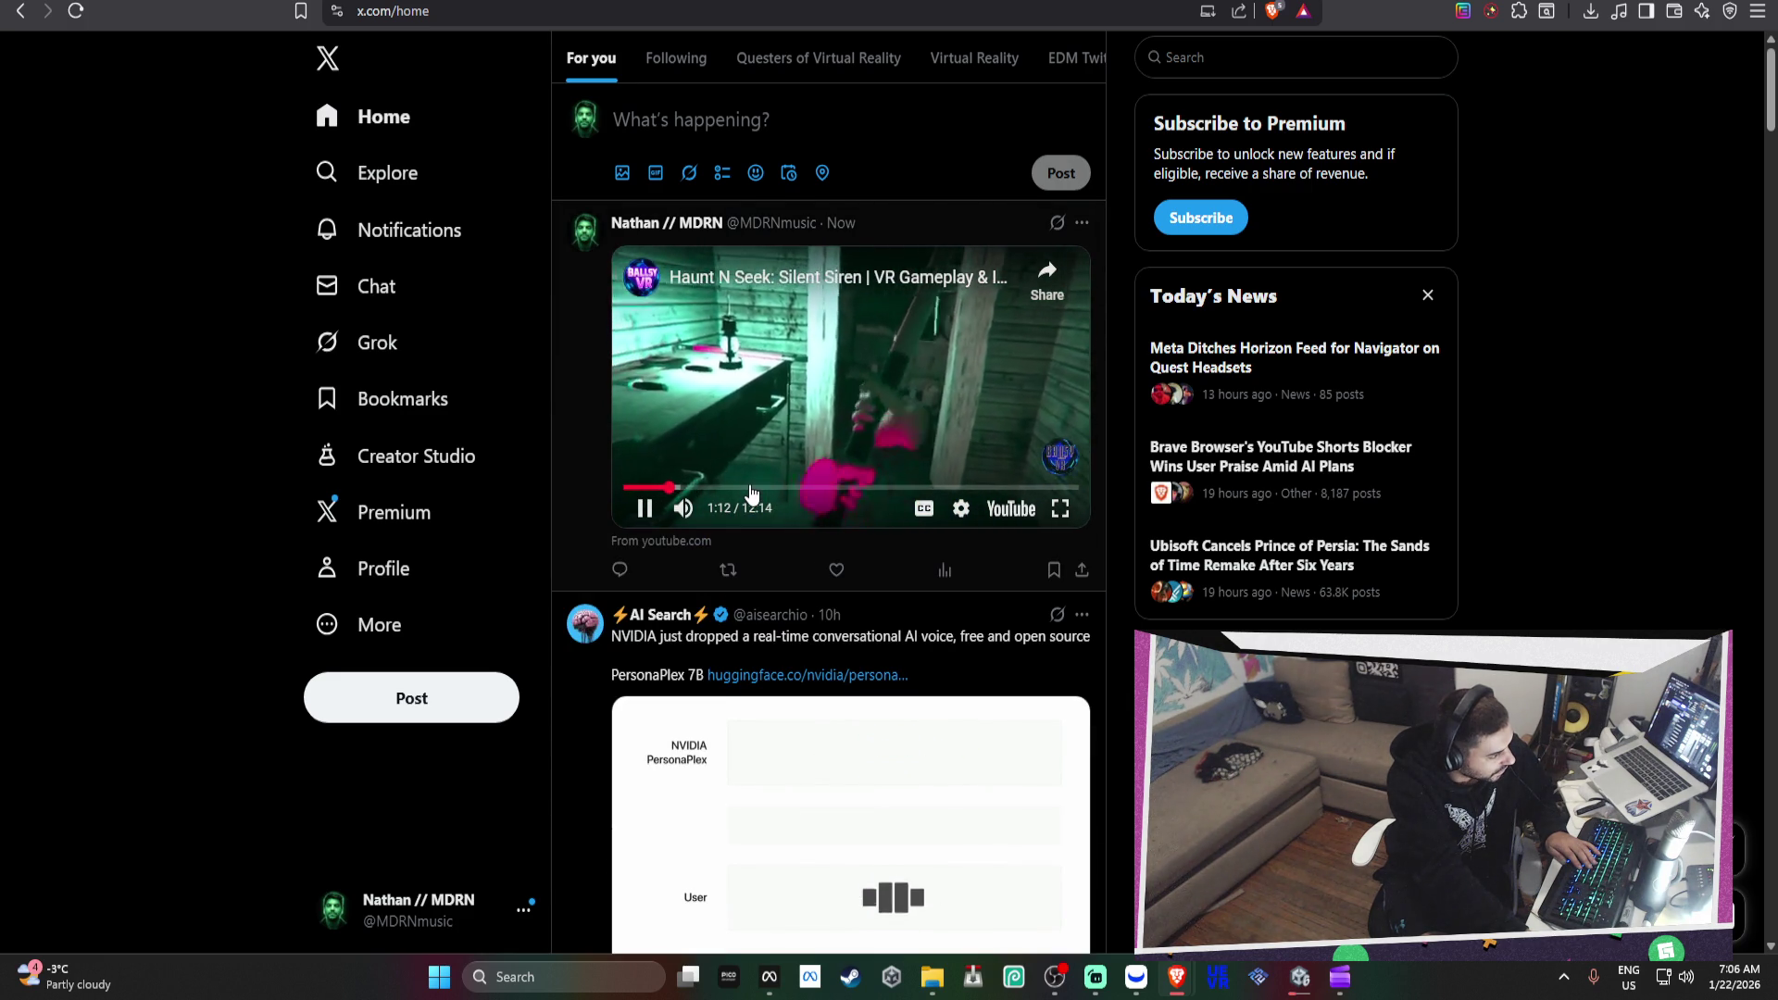
{"action": "left_click", "coordinate": [750, 488]}
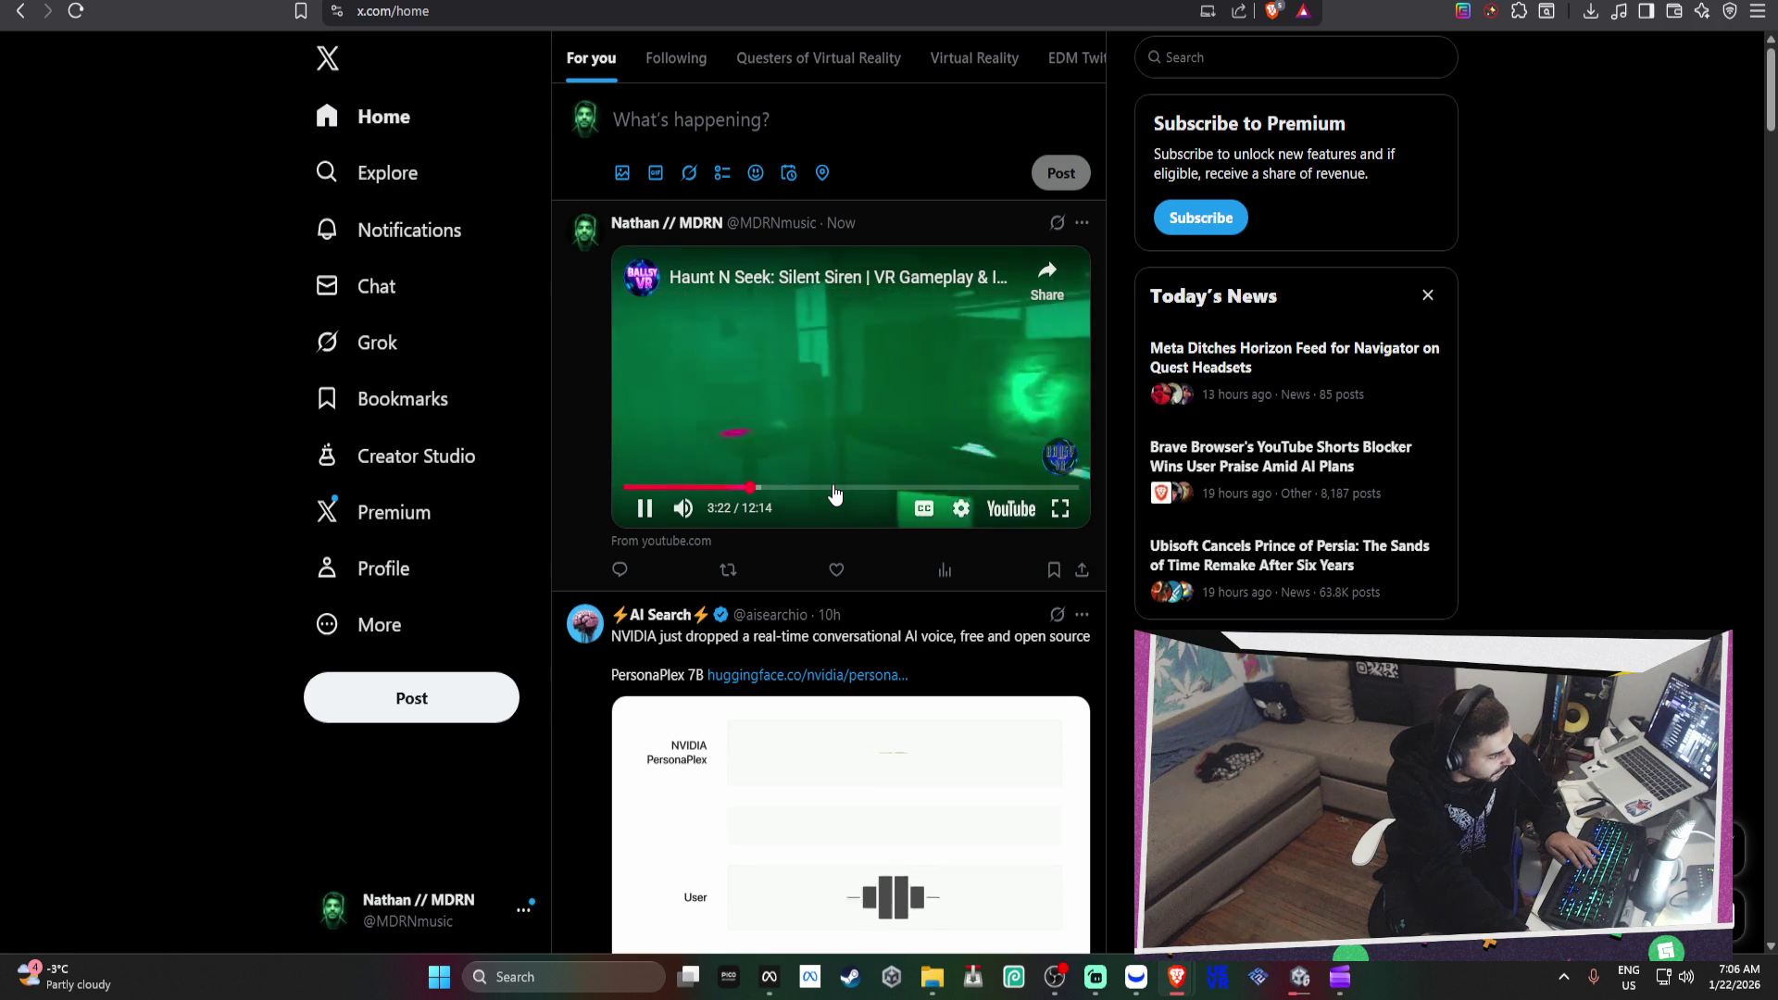
{"action": "left_click", "coordinate": [834, 463]}
Skim the PersonaPlex demo video, then cycle tabs past the finviz chart to the Haunt N Seek page.
{"action": "scroll", "coordinate": [815, 602], "scroll_direction": "down", "scroll_amount": 2}
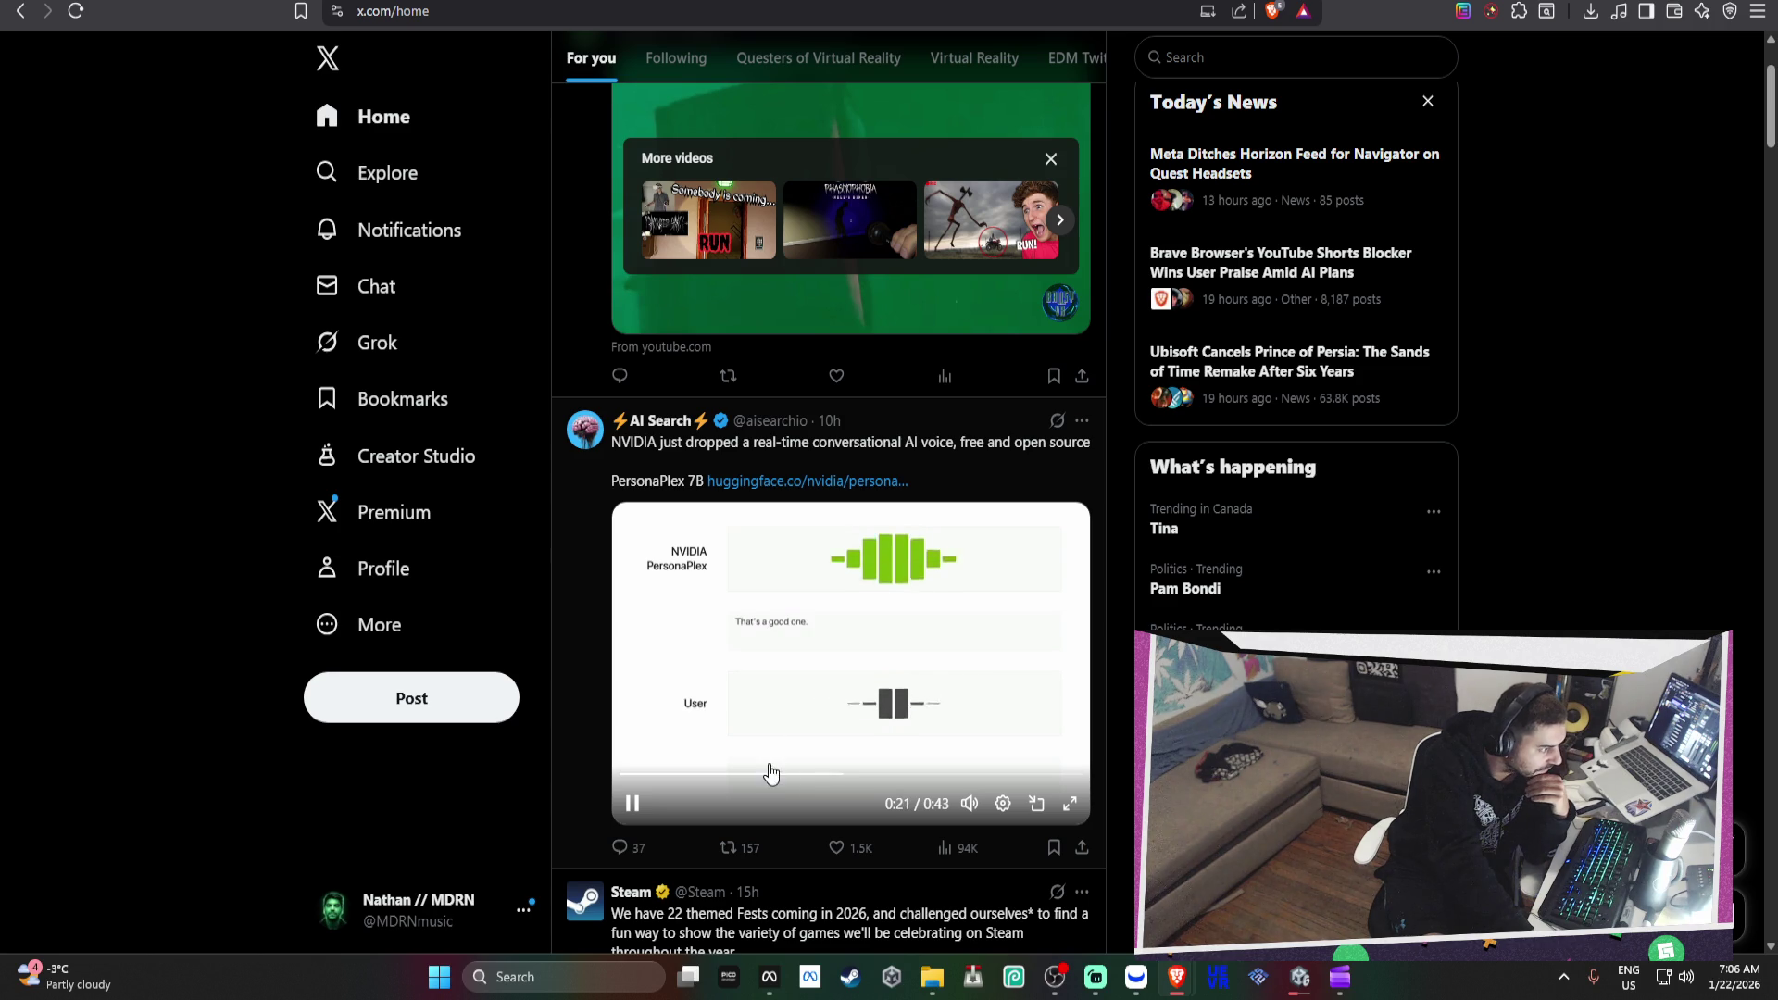
{"action": "left_click", "coordinate": [935, 777]}
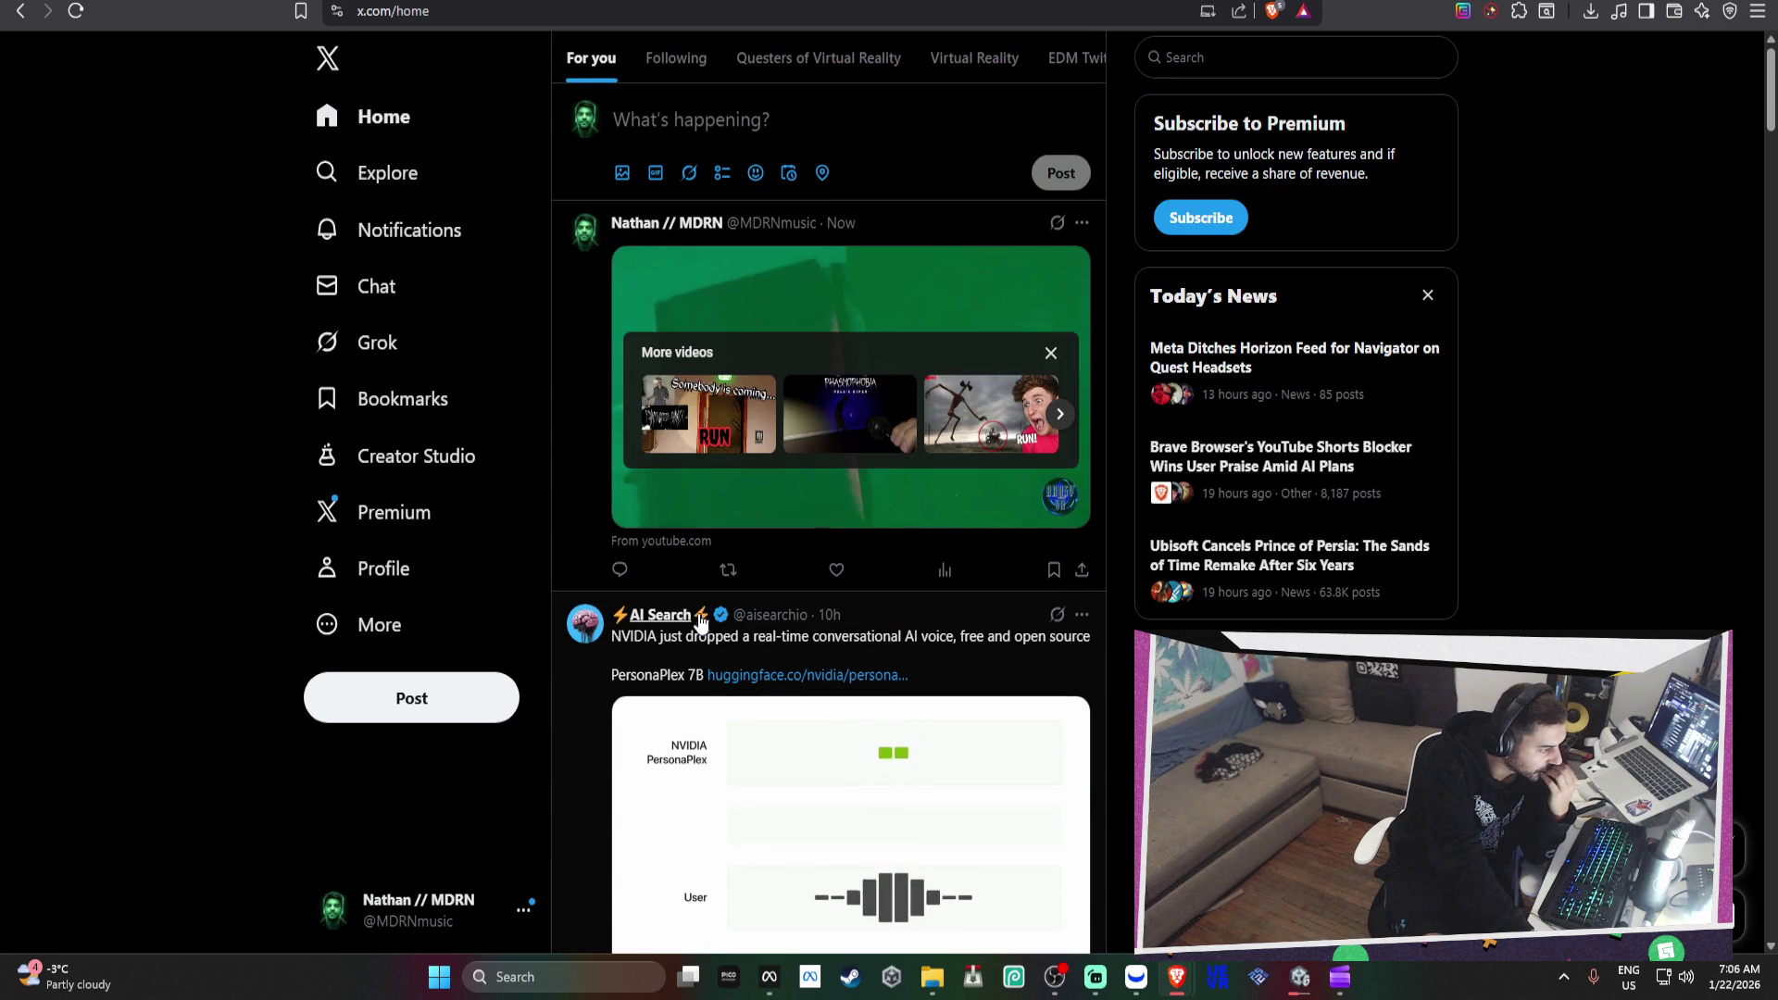
{"action": "scroll", "coordinate": [704, 630], "scroll_direction": "up", "scroll_amount": 2}
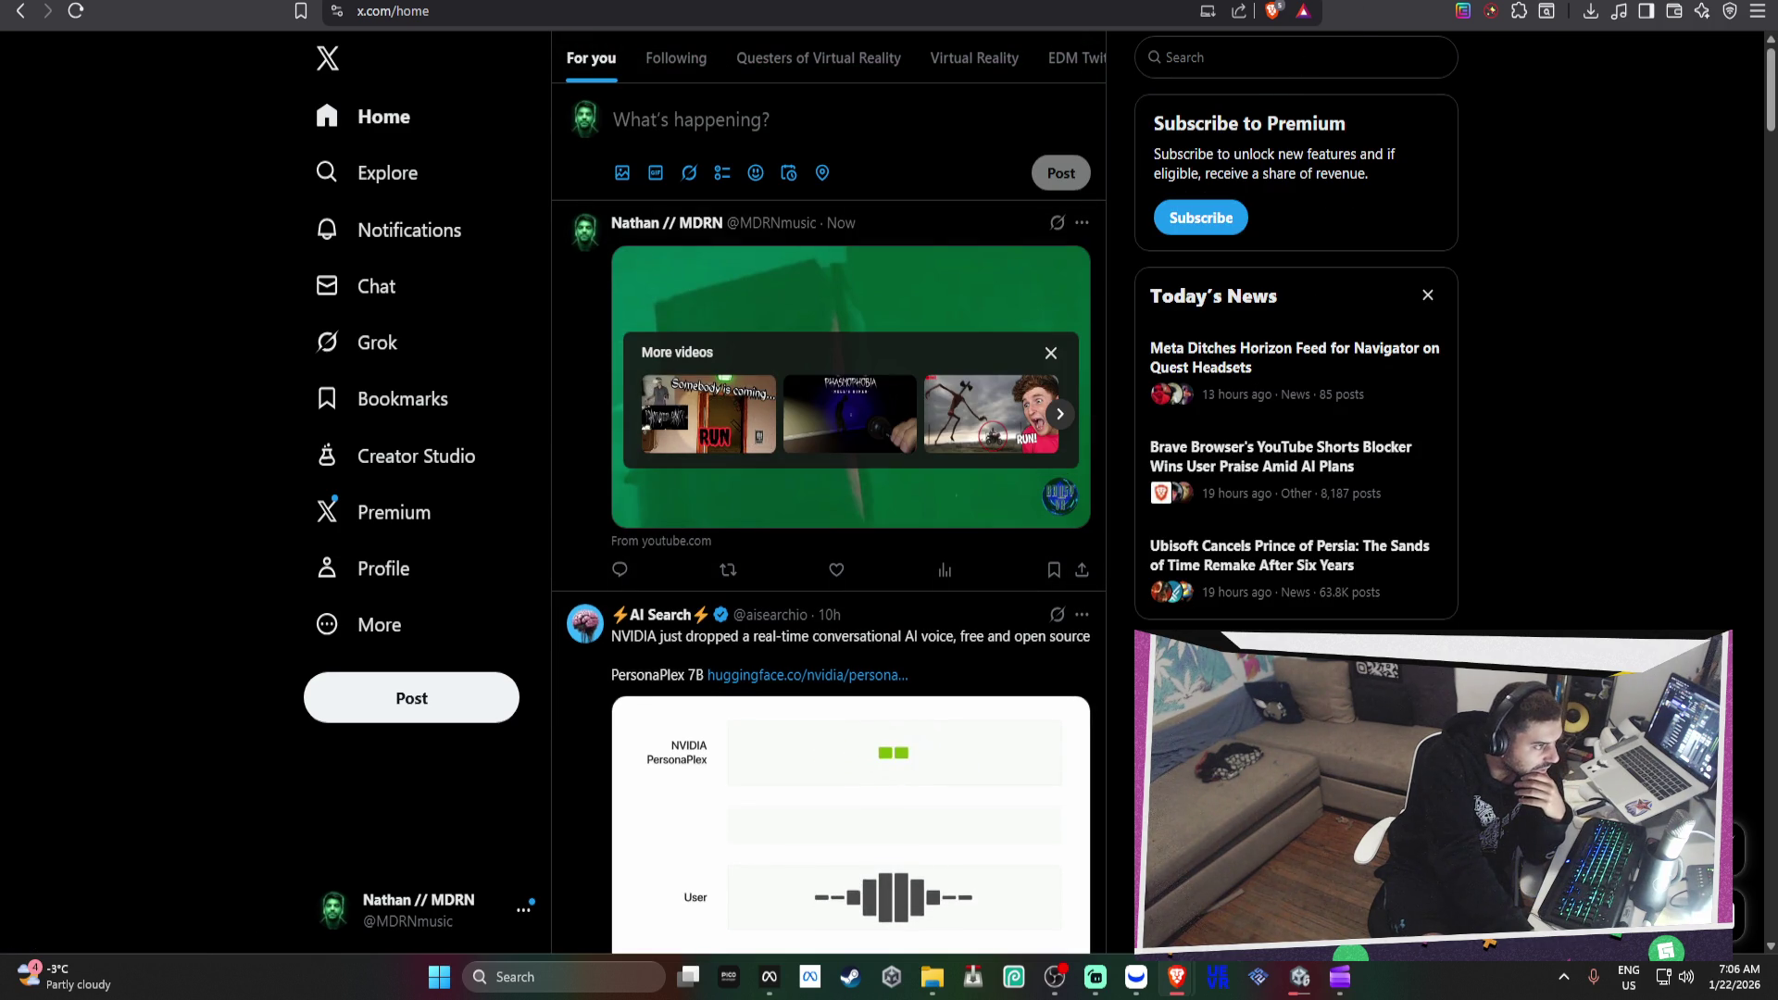
{"action": "key", "text": "ctrl+Tab"}
{"action": "key", "text": "ctrl+Tab"}
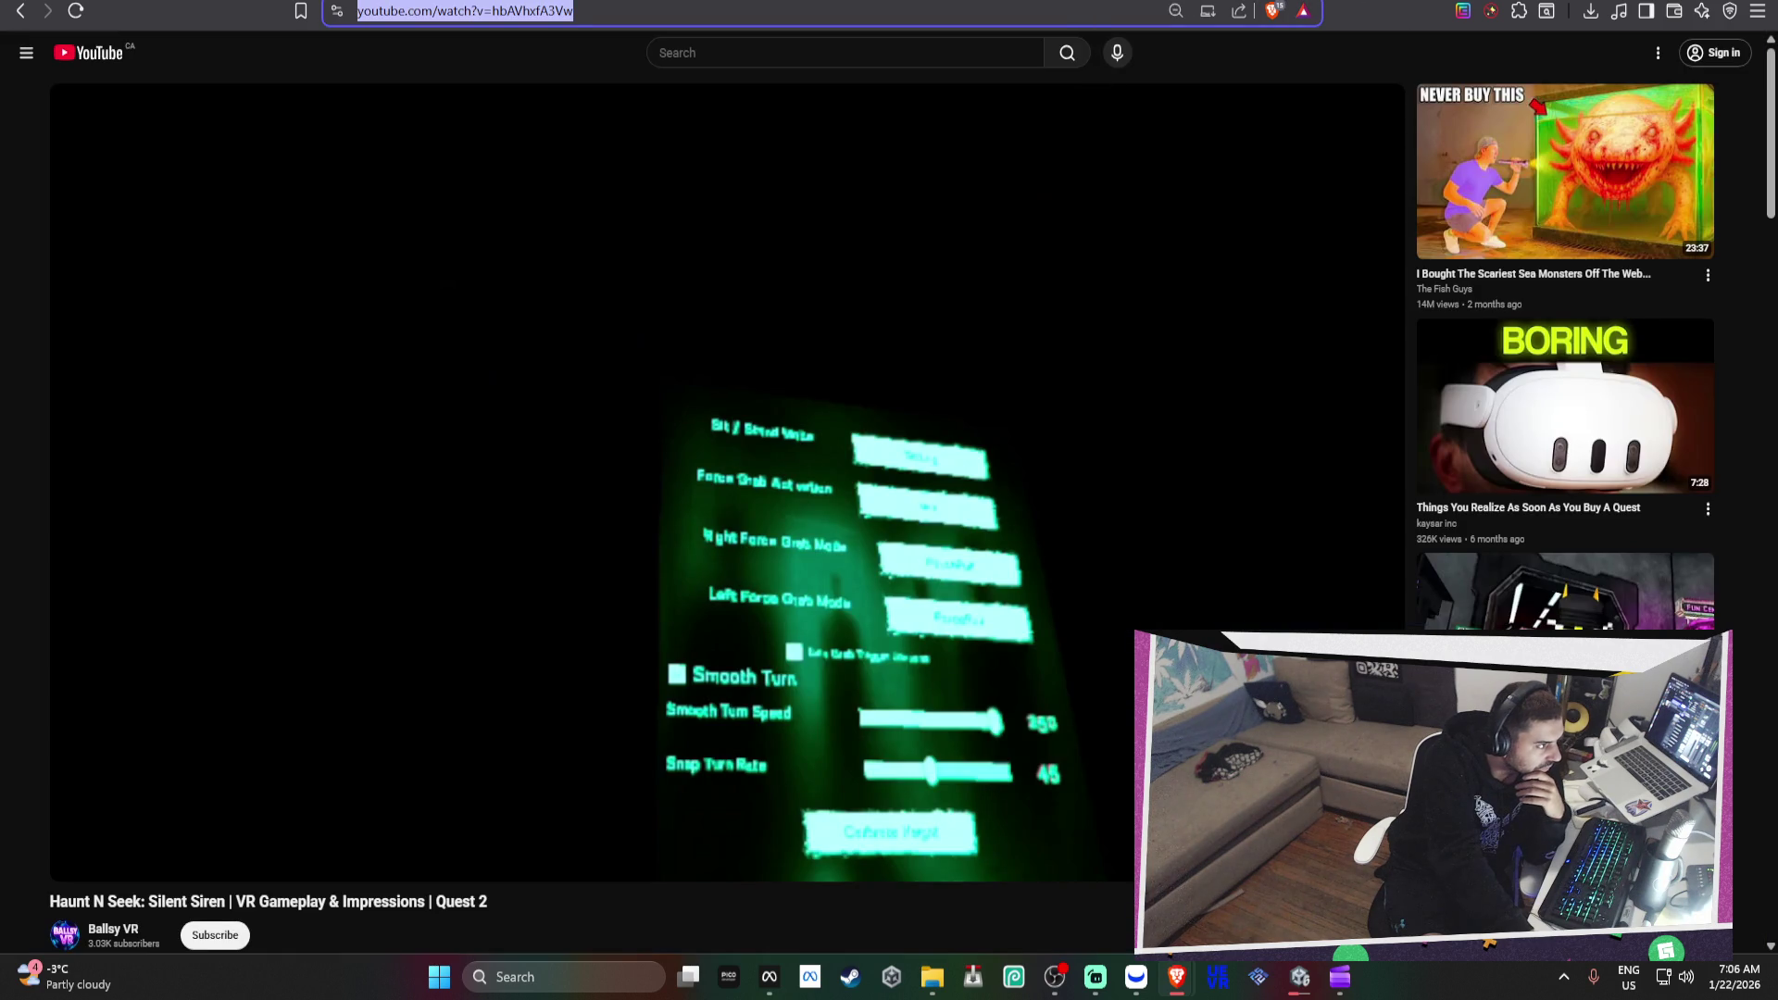
{"action": "key", "text": "ctrl+Tab"}
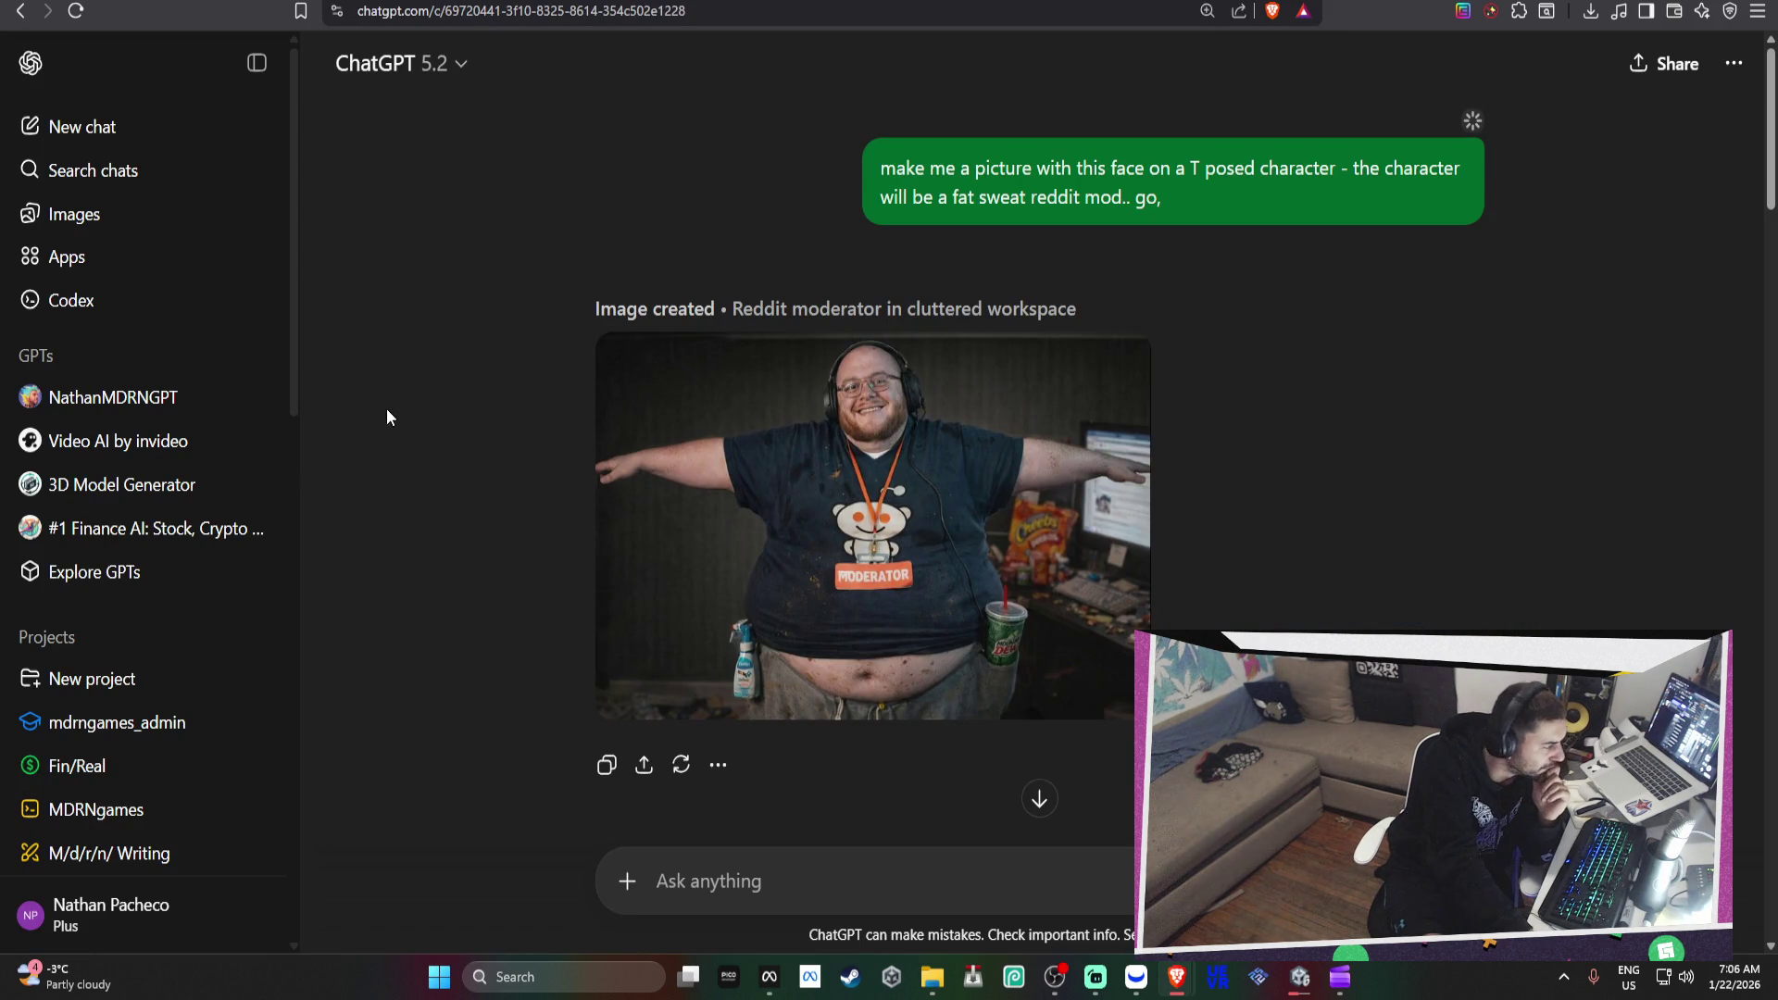
Cycle back through the Haunt N Seek video and Vice City wiki tabs to the Streets Of Miami Trello board.
{"action": "key", "text": "ctrl+shift+Tab"}
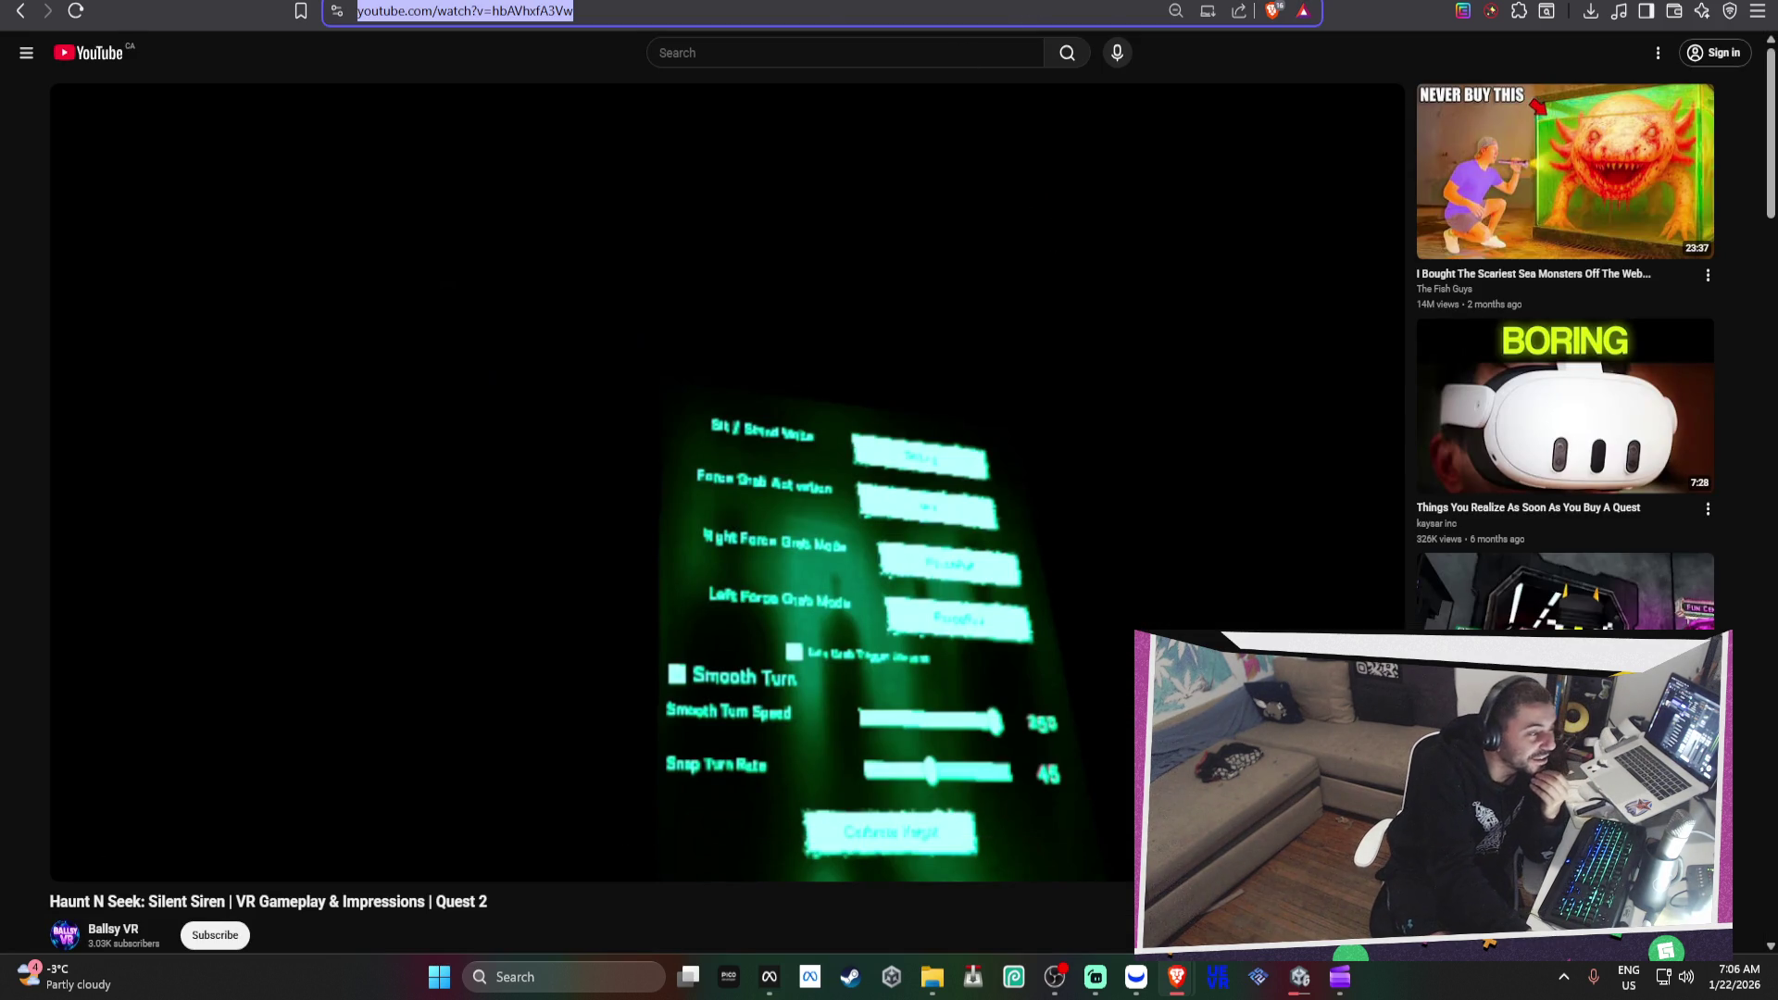
{"action": "key", "text": "ctrl+shift+Tab"}
{"action": "key", "text": "ctrl+shift+Tab"}
{"action": "key", "text": "ctrl+shift+Tab"}
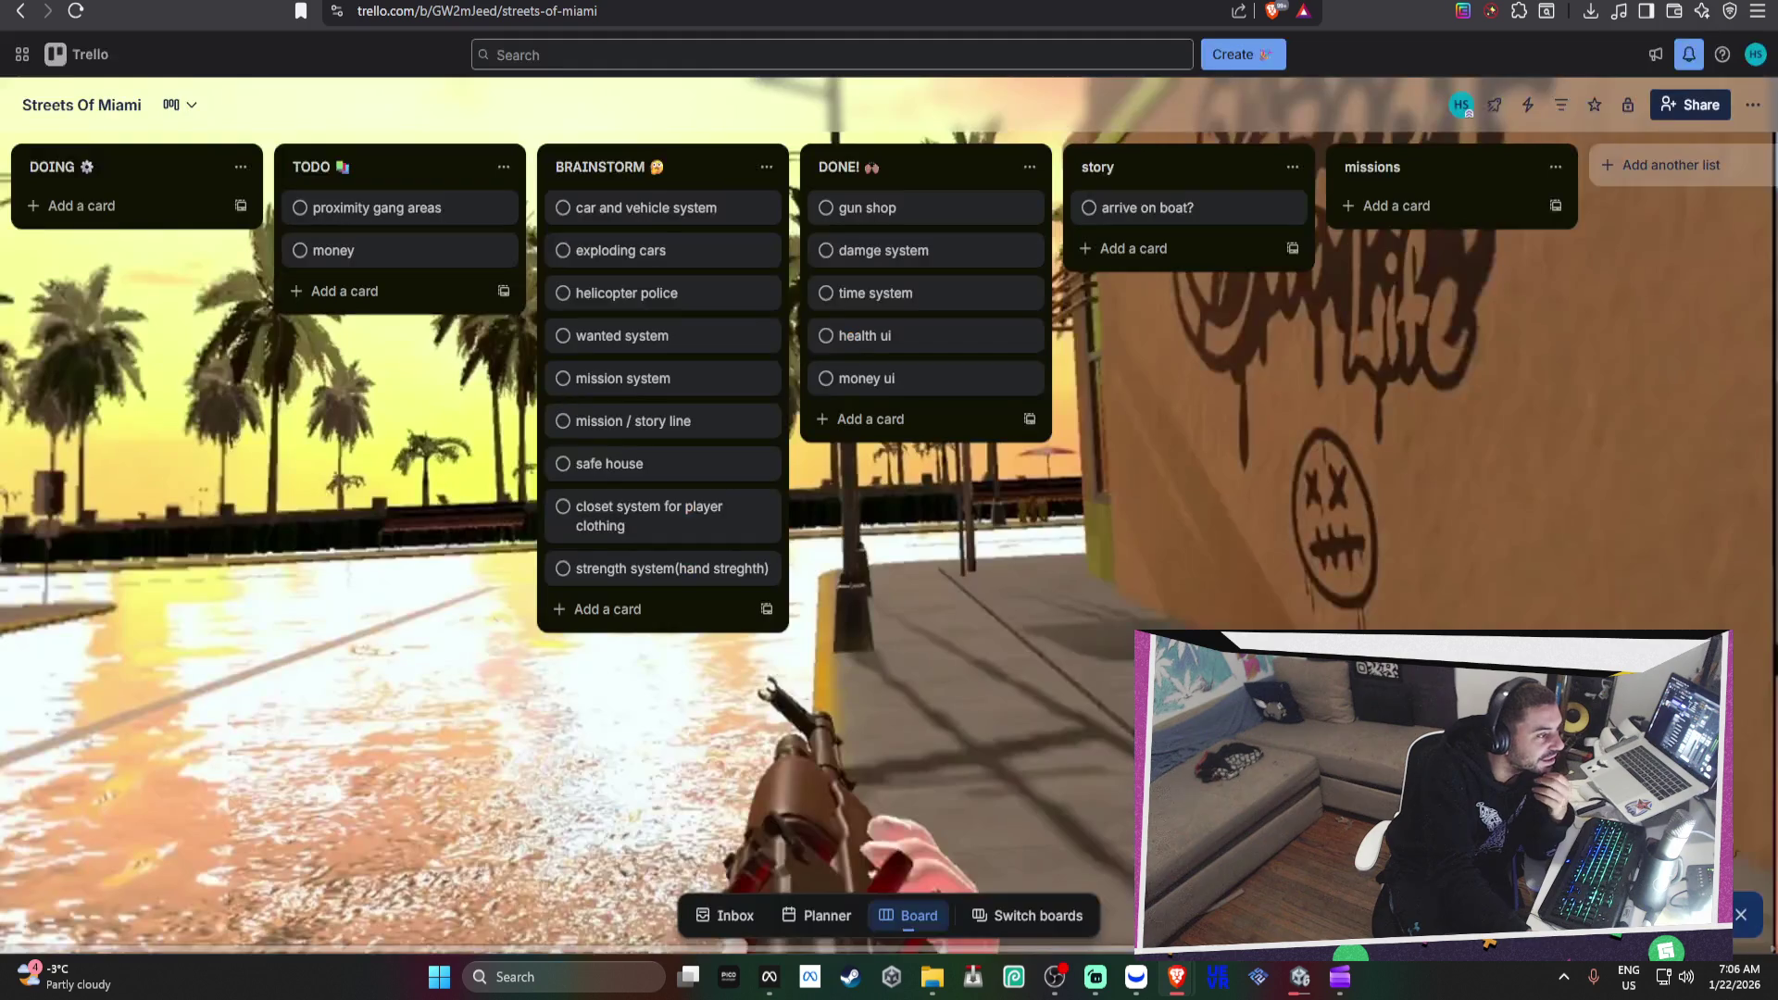
{"action": "key", "text": "ctrl+shift+Tab"}
{"action": "key", "text": "ctrl+shift+Tab"}
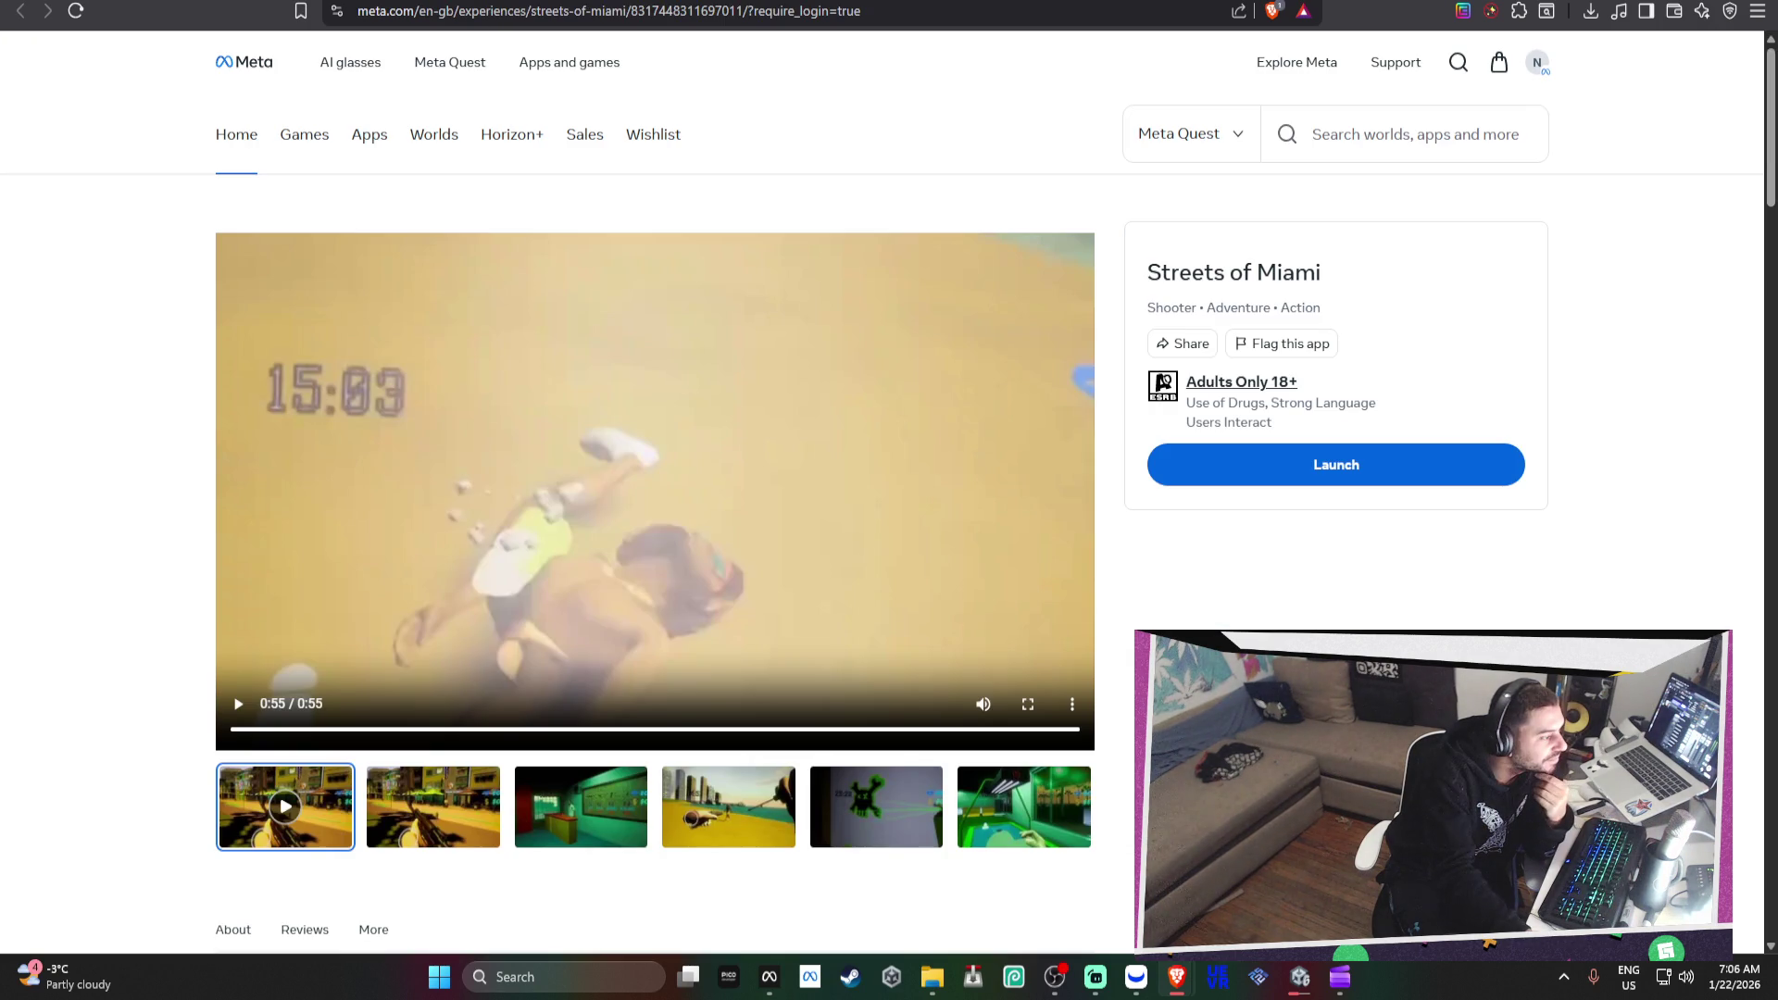
Switch to the Streets of New York Developer Dashboard app overview tab.
{"action": "key", "text": "ctrl+shift+Tab"}
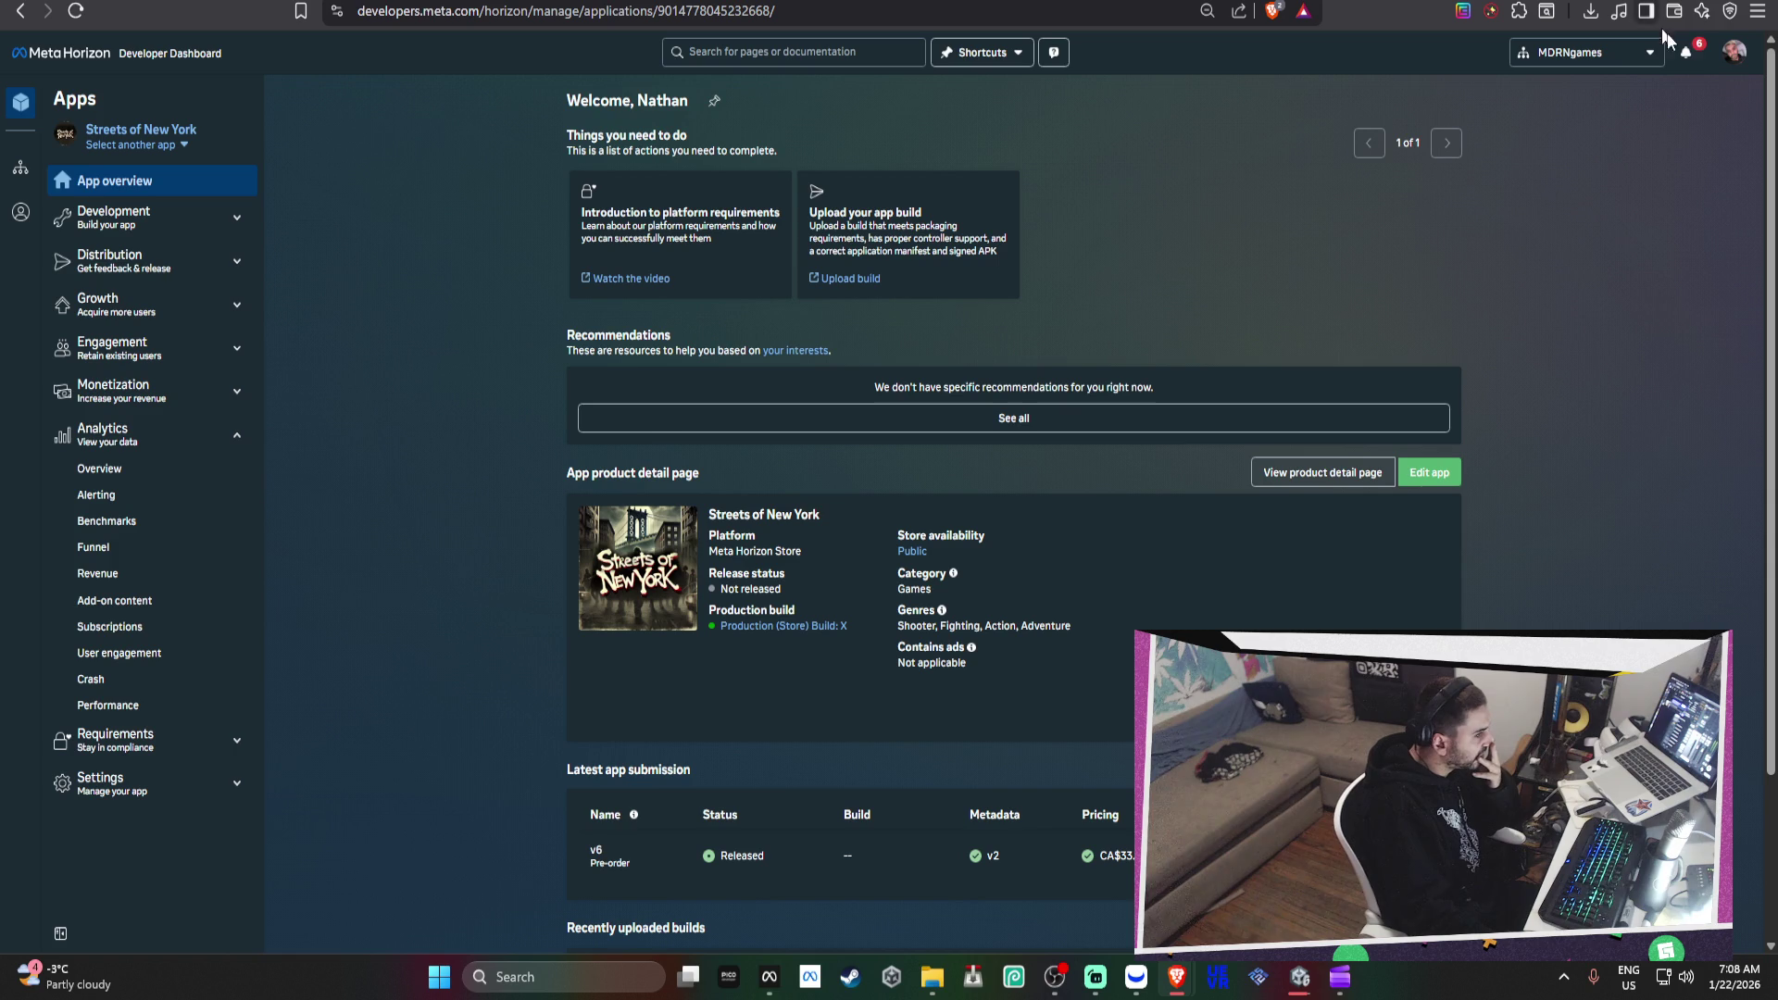
Check the developer notifications, then close the dashboard tab.
{"action": "left_click", "coordinate": [1689, 54]}
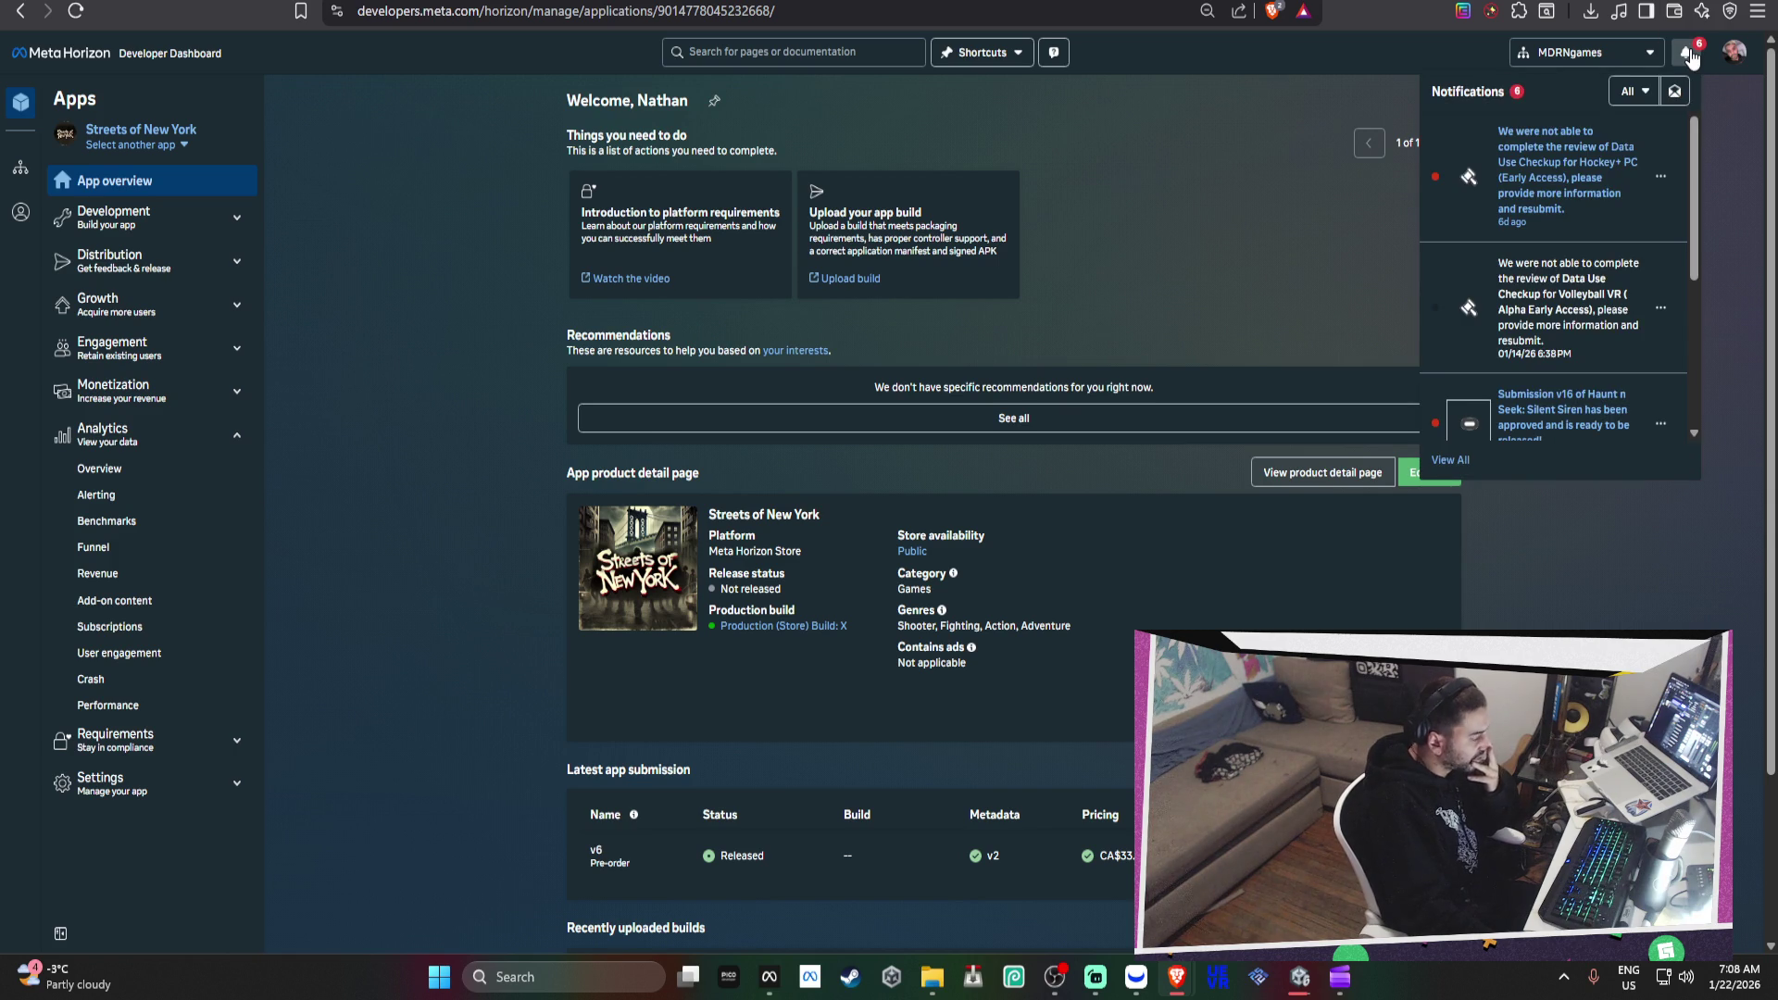
{"action": "left_click", "coordinate": [1689, 56]}
{"action": "key", "text": "ctrl+w"}
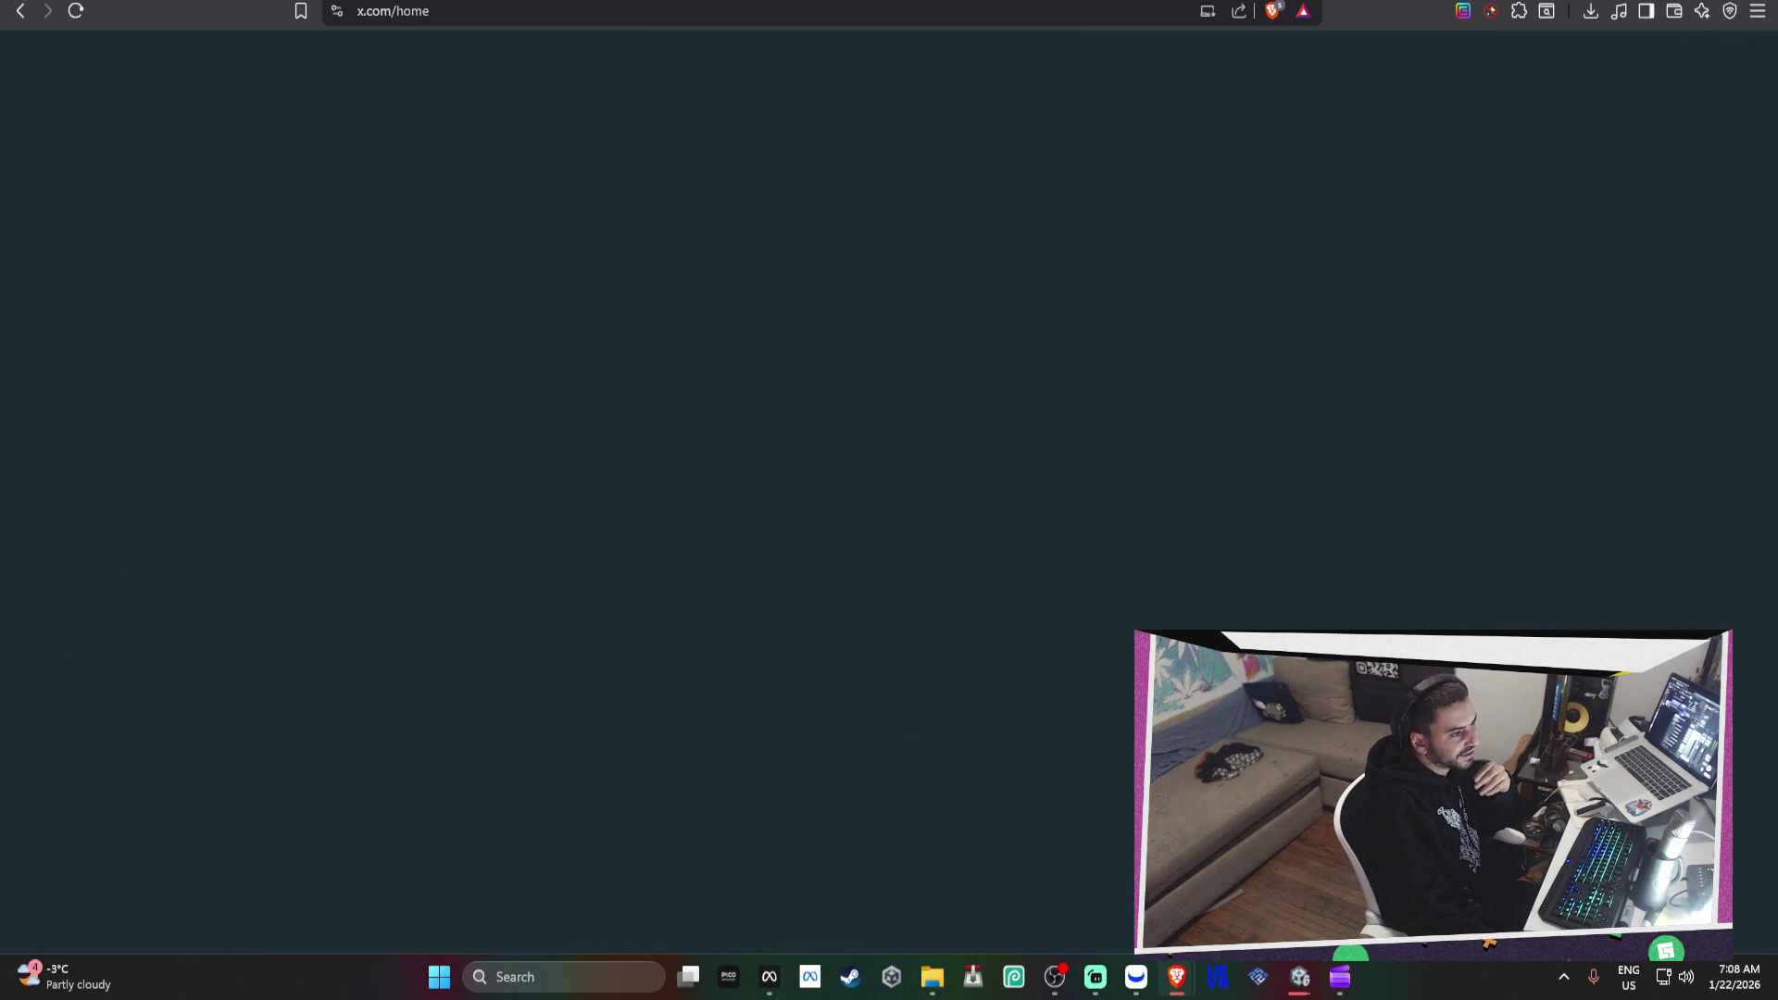
Load youtube.com in a new browser tab.
{"action": "key", "text": "ctrl+t"}
{"action": "type", "text": "youtube.com"}
{"action": "key", "text": "Return"}
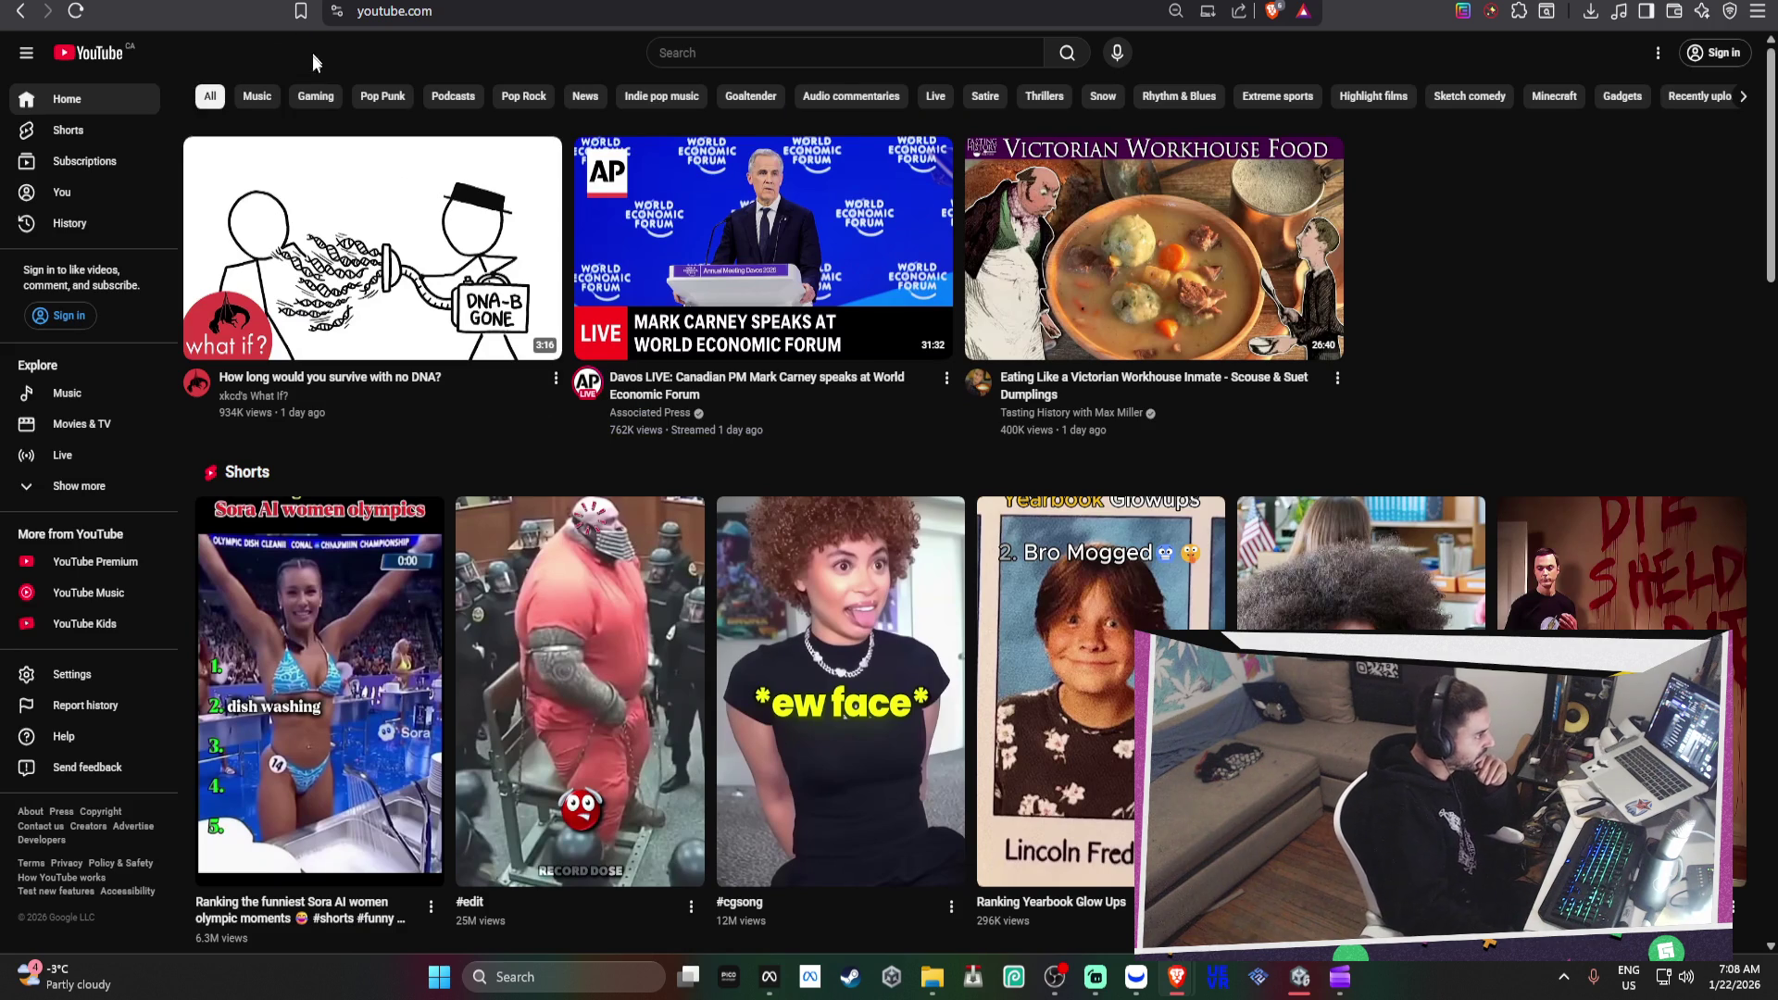
Filter the feed to Music, sign in, and switch to the game-development channel account.
{"action": "left_click", "coordinate": [260, 96]}
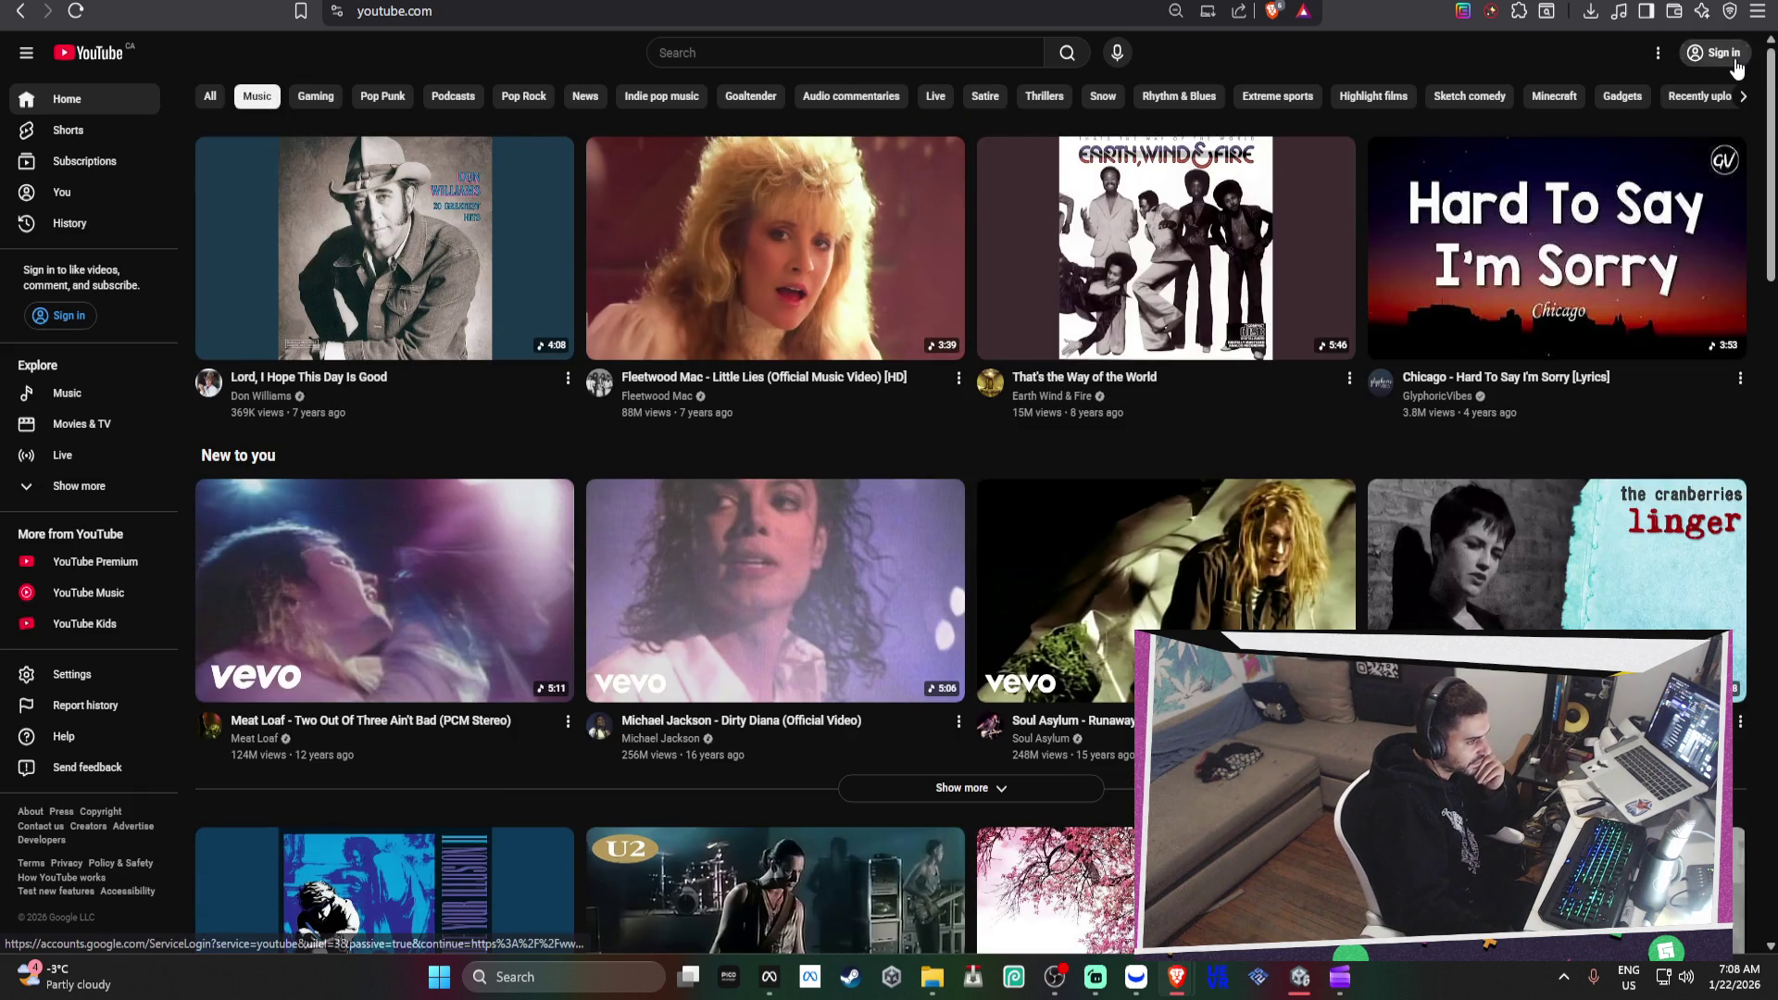
{"action": "left_click", "coordinate": [1722, 60]}
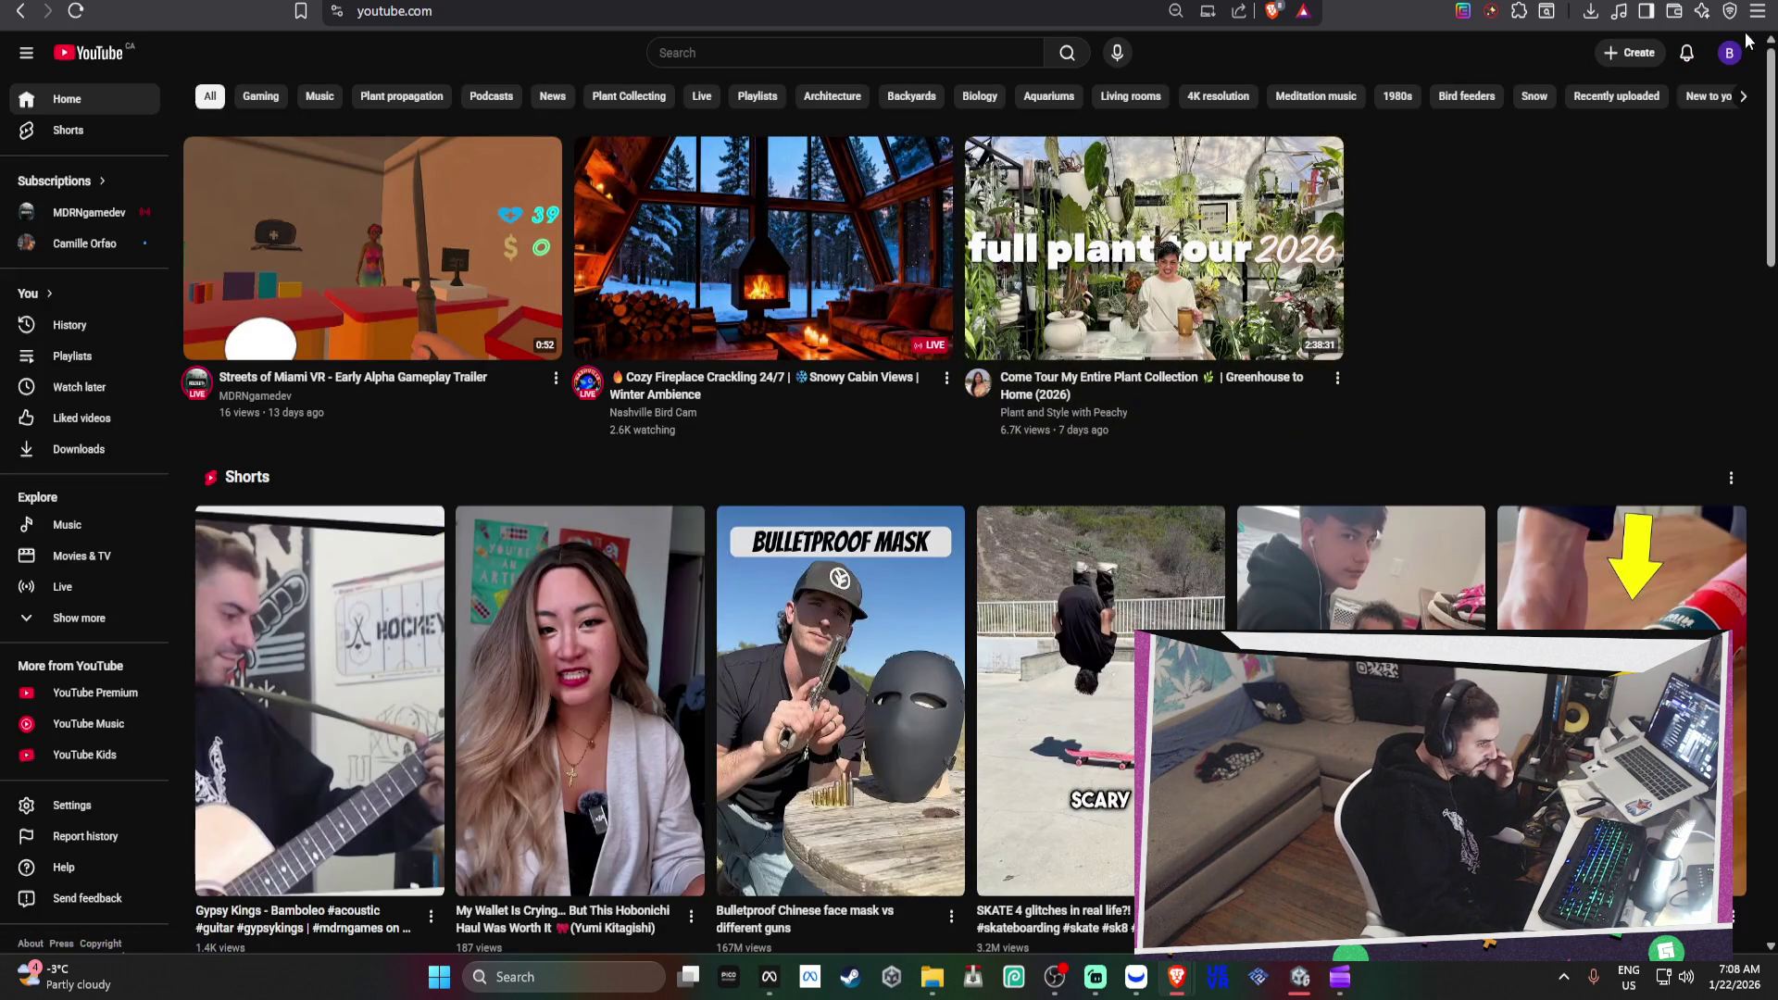
{"action": "left_click", "coordinate": [1729, 53]}
{"action": "left_click", "coordinate": [1635, 204]}
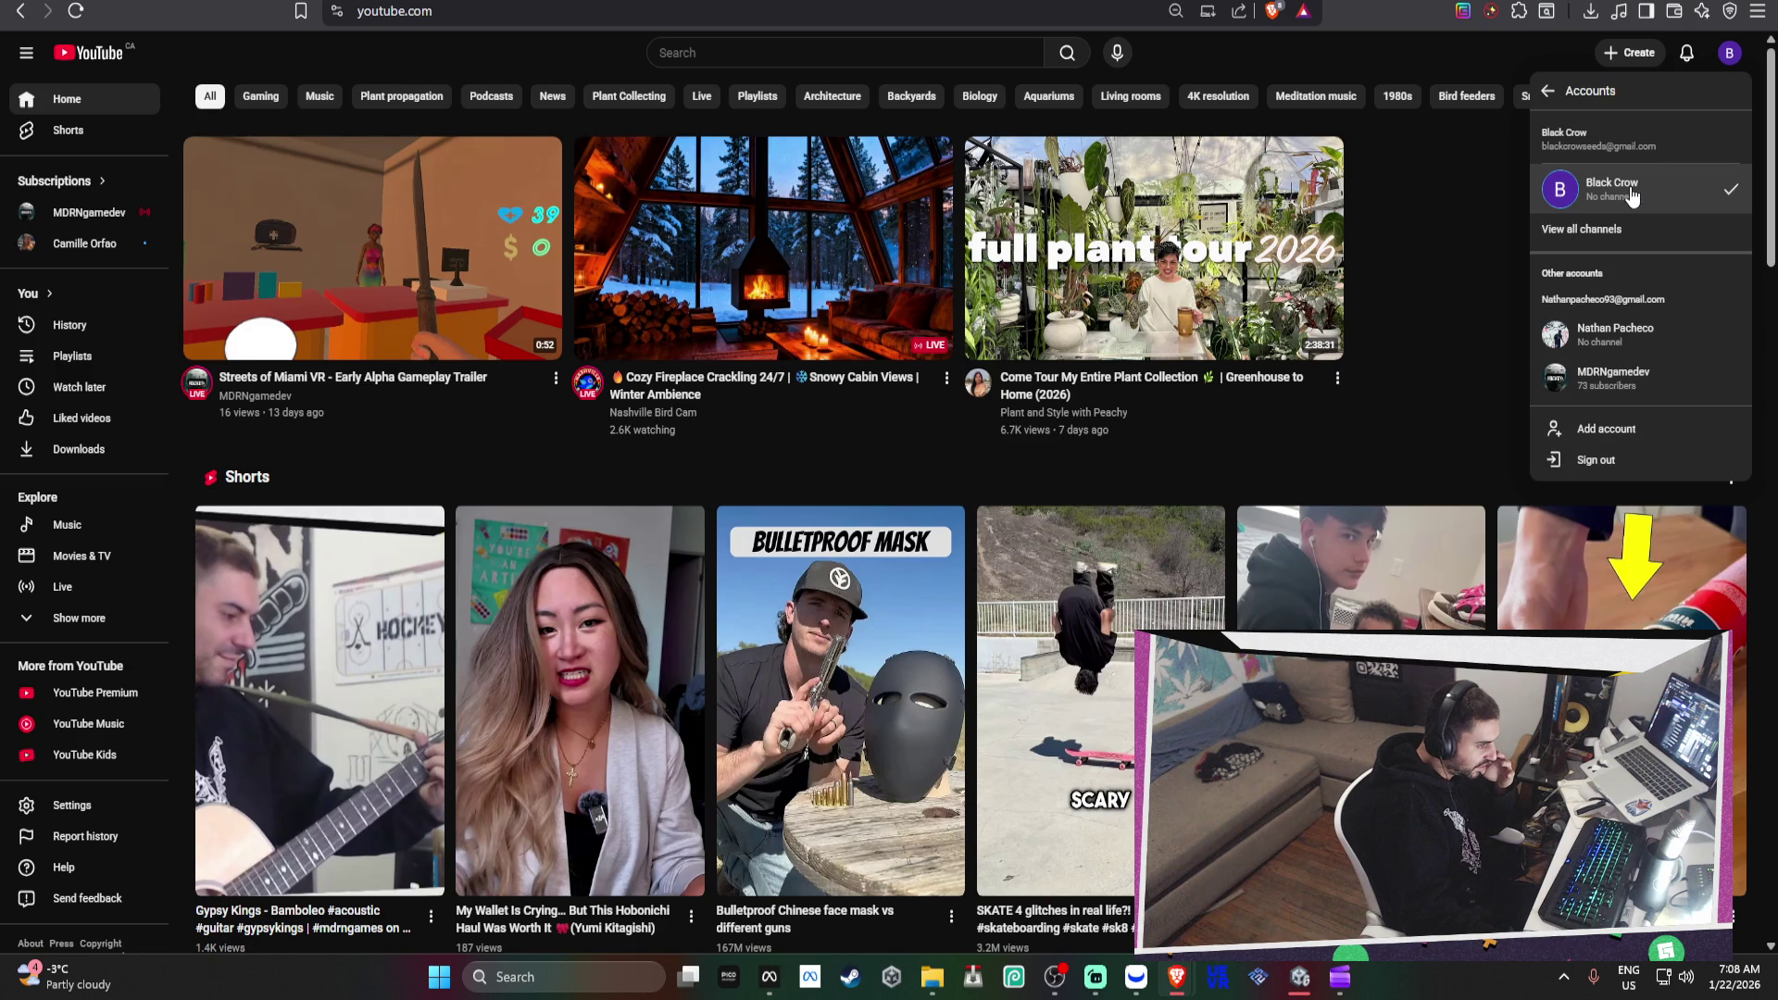
{"action": "left_click", "coordinate": [1605, 375]}
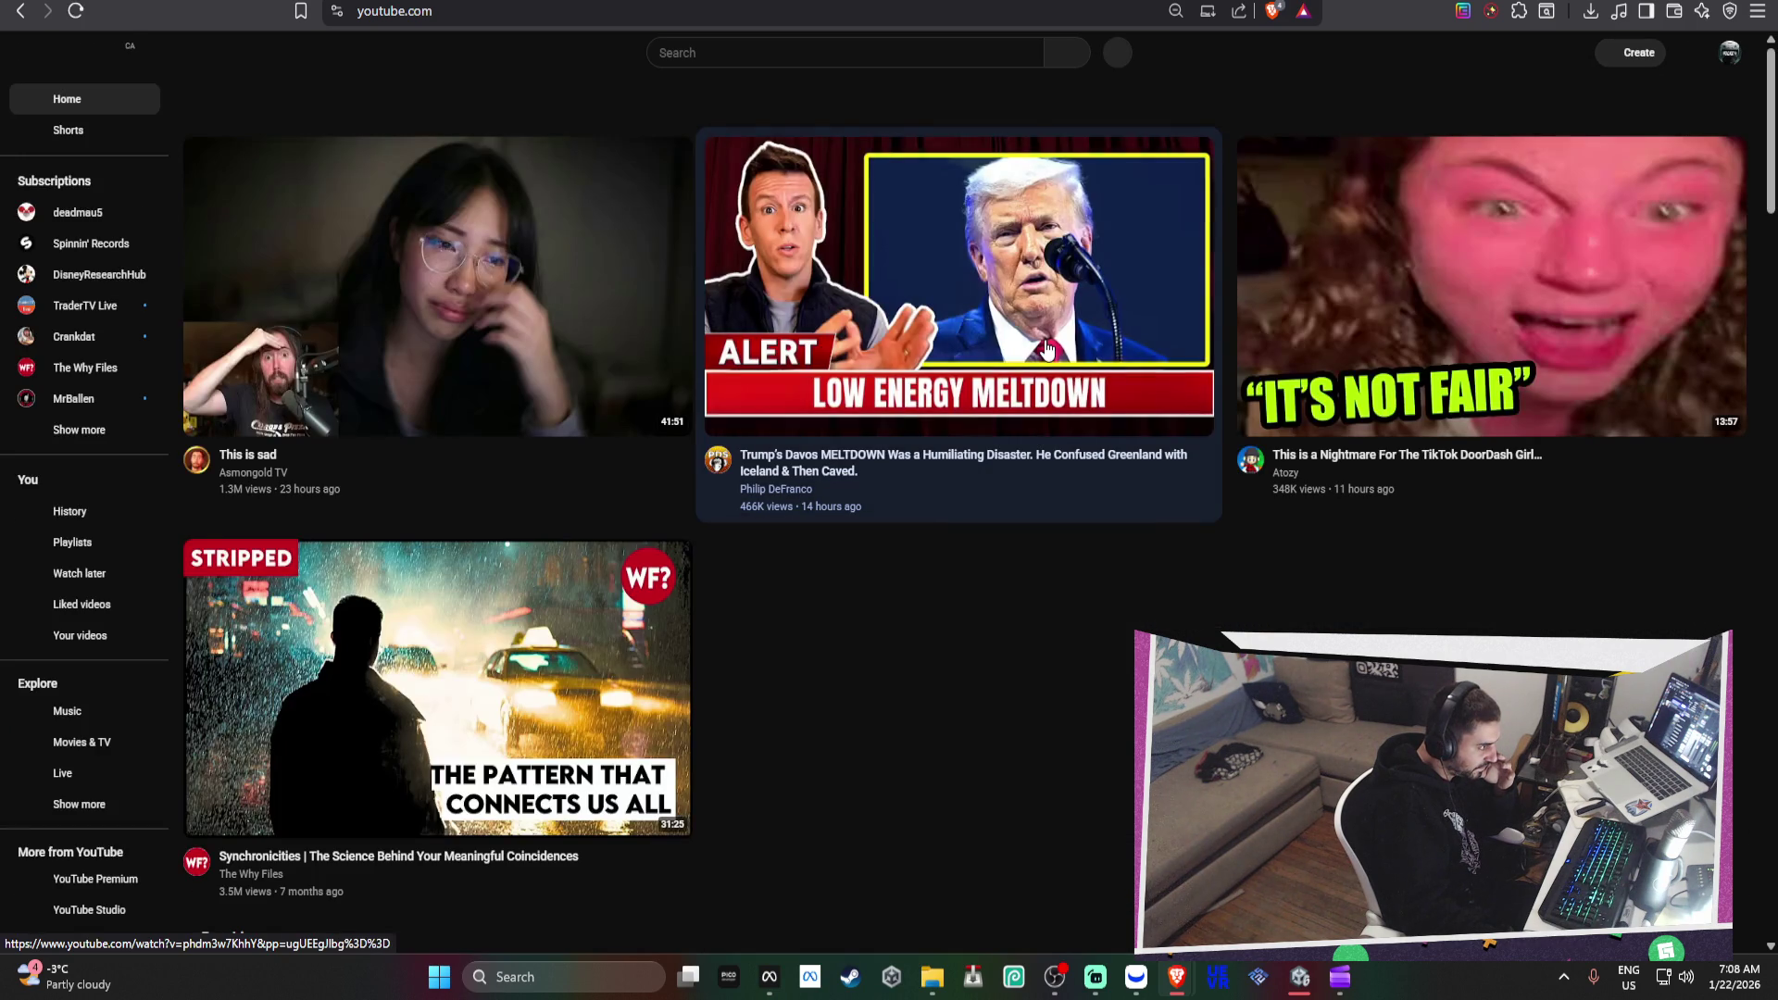
Browse the channel's home recommendations, then sign out of YouTube.
{"action": "scroll", "coordinate": [1046, 333], "scroll_direction": "down", "scroll_amount": 15}
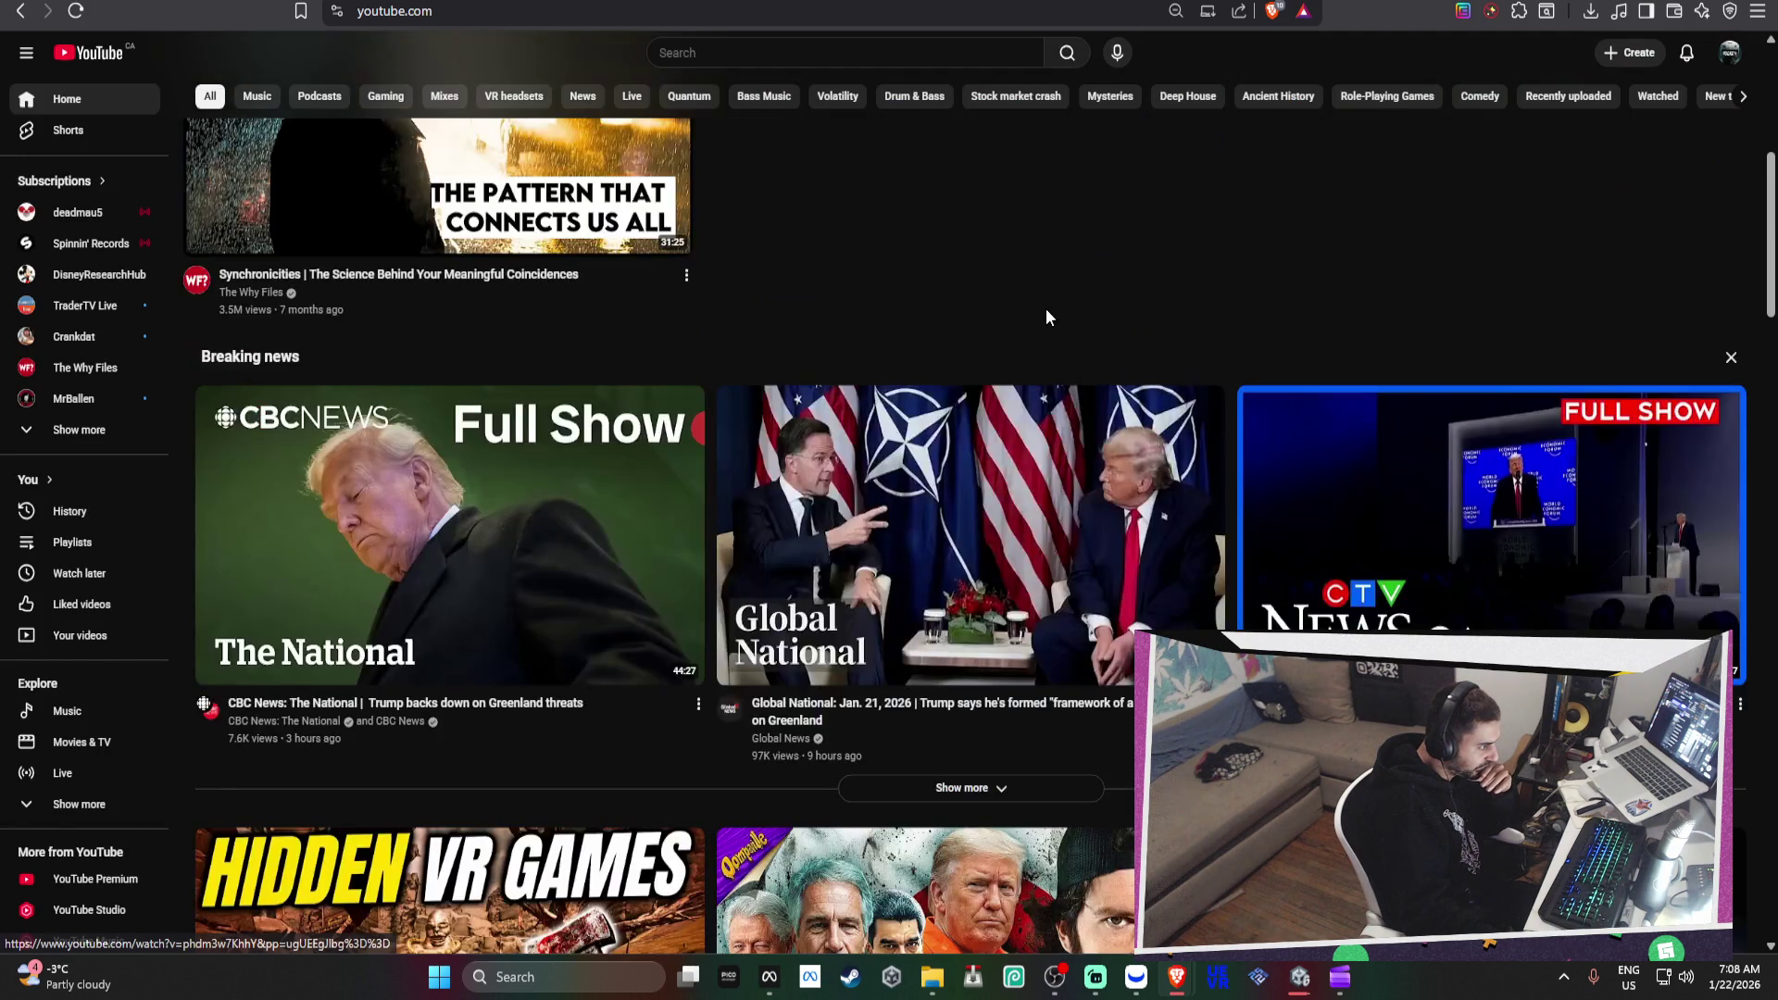
{"action": "scroll", "coordinate": [1046, 318], "scroll_direction": "down", "scroll_amount": 4}
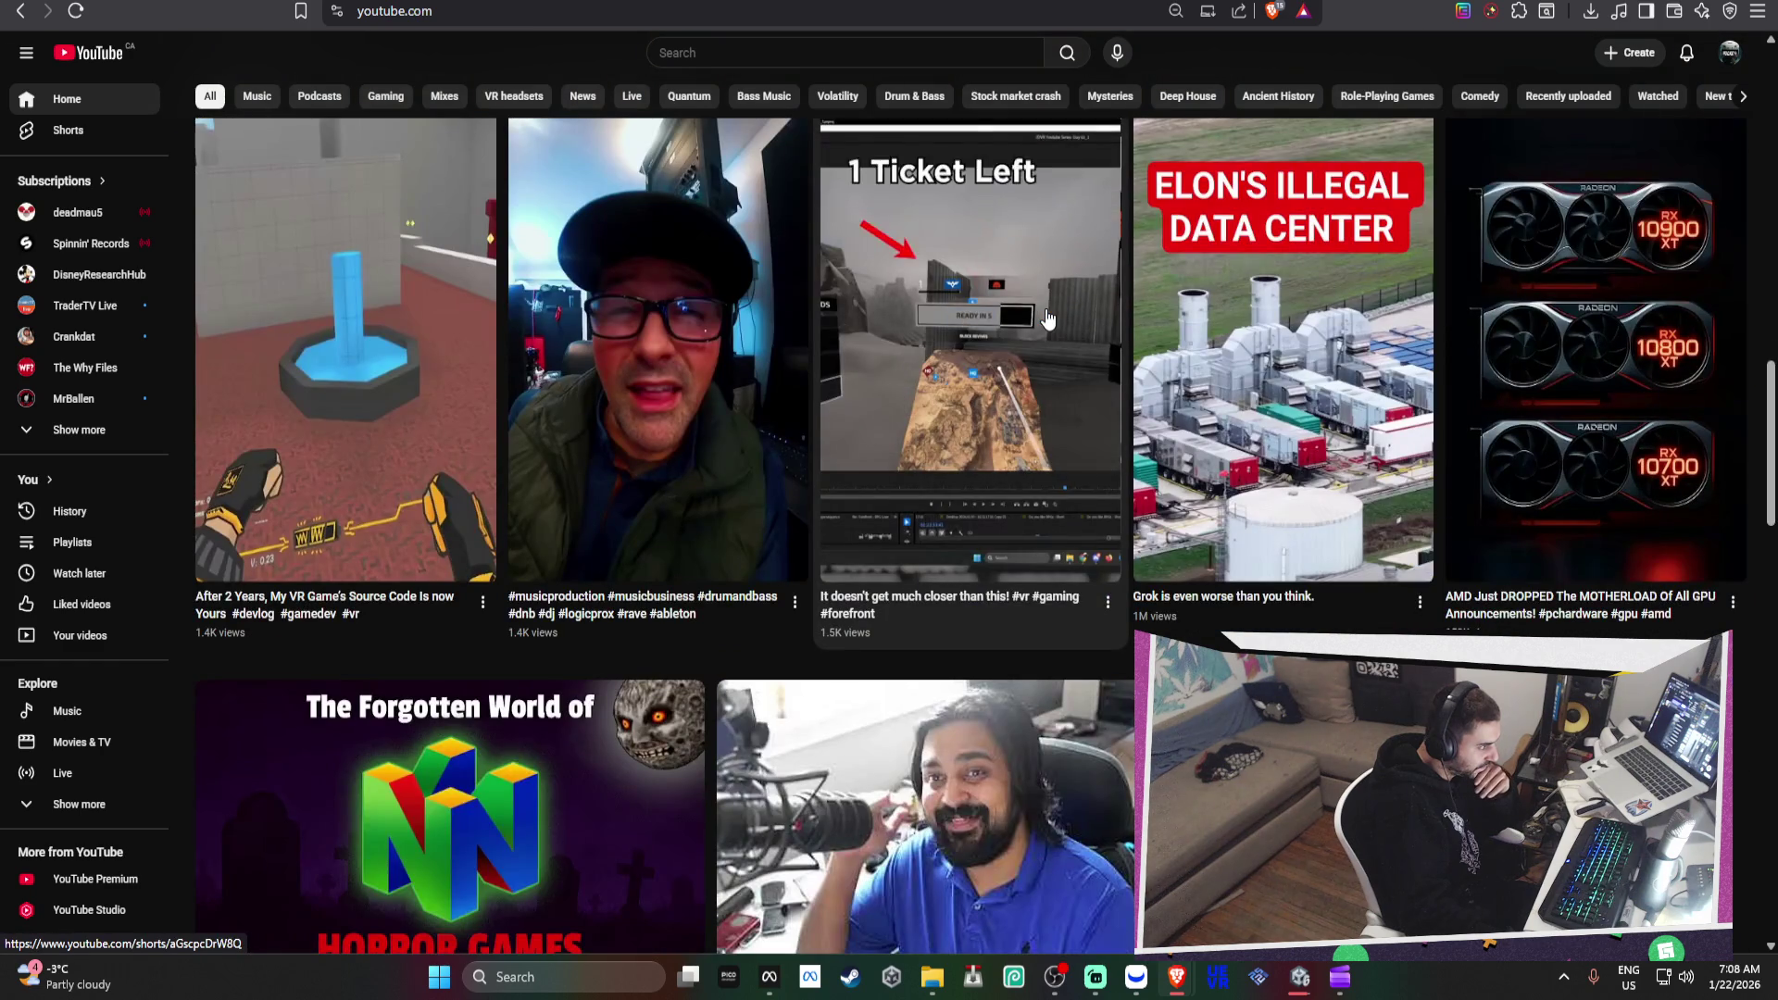
{"action": "scroll", "coordinate": [1047, 318], "scroll_direction": "down", "scroll_amount": 3}
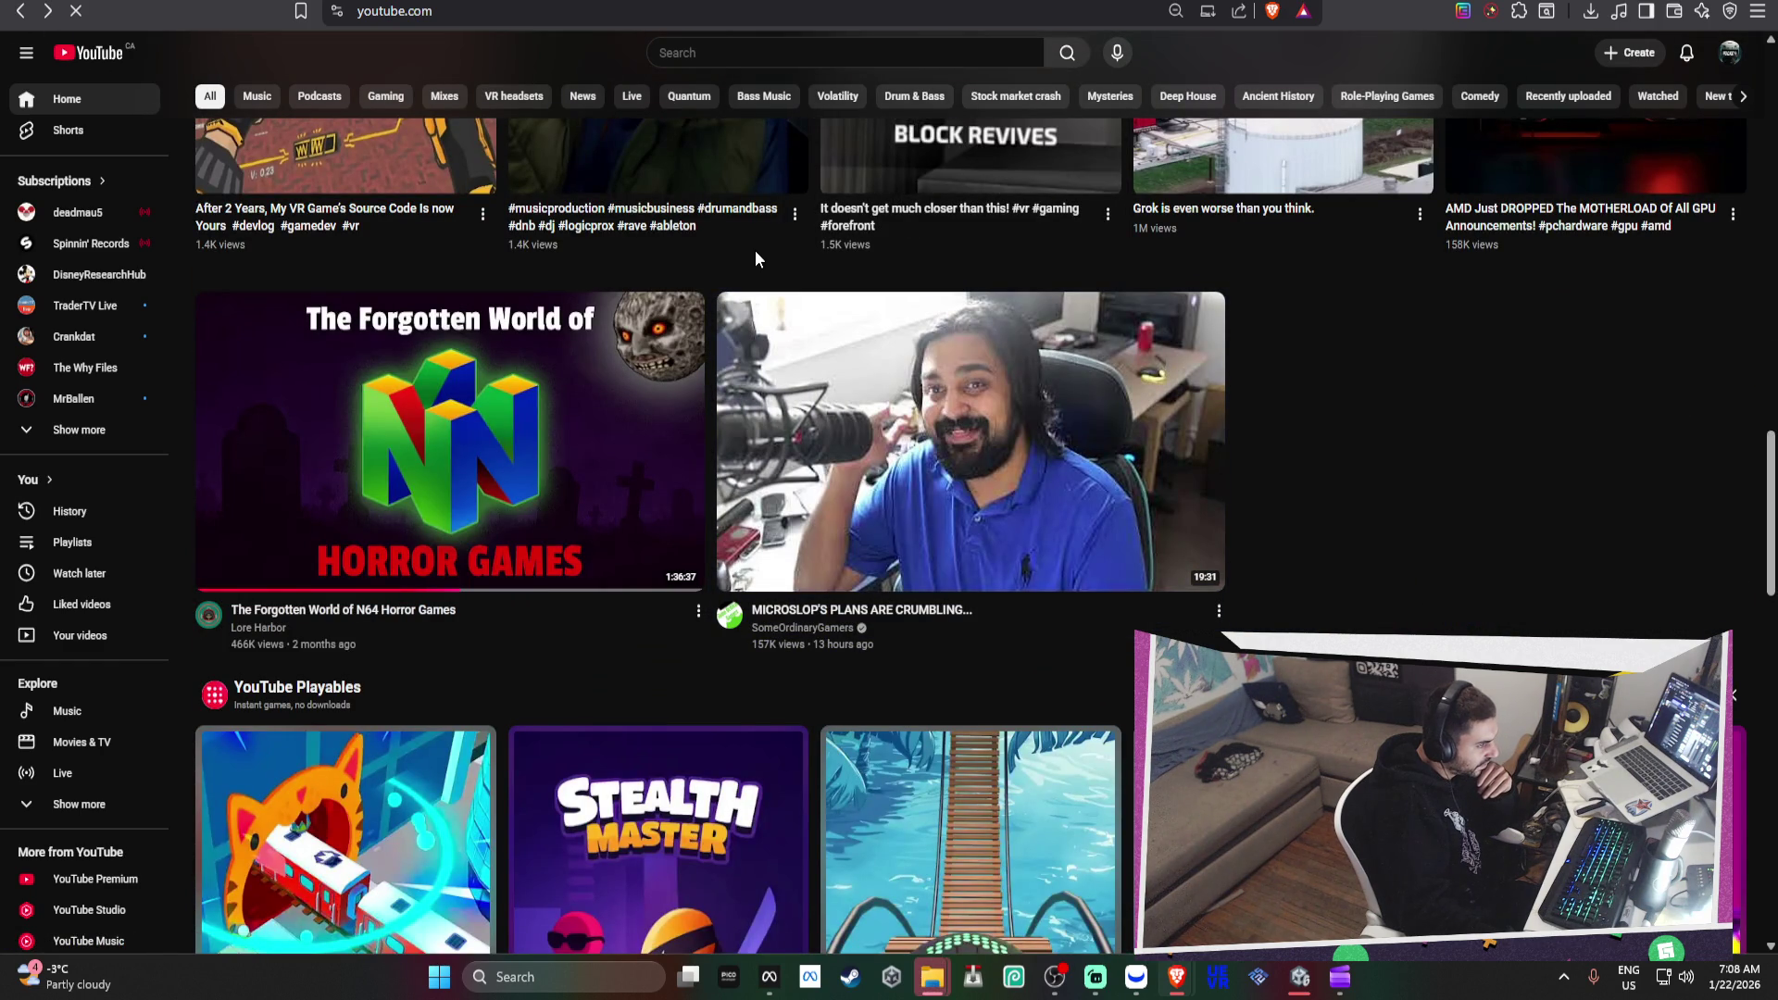
{"action": "scroll", "coordinate": [754, 255], "scroll_direction": "down", "scroll_amount": 6}
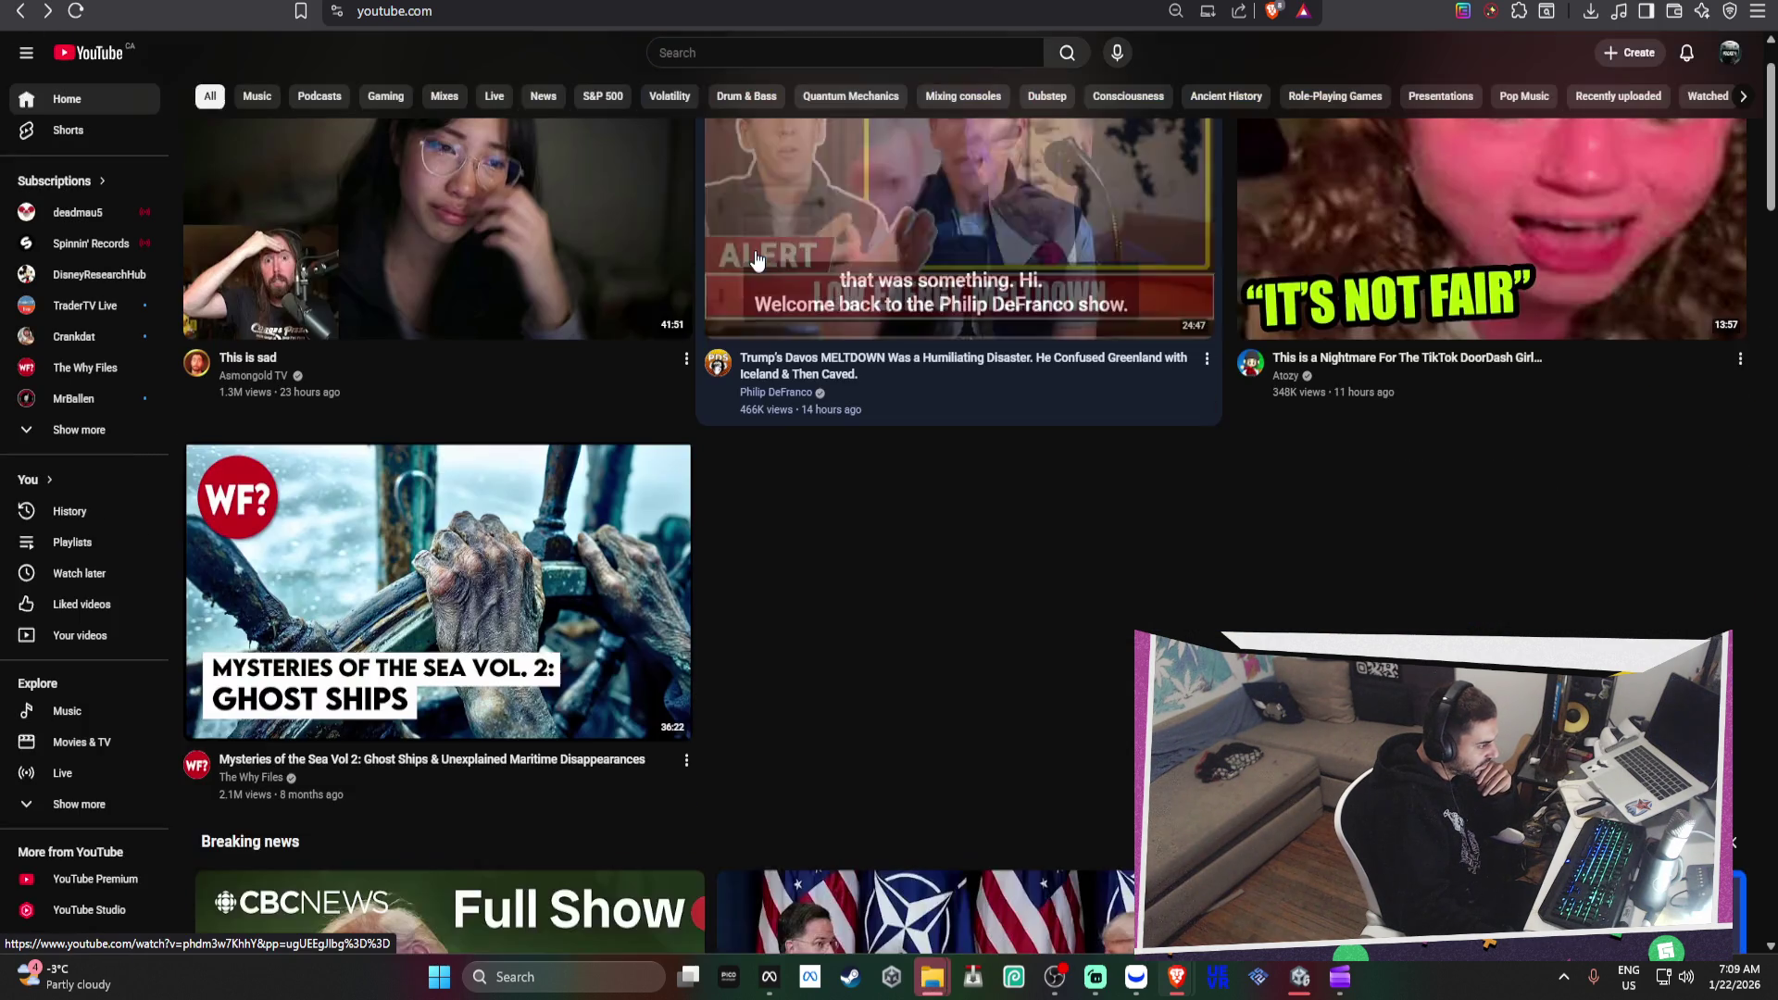
{"action": "scroll", "coordinate": [754, 250], "scroll_direction": "down", "scroll_amount": 6}
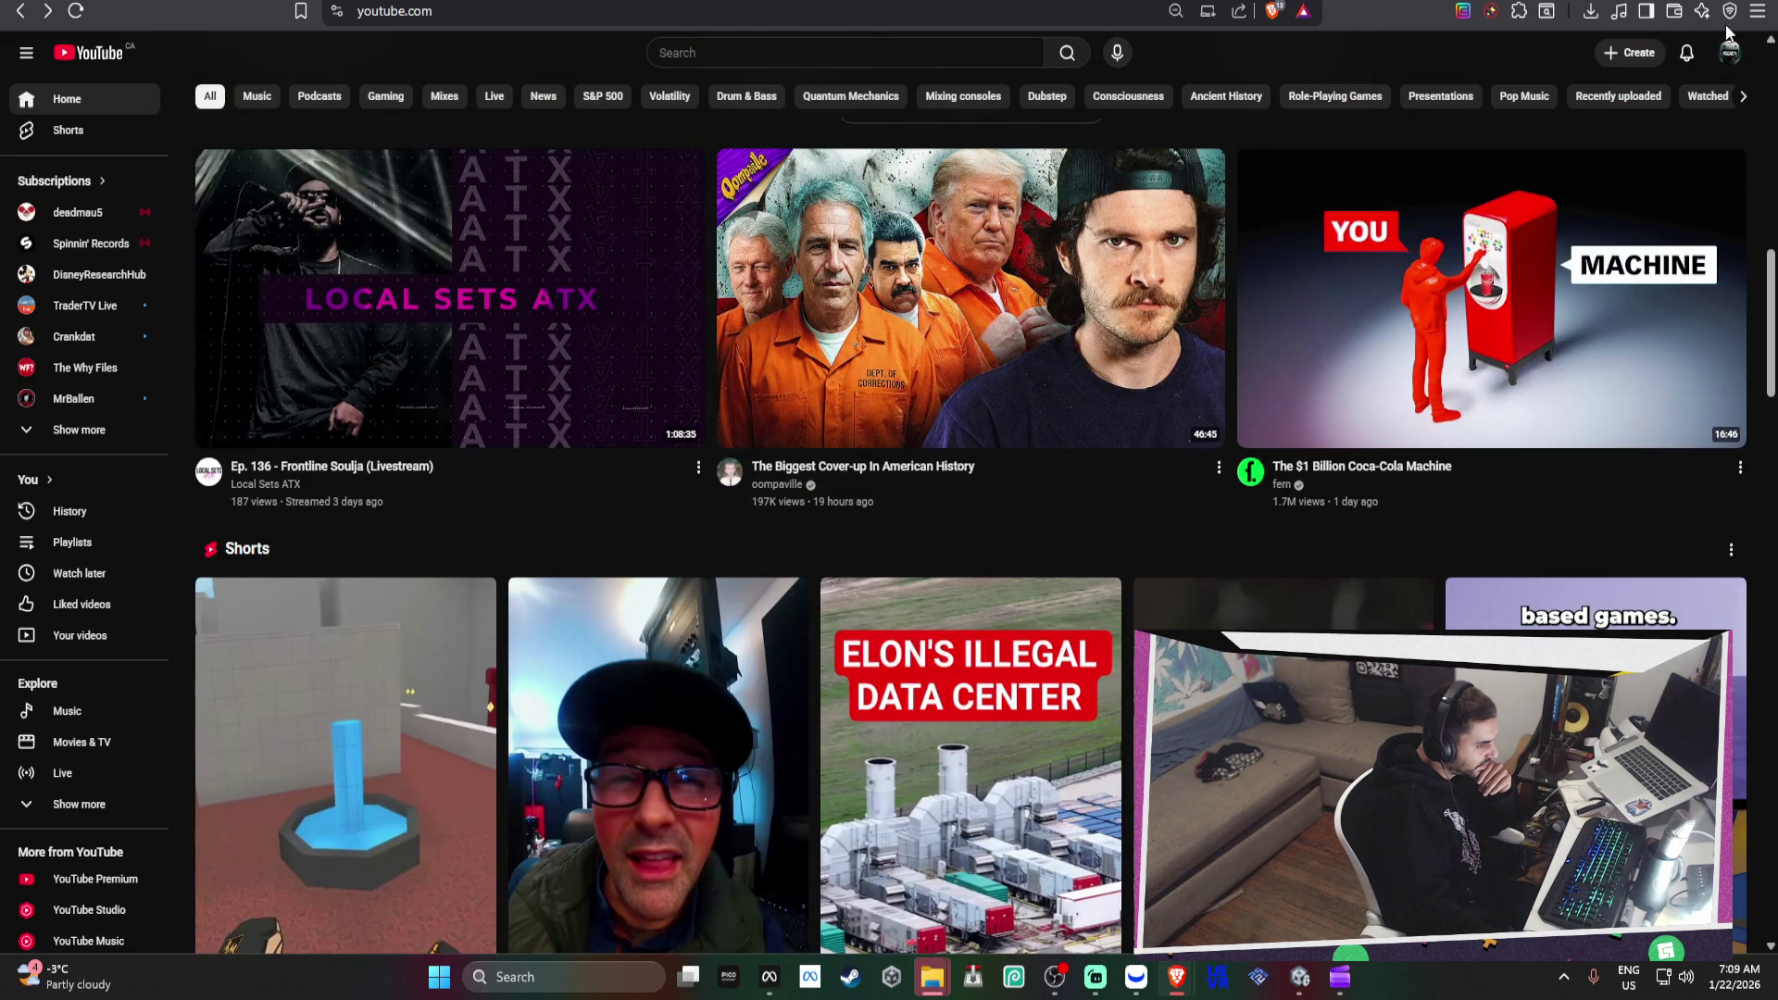
{"action": "left_click", "coordinate": [1728, 56]}
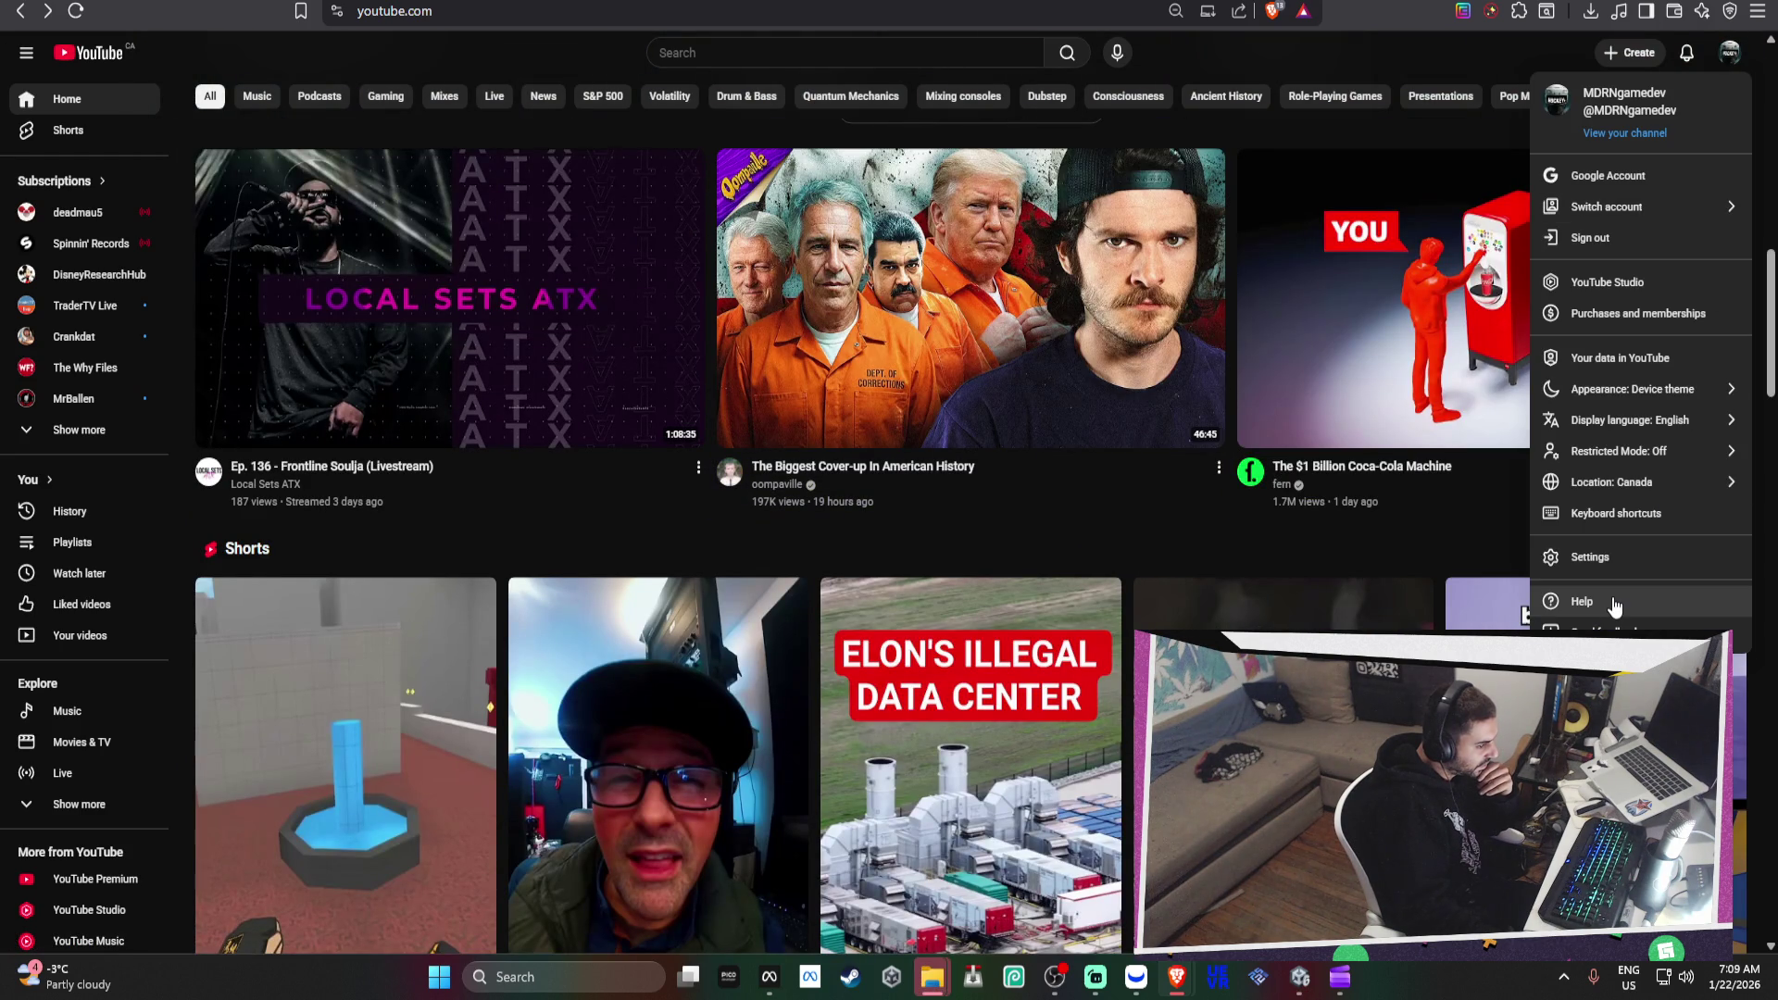
{"action": "left_click", "coordinate": [1637, 238]}
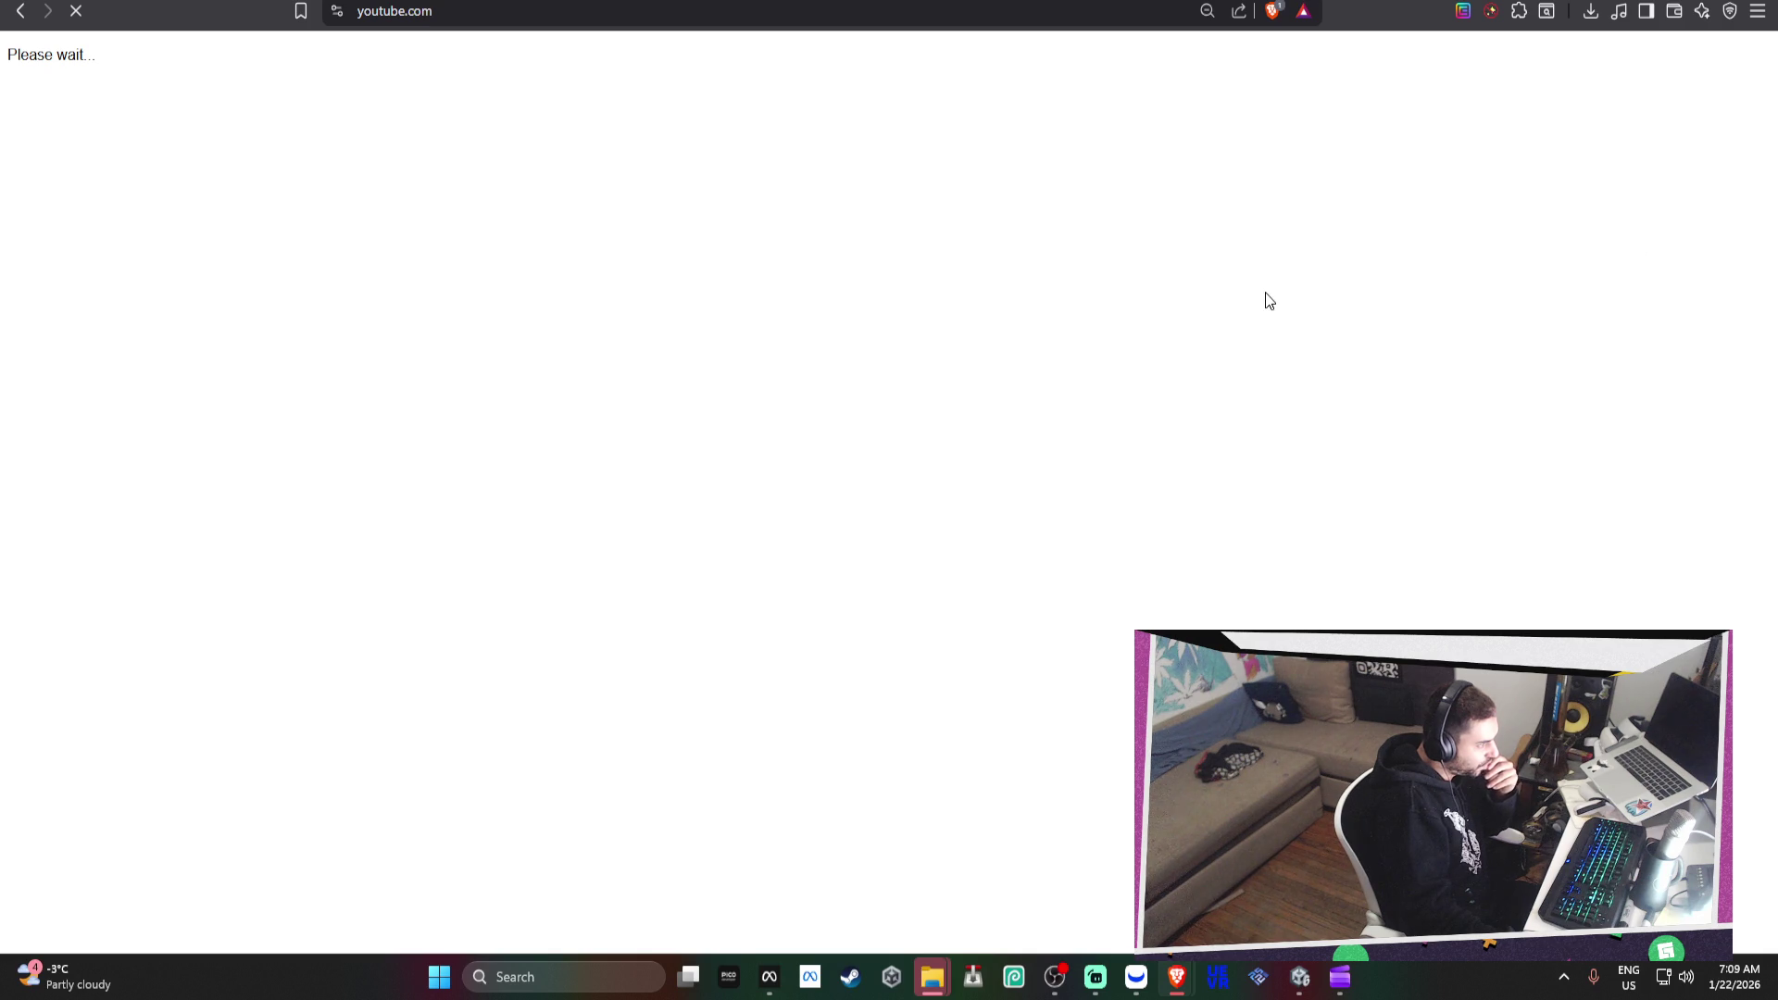
Scroll the signed-out home feed, then go back to the previous page.
{"action": "scroll", "coordinate": [1268, 303], "scroll_direction": "down", "scroll_amount": 4}
{"action": "scroll", "coordinate": [1267, 303], "scroll_direction": "up", "scroll_amount": 2}
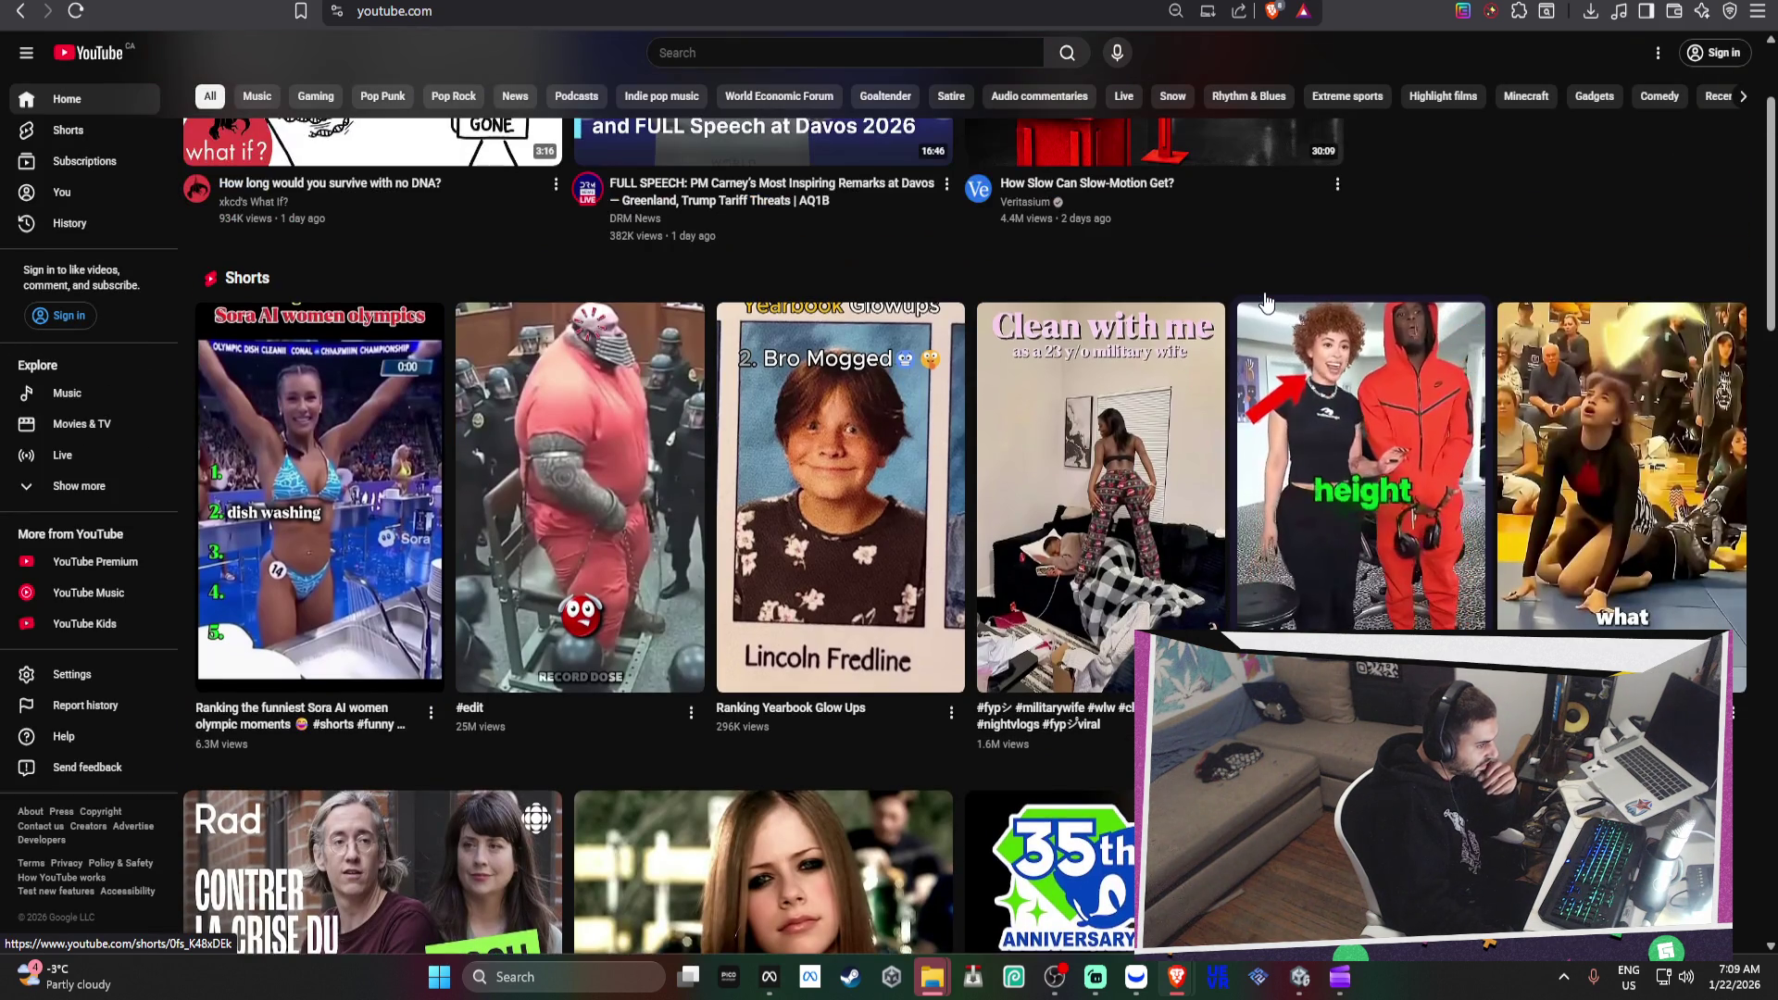
{"action": "scroll", "coordinate": [1267, 303], "scroll_direction": "down", "scroll_amount": 6}
{"action": "scroll", "coordinate": [1267, 303], "scroll_direction": "down", "scroll_amount": 3}
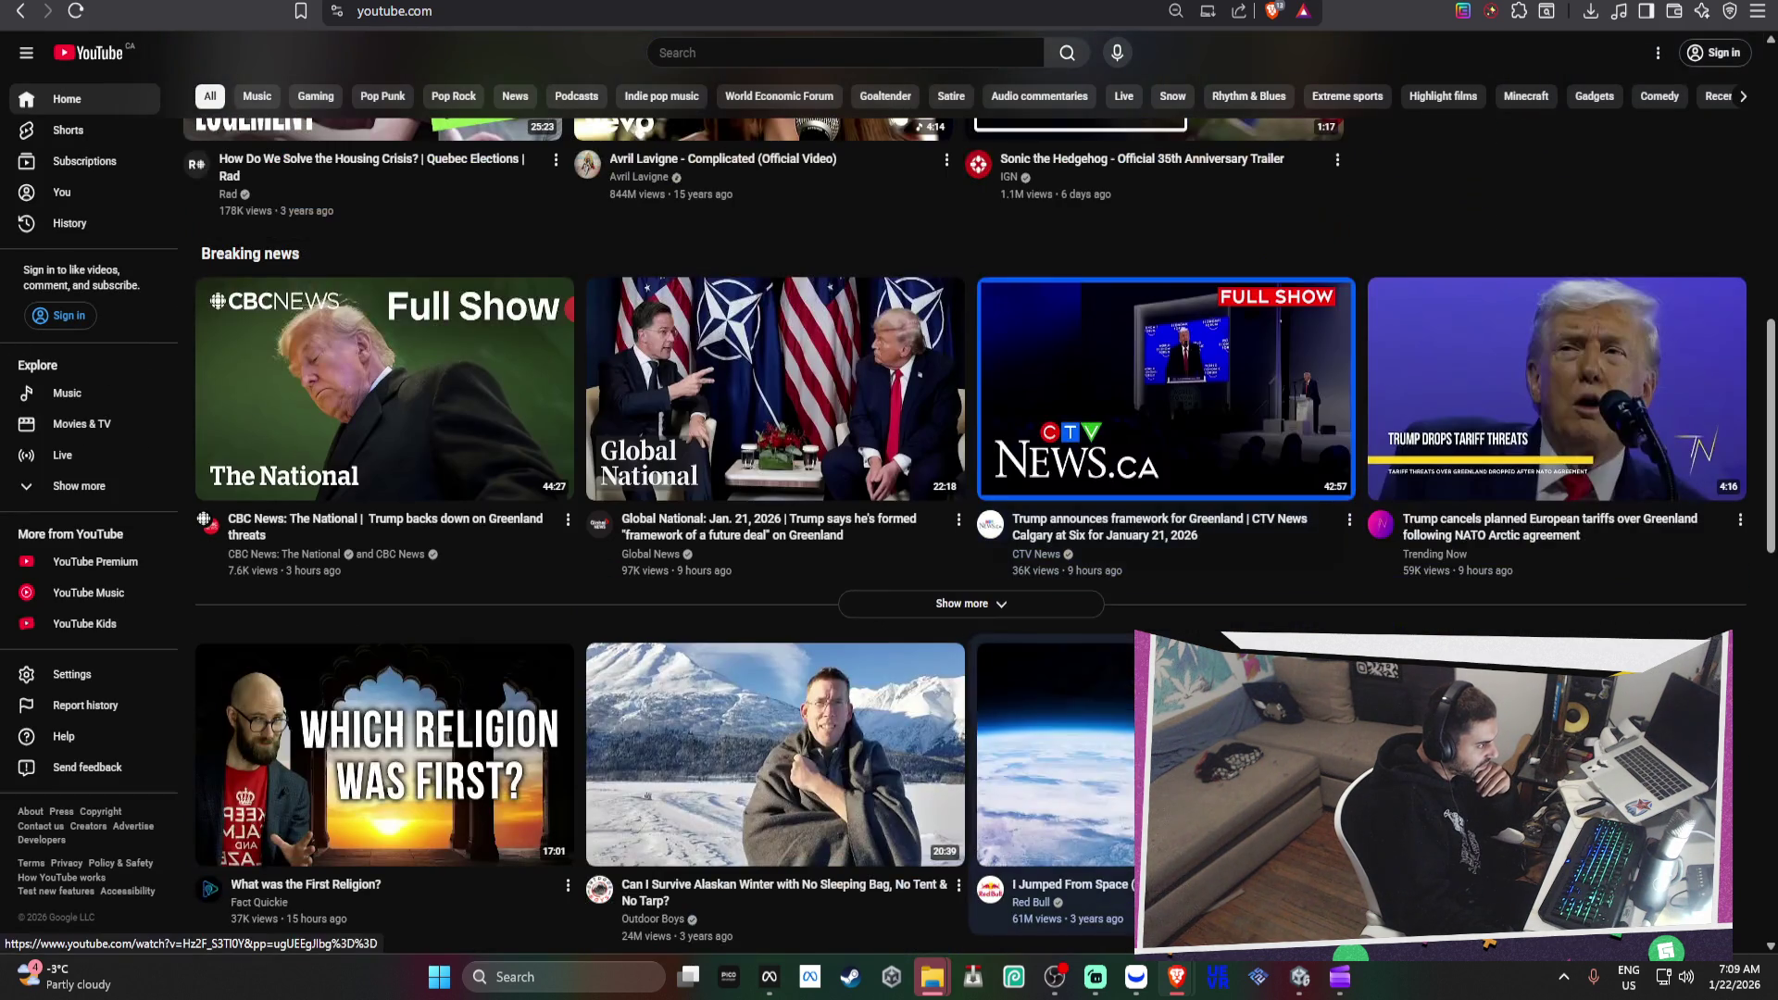
{"action": "scroll", "coordinate": [1267, 303], "scroll_direction": "up", "scroll_amount": 7}
{"action": "left_click", "coordinate": [19, 21]}
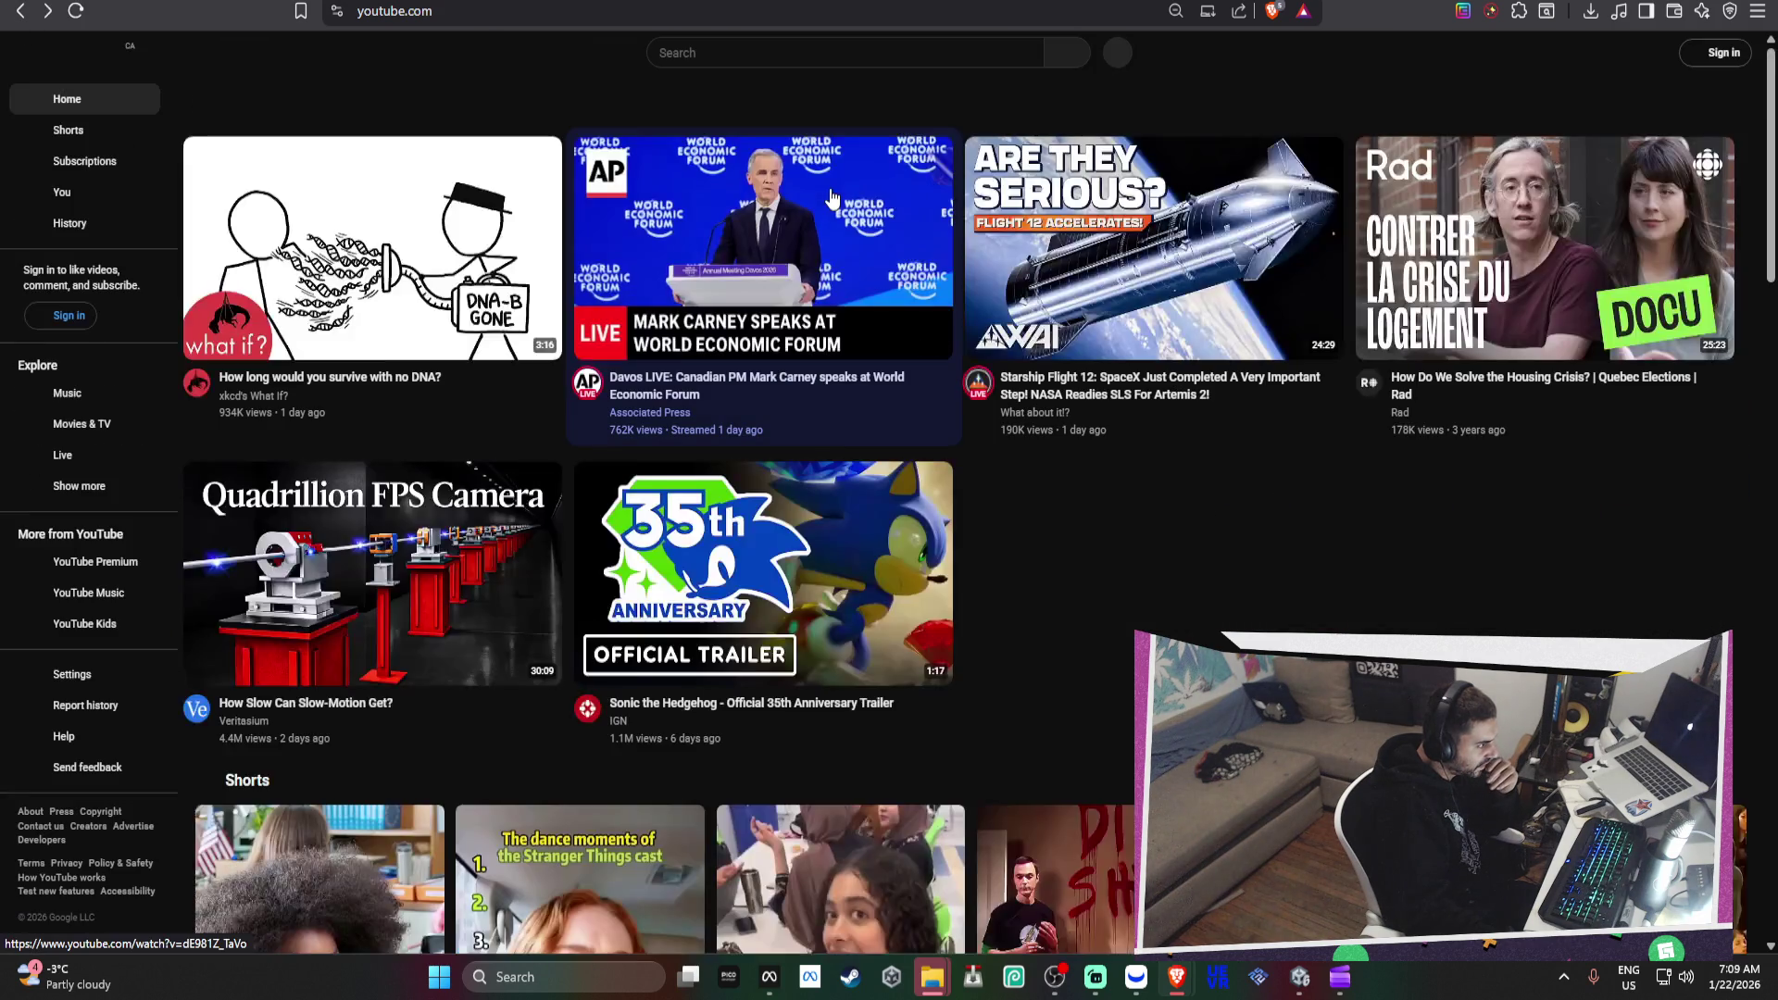
Scroll down to Explore more topics and open Hoobastank – The Reason.
{"action": "scroll", "coordinate": [266, 448], "scroll_direction": "down", "scroll_amount": 2}
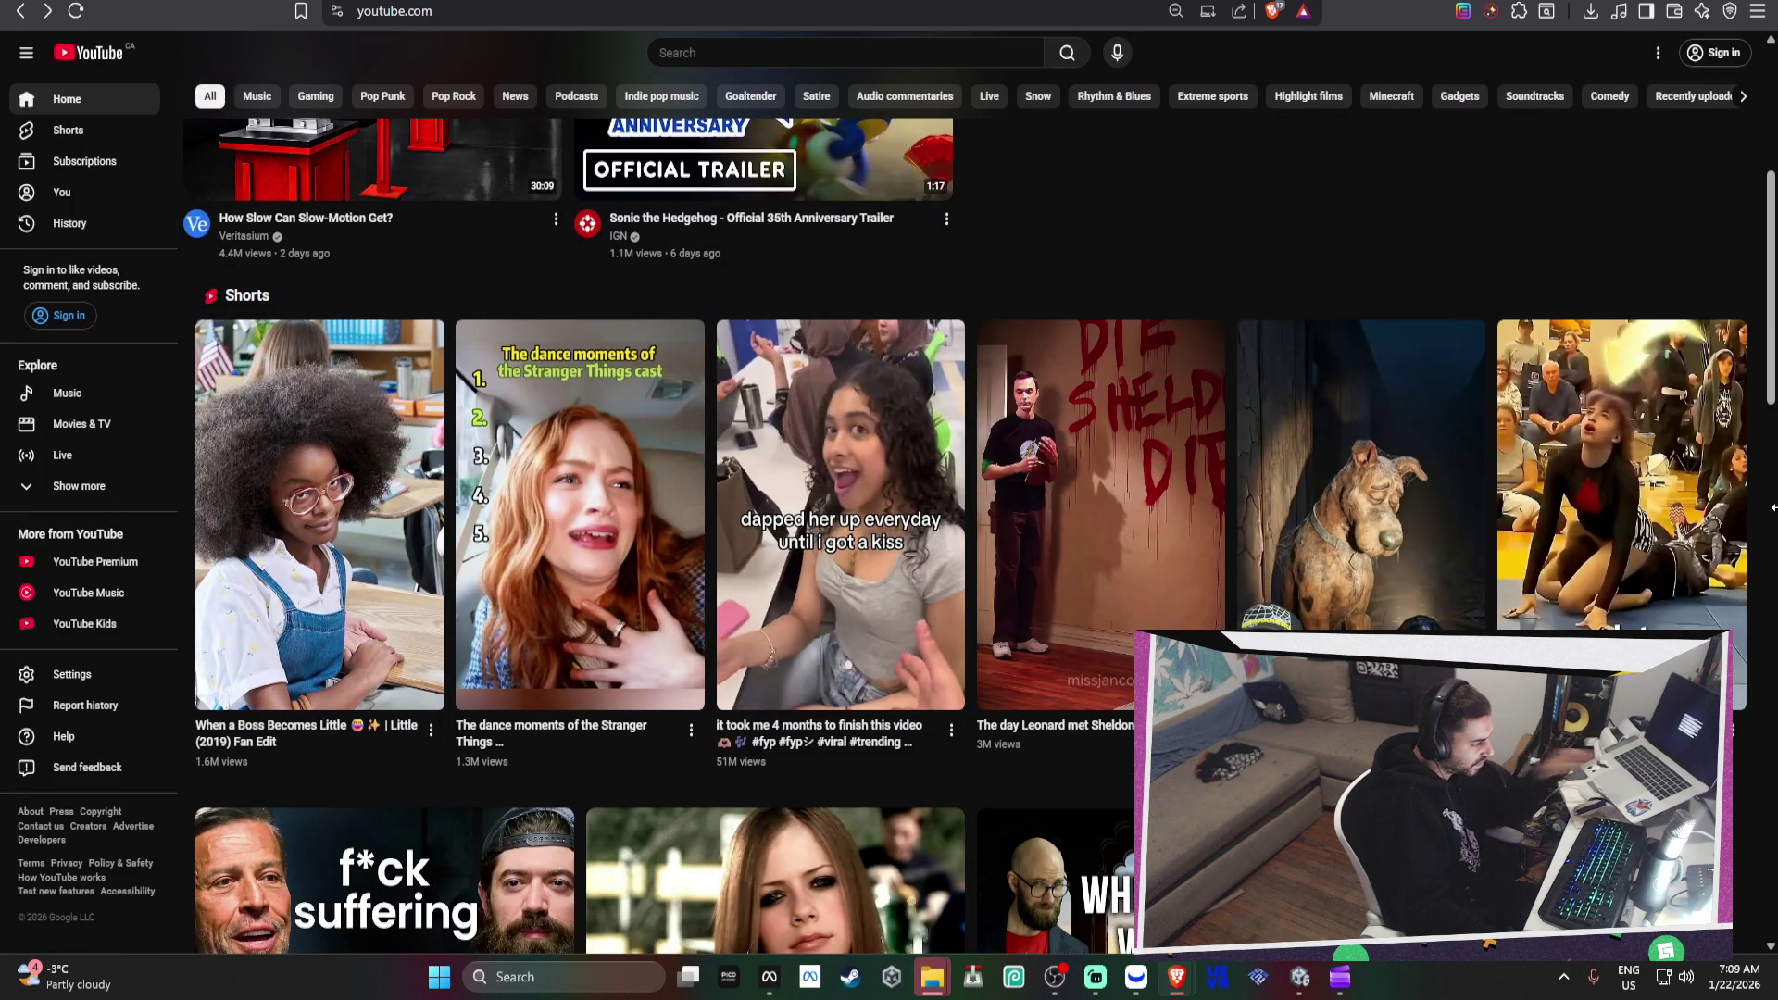
{"action": "mouse_move", "coordinate": [1165, 365]}
{"action": "scroll", "coordinate": [1165, 366], "scroll_direction": "down", "scroll_amount": 13}
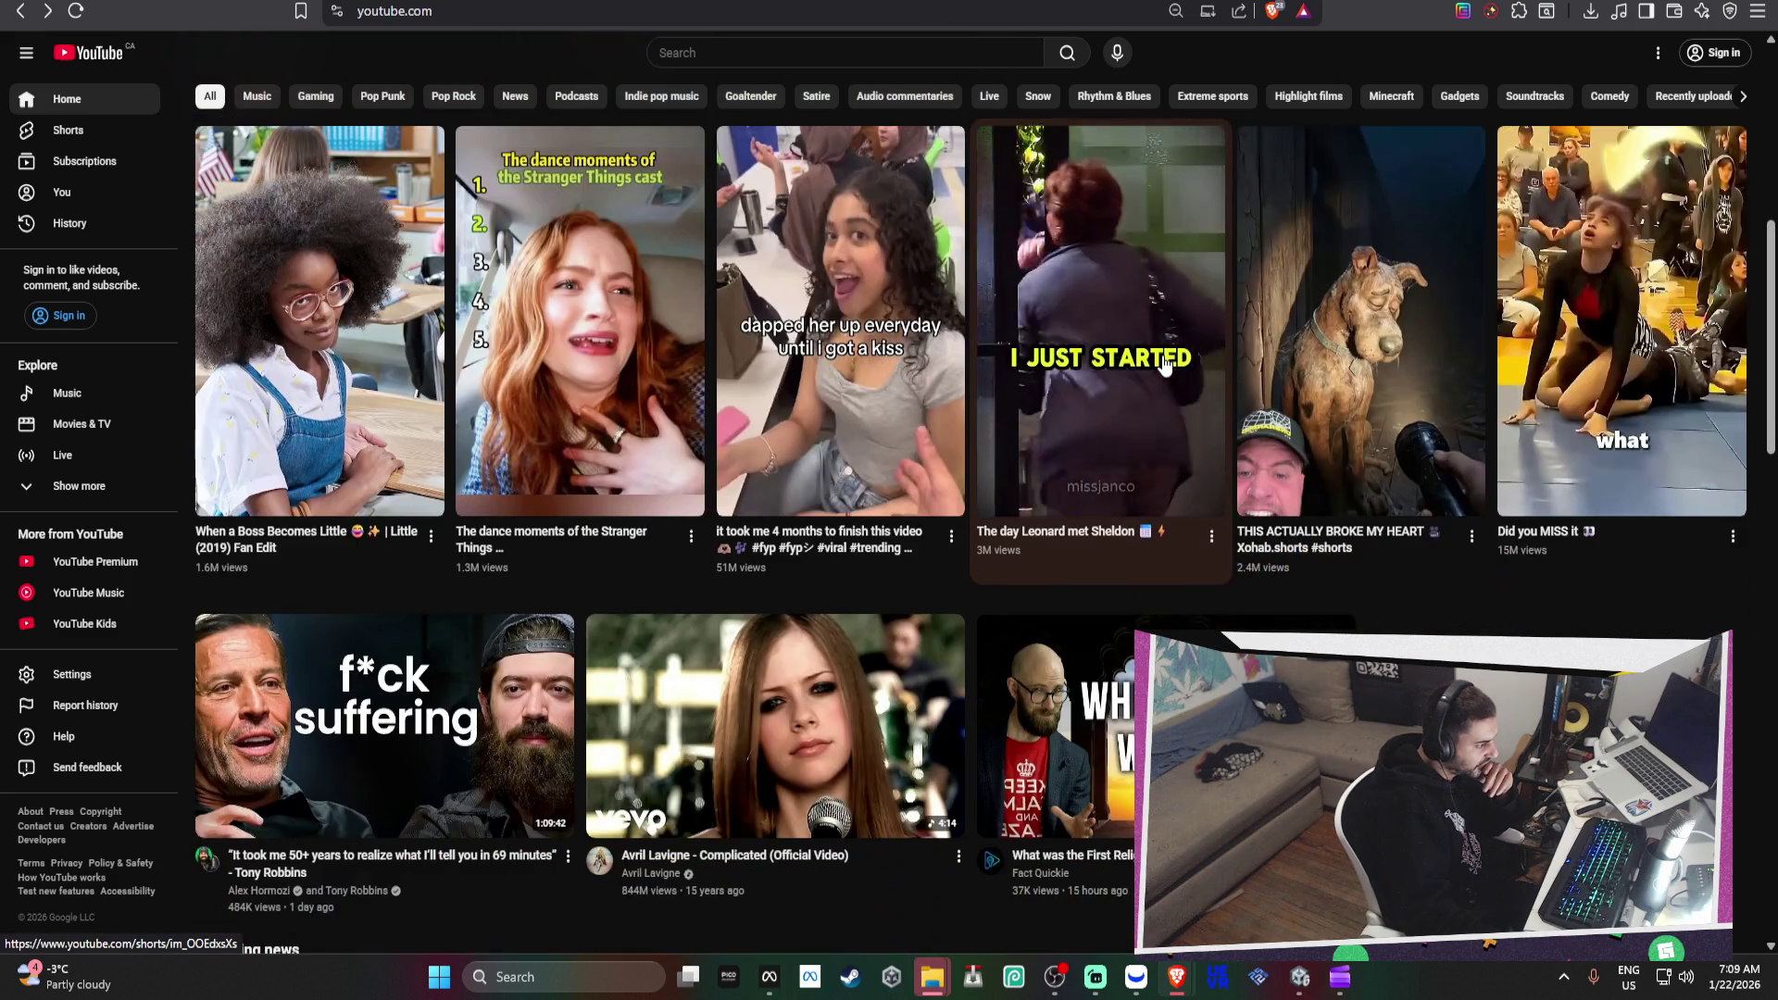
{"action": "scroll", "coordinate": [1510, 479], "scroll_direction": "down", "scroll_amount": 3}
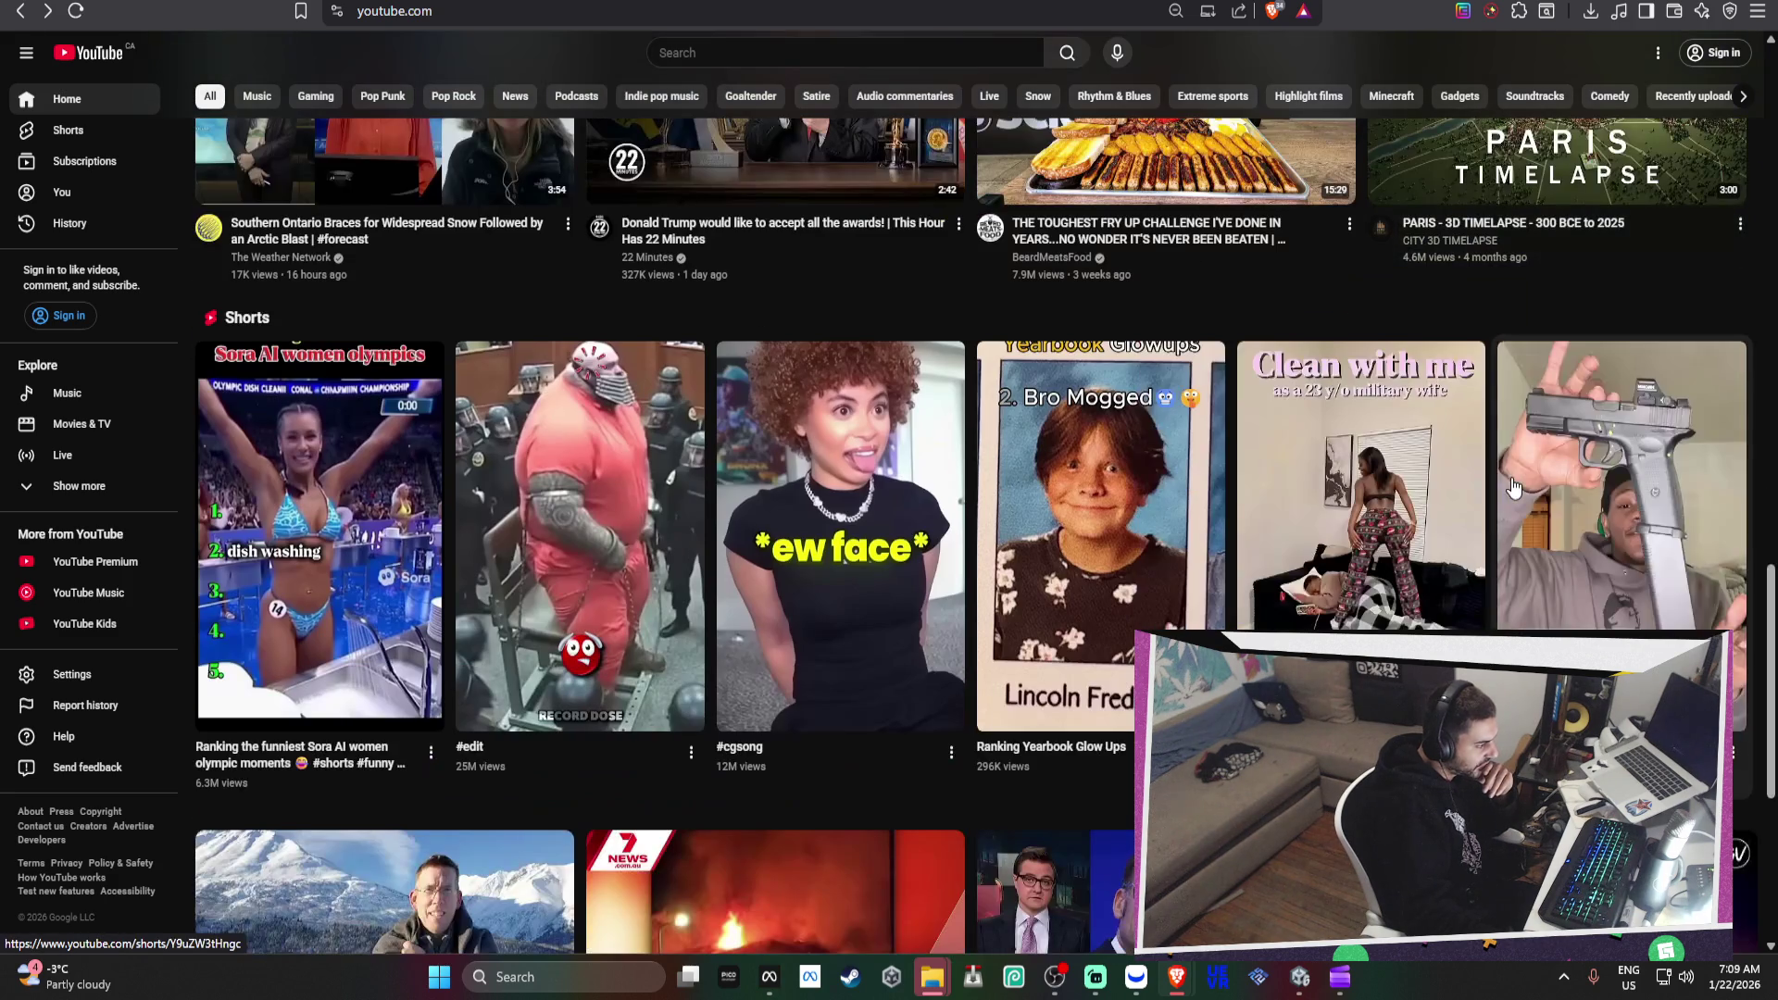
{"action": "scroll", "coordinate": [802, 320], "scroll_direction": "down", "scroll_amount": 5}
{"action": "scroll", "coordinate": [802, 319], "scroll_direction": "down", "scroll_amount": 8}
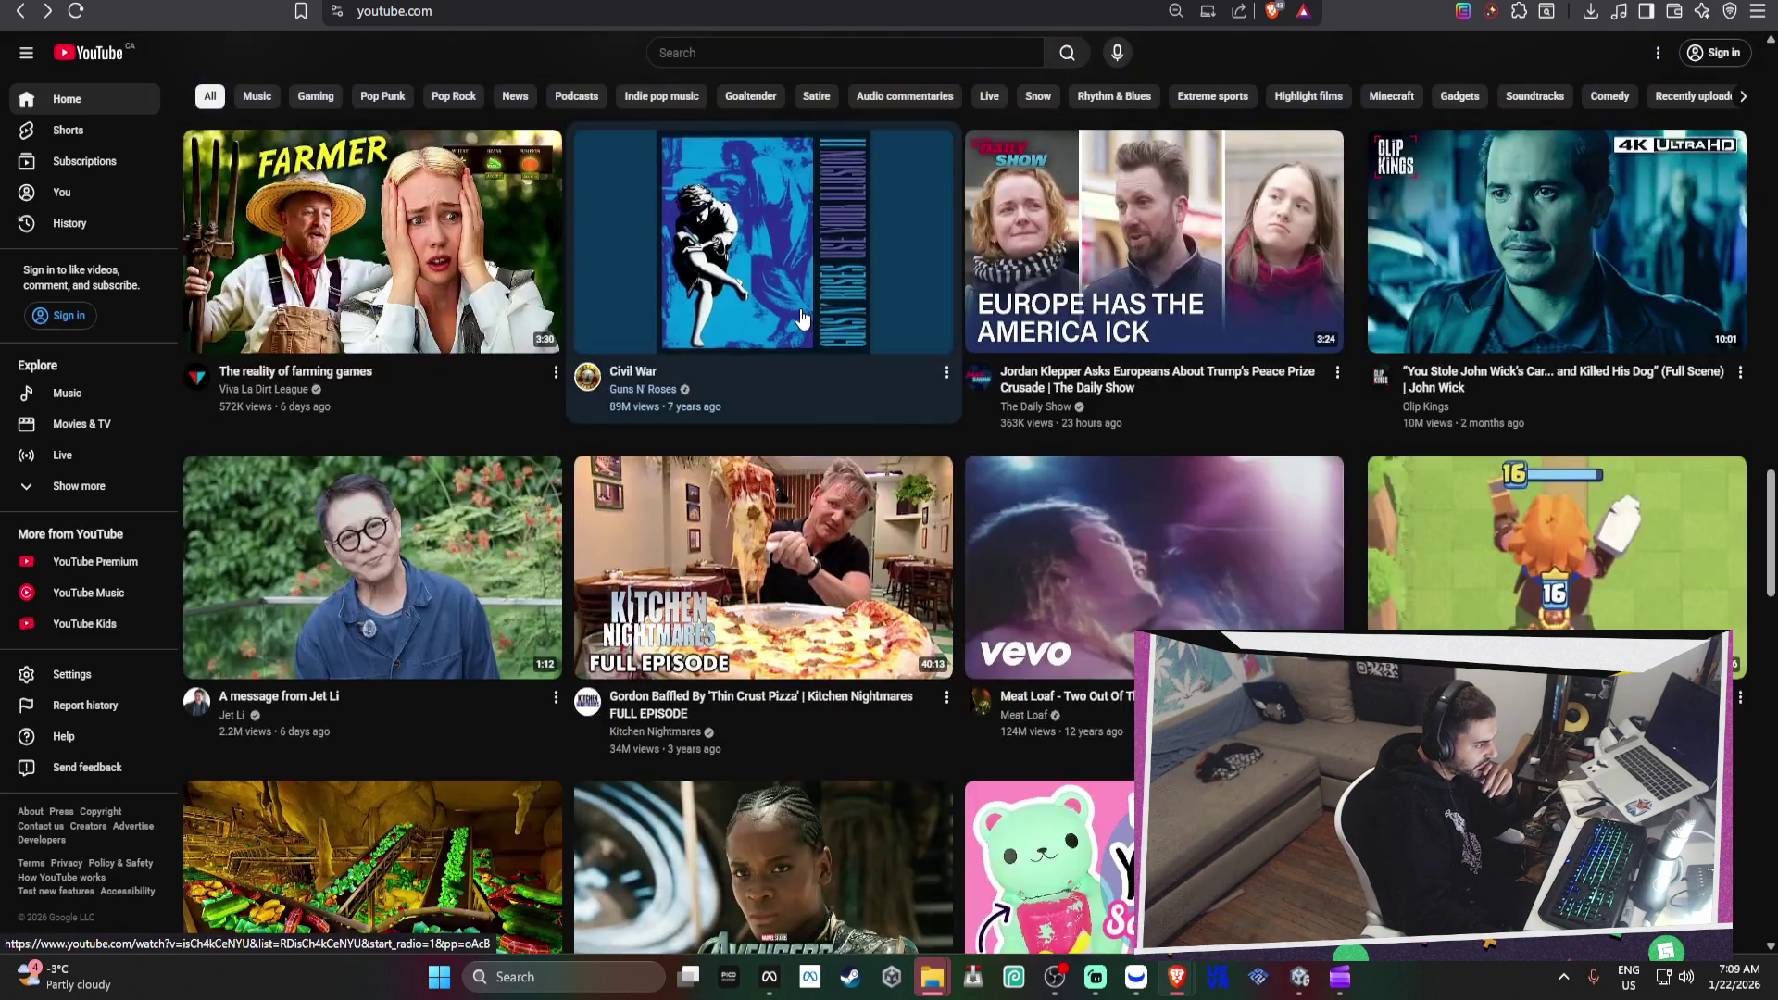
{"action": "scroll", "coordinate": [802, 320], "scroll_direction": "down", "scroll_amount": 4}
{"action": "scroll", "coordinate": [802, 319], "scroll_direction": "down", "scroll_amount": 3}
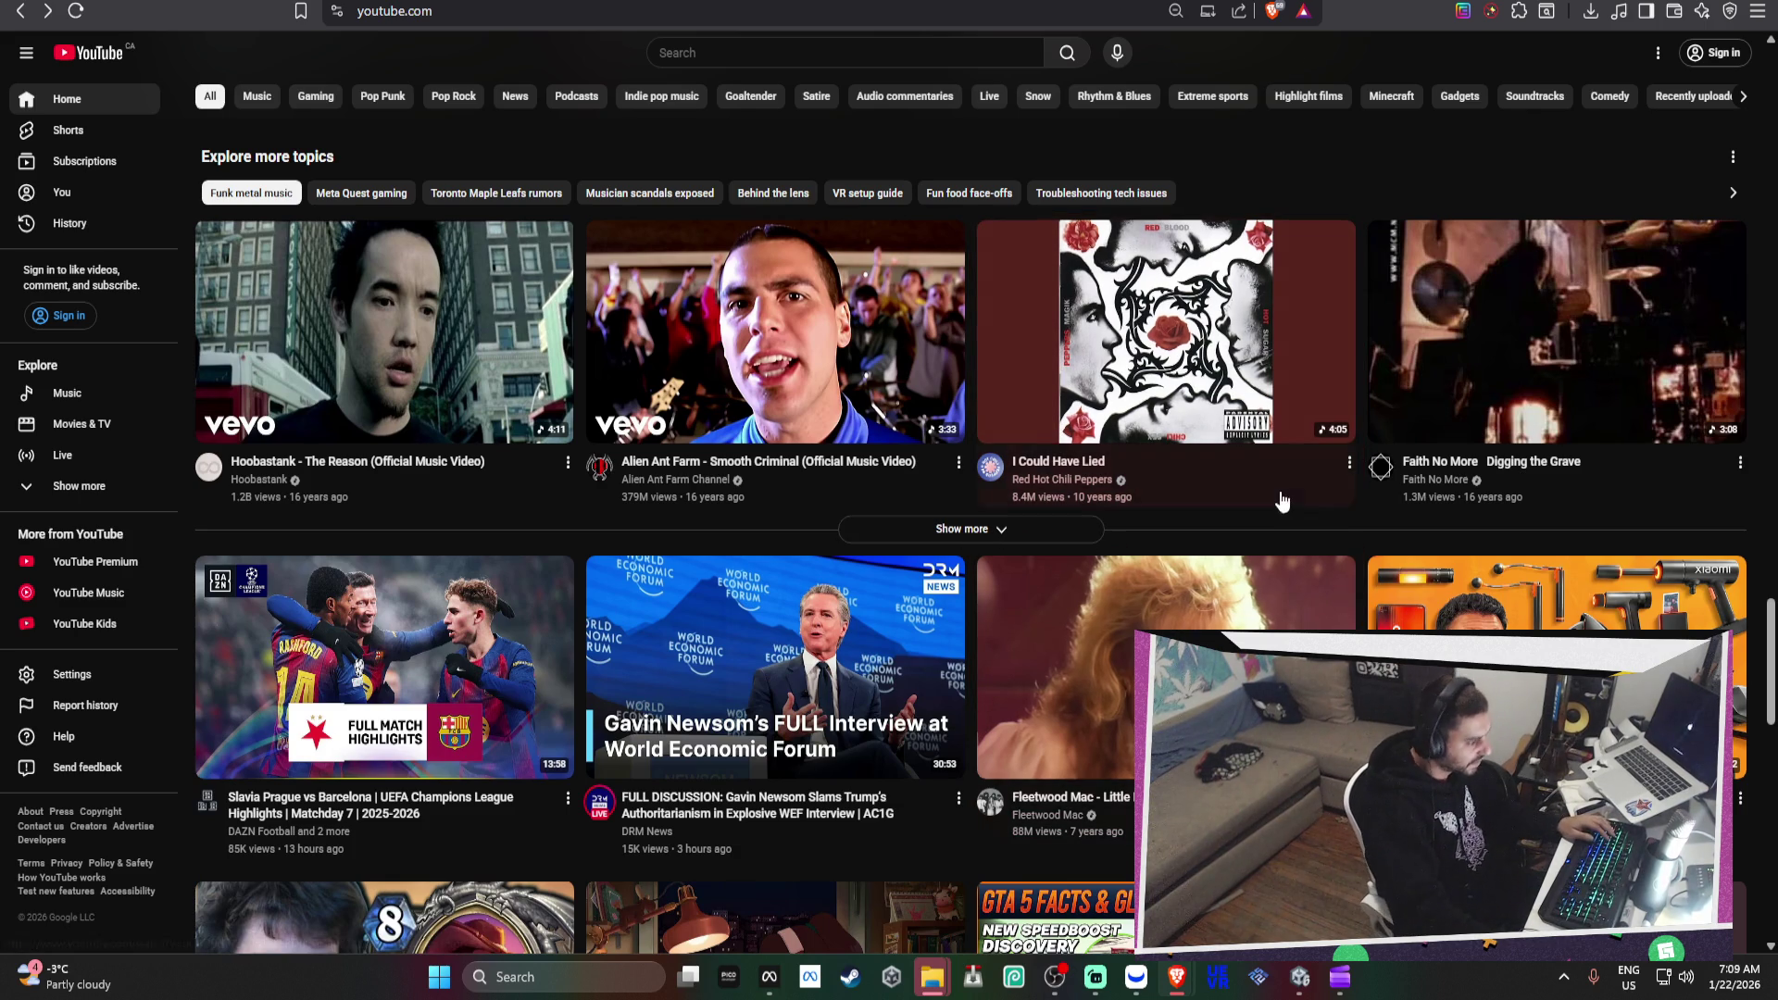
{"action": "left_click_drag", "start_coordinate": [1771, 662], "coordinate": [1771, 620]}
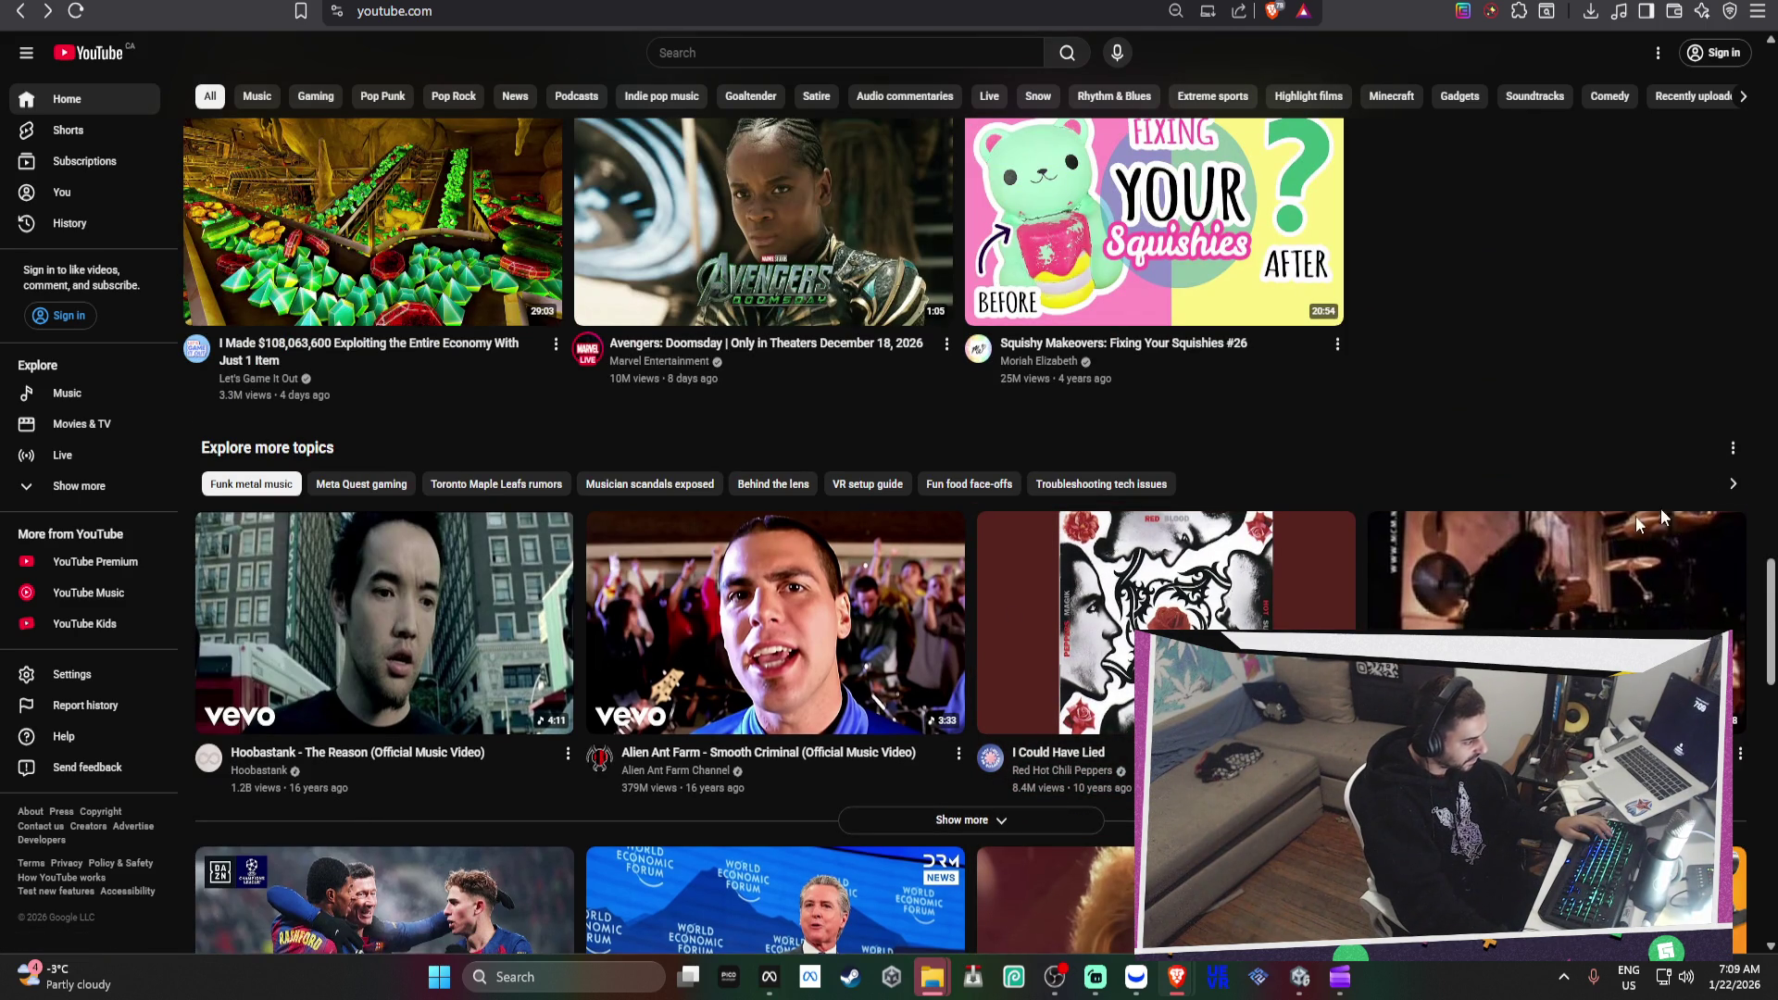
{"action": "left_click", "coordinate": [350, 639]}
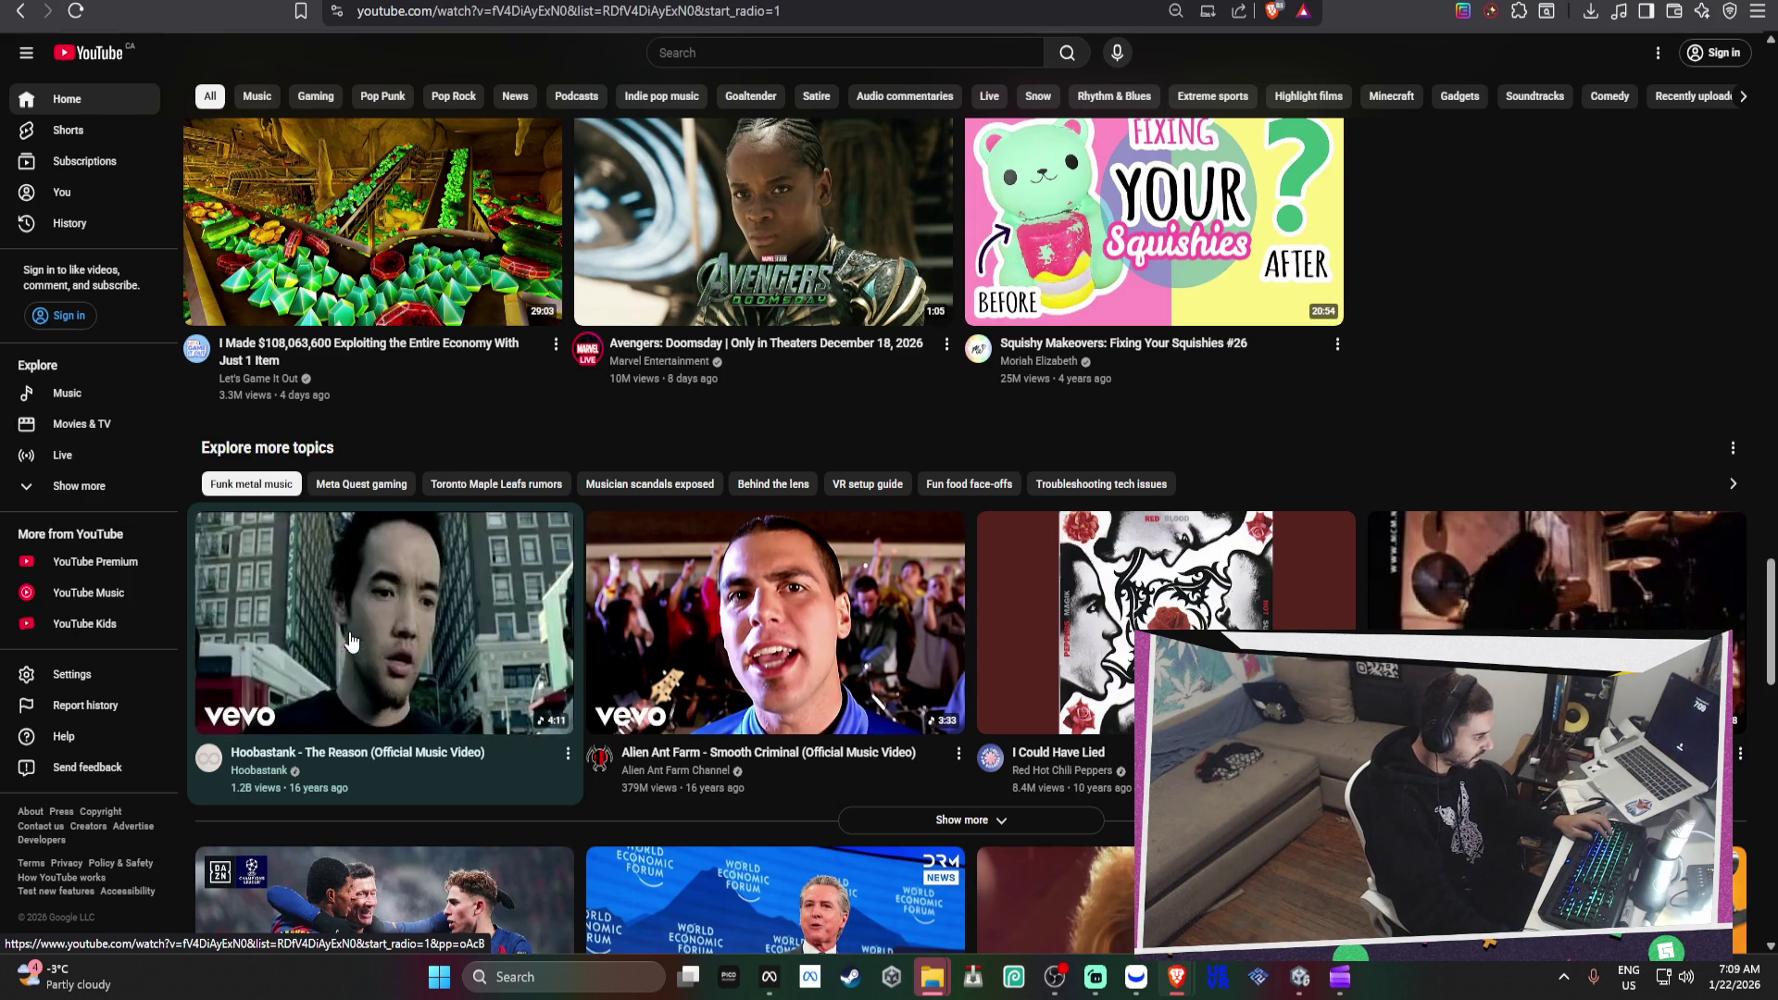
Skip the Hoobastank video to about 0:40, pause it, and return to the home feed.
{"action": "left_click_drag", "start_coordinate": [187, 822], "coordinate": [280, 839]}
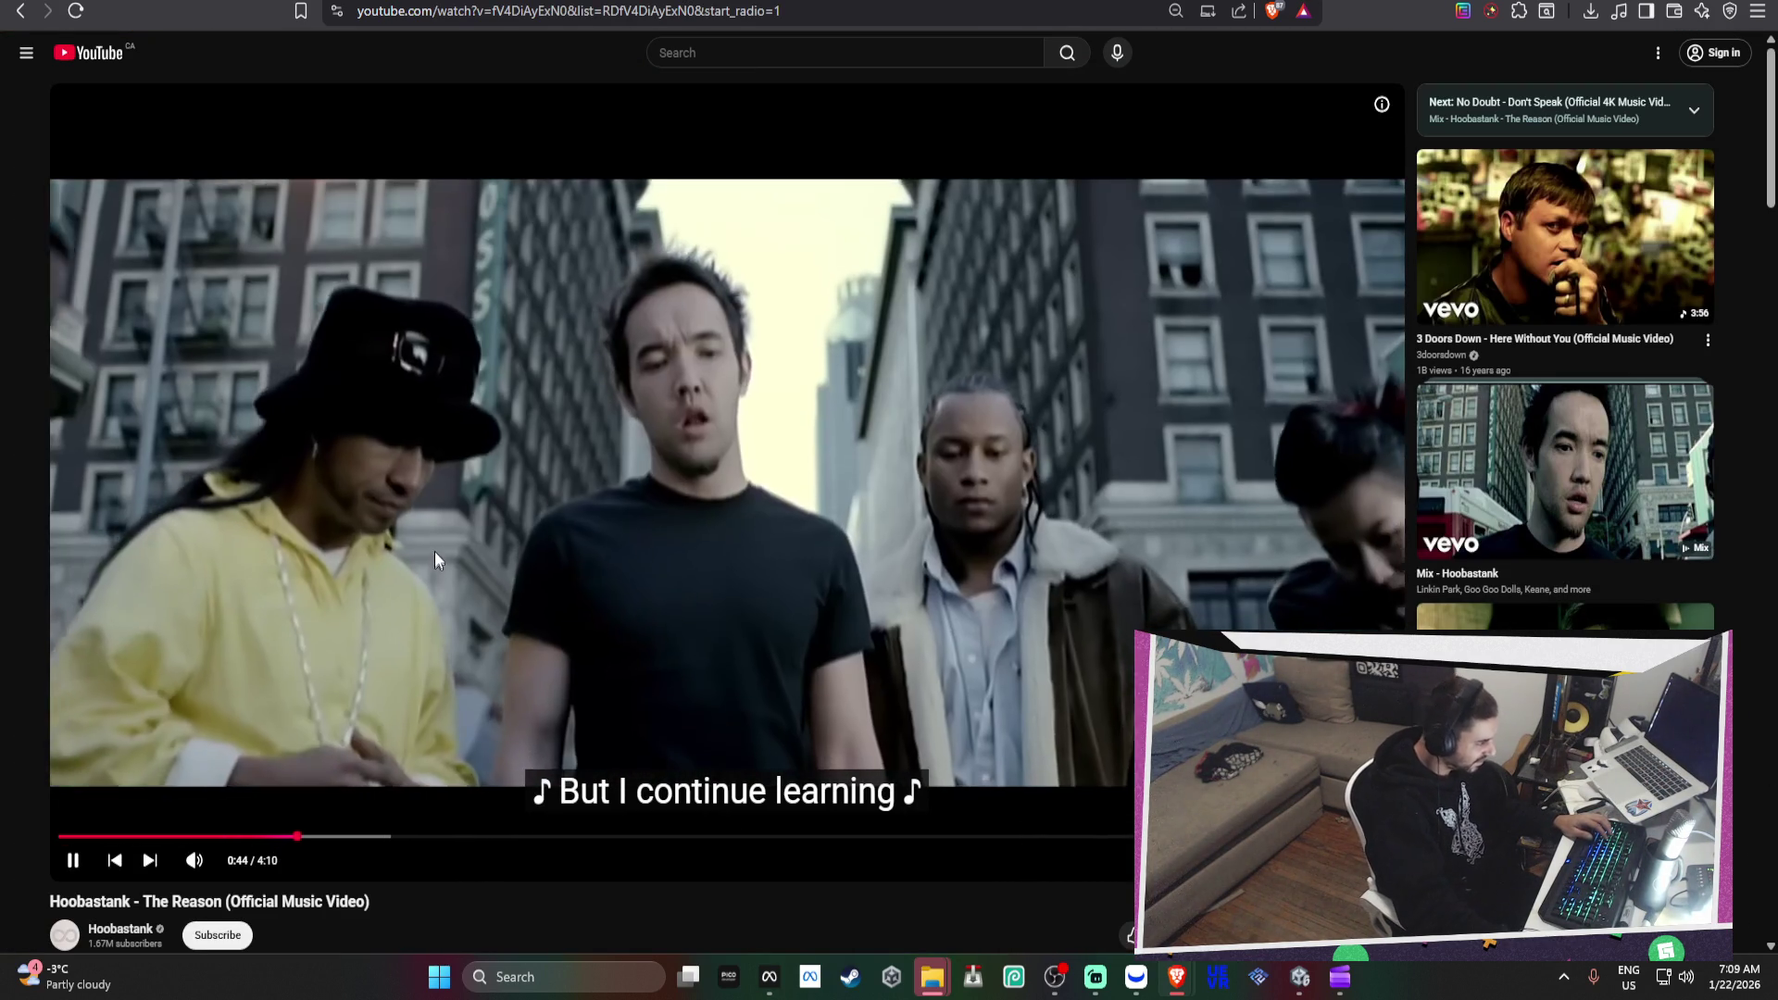
{"action": "left_click", "coordinate": [447, 515]}
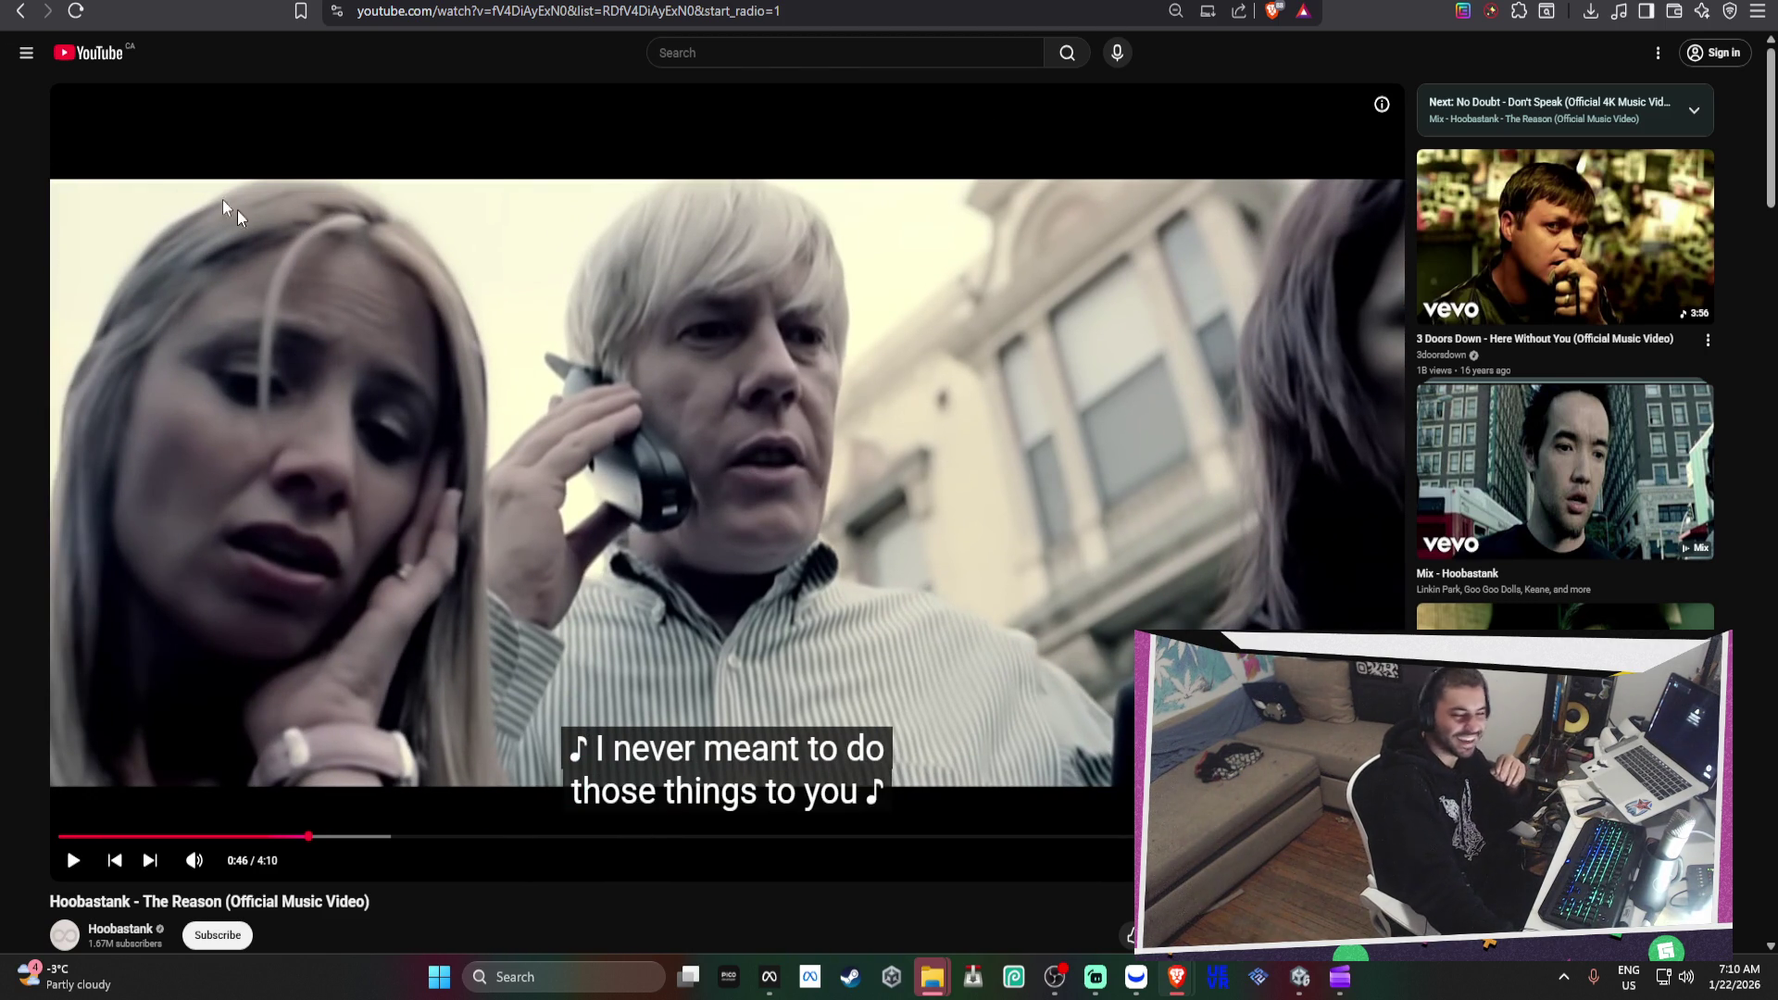
{"action": "left_click", "coordinate": [20, 11]}
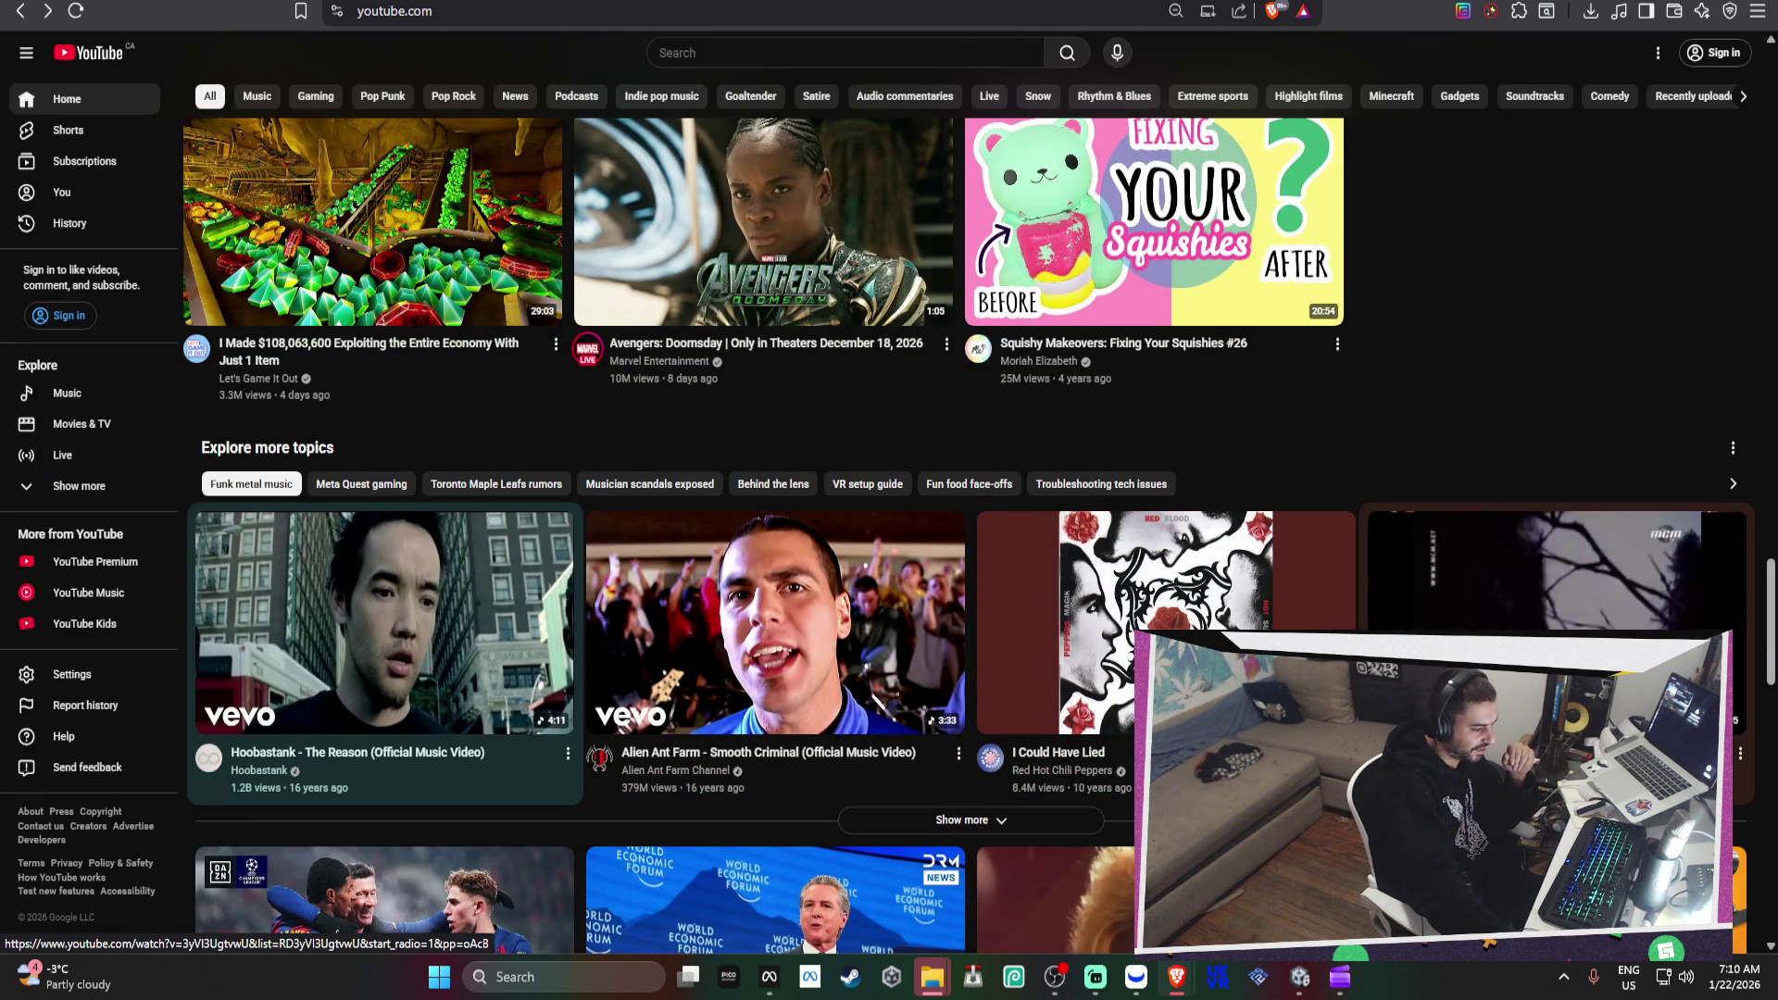
Open Faith No More – Digging the Grave, seek to 1:04, dislike it, then start signing in.
{"action": "left_click", "coordinate": [1575, 570]}
{"action": "left_click", "coordinate": [570, 837]}
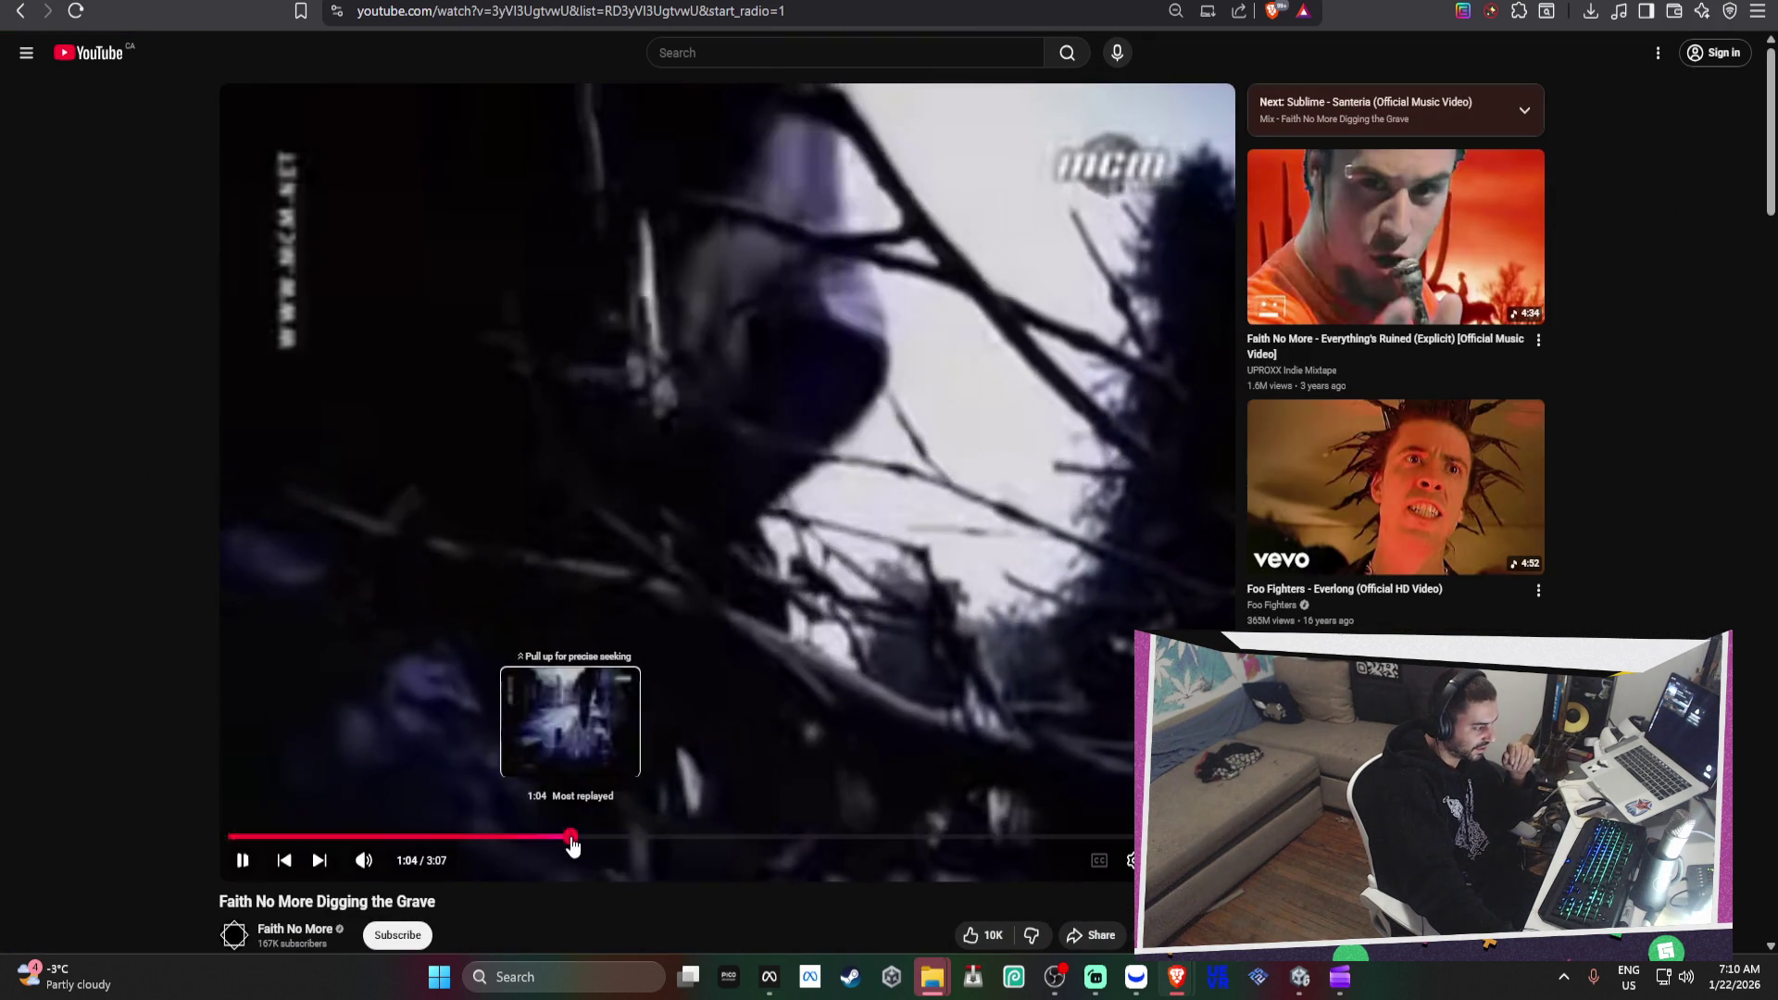
{"action": "scroll", "coordinate": [578, 776], "scroll_direction": "down", "scroll_amount": 1}
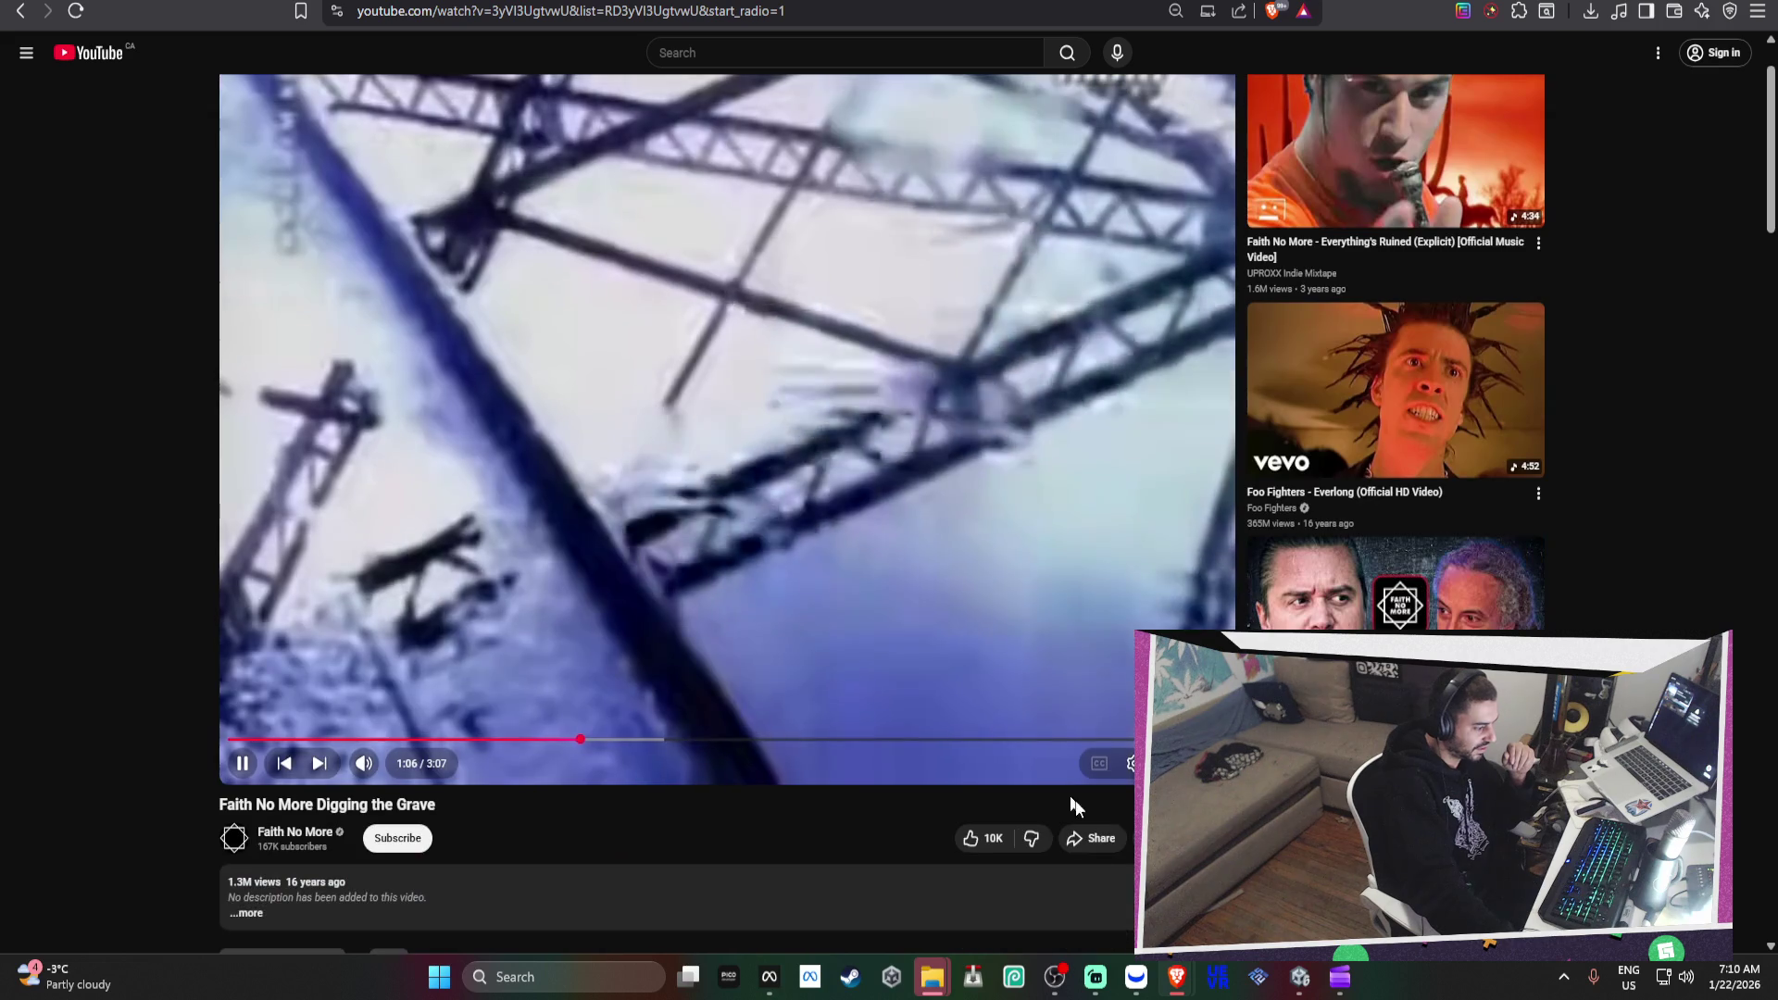
{"action": "left_click", "coordinate": [1031, 838]}
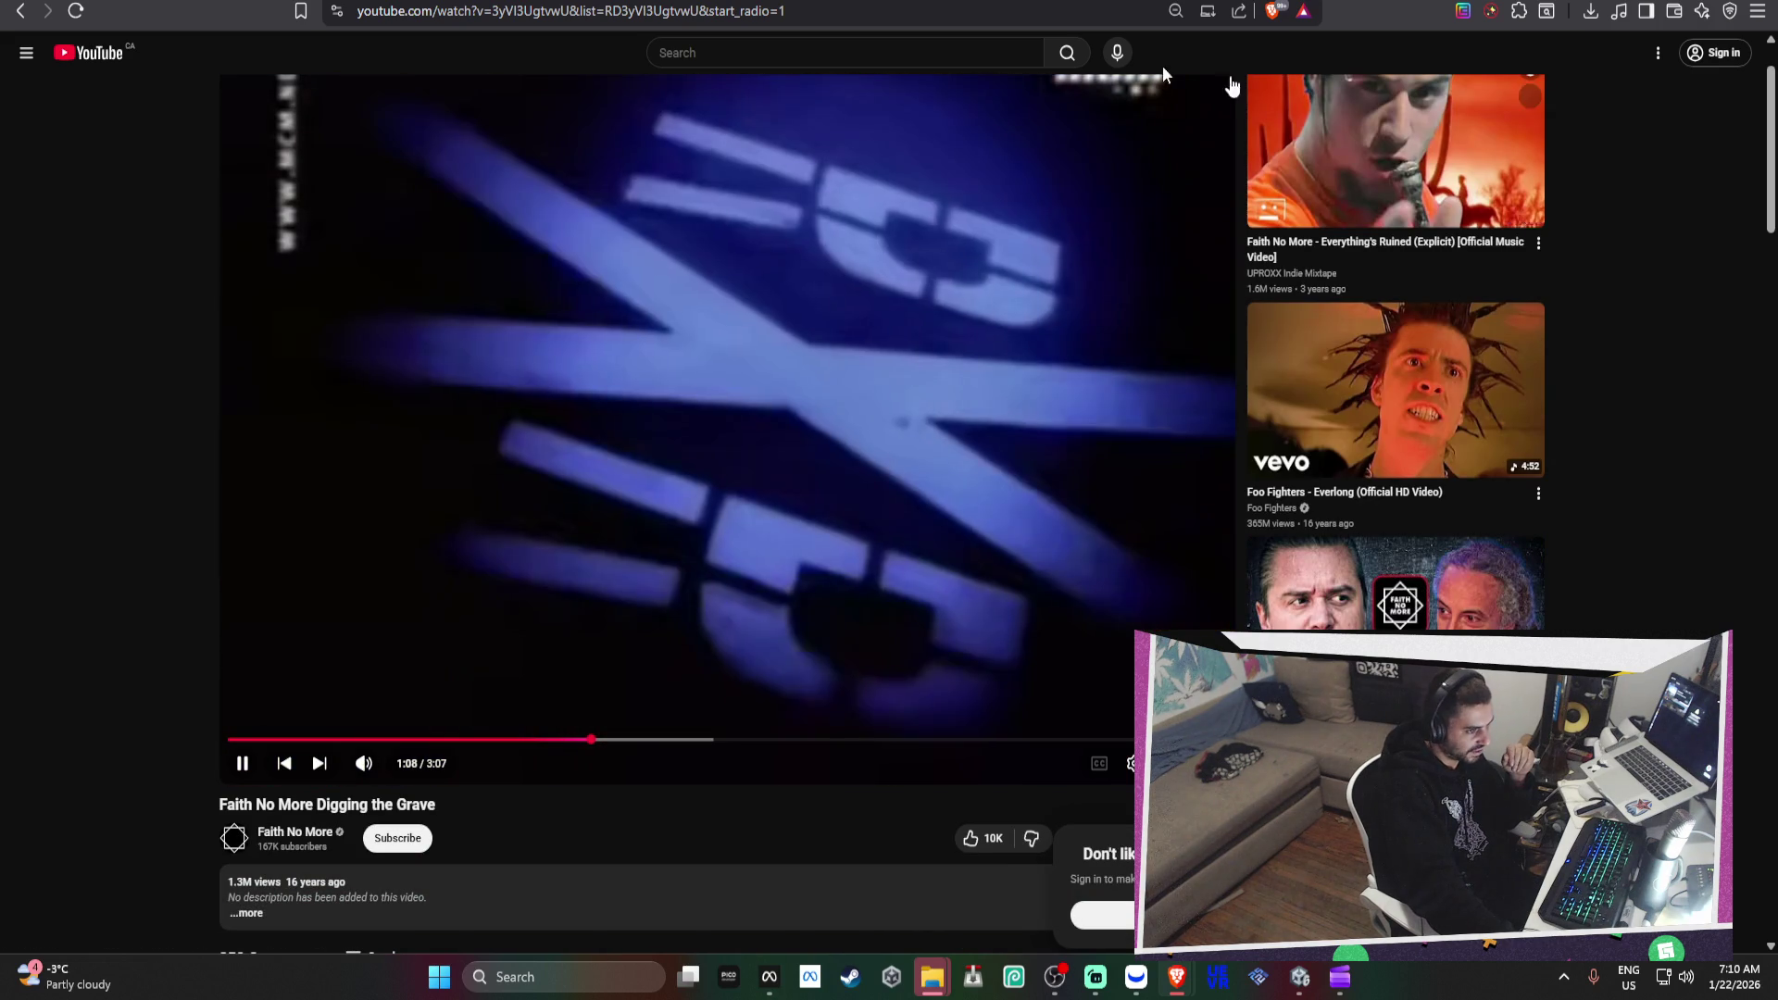
{"action": "key", "text": "alt+Left"}
{"action": "left_click", "coordinate": [1725, 59]}
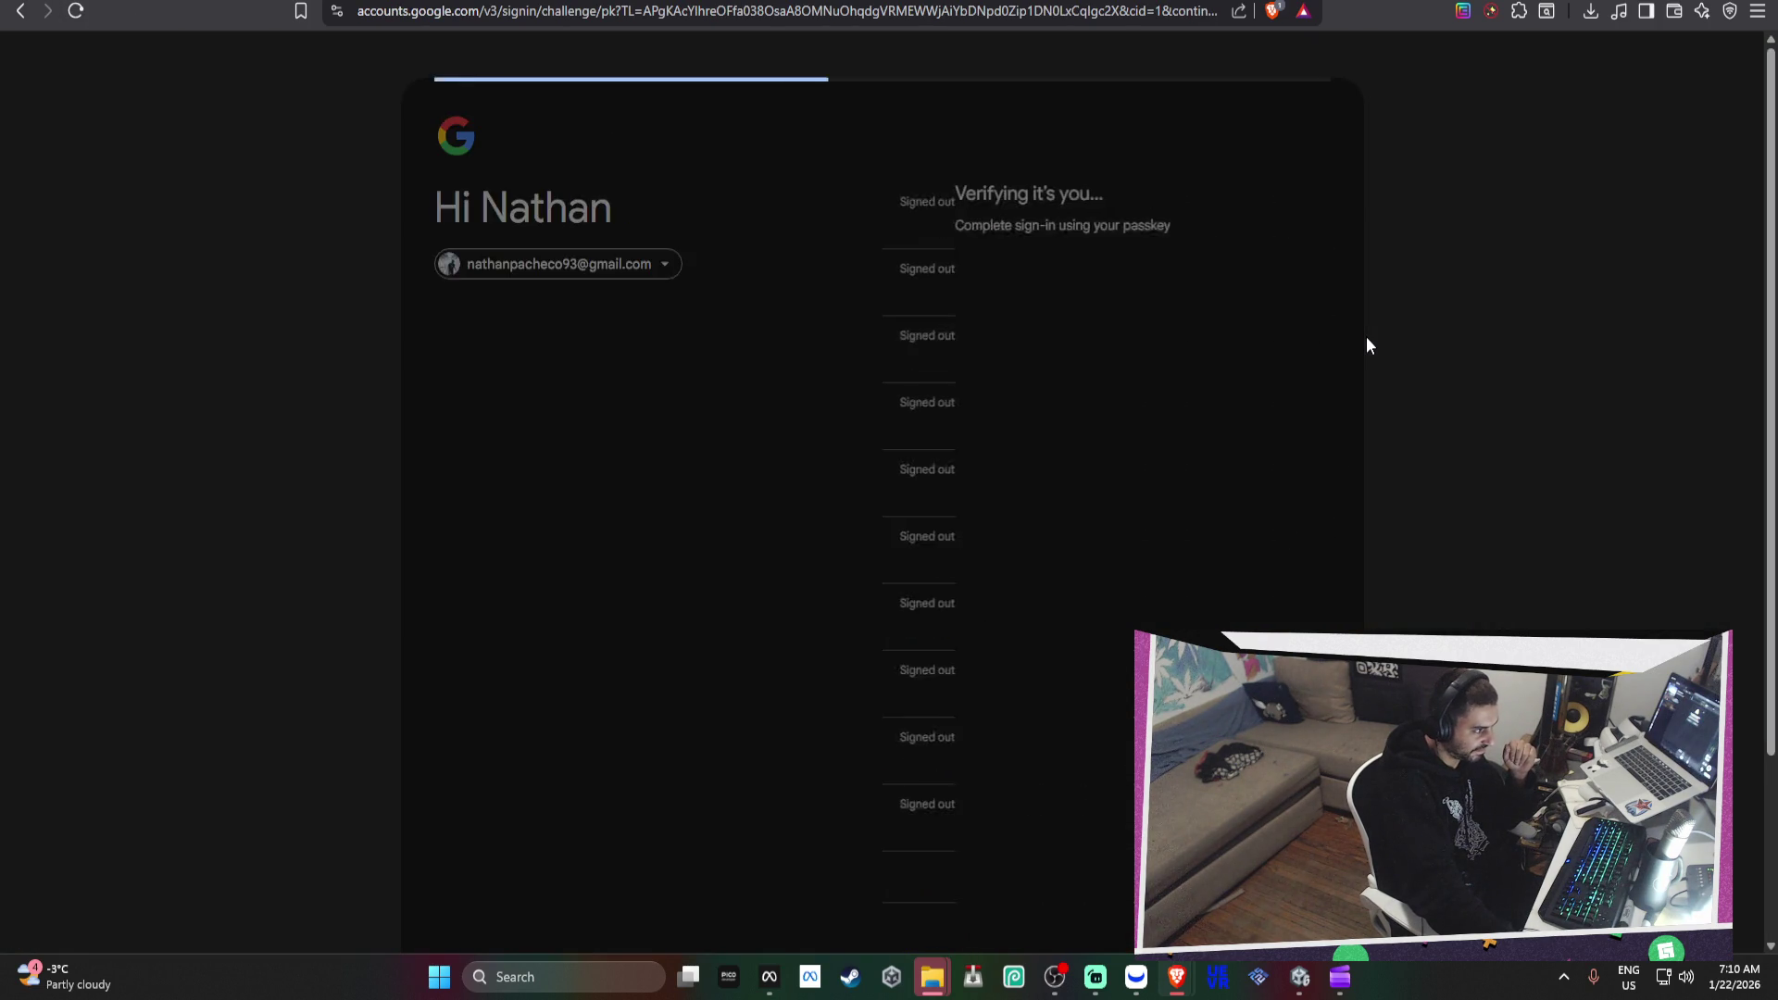
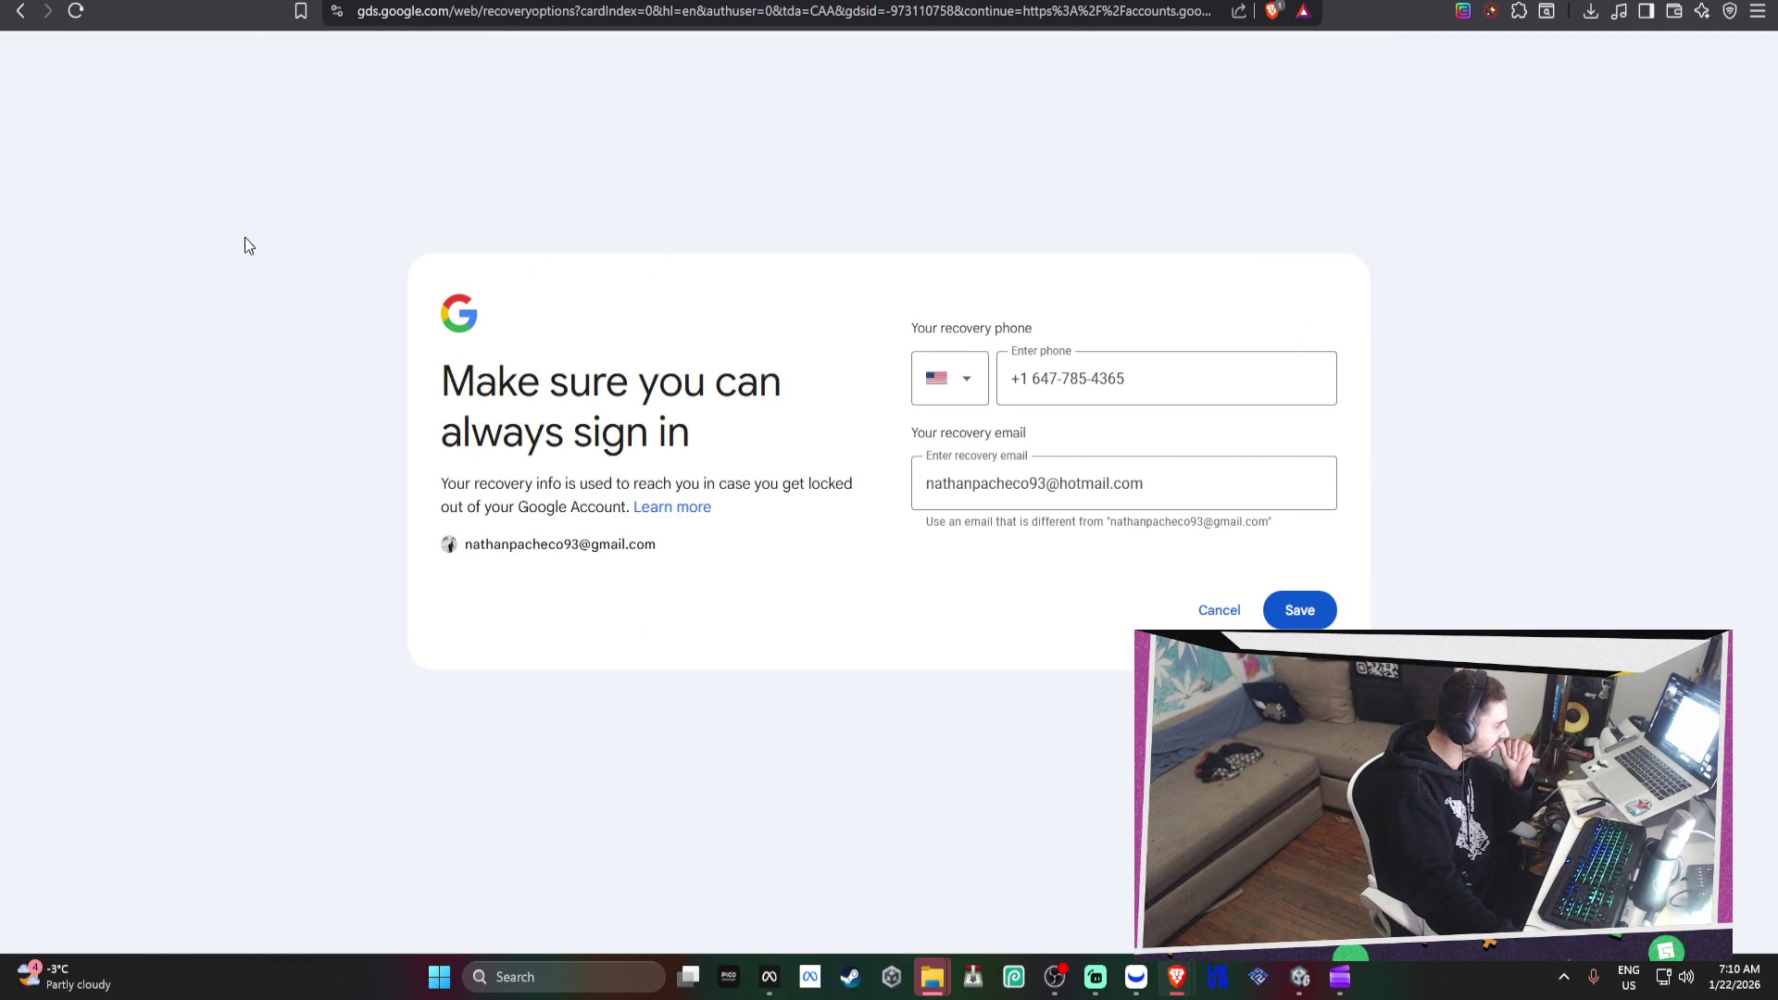
Confirm the passkey with the Windows Hello PIN and save the recovery phone and email.
{"action": "left_click", "coordinate": [1326, 619]}
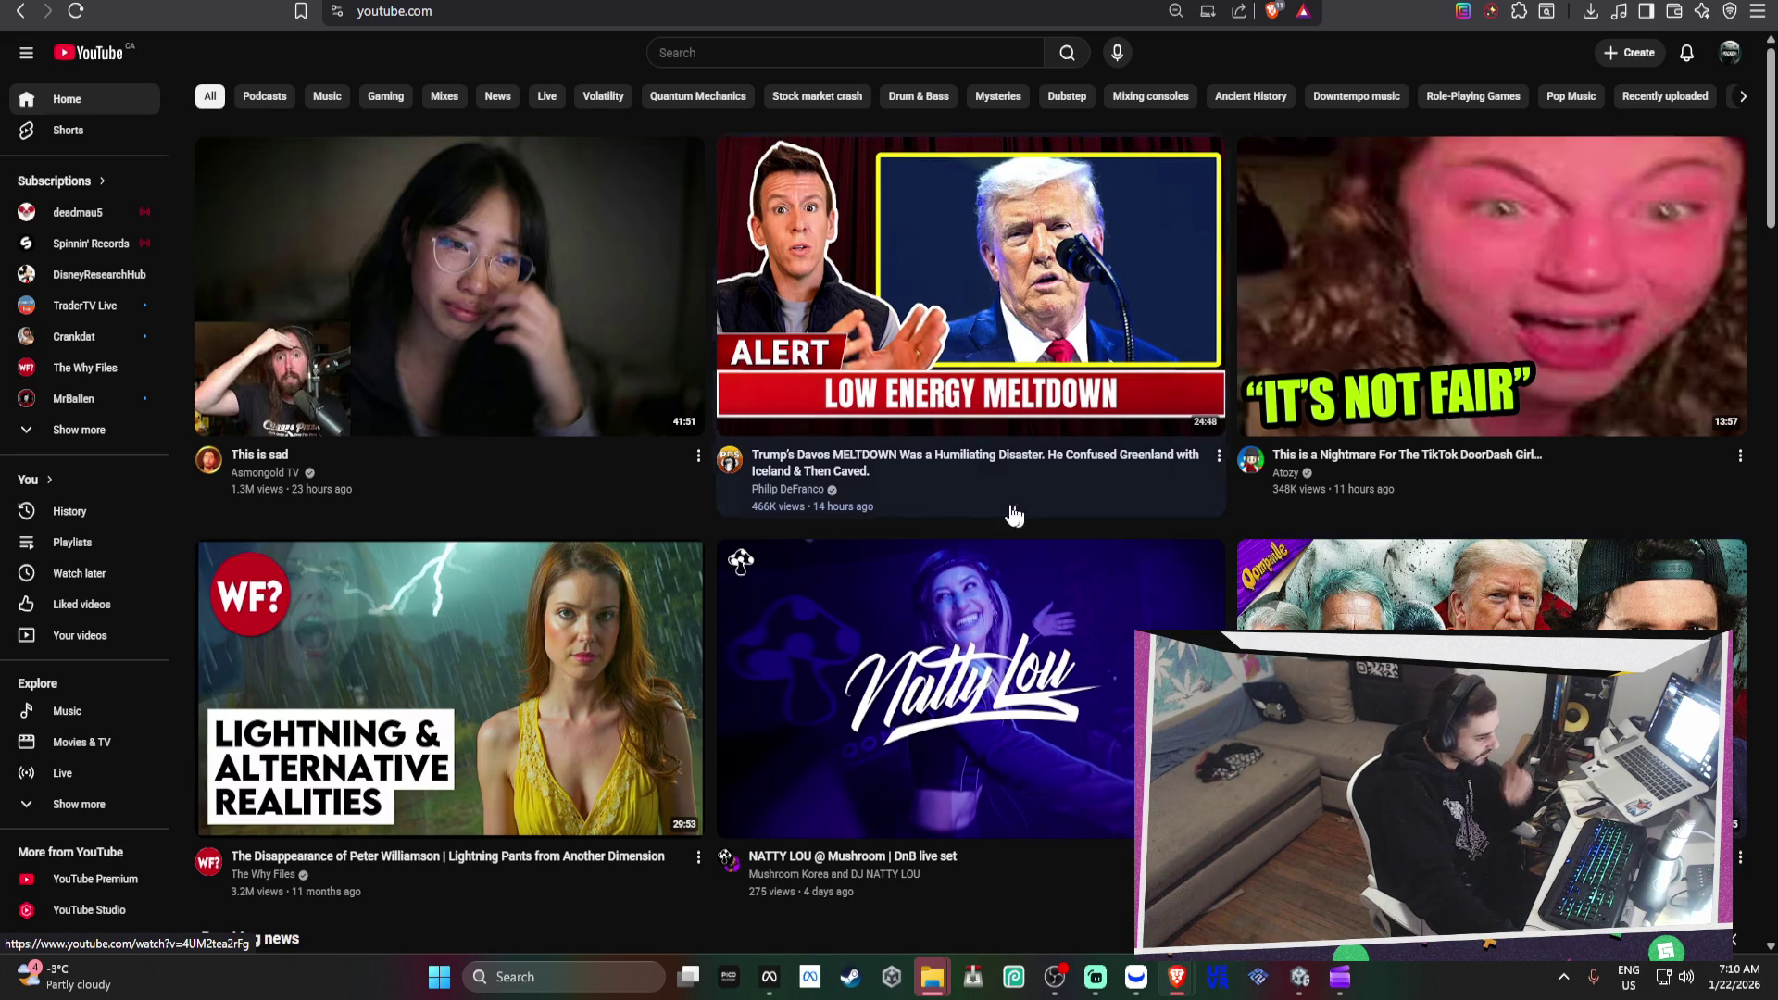
Load the newer posts in the X feed, then return to YouTube.
{"action": "mouse_move", "coordinate": [524, 413]}
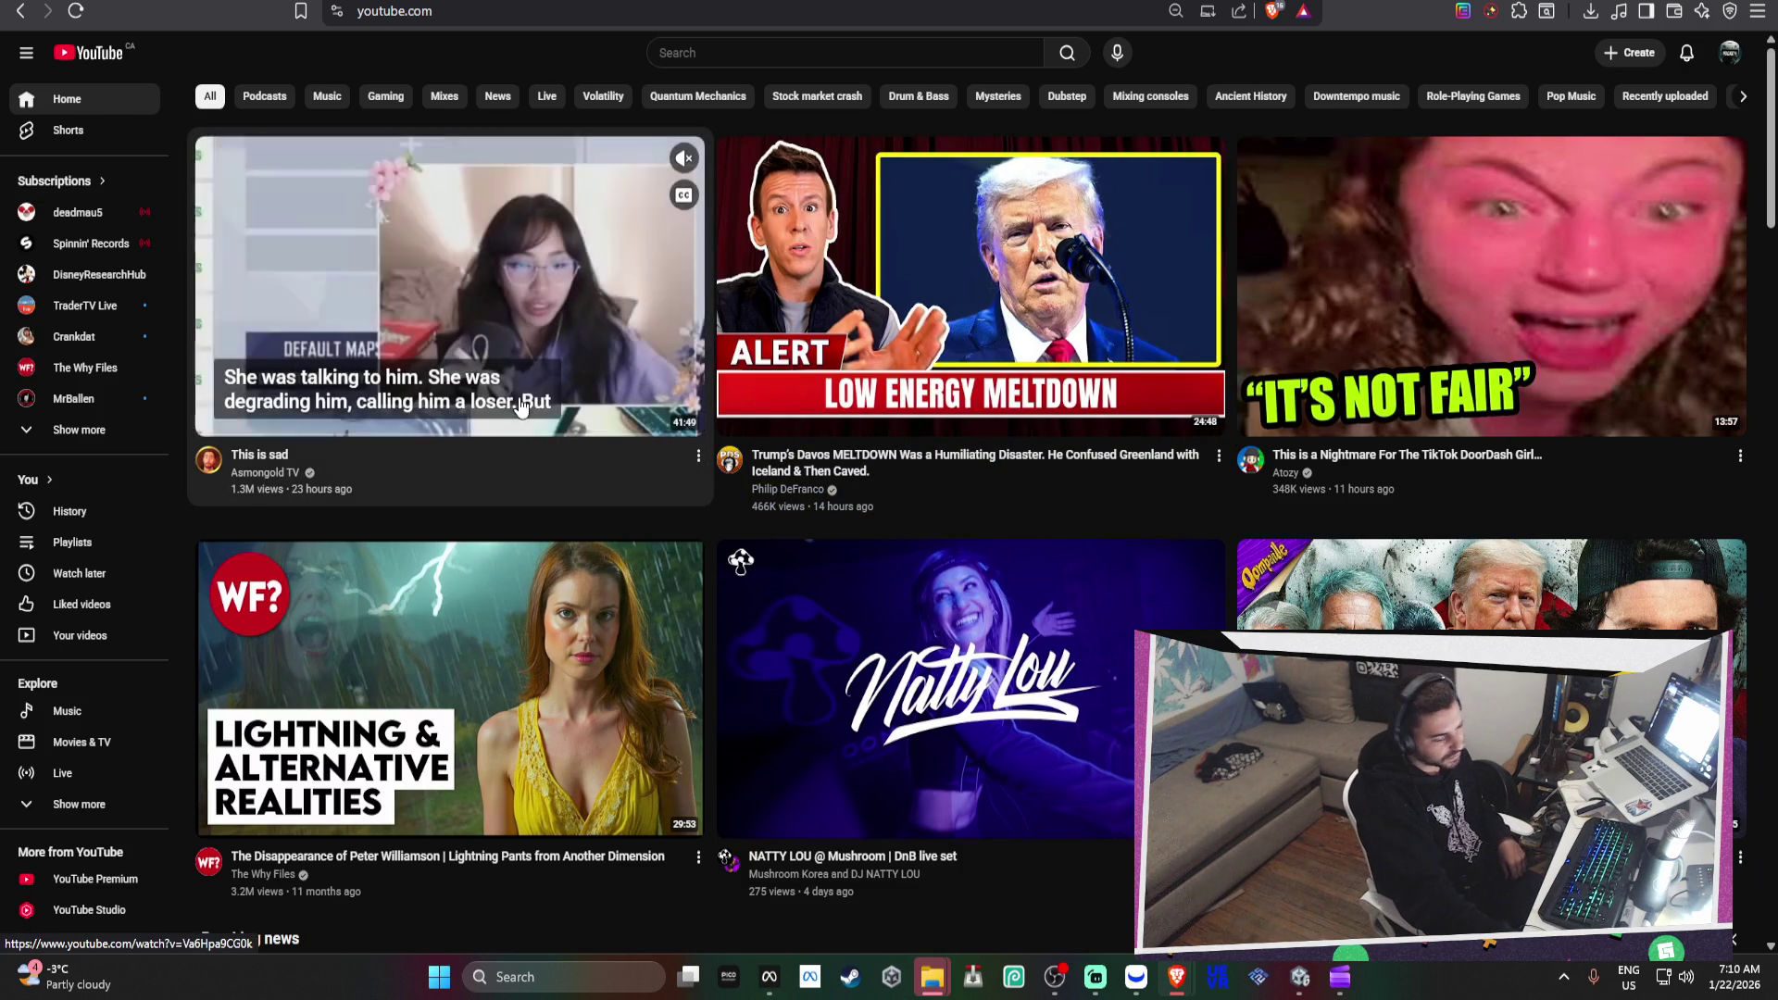
{"action": "key", "text": "ctrl+Tab"}
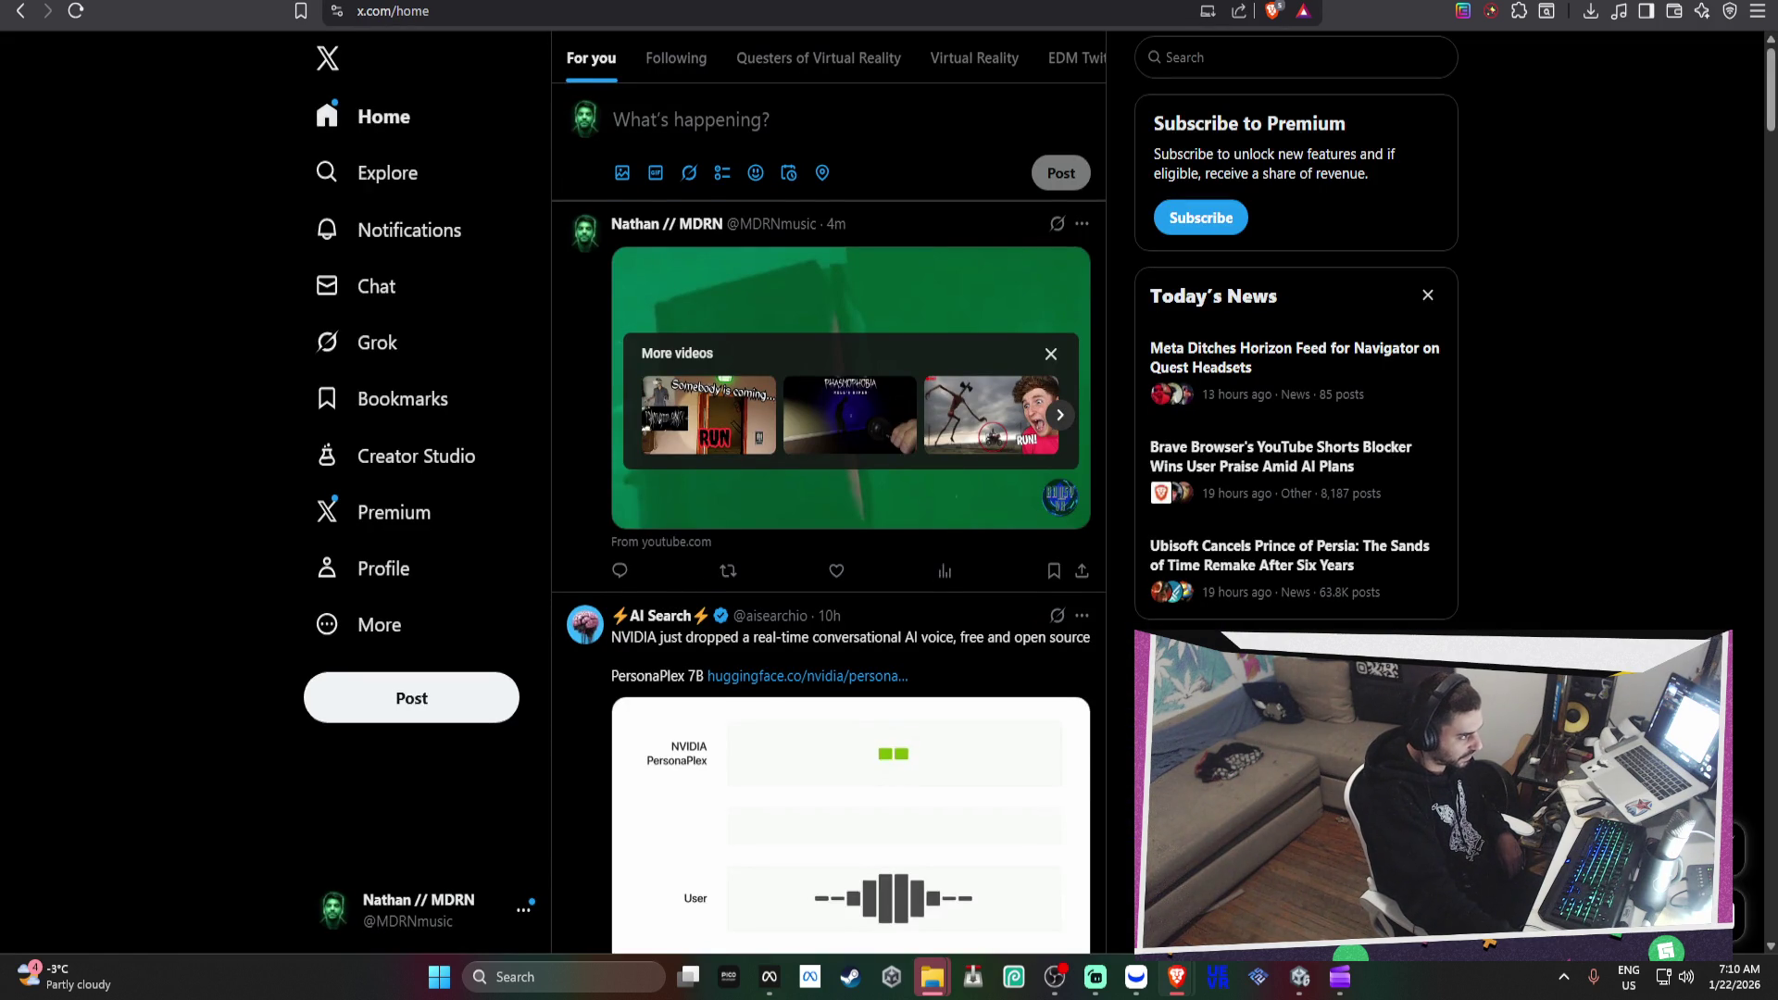
{"action": "left_click", "coordinate": [945, 224]}
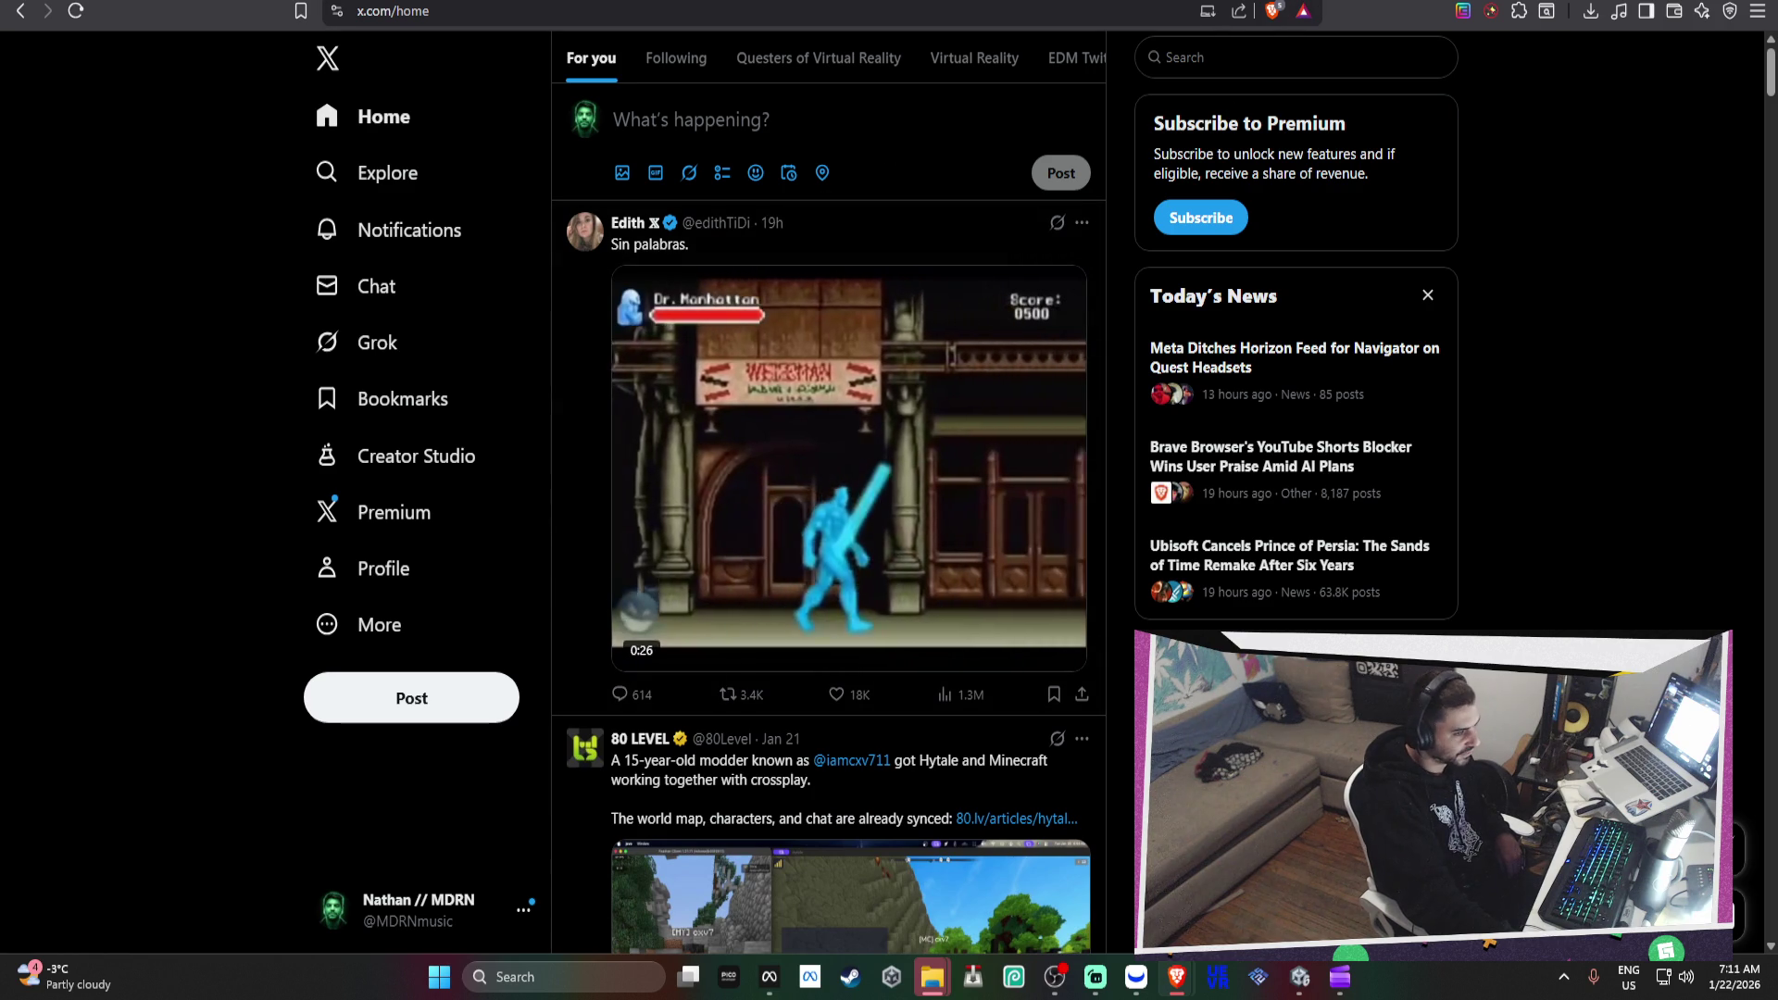
{"action": "key", "text": "ctrl+Tab"}
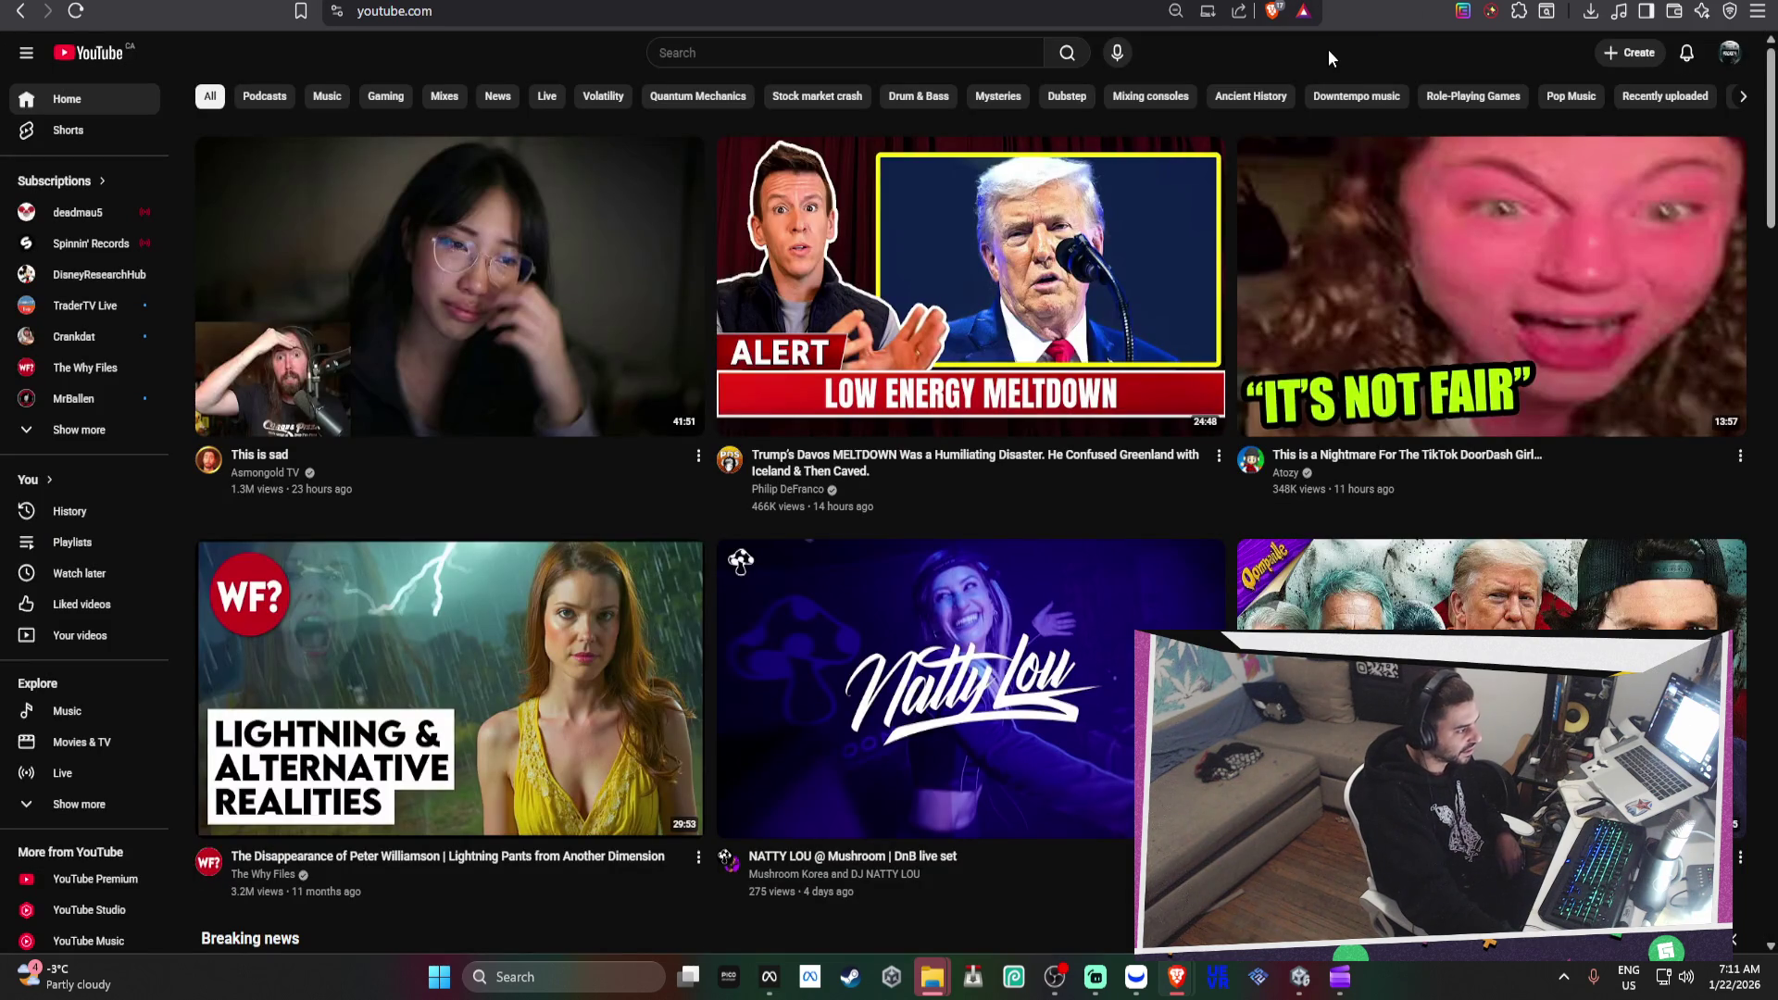
Filter YouTube to Music, play Skope – Mindless, and bring Unity back to the front.
{"action": "mouse_move", "coordinate": [325, 137]}
{"action": "left_click", "coordinate": [329, 96]}
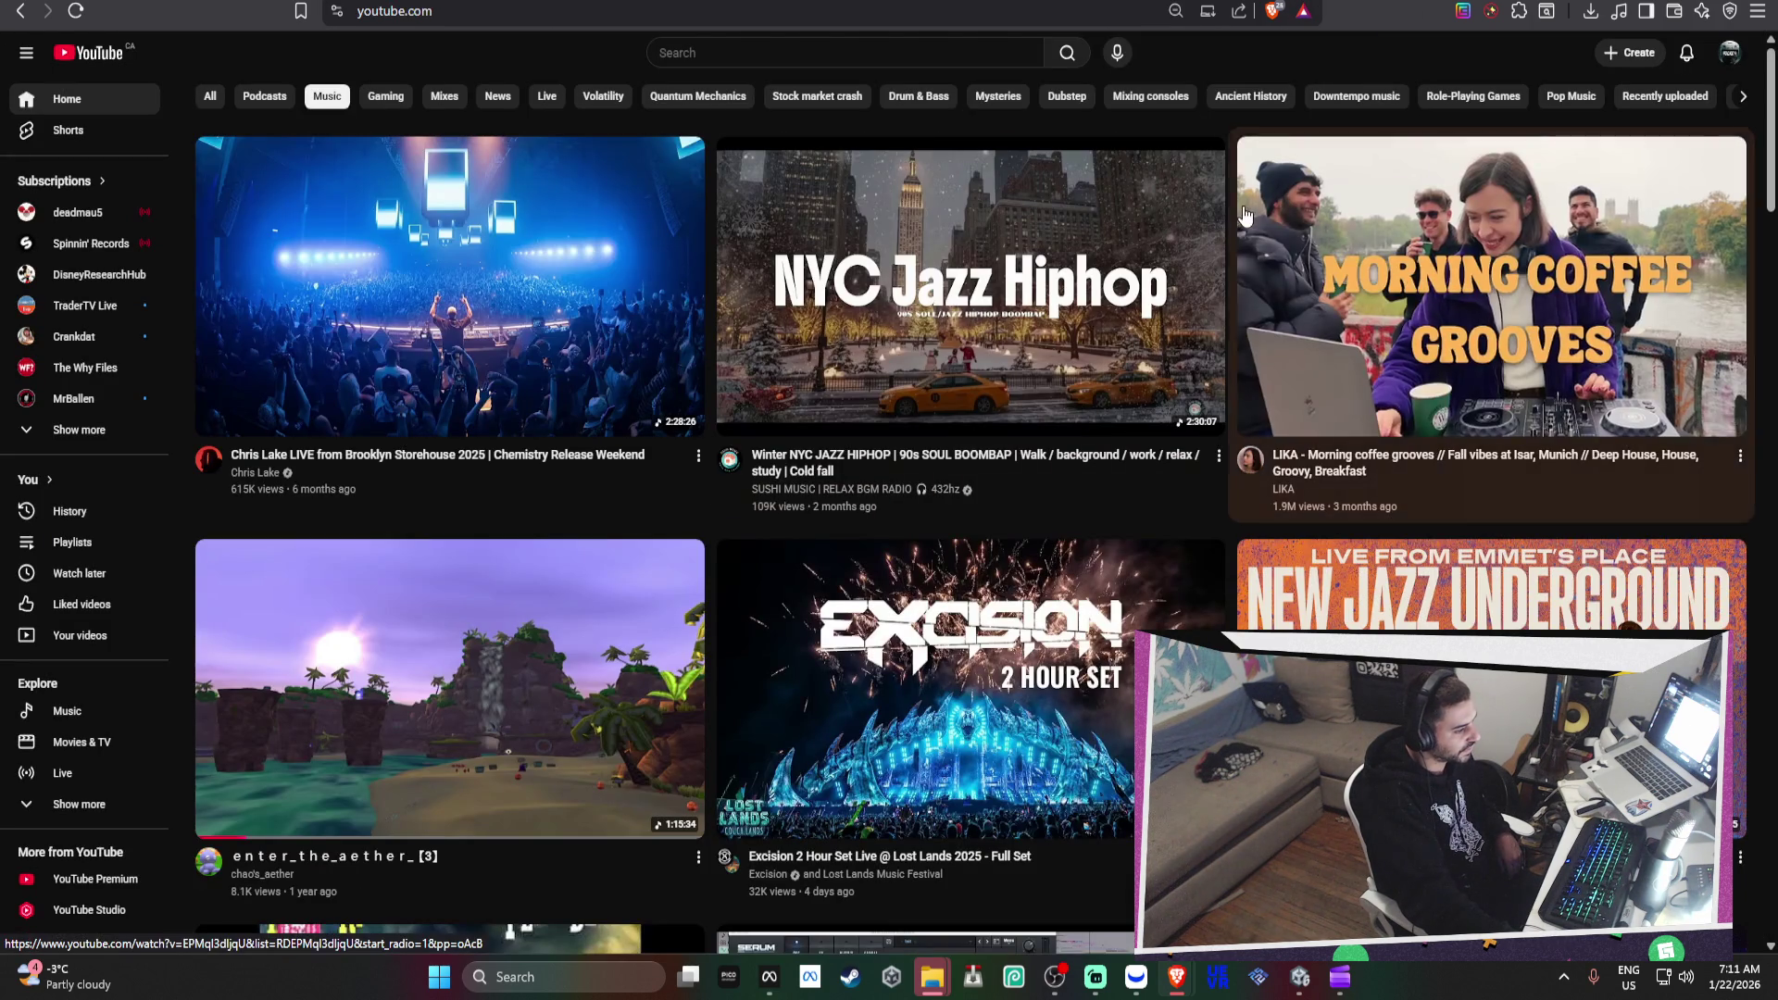
{"action": "scroll", "coordinate": [1257, 227], "scroll_direction": "down", "scroll_amount": 8}
{"action": "scroll", "coordinate": [1257, 226], "scroll_direction": "down", "scroll_amount": 4}
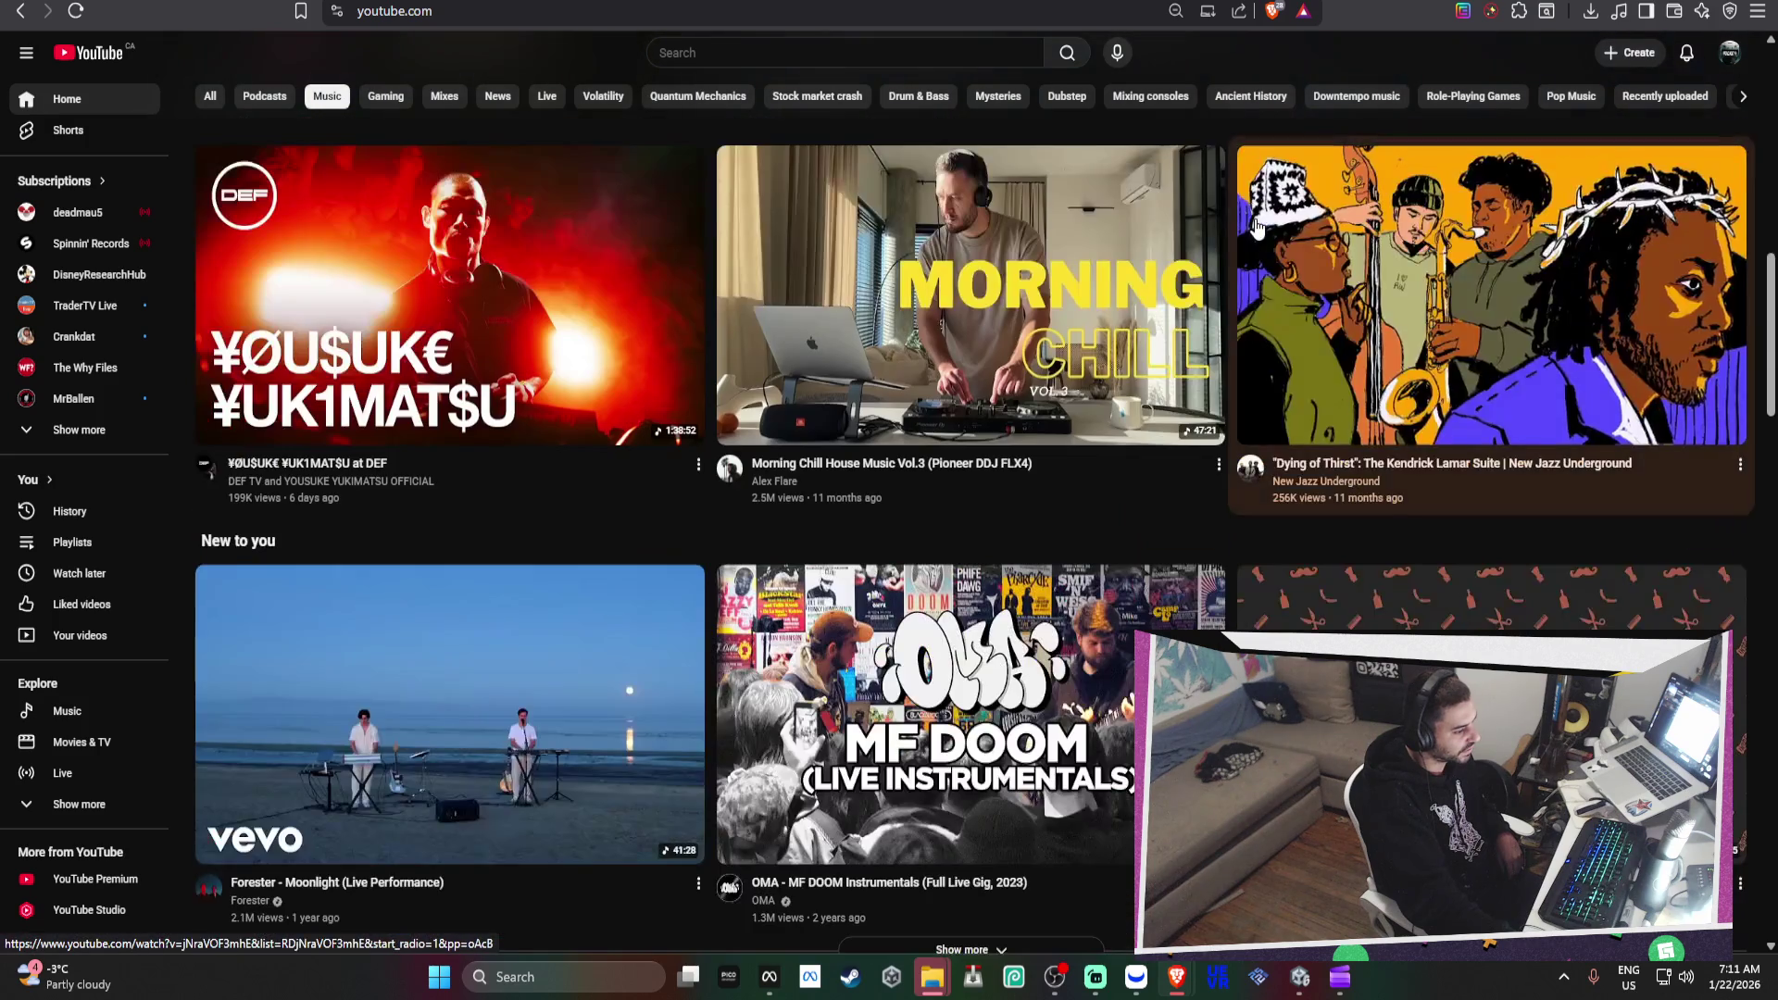
{"action": "scroll", "coordinate": [1304, 553], "scroll_direction": "down", "scroll_amount": 2}
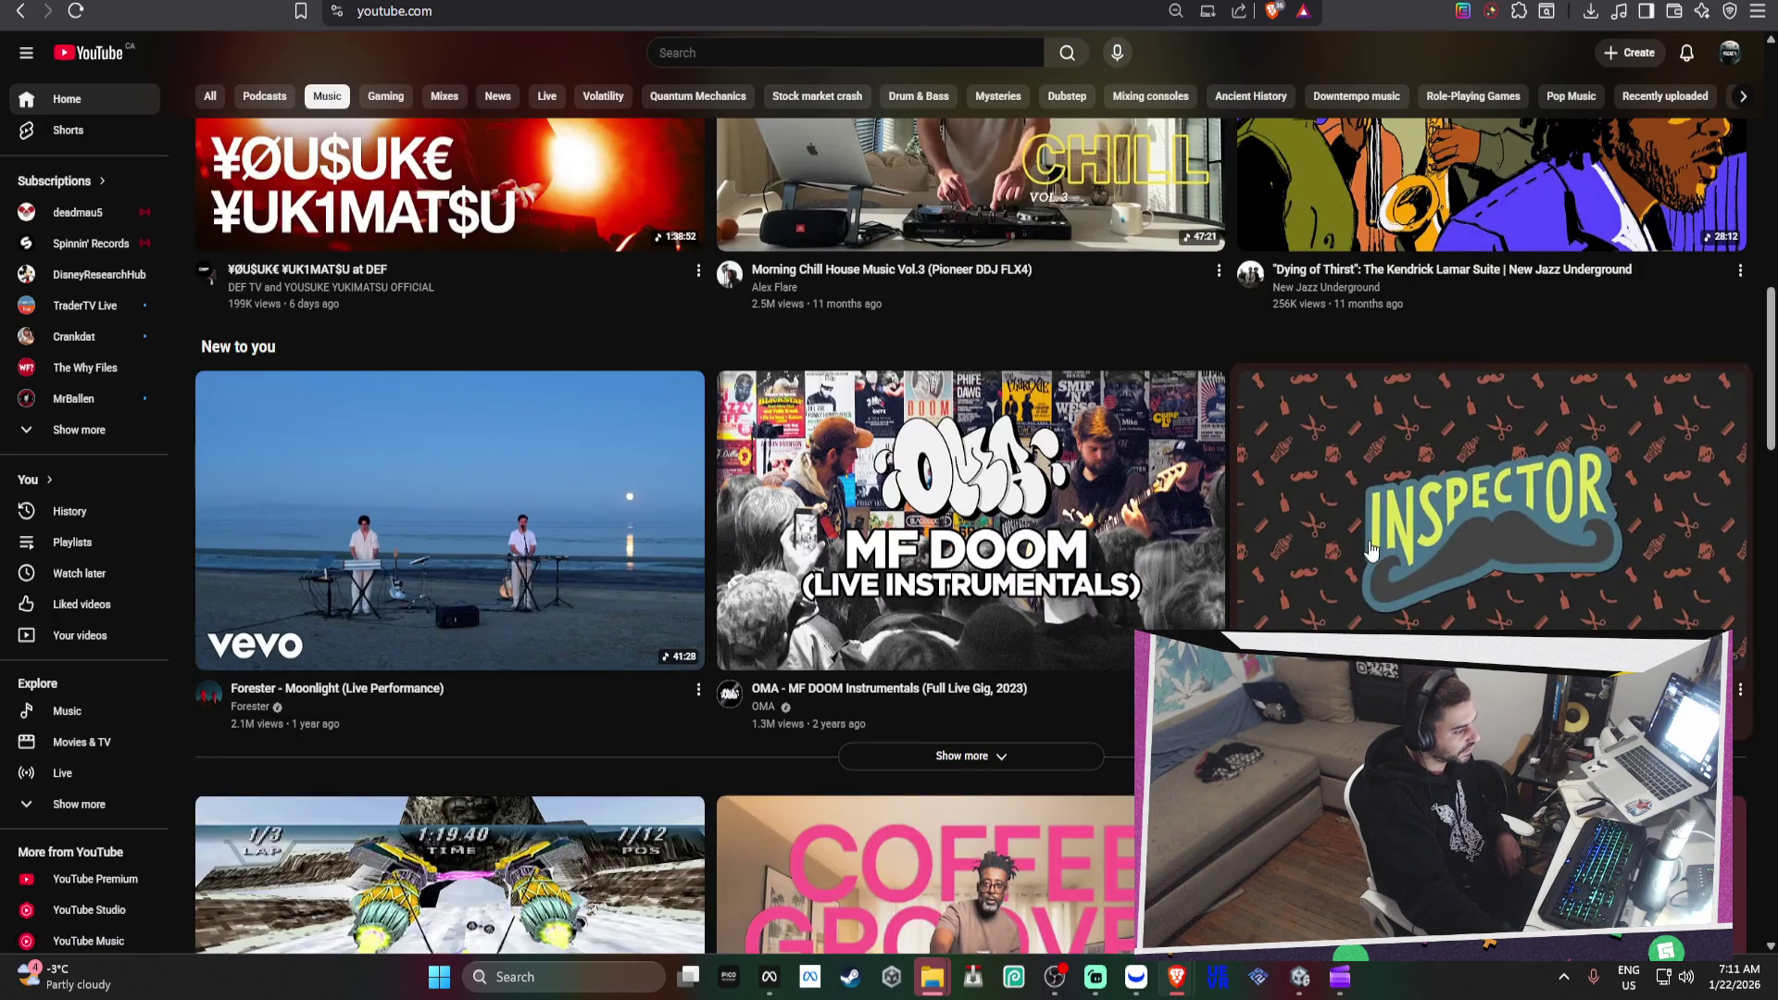
{"action": "left_click", "coordinate": [1305, 553]}
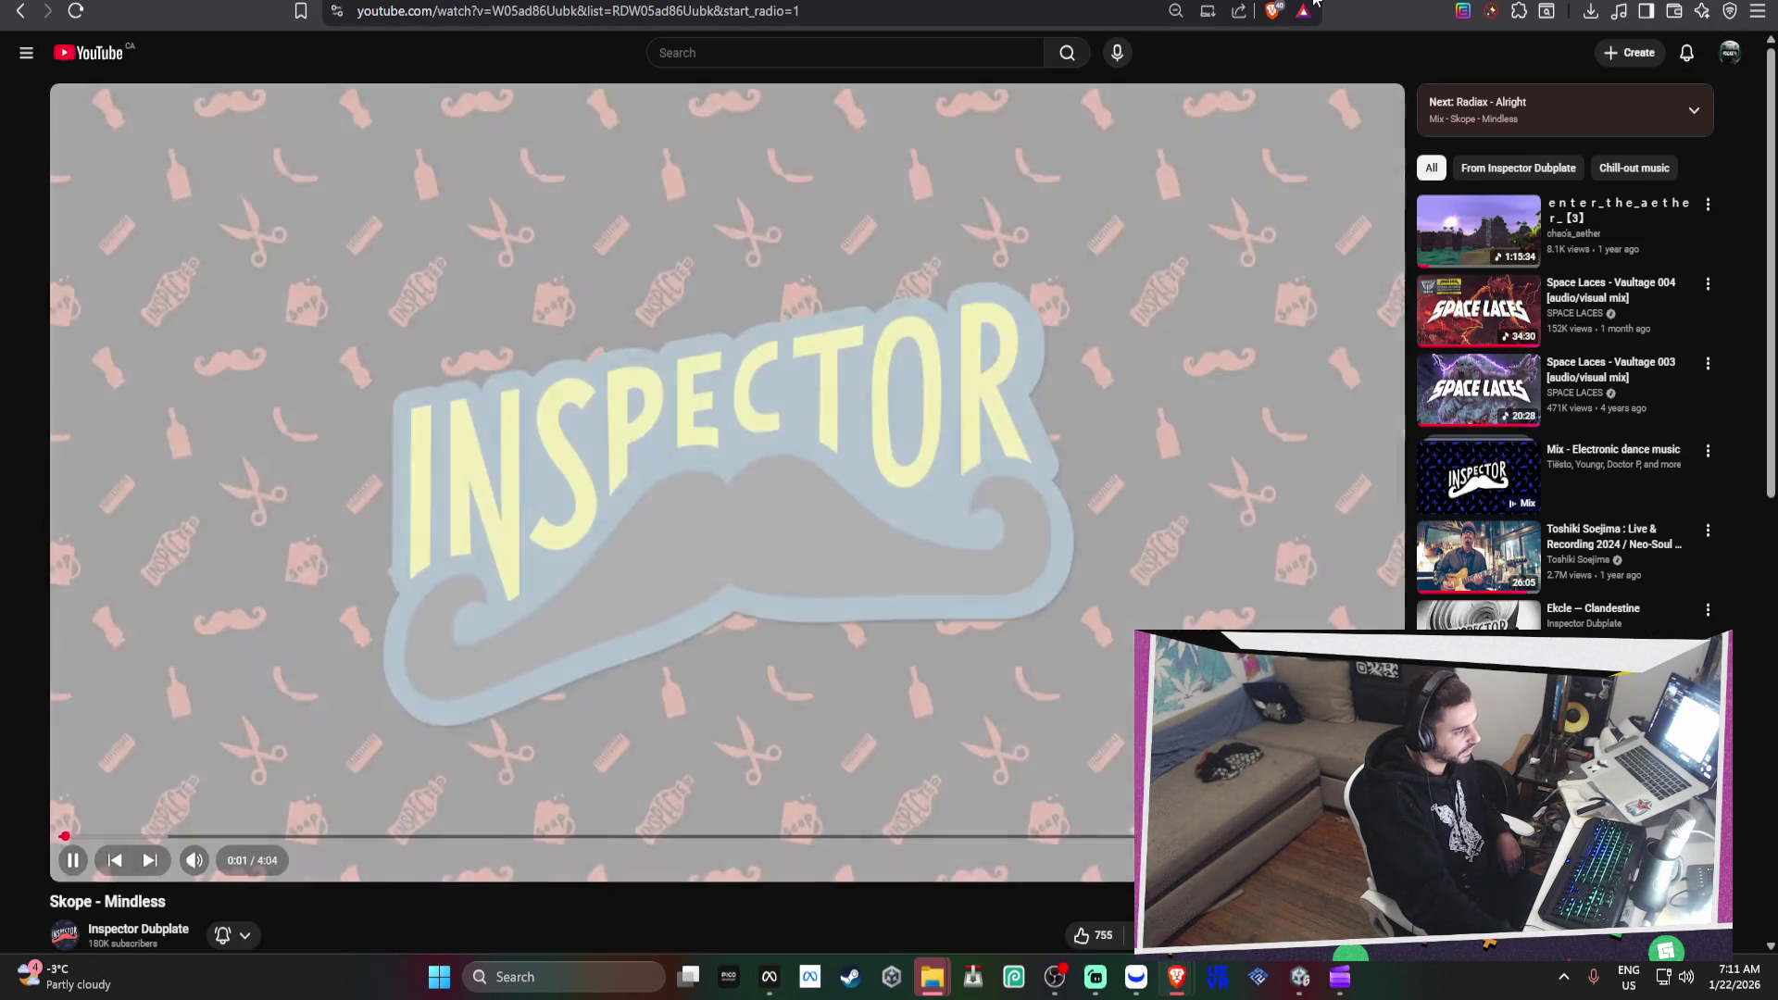
{"action": "key", "text": "alt+Tab"}
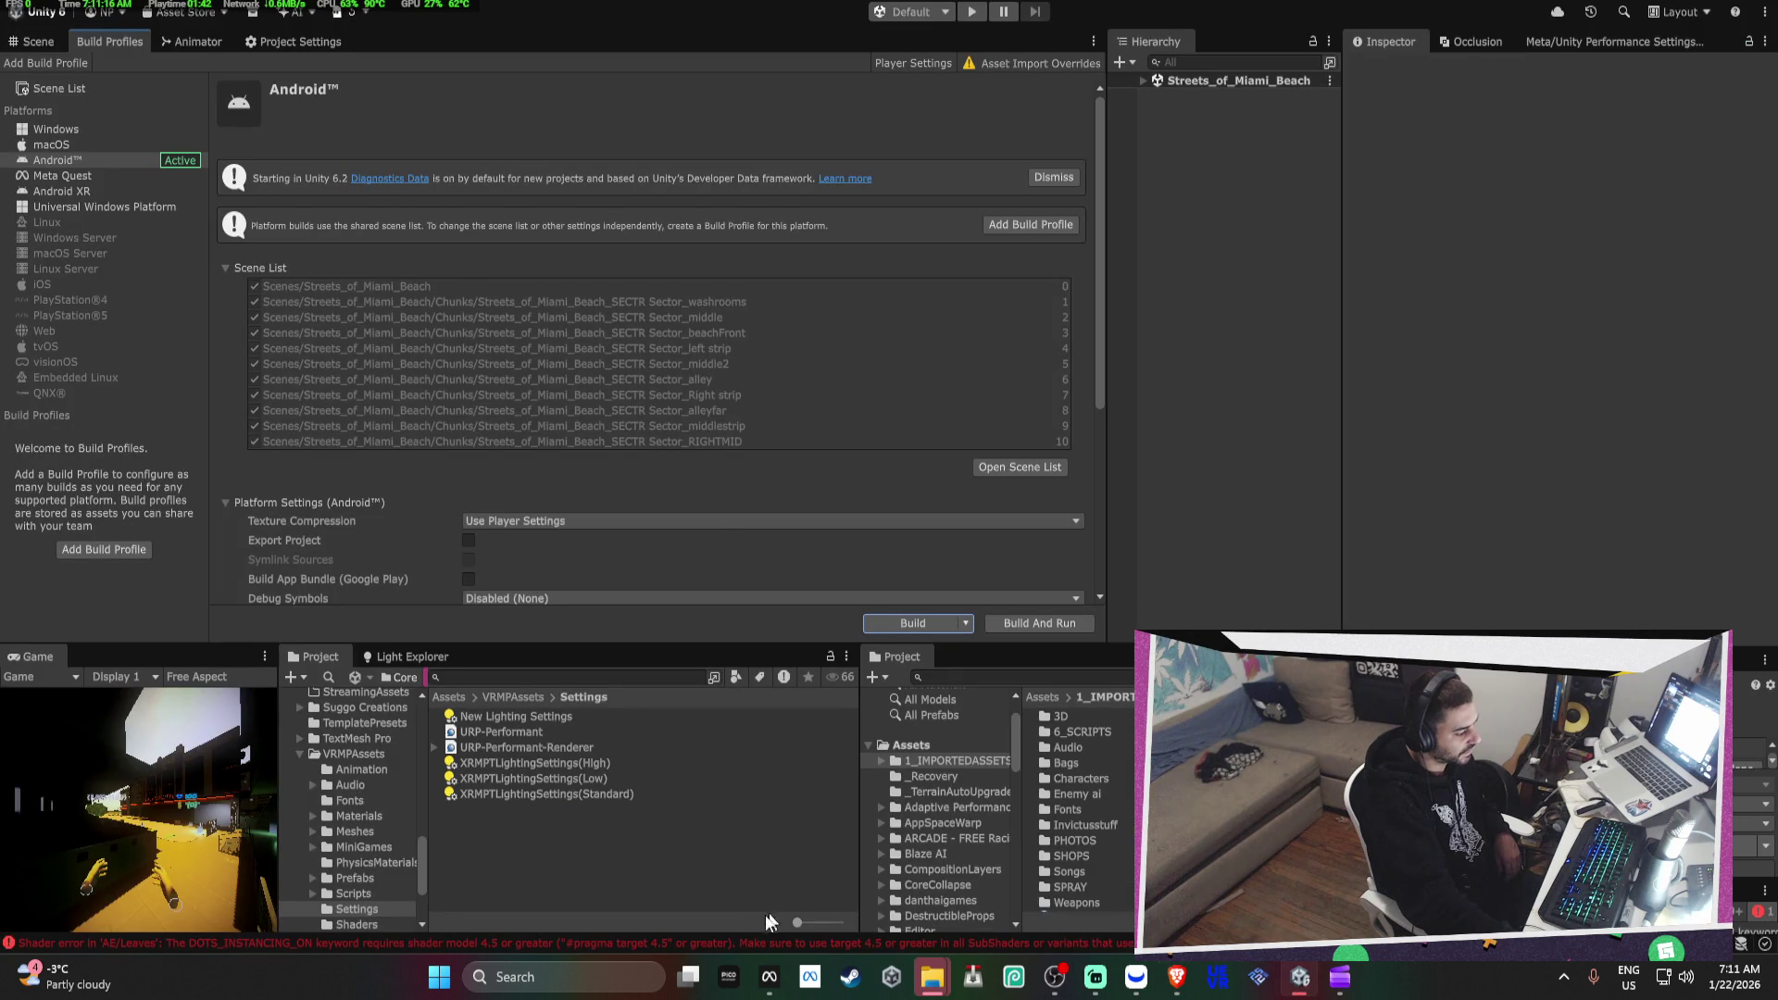
Check the Streets of Miami channels in Meta Quest Developer Hub, then turn down Skope's 'Mindless' video.
{"action": "left_click", "coordinate": [768, 978]}
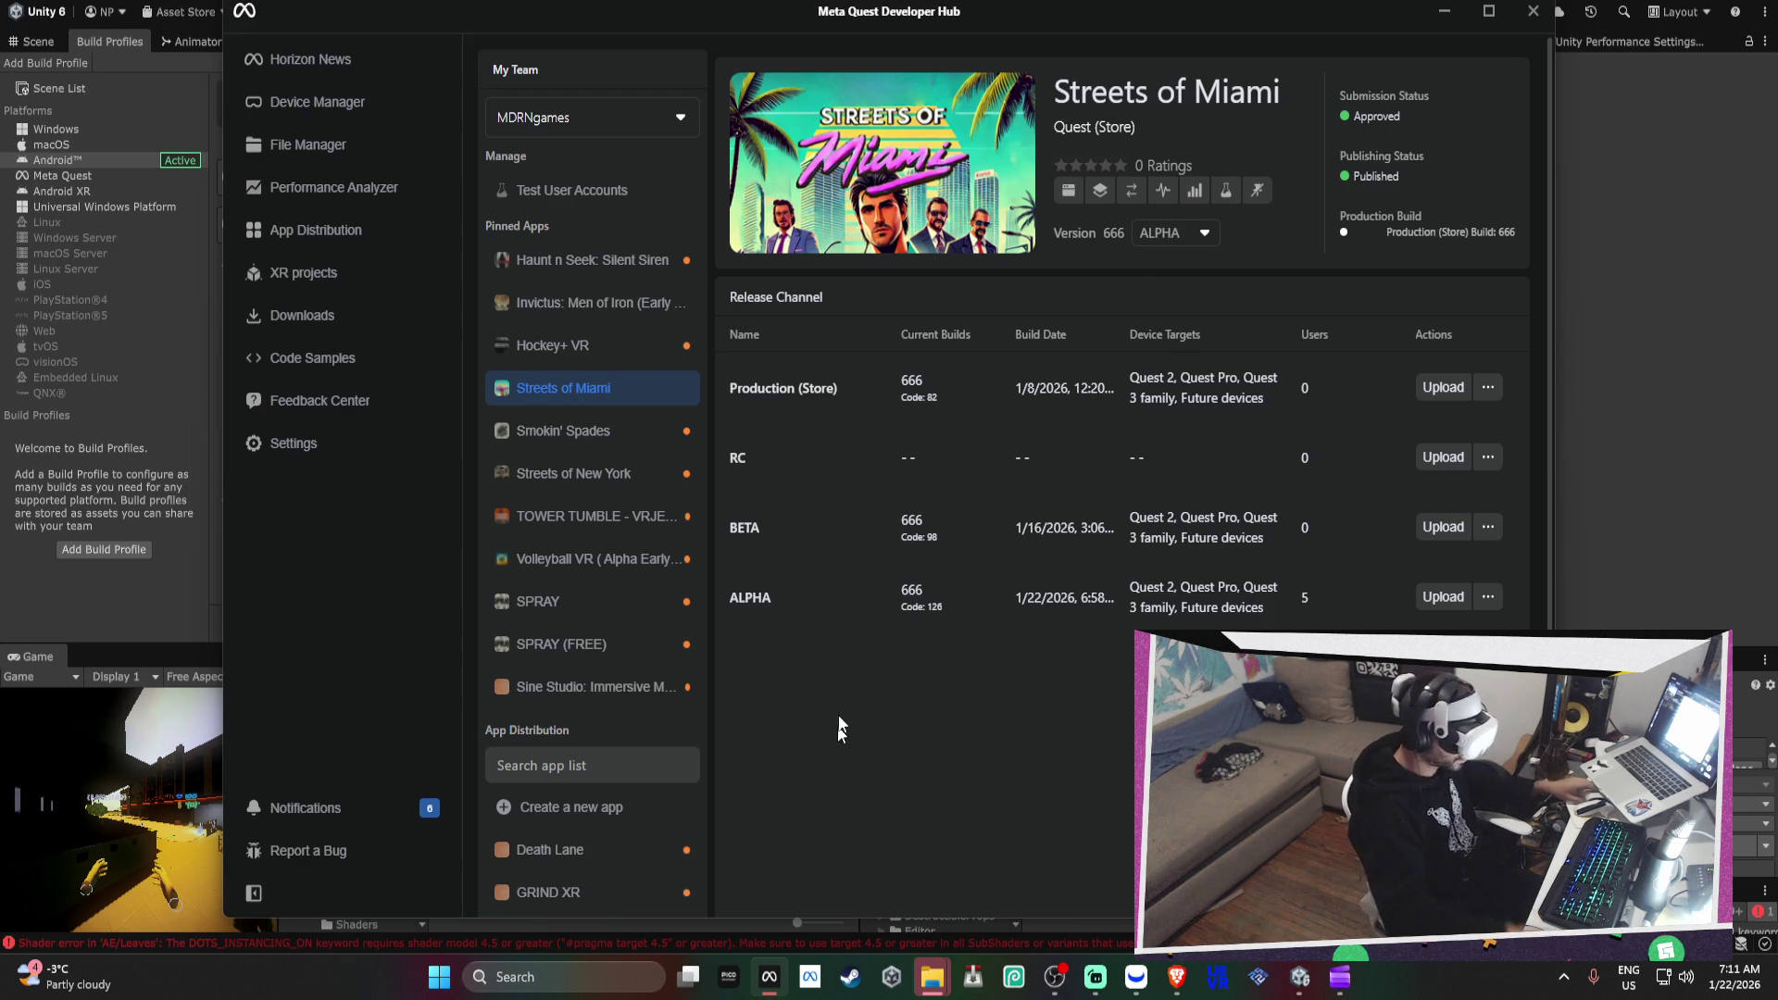
{"action": "mouse_move", "coordinate": [1187, 979]}
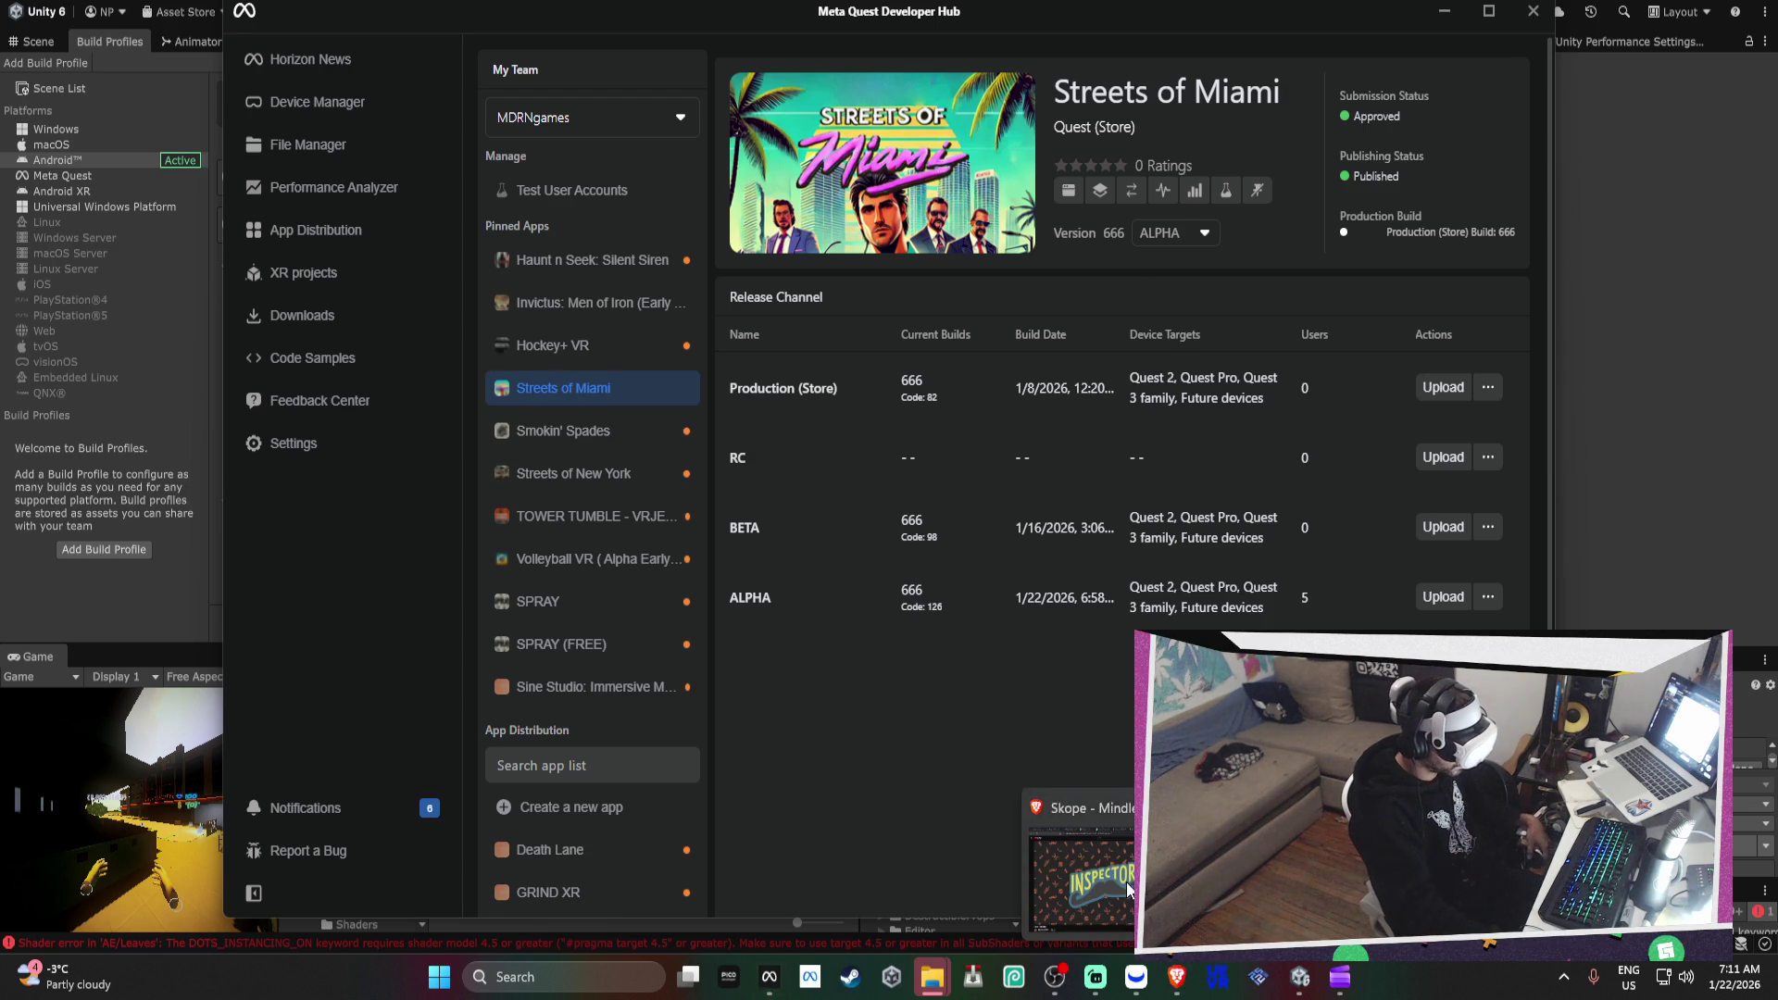
{"action": "left_click", "coordinate": [1080, 875]}
{"action": "left_click_drag", "start_coordinate": [236, 871], "coordinate": [220, 874]}
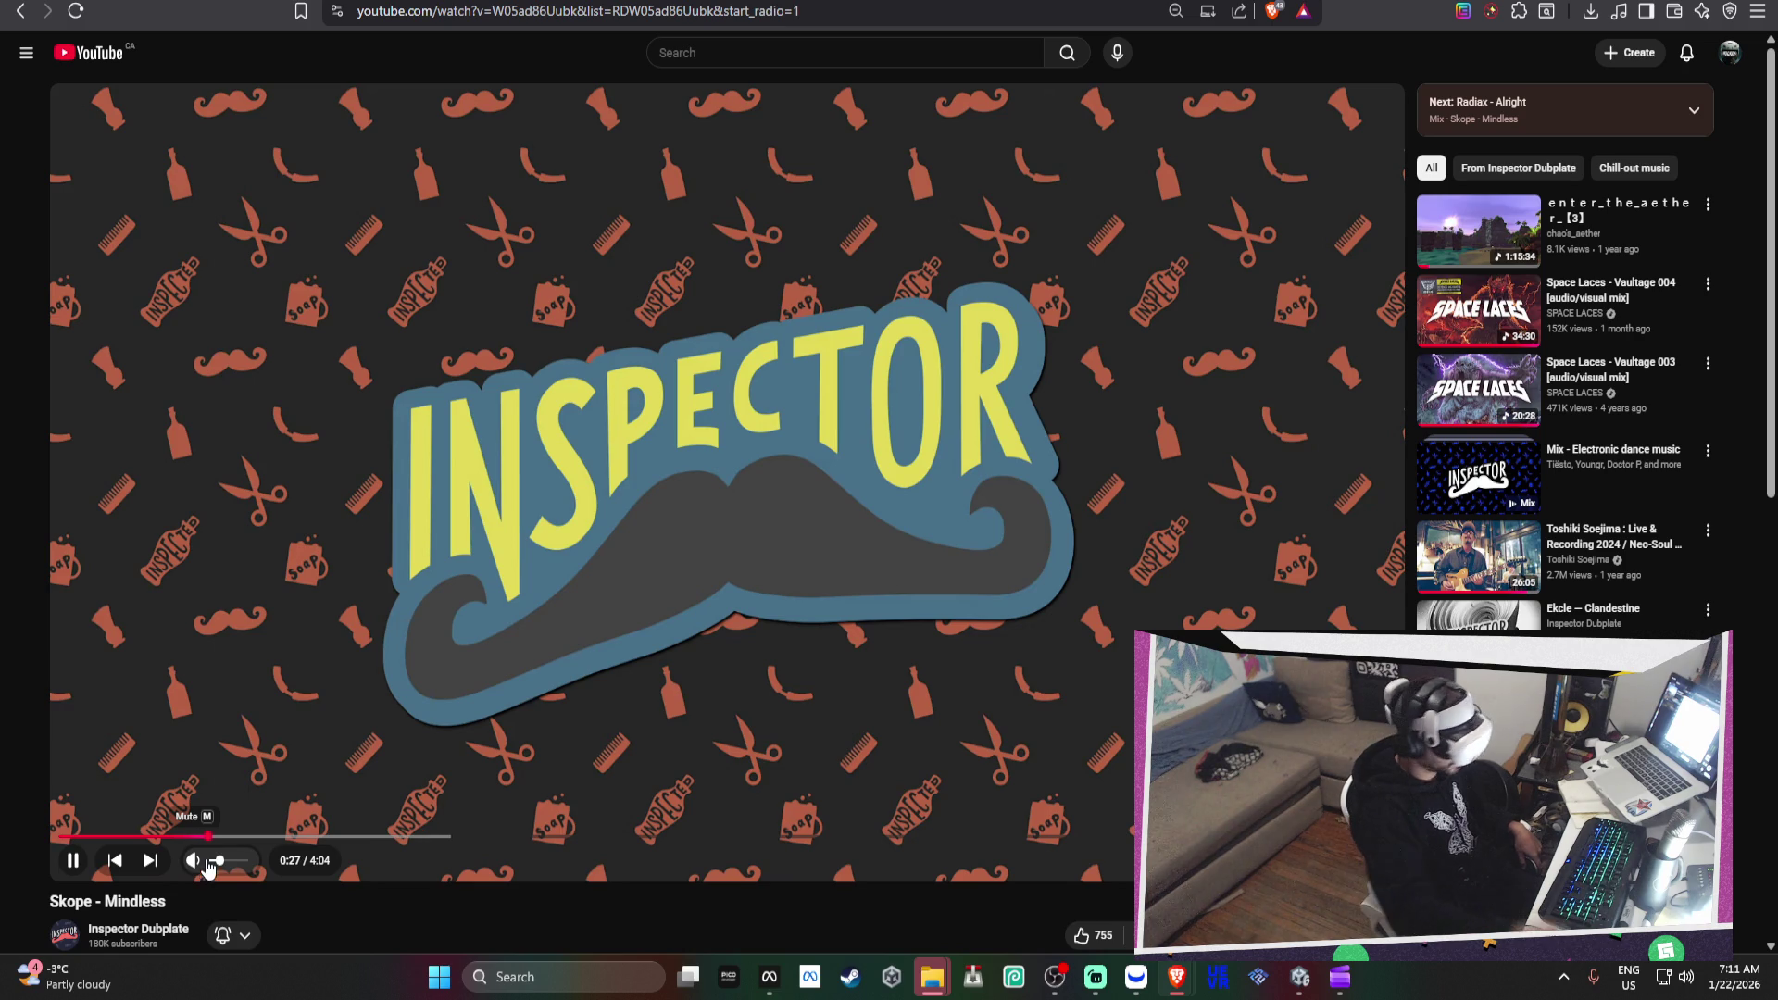
Raise the volume of Skope's 'Mindless' on YouTube slightly.
{"action": "left_click_drag", "start_coordinate": [229, 863], "coordinate": [239, 863]}
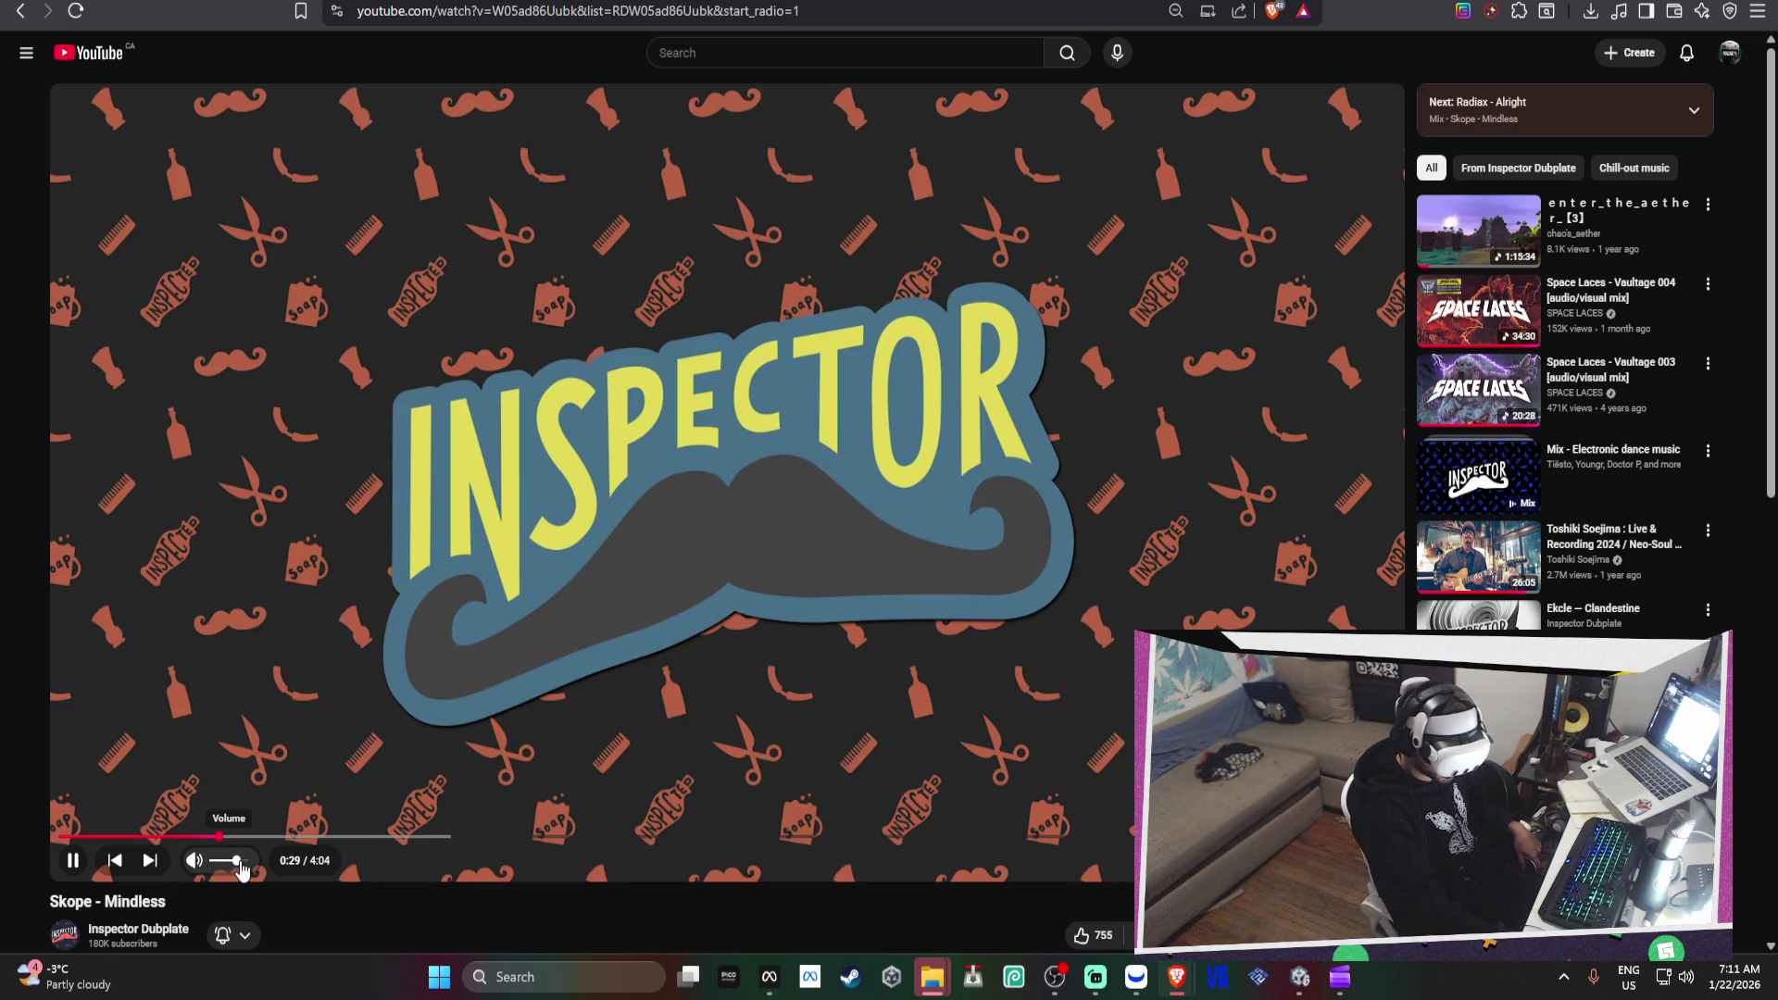
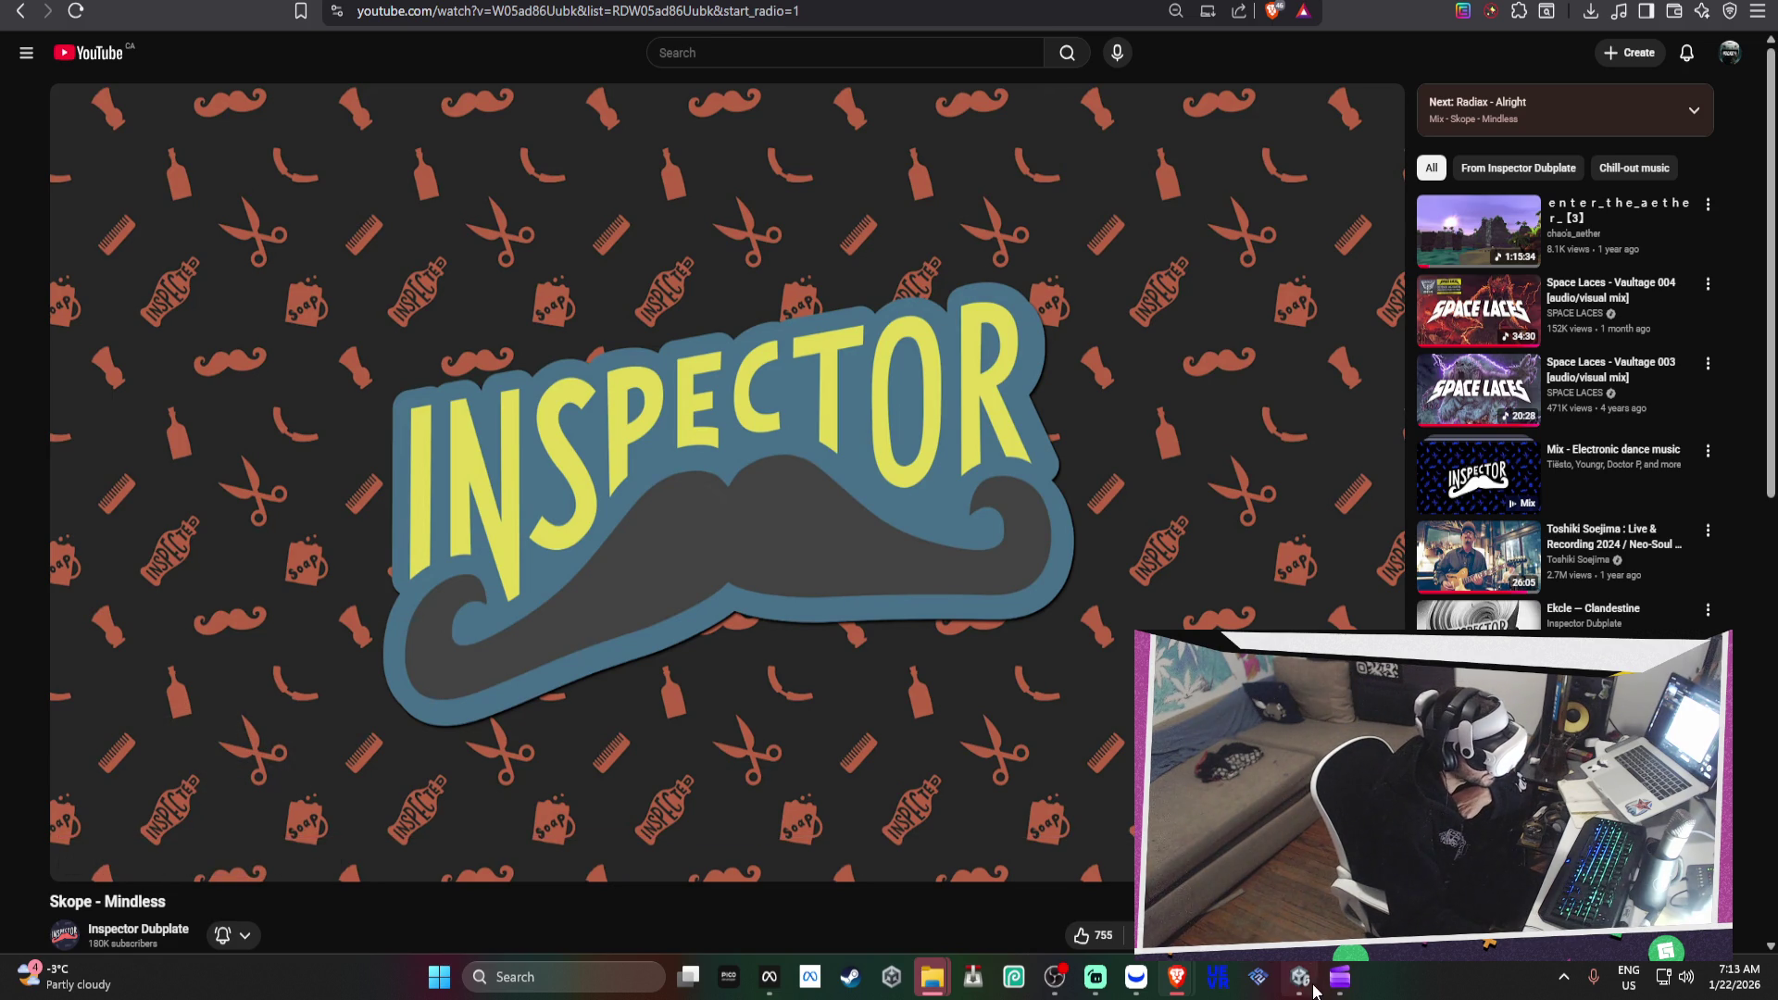
Leave the YouTube music mix playing and switch back to the Unity editor.
{"action": "key", "text": "alt+Tab"}
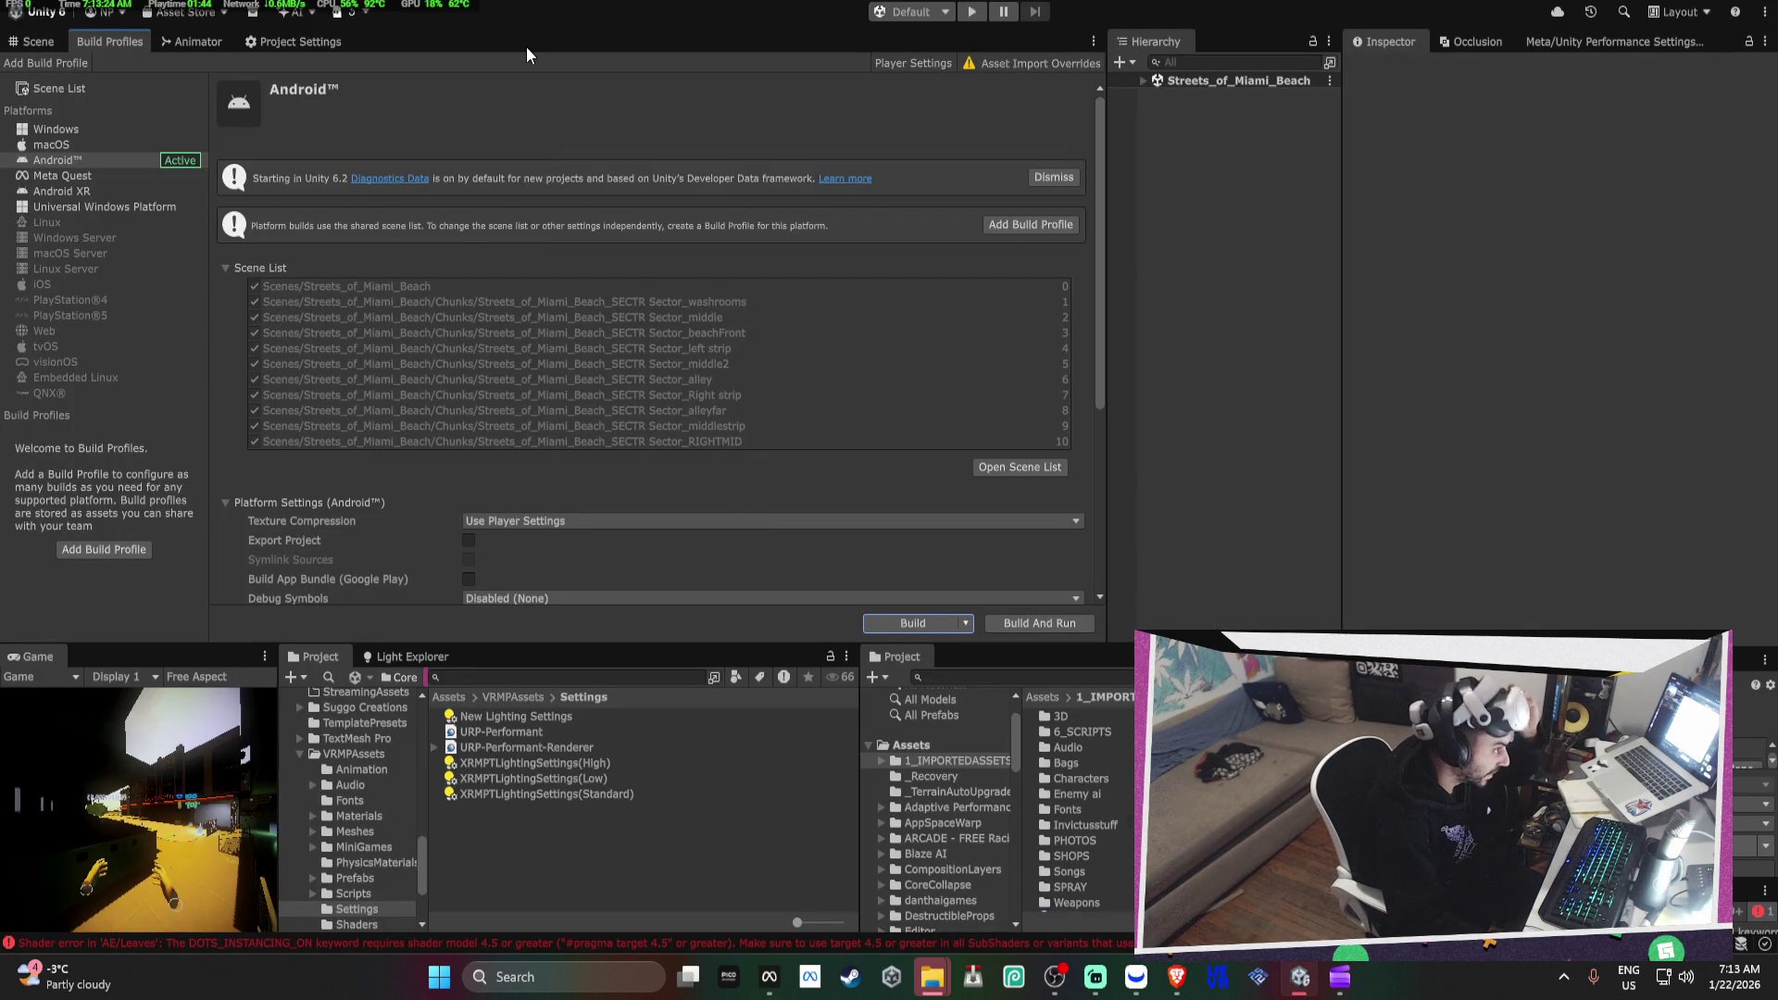
Open the SECTR Stream window from Procedural Worlds > SECTR.
{"action": "key", "text": "alt+w"}
{"action": "mouse_move", "coordinate": [660, 34]}
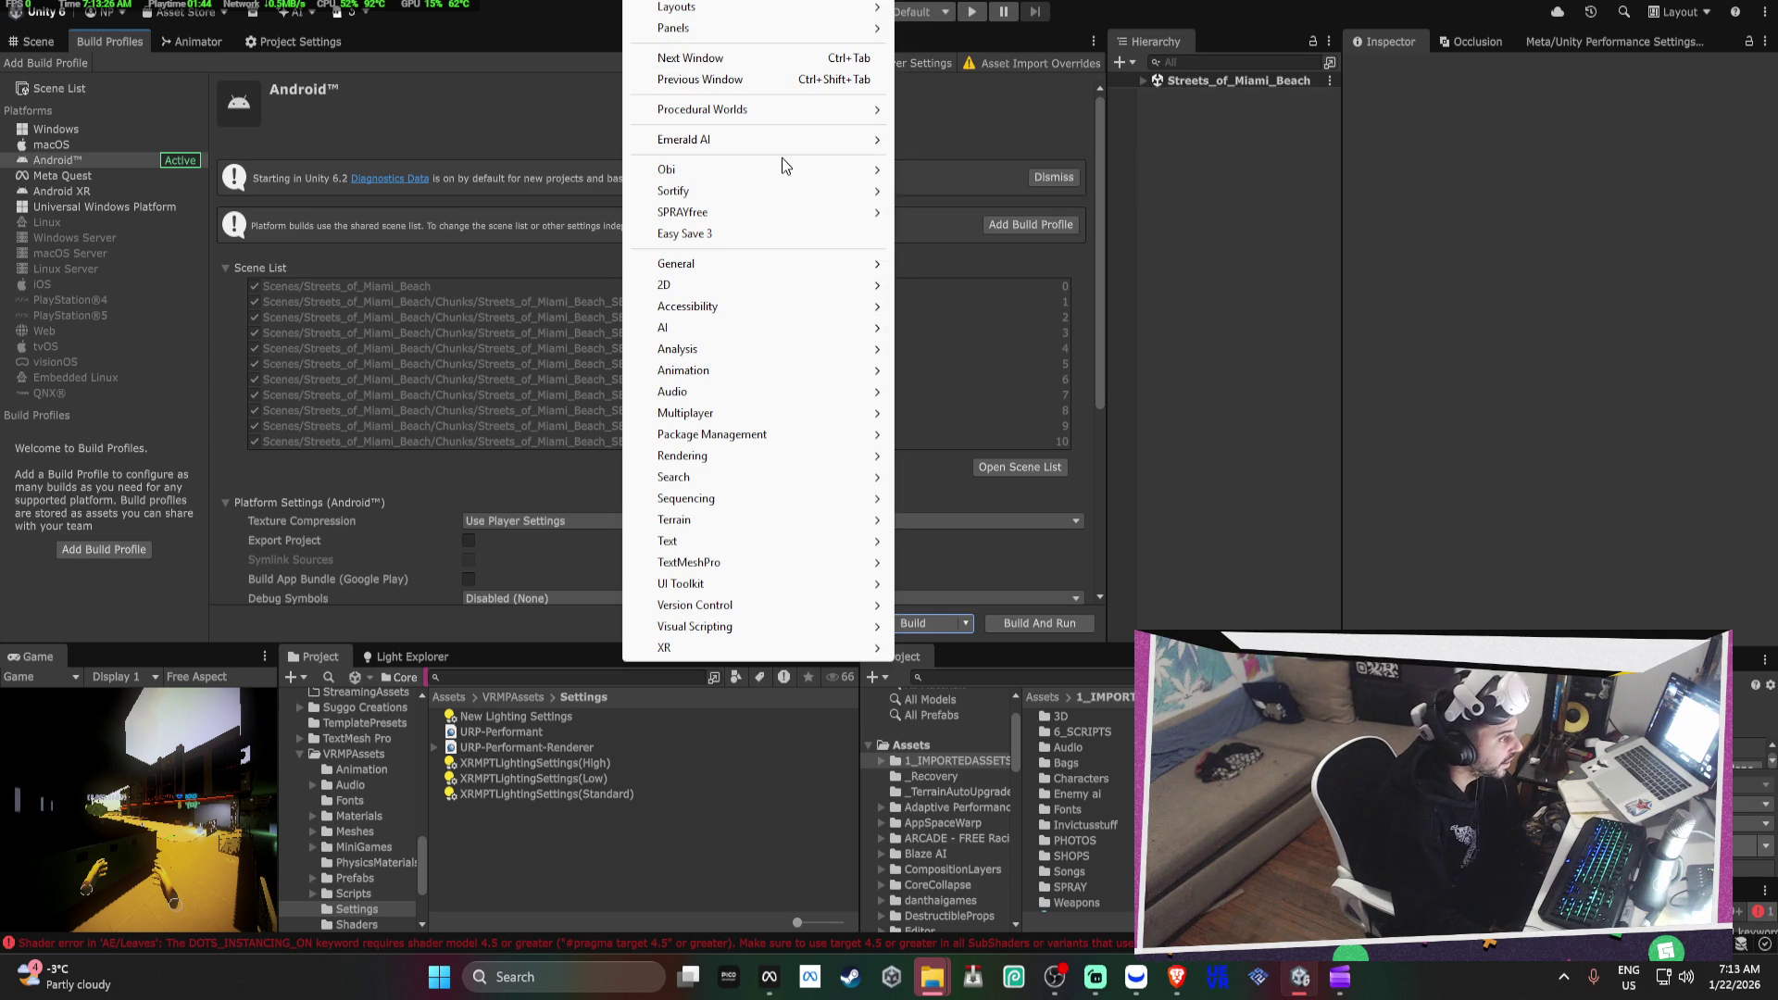
{"action": "mouse_move", "coordinate": [741, 109]}
{"action": "mouse_move", "coordinate": [1019, 109]}
{"action": "left_click", "coordinate": [1253, 129]}
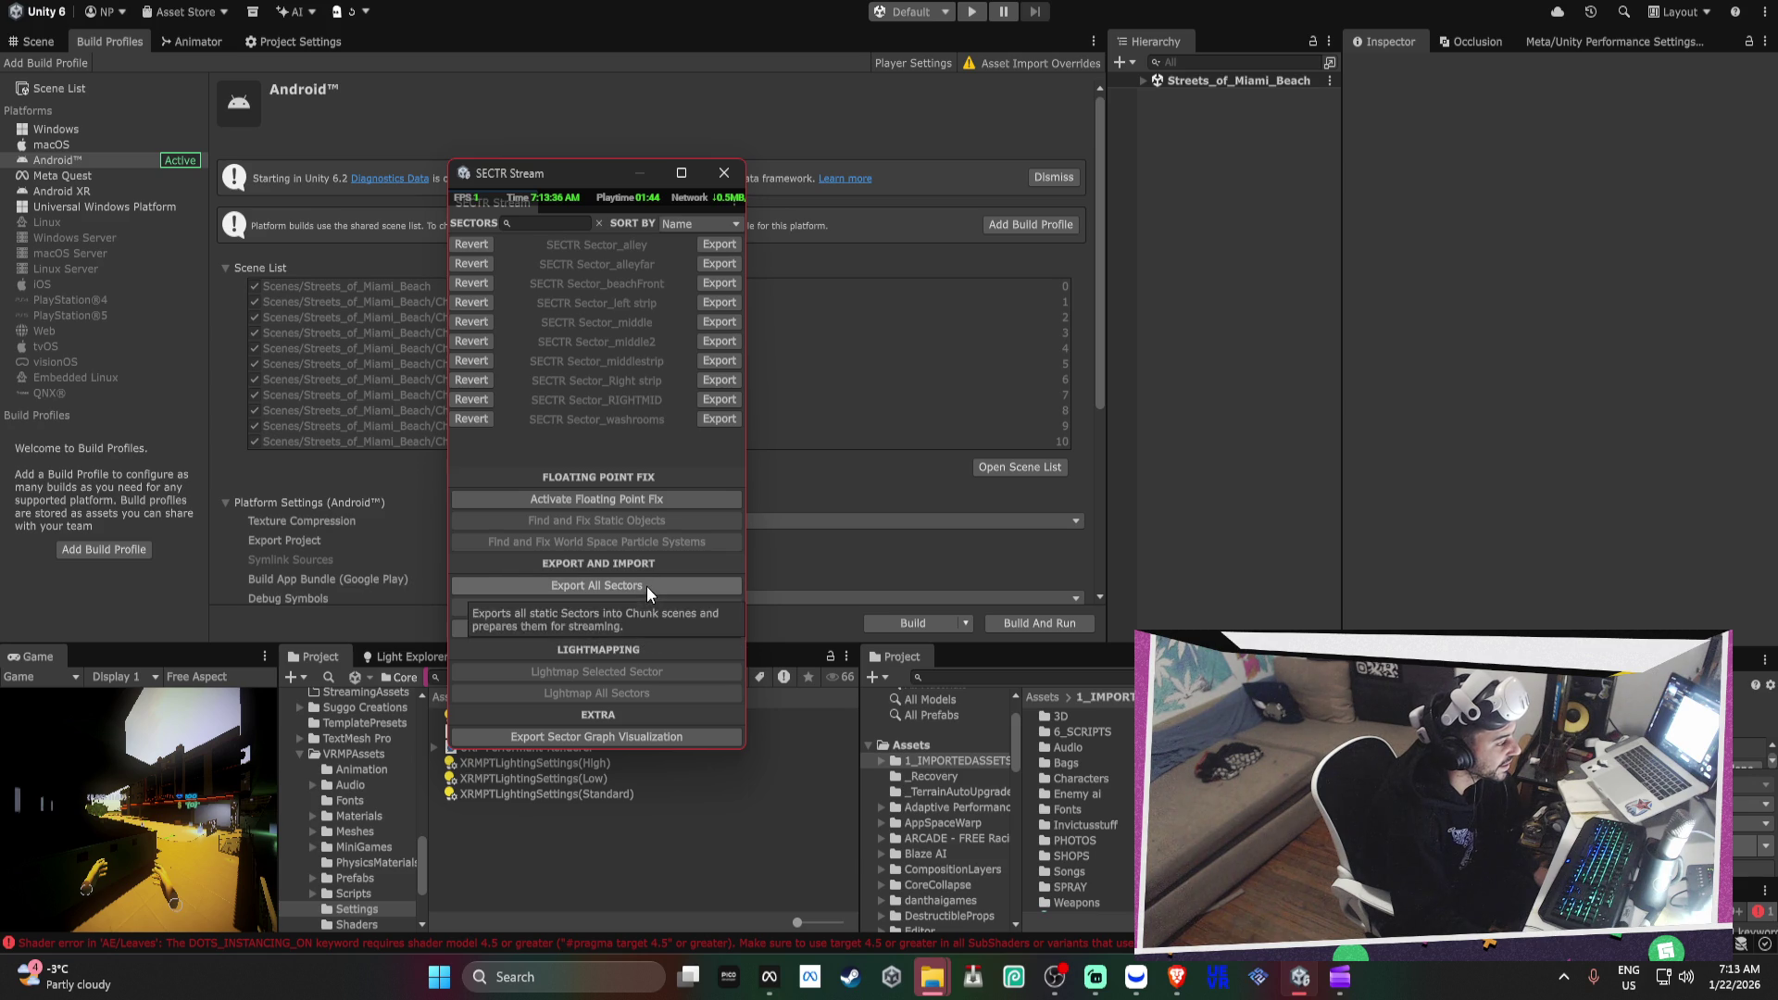
Expand Streets_of_Miami_Beach > DEX_OPENXR_RIG > PlayerController and select CameraRig to inspect it.
{"action": "left_click", "coordinate": [1141, 79]}
{"action": "left_click", "coordinate": [1157, 95]}
{"action": "left_click", "coordinate": [1169, 115]}
{"action": "left_click", "coordinate": [1181, 127]}
{"action": "left_click", "coordinate": [1236, 129]}
{"action": "scroll", "coordinate": [1480, 353], "scroll_direction": "down", "scroll_amount": 3}
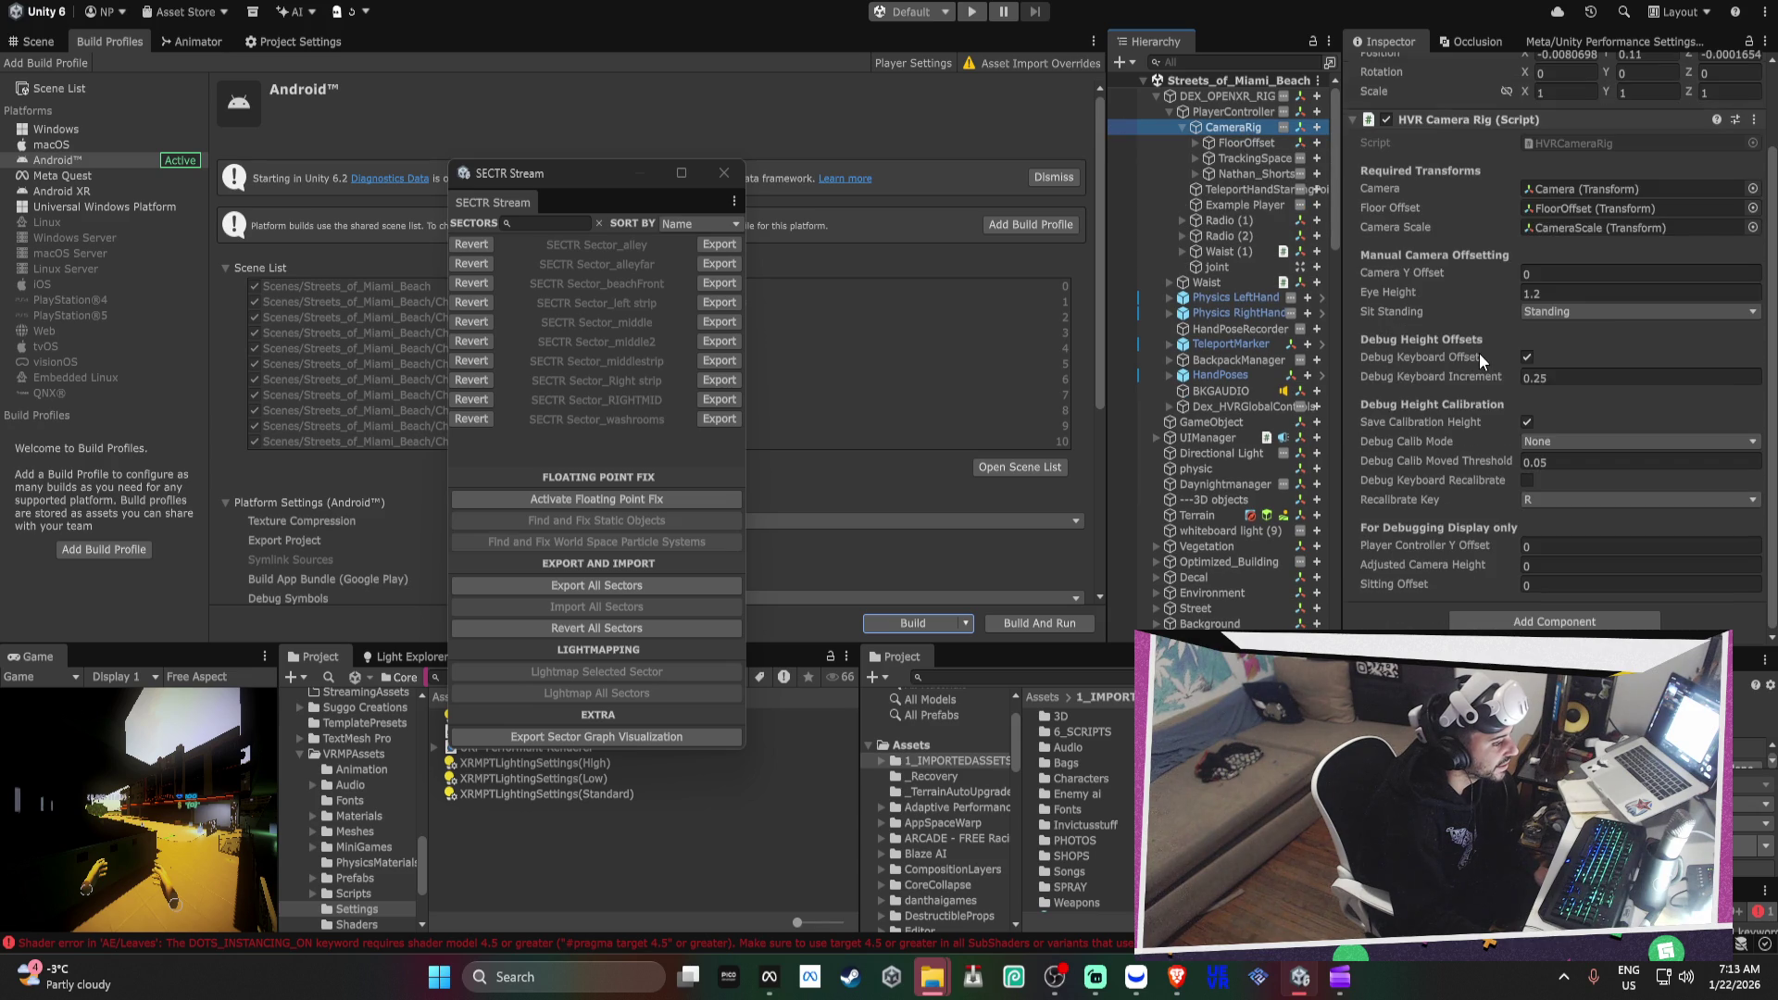
Expand FloorOffset > CameraScale, select the player Camera and check its Culling Mask layers.
{"action": "left_click", "coordinate": [1196, 144]}
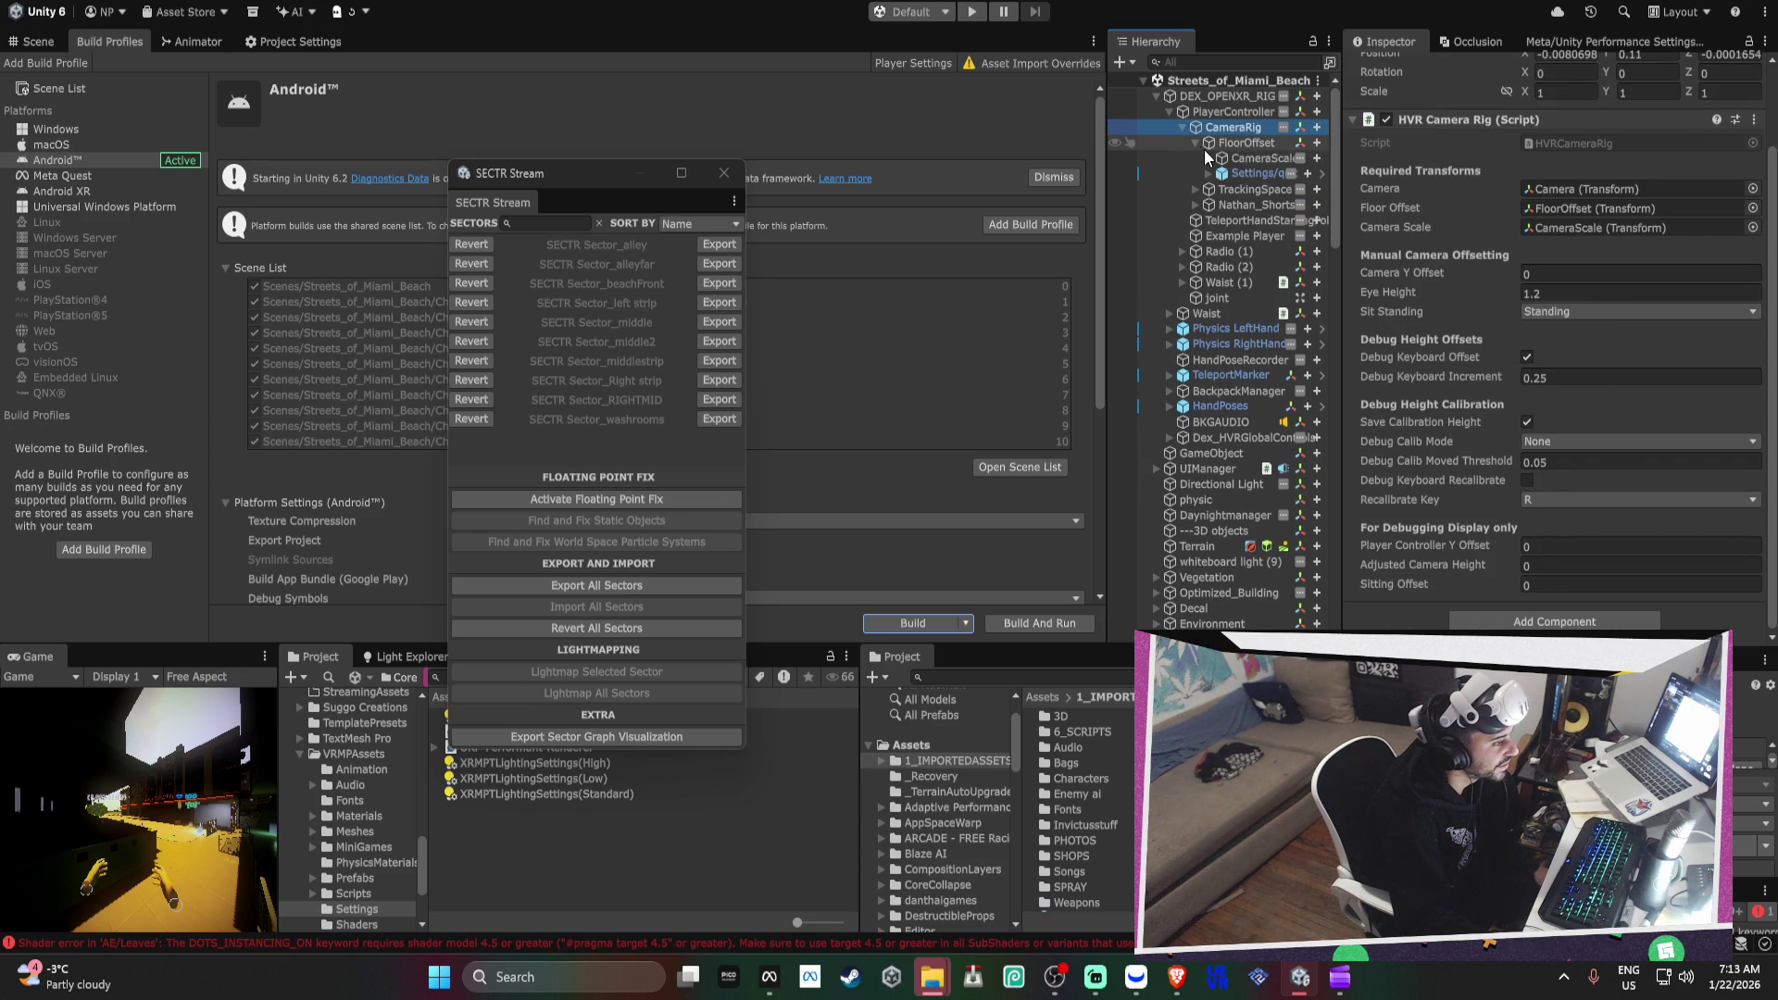
{"action": "left_click", "coordinate": [1210, 160]}
{"action": "left_click", "coordinate": [1223, 175]}
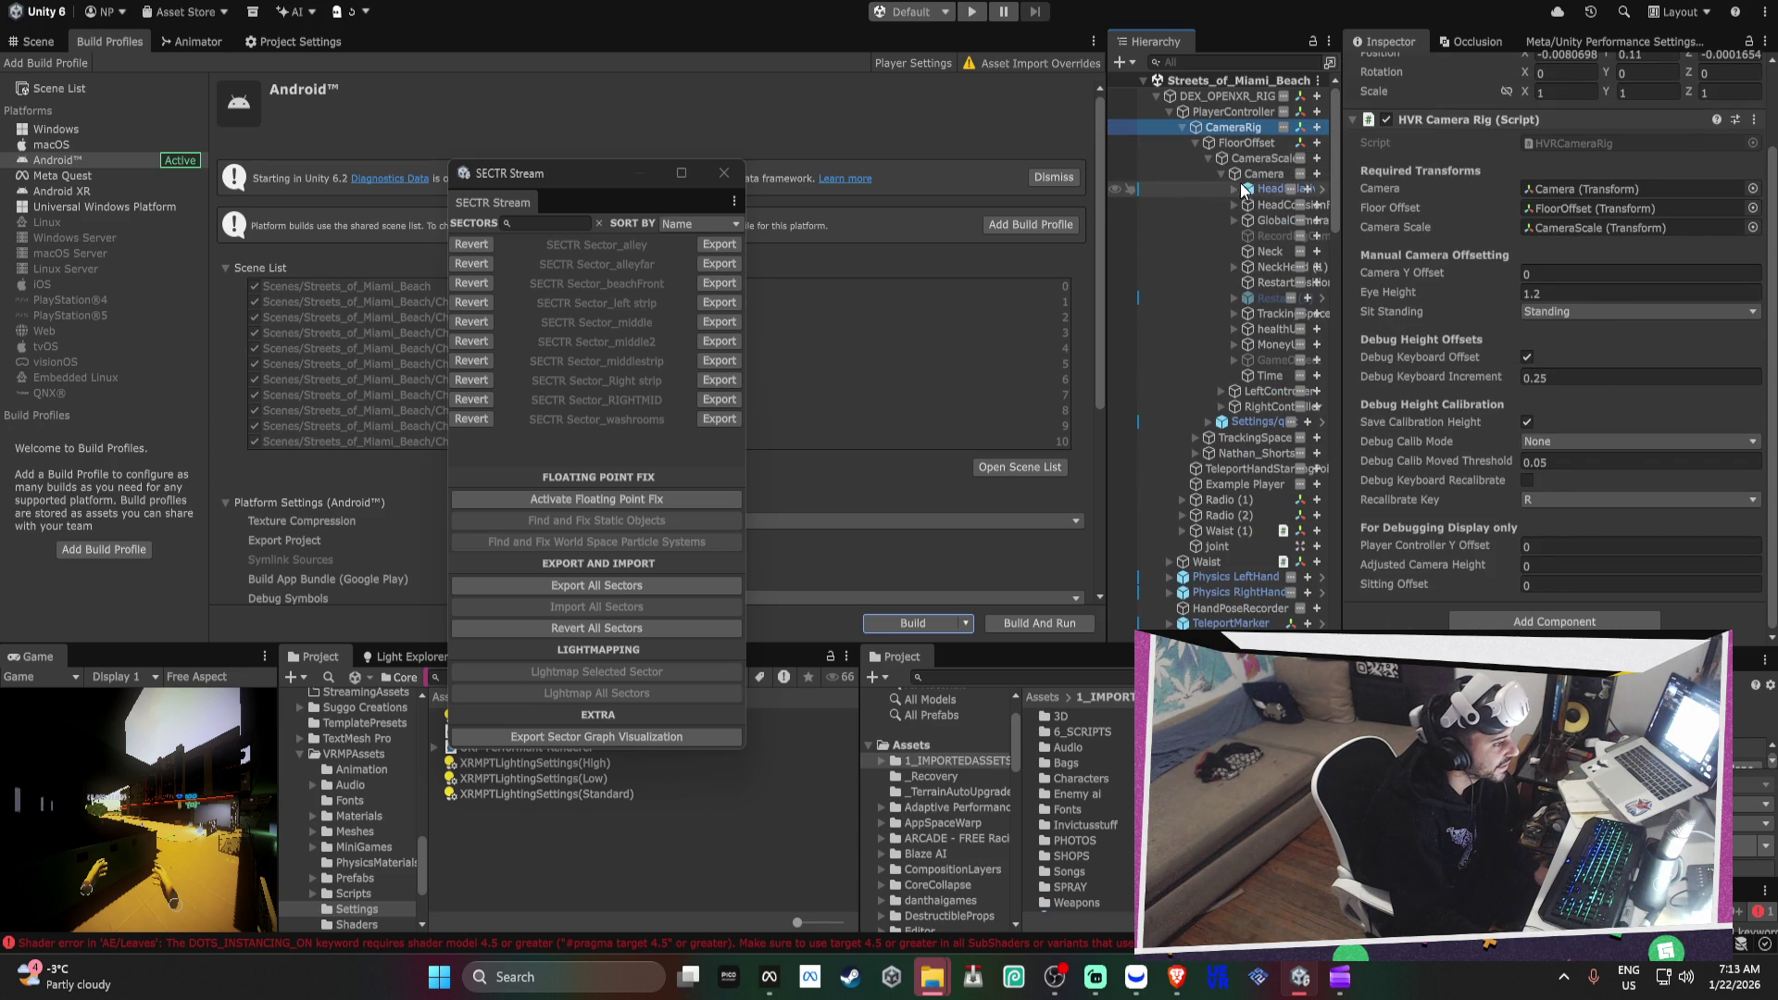
{"action": "left_click", "coordinate": [1251, 175]}
{"action": "scroll", "coordinate": [1543, 309], "scroll_direction": "down", "scroll_amount": 8}
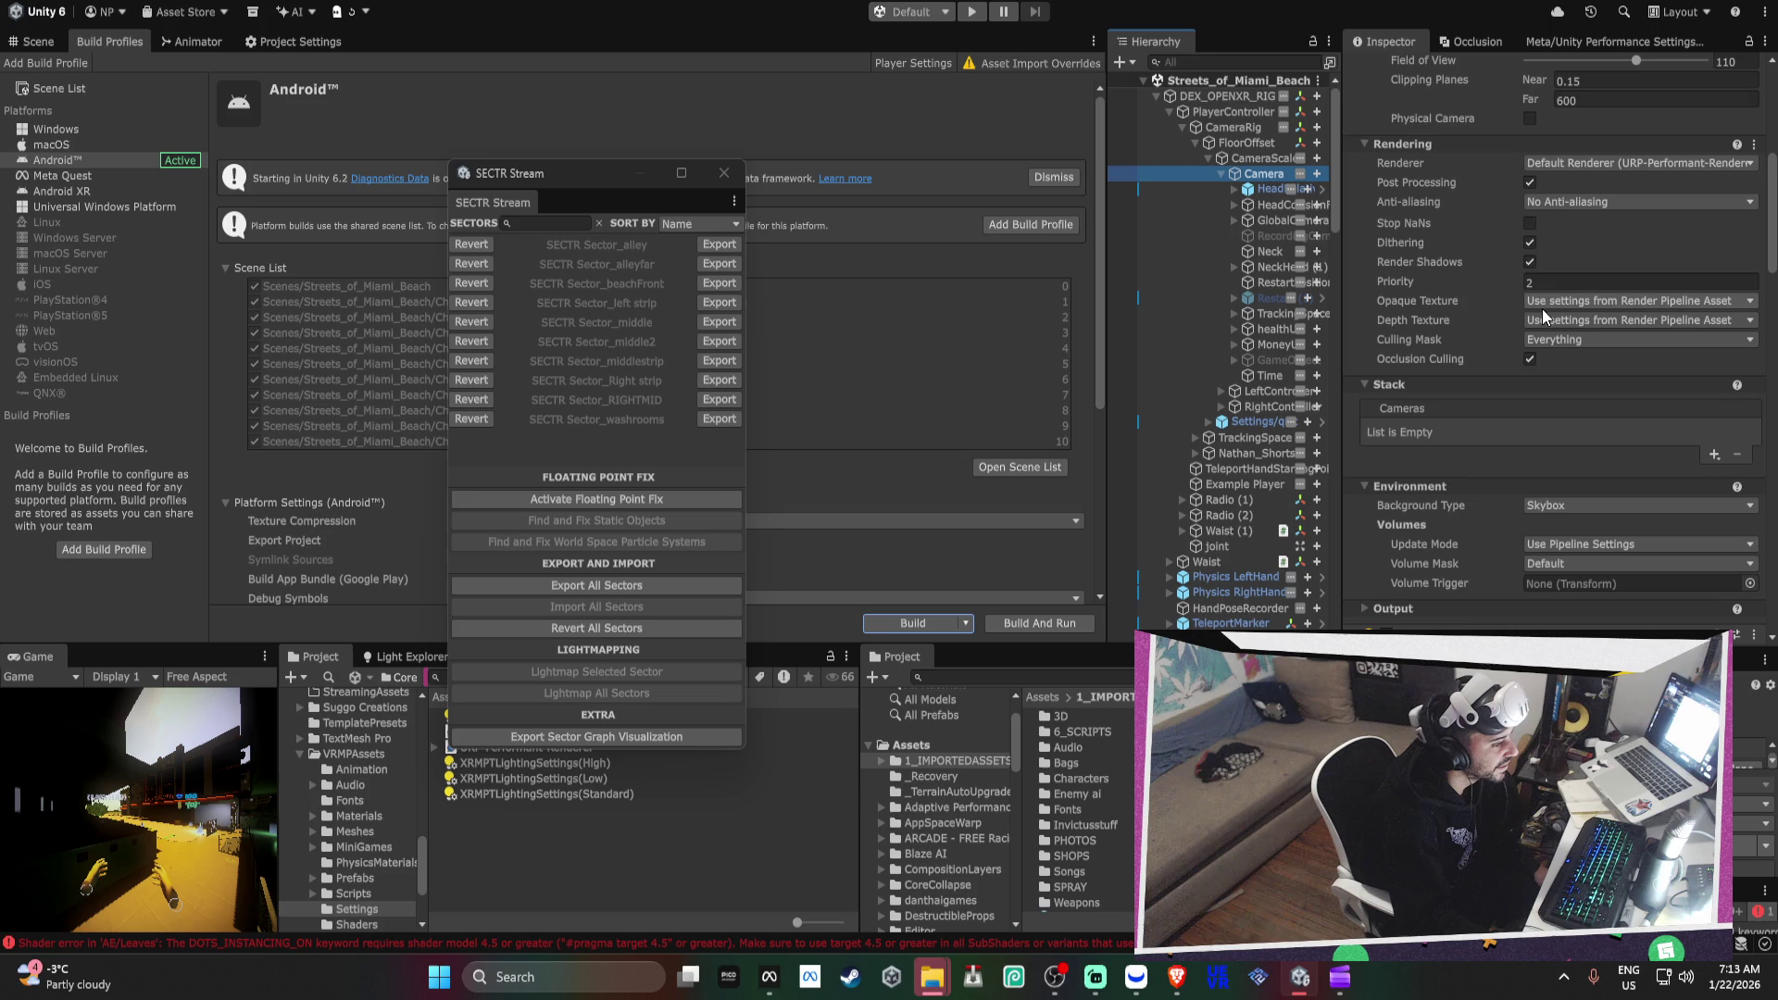
{"action": "left_click", "coordinate": [1576, 341]}
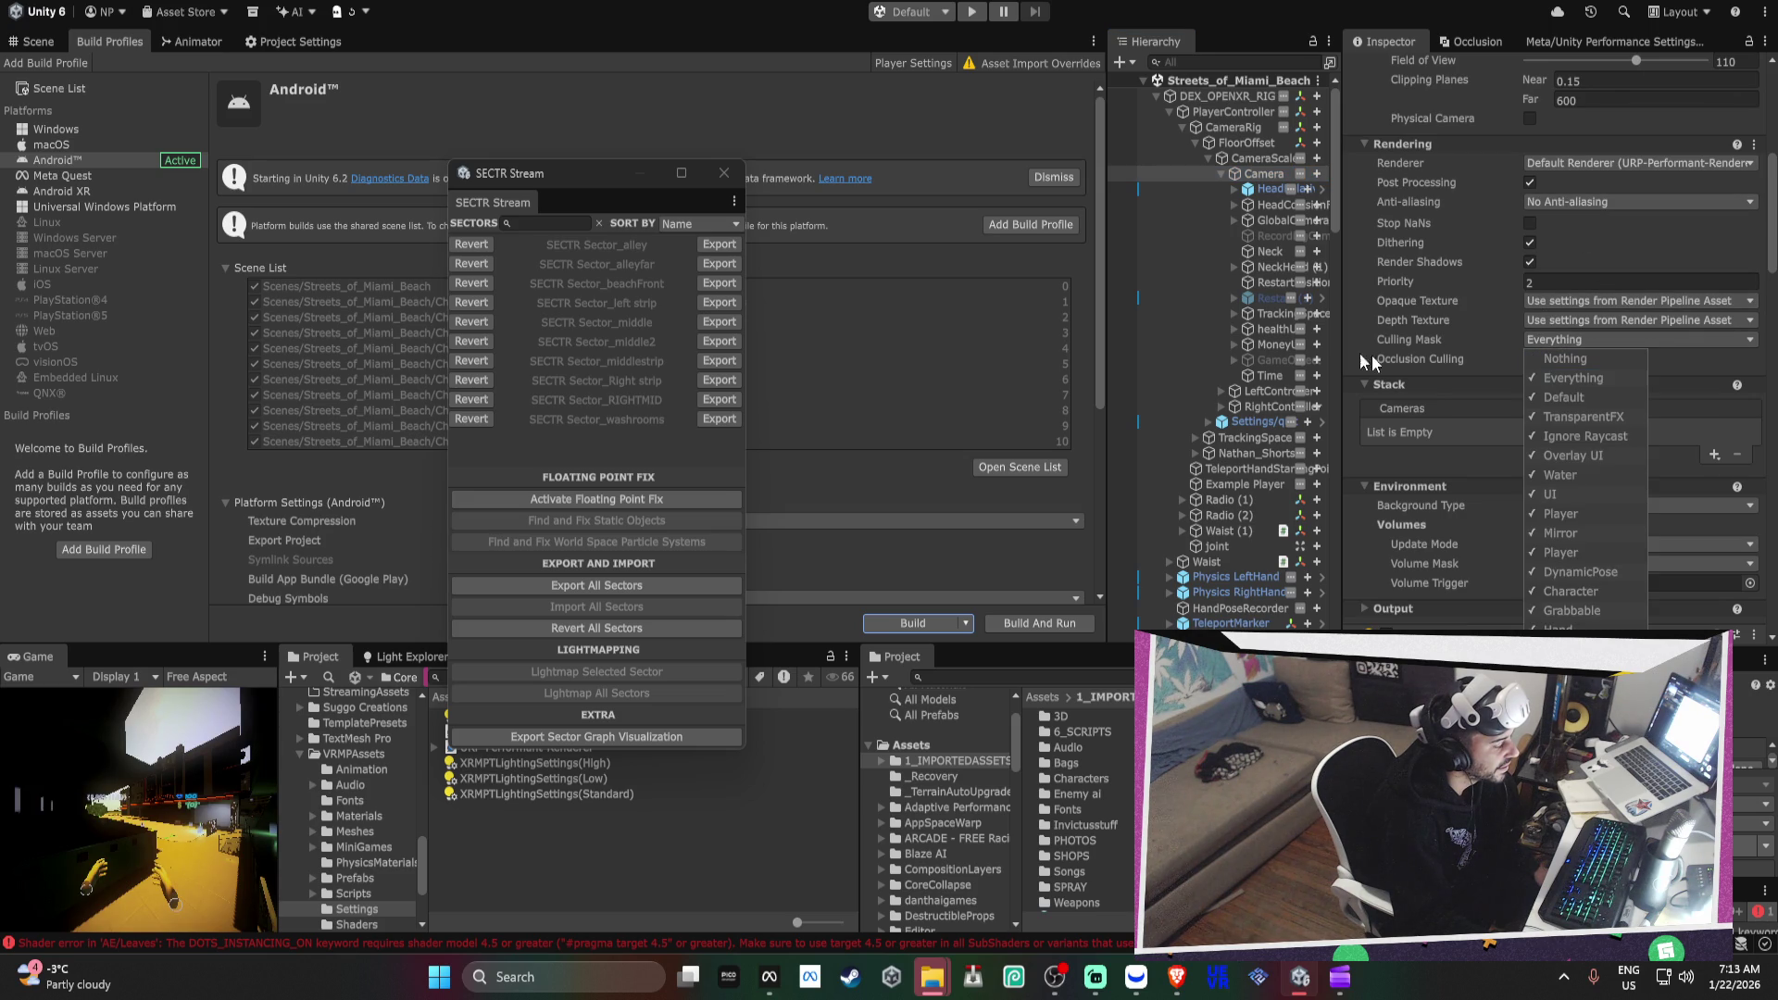
Close SECTR Stream, then view the Occlusion panel and the Graphics project settings.
{"action": "left_click", "coordinate": [726, 175]}
{"action": "scroll", "coordinate": [789, 302], "scroll_direction": "down", "scroll_amount": 5}
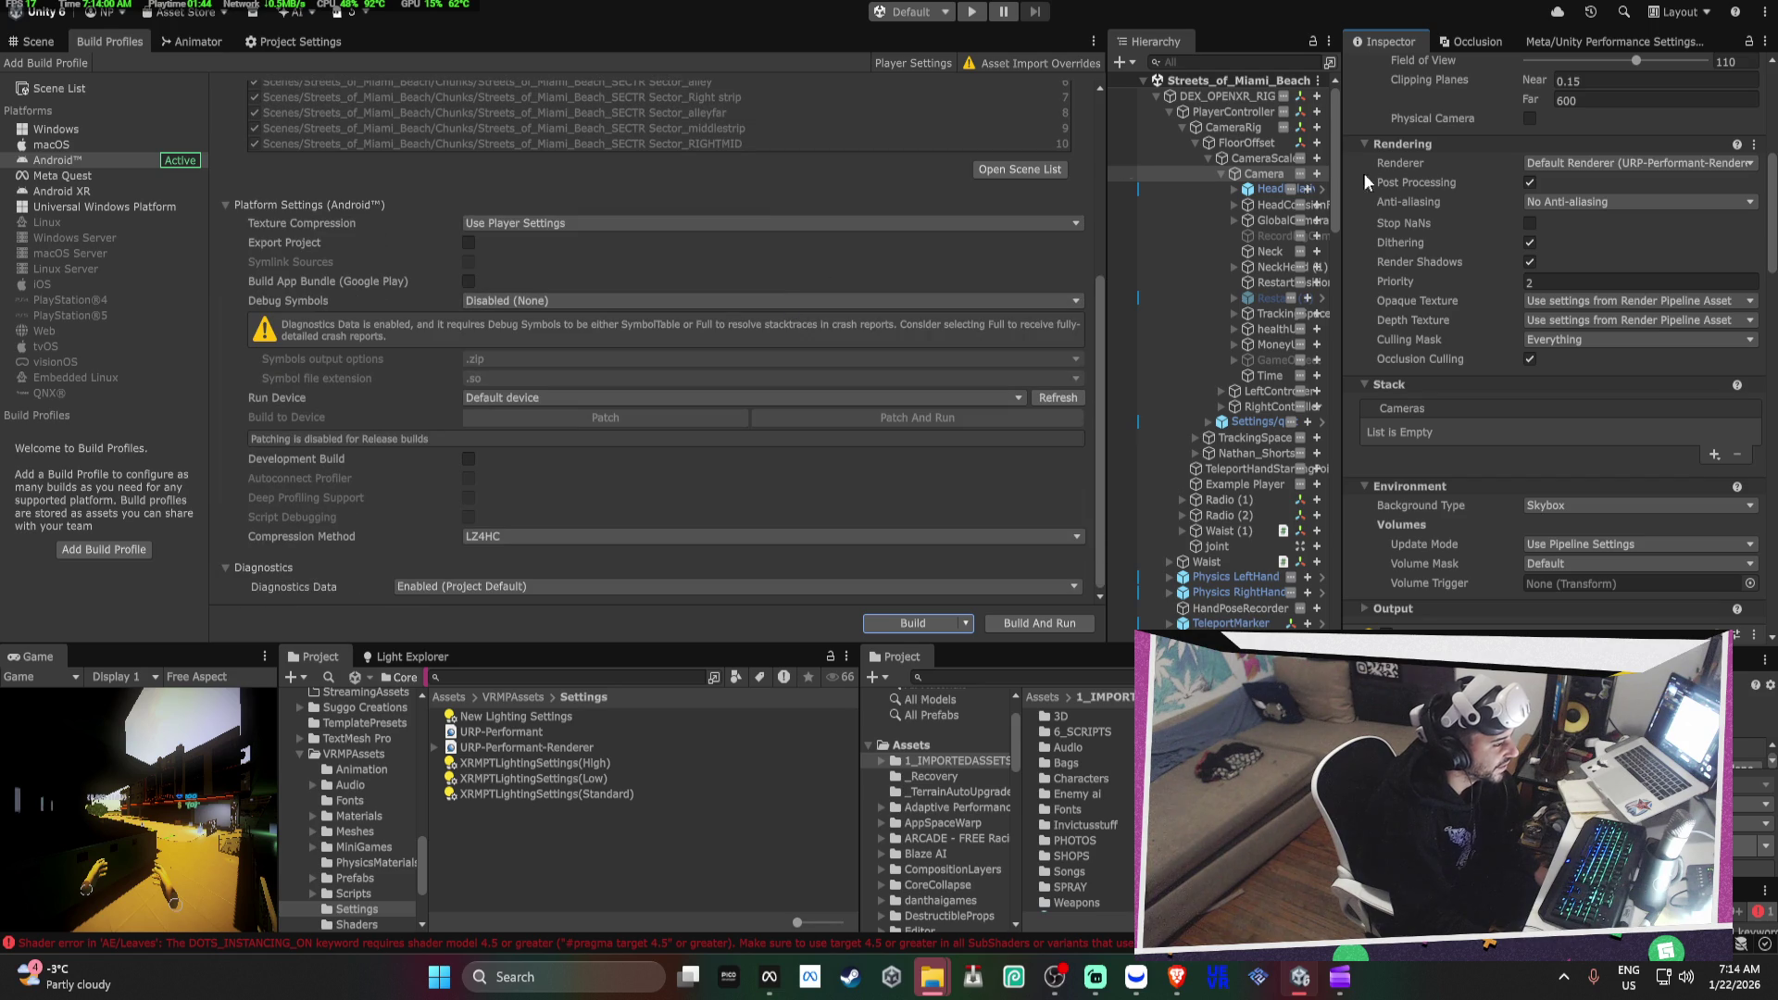
{"action": "left_click", "coordinate": [1475, 42]}
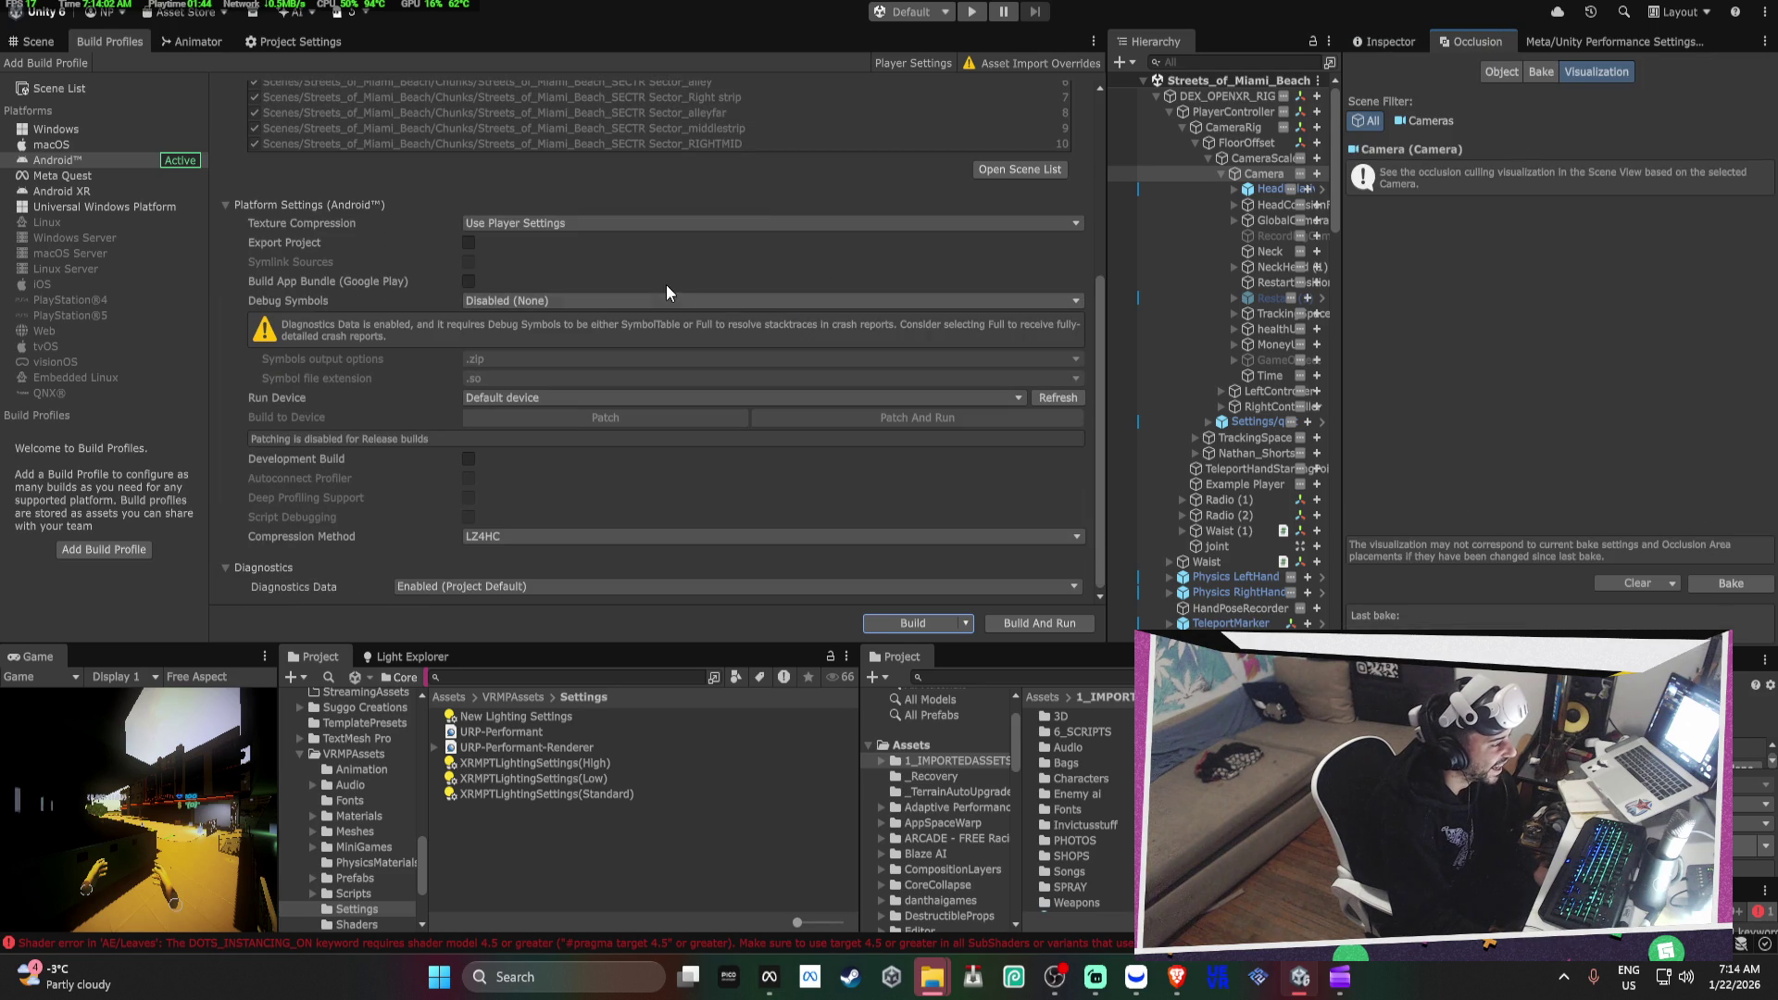
{"action": "left_click", "coordinate": [252, 38]}
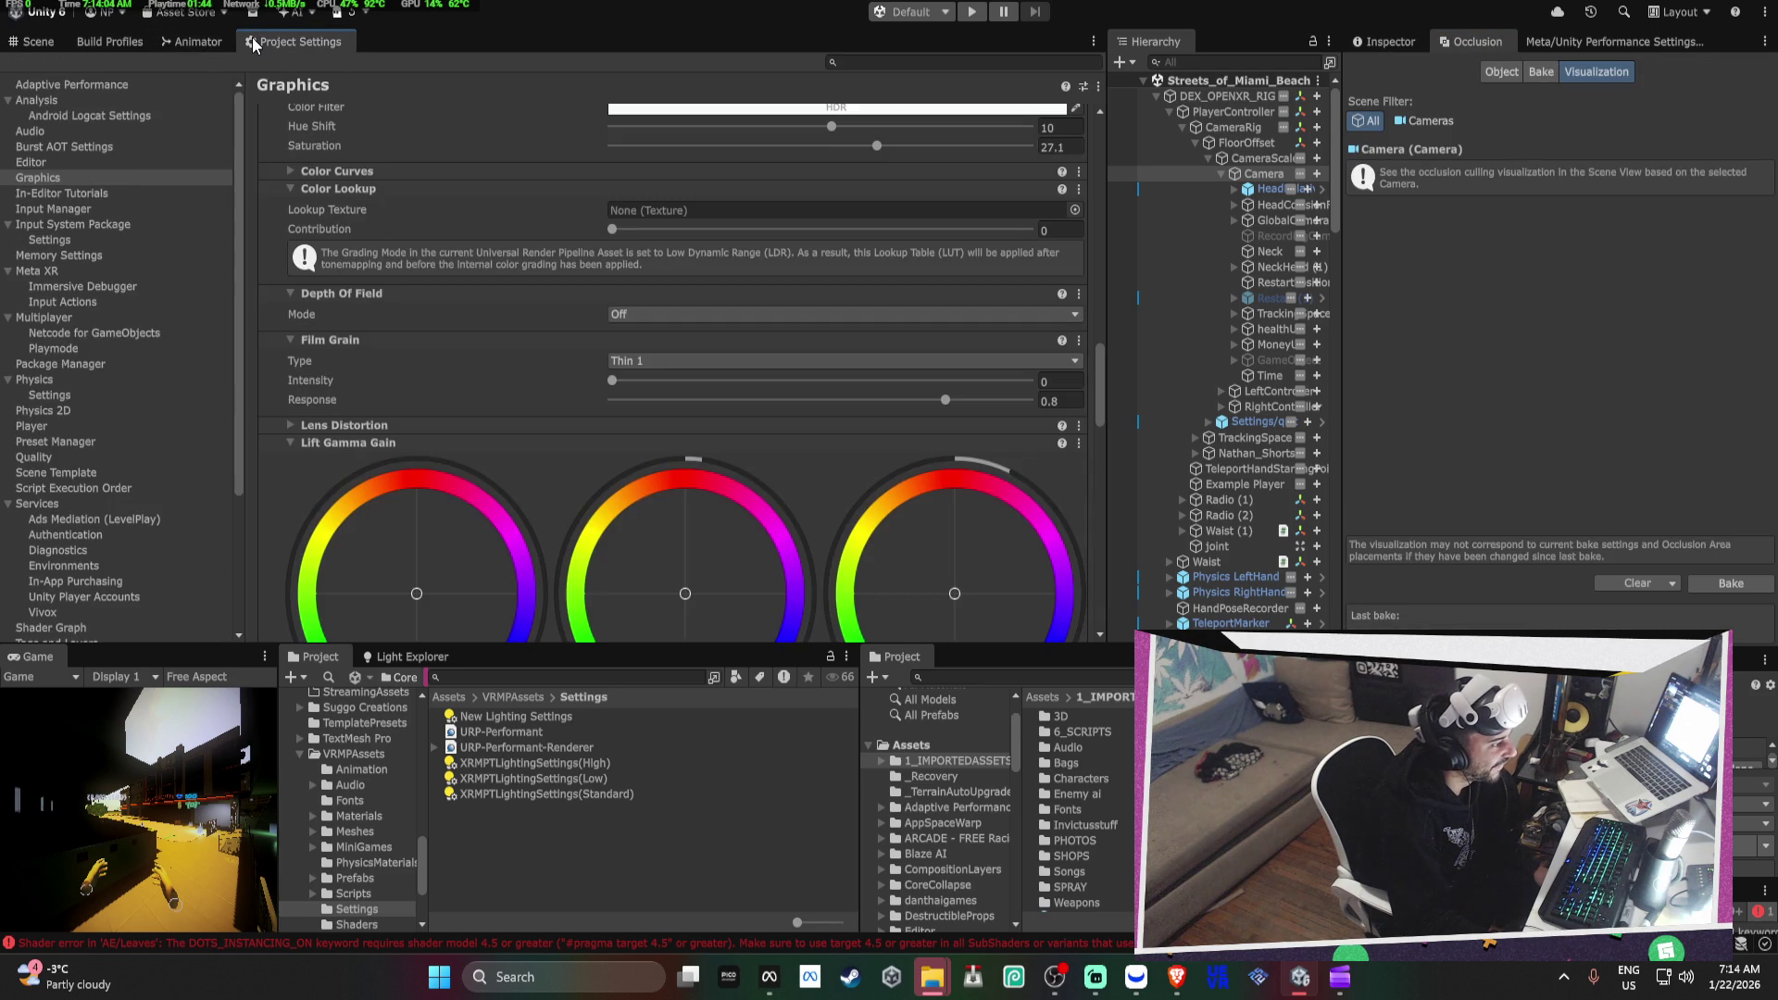
Switch to the Scene view and orbit it to face the city buildings.
{"action": "left_click", "coordinate": [219, 37]}
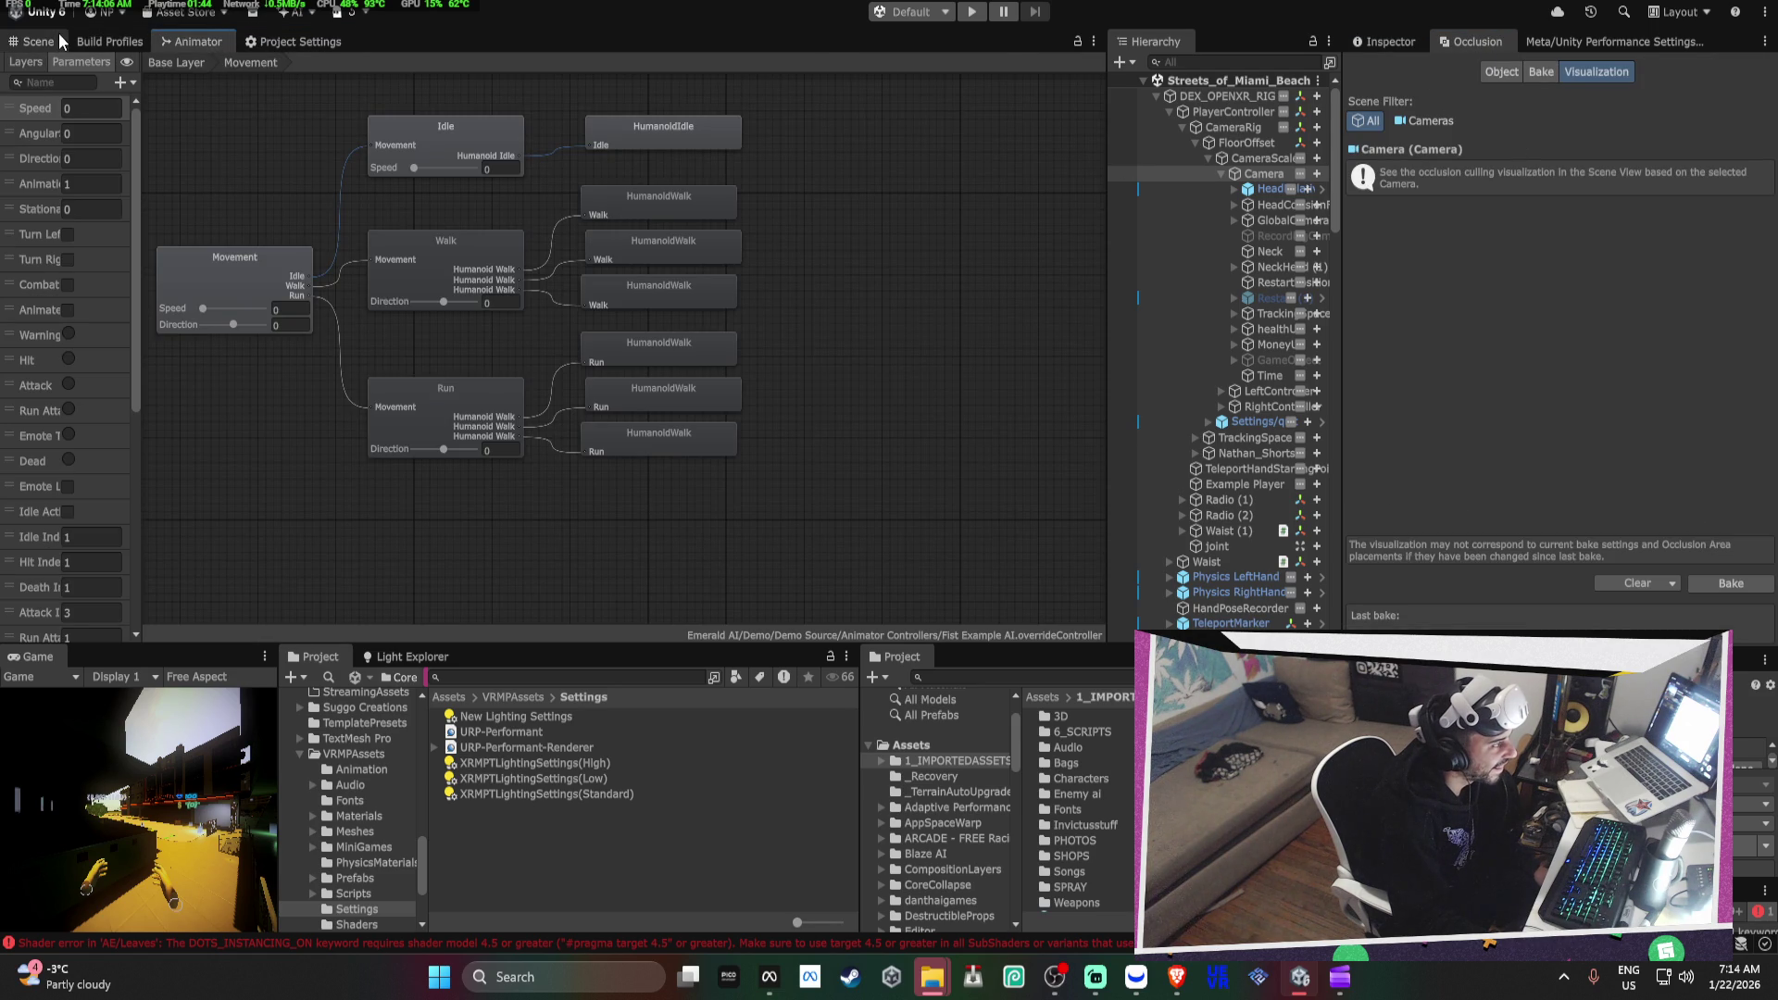
{"action": "left_click", "coordinate": [58, 33]}
{"action": "mouse_move", "coordinate": [748, 318]}
{"action": "left_mouse_down"}
{"action": "mouse_move", "coordinate": [654, 282]}
{"action": "mouse_move", "coordinate": [1109, 328]}
{"action": "left_mouse_up"}
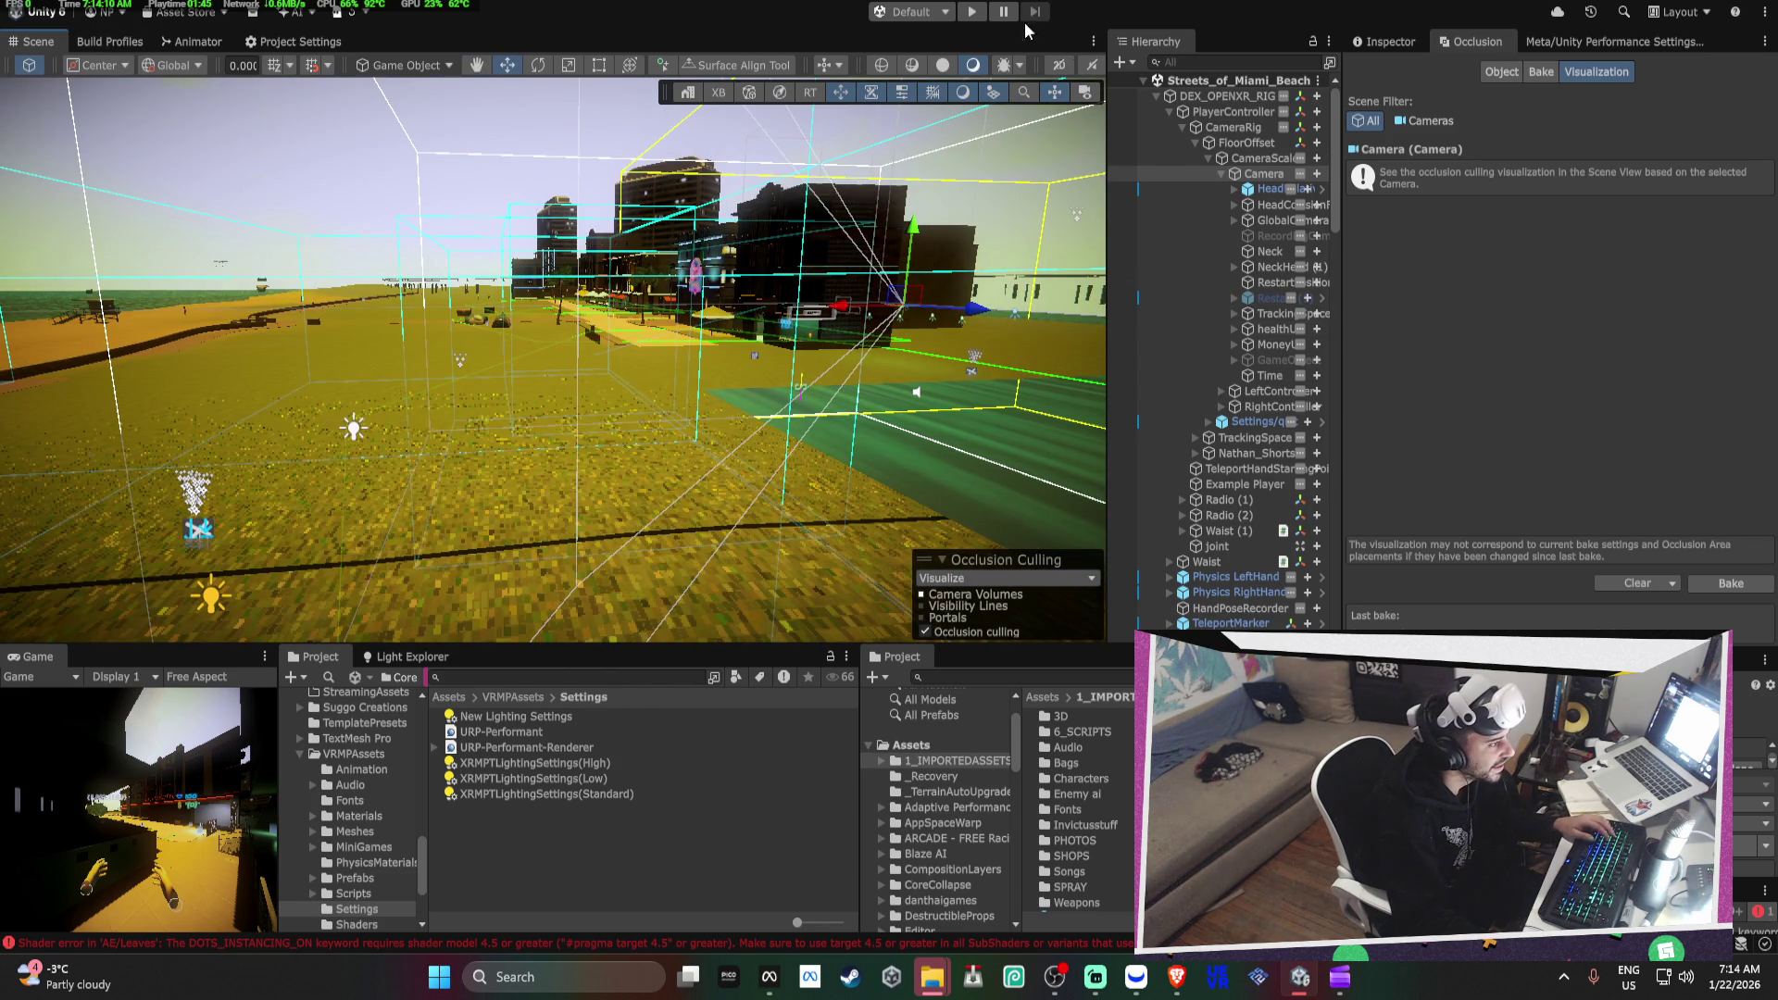
Reopen the SECTR Stream window listing the ten scene sectors.
{"action": "left_click", "coordinate": [632, 3]}
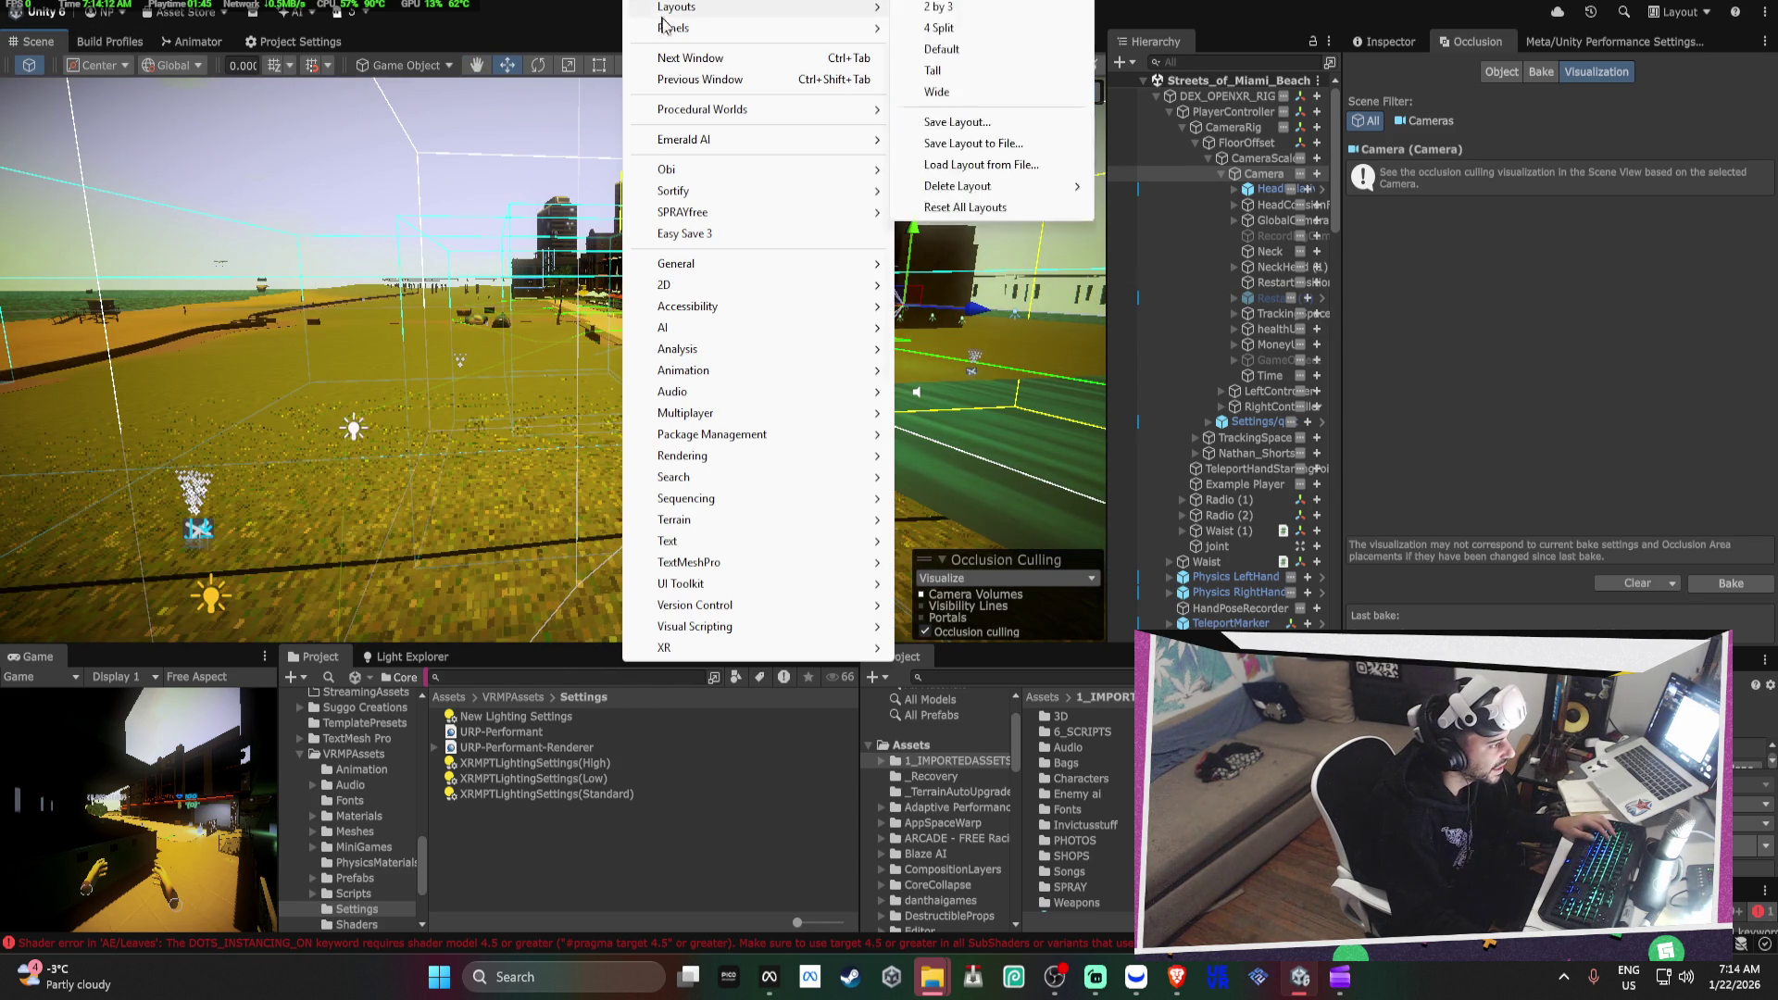
{"action": "mouse_move", "coordinate": [738, 110]}
{"action": "mouse_move", "coordinate": [945, 109]}
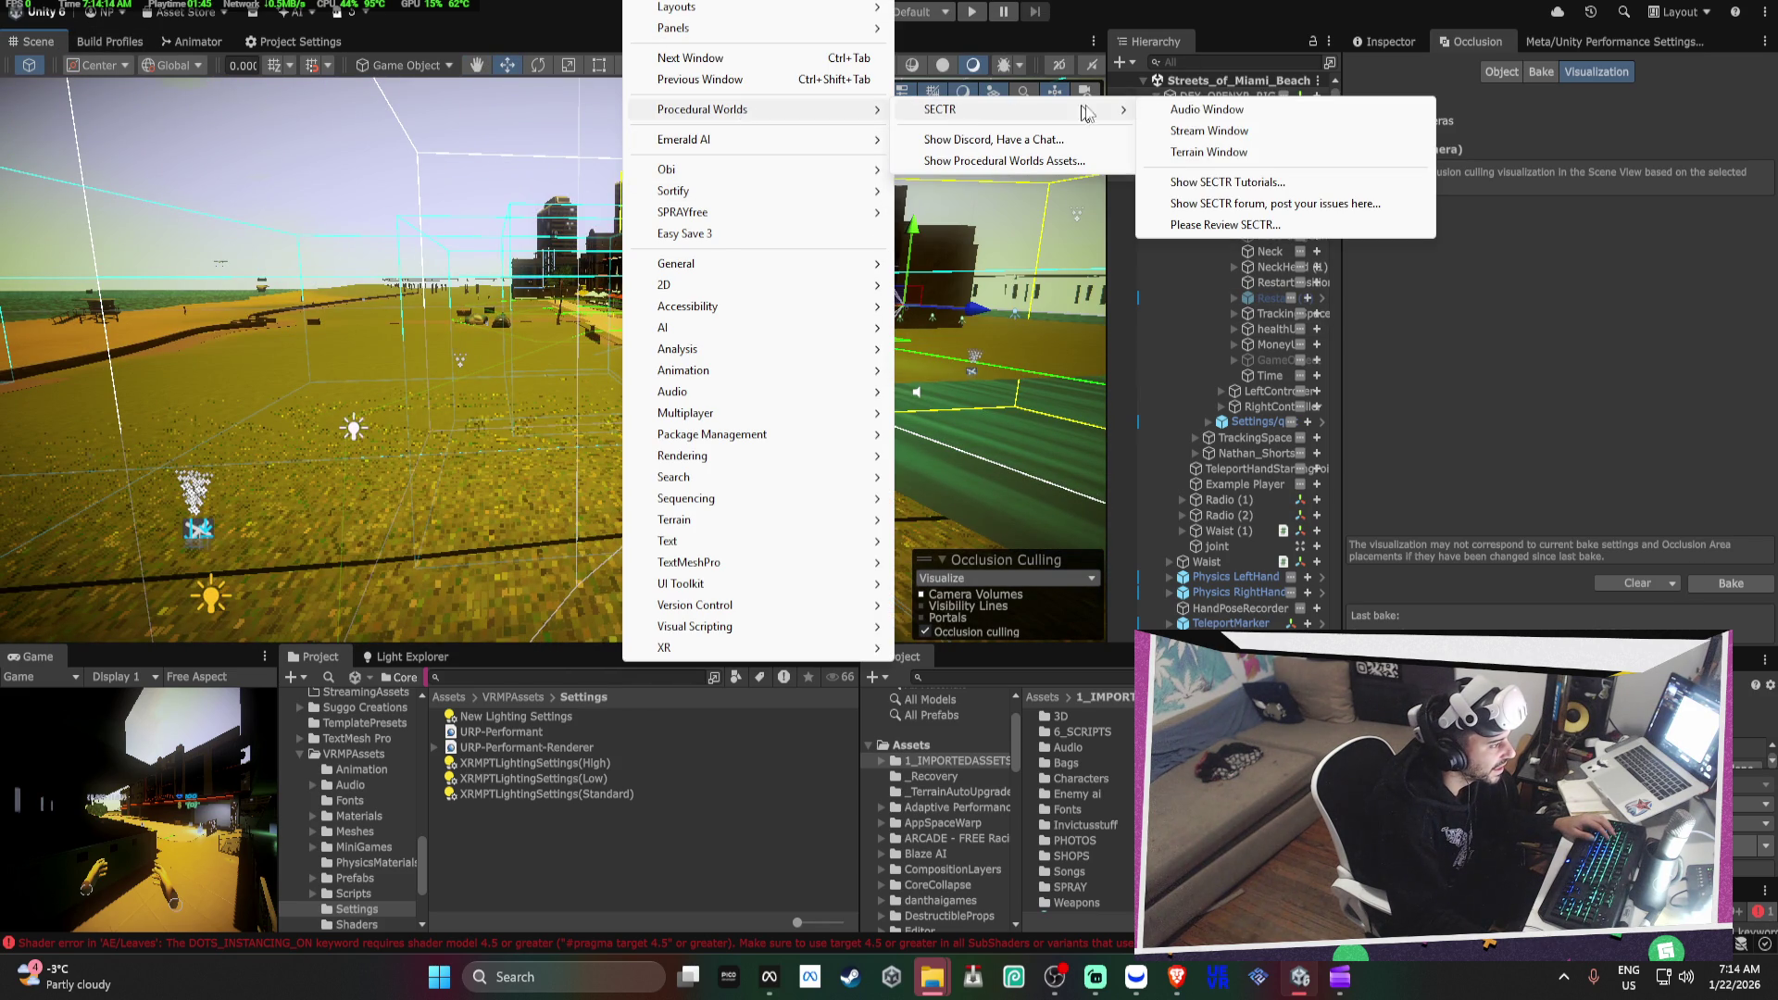
{"action": "left_click", "coordinate": [1217, 134]}
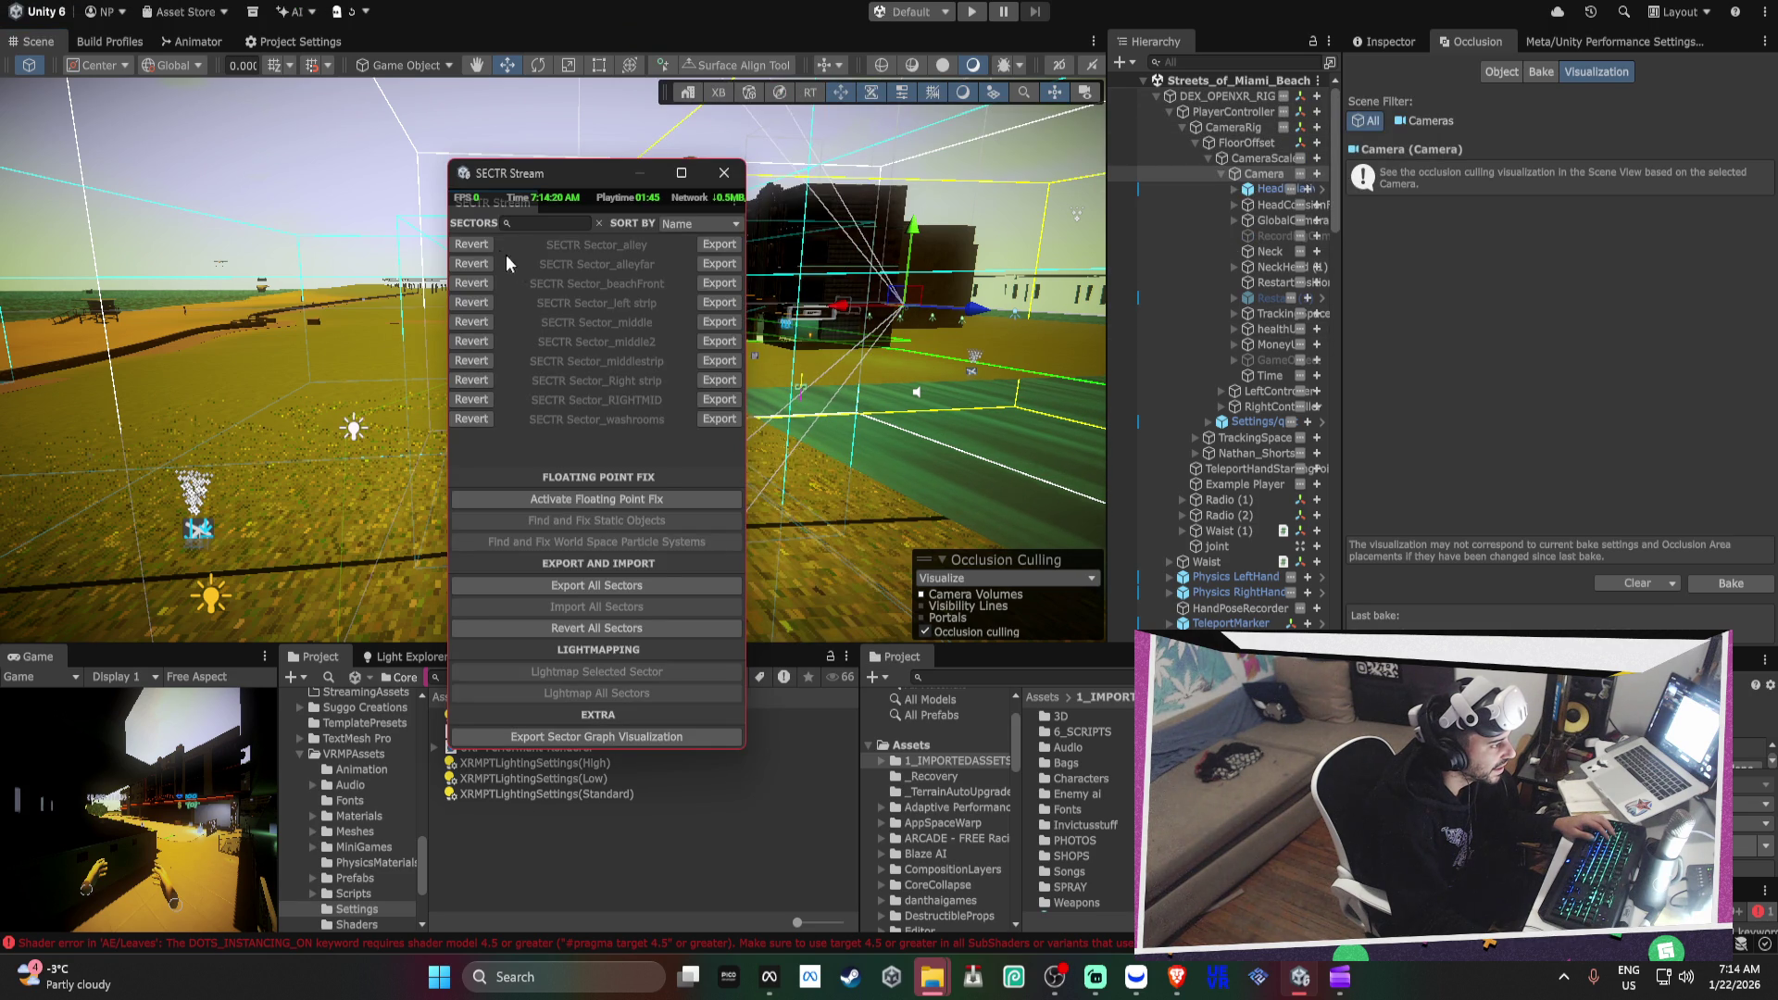
Revert all ten SECTR sectors, from alley through washrooms, then close the Stream window.
{"action": "left_click", "coordinate": [483, 243]}
{"action": "left_click", "coordinate": [477, 265]}
{"action": "left_click", "coordinate": [472, 283]}
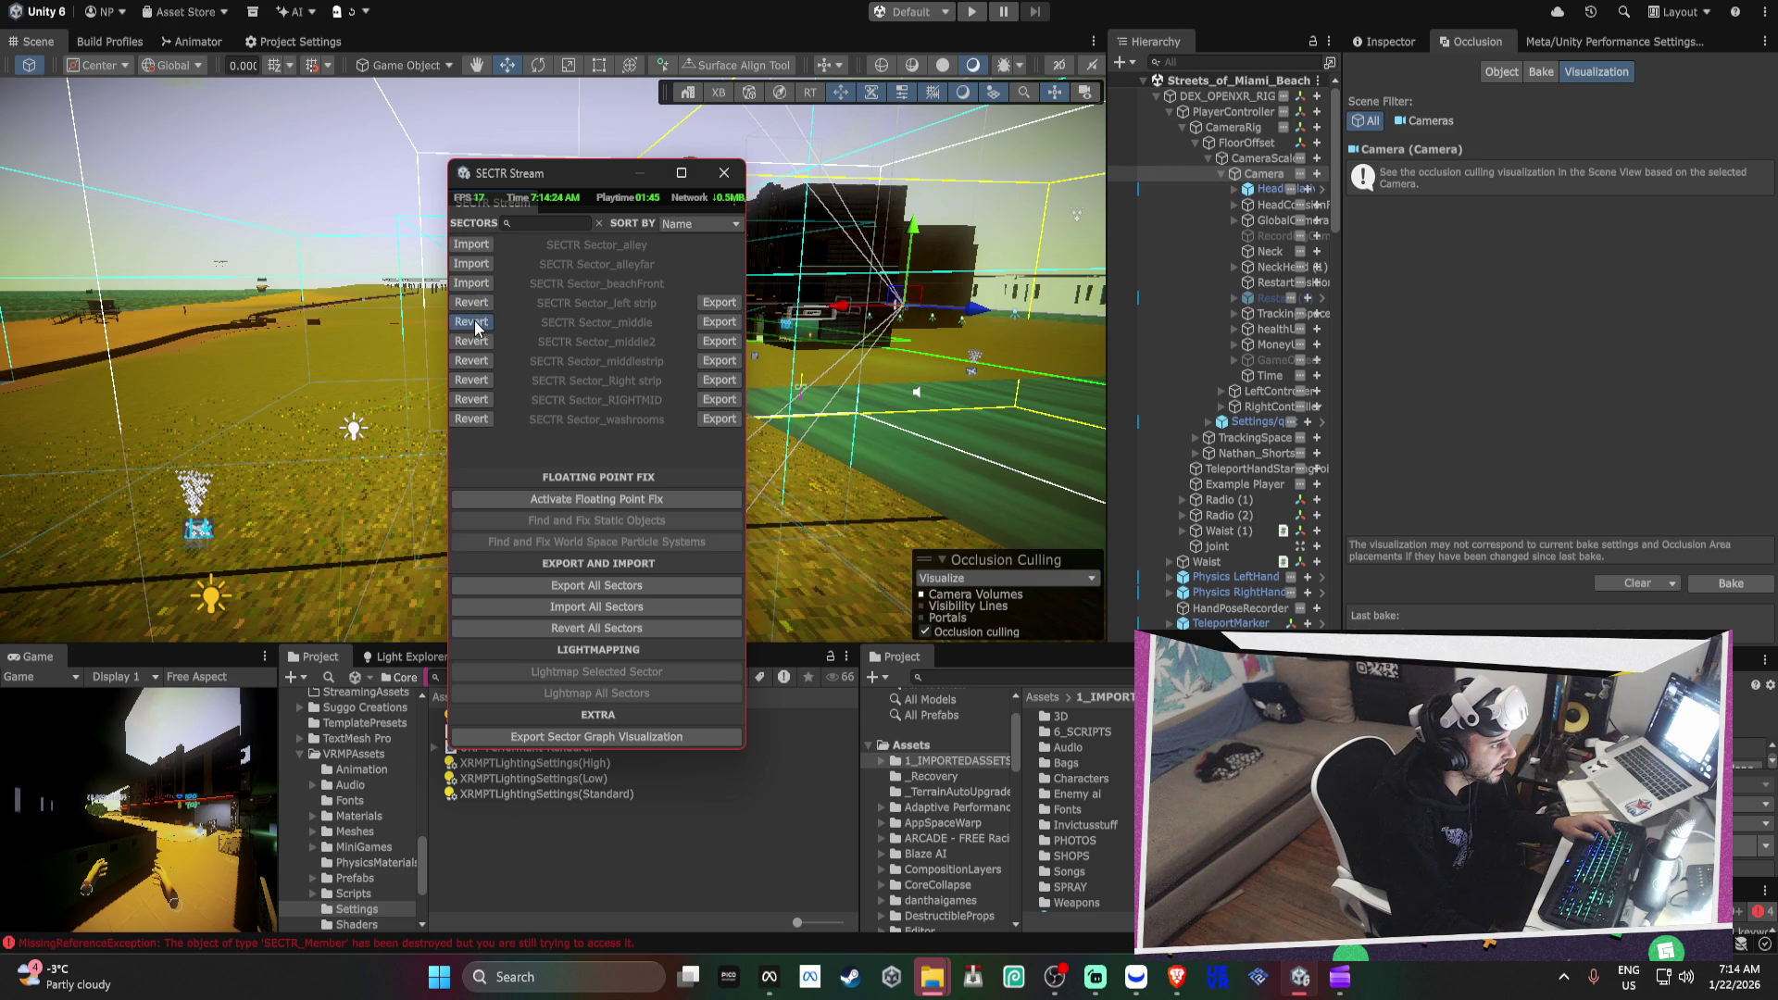
{"action": "left_click", "coordinate": [474, 345]}
{"action": "left_click", "coordinate": [474, 360]}
{"action": "left_click", "coordinate": [475, 381]}
{"action": "left_click", "coordinate": [472, 323]}
{"action": "left_click", "coordinate": [474, 304]}
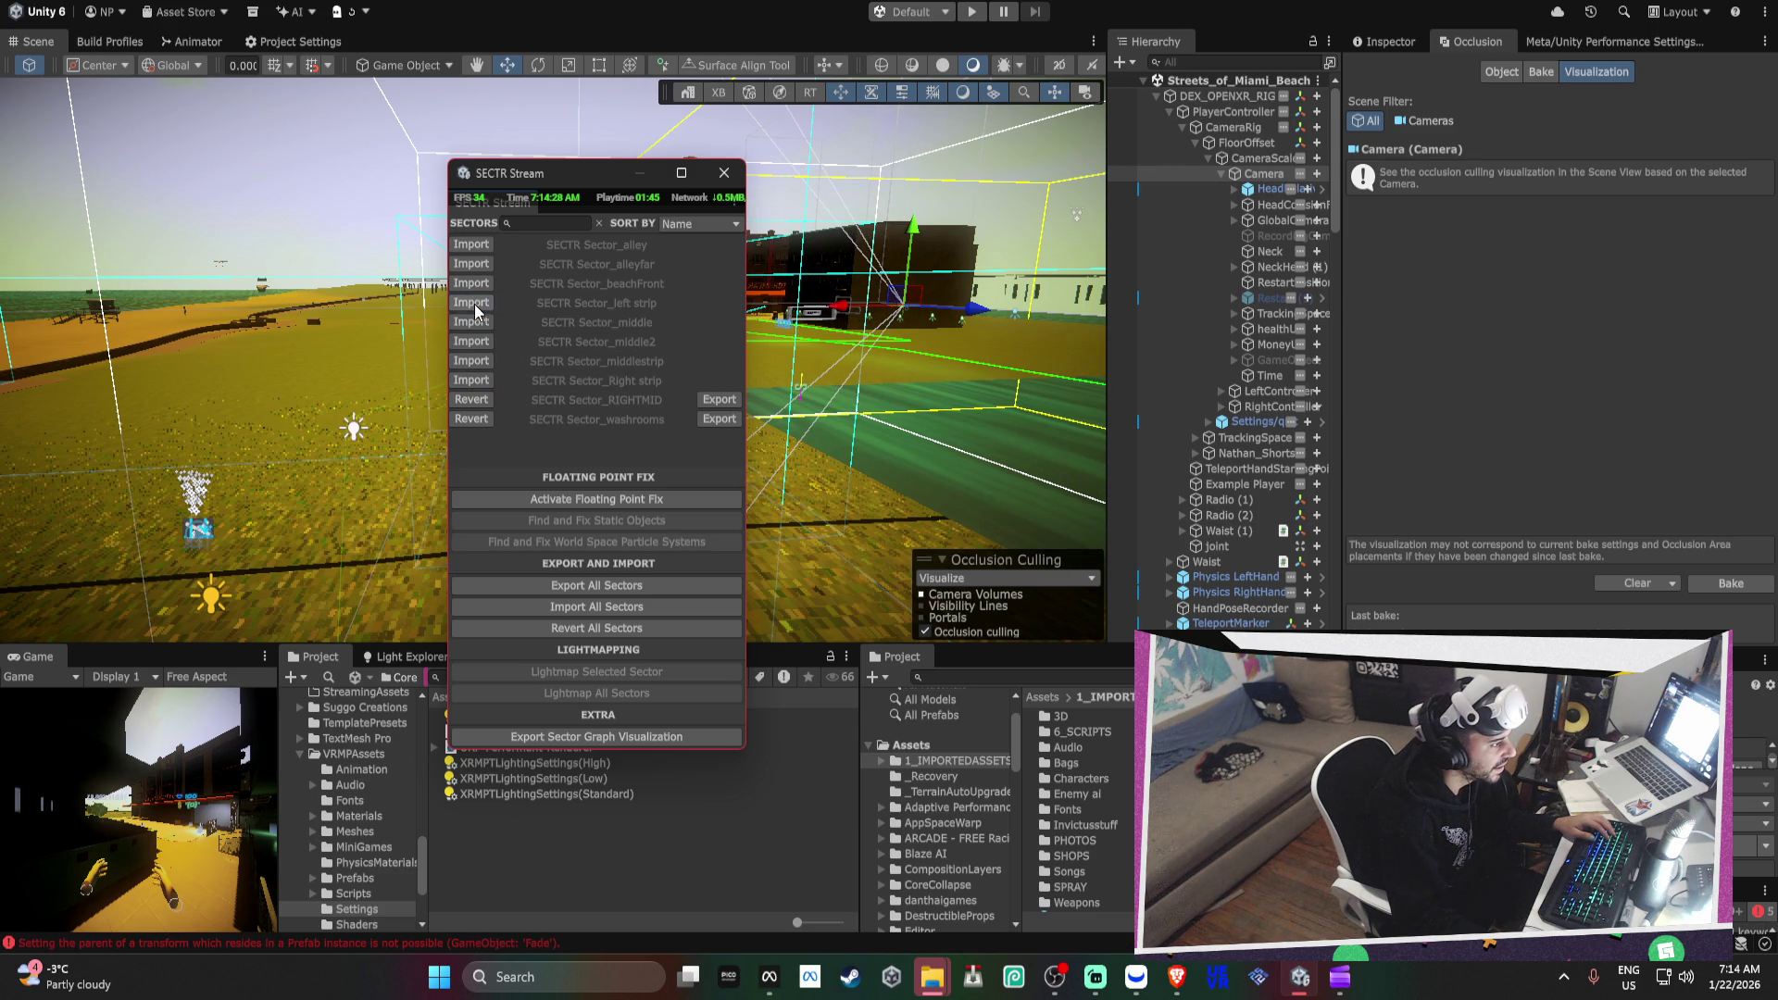
{"action": "left_click", "coordinate": [473, 399]}
{"action": "left_click", "coordinate": [471, 420]}
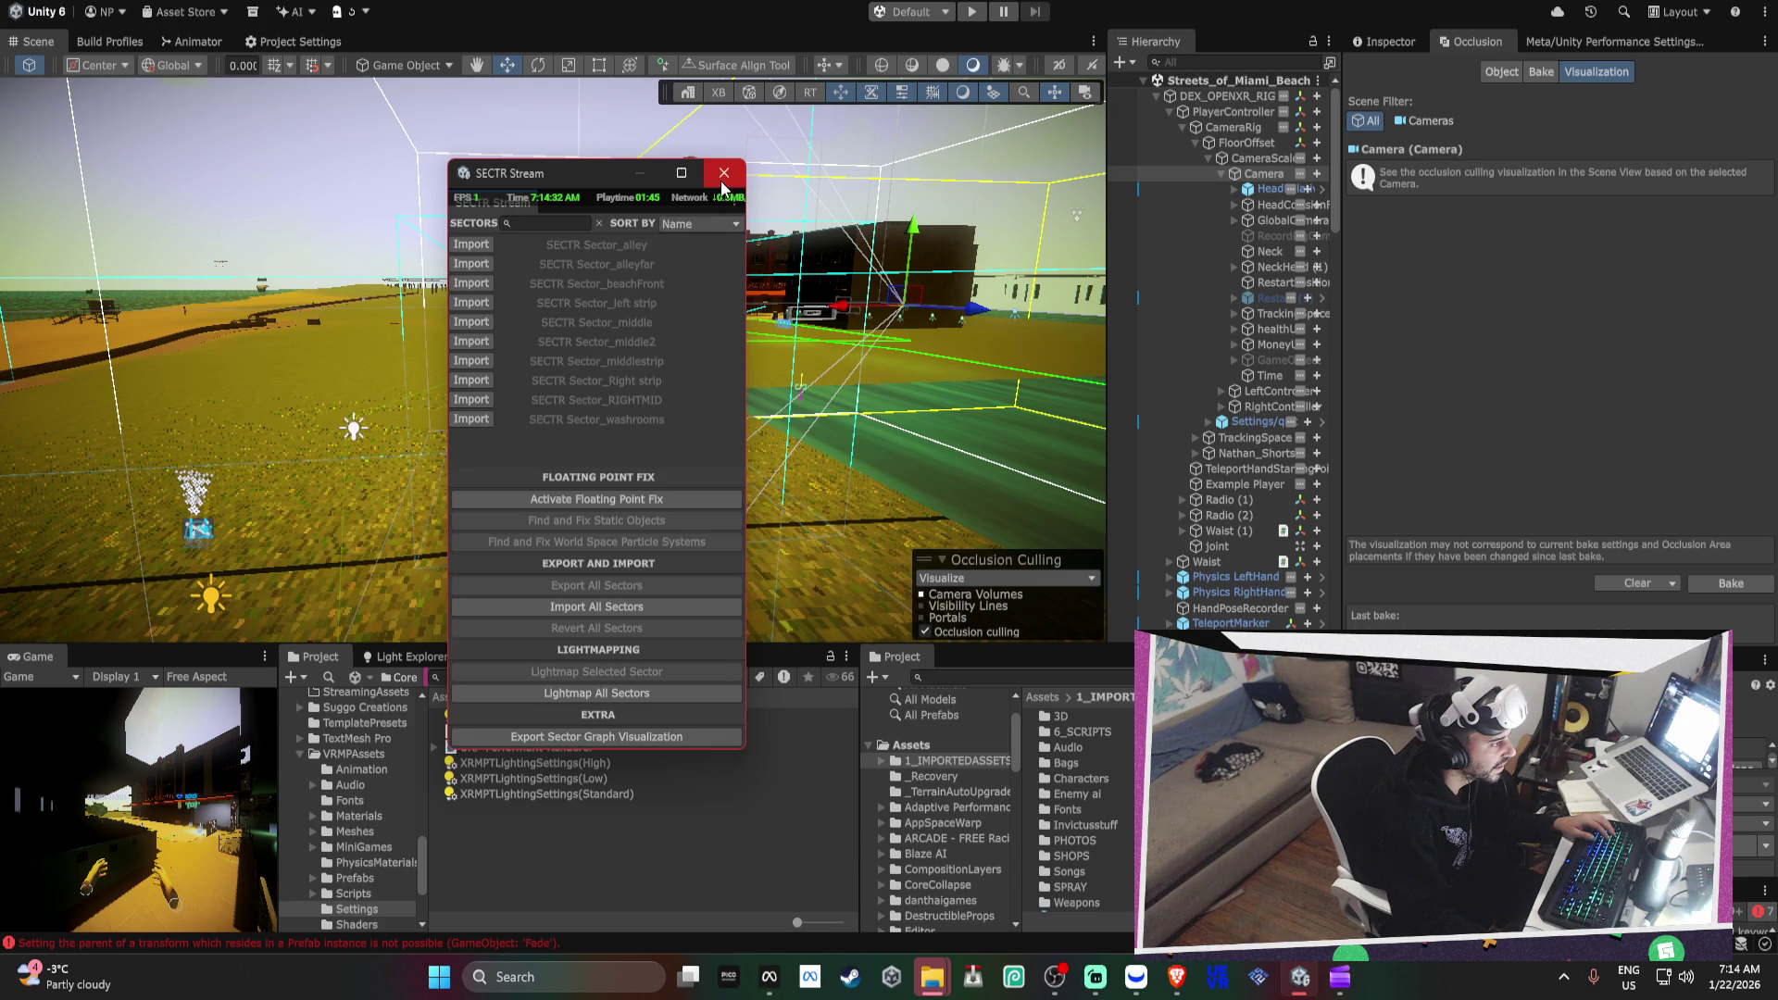
{"action": "left_click", "coordinate": [724, 173]}
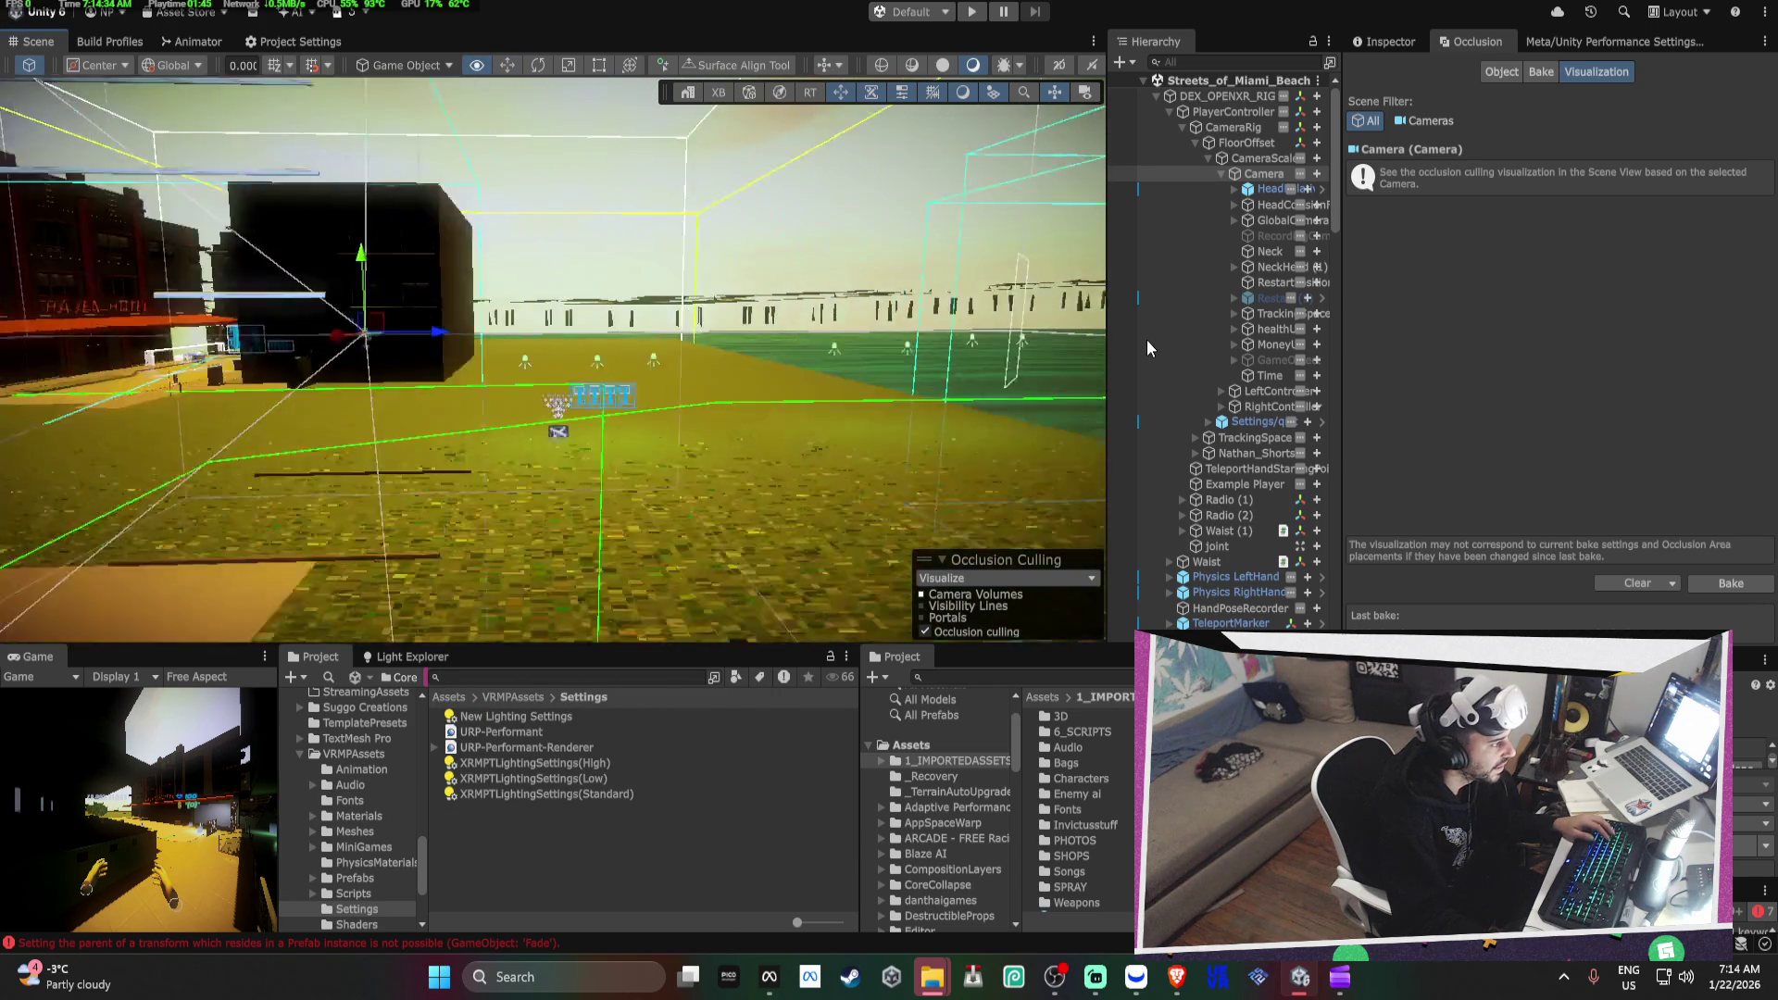
Bake occlusion culling, review the Smallest Occluder bake parameter and the occlusion visualization.
{"action": "mouse_move", "coordinate": [1051, 326]}
{"action": "left_mouse_down"}
{"action": "mouse_move", "coordinate": [1009, 412]}
{"action": "mouse_move", "coordinate": [866, 368]}
{"action": "mouse_move", "coordinate": [886, 351]}
{"action": "mouse_move", "coordinate": [603, 316]}
{"action": "mouse_move", "coordinate": [516, 278]}
{"action": "mouse_move", "coordinate": [432, 300]}
{"action": "mouse_move", "coordinate": [485, 327]}
{"action": "left_mouse_up"}
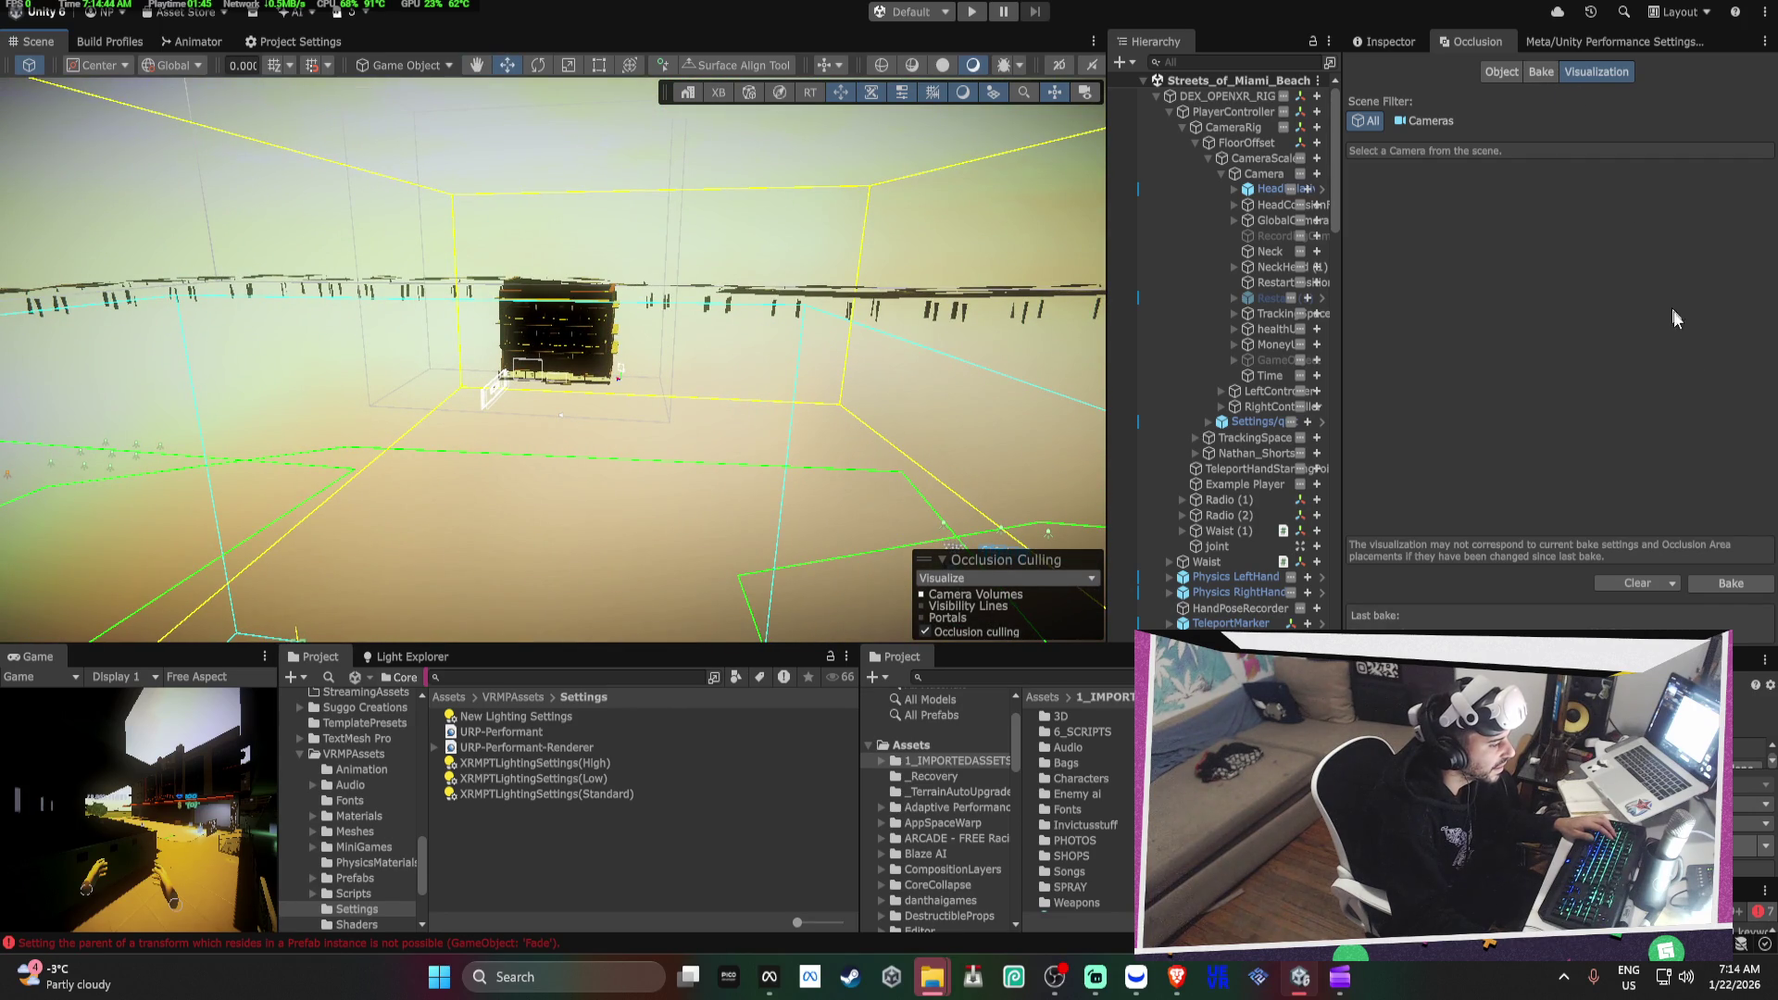
{"action": "left_click", "coordinate": [1730, 586]}
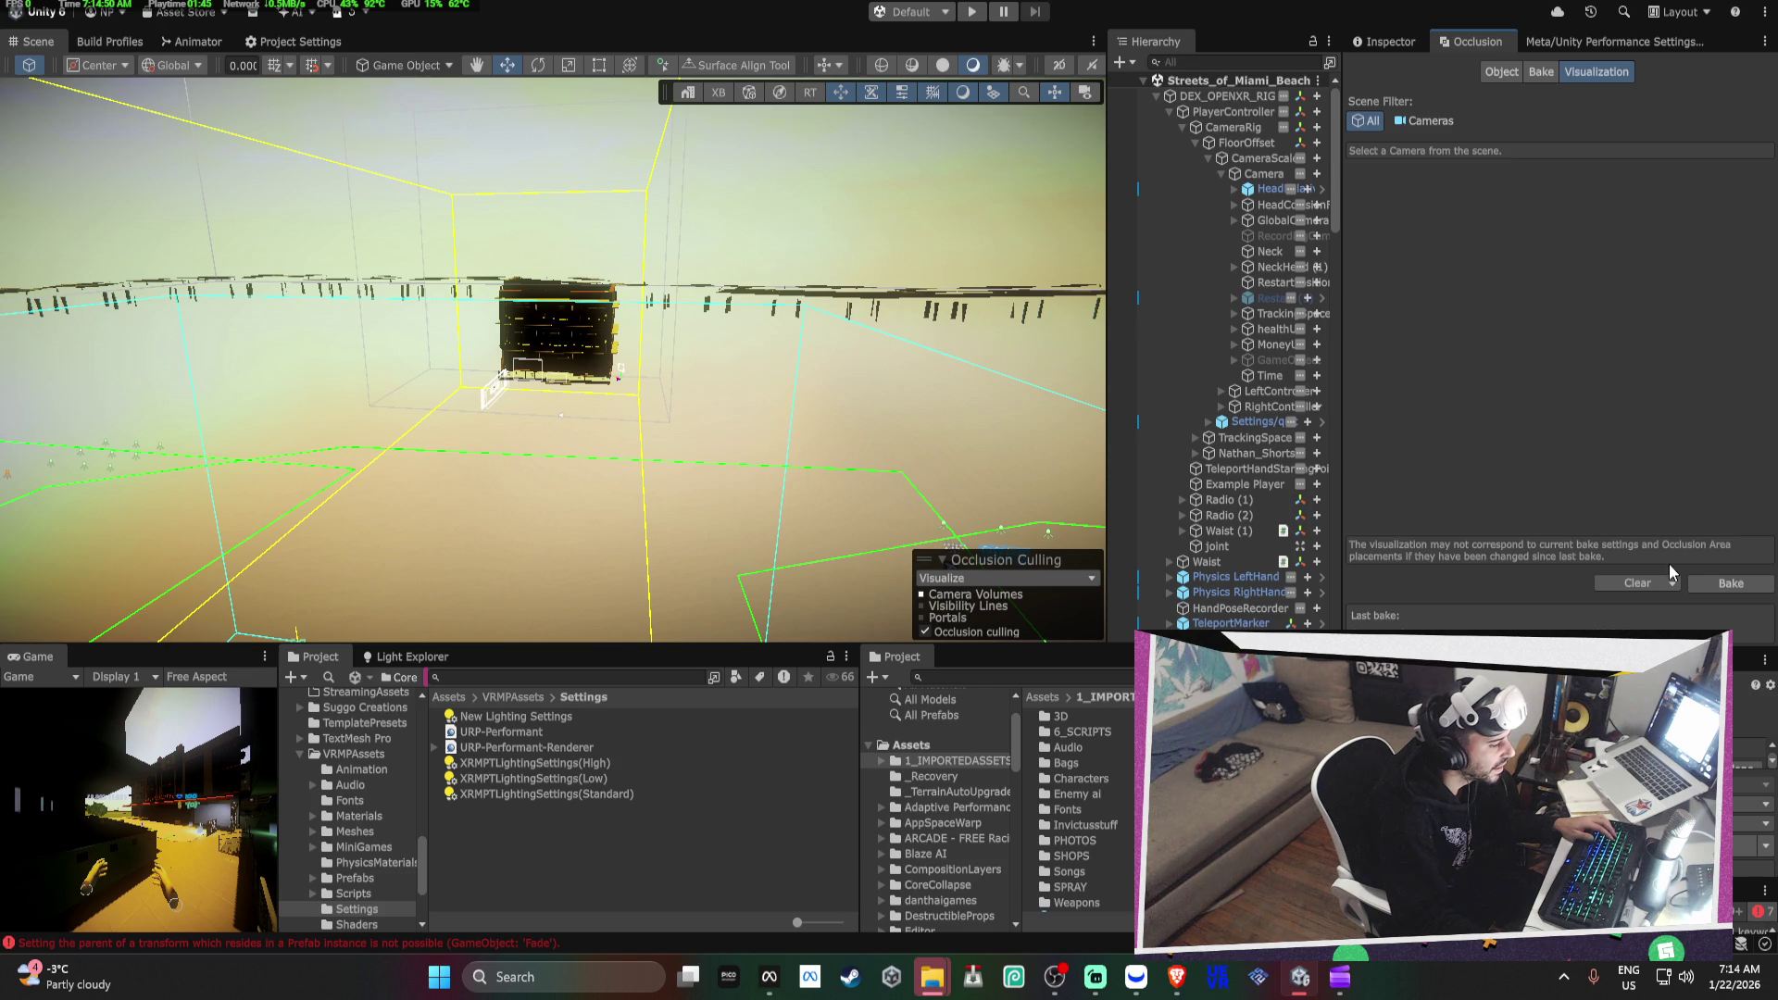
{"action": "left_click", "coordinate": [1539, 74]}
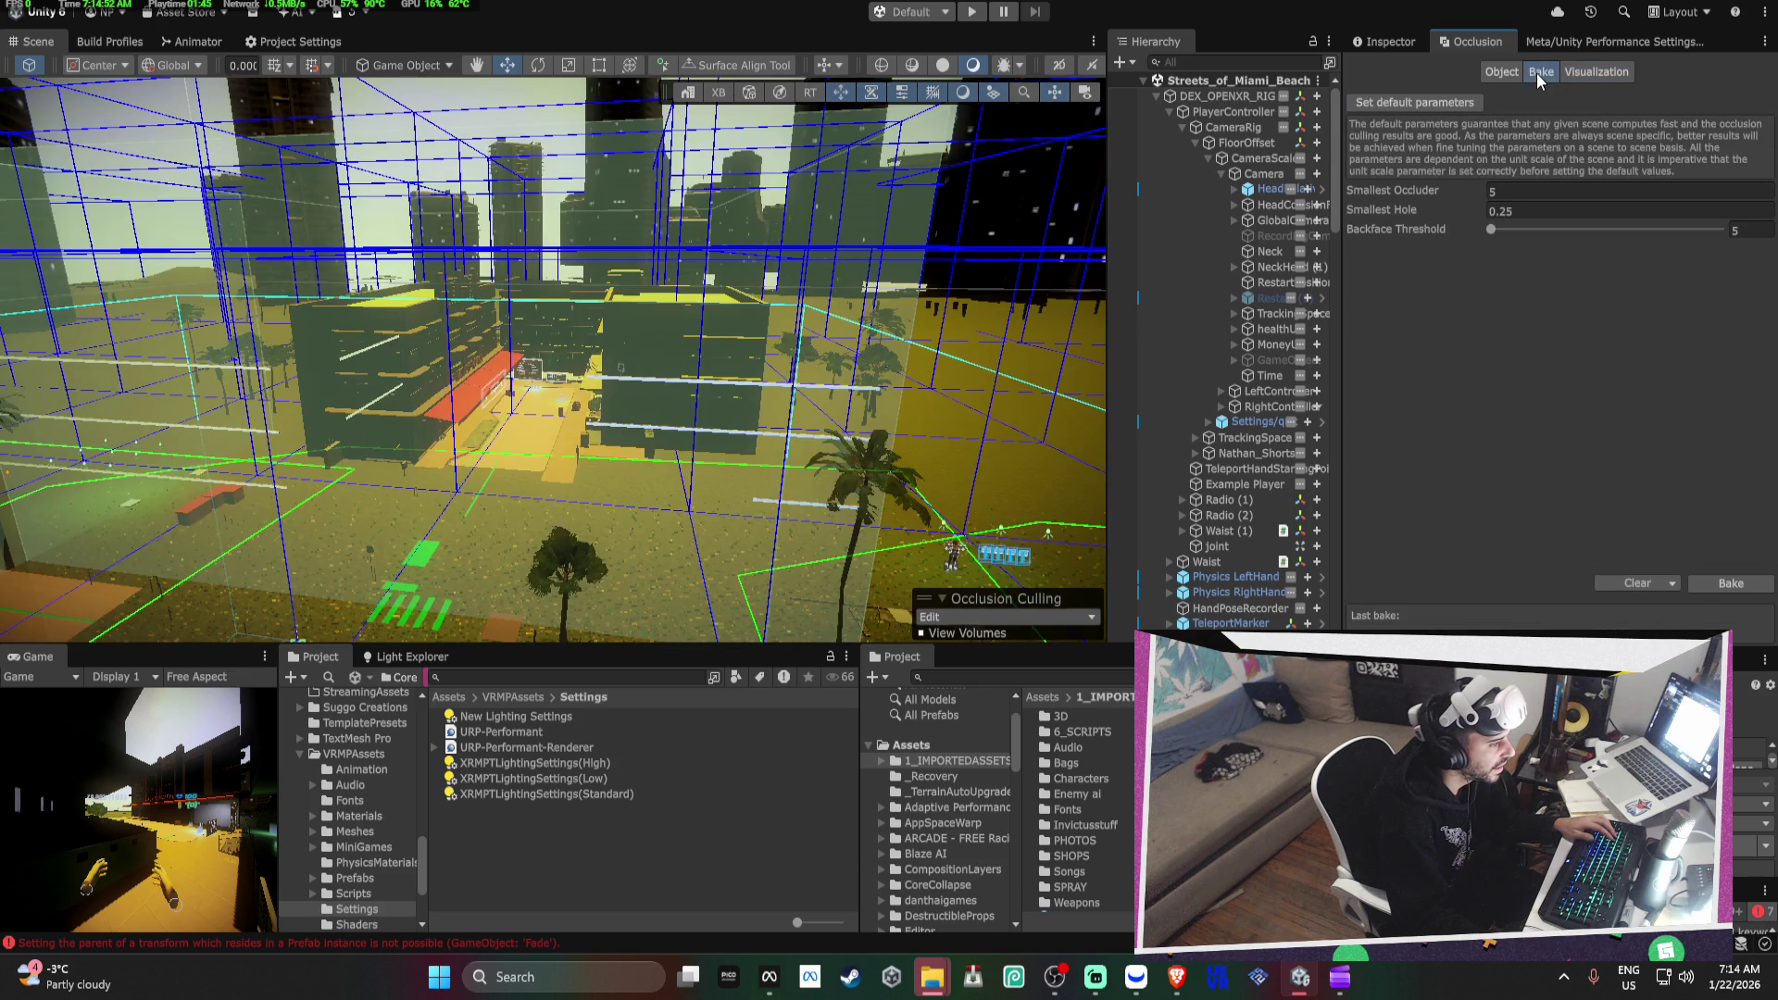
{"action": "left_click", "coordinate": [1549, 191]}
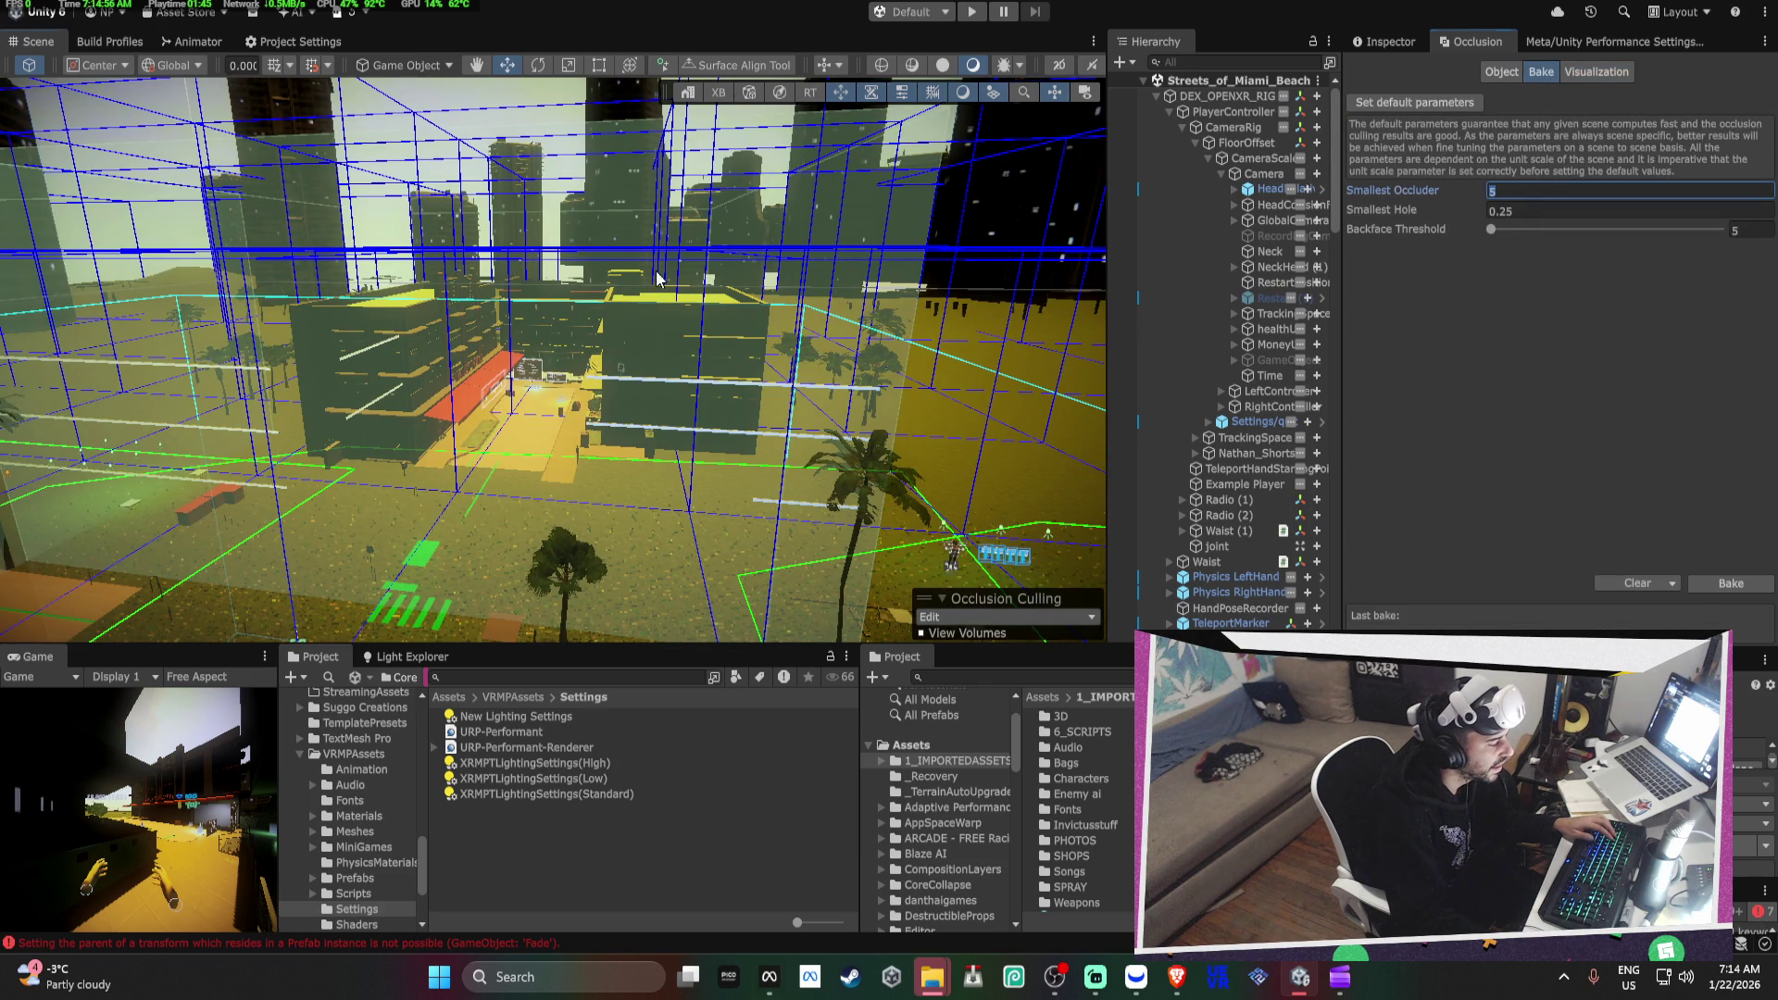
{"action": "scroll", "coordinate": [387, 301], "scroll_direction": "up", "scroll_amount": 10}
{"action": "mouse_move", "coordinate": [387, 301]}
{"action": "left_mouse_down"}
{"action": "mouse_move", "coordinate": [678, 337]}
{"action": "mouse_move", "coordinate": [357, 331]}
{"action": "mouse_move", "coordinate": [719, 348]}
{"action": "mouse_move", "coordinate": [1014, 400]}
{"action": "mouse_move", "coordinate": [297, 305]}
{"action": "left_mouse_up"}
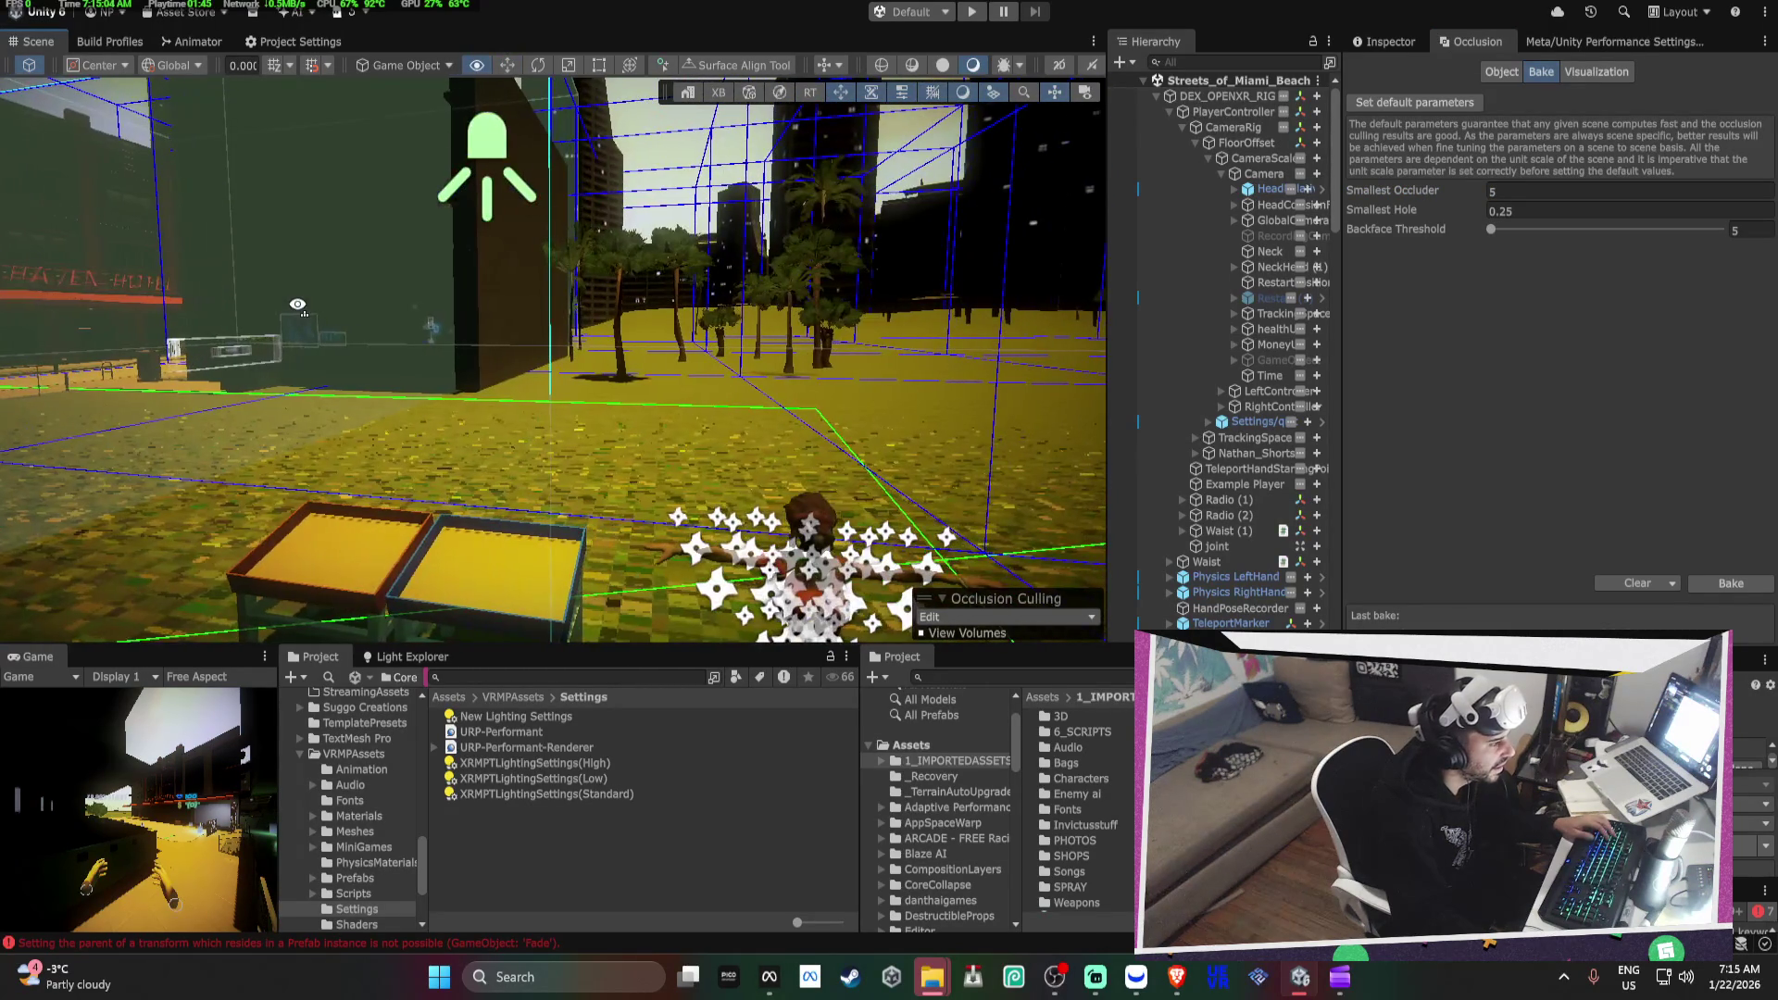
{"action": "left_click", "coordinate": [1571, 70]}
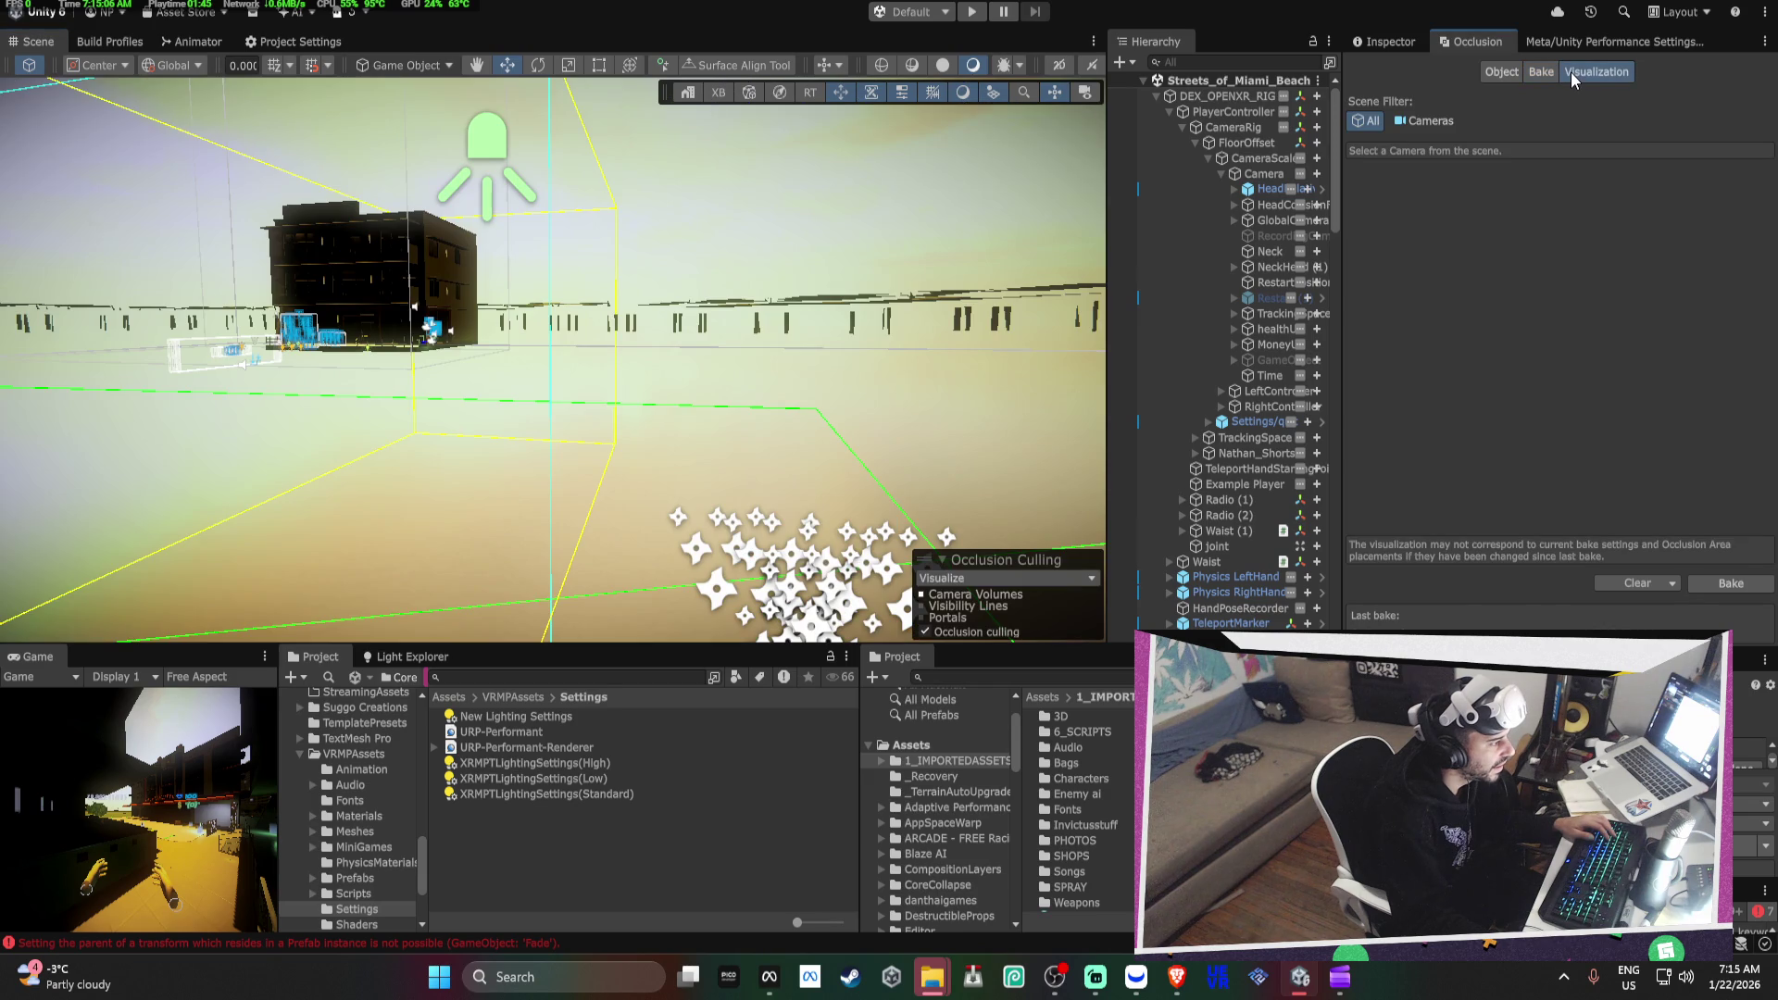
{"action": "left_click", "coordinate": [1533, 71]}
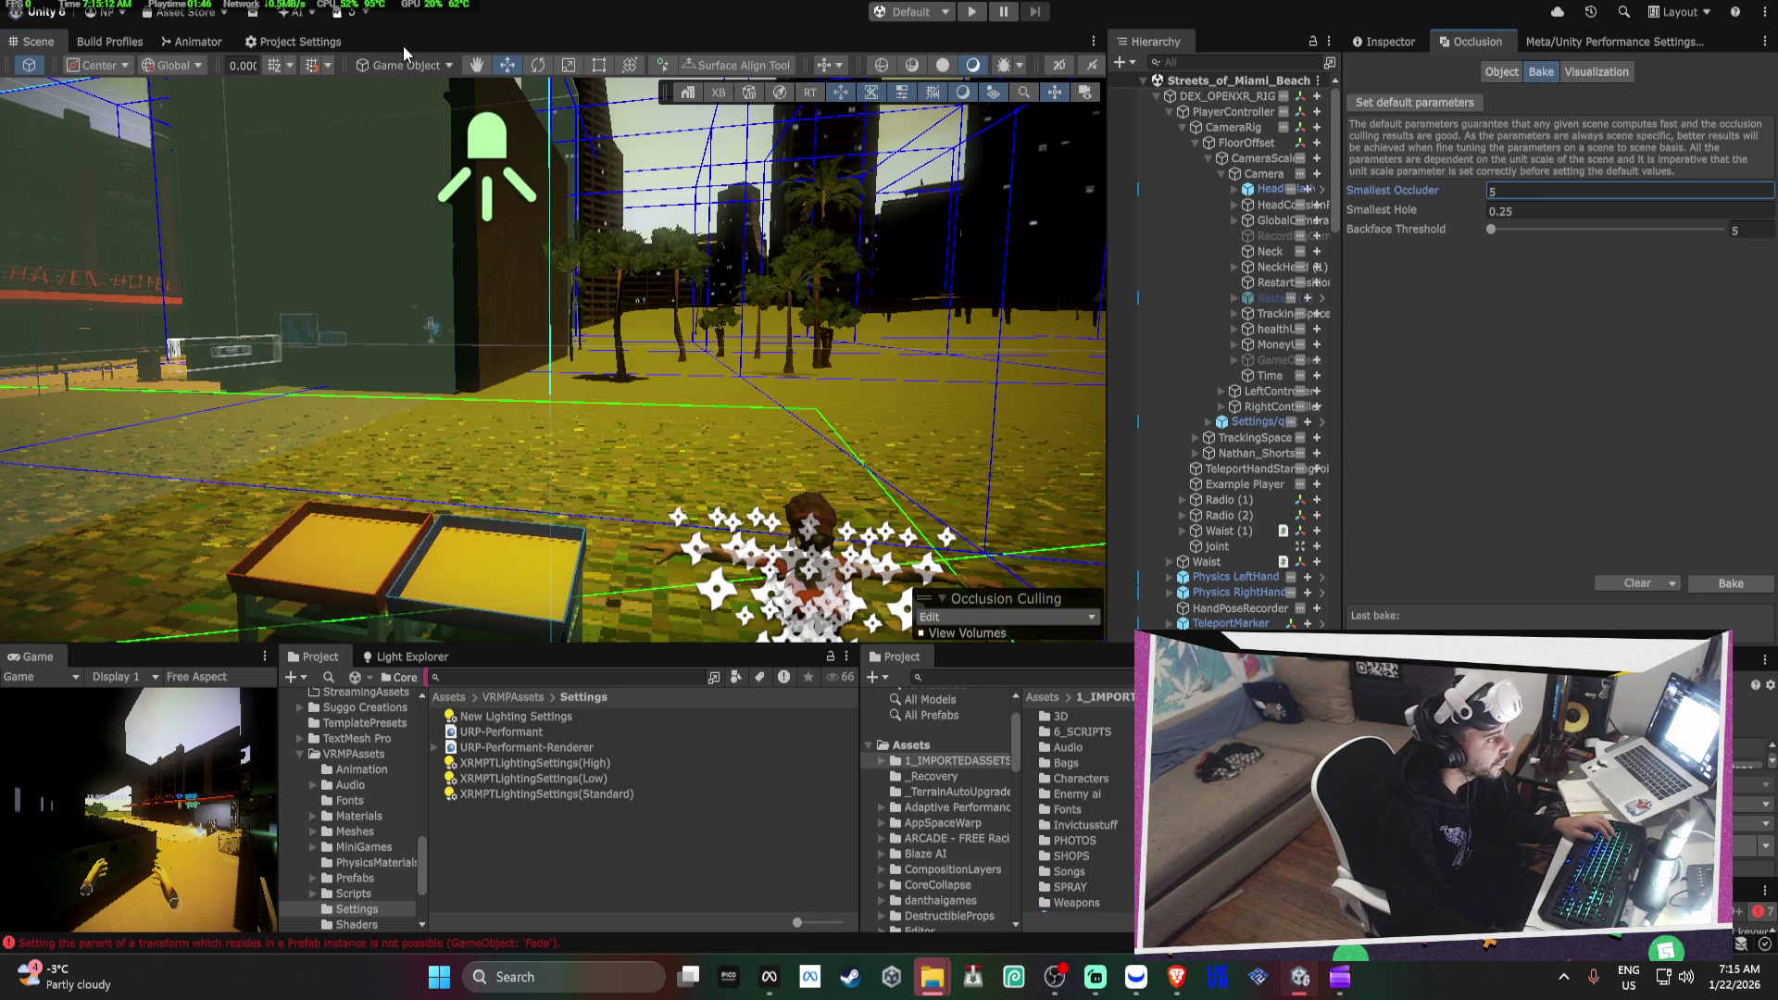
Collapse DEX_OPENXR_RIG, switch back to the Inspector and scroll the Project tree to VRMPAssets.
{"action": "left_click", "coordinate": [644, 2]}
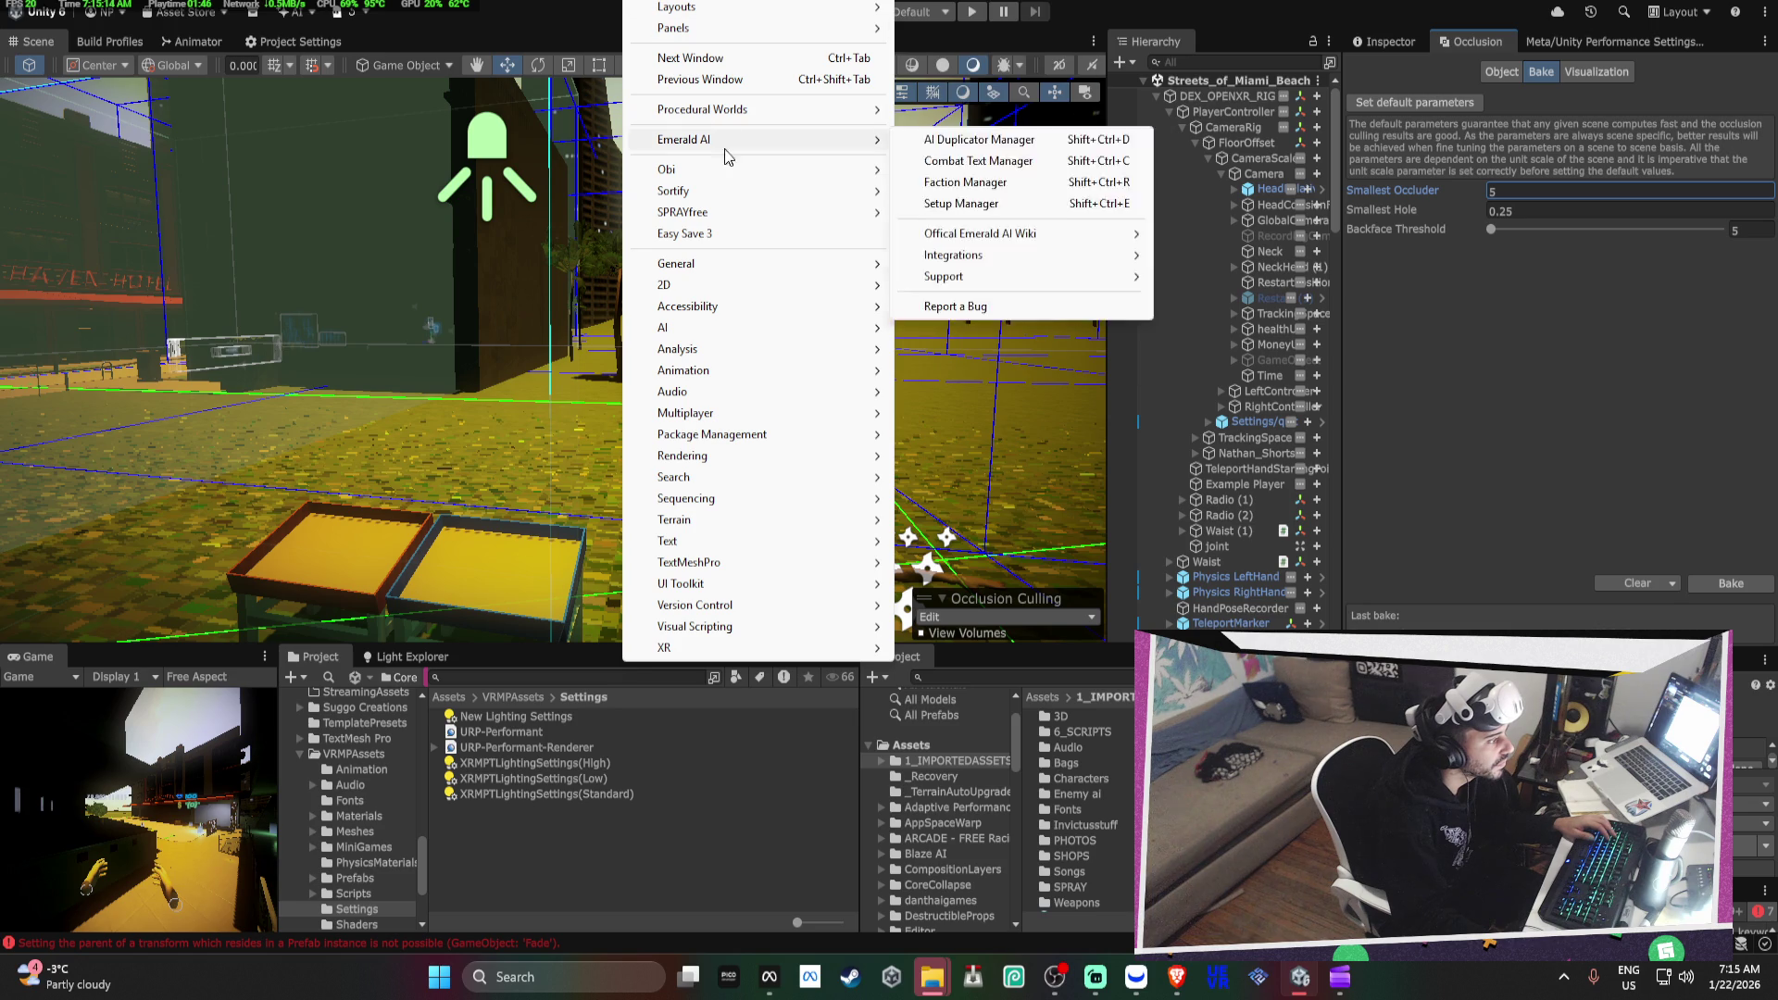
{"action": "mouse_move", "coordinate": [787, 111]}
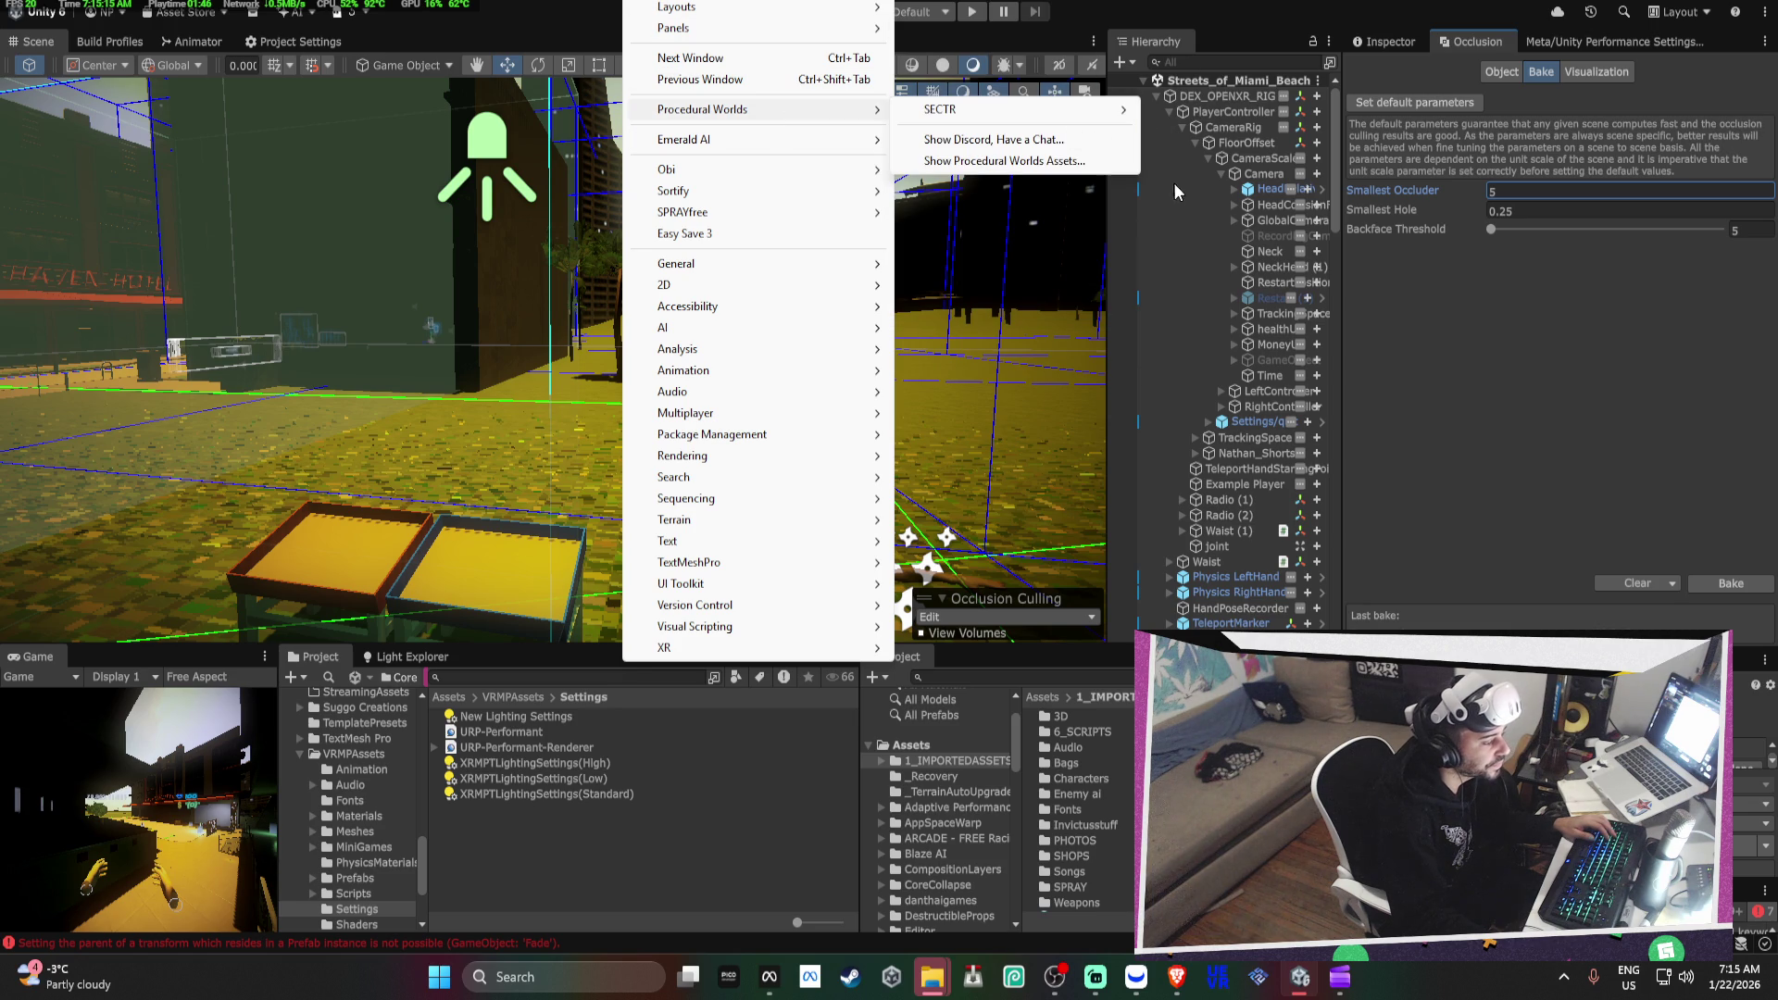
{"action": "left_click", "coordinate": [1148, 85]}
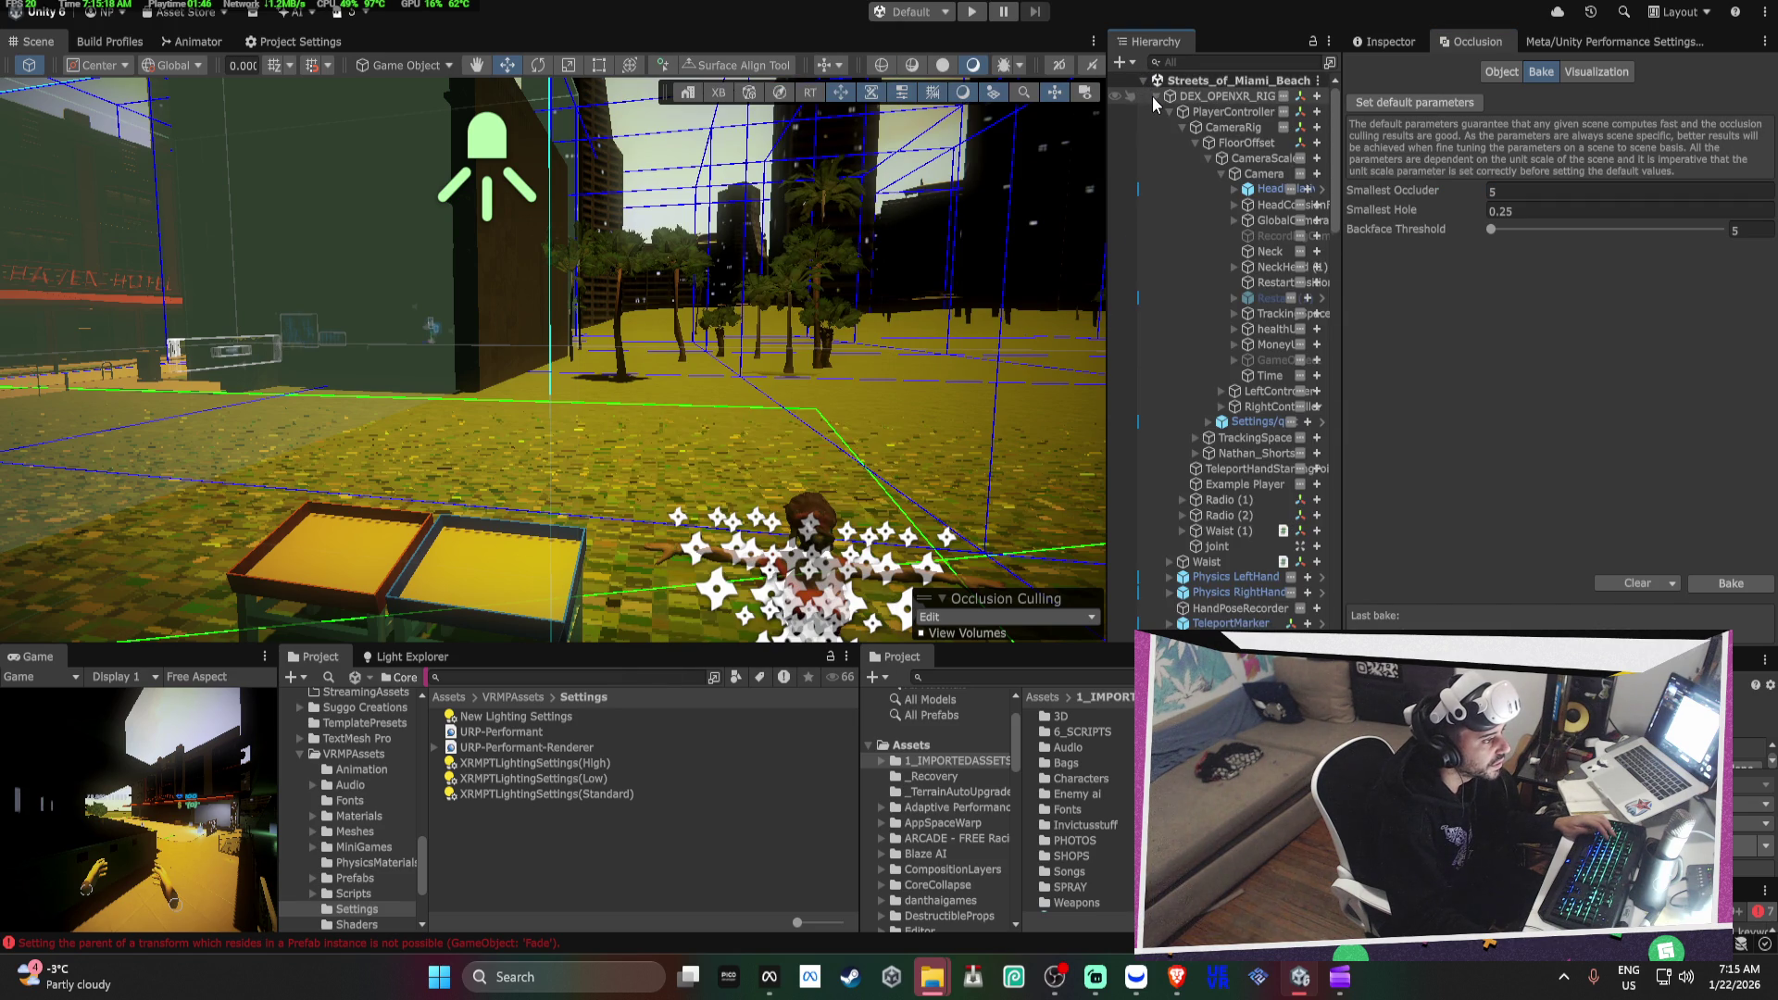
{"action": "left_click", "coordinate": [1156, 98]}
{"action": "scroll", "coordinate": [1204, 278], "scroll_direction": "down", "scroll_amount": 15}
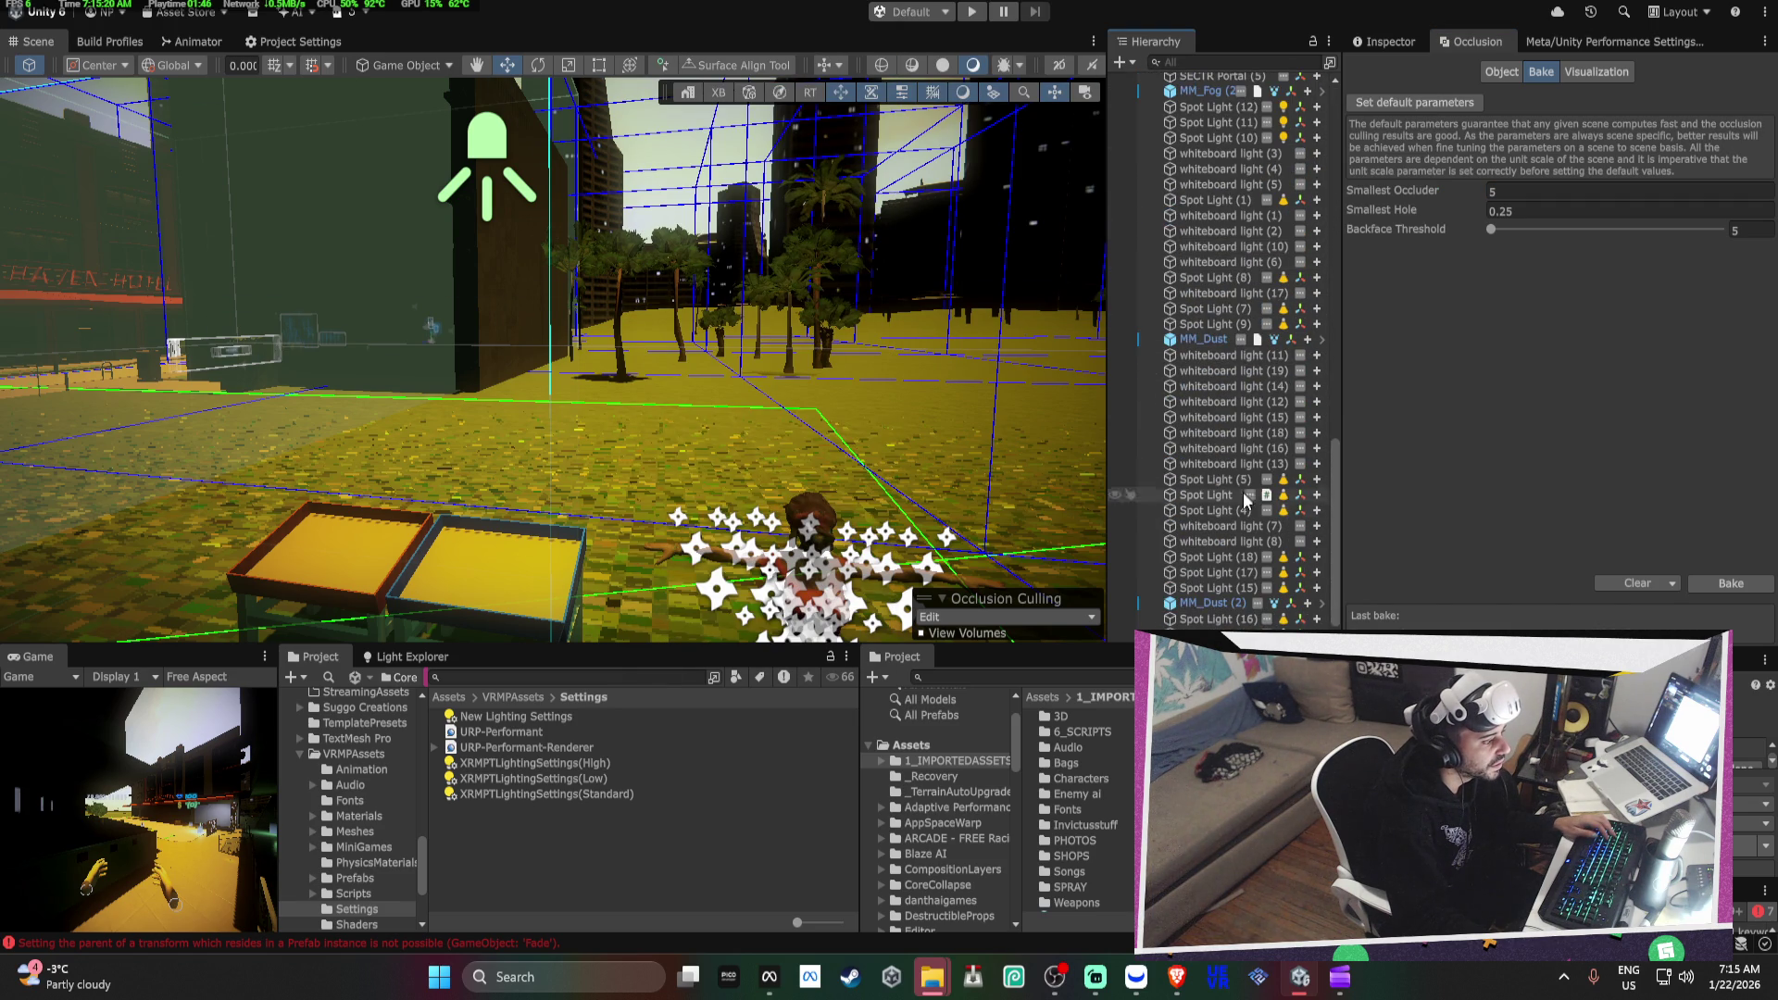
{"action": "scroll", "coordinate": [1222, 352], "scroll_direction": "up", "scroll_amount": 10}
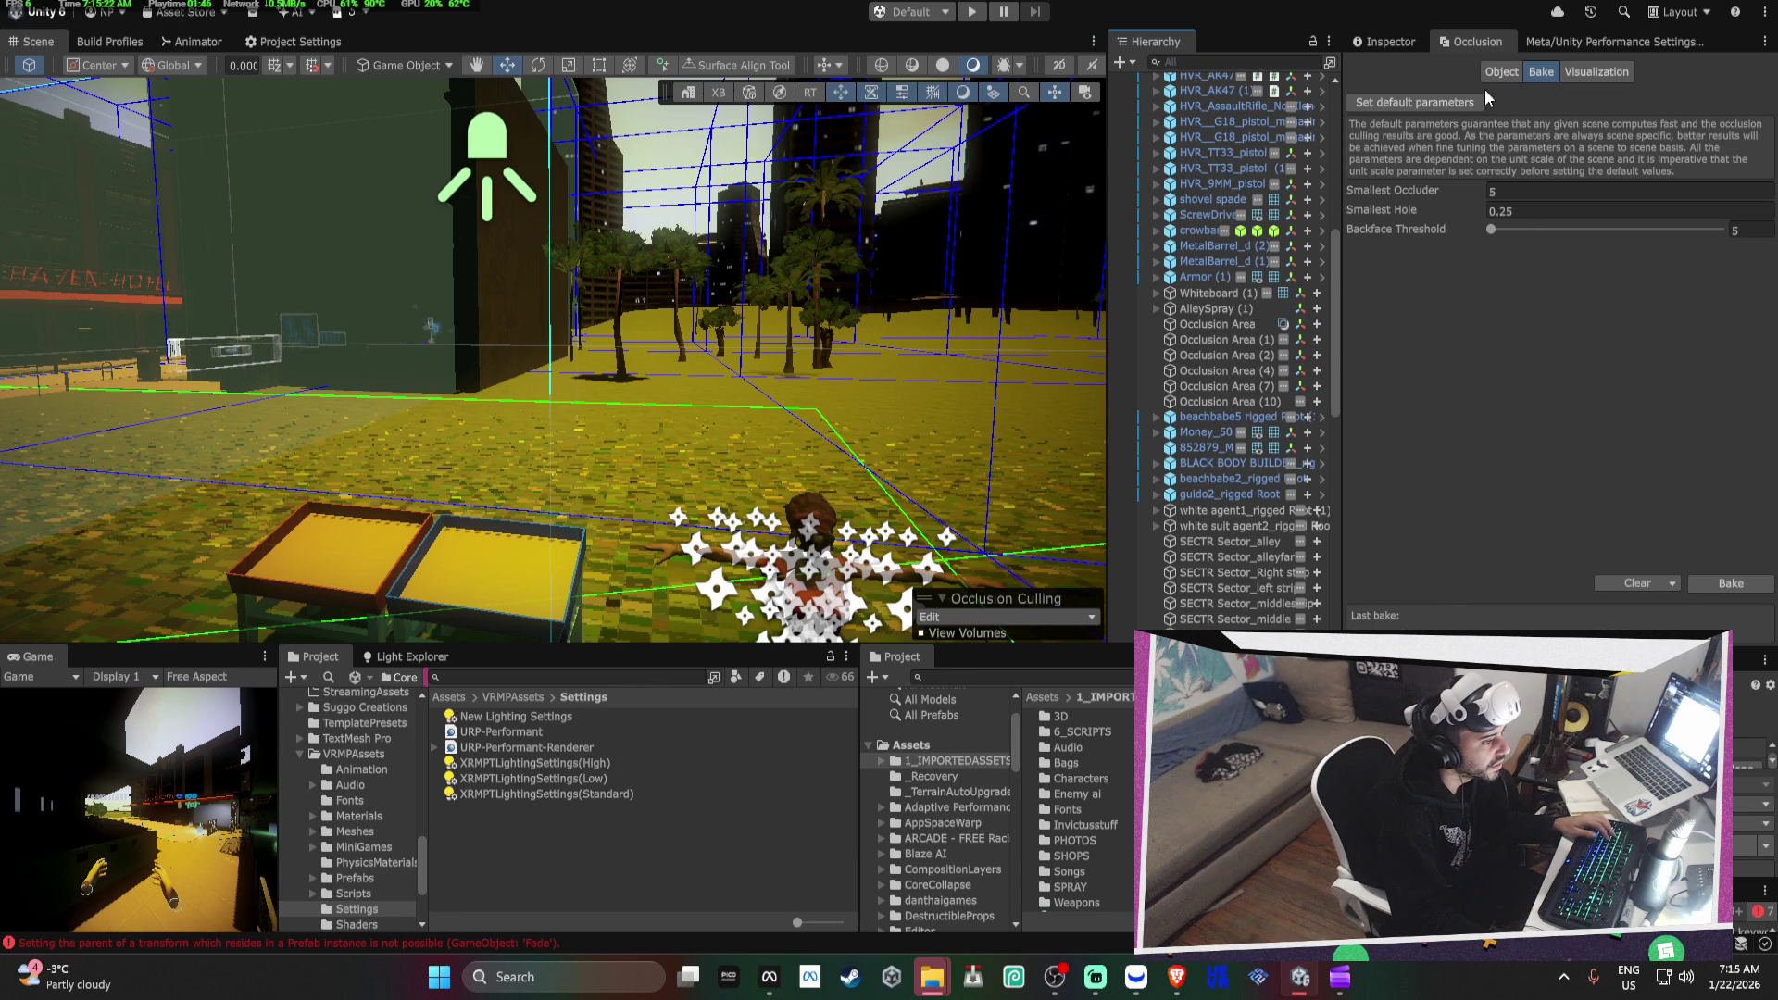
{"action": "left_click", "coordinate": [1409, 45]}
{"action": "scroll", "coordinate": [997, 798], "scroll_direction": "down", "scroll_amount": 16}
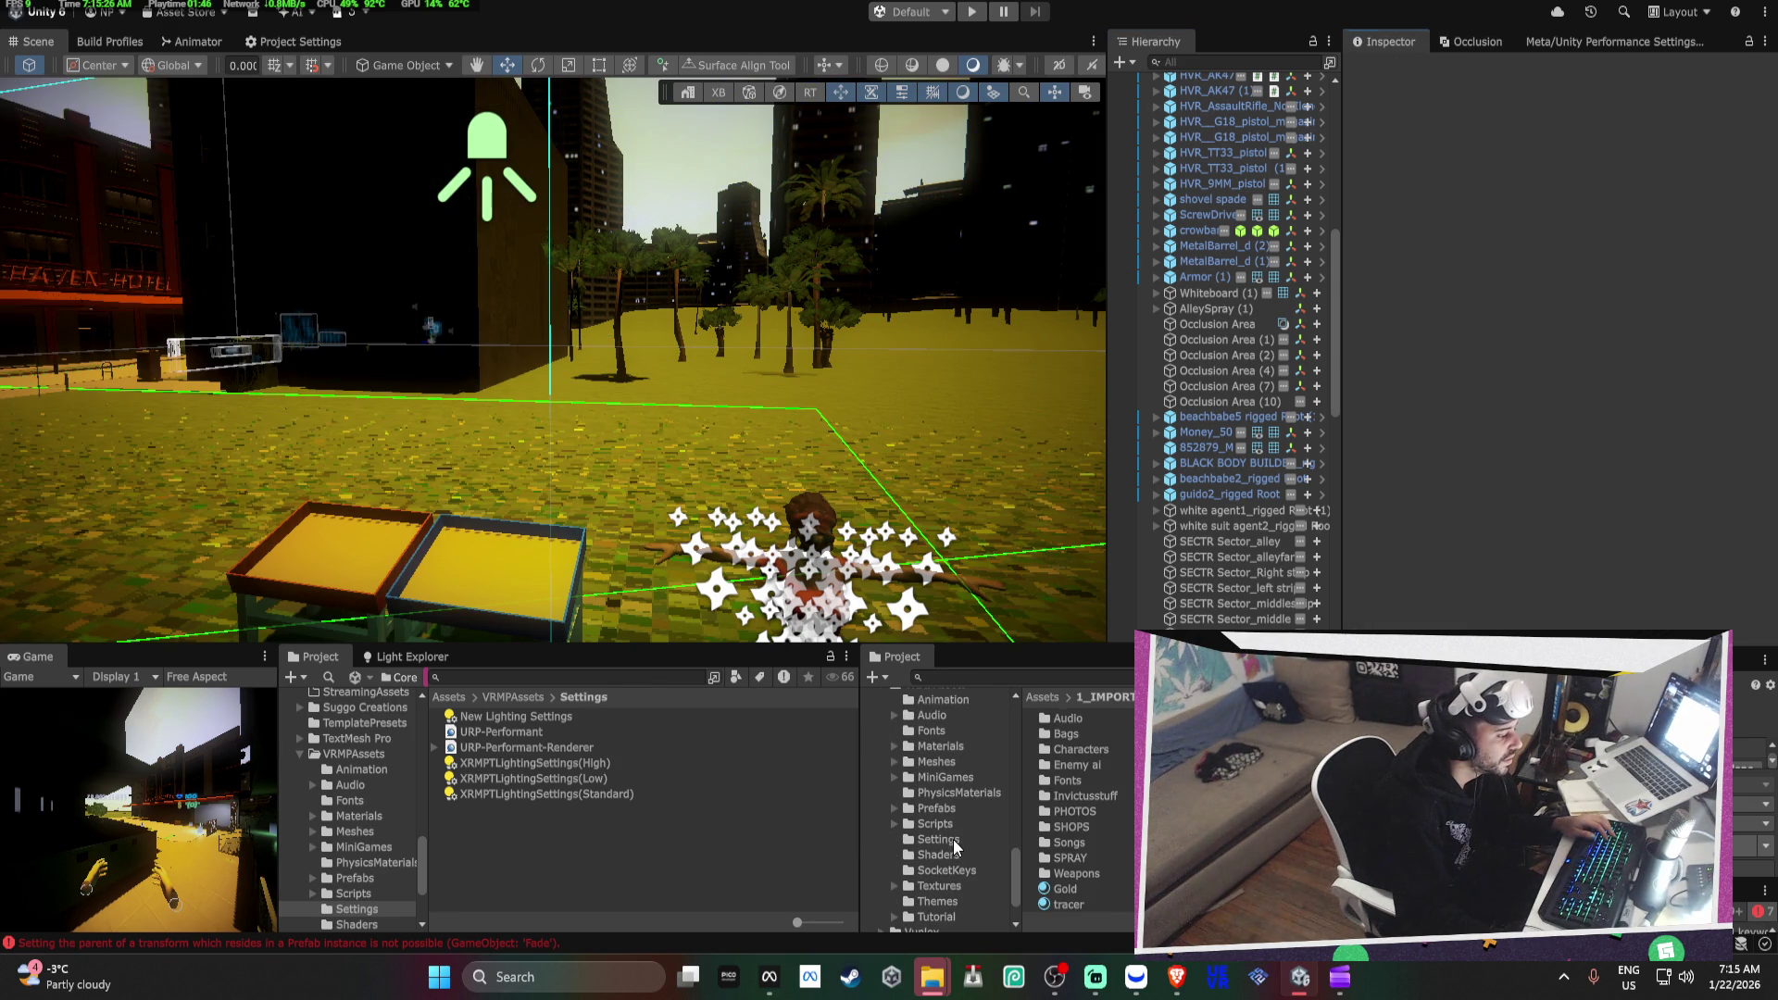
Select the URP-Performant pipeline asset in VRMPAssets > Settings to show it in the Inspector.
{"action": "left_click", "coordinate": [953, 840]}
{"action": "left_click", "coordinate": [1126, 734]}
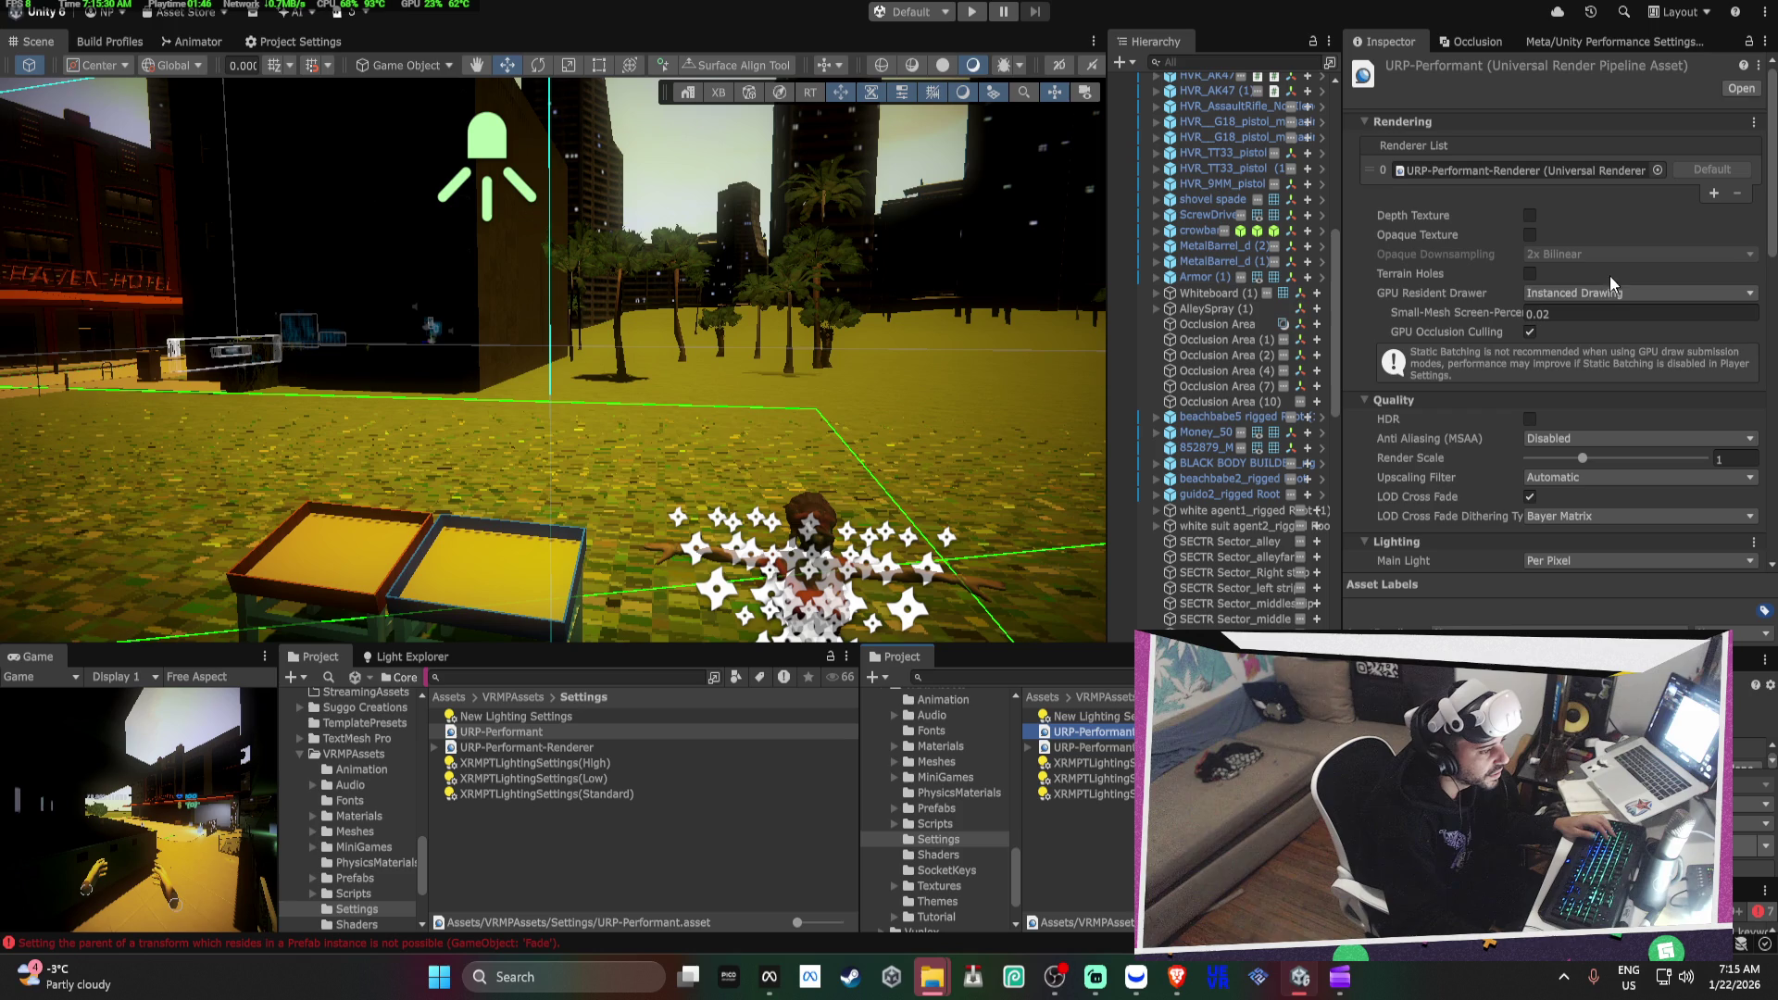
{"action": "scroll", "coordinate": [1604, 301], "scroll_direction": "down", "scroll_amount": 3}
{"action": "scroll", "coordinate": [1609, 316], "scroll_direction": "down", "scroll_amount": 2}
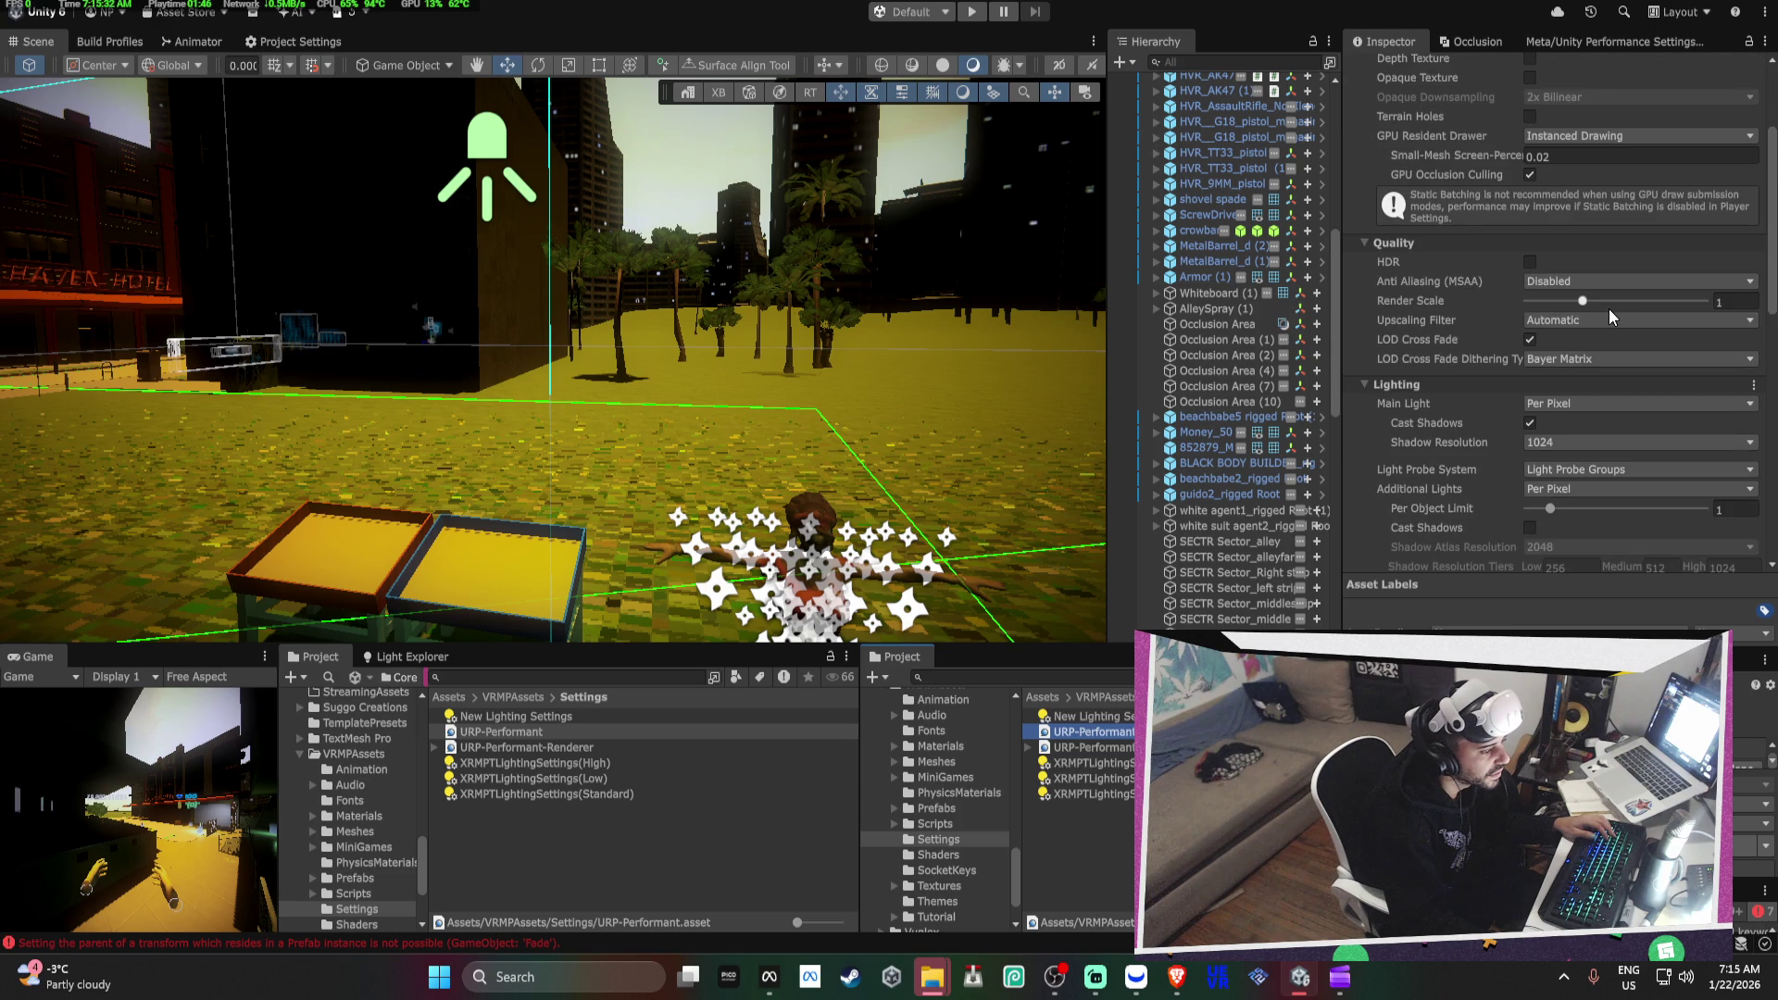
{"action": "left_click_drag", "start_coordinate": [846, 338], "coordinate": [277, 463]}
Set the main light Shadow Resolution to 2048, checking the tree shadows in the scene.
{"action": "left_click", "coordinate": [1578, 442]}
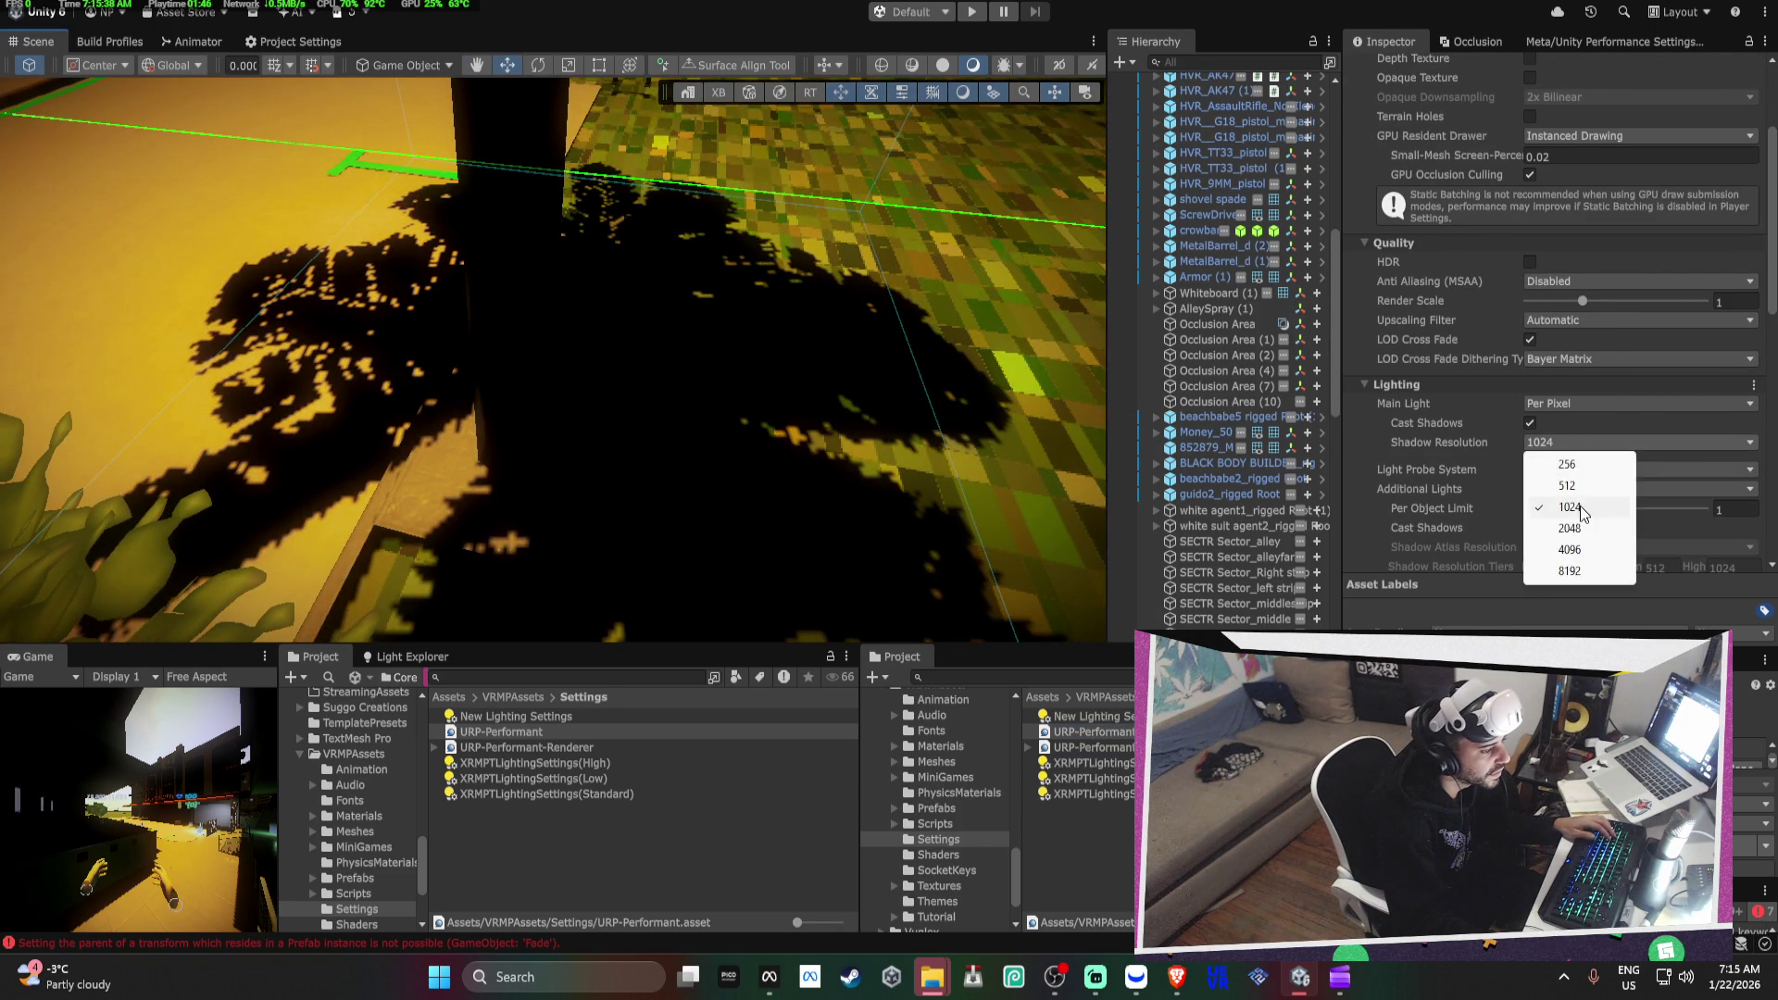
{"action": "left_click", "coordinate": [1576, 491]}
{"action": "left_click", "coordinate": [1575, 437]}
{"action": "left_click", "coordinate": [1589, 526]}
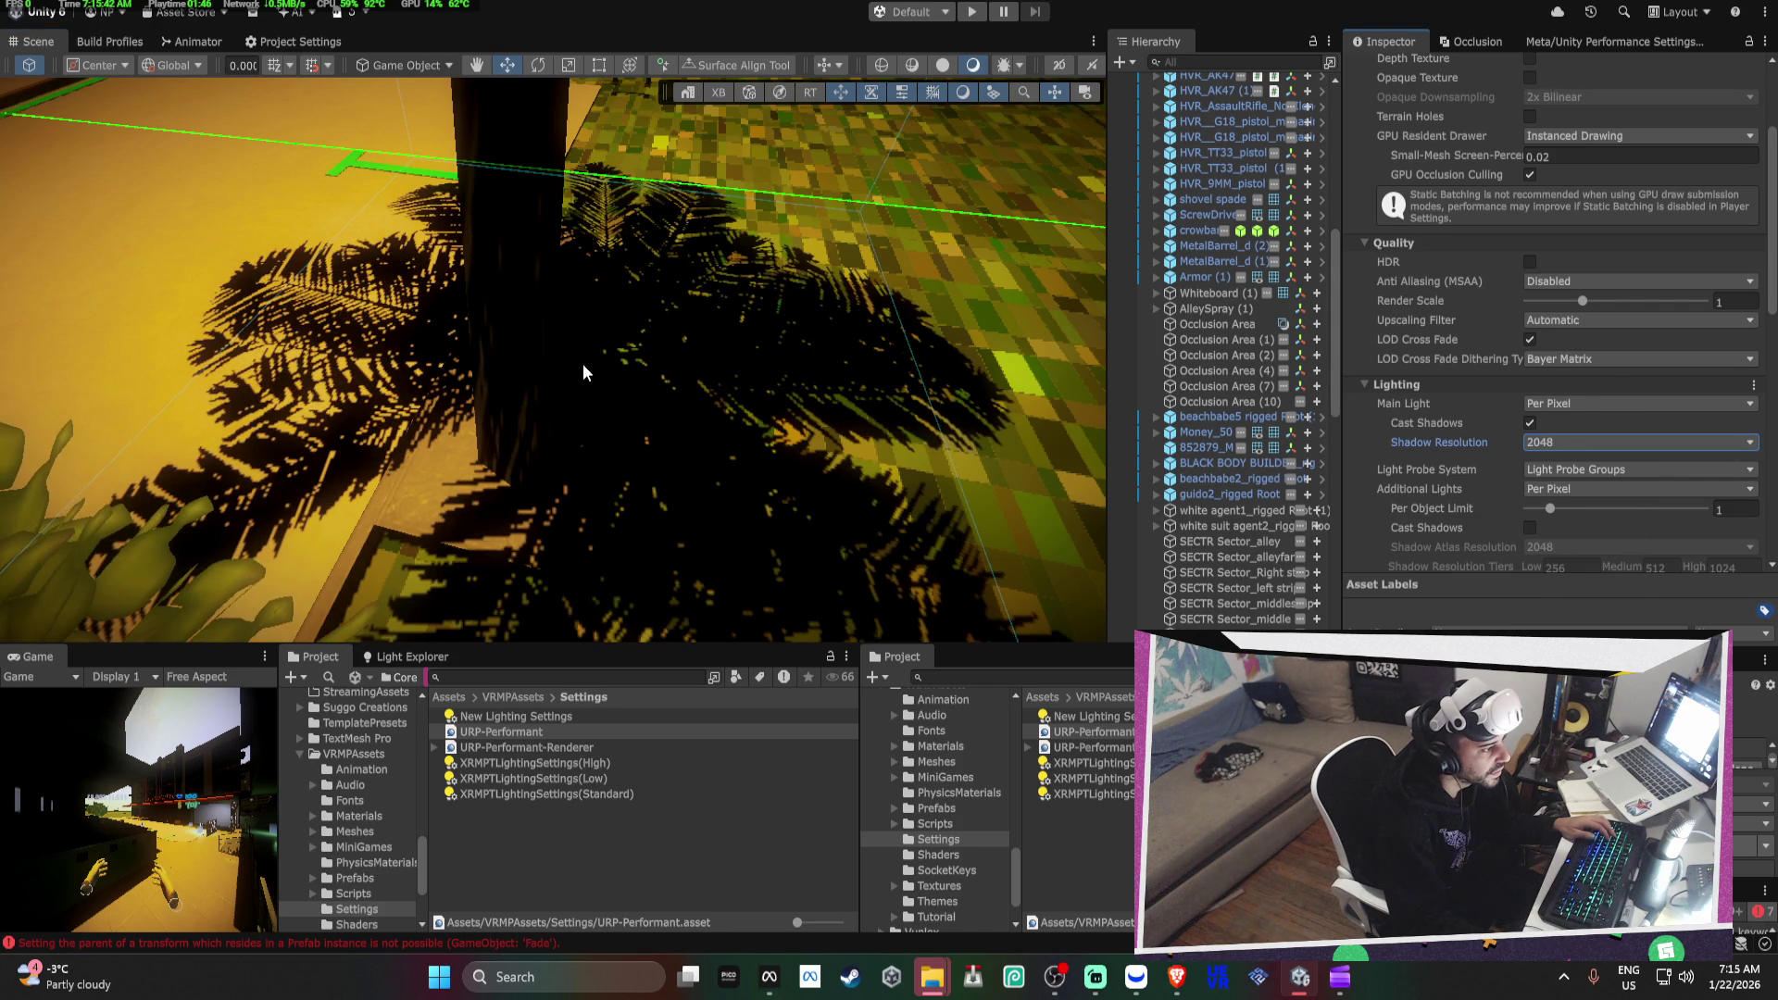
{"action": "mouse_move", "coordinate": [587, 369]}
{"action": "left_mouse_down"}
{"action": "mouse_move", "coordinate": [778, 219]}
{"action": "mouse_move", "coordinate": [991, 323]}
{"action": "mouse_move", "coordinate": [844, 435]}
{"action": "mouse_move", "coordinate": [589, 323]}
{"action": "mouse_move", "coordinate": [641, 330]}
{"action": "left_mouse_up"}
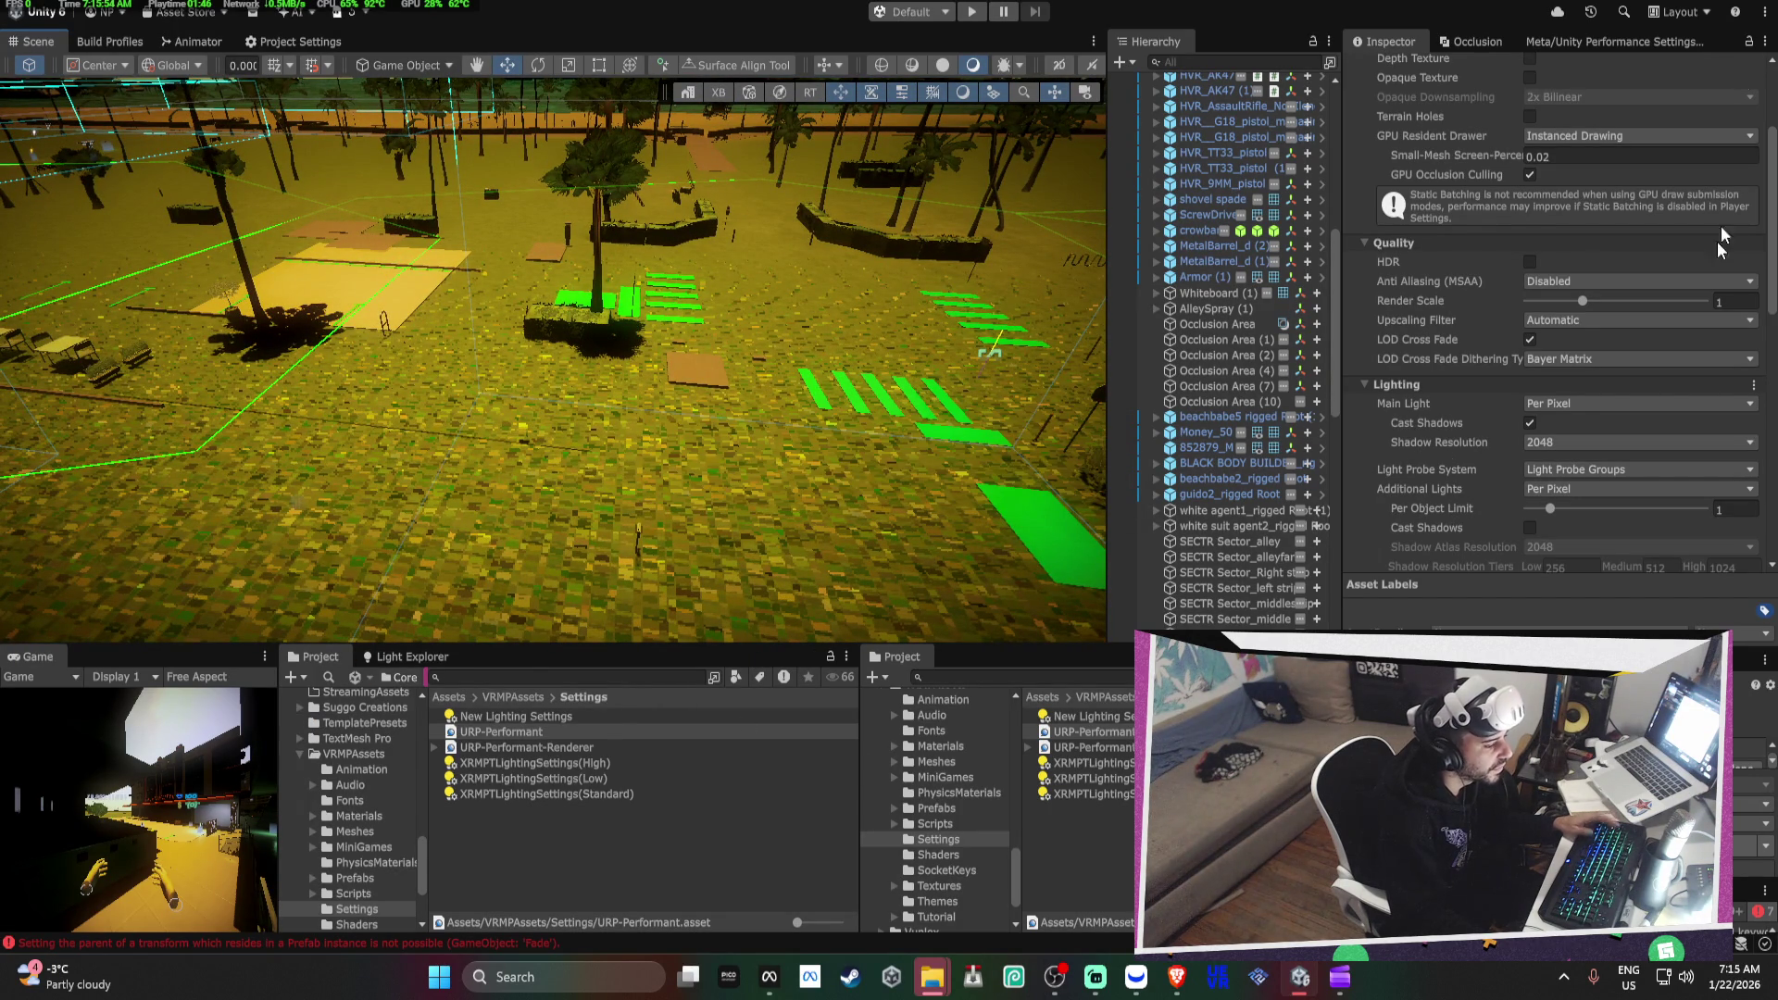
Enlarge the docked Lighting panel and show the scene's lighting settings.
{"action": "left_click", "coordinate": [1465, 47]}
{"action": "left_click", "coordinate": [1527, 39]}
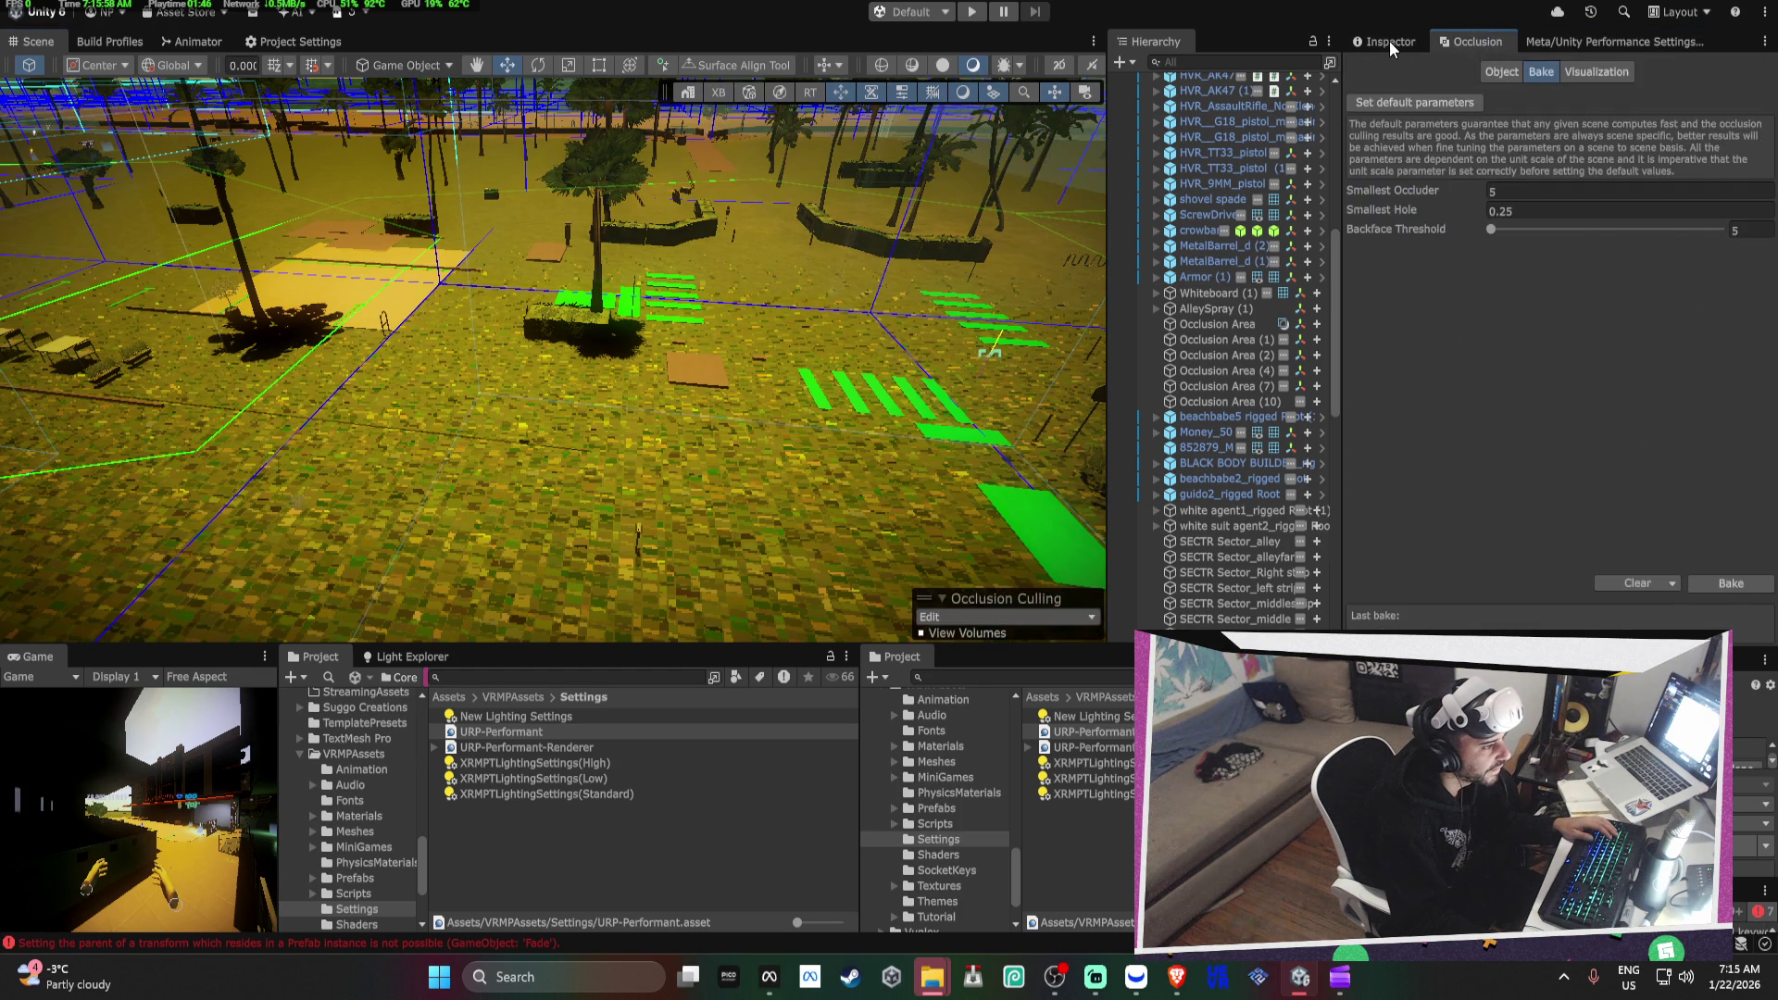
{"action": "left_click", "coordinate": [1390, 41]}
{"action": "left_click_drag", "start_coordinate": [1742, 622], "coordinate": [1742, 196]}
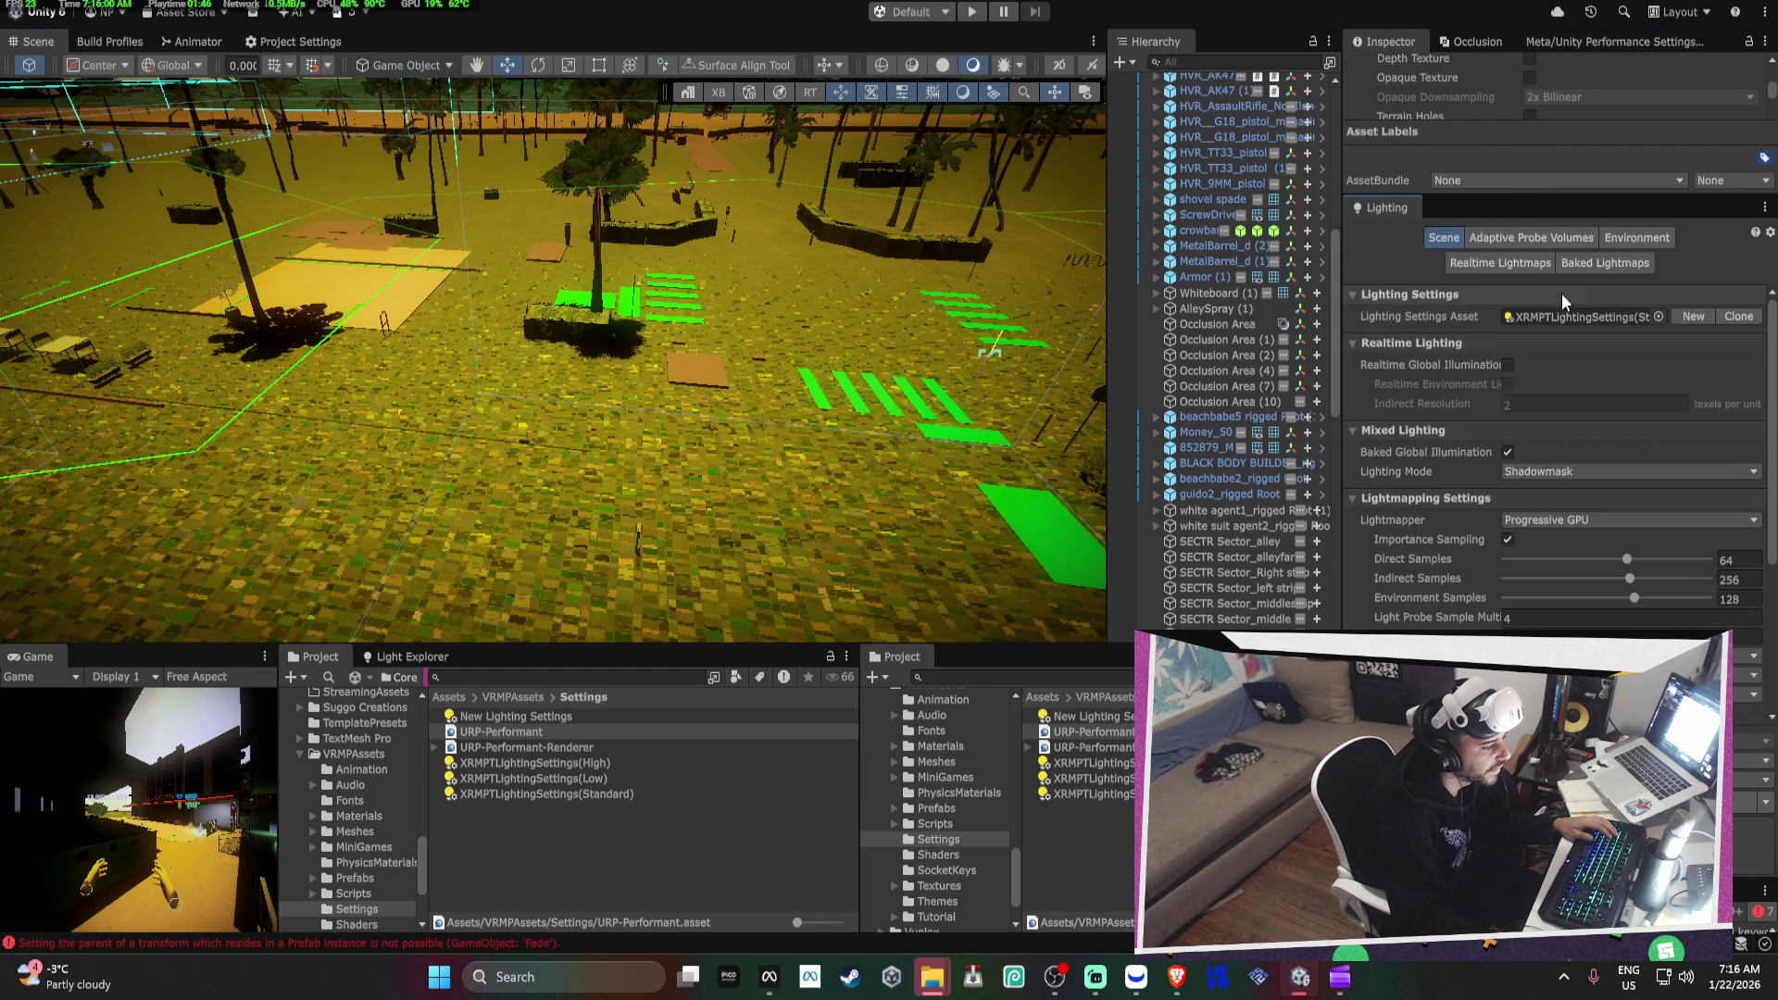
{"action": "left_click", "coordinate": [1606, 263]}
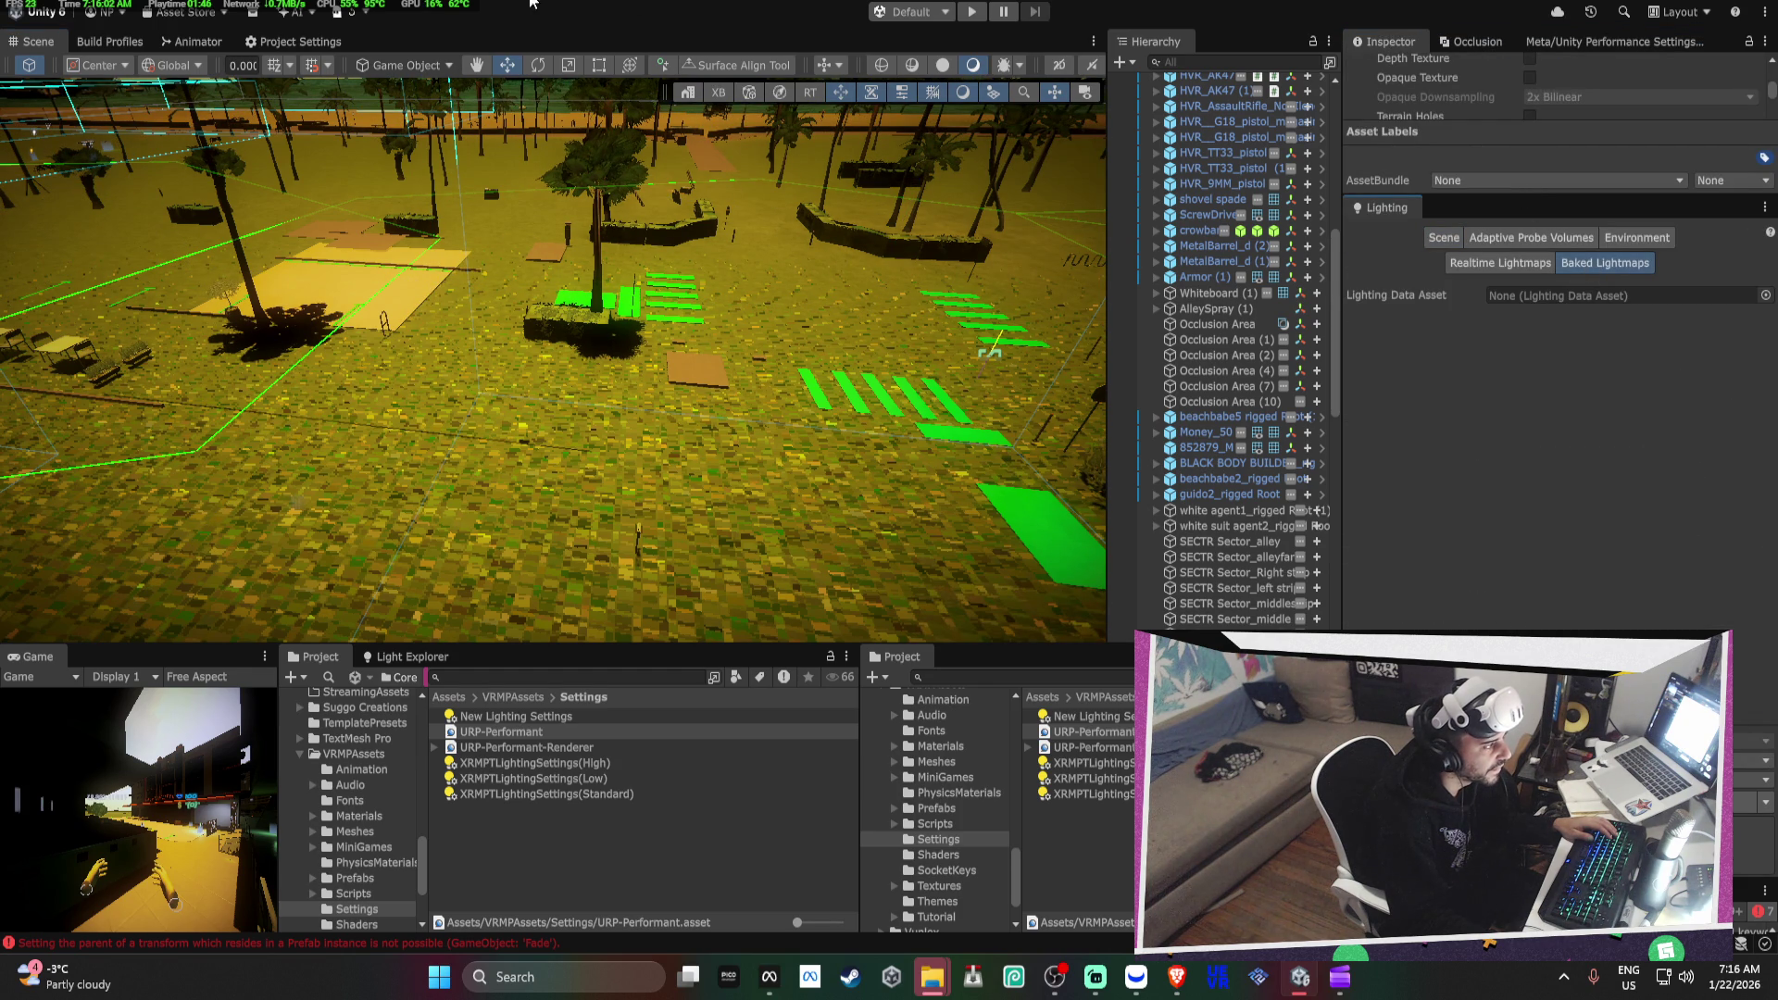
{"action": "left_click", "coordinate": [1444, 238]}
{"action": "scroll", "coordinate": [1657, 493], "scroll_direction": "down", "scroll_amount": 5}
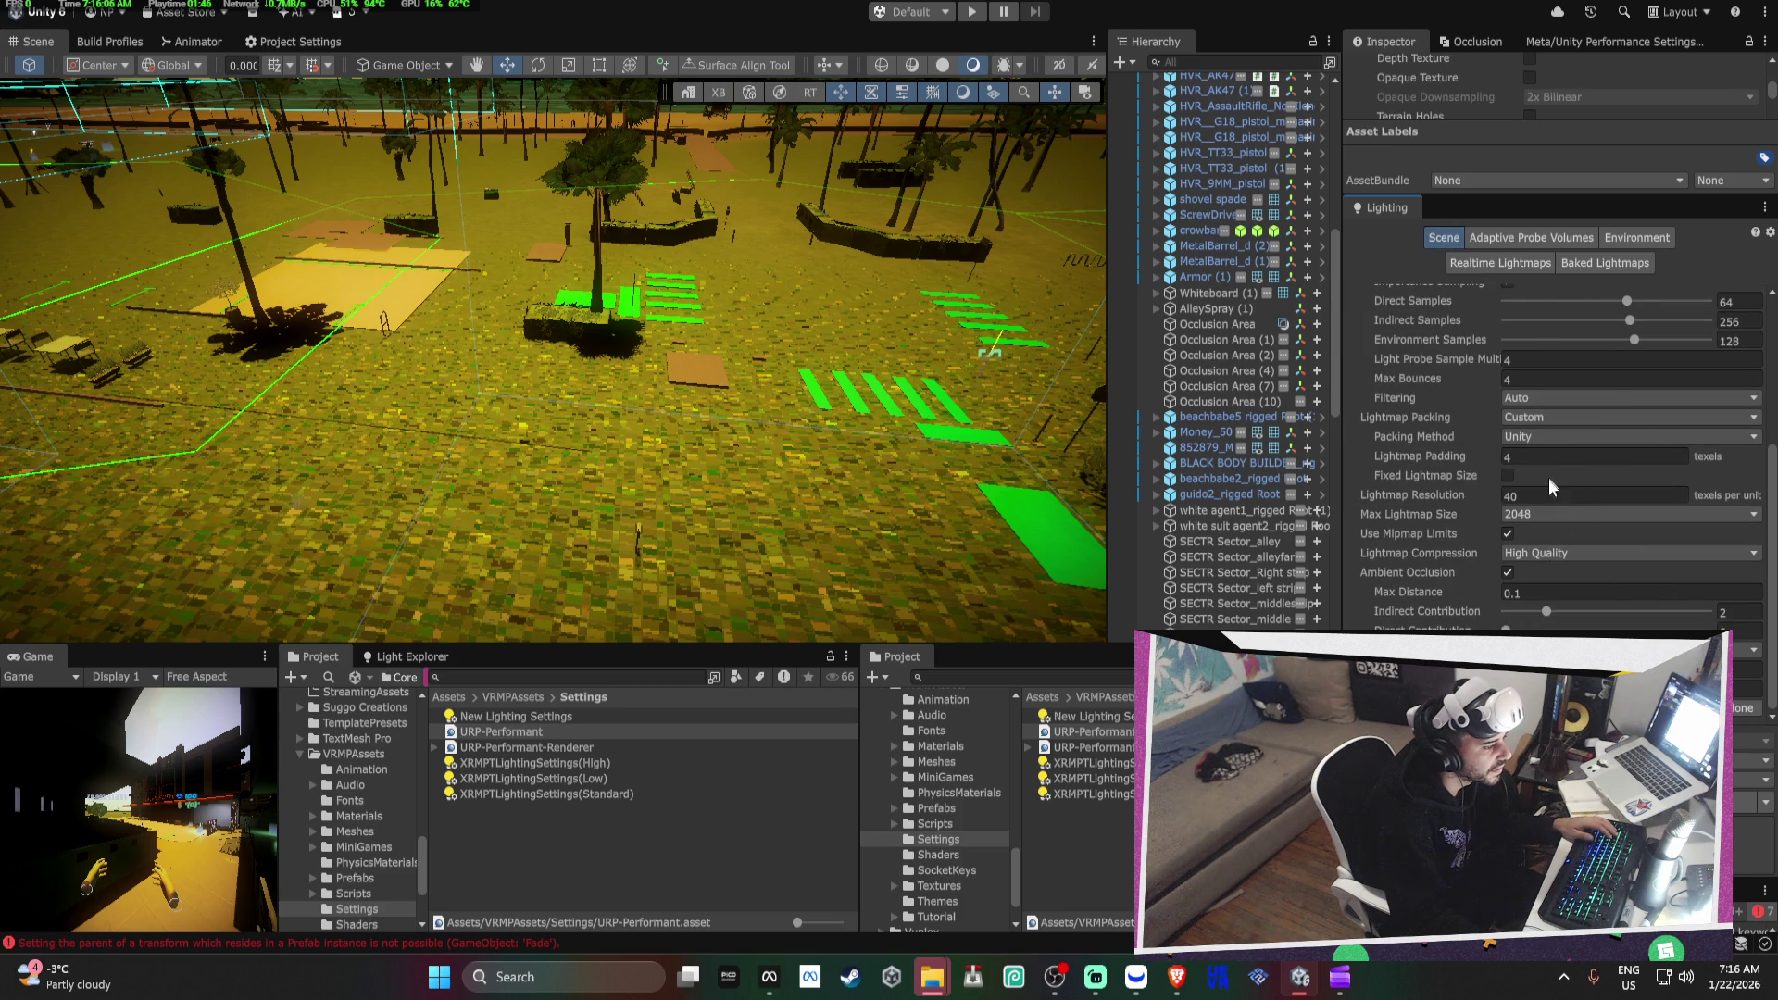
Set the scene's Lightmap Parameters to Default-Medium.
{"action": "left_click", "coordinate": [1763, 708]}
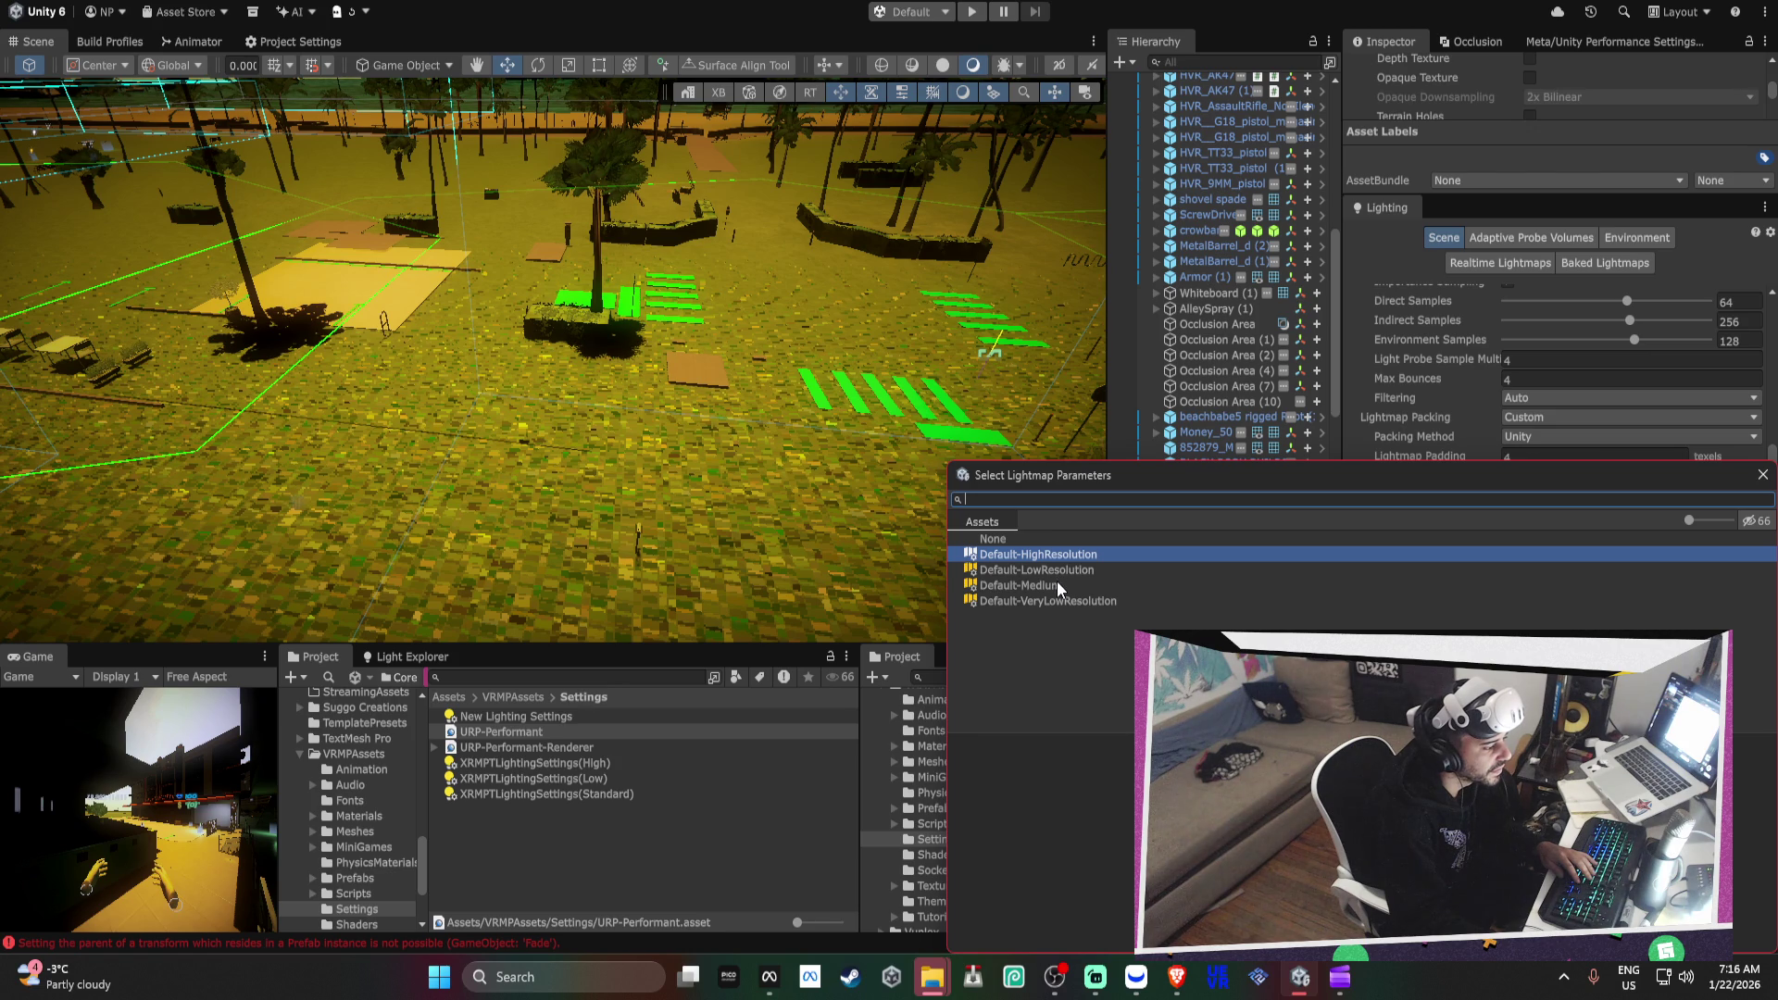
{"action": "left_click", "coordinate": [1059, 585]}
{"action": "double_click", "coordinate": [1059, 585]}
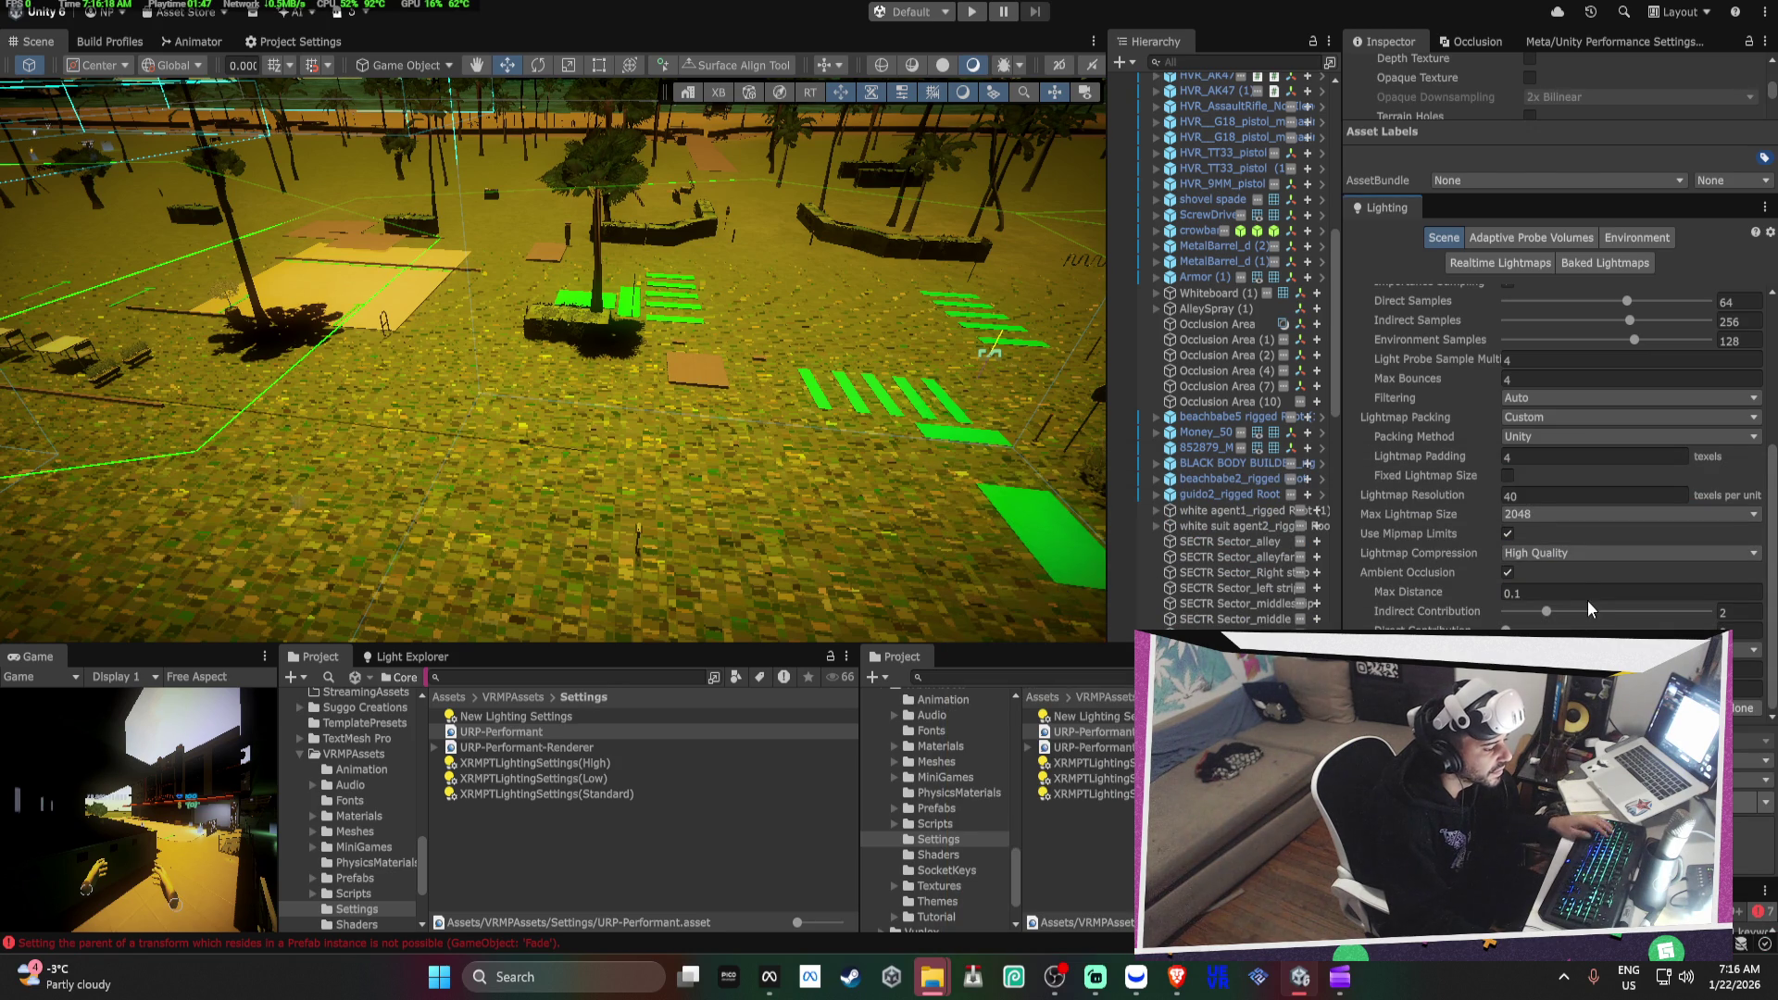
{"action": "scroll", "coordinate": [1719, 520], "scroll_direction": "up", "scroll_amount": 5}
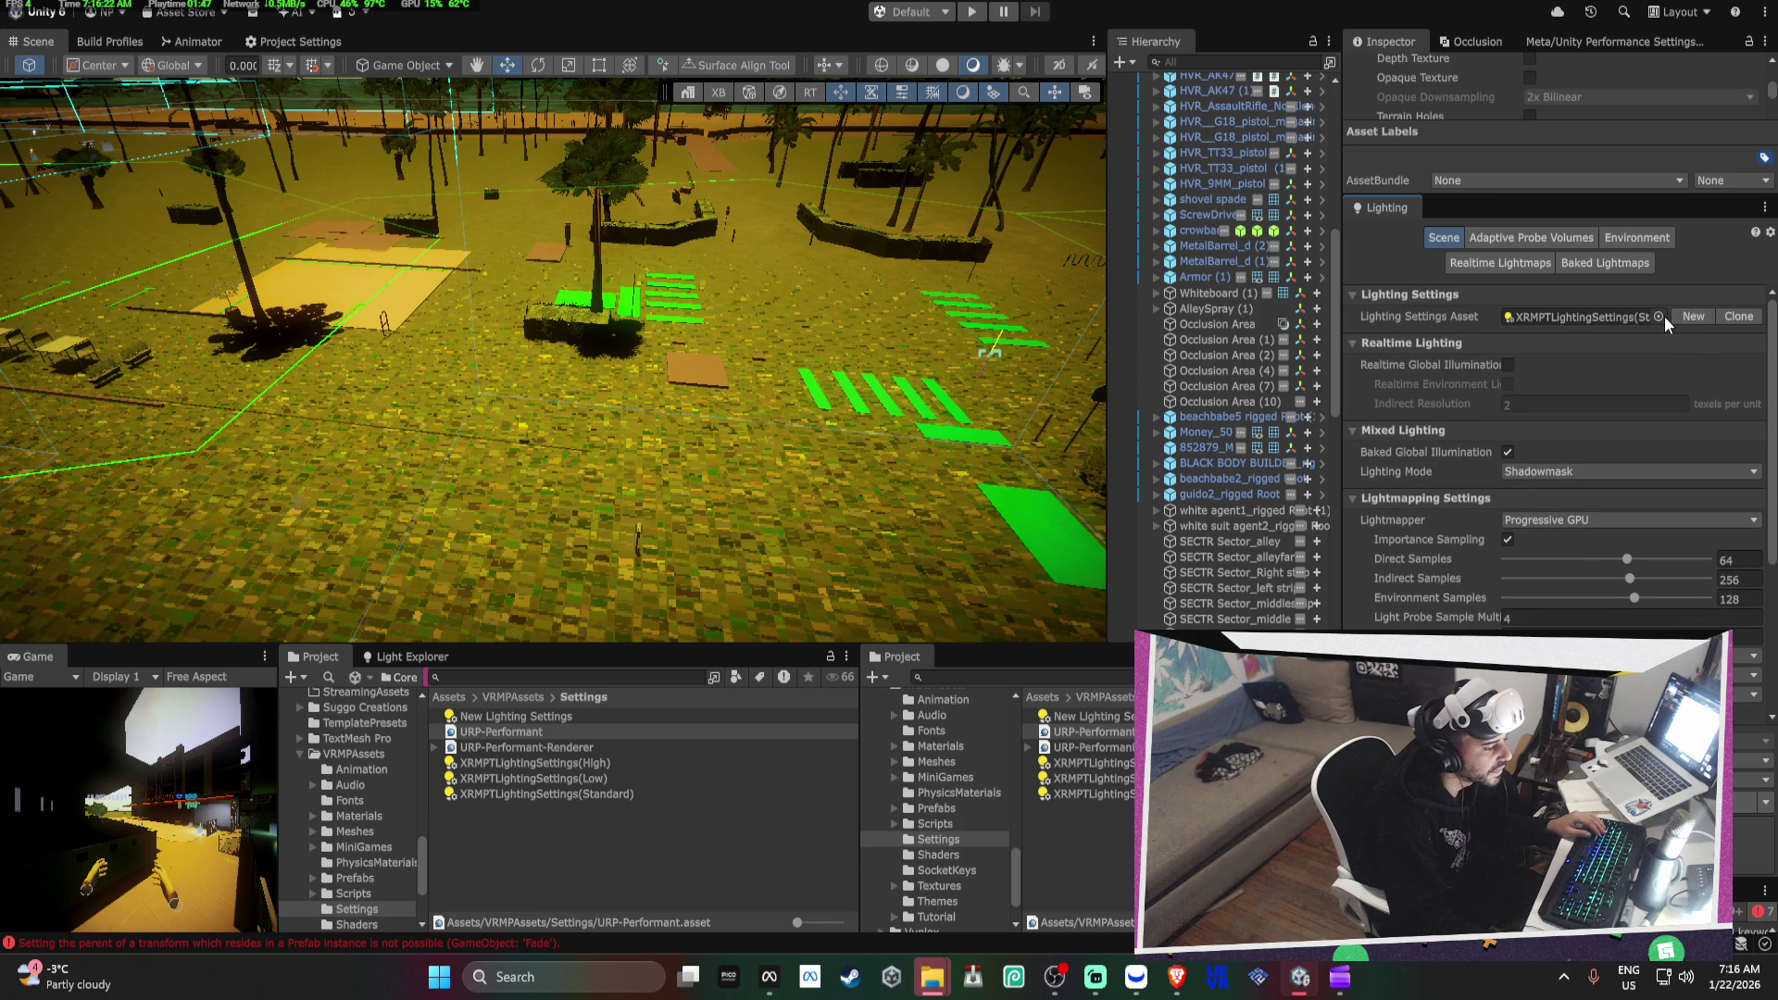
Keep XRMPTLightingSettings(Standard) as the lighting settings and reconfirm Default-Medium lightmap parameters.
{"action": "left_click", "coordinate": [1660, 317]}
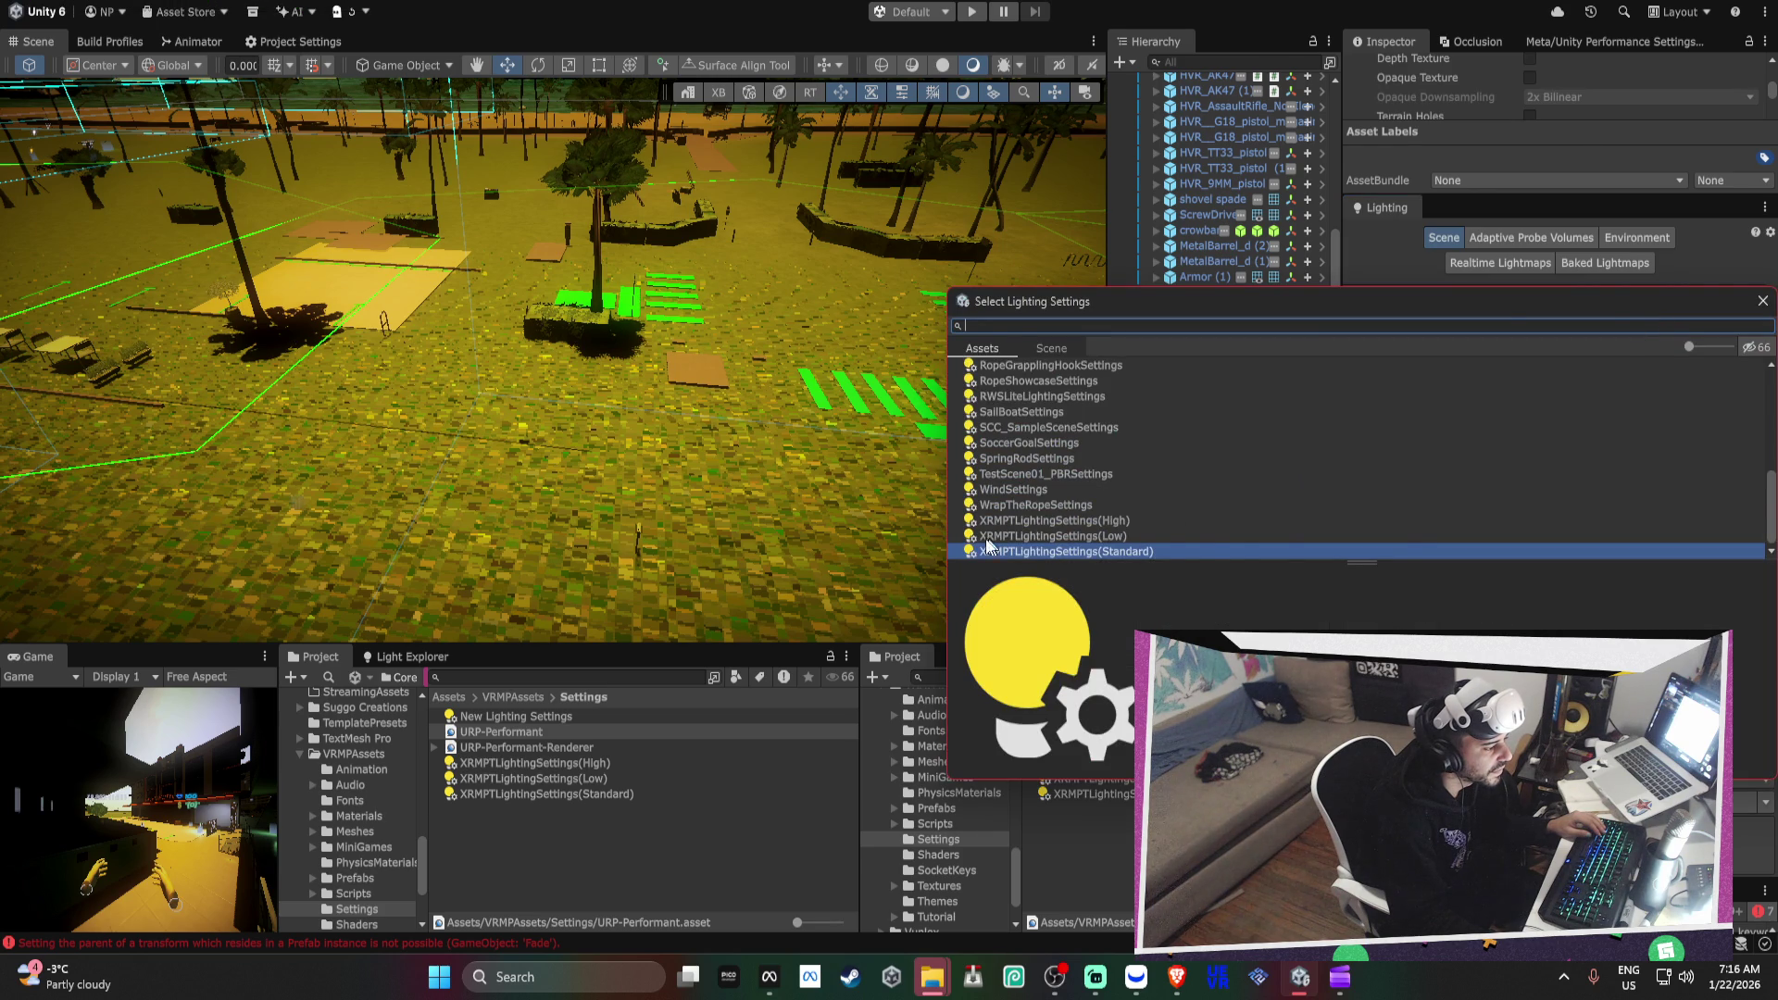
{"action": "double_click", "coordinate": [1047, 550]}
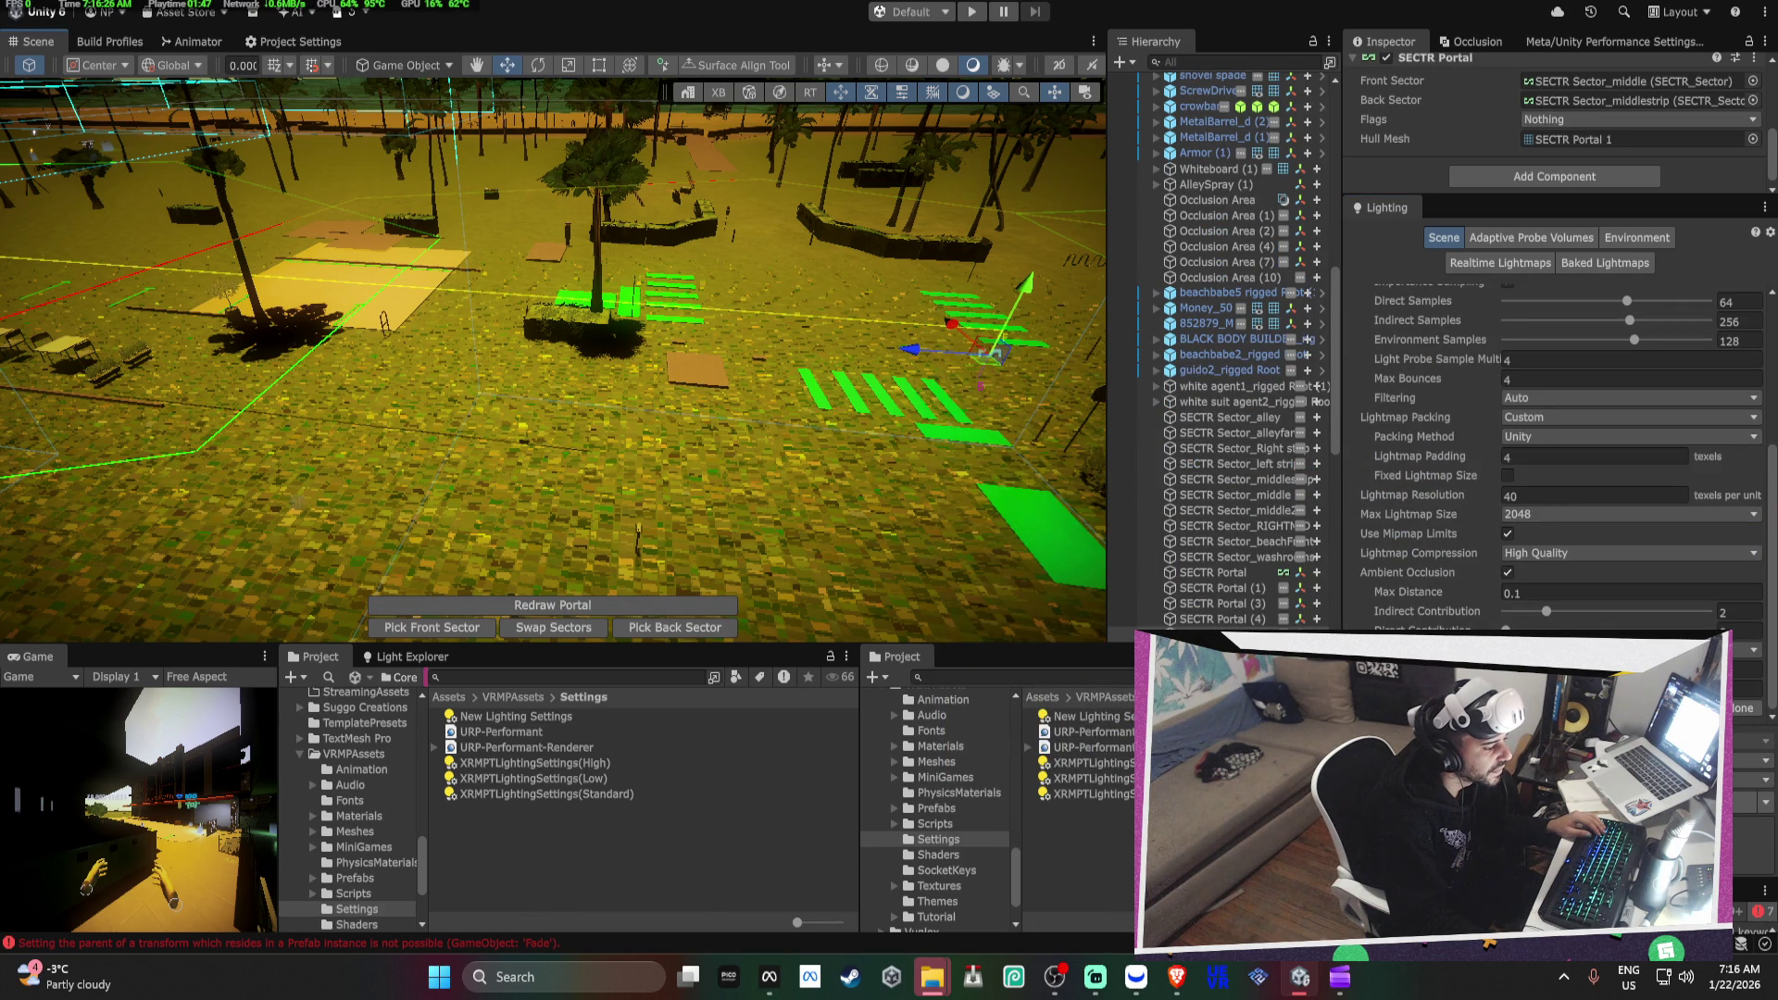
{"action": "left_click", "coordinate": [1754, 707]}
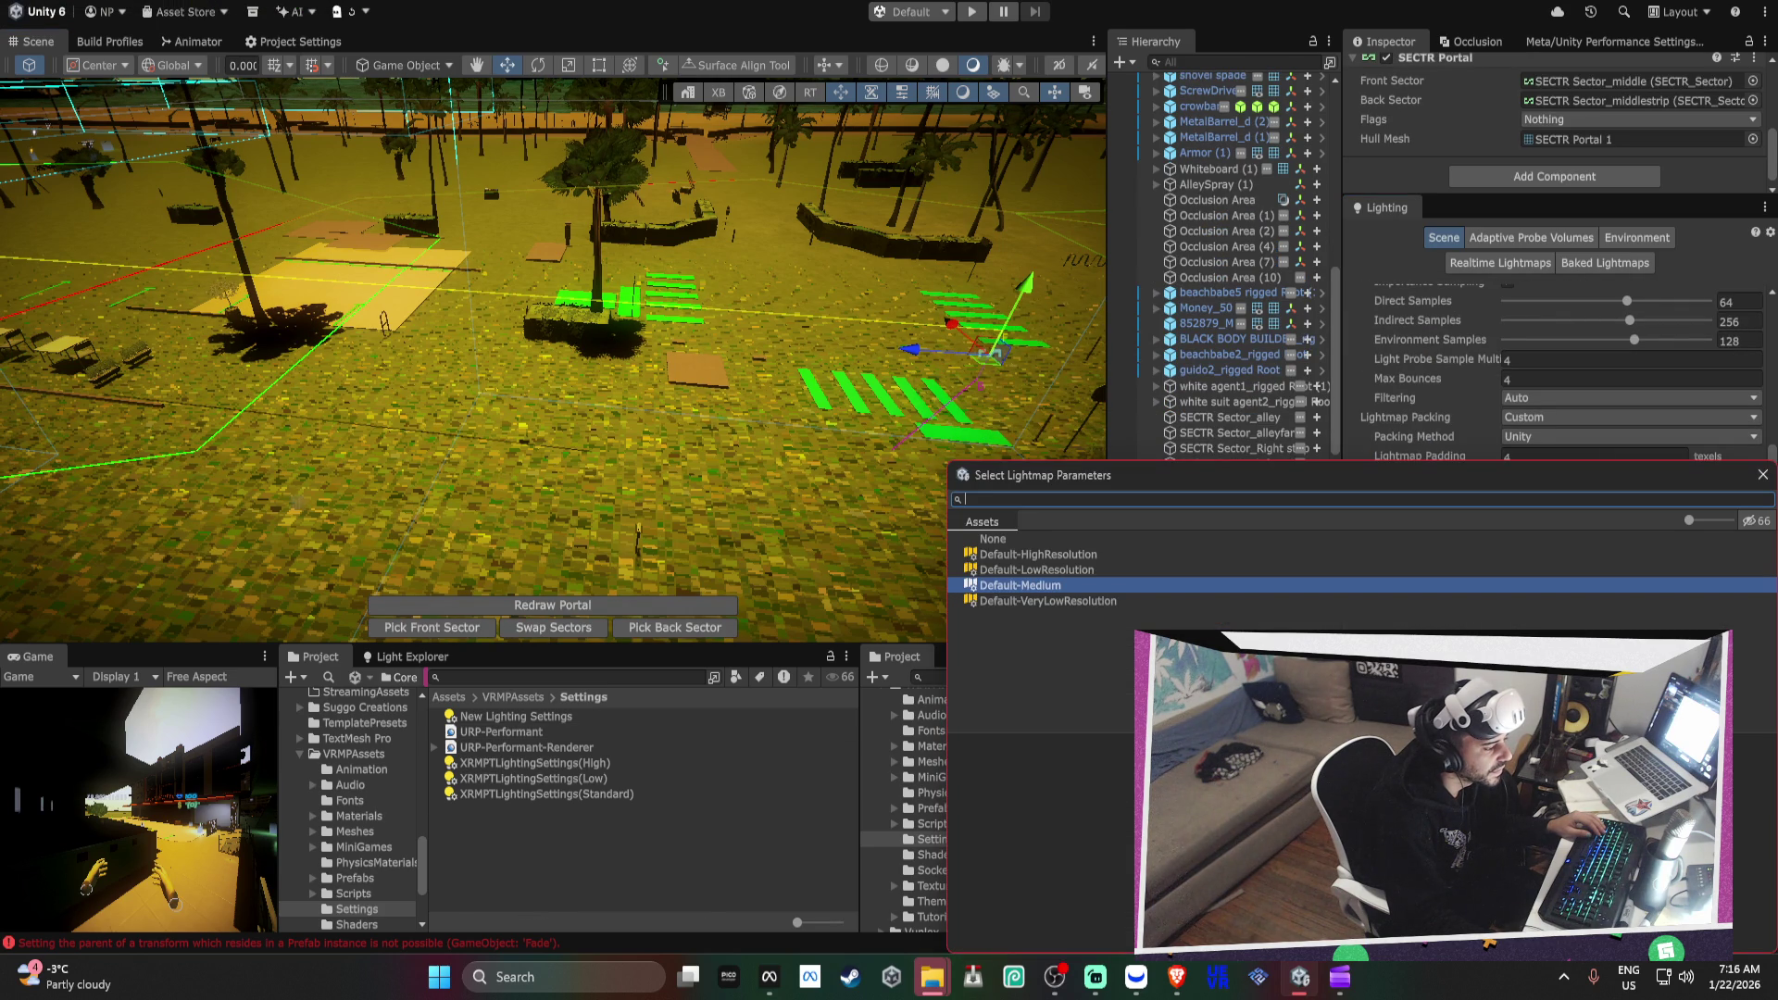
{"action": "double_click", "coordinate": [1011, 601]}
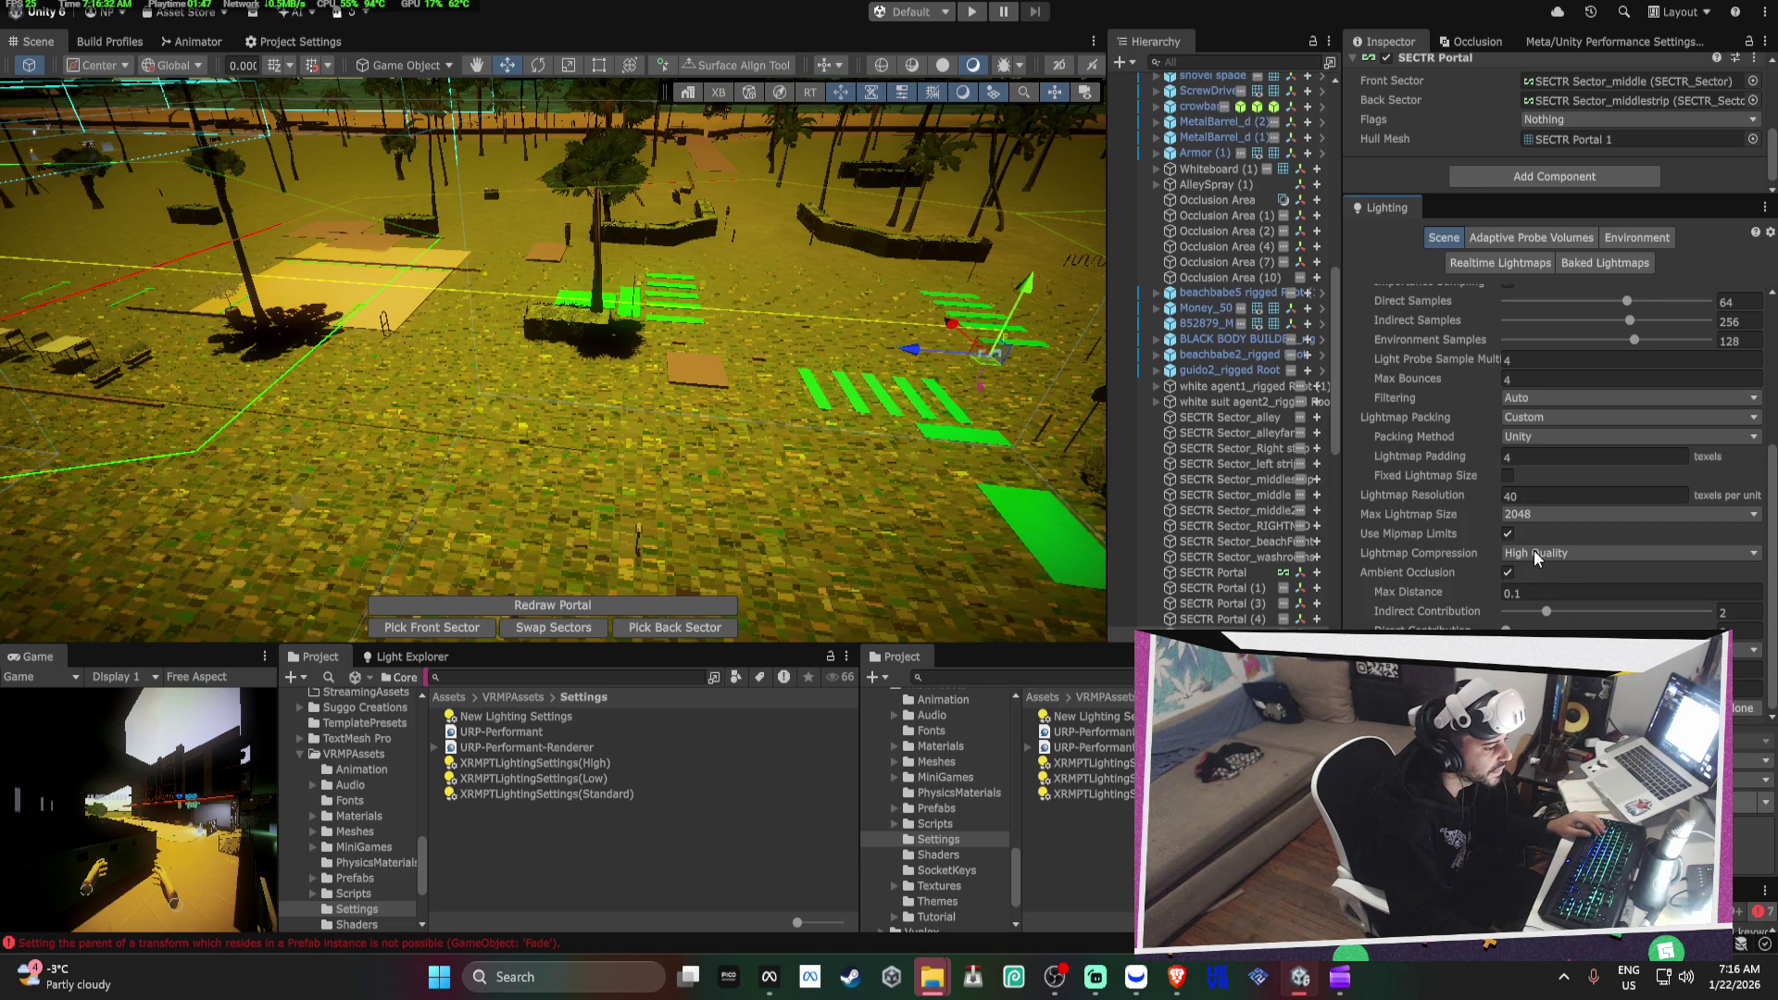
{"action": "scroll", "coordinate": [1535, 556], "scroll_direction": "up", "scroll_amount": 2}
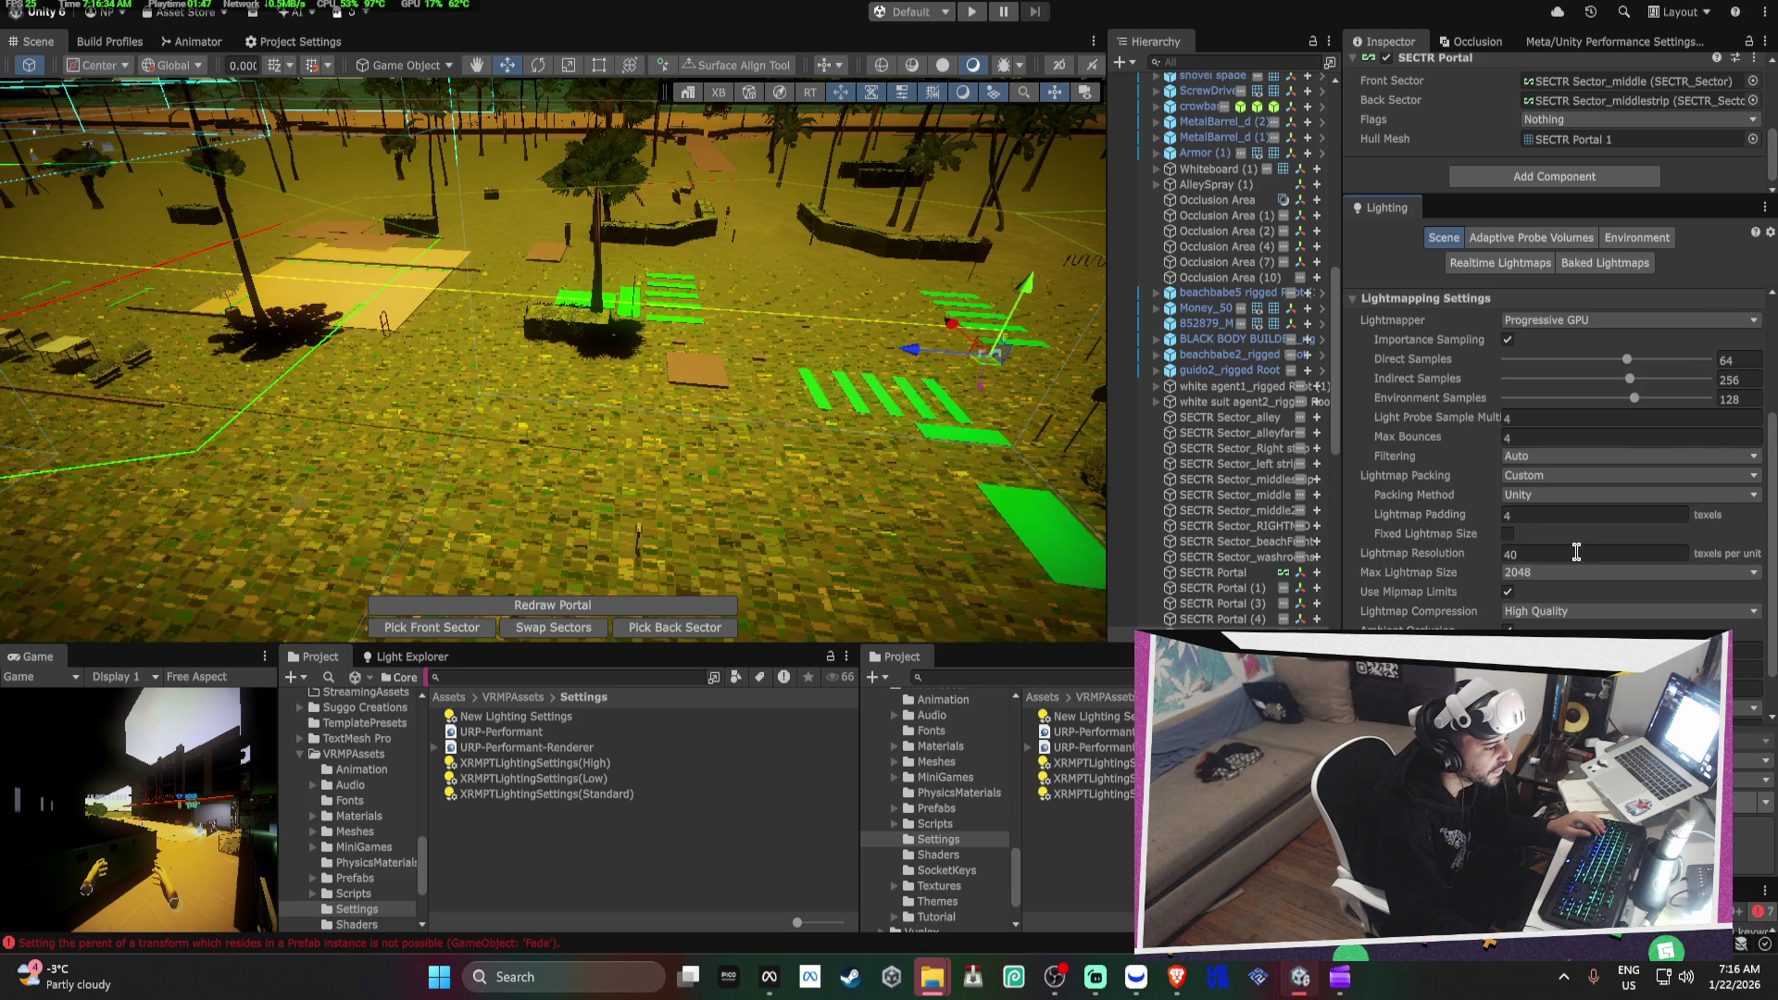
{"action": "scroll", "coordinate": [1577, 552], "scroll_direction": "down", "scroll_amount": 2}
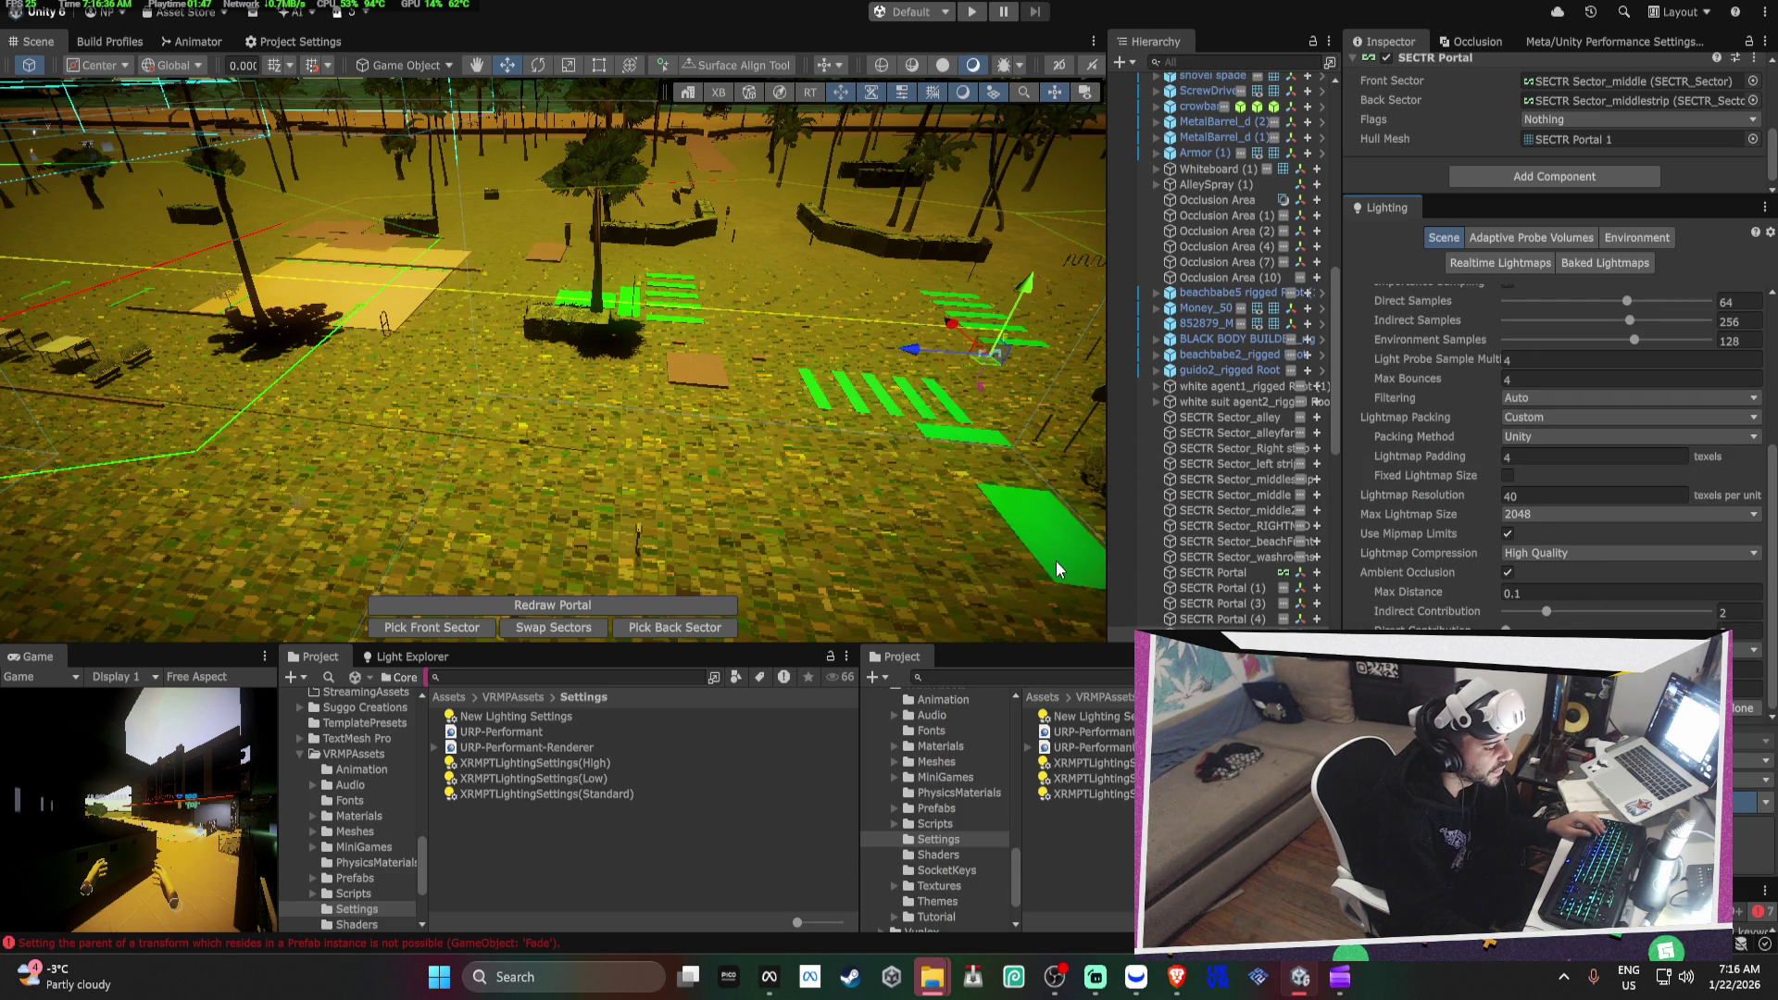
{"action": "scroll", "coordinate": [1451, 536], "scroll_direction": "up", "scroll_amount": 1}
{"action": "scroll", "coordinate": [1451, 535], "scroll_direction": "up", "scroll_amount": 6}
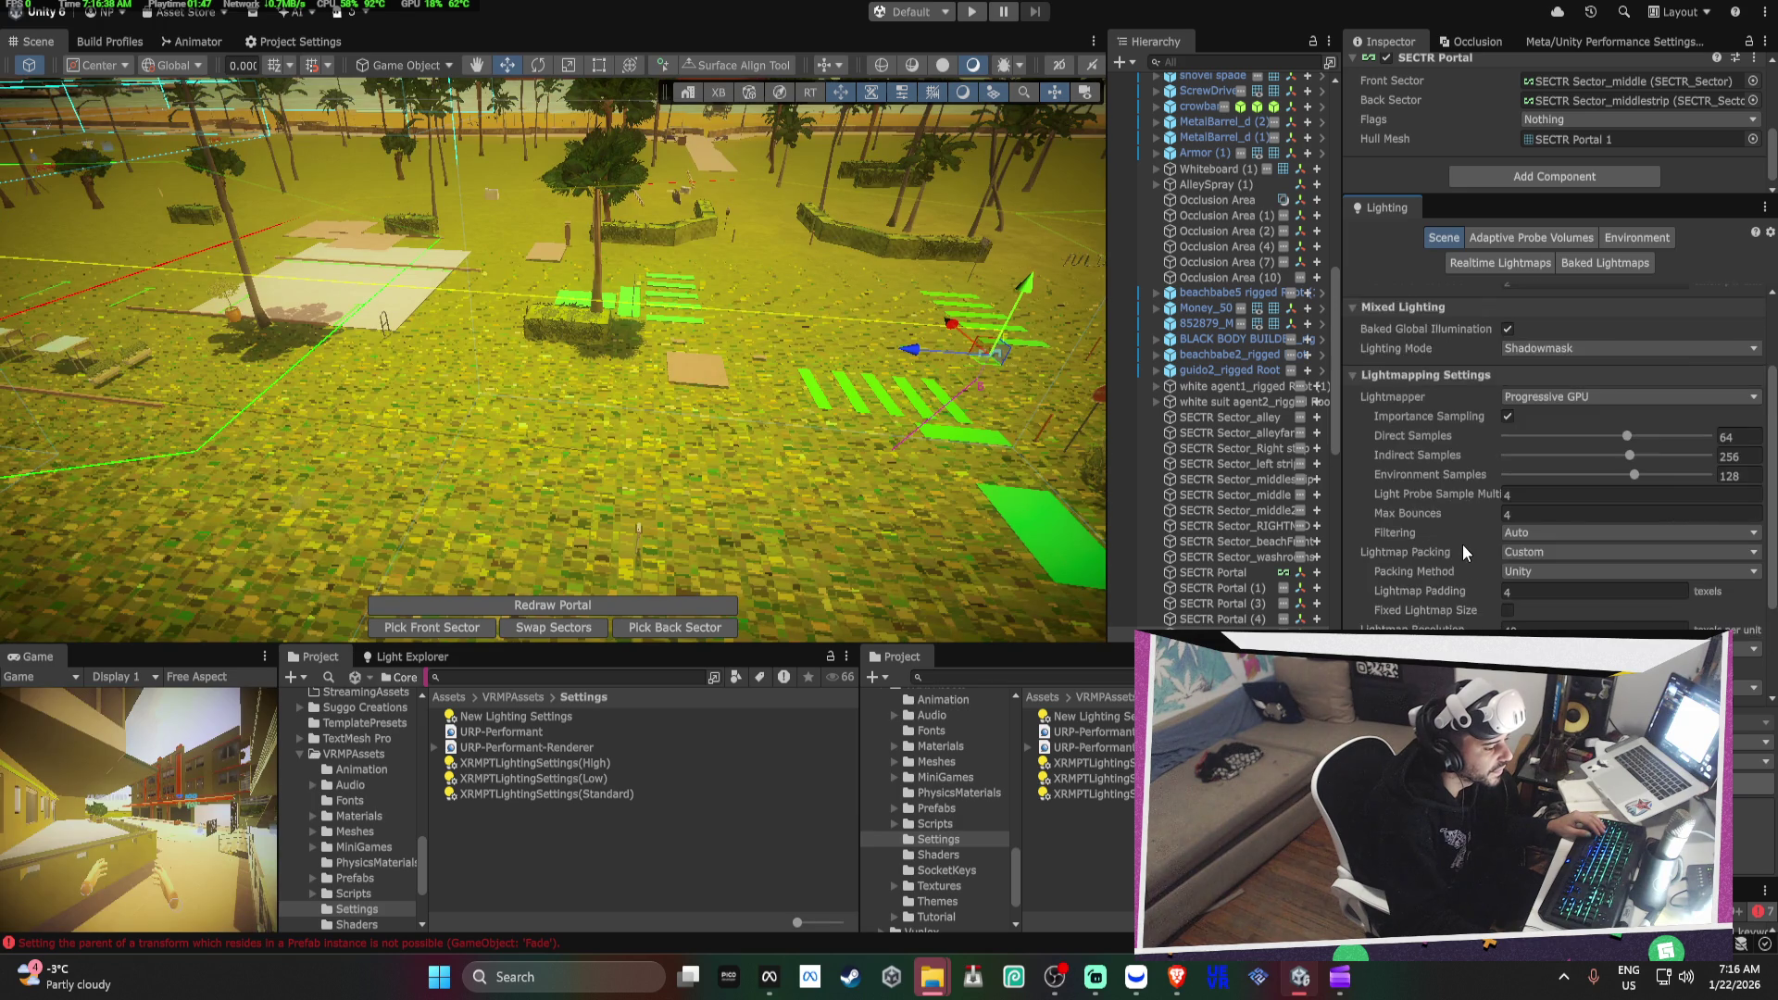
{"action": "scroll", "coordinate": [1463, 553], "scroll_direction": "up", "scroll_amount": 2}
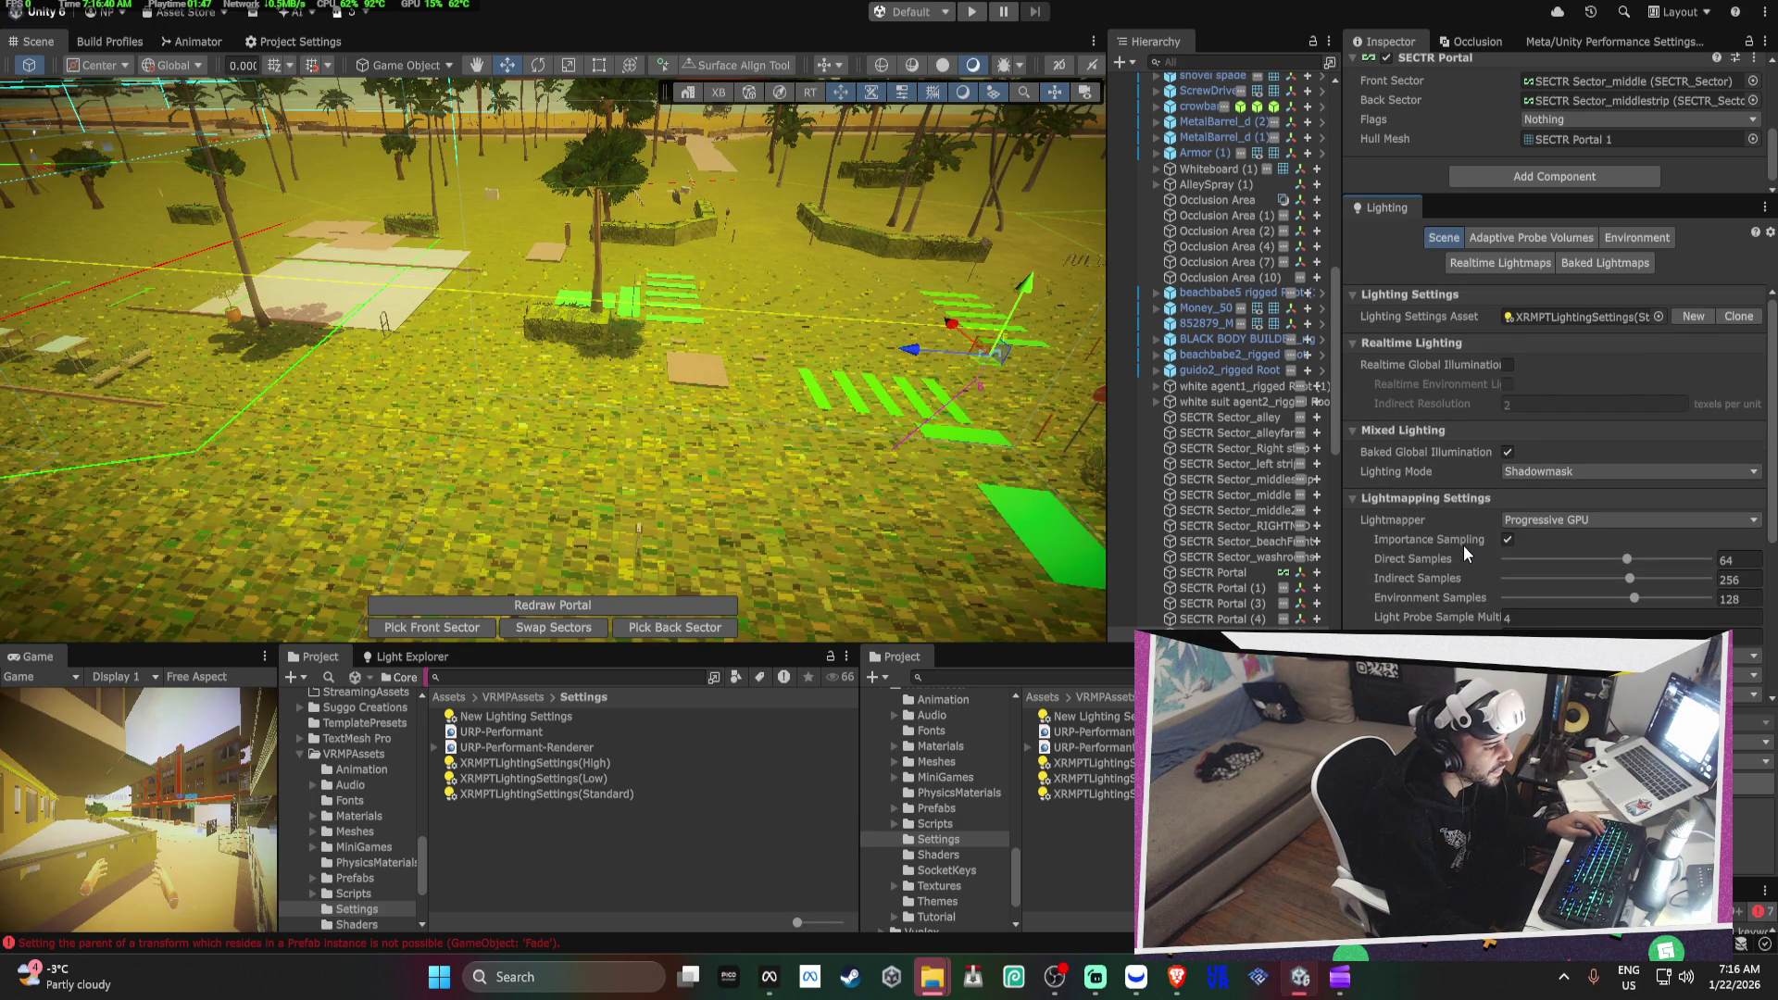
{"action": "scroll", "coordinate": [1463, 547], "scroll_direction": "down", "scroll_amount": 9}
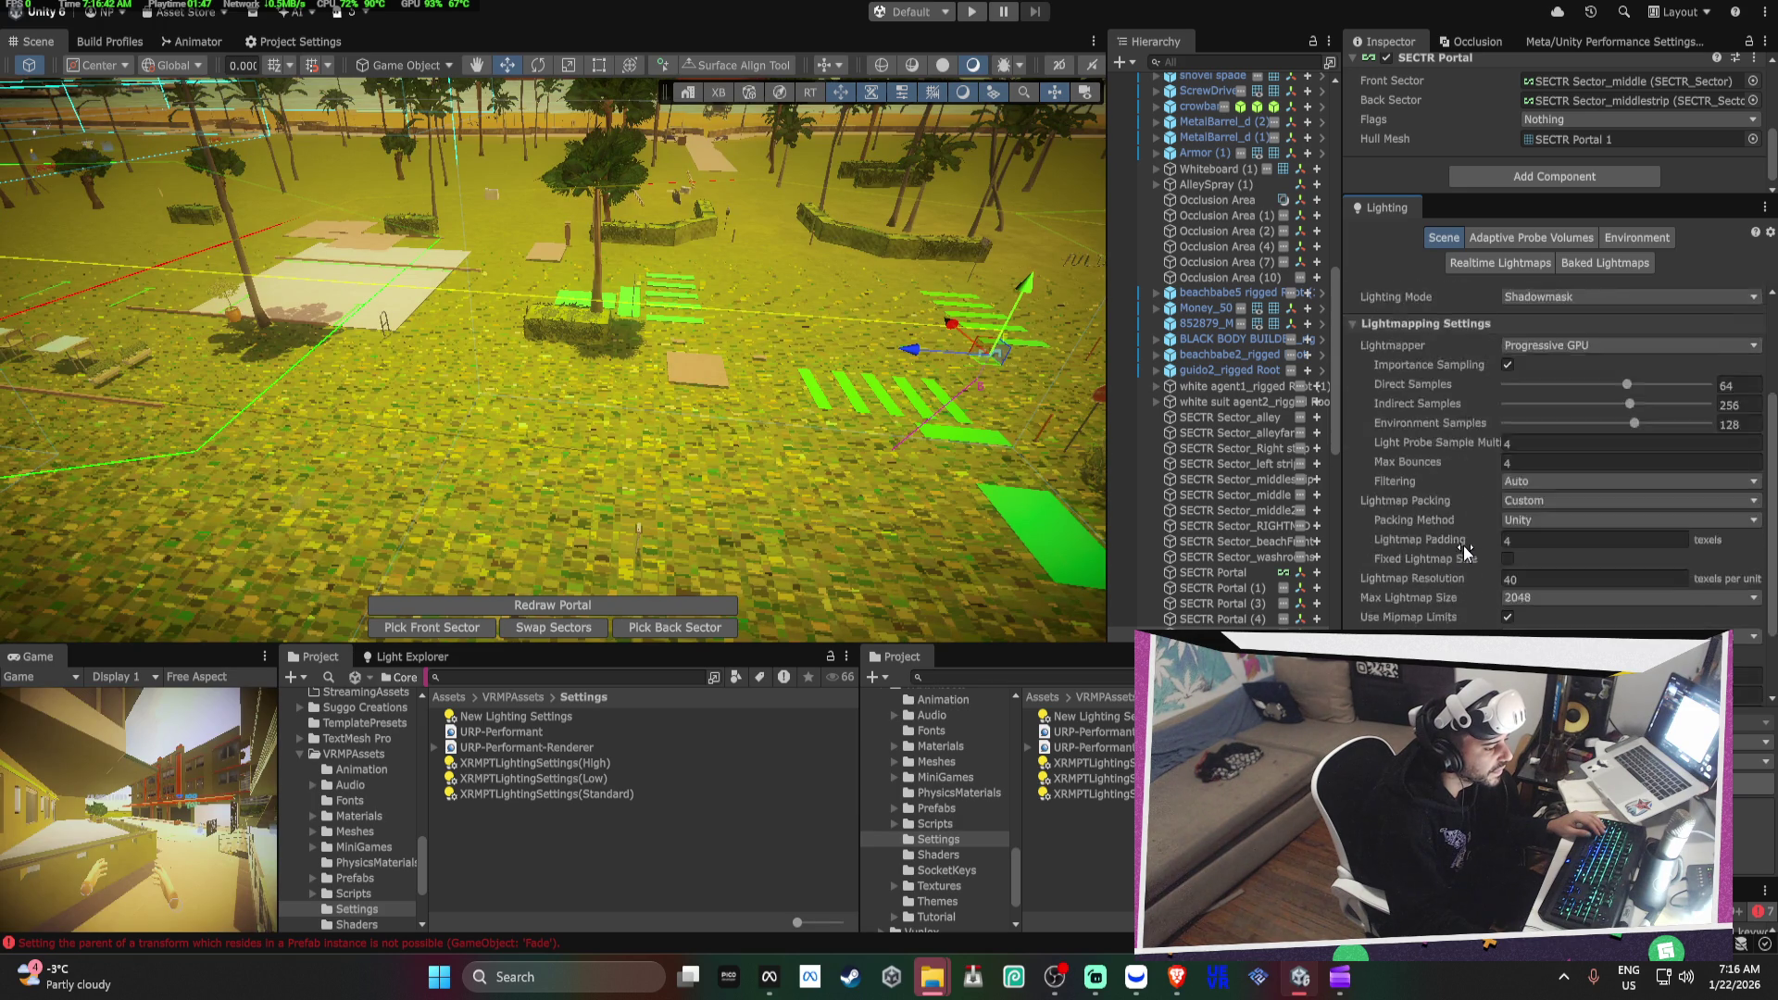
{"action": "mouse_move", "coordinate": [558, 360]}
{"action": "left_mouse_down"}
{"action": "mouse_move", "coordinate": [871, 371]}
{"action": "mouse_move", "coordinate": [759, 375]}
{"action": "left_mouse_up"}
{"action": "scroll", "coordinate": [1557, 445], "scroll_direction": "up", "scroll_amount": 1}
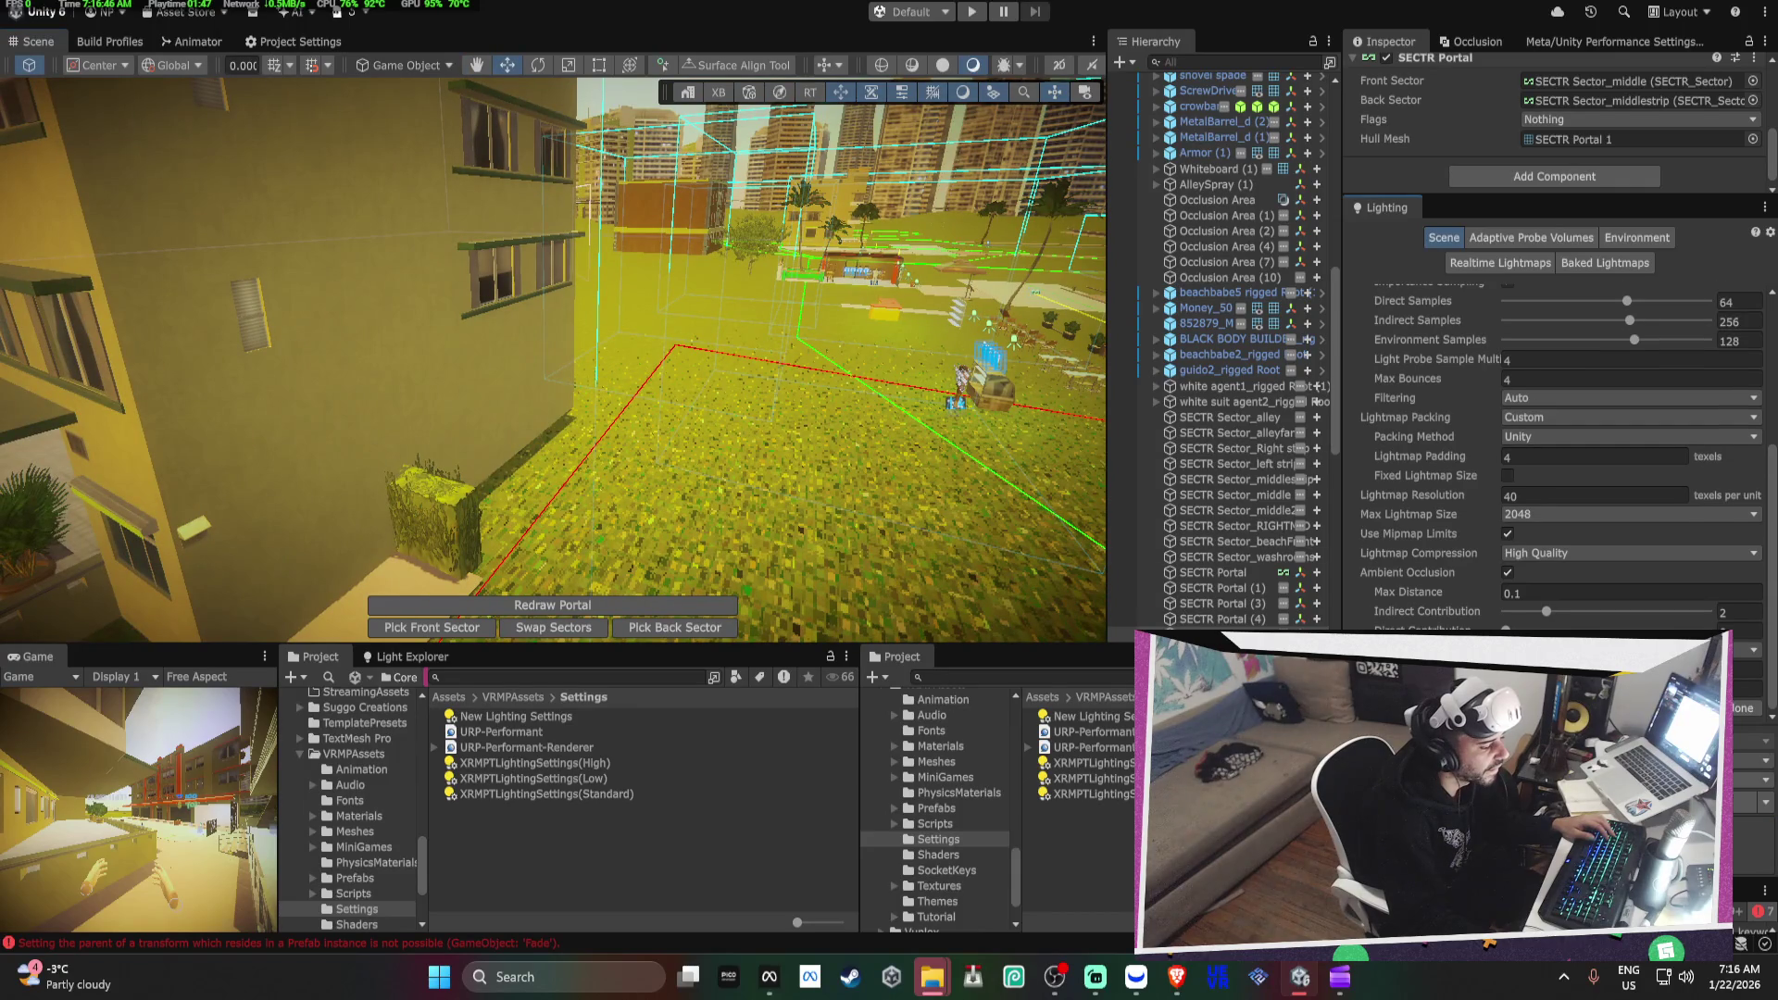
Open the SECTR Stream sector manager.
{"action": "left_click", "coordinate": [611, 17]}
{"action": "mouse_move", "coordinate": [722, 215]}
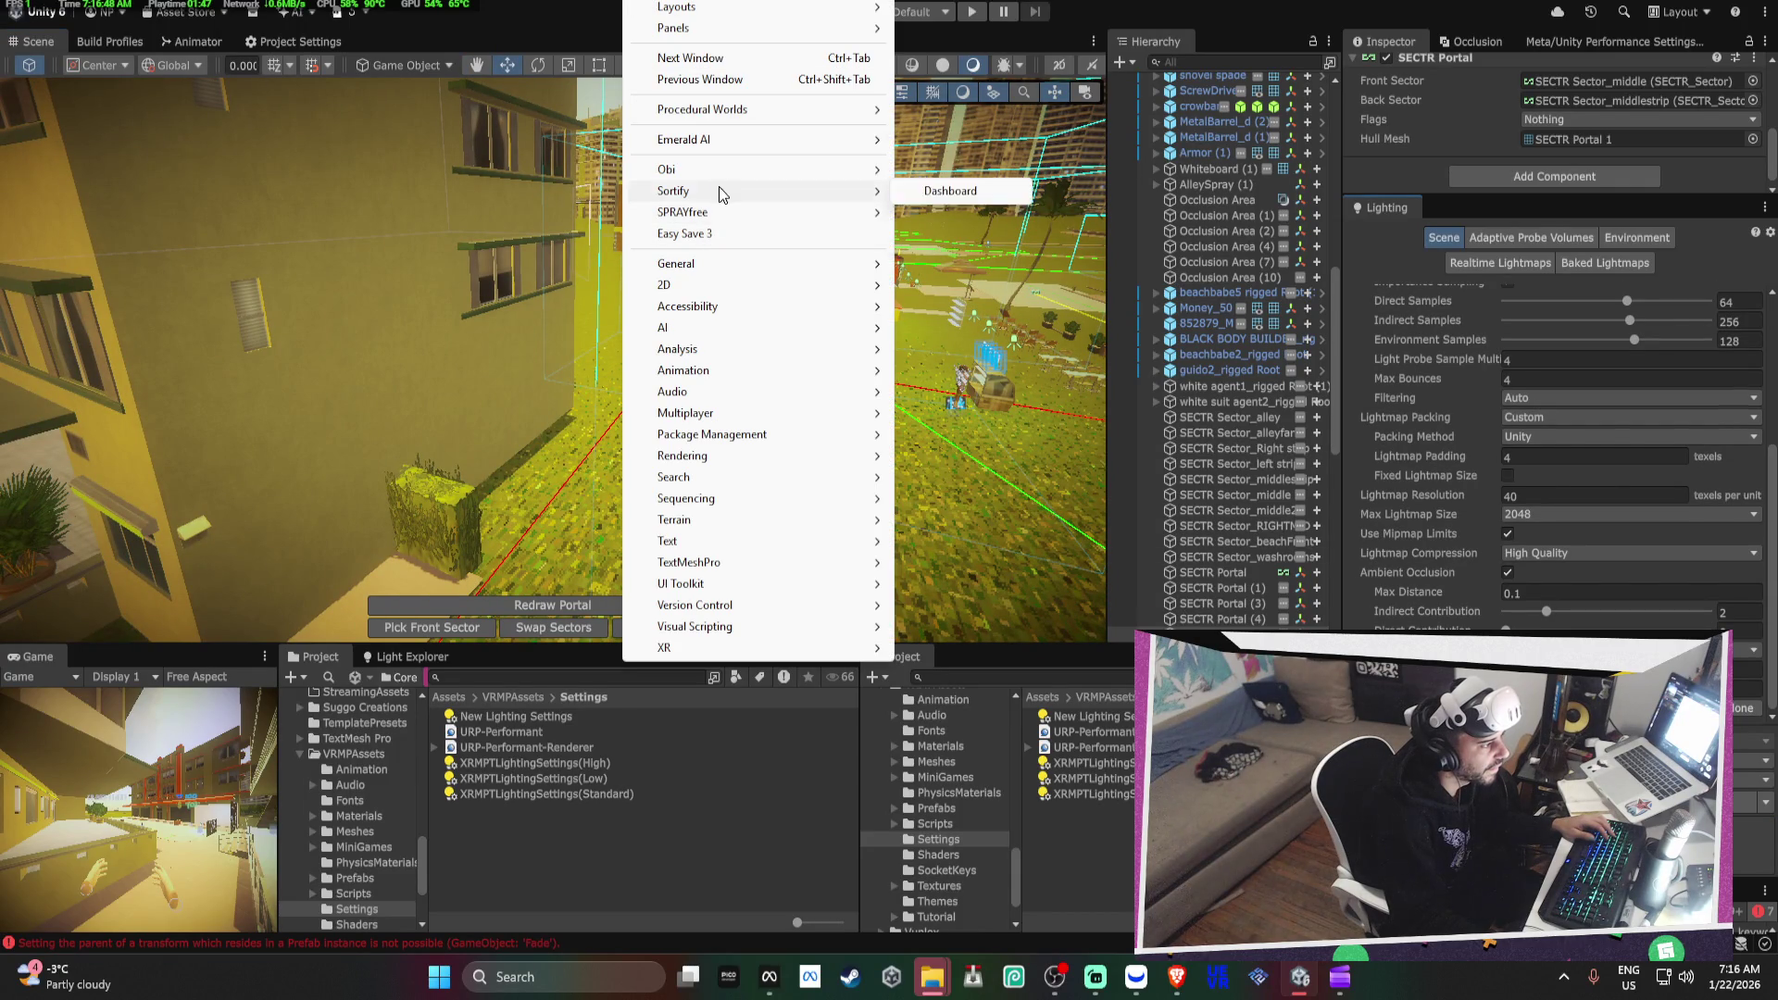
{"action": "mouse_move", "coordinate": [726, 111]}
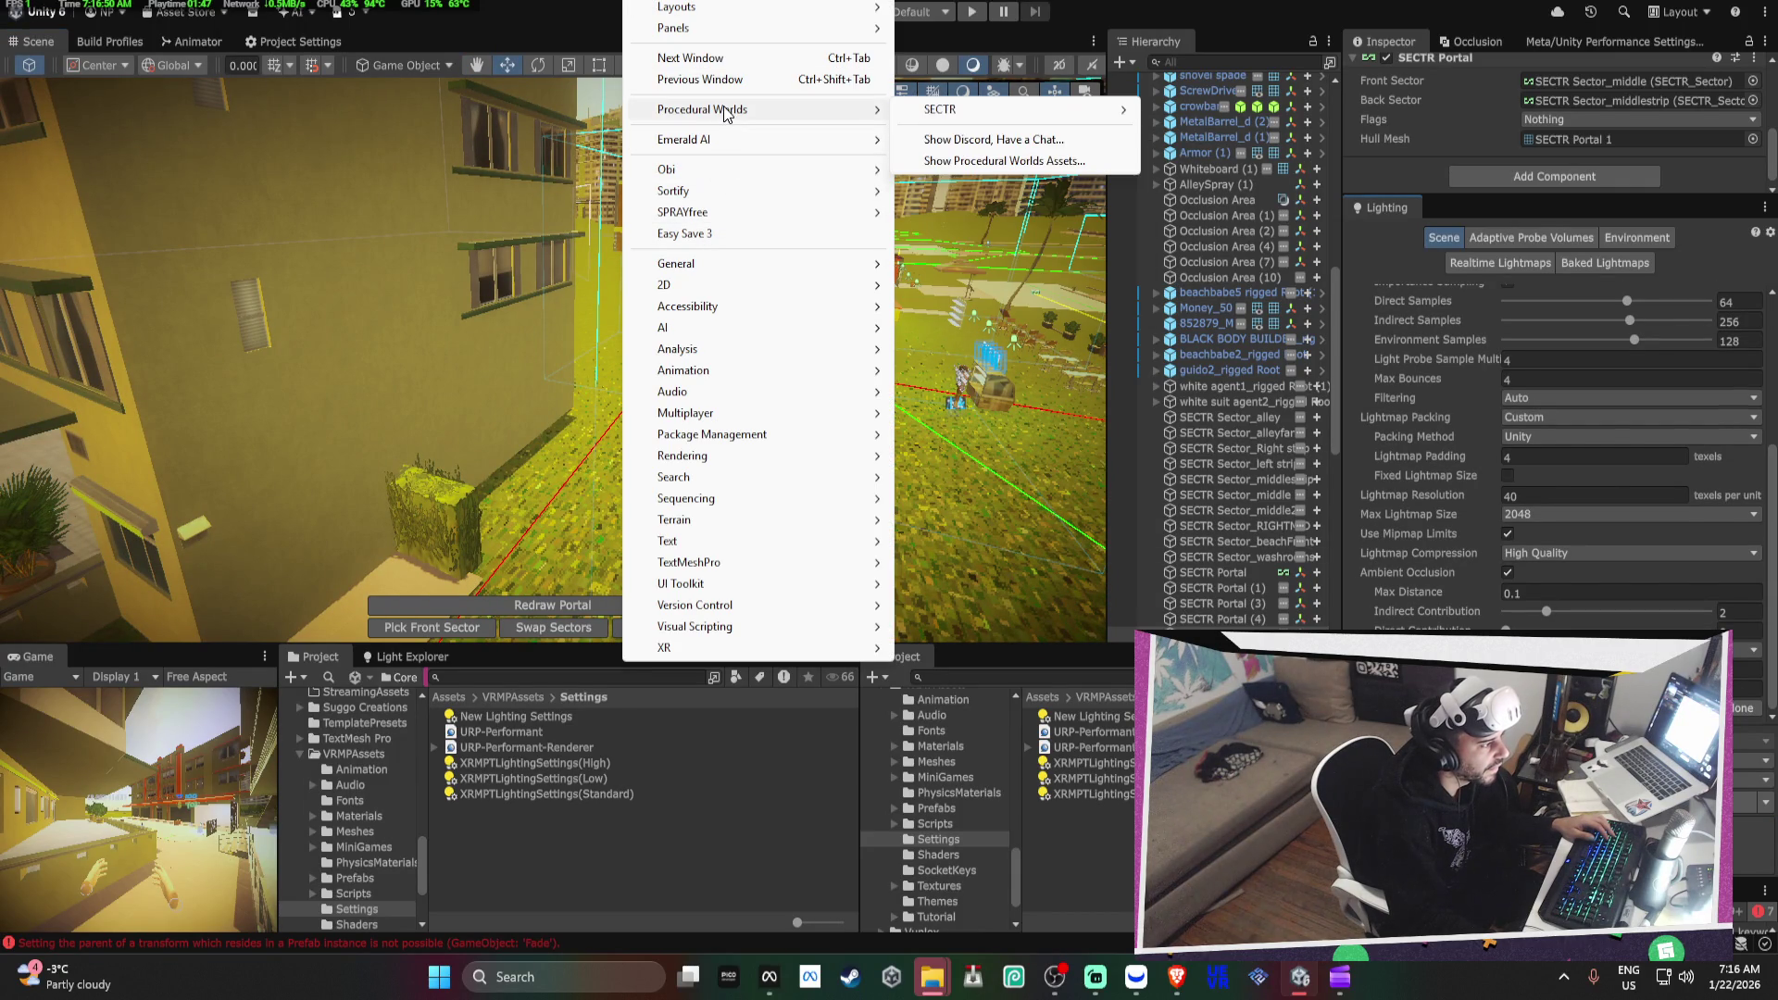
{"action": "mouse_move", "coordinate": [954, 109]}
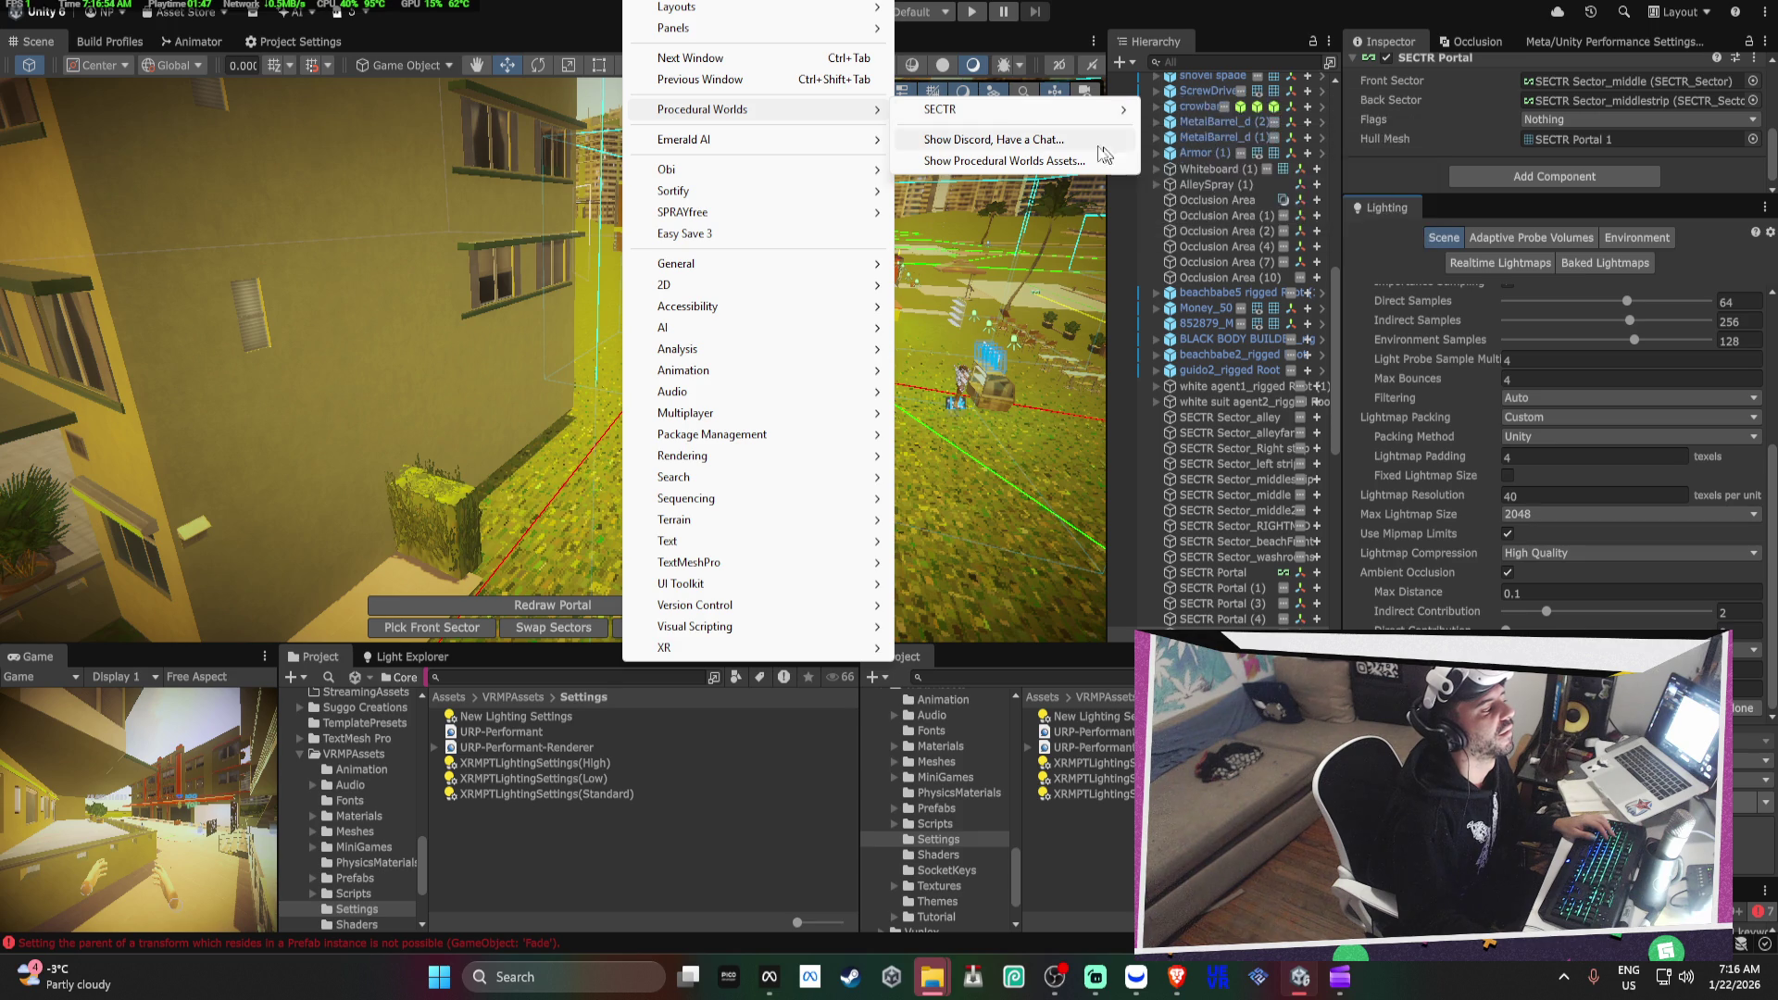
{"action": "left_click", "coordinate": [1272, 139]}
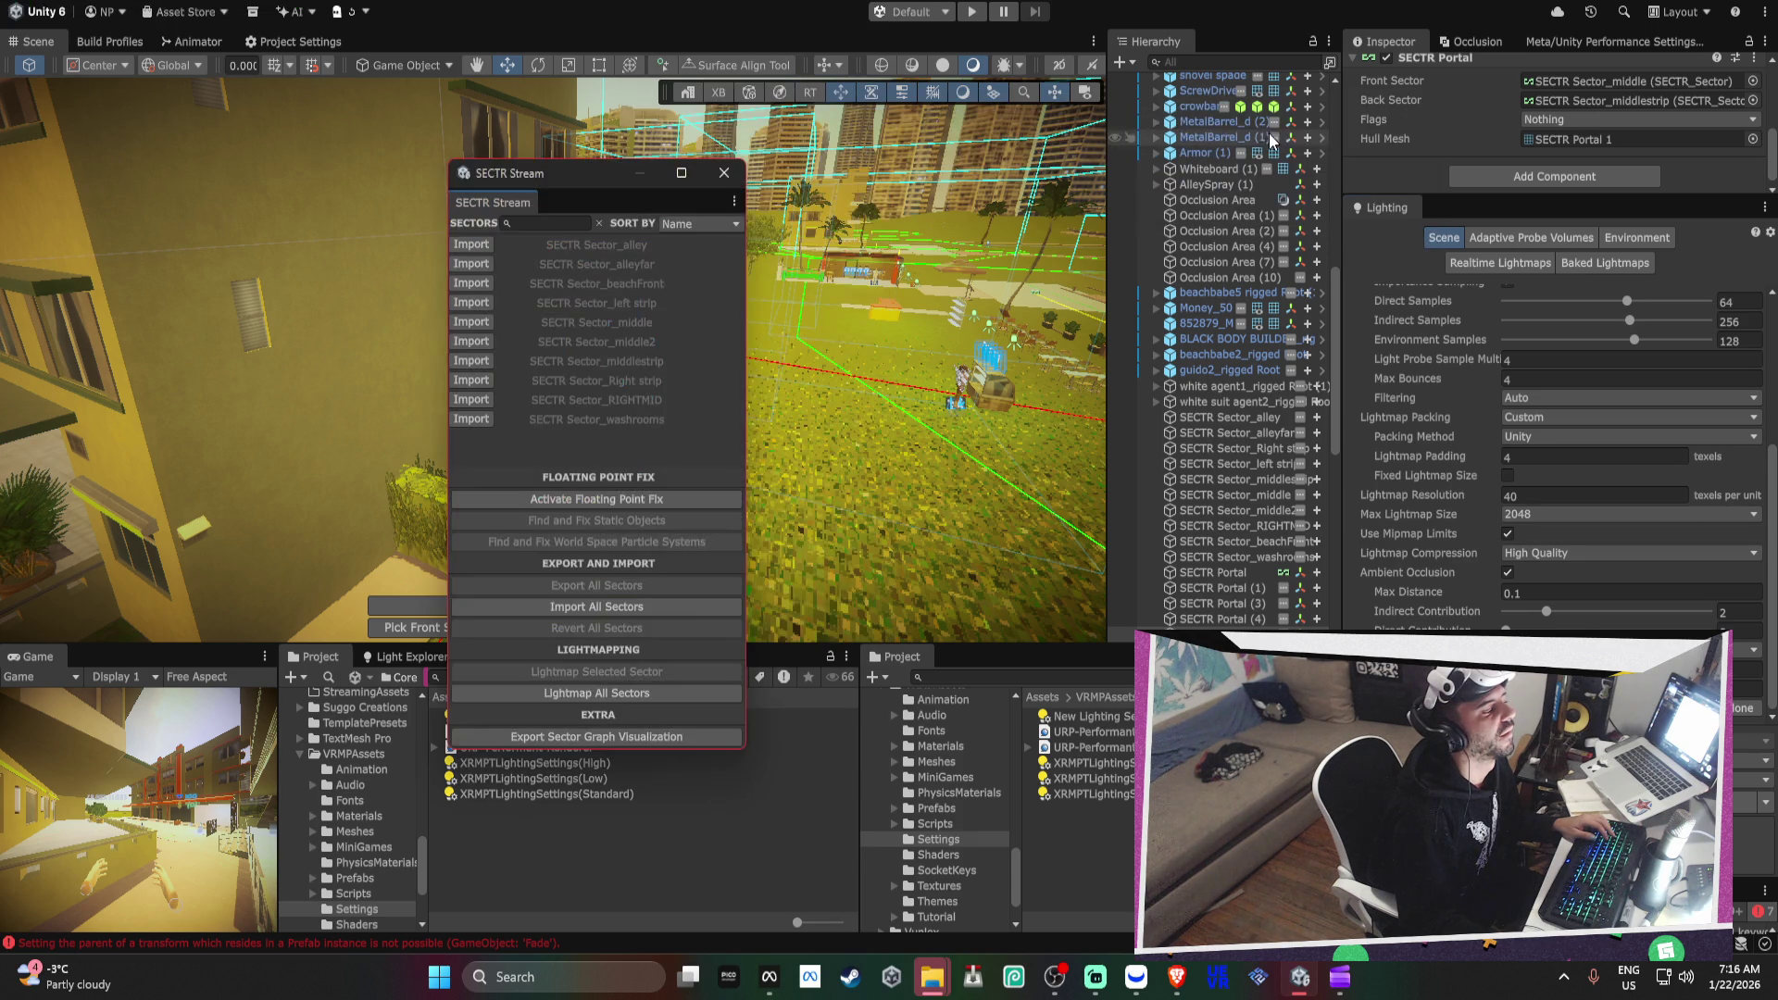
Start lightmapping all streaming sectors, confirm the bake, and close the Stream window.
{"action": "left_click", "coordinate": [643, 742]}
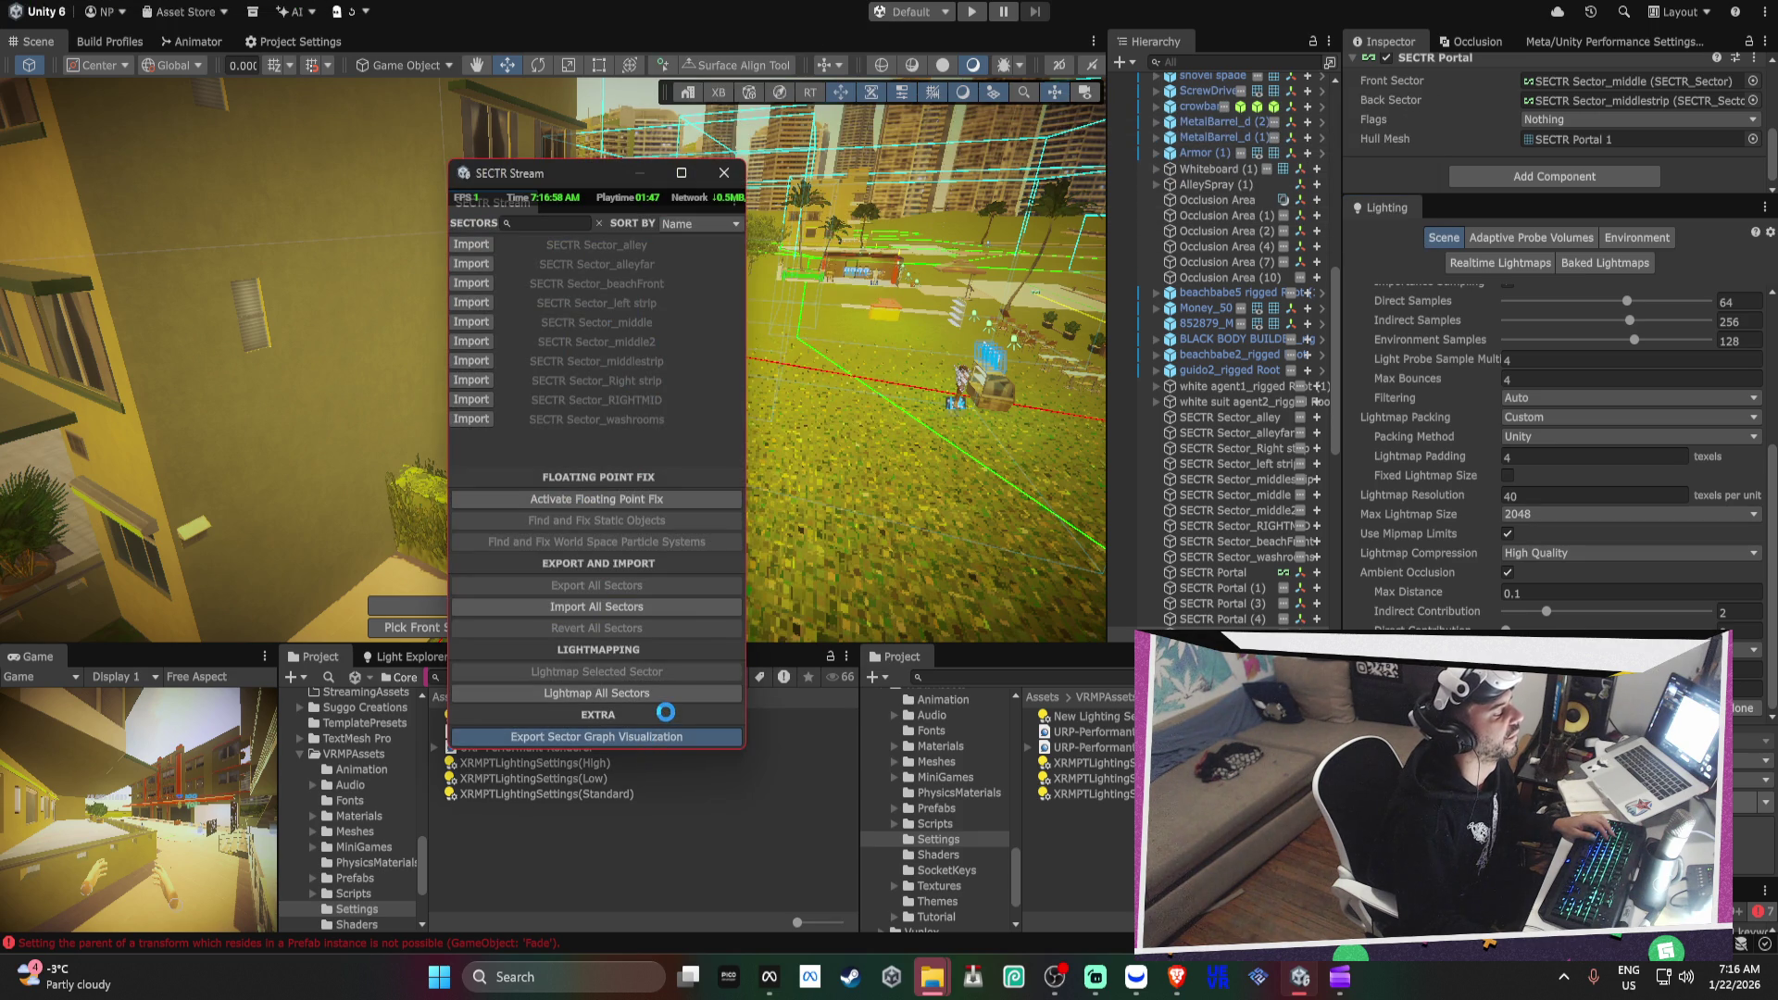
{"action": "left_click", "coordinate": [663, 698]}
{"action": "left_click", "coordinate": [909, 496]}
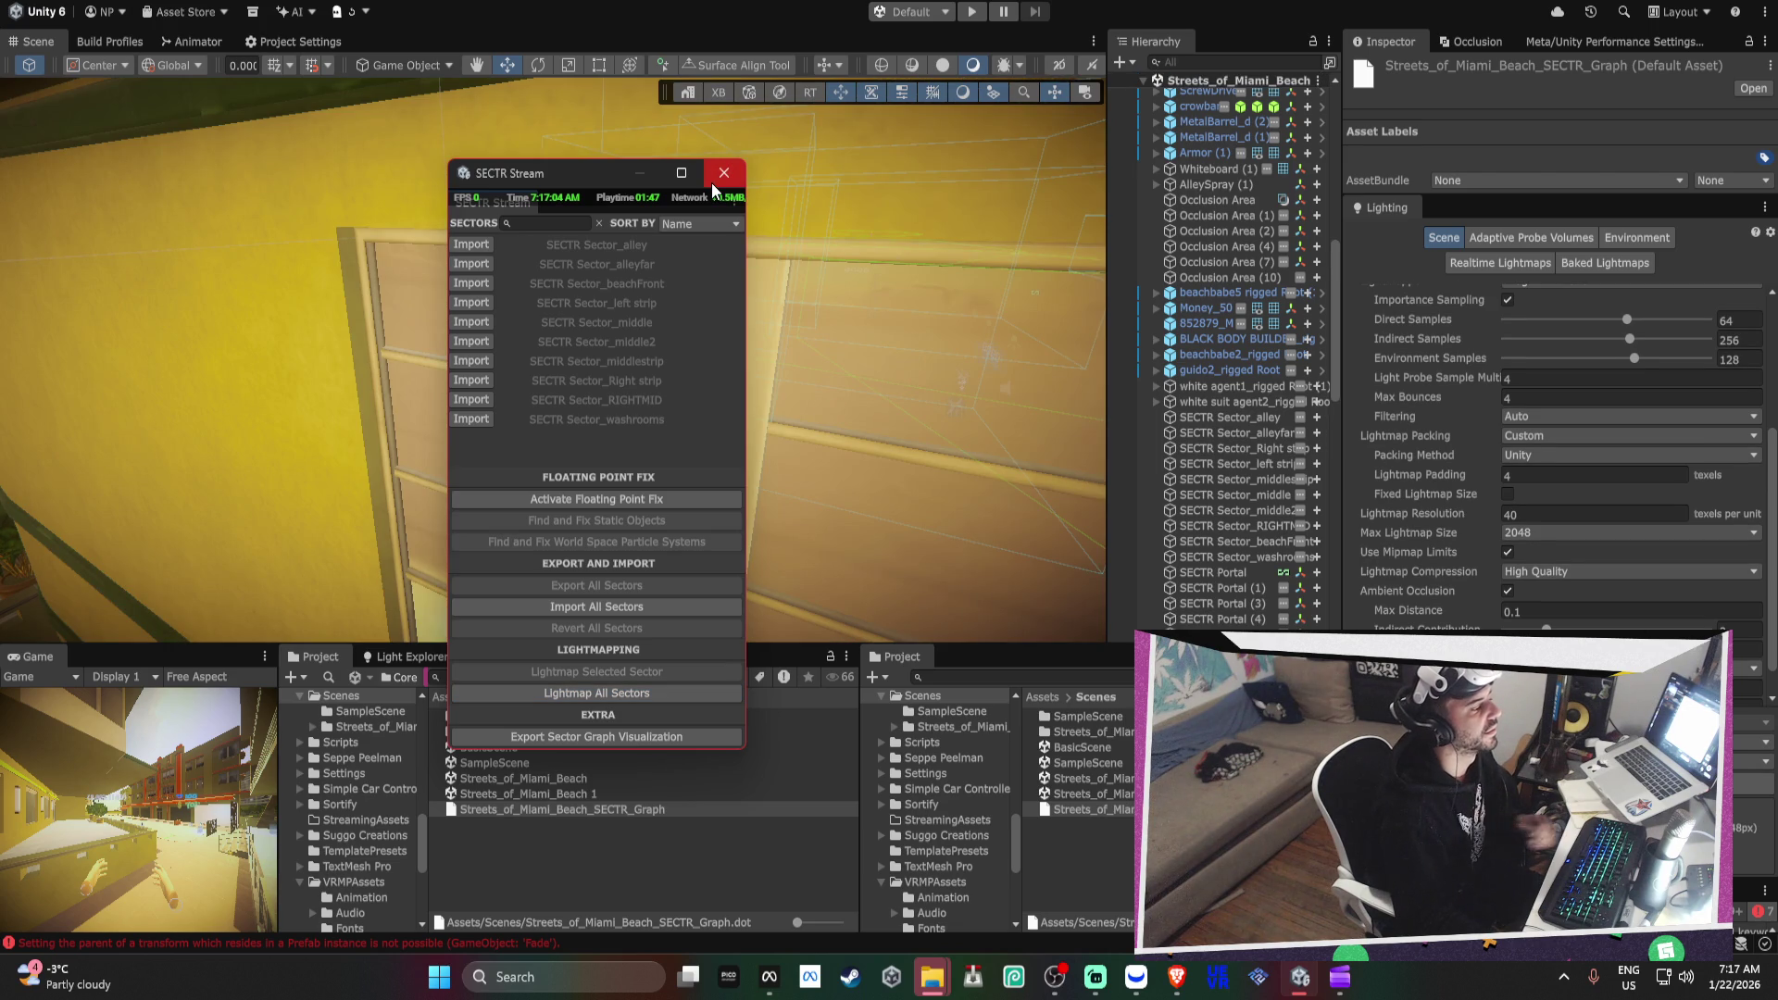
{"action": "left_click", "coordinate": [711, 185]}
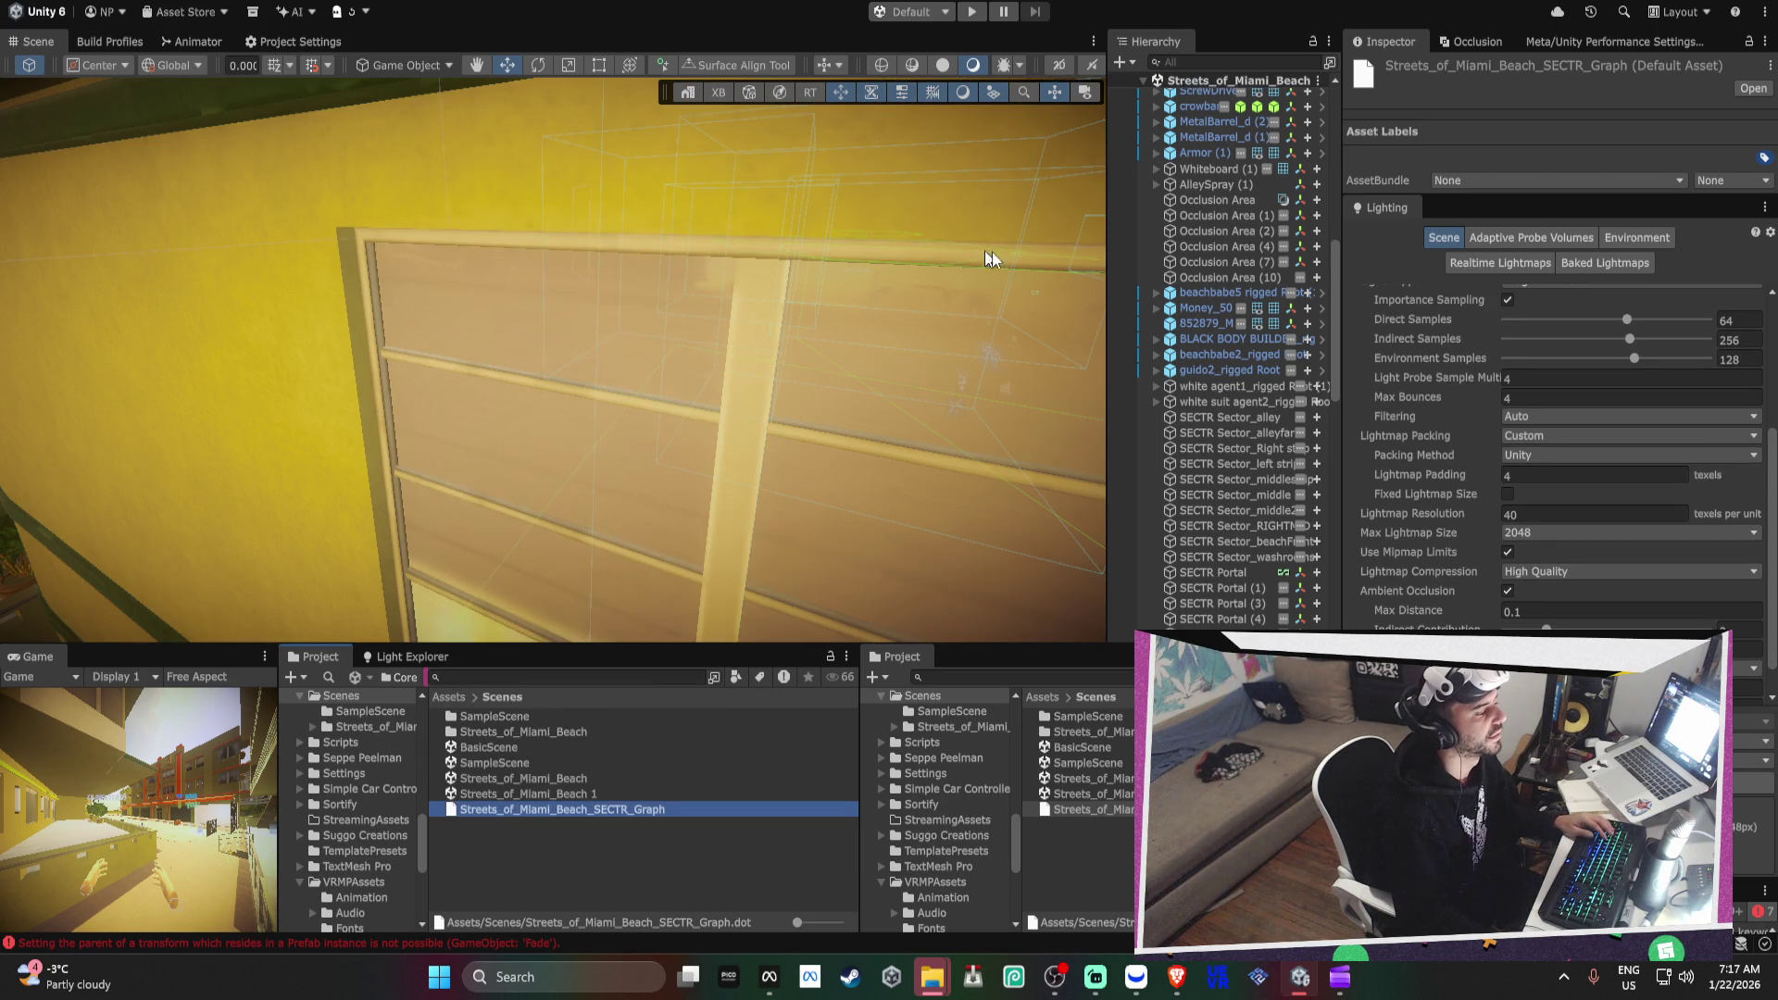
Fly the Scene view down the palm-lined street and show Background Tasks to follow the bake.
{"action": "left_click_drag", "start_coordinate": [1082, 268], "coordinate": [796, 222]}
{"action": "mouse_move", "coordinate": [531, 288]}
{"action": "left_mouse_down"}
{"action": "mouse_move", "coordinate": [762, 287]}
{"action": "mouse_move", "coordinate": [507, 270]}
{"action": "mouse_move", "coordinate": [704, 253]}
{"action": "mouse_move", "coordinate": [547, 261]}
{"action": "left_mouse_up"}
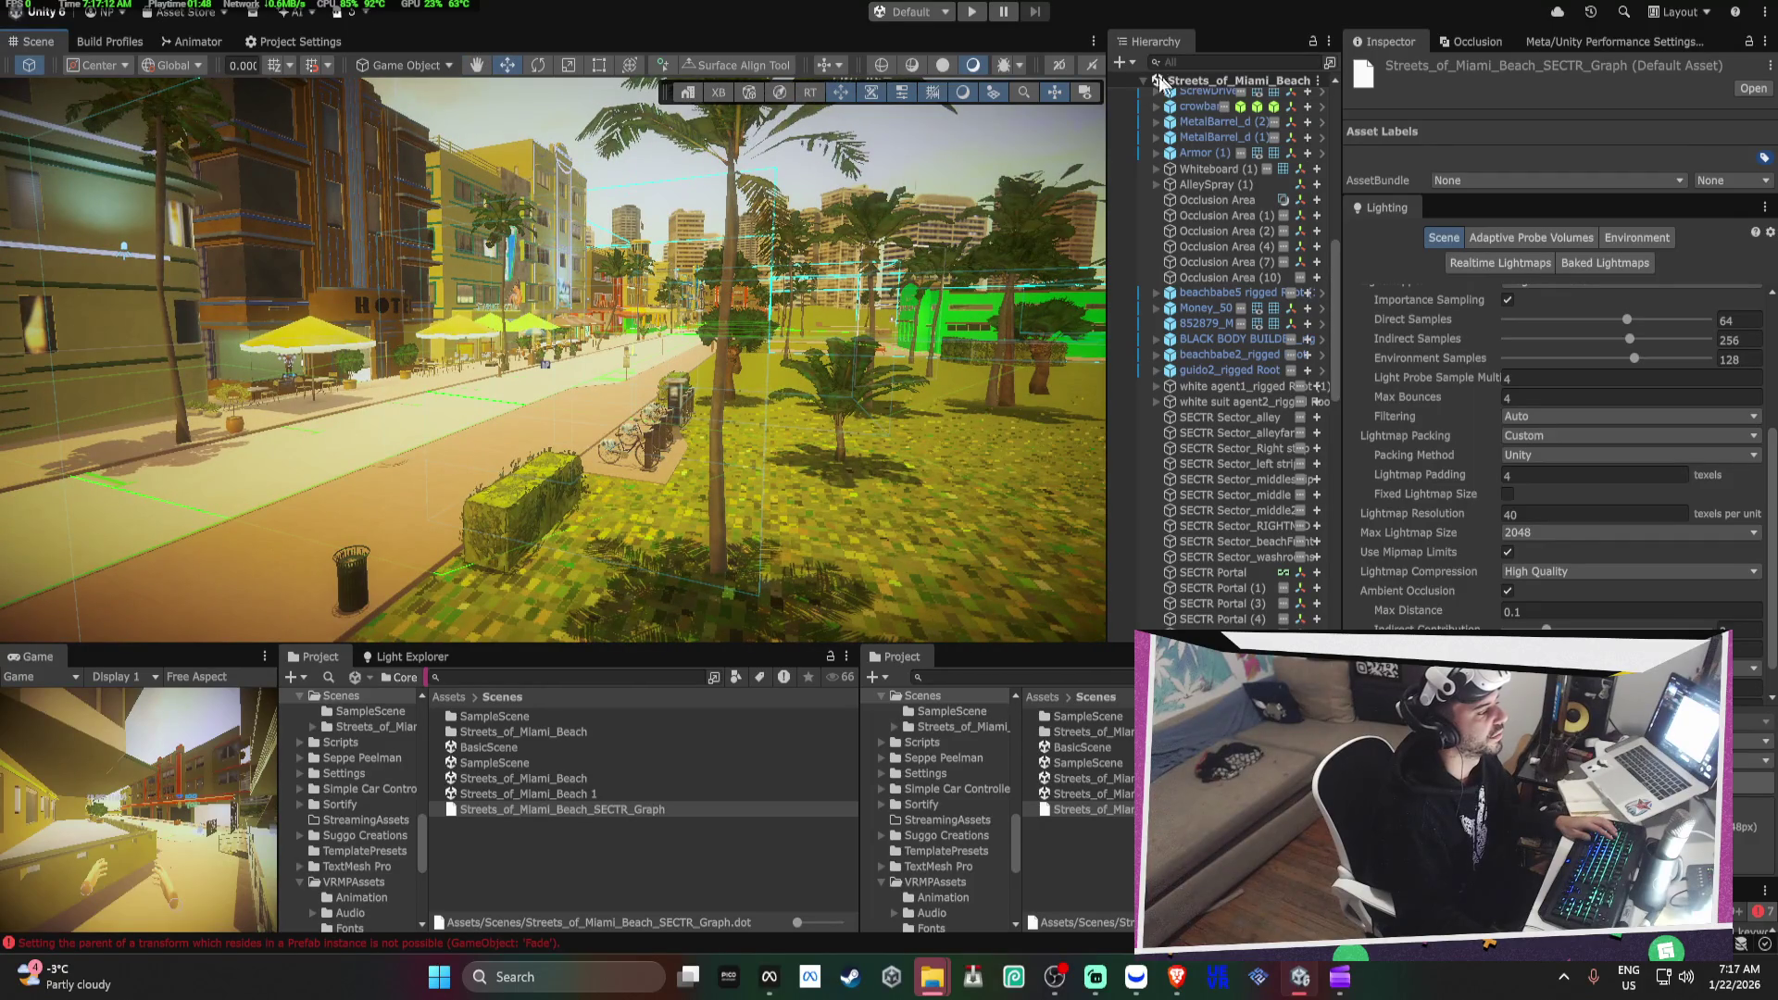
{"action": "left_click", "coordinate": [681, 7]}
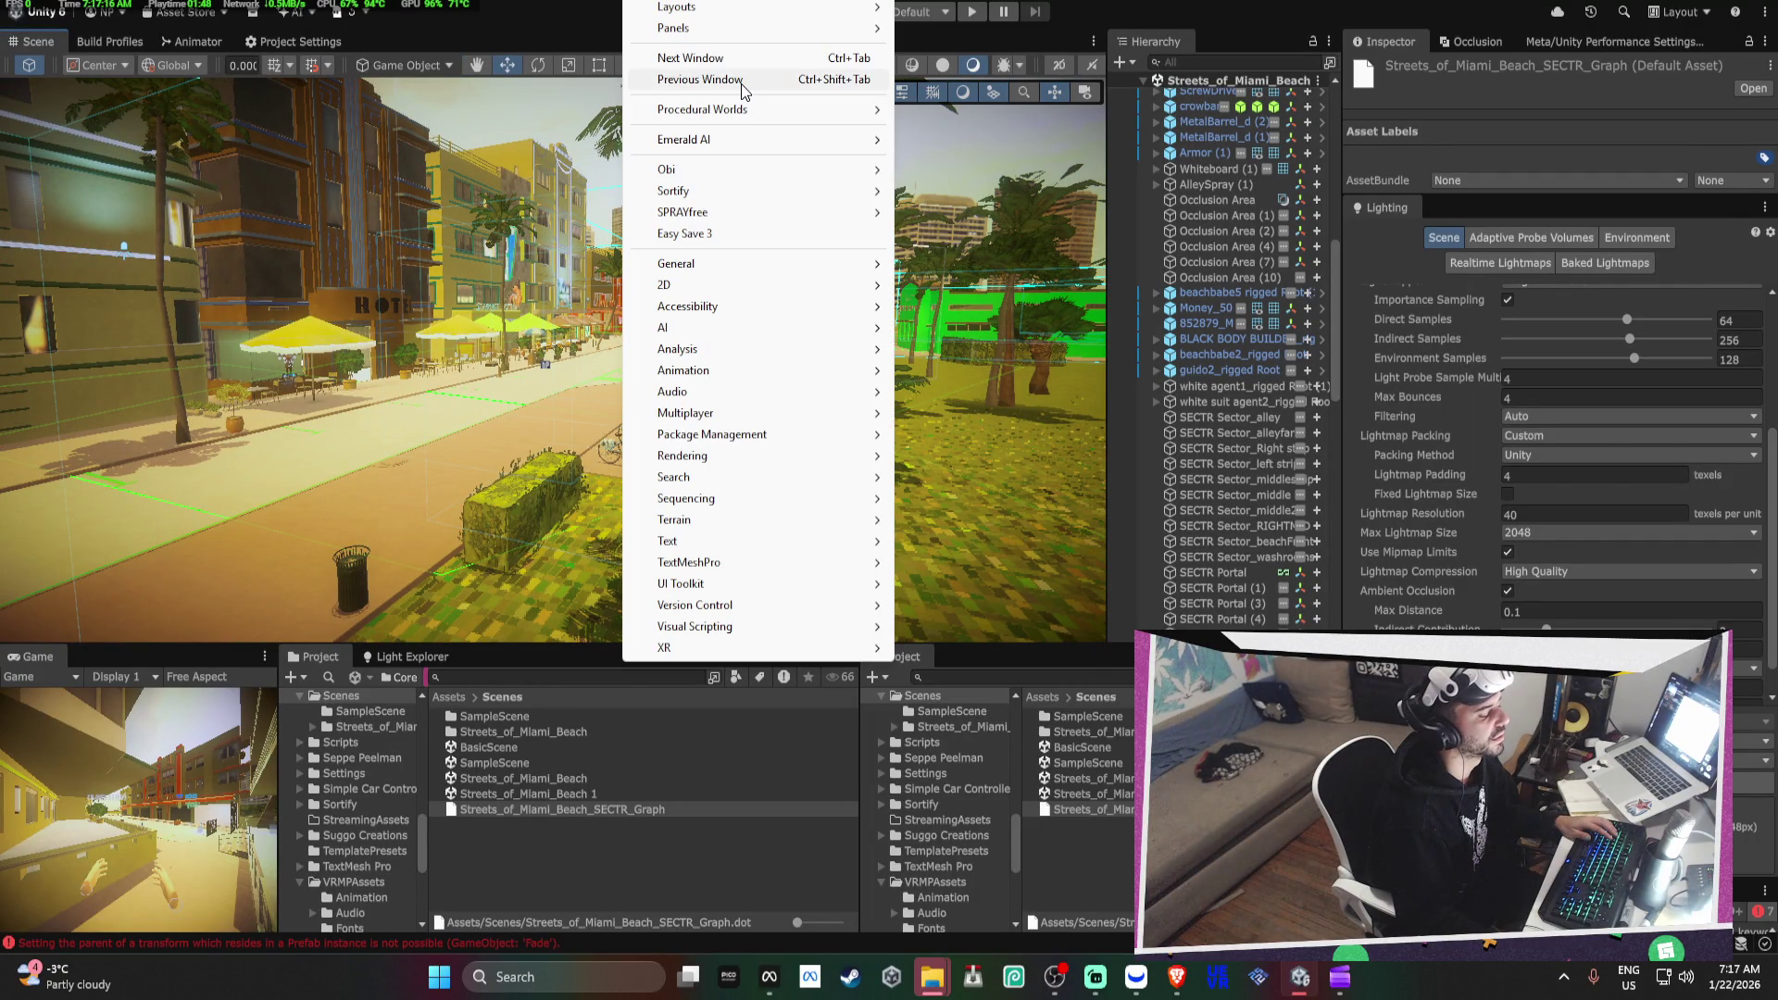
{"action": "left_click", "coordinate": [1667, 943]}
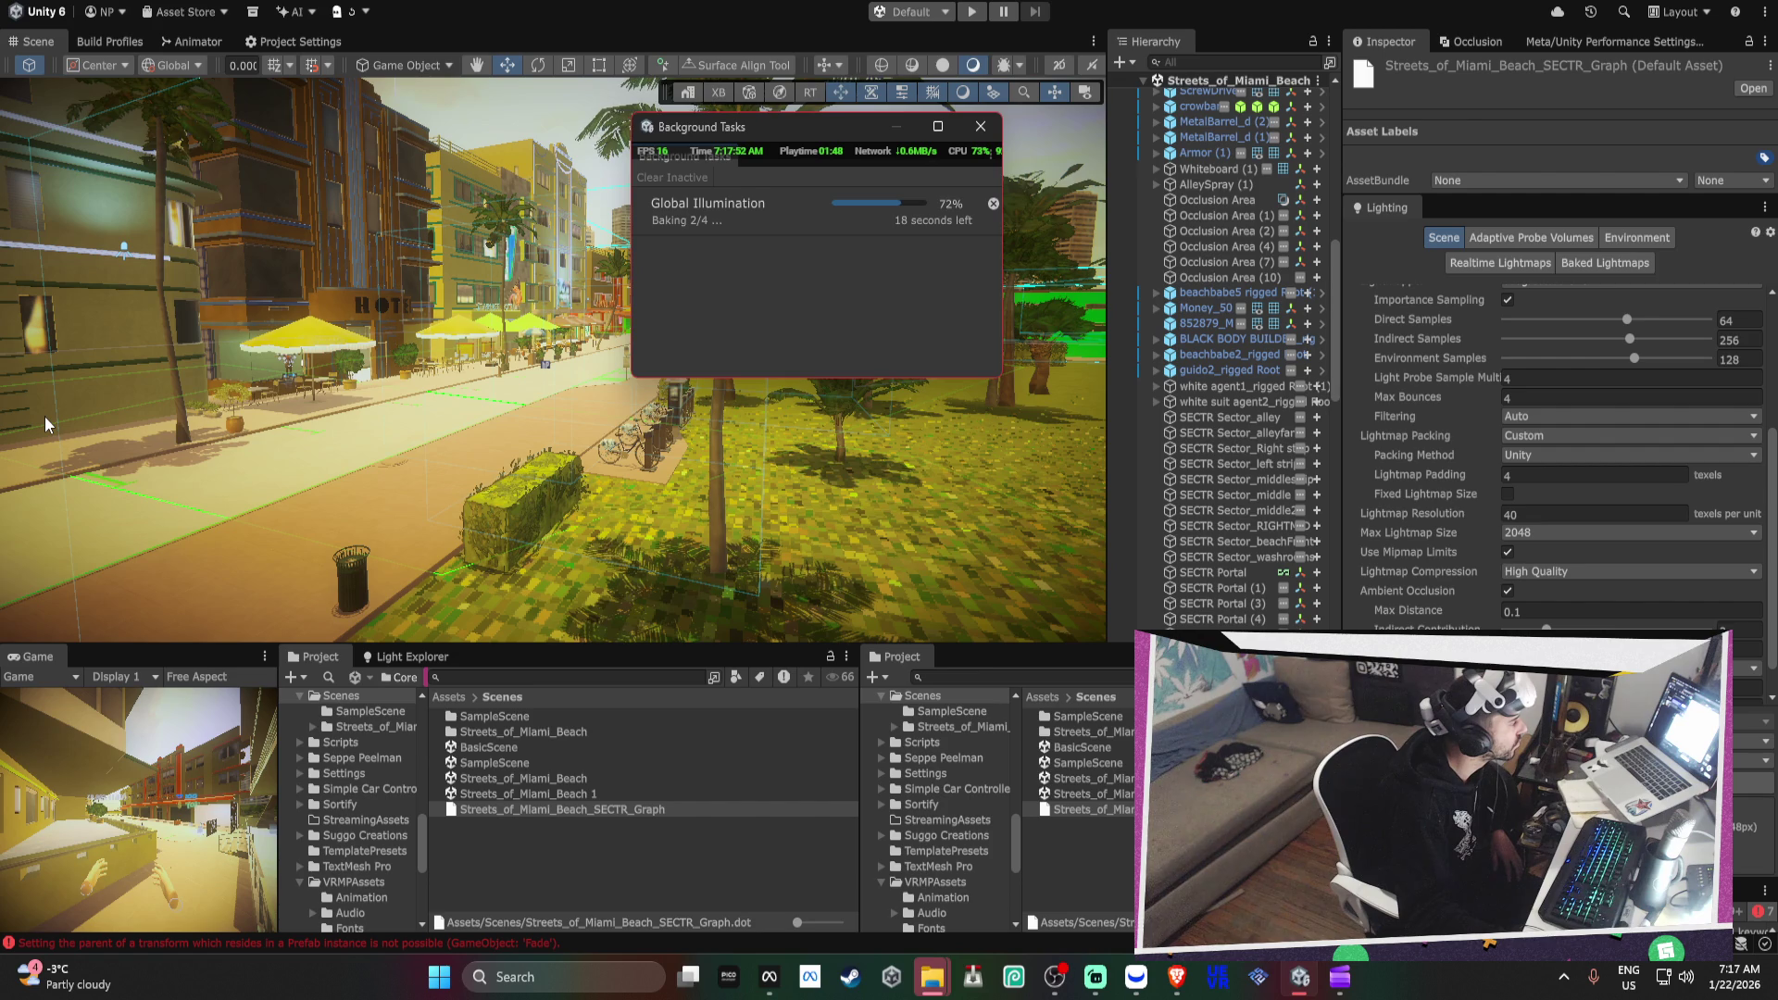
Move the Background Tasks window aside until the GI bake finishes, then close it.
{"action": "mouse_move", "coordinate": [45, 414]}
{"action": "left_mouse_down"}
{"action": "mouse_move", "coordinate": [341, 603]}
{"action": "mouse_move", "coordinate": [936, 468]}
{"action": "mouse_move", "coordinate": [688, 561]}
{"action": "mouse_move", "coordinate": [842, 148]}
{"action": "mouse_move", "coordinate": [608, 239]}
{"action": "left_mouse_up"}
{"action": "mouse_move", "coordinate": [834, 463]}
{"action": "left_mouse_down"}
{"action": "mouse_move", "coordinate": [1001, 537]}
{"action": "mouse_move", "coordinate": [824, 539]}
{"action": "mouse_move", "coordinate": [778, 528]}
{"action": "mouse_move", "coordinate": [780, 505]}
{"action": "mouse_move", "coordinate": [764, 556]}
{"action": "mouse_move", "coordinate": [846, 413]}
{"action": "left_mouse_up"}
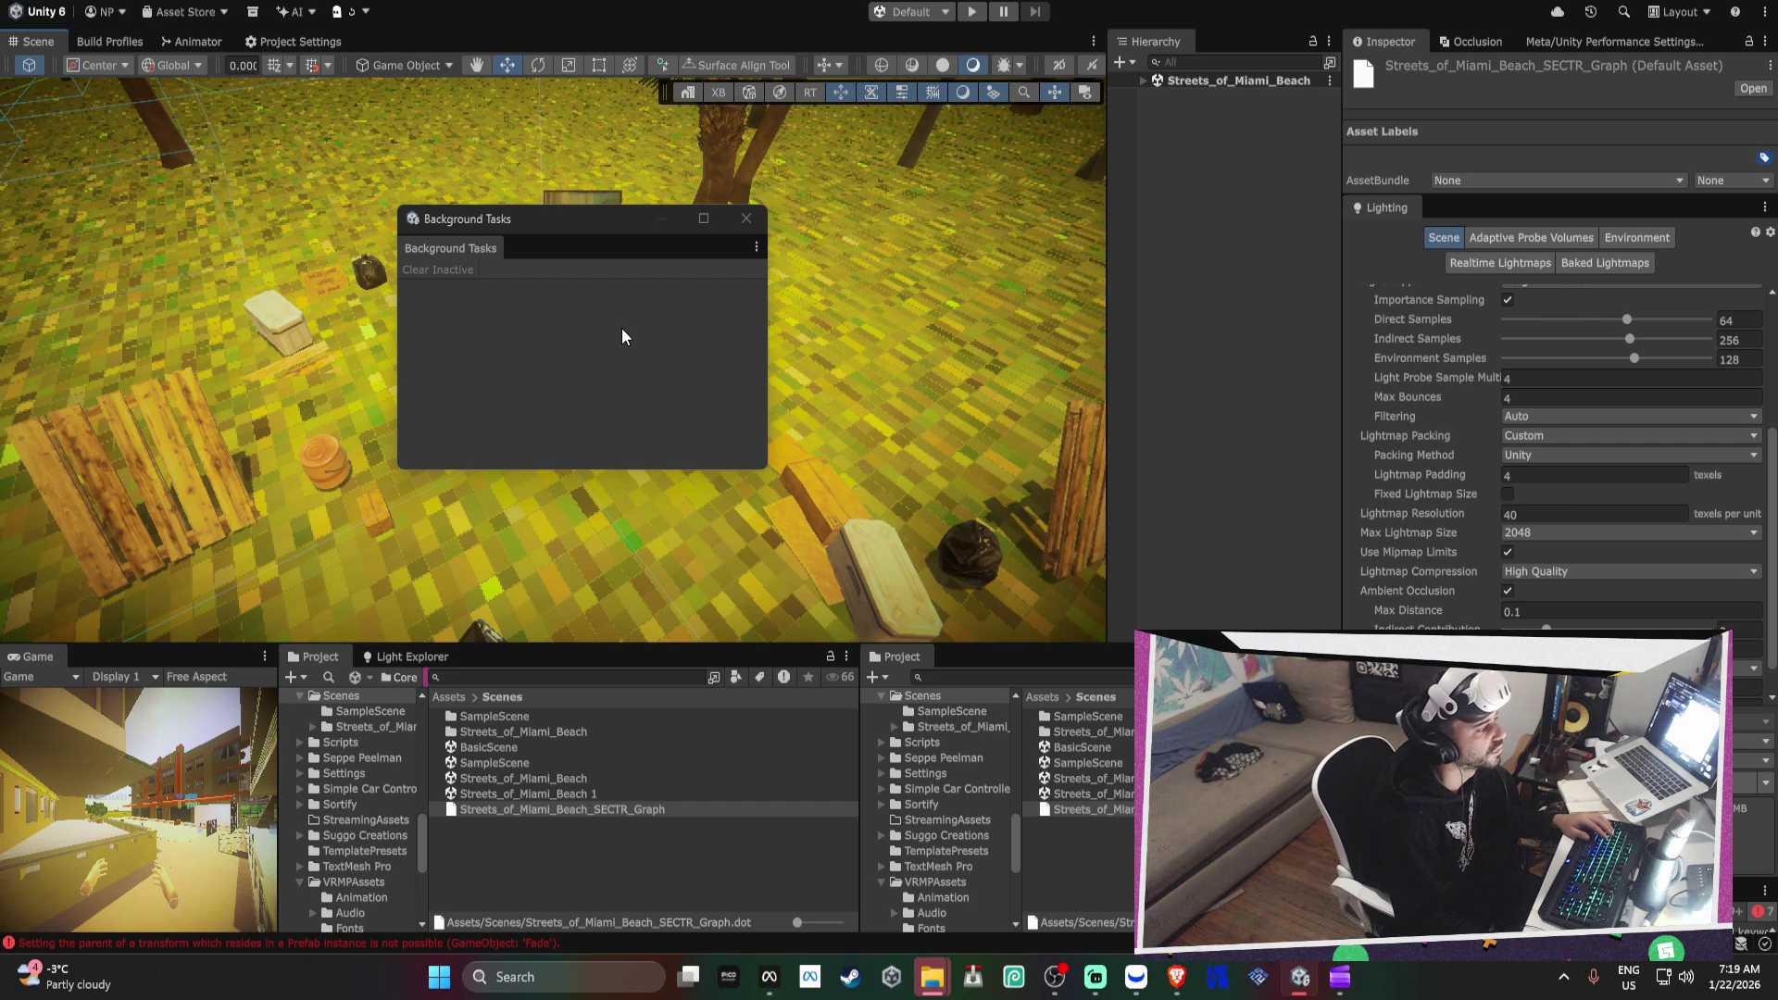
{"action": "left_click", "coordinate": [747, 218]}
Orbit the Scene view, then show the Android build profile with its LZ4HC compression settings.
{"action": "mouse_move", "coordinate": [857, 313]}
{"action": "left_mouse_down"}
{"action": "mouse_move", "coordinate": [912, 264]}
{"action": "mouse_move", "coordinate": [355, 278]}
{"action": "mouse_move", "coordinate": [422, 334]}
{"action": "mouse_move", "coordinate": [457, 270]}
{"action": "mouse_move", "coordinate": [890, 380]}
{"action": "mouse_move", "coordinate": [889, 270]}
{"action": "mouse_move", "coordinate": [870, 311]}
{"action": "mouse_move", "coordinate": [759, 297]}
{"action": "mouse_move", "coordinate": [381, 327]}
{"action": "mouse_move", "coordinate": [561, 293]}
{"action": "mouse_move", "coordinate": [415, 276]}
{"action": "left_mouse_up"}
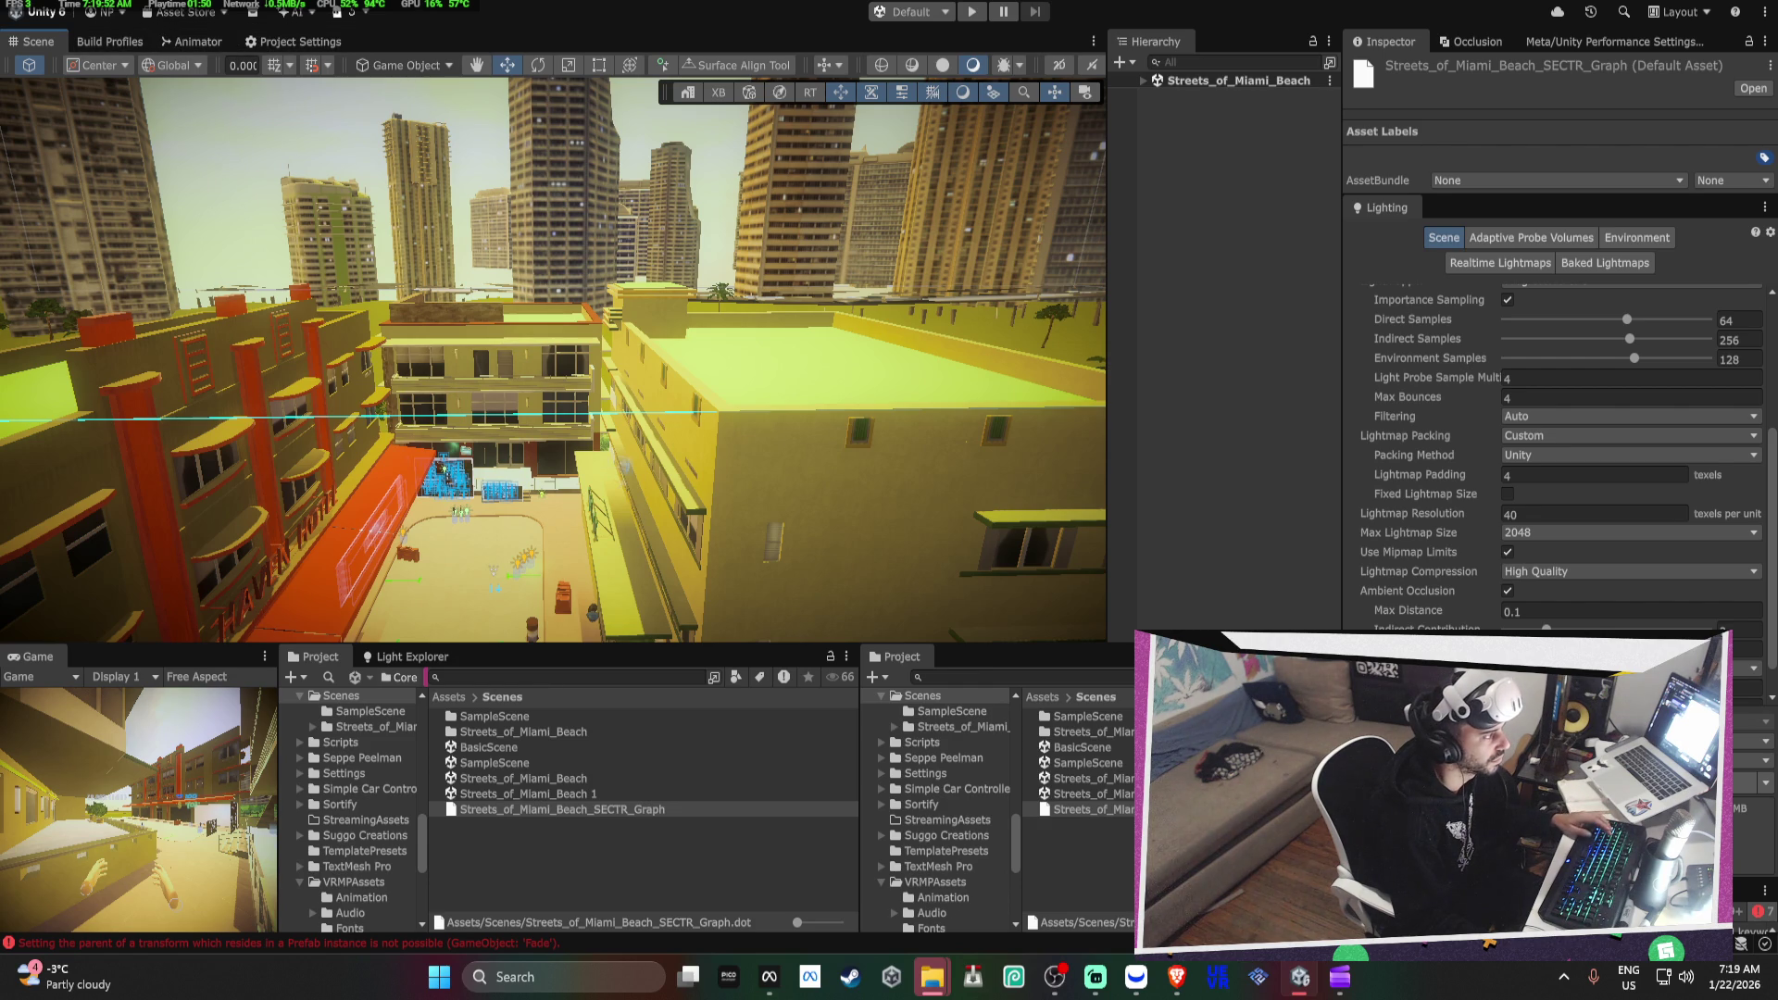
{"action": "left_click", "coordinate": [108, 42]}
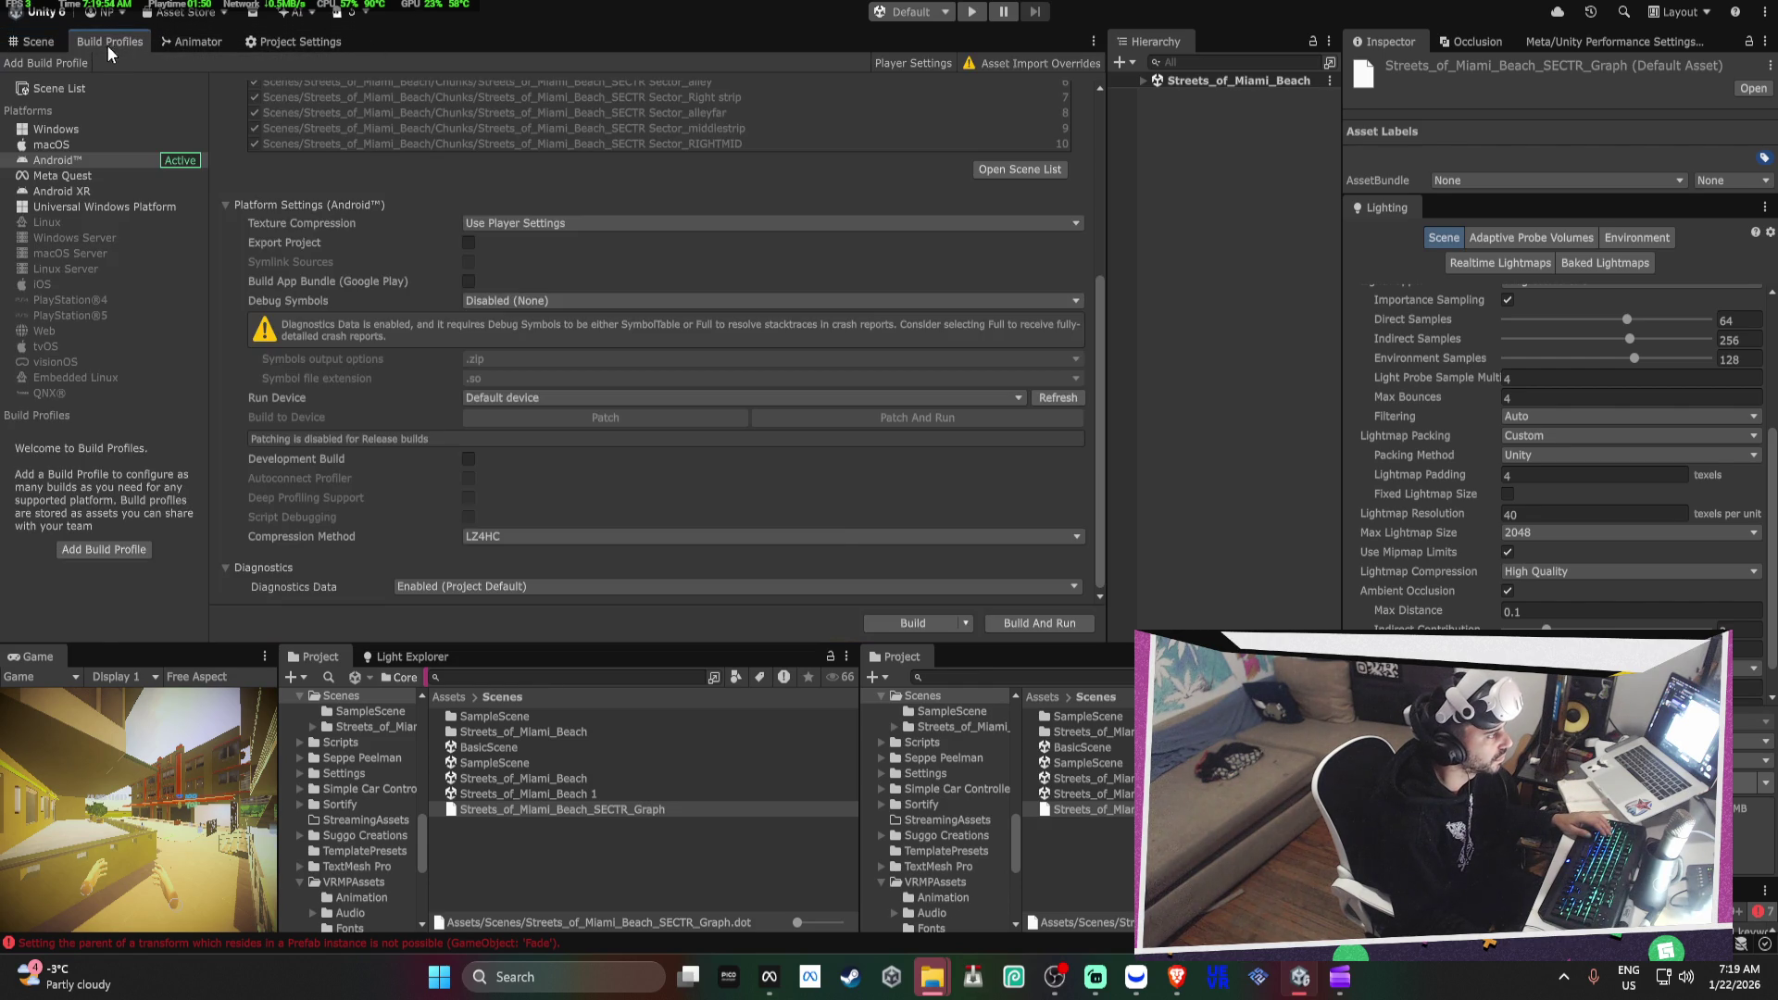
Build the Android player, overwriting Streets of Miami_alpha_test_DONOTRELEASE.apk on the desktop.
{"action": "left_click", "coordinate": [890, 626]}
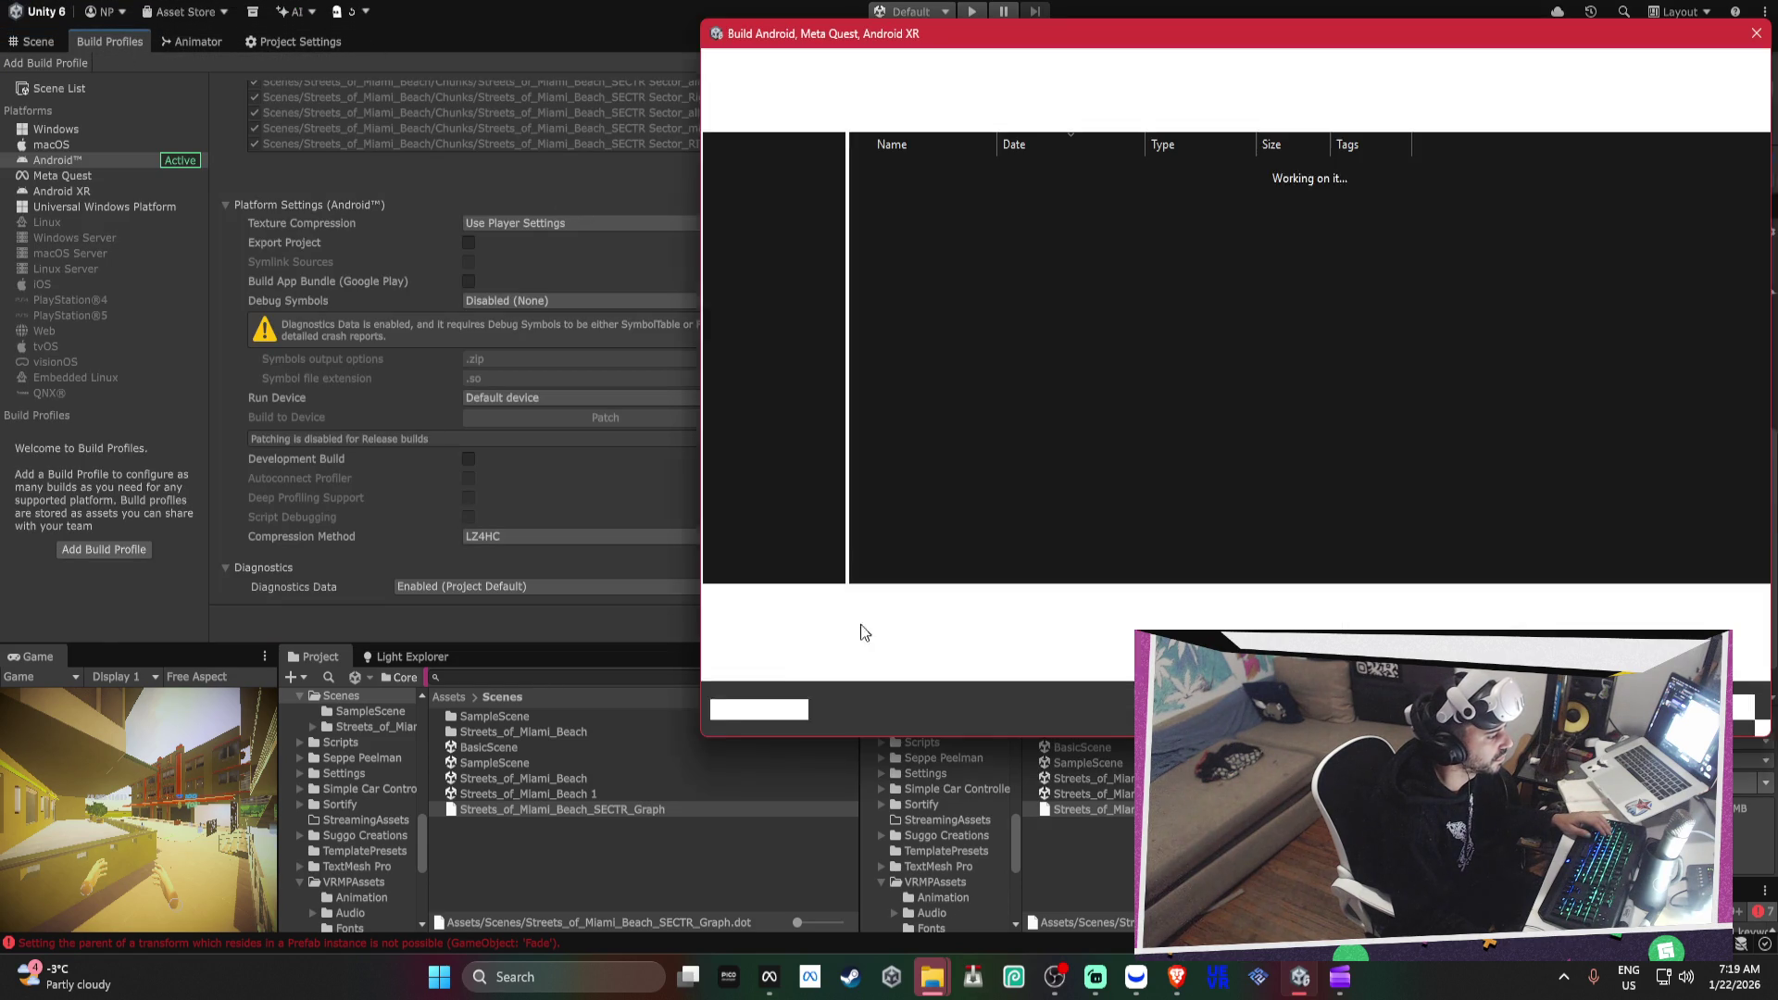
{"action": "key", "text": "Return"}
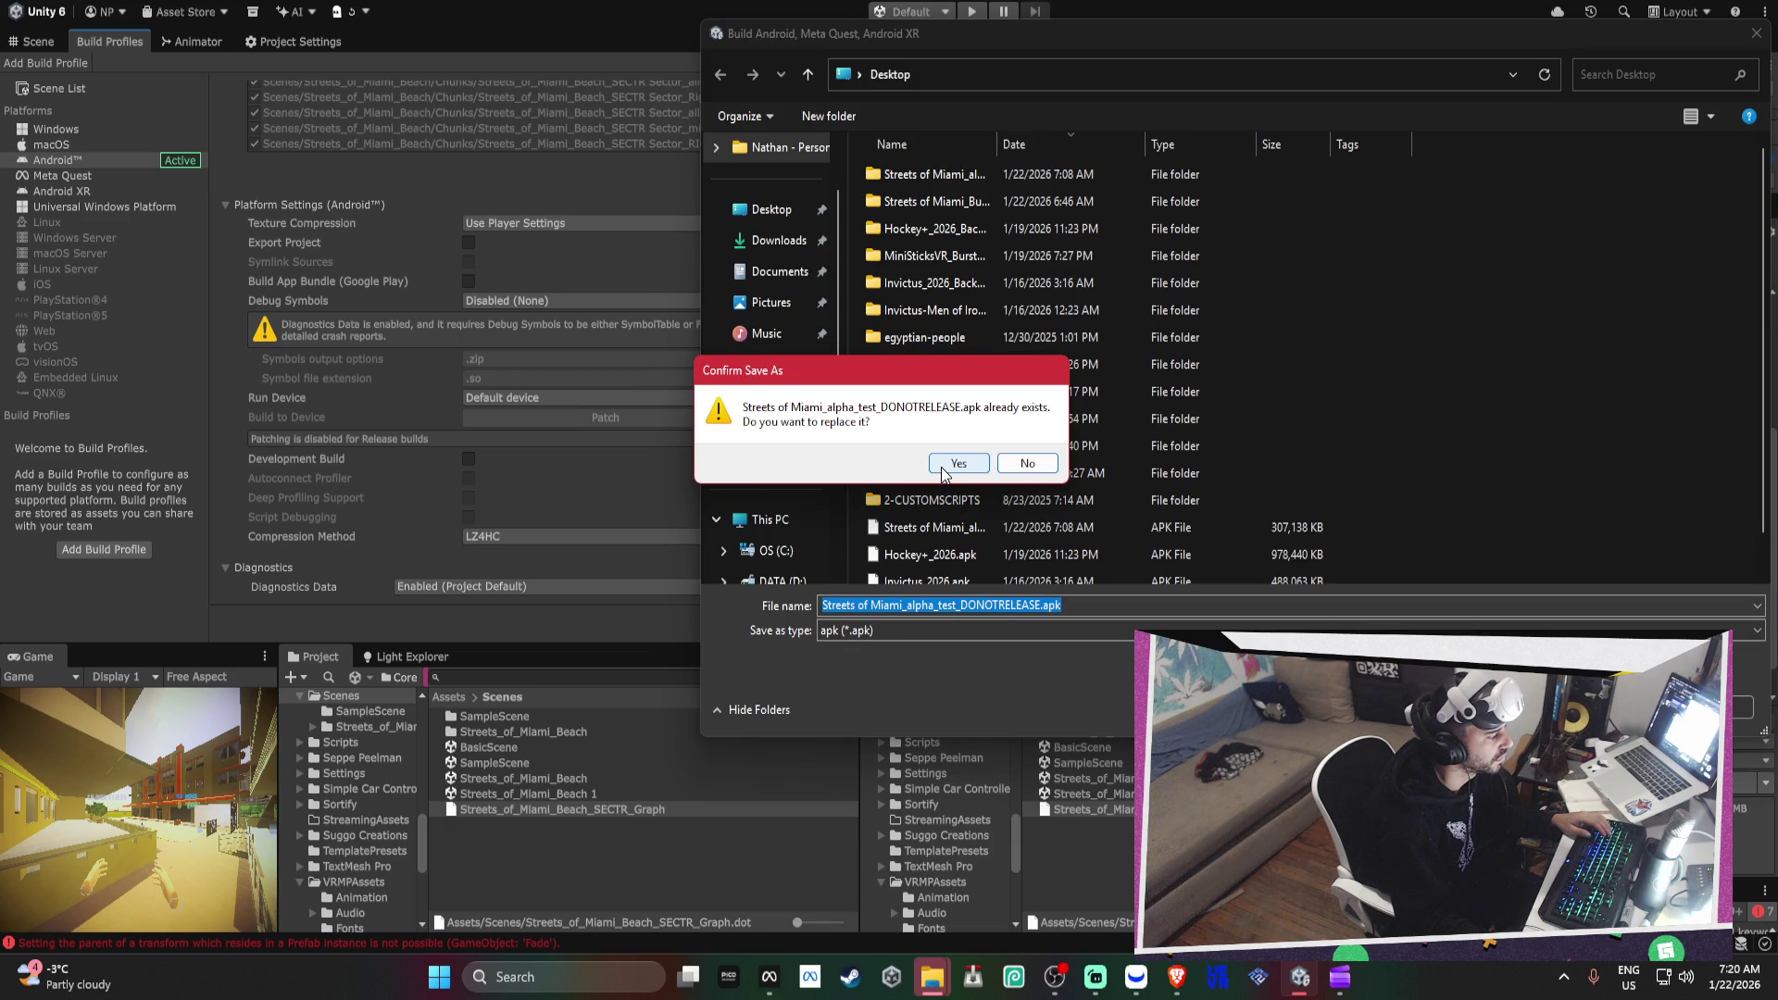
{"action": "left_click", "coordinate": [1033, 465]}
{"action": "key", "text": "Return"}
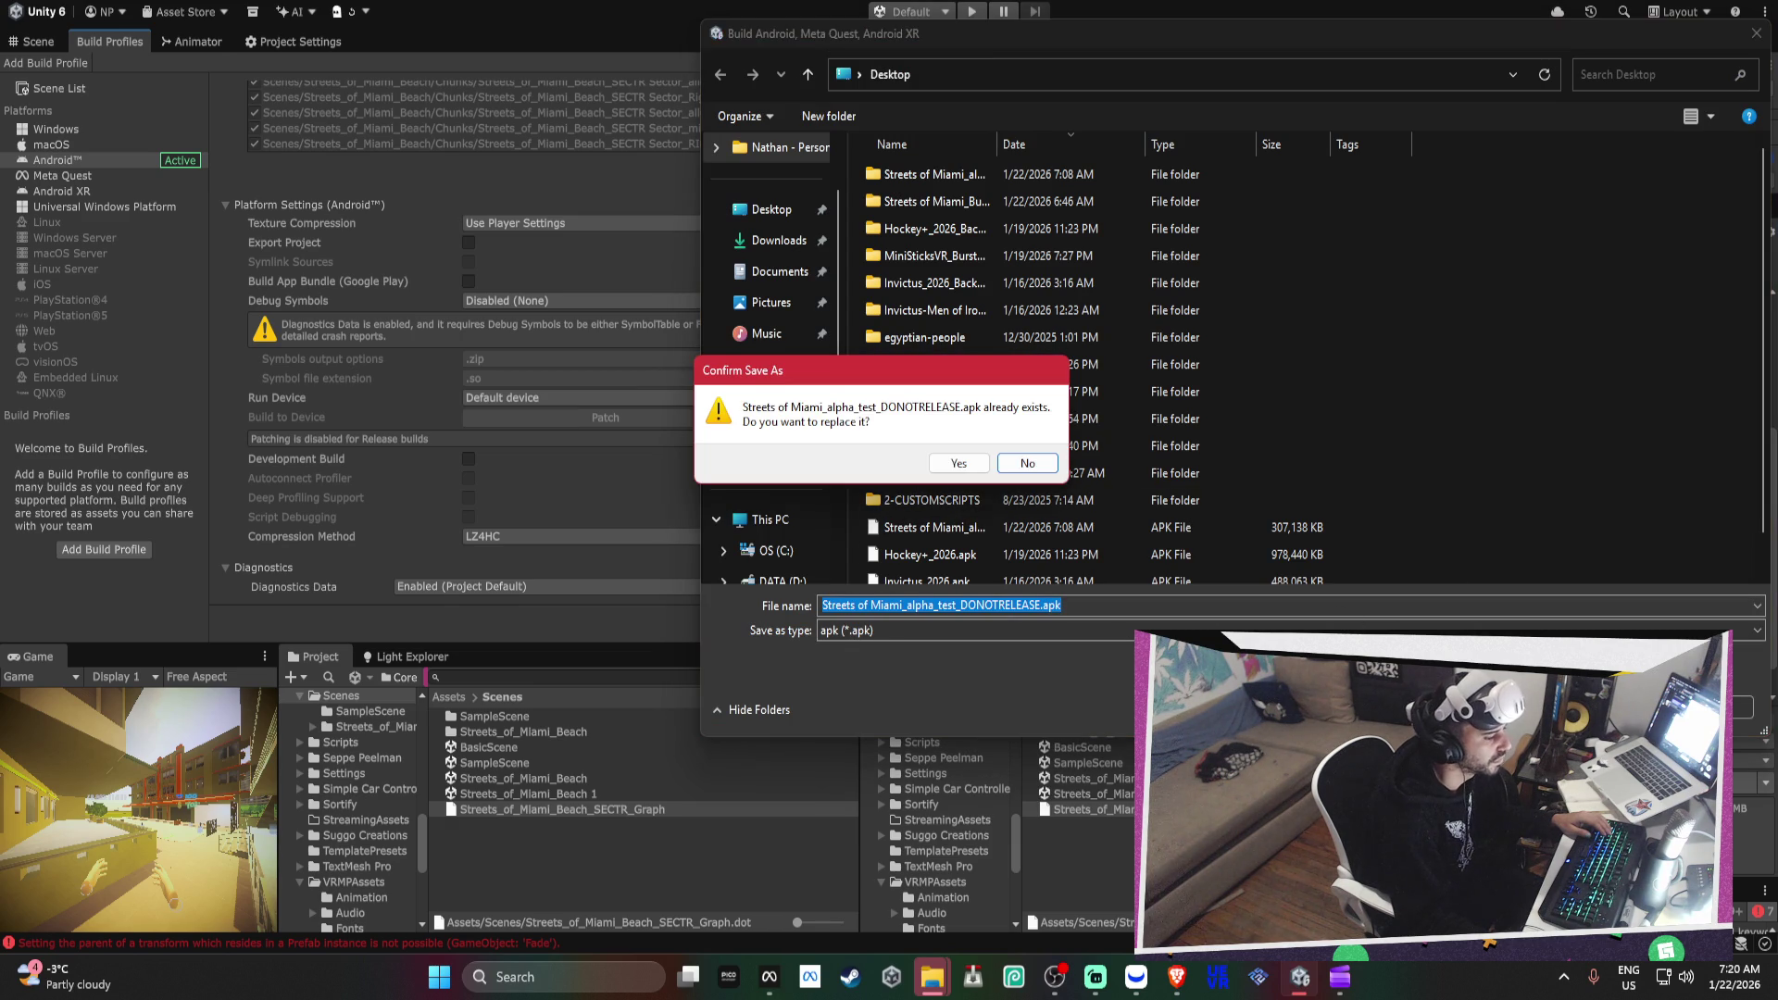
{"action": "left_click", "coordinate": [960, 463]}
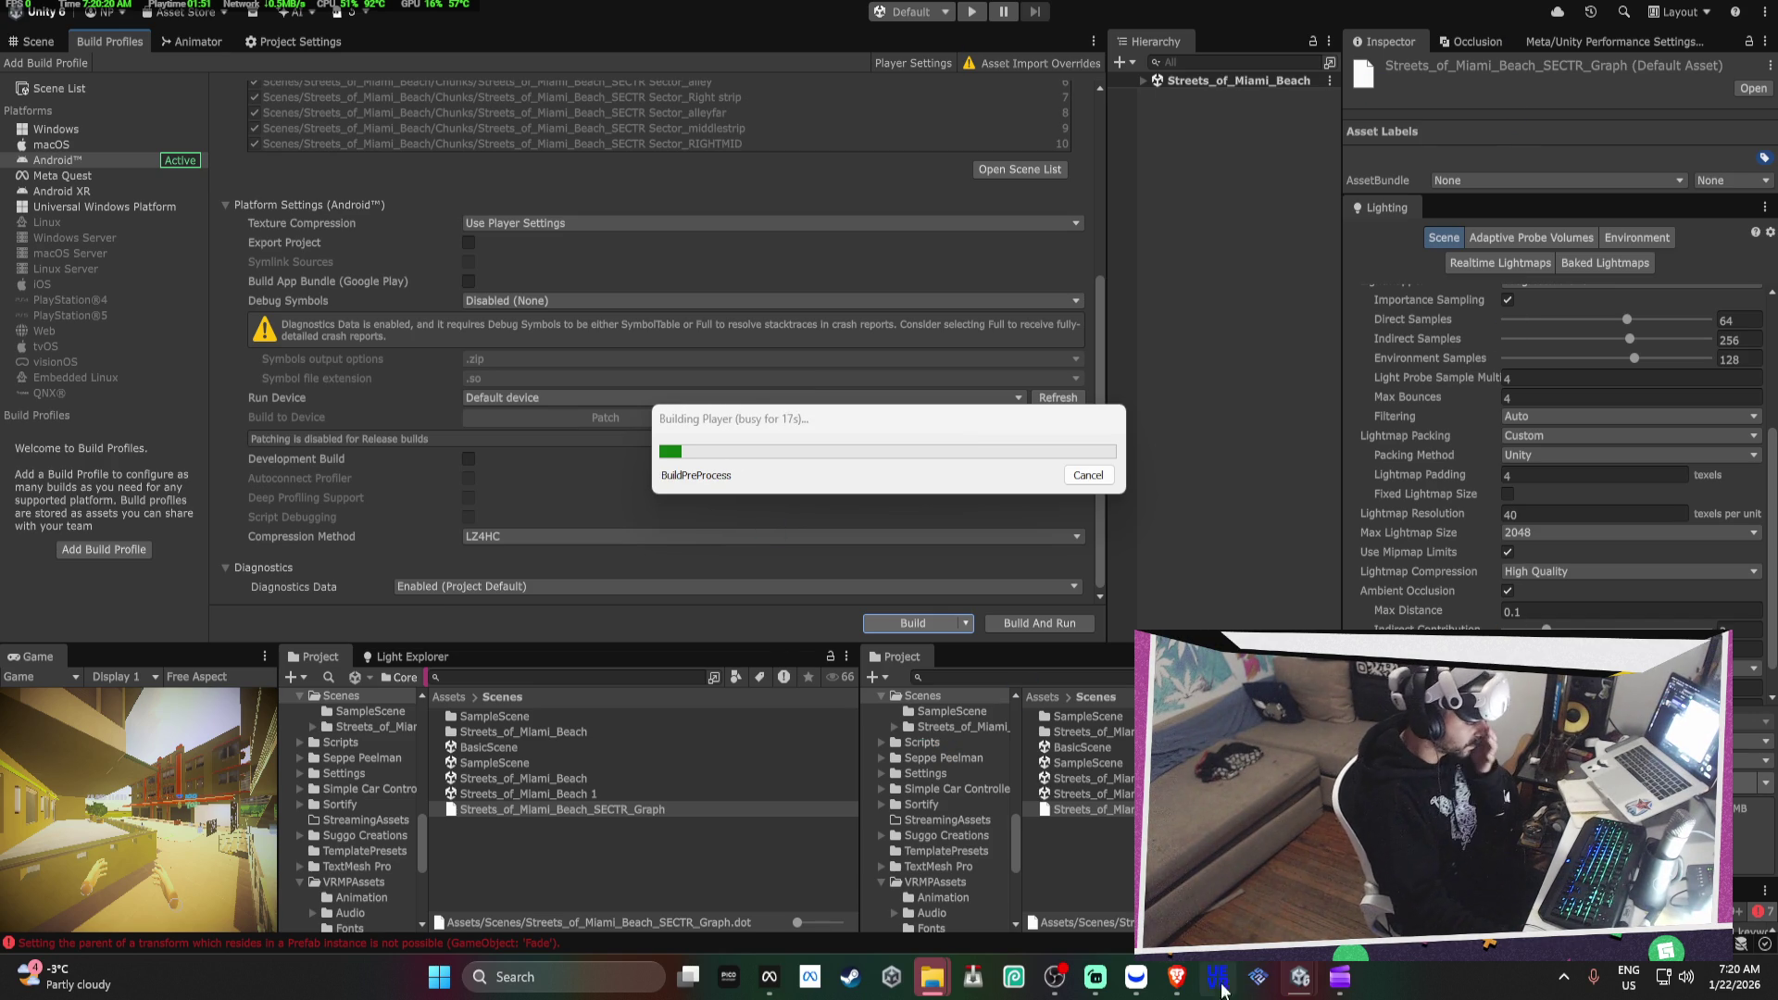
Wait while the Android player build progresses through BuildPreProcess.
{"action": "mouse_move", "coordinate": [1185, 982]}
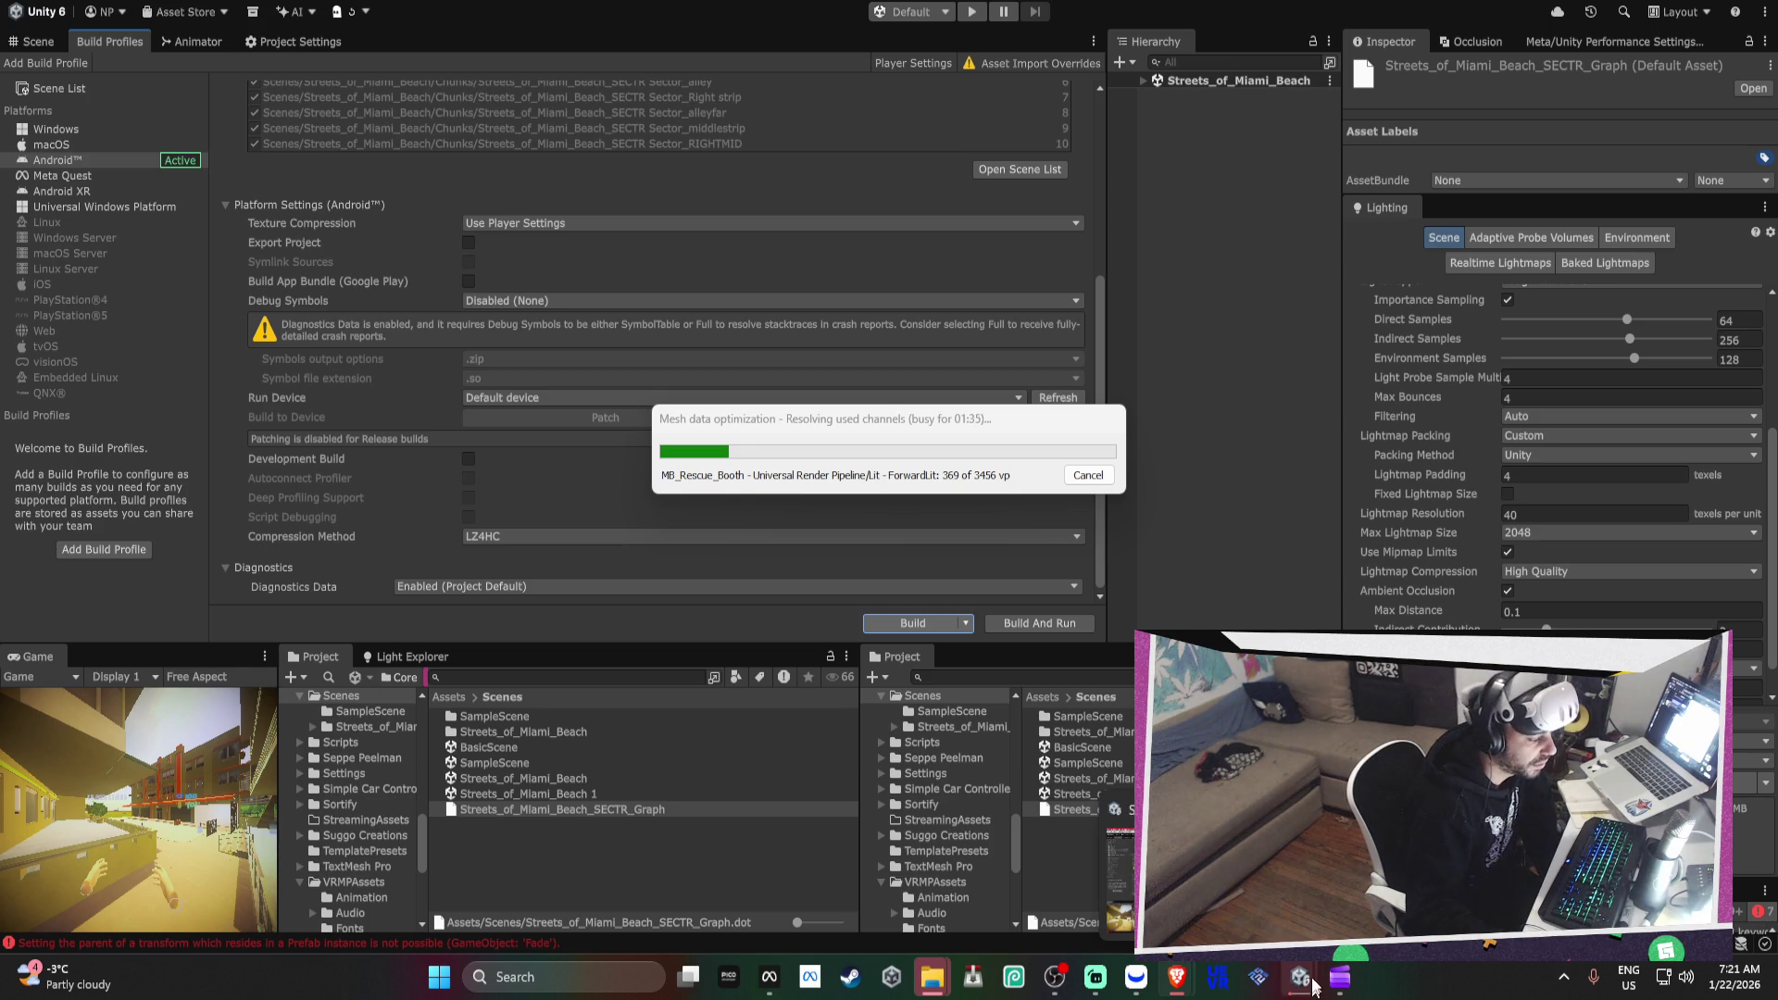
Start a new Brave tab loading gmail.com, then cycle back to the YouTube 'Skope - Lunar' tab.
{"action": "left_click", "coordinate": [1344, 978]}
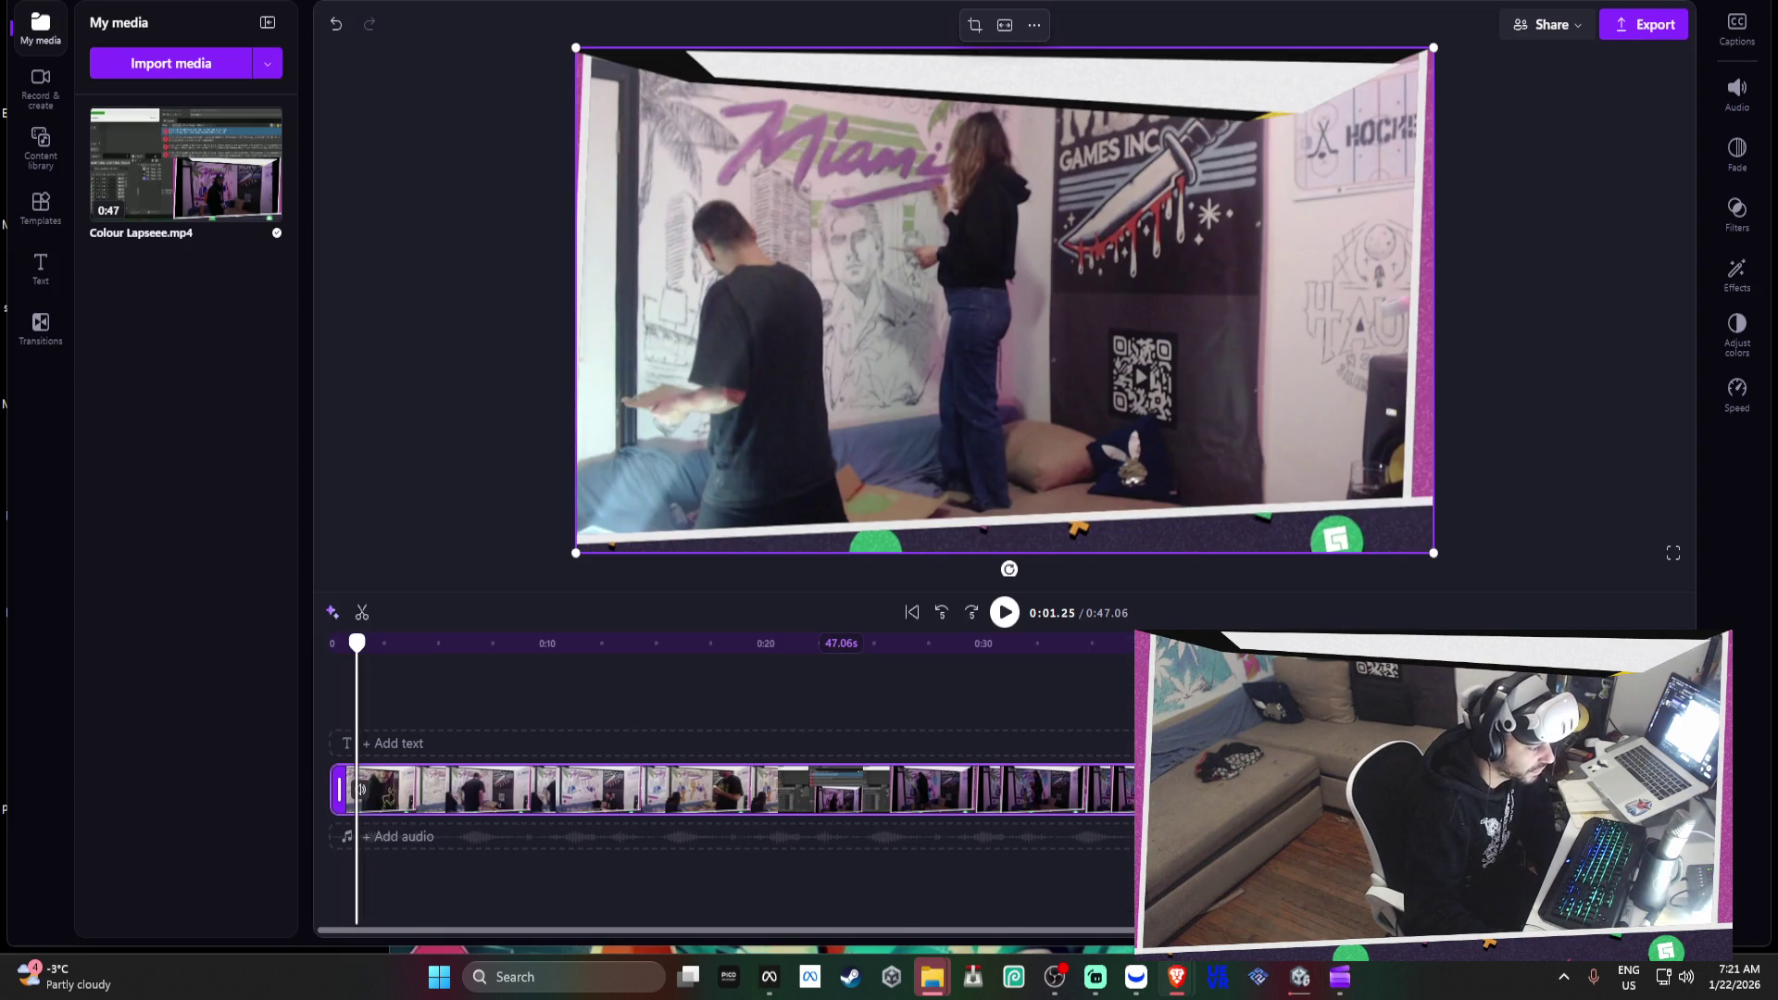
{"action": "key", "text": "alt+Tab"}
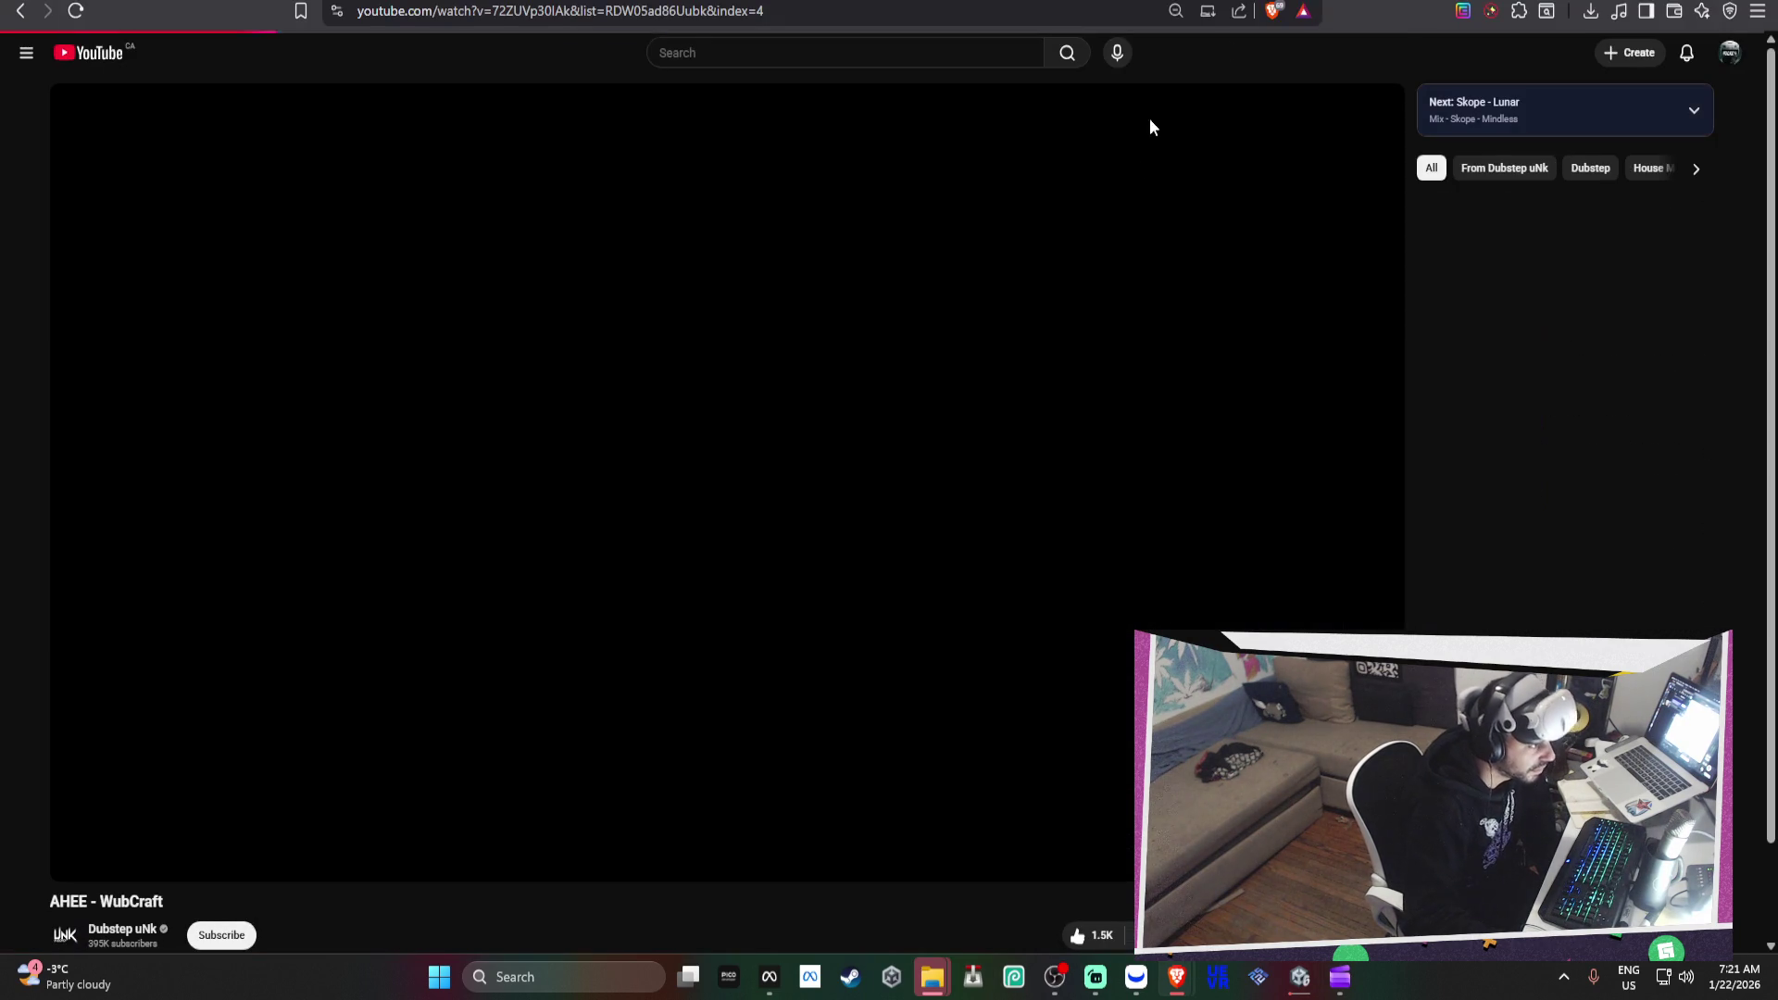
{"action": "key", "text": "ctrl+t"}
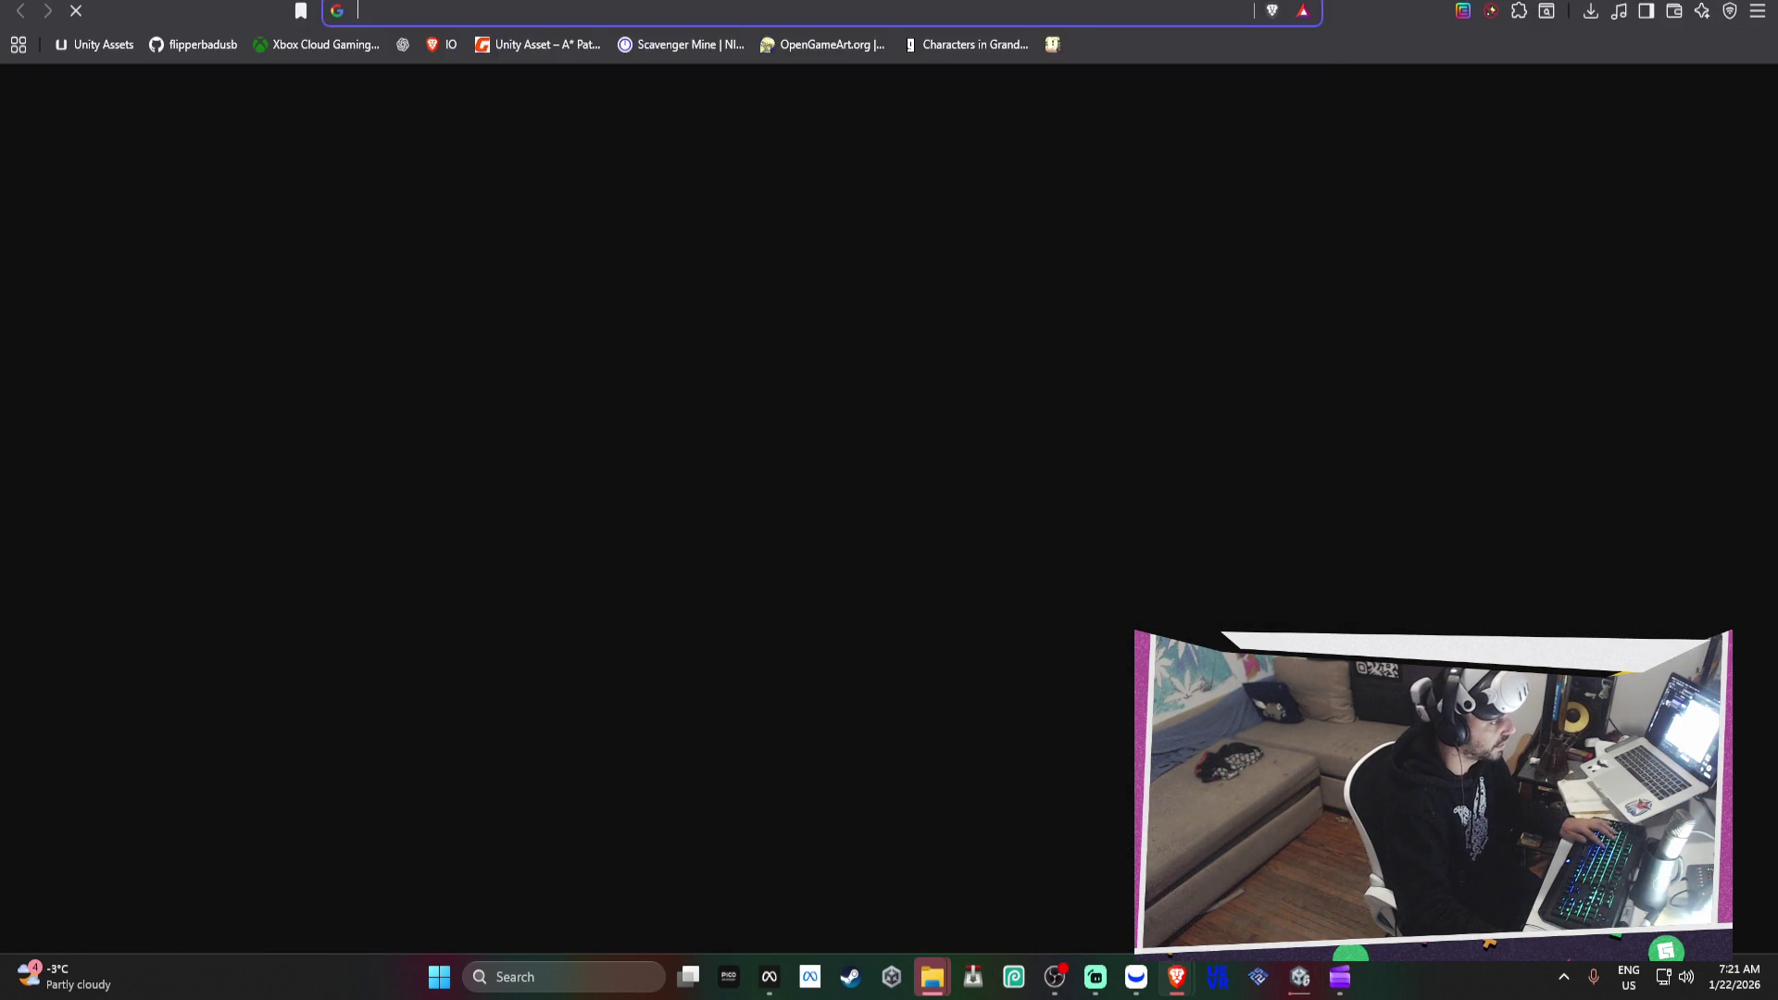
{"action": "type", "text": "google.ca"}
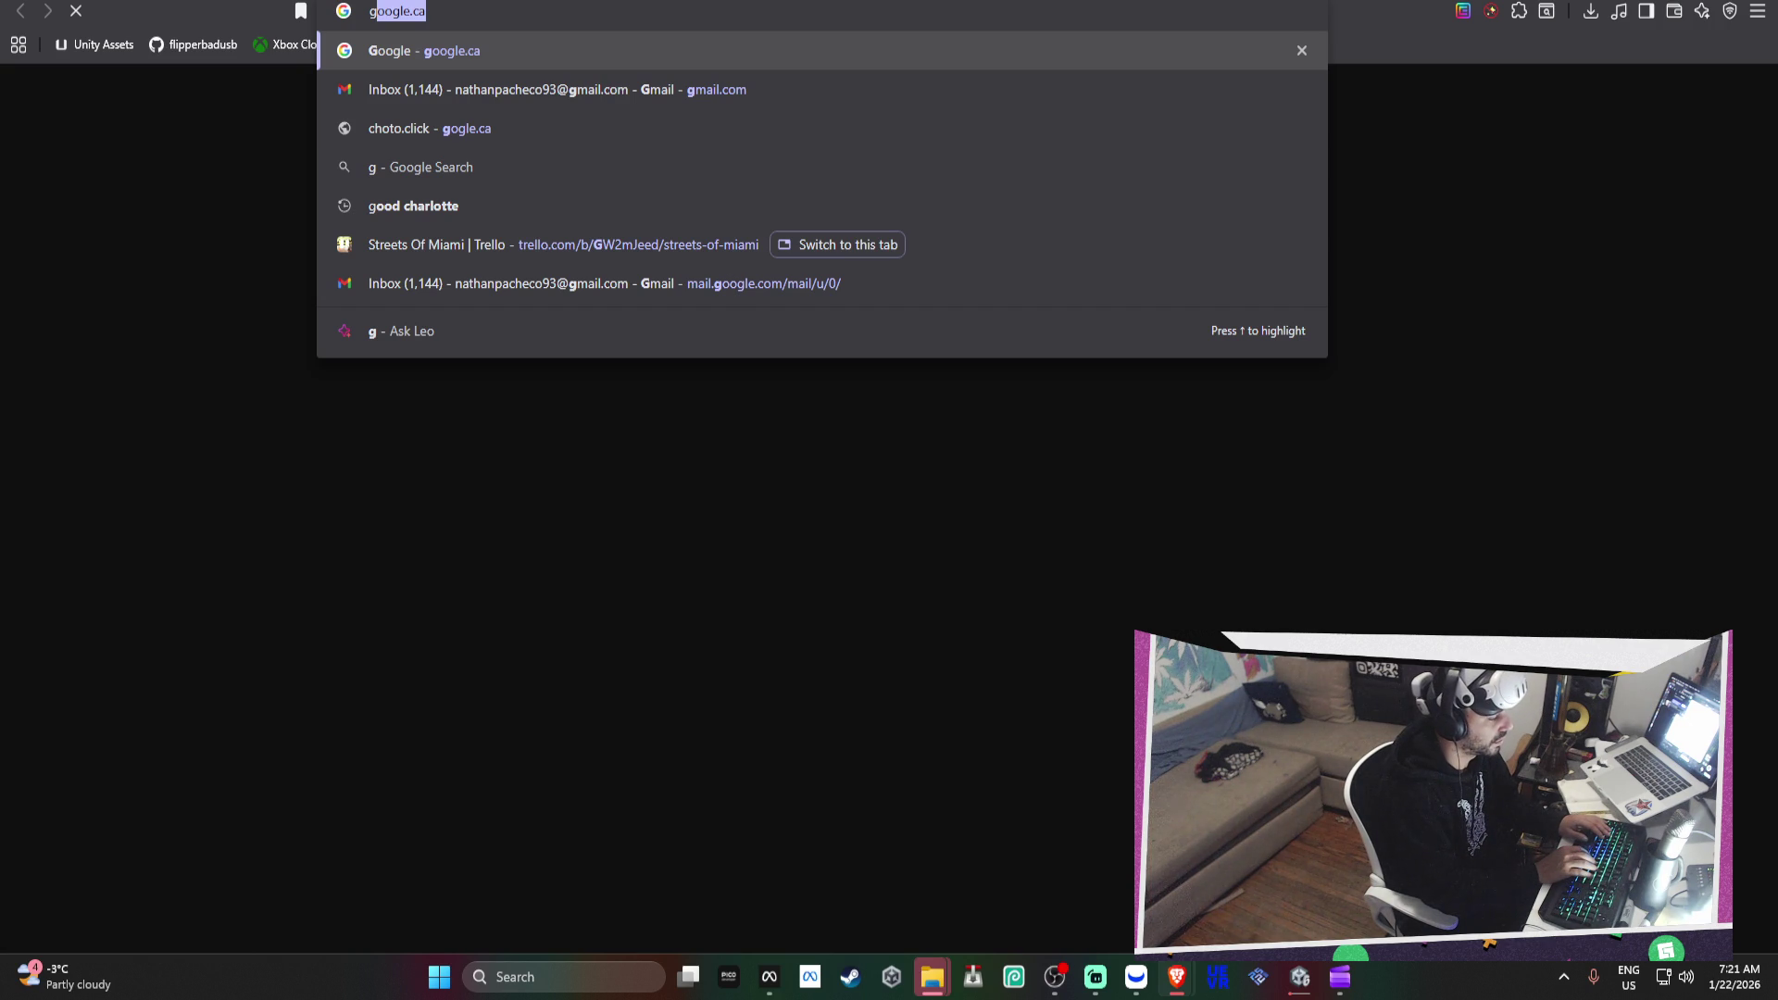
{"action": "type", "text": "mail.com"}
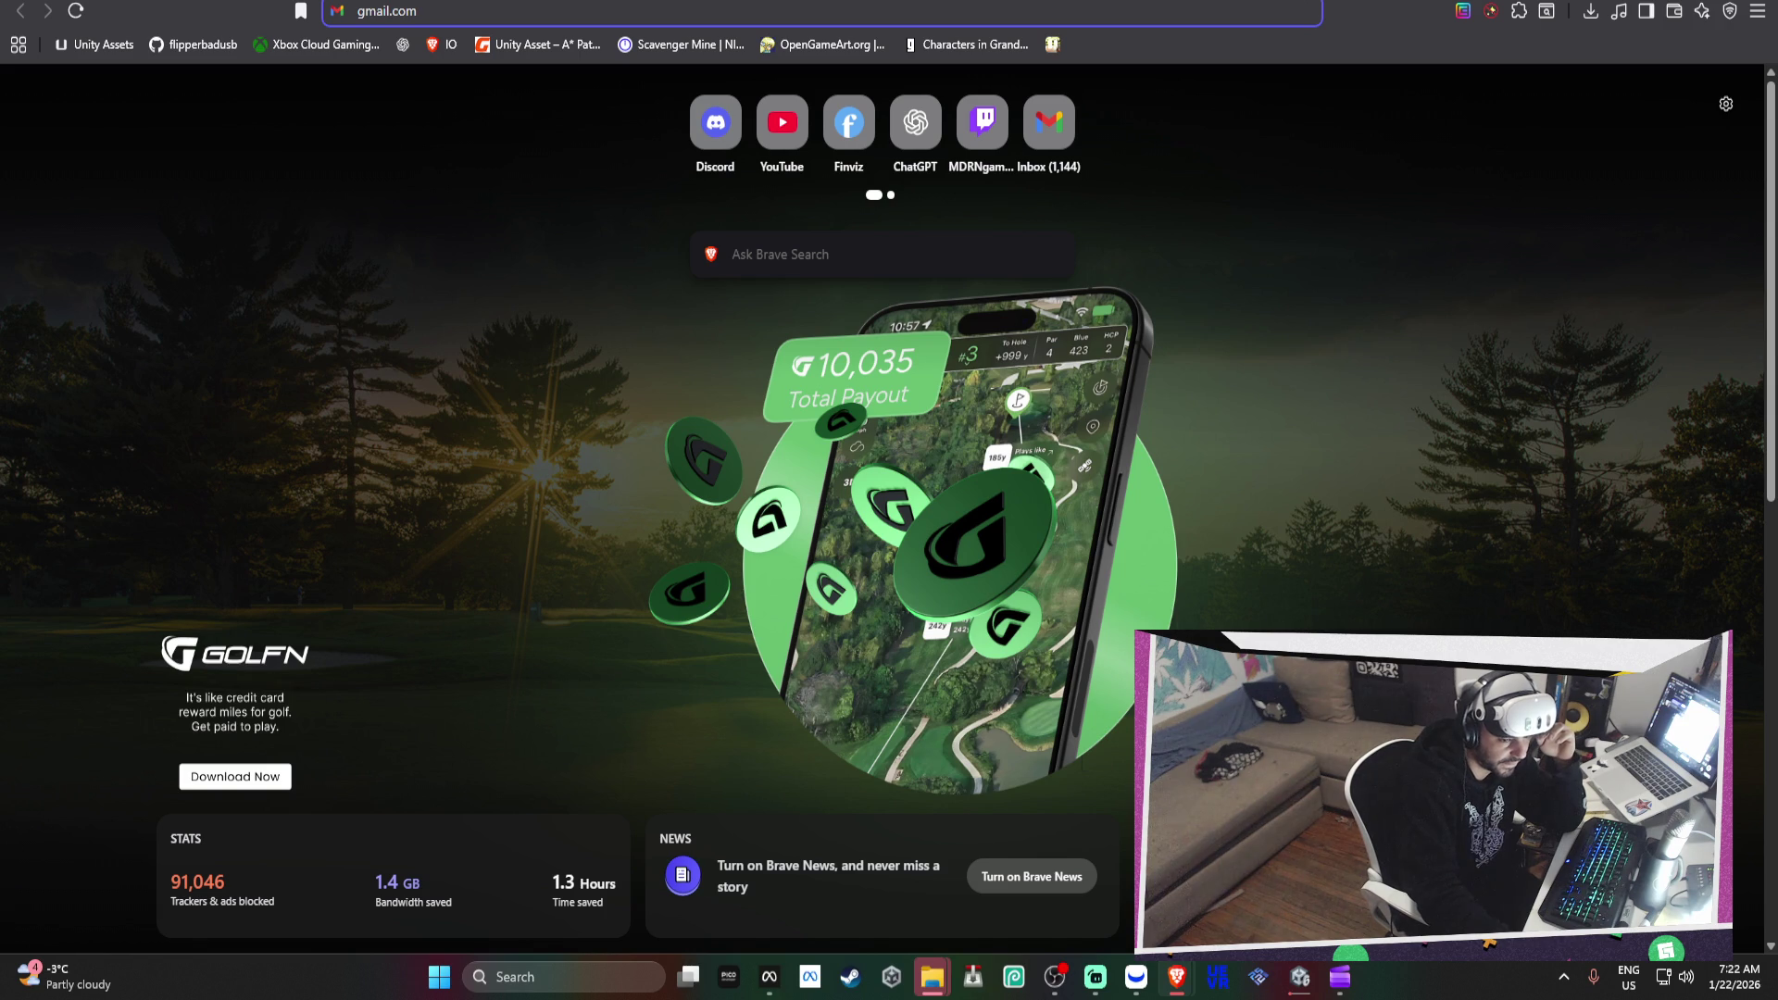
{"action": "key", "text": "ctrl+Tab"}
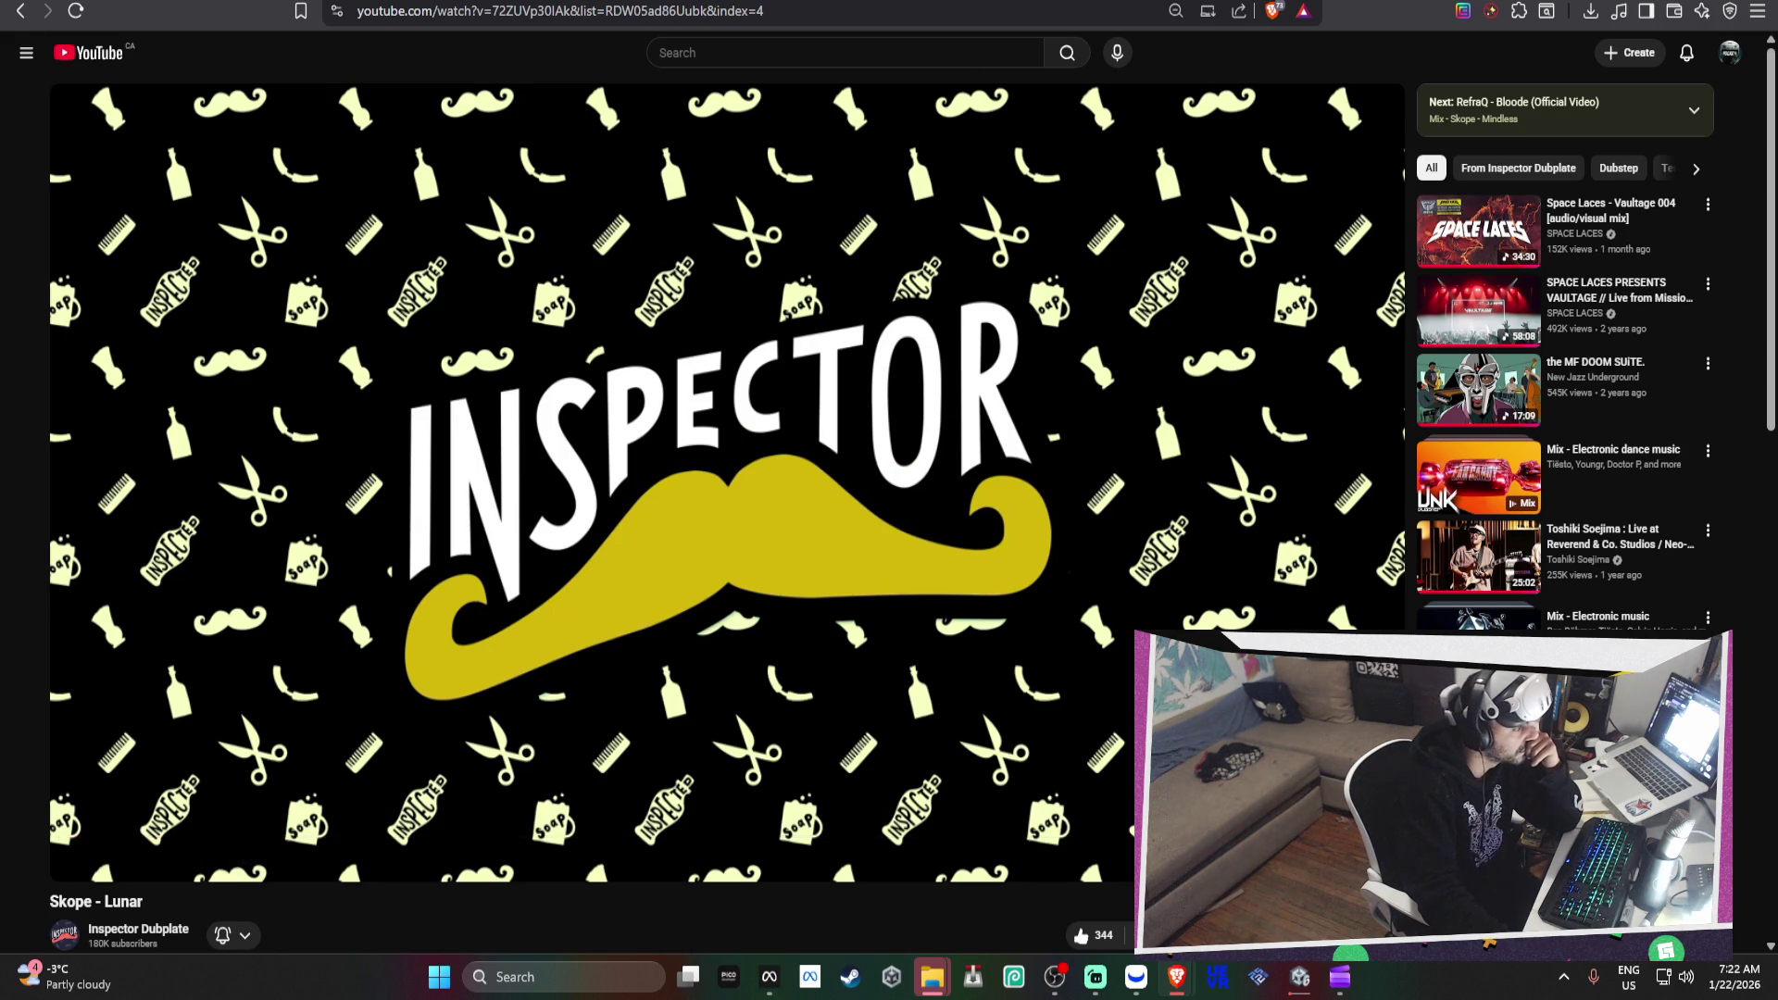
{"action": "key", "text": "ctrl+Tab"}
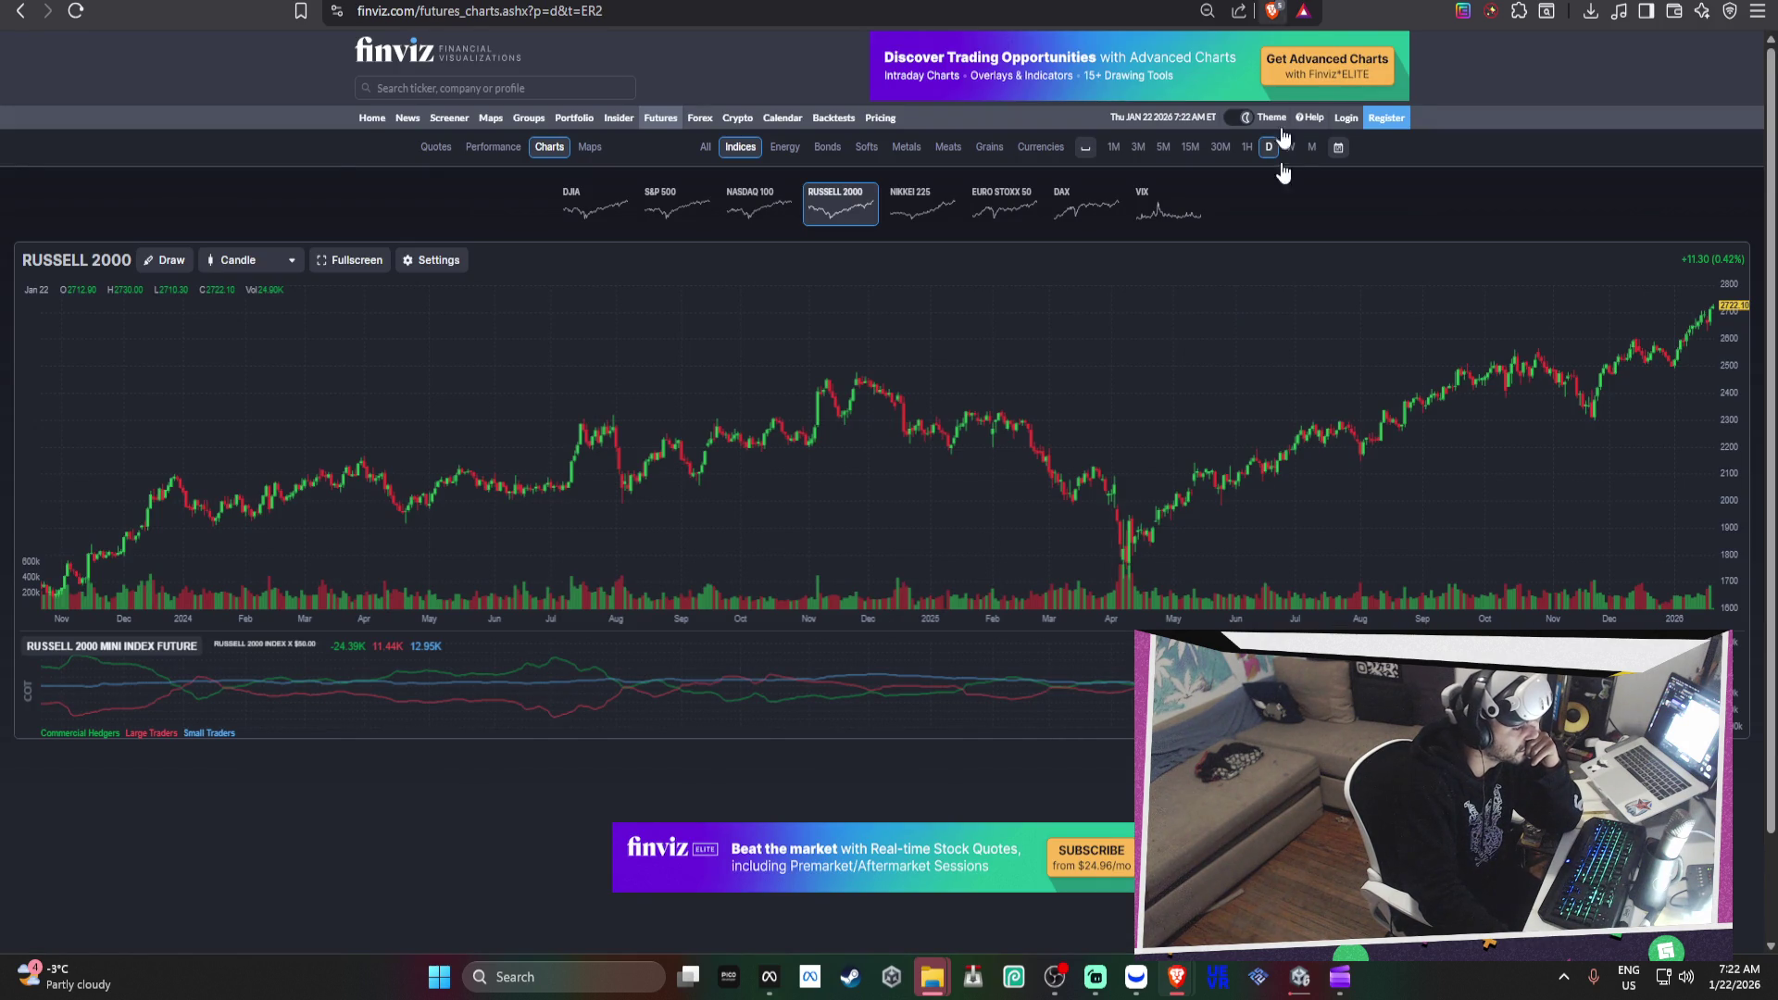
Move from the Finviz Russell 2000 futures chart to the gmail.com tab.
{"action": "key", "text": "ctrl+Tab"}
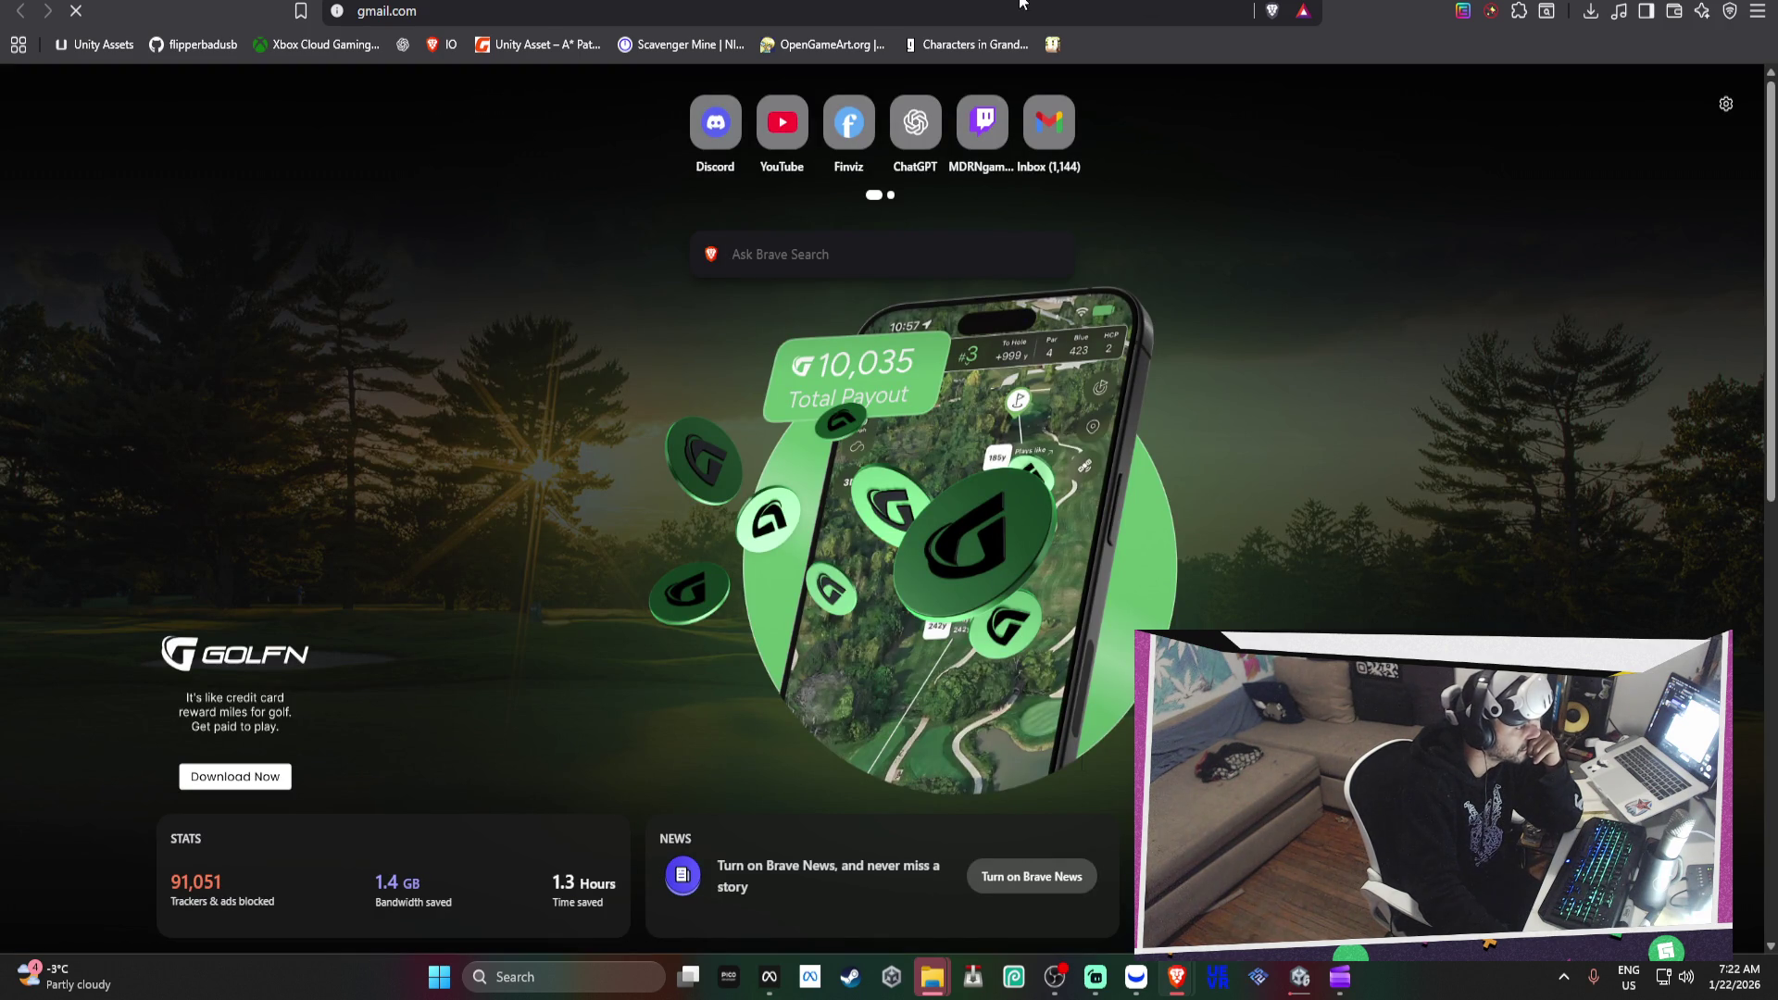
Cancel the gmail.com address edit and cycle through the tabs to the Streets Of Miami Trello board.
{"action": "left_click", "coordinate": [960, 9]}
{"action": "key", "text": "Escape"}
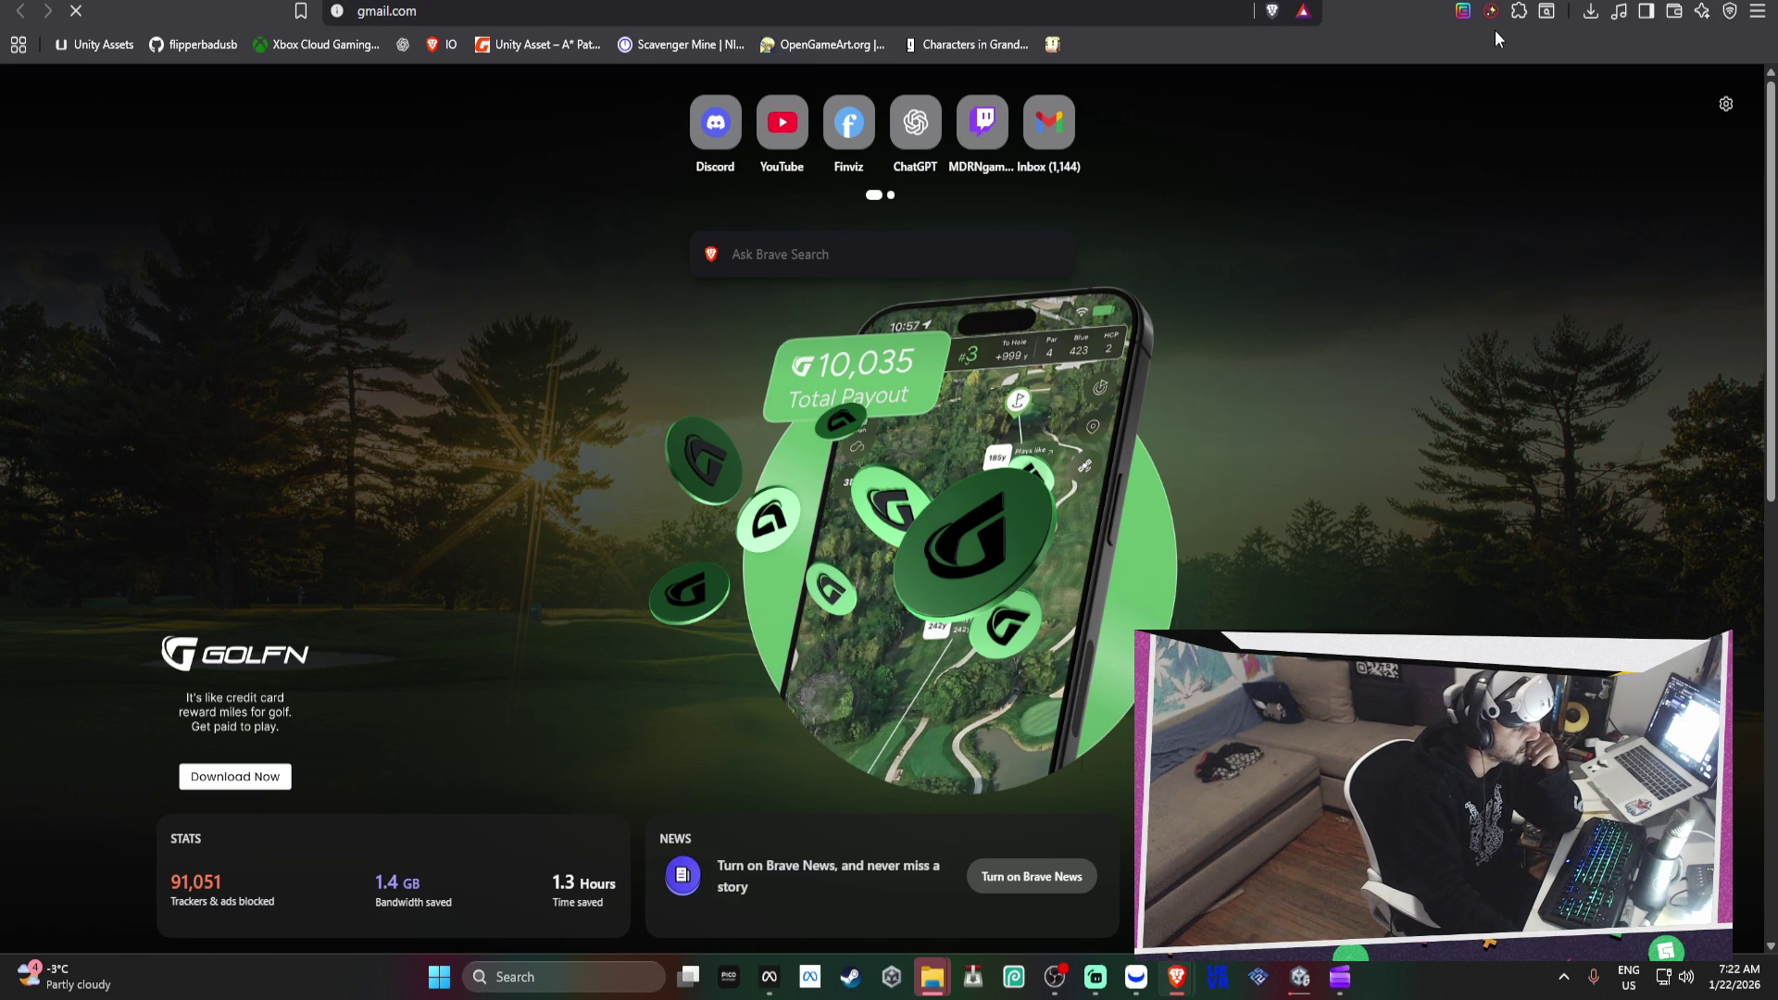
{"action": "key", "text": "alt+Tab"}
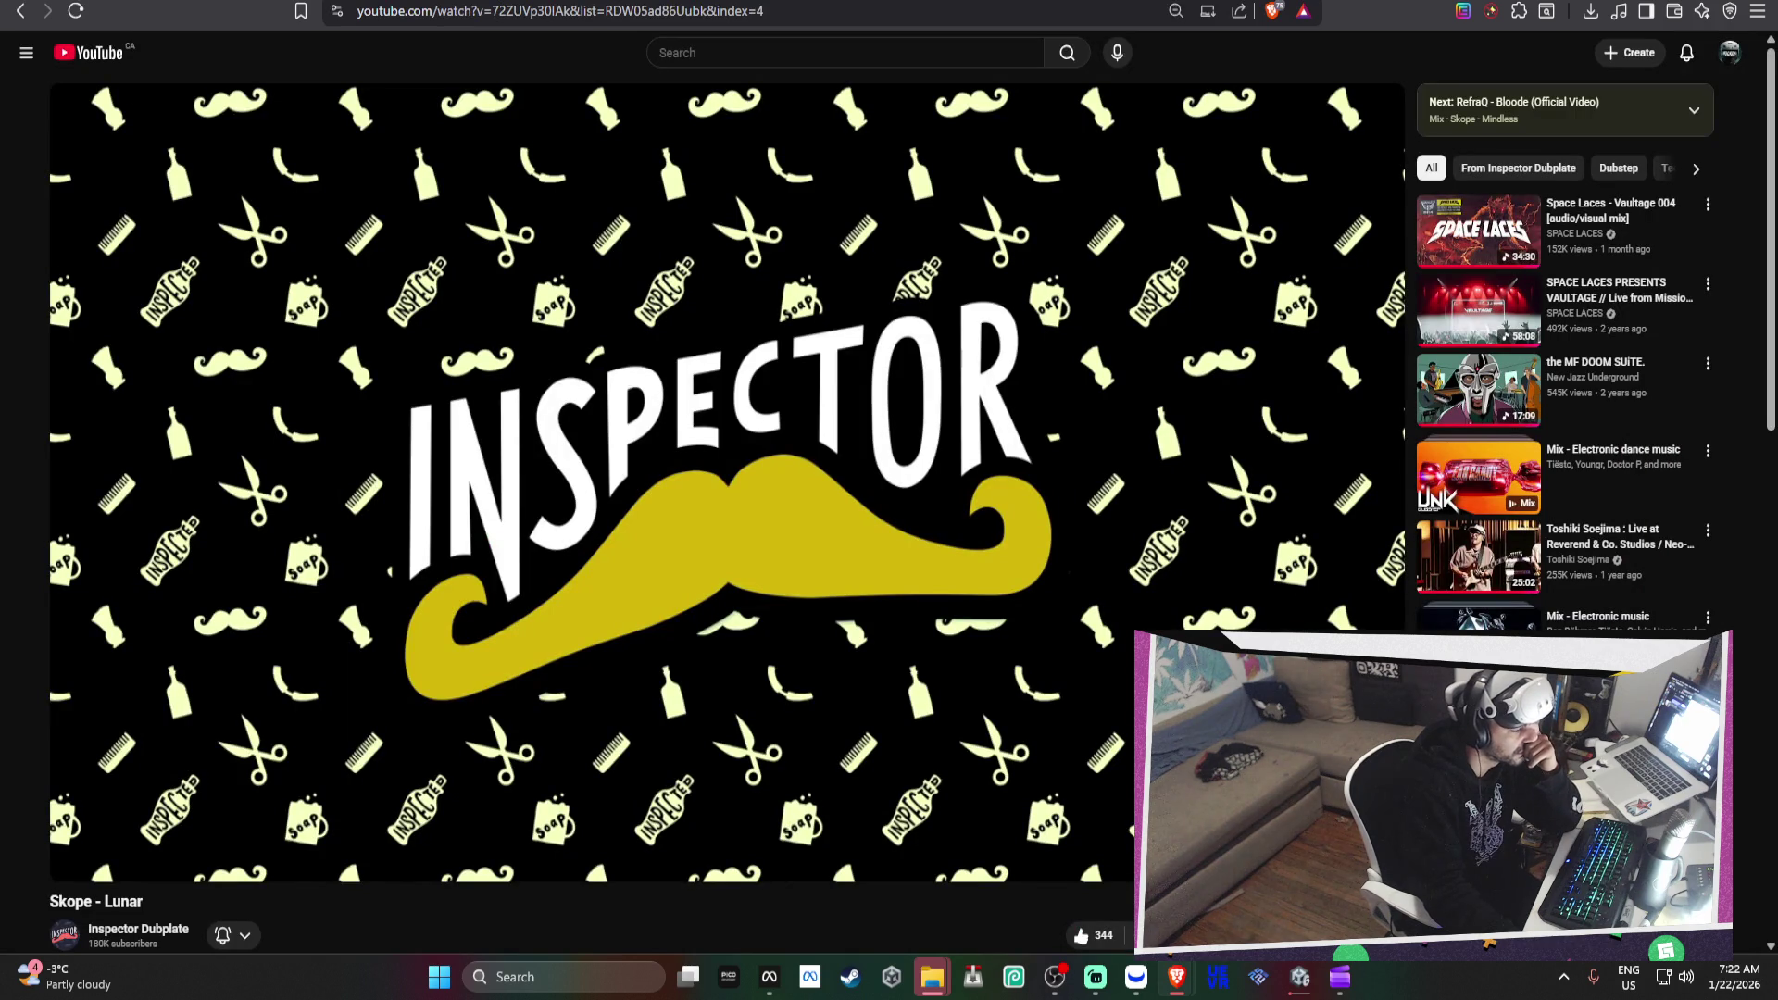
{"action": "key", "text": "ctrl+Tab"}
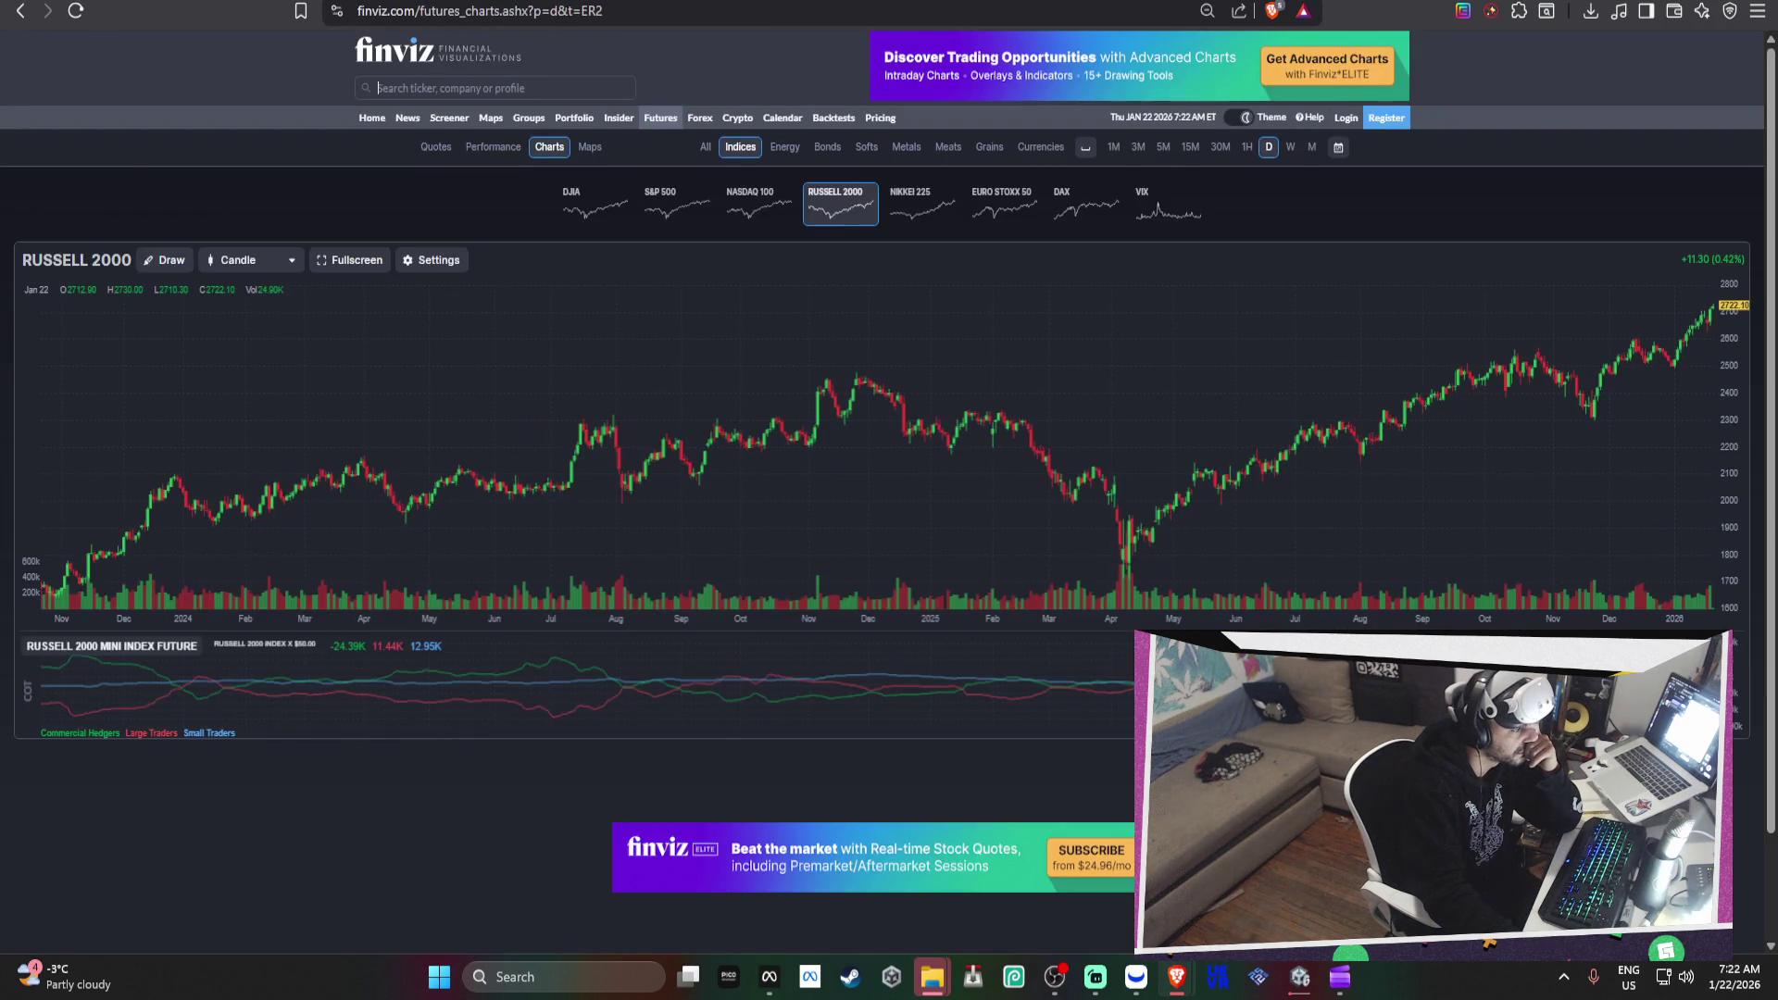
{"action": "key", "text": "ctrl+Tab"}
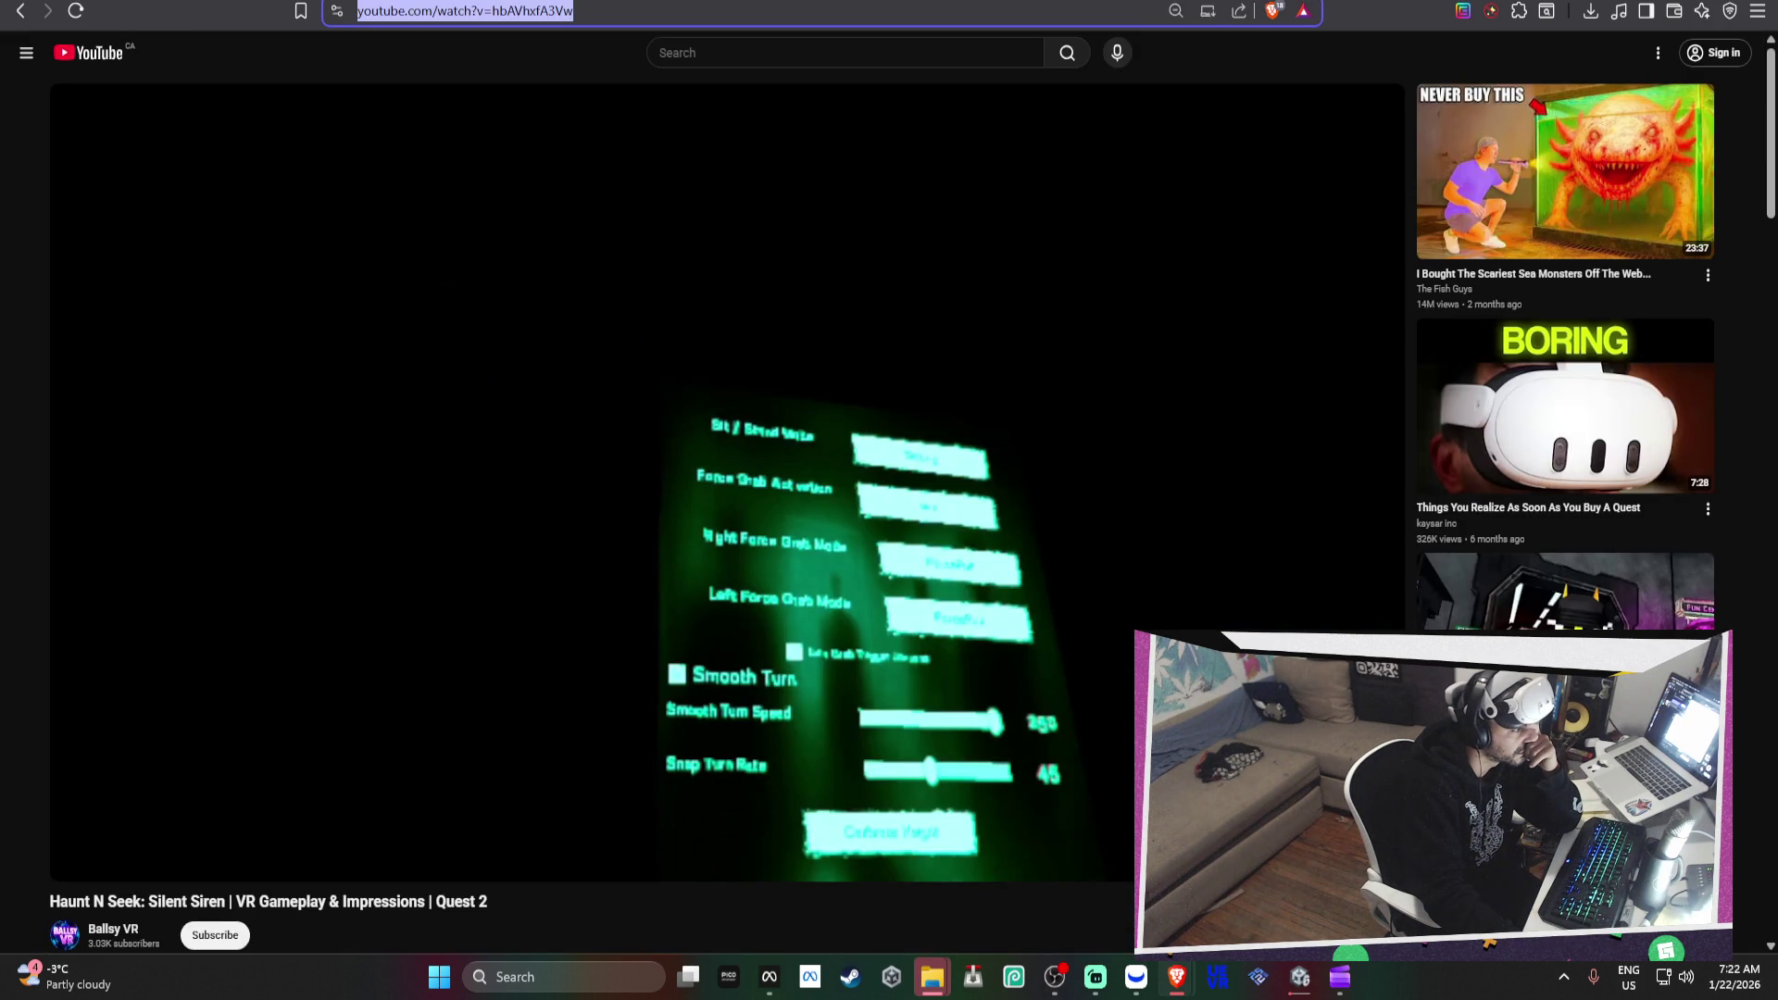
{"action": "key", "text": "ctrl+Tab"}
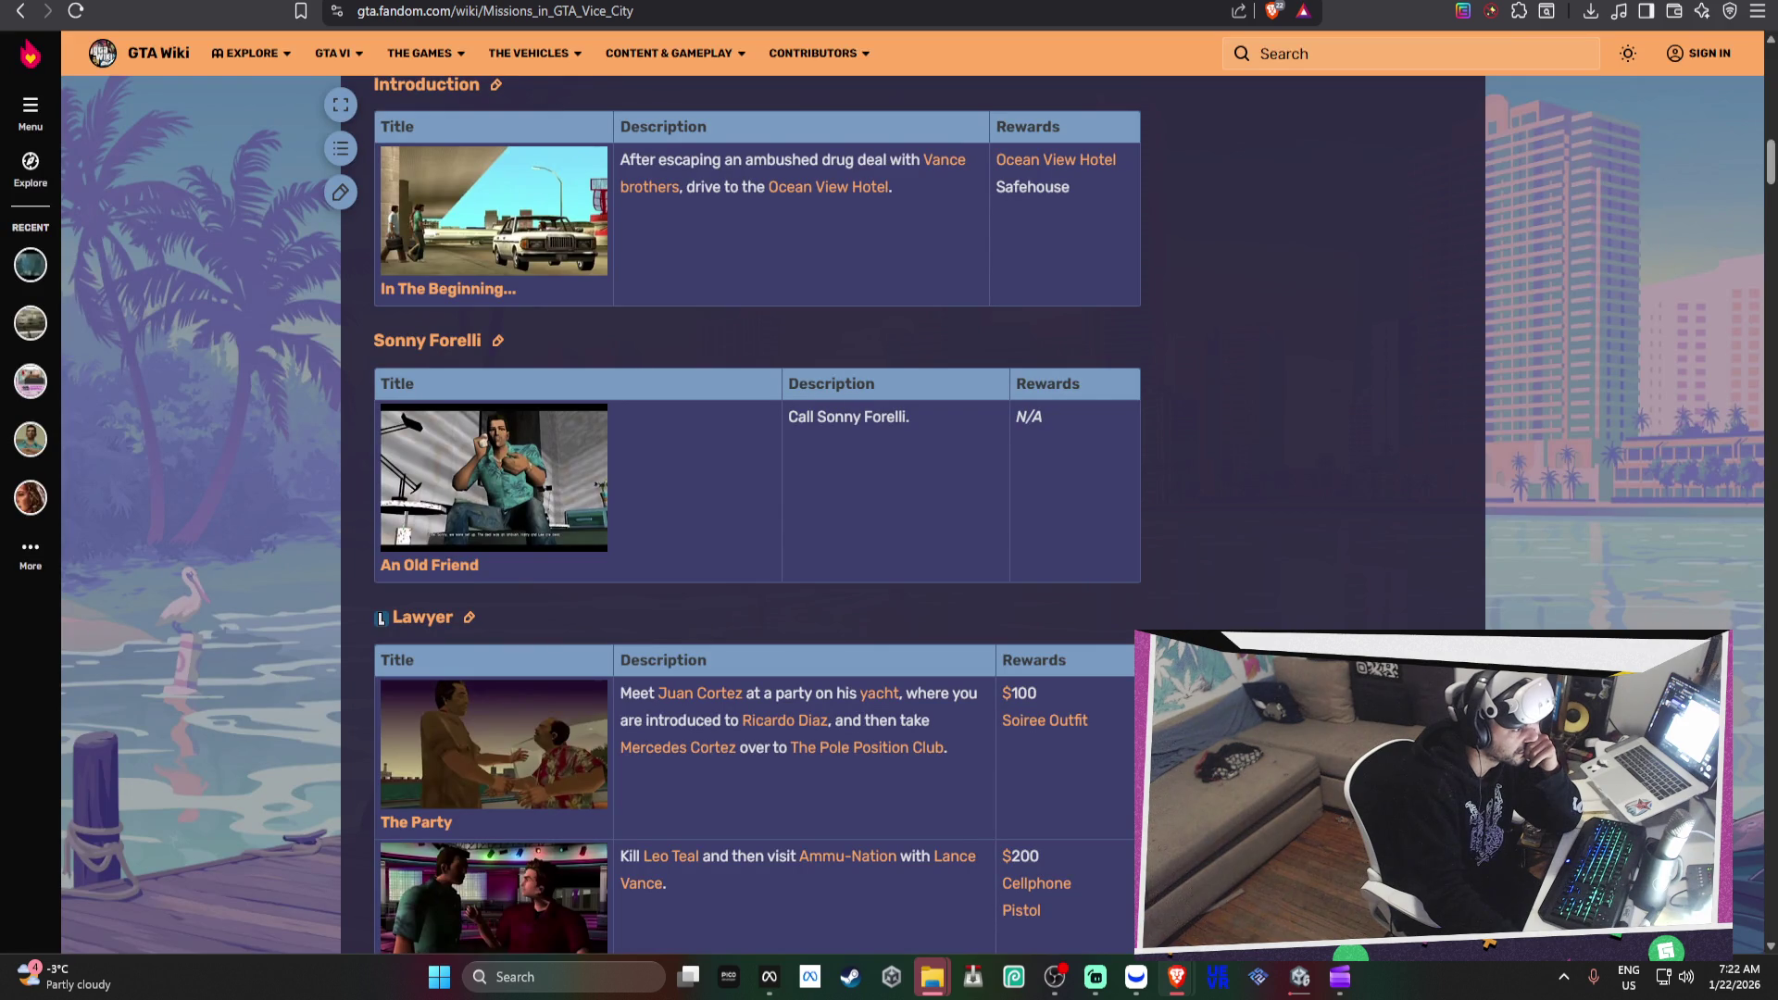
{"action": "key", "text": "ctrl+Tab"}
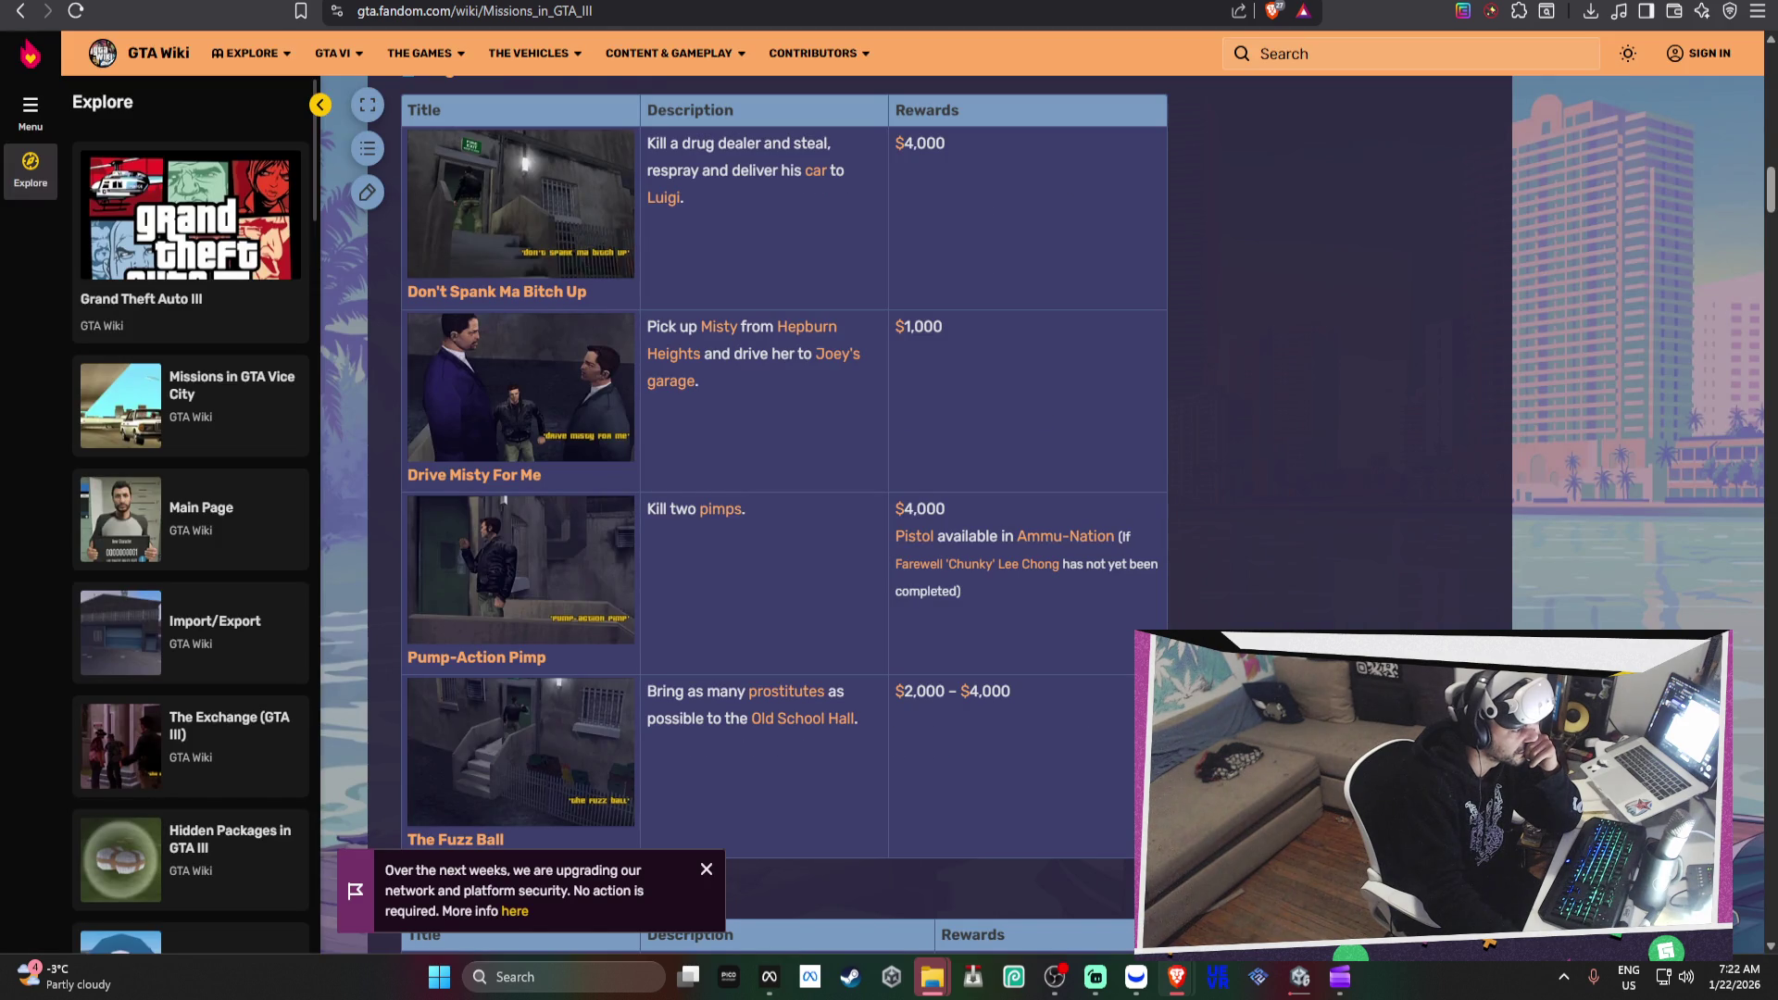
{"action": "key", "text": "ctrl+Tab"}
{"action": "key", "text": "ctrl+Tab"}
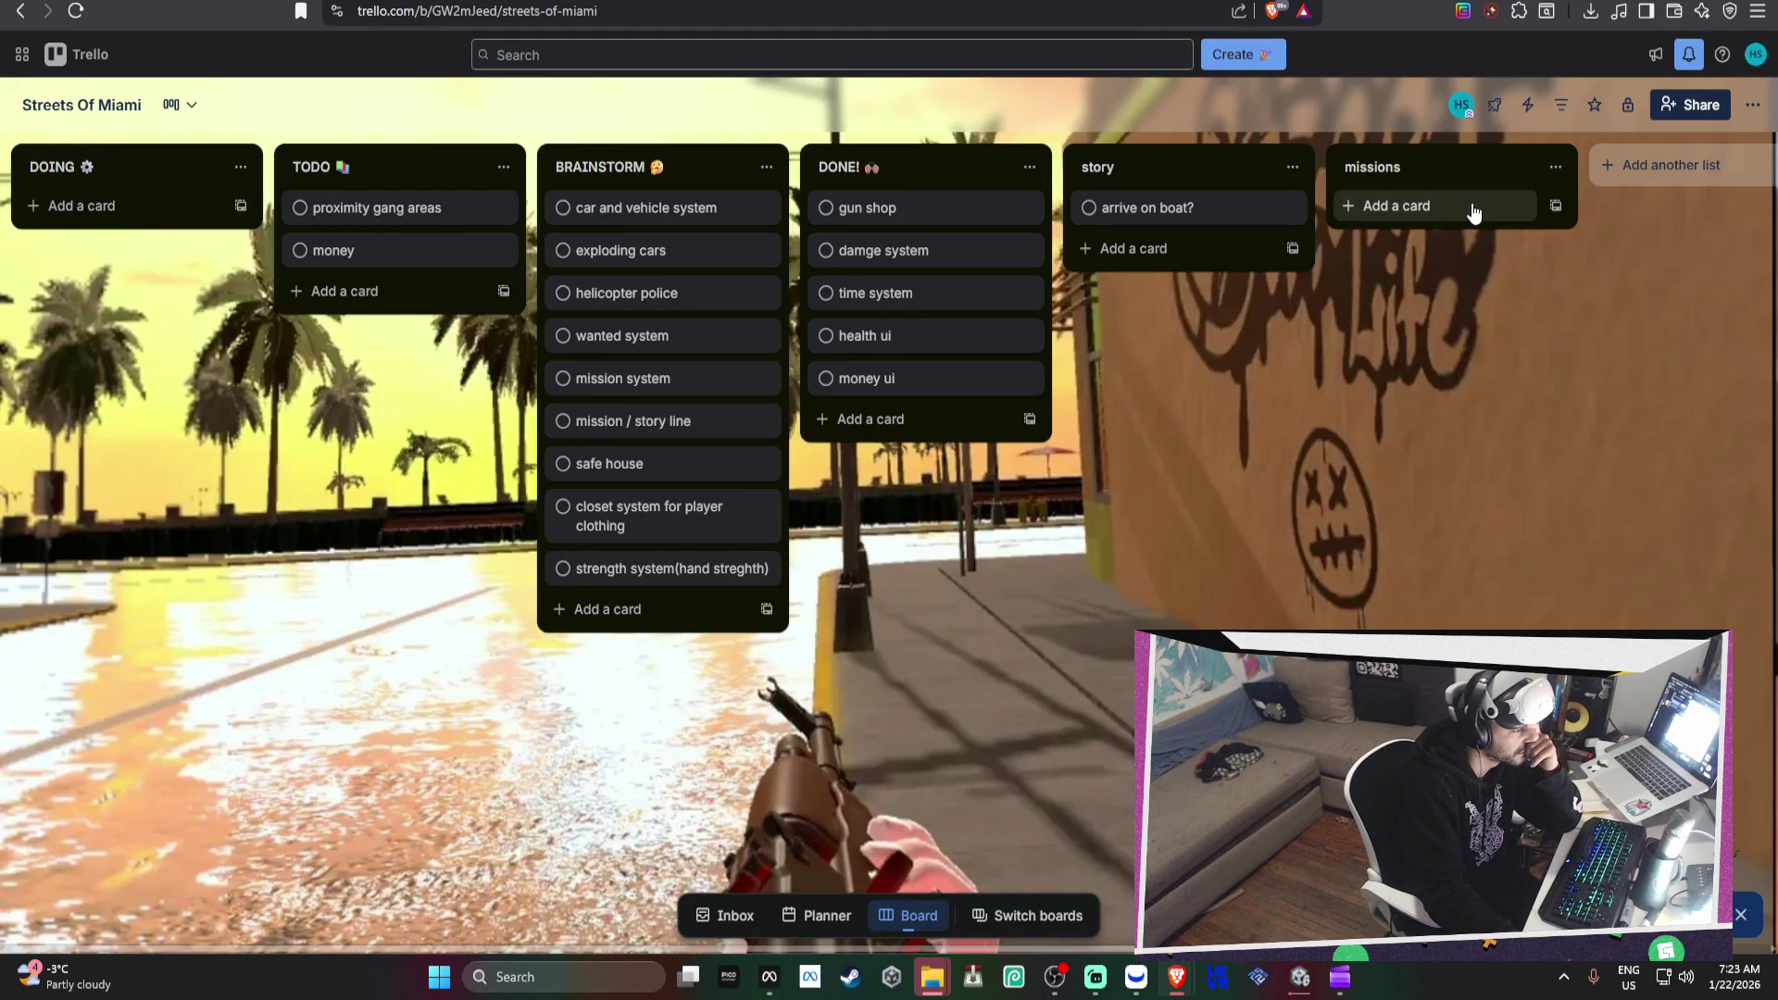
Draft the story-list card 'introduced to sunny? - friend' and open a blank new tab.
{"action": "left_click", "coordinate": [1130, 249]}
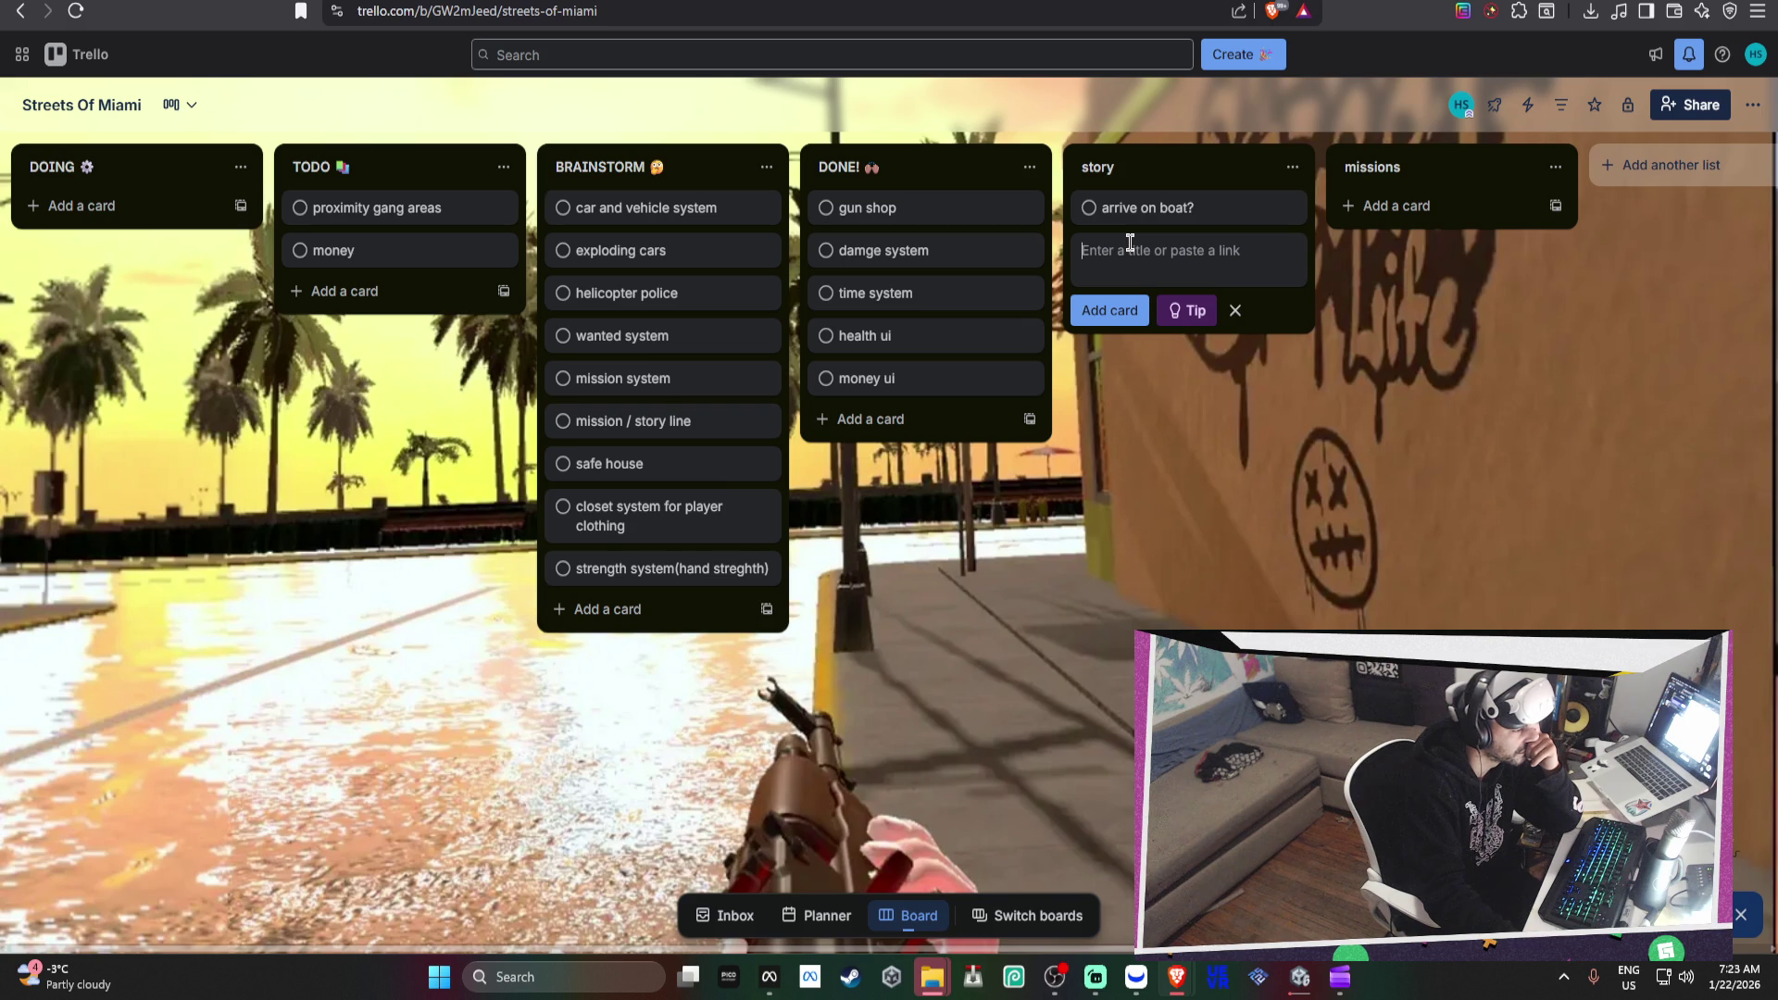
{"action": "type", "text": "introduced to"}
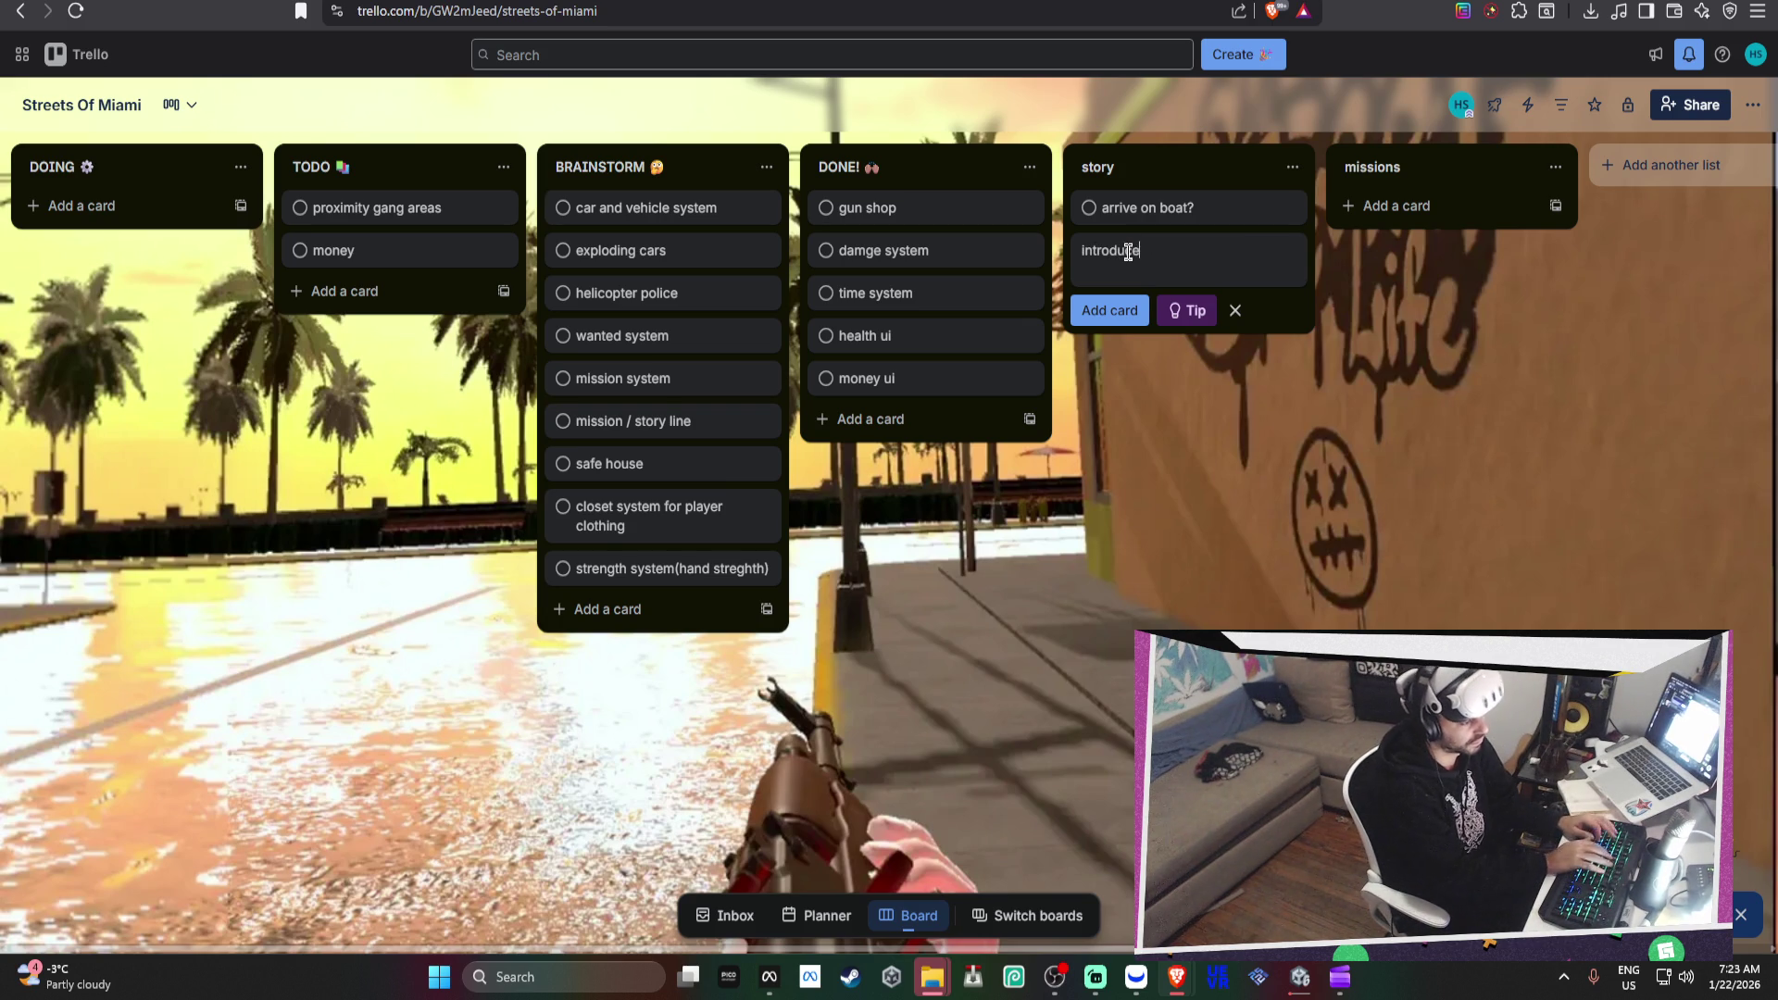
{"action": "type", "text": " sunny? "}
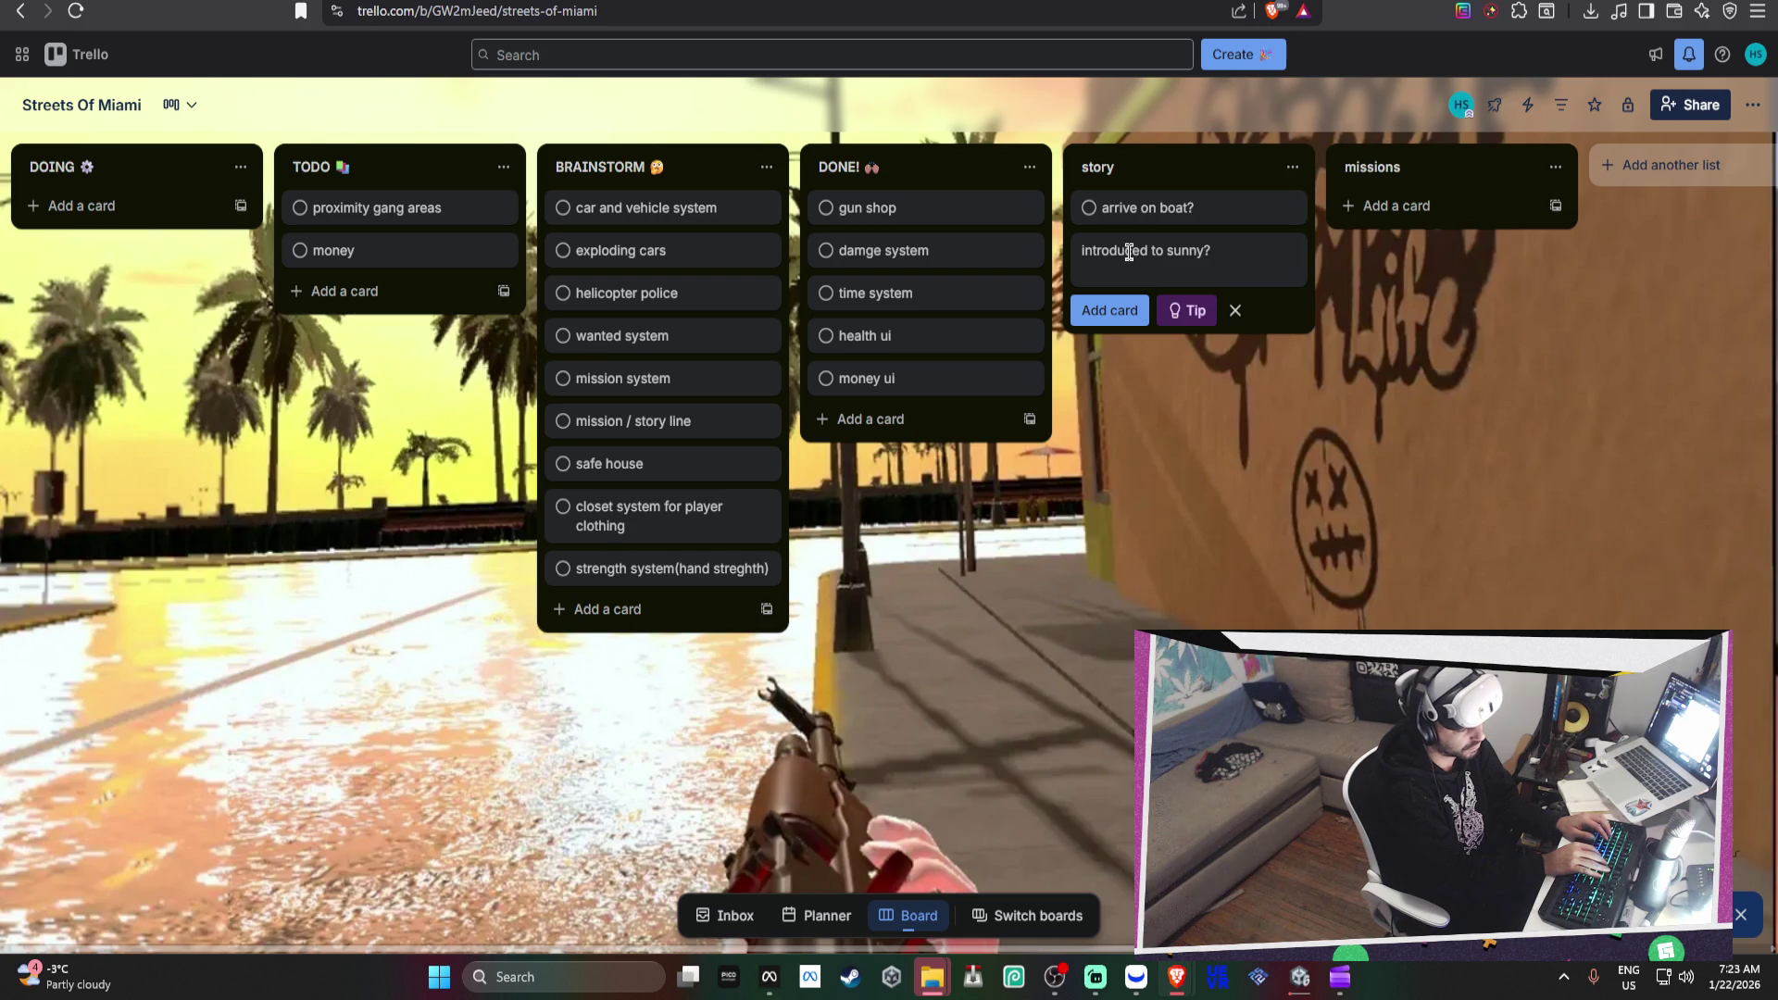
{"action": "type", "text": "- frien"}
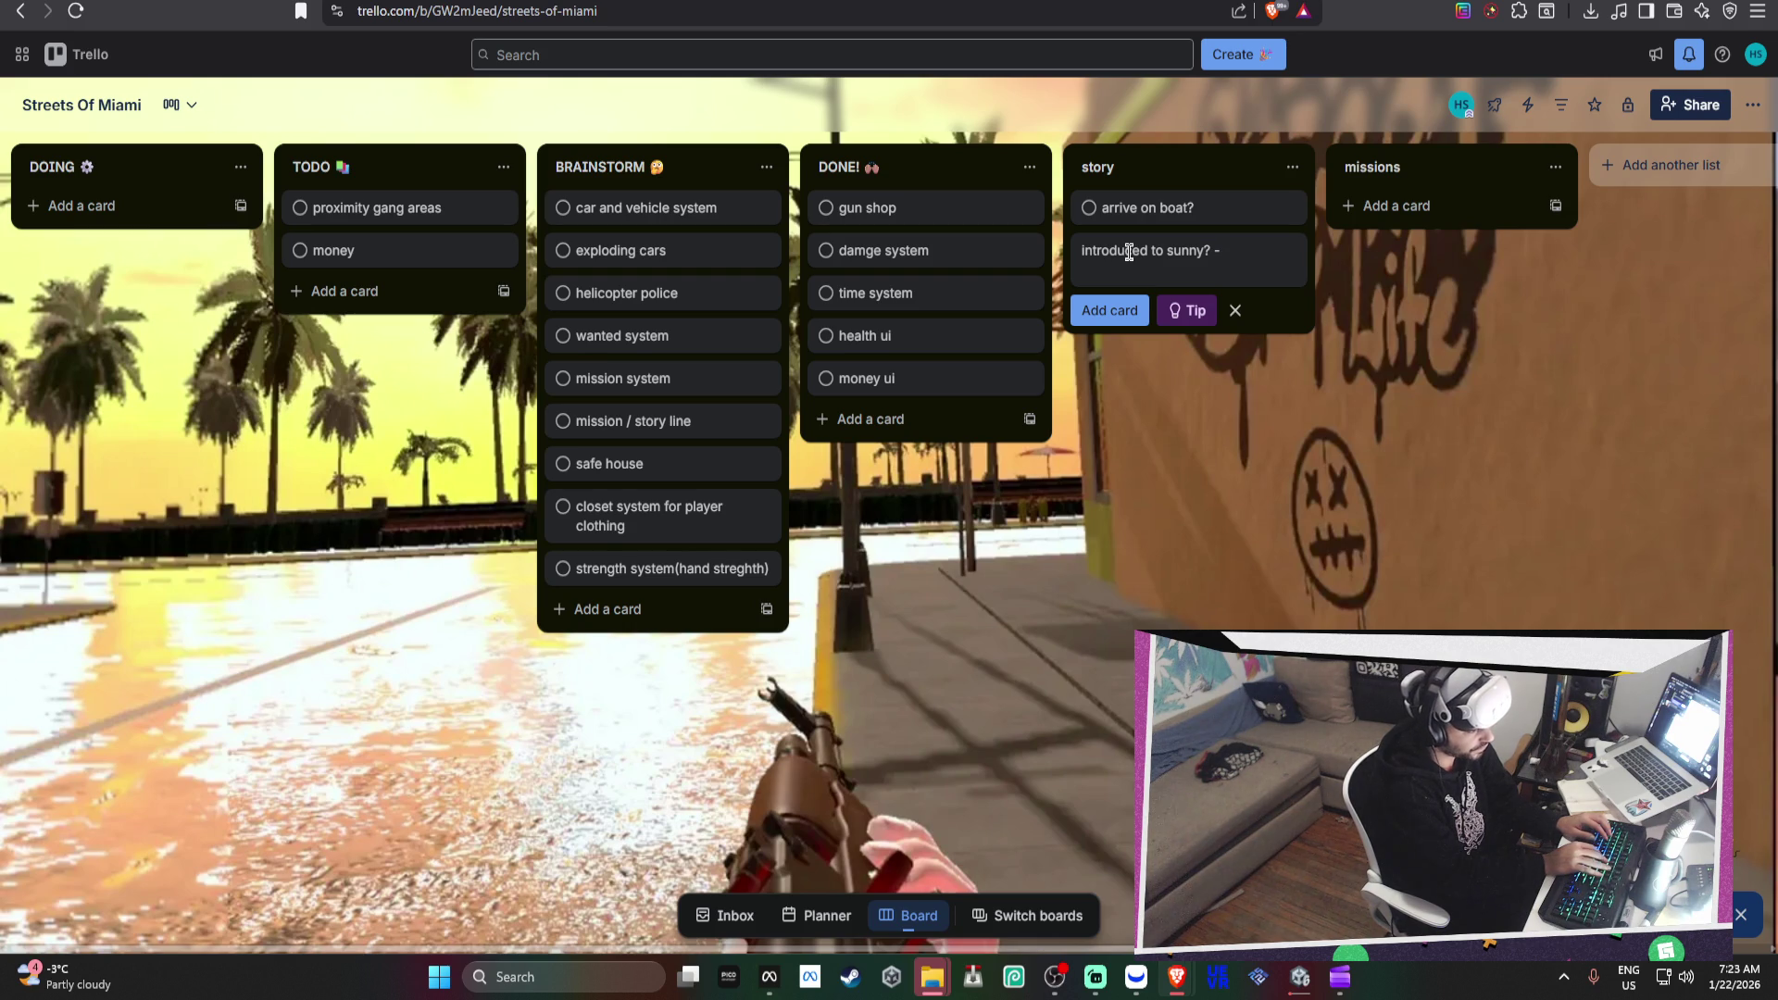
{"action": "type", "text": "d on"}
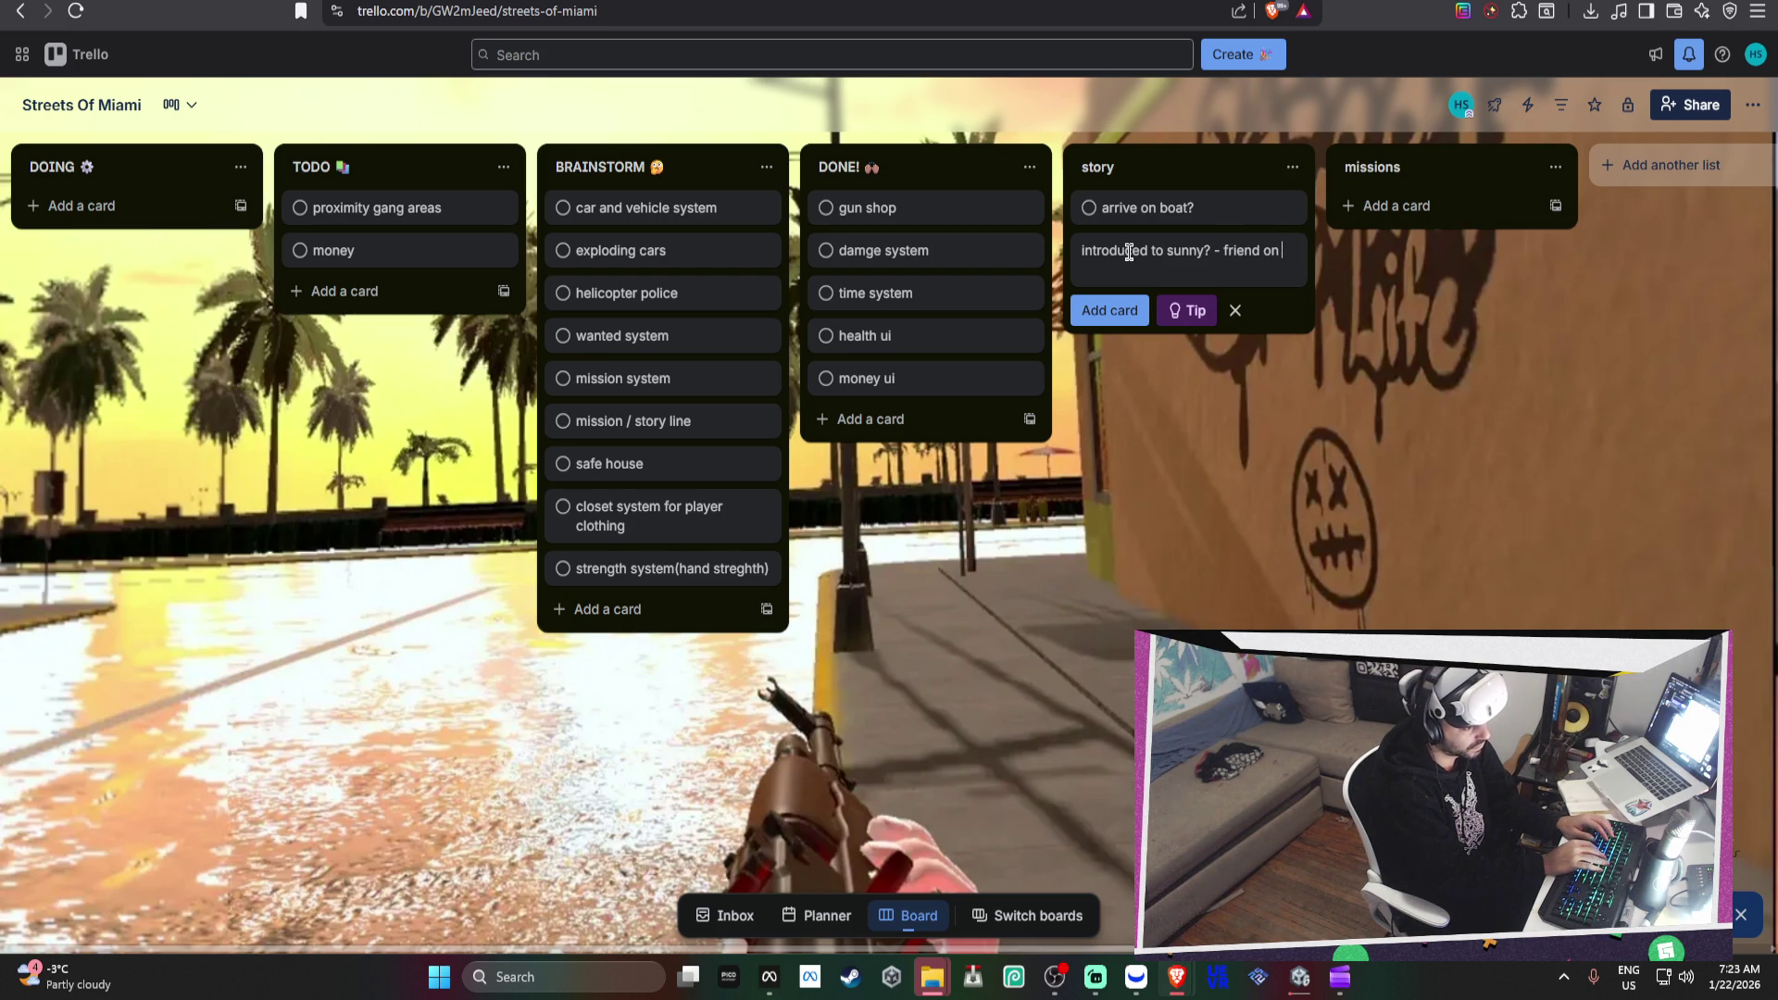
{"action": "key", "text": "BackSpace"}
{"action": "key", "text": "BackSpace"}
{"action": "key", "text": "BackSpace"}
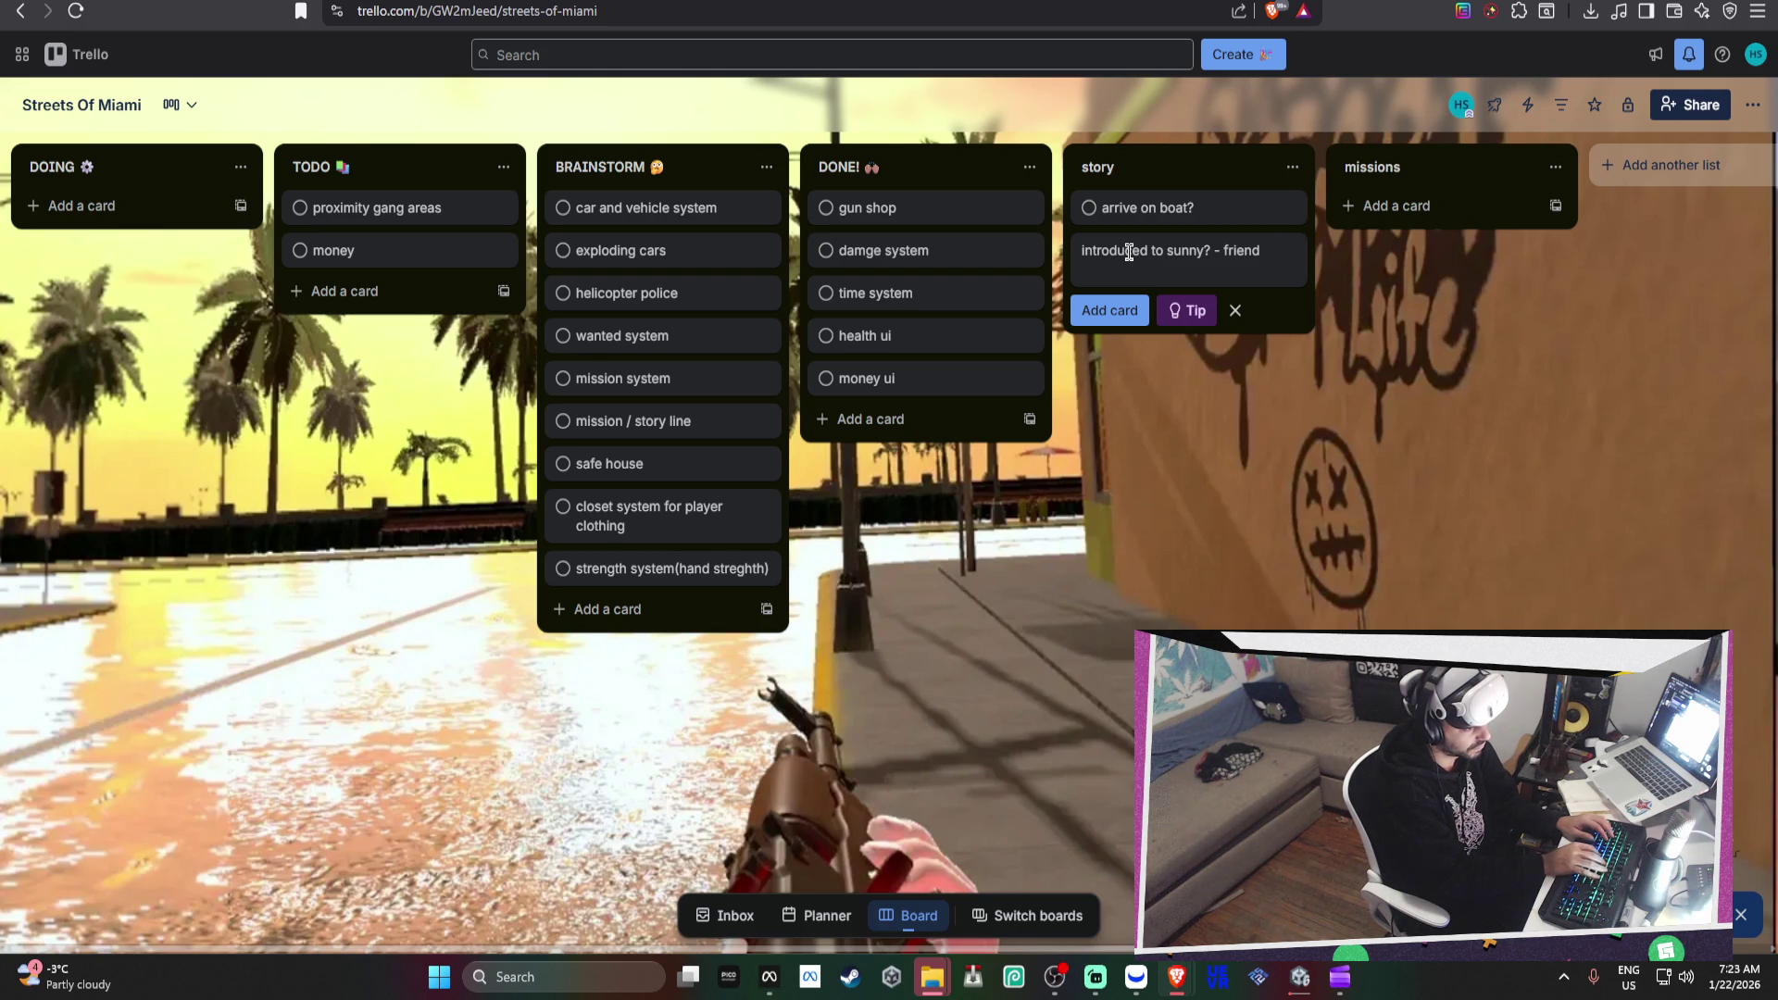
{"action": "key", "text": "ctrl+t"}
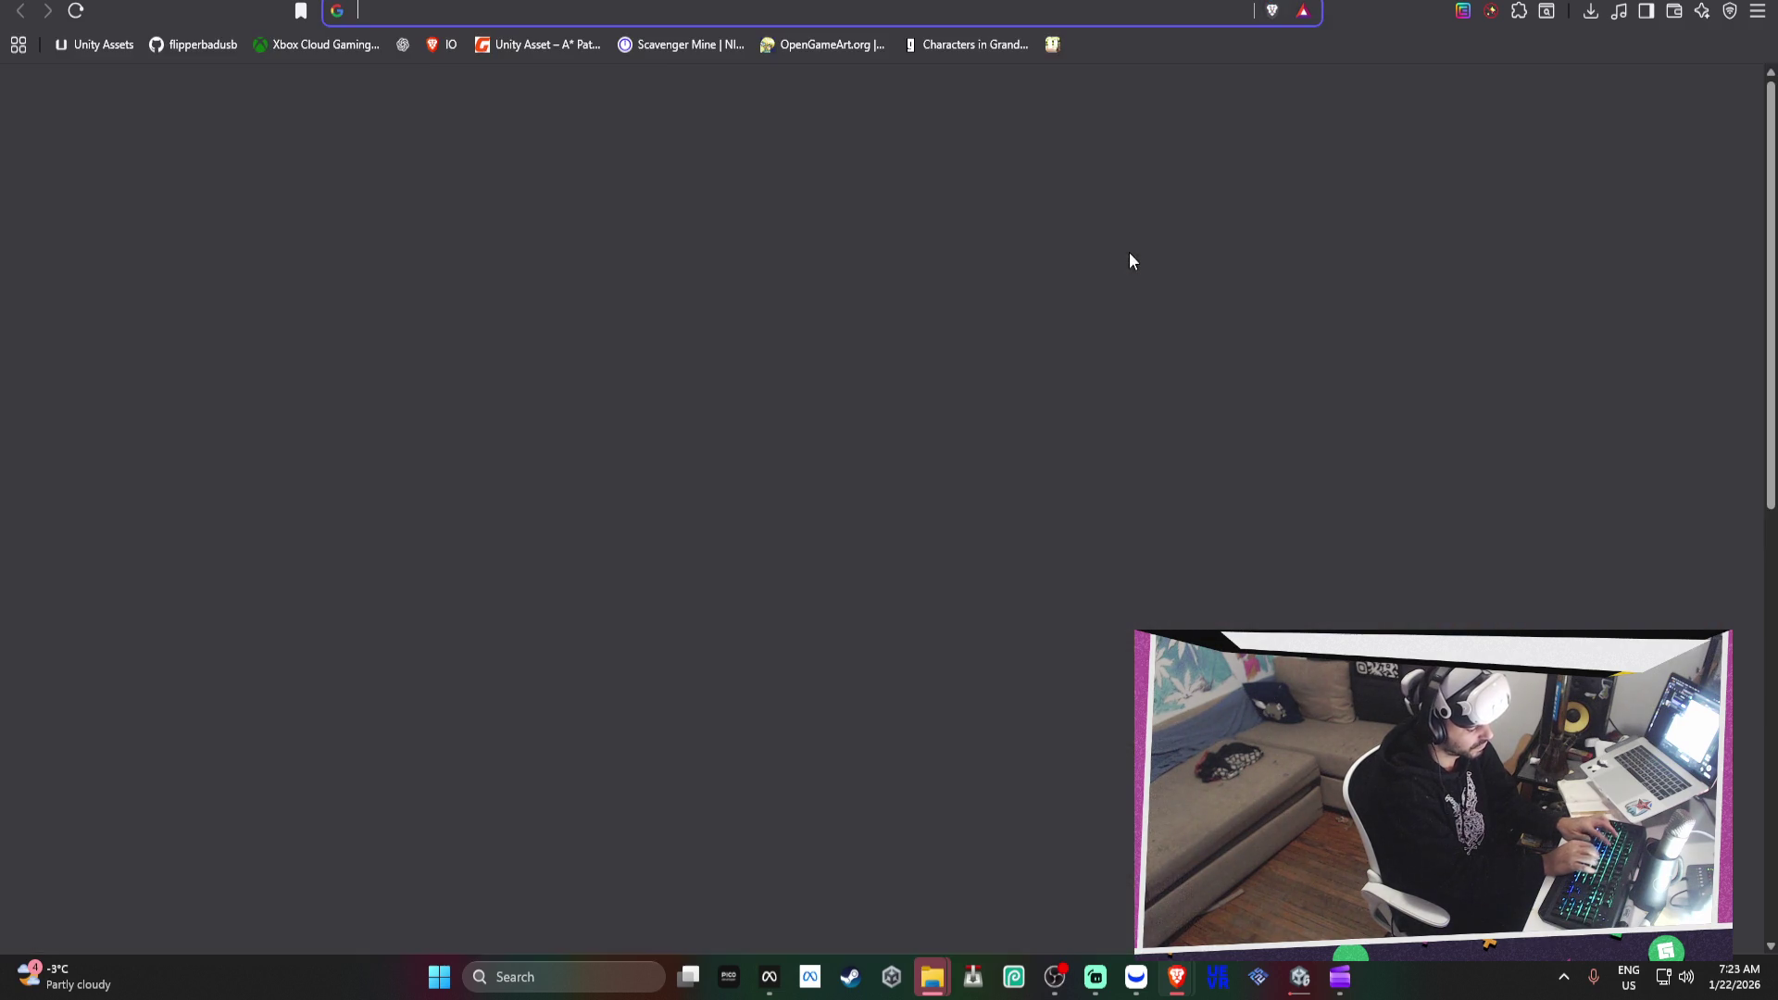
Search Google for 'gta iv story'.
{"action": "type", "text": "gta iv"}
{"action": "key", "text": "Return"}
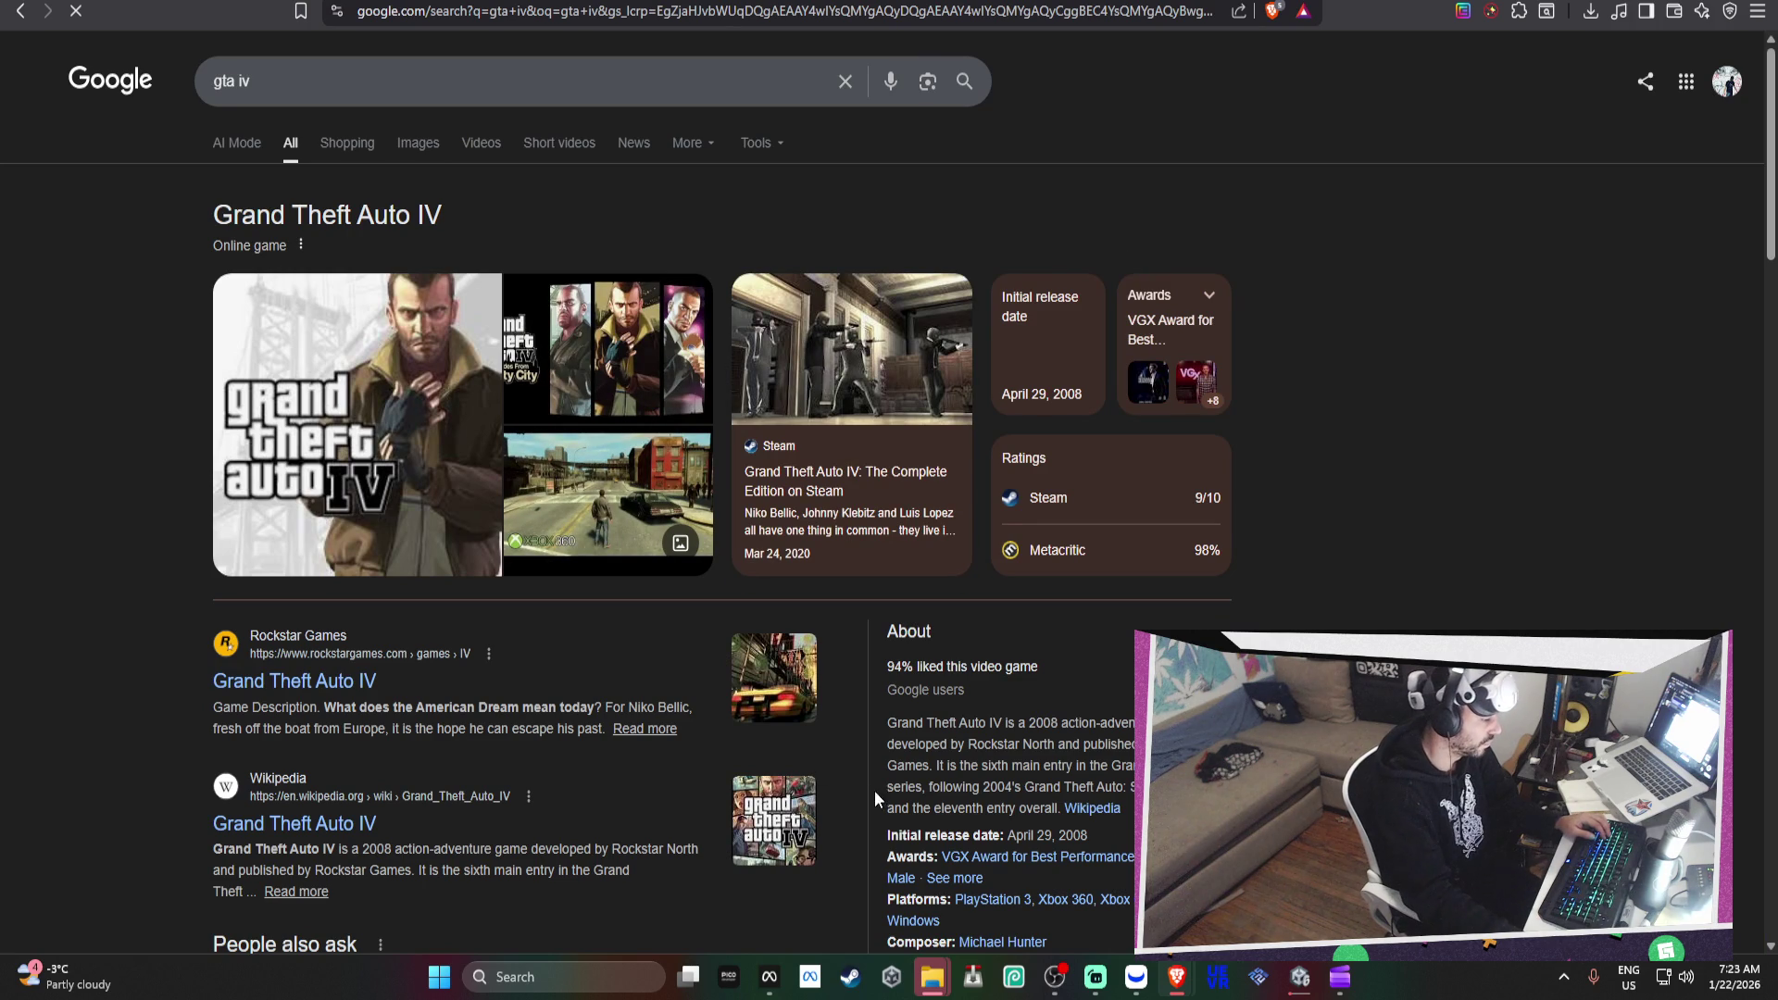
{"action": "left_click", "coordinate": [309, 681]}
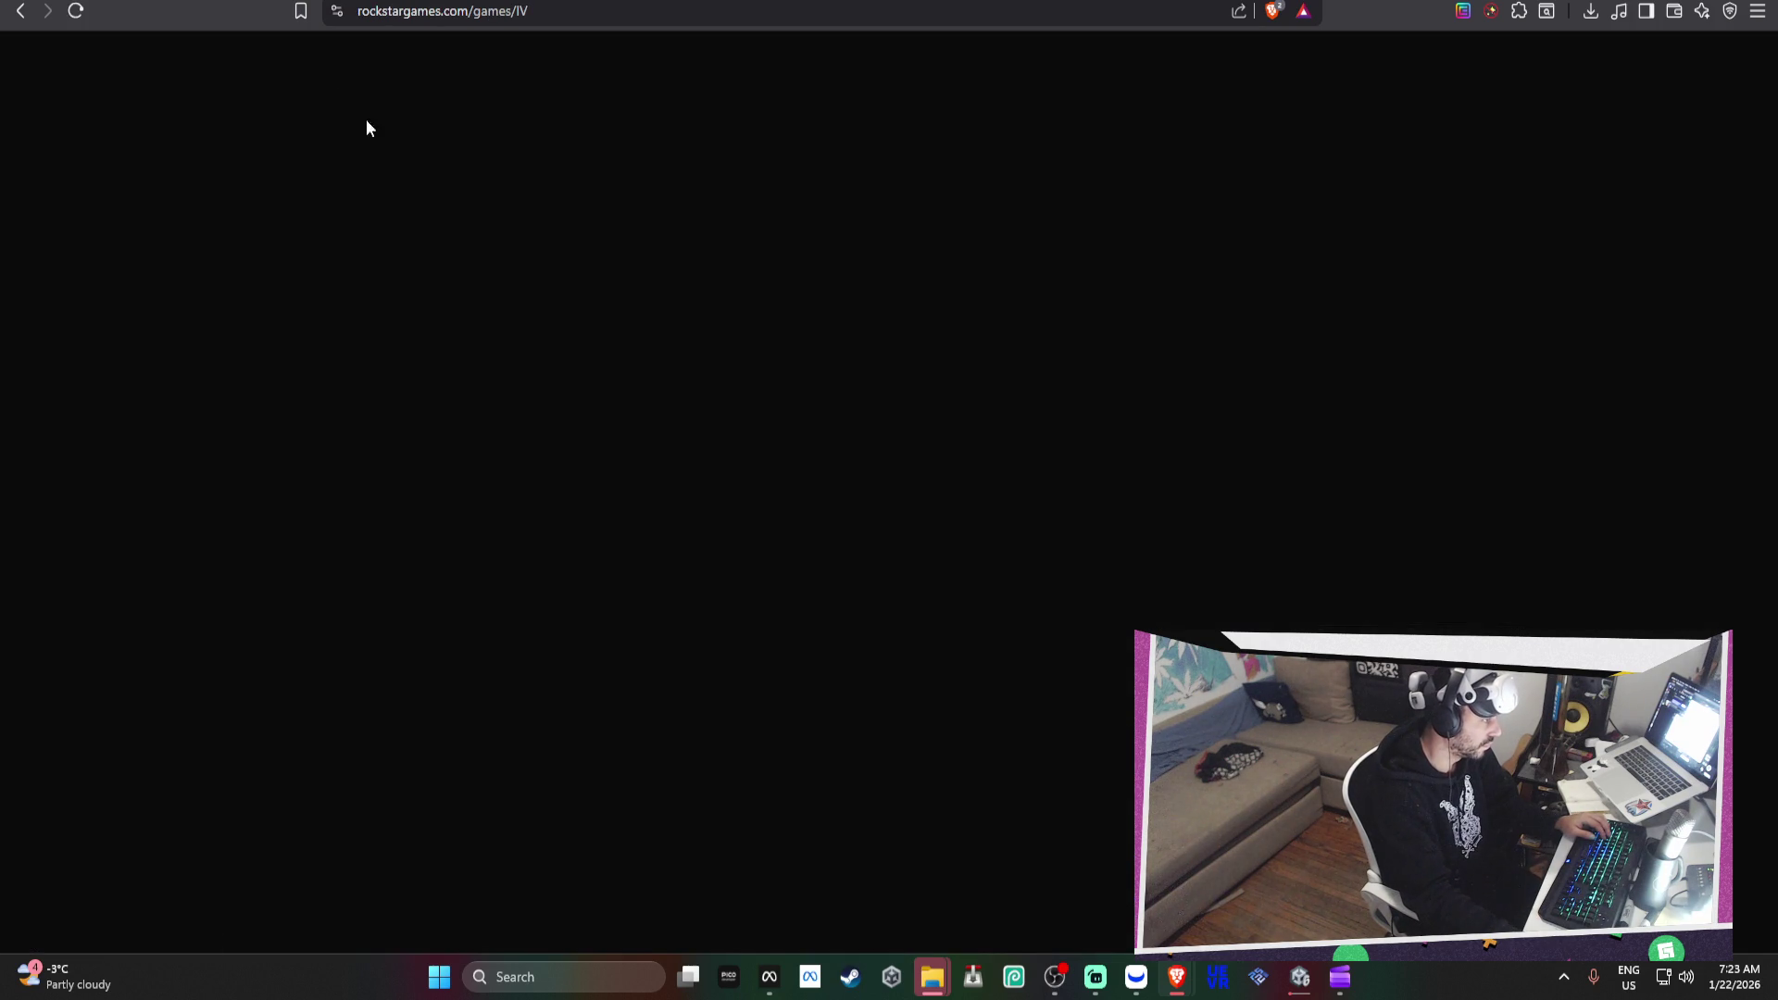
{"action": "left_click", "coordinate": [21, 11]}
{"action": "left_click", "coordinate": [466, 79]}
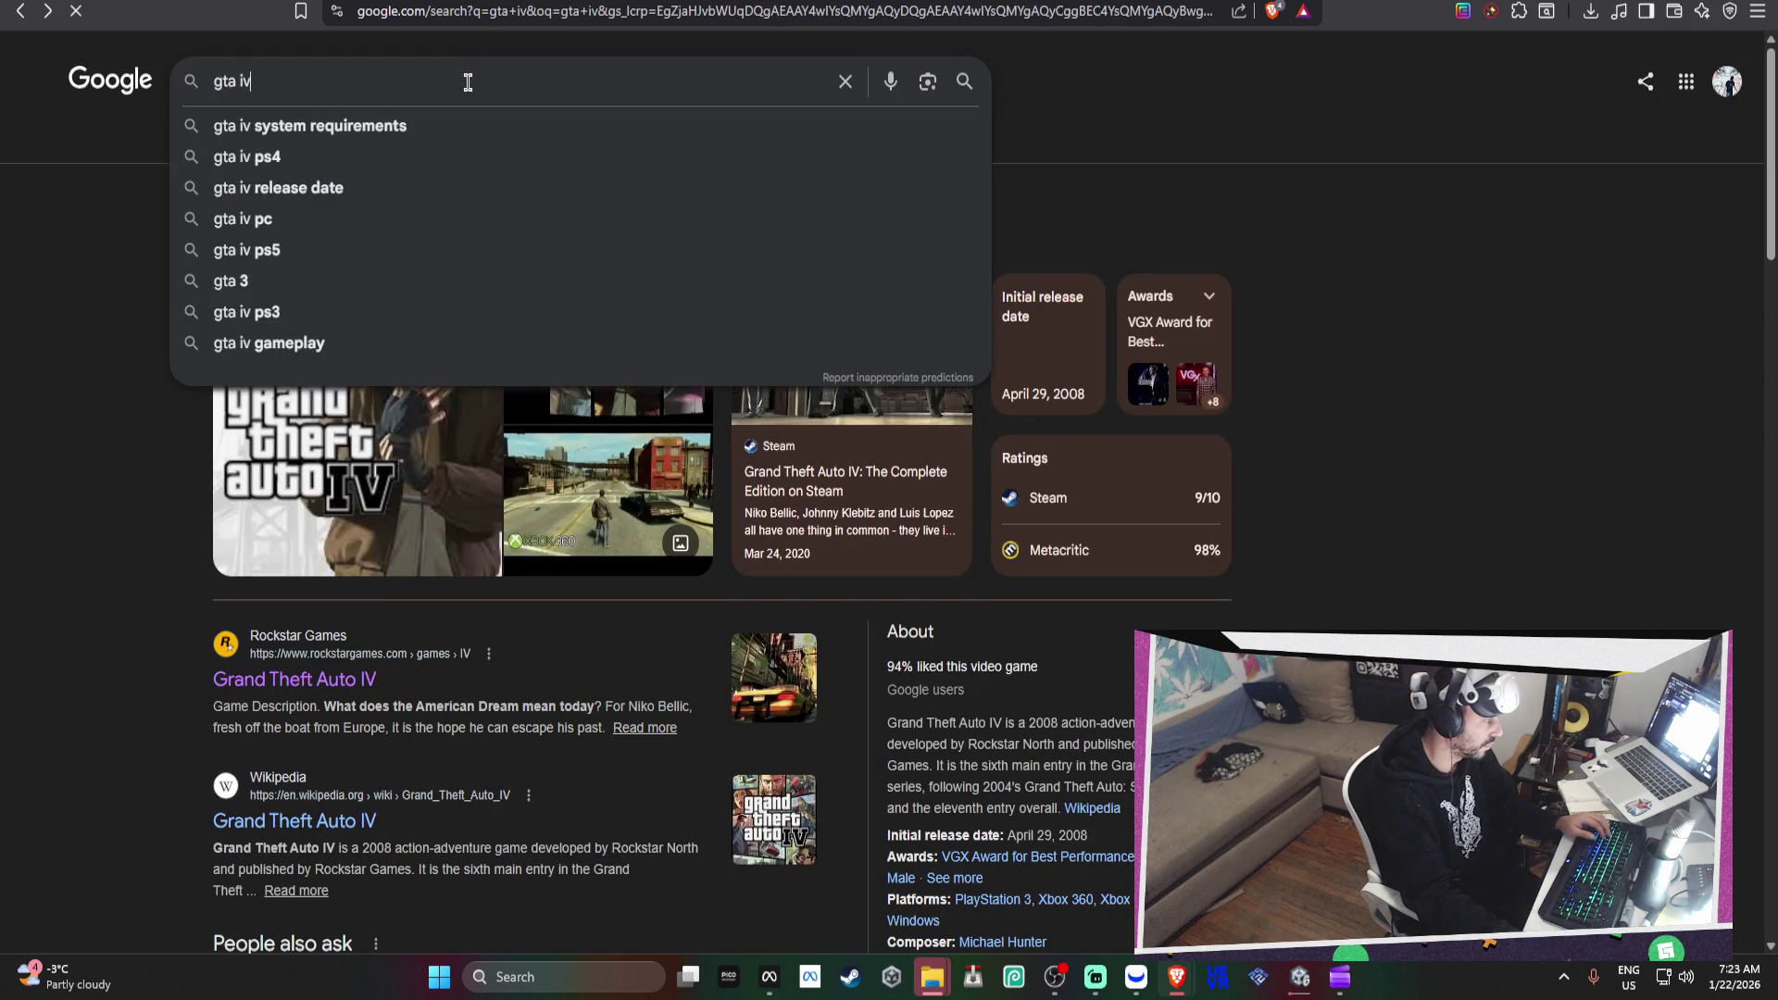
{"action": "type", "text": "story"}
{"action": "key", "text": "Return"}
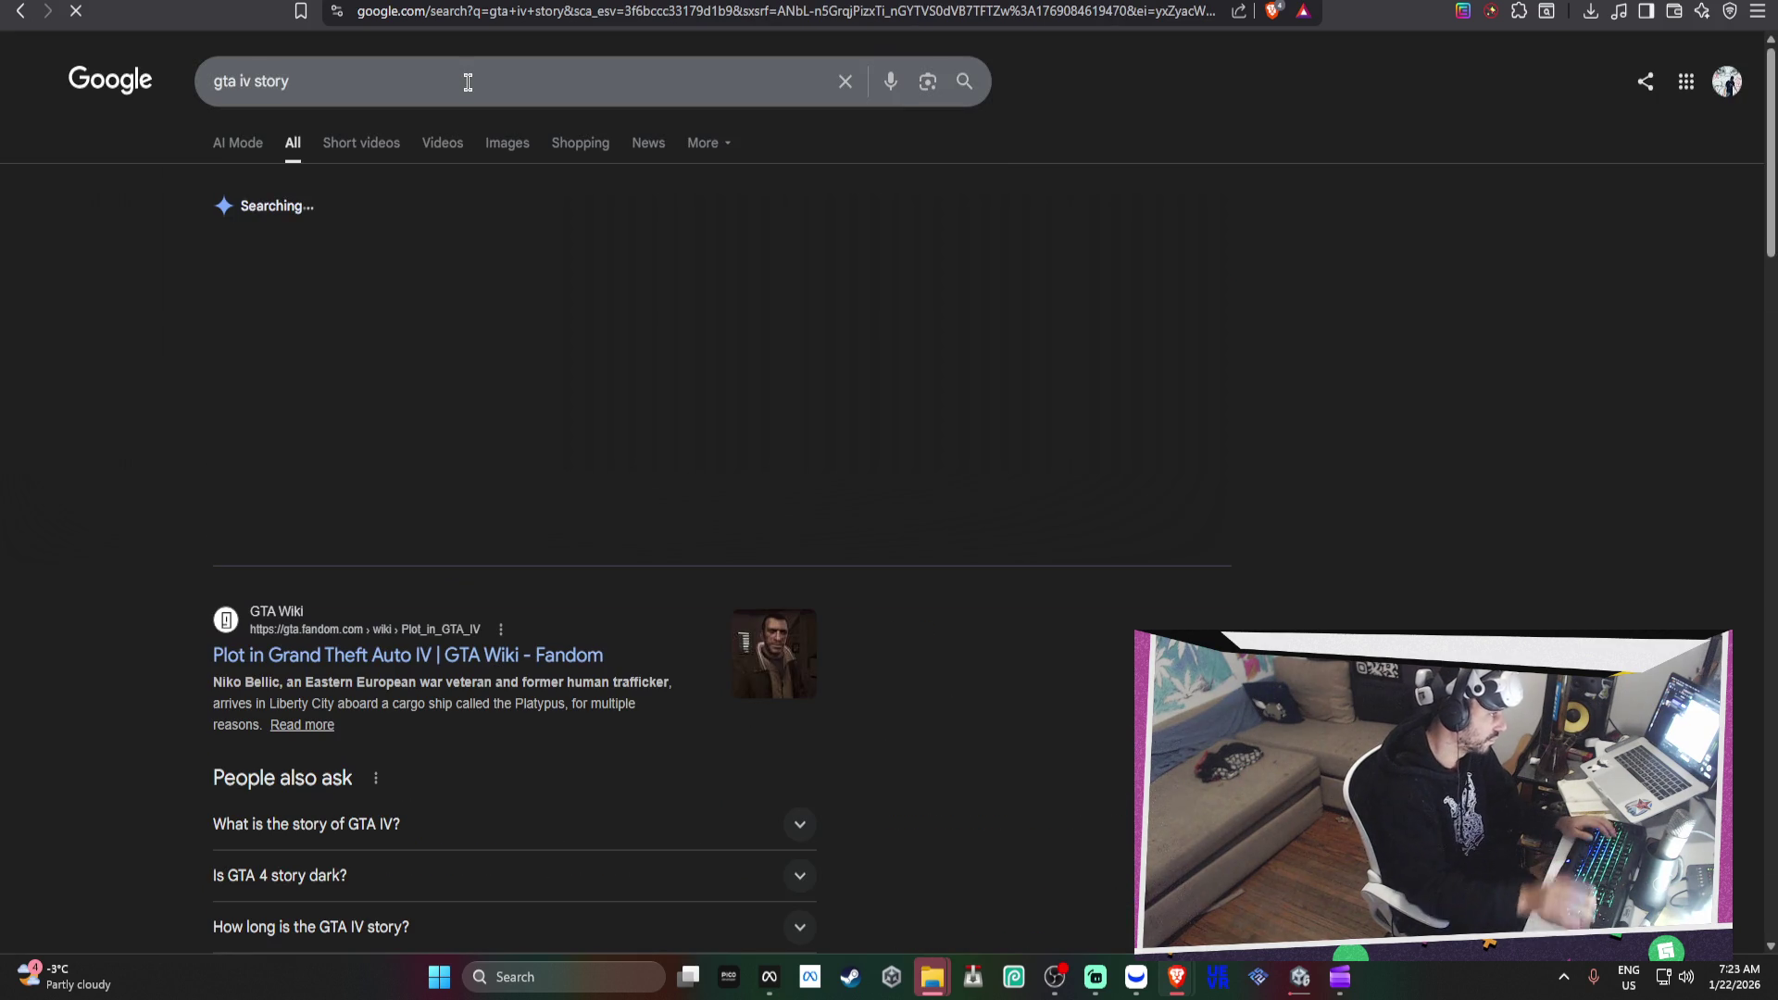
Read the GTA Wiki 'Plot in Grand Theft Auto IV' article, then return to Trello.
{"action": "left_click", "coordinate": [387, 630]}
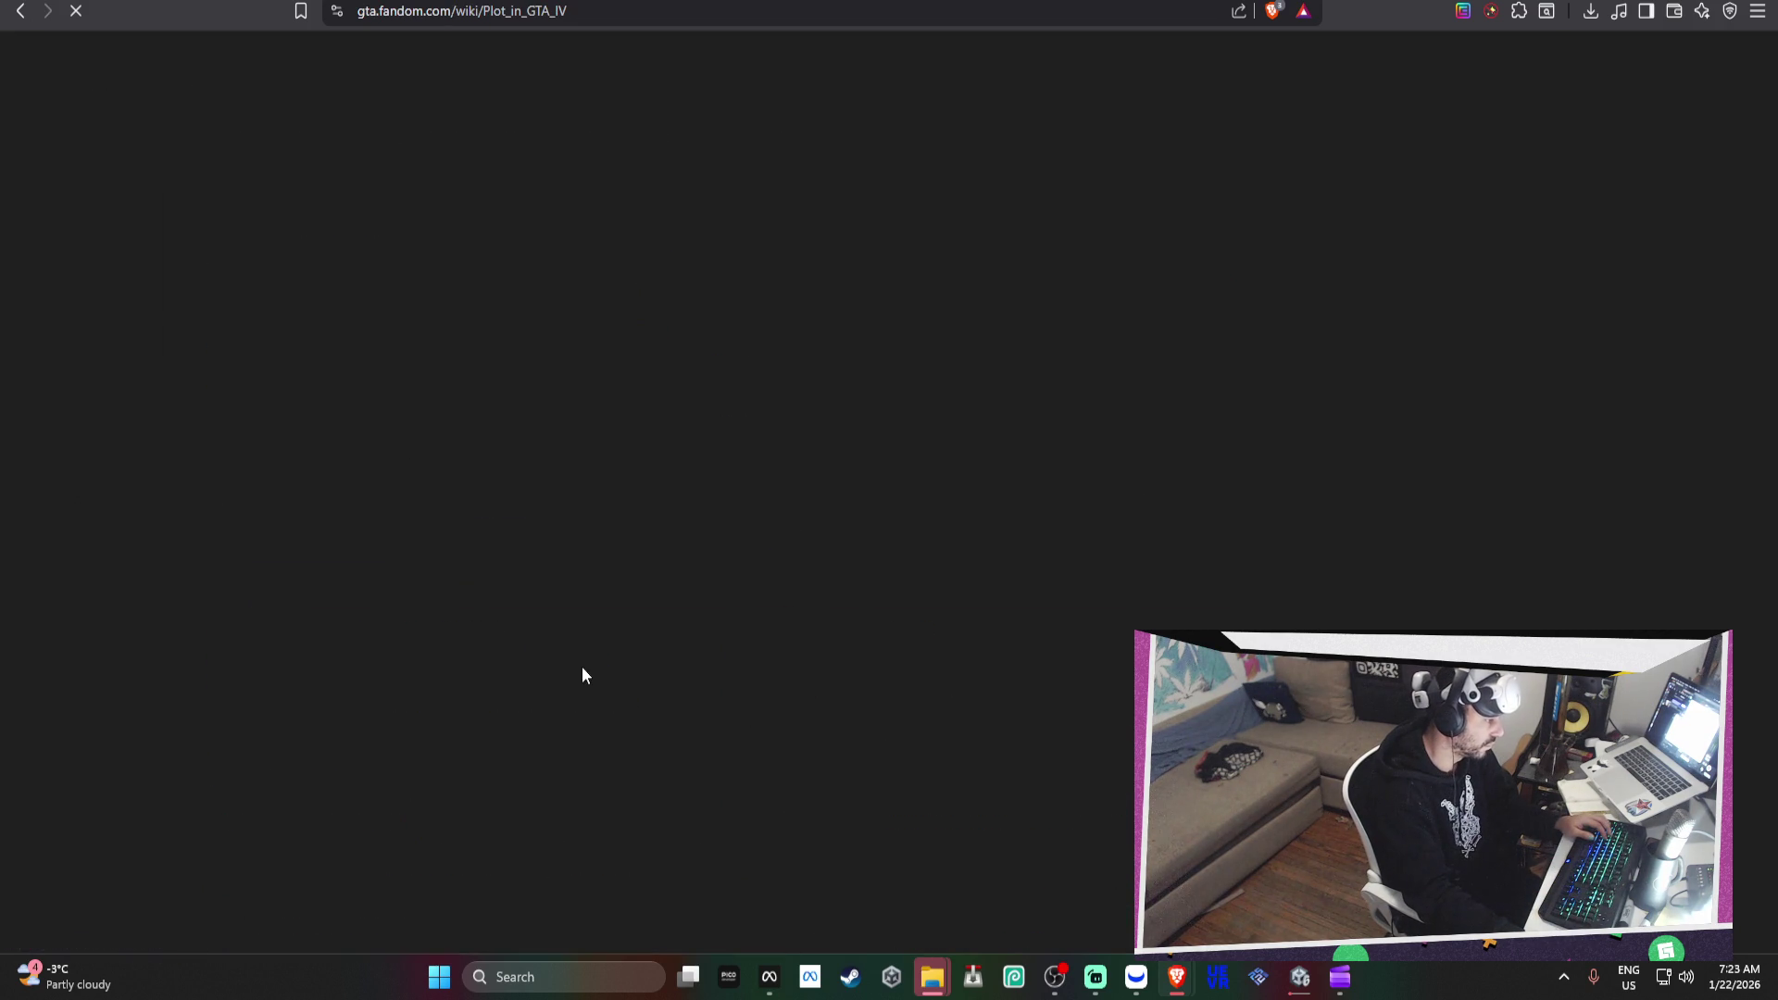
{"action": "scroll", "coordinate": [616, 384], "scroll_direction": "down", "scroll_amount": 6}
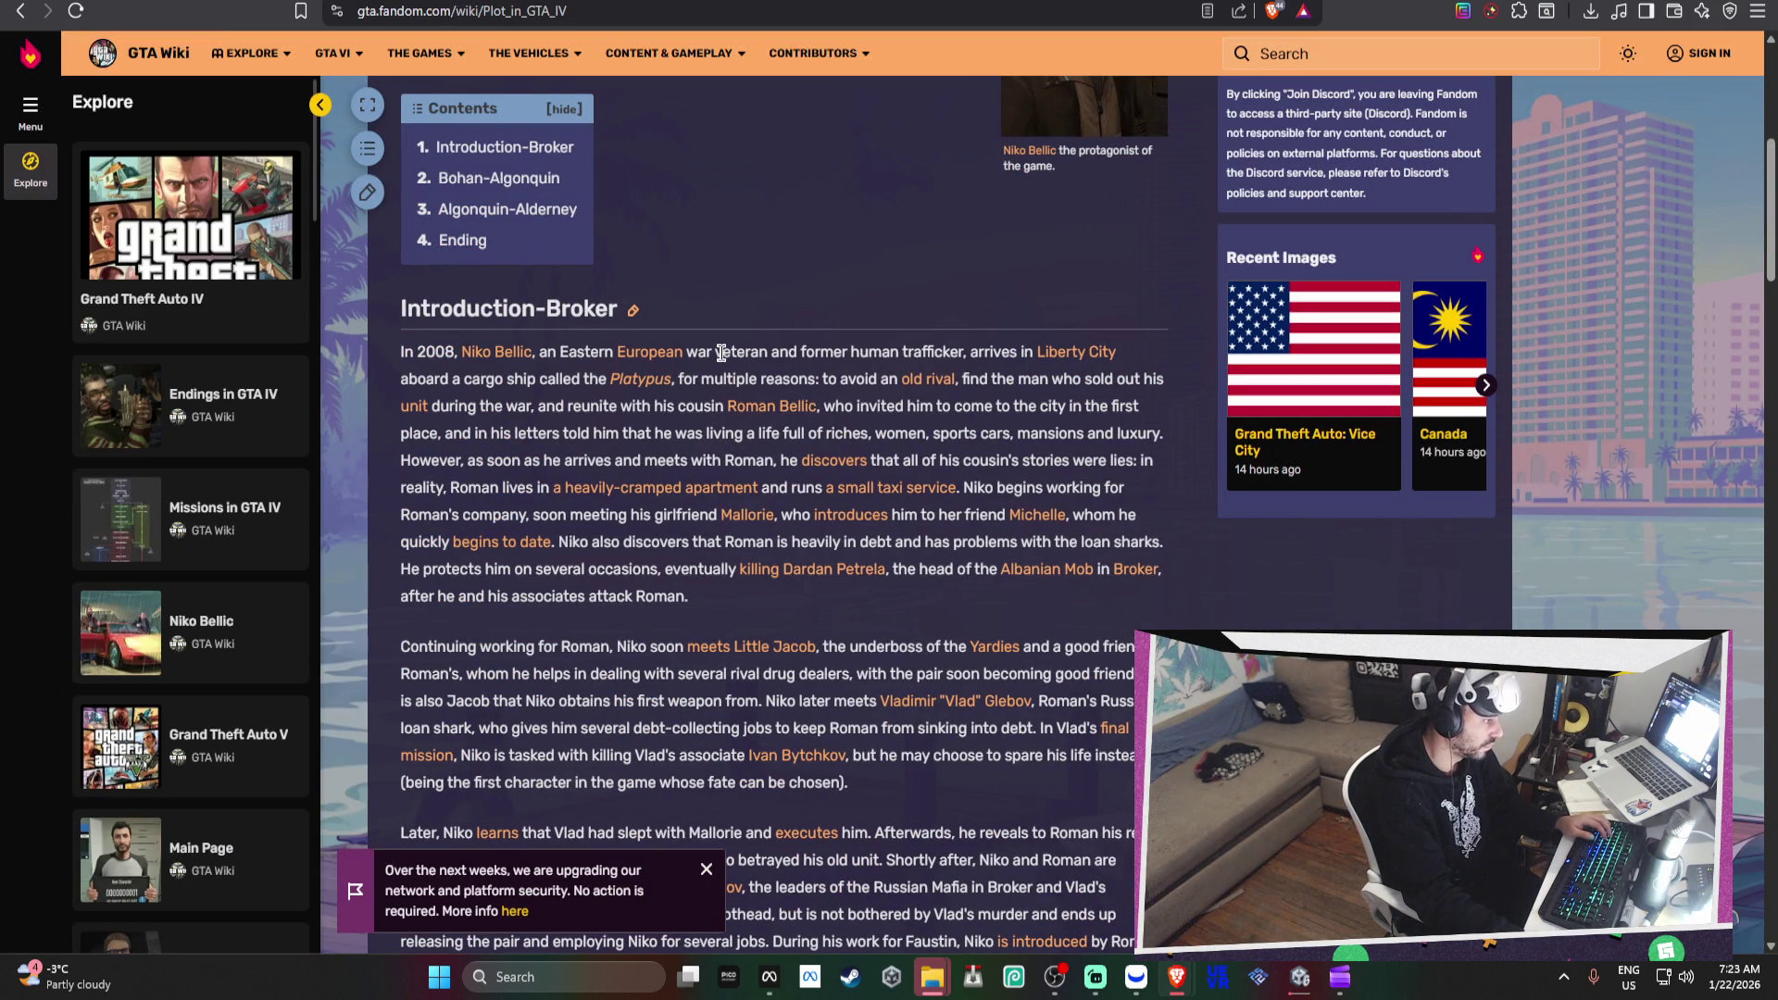
{"action": "mouse_move", "coordinate": [718, 353]}
{"action": "left_mouse_down"}
{"action": "mouse_move", "coordinate": [1020, 376]}
{"action": "mouse_move", "coordinate": [1043, 395]}
{"action": "left_mouse_up"}
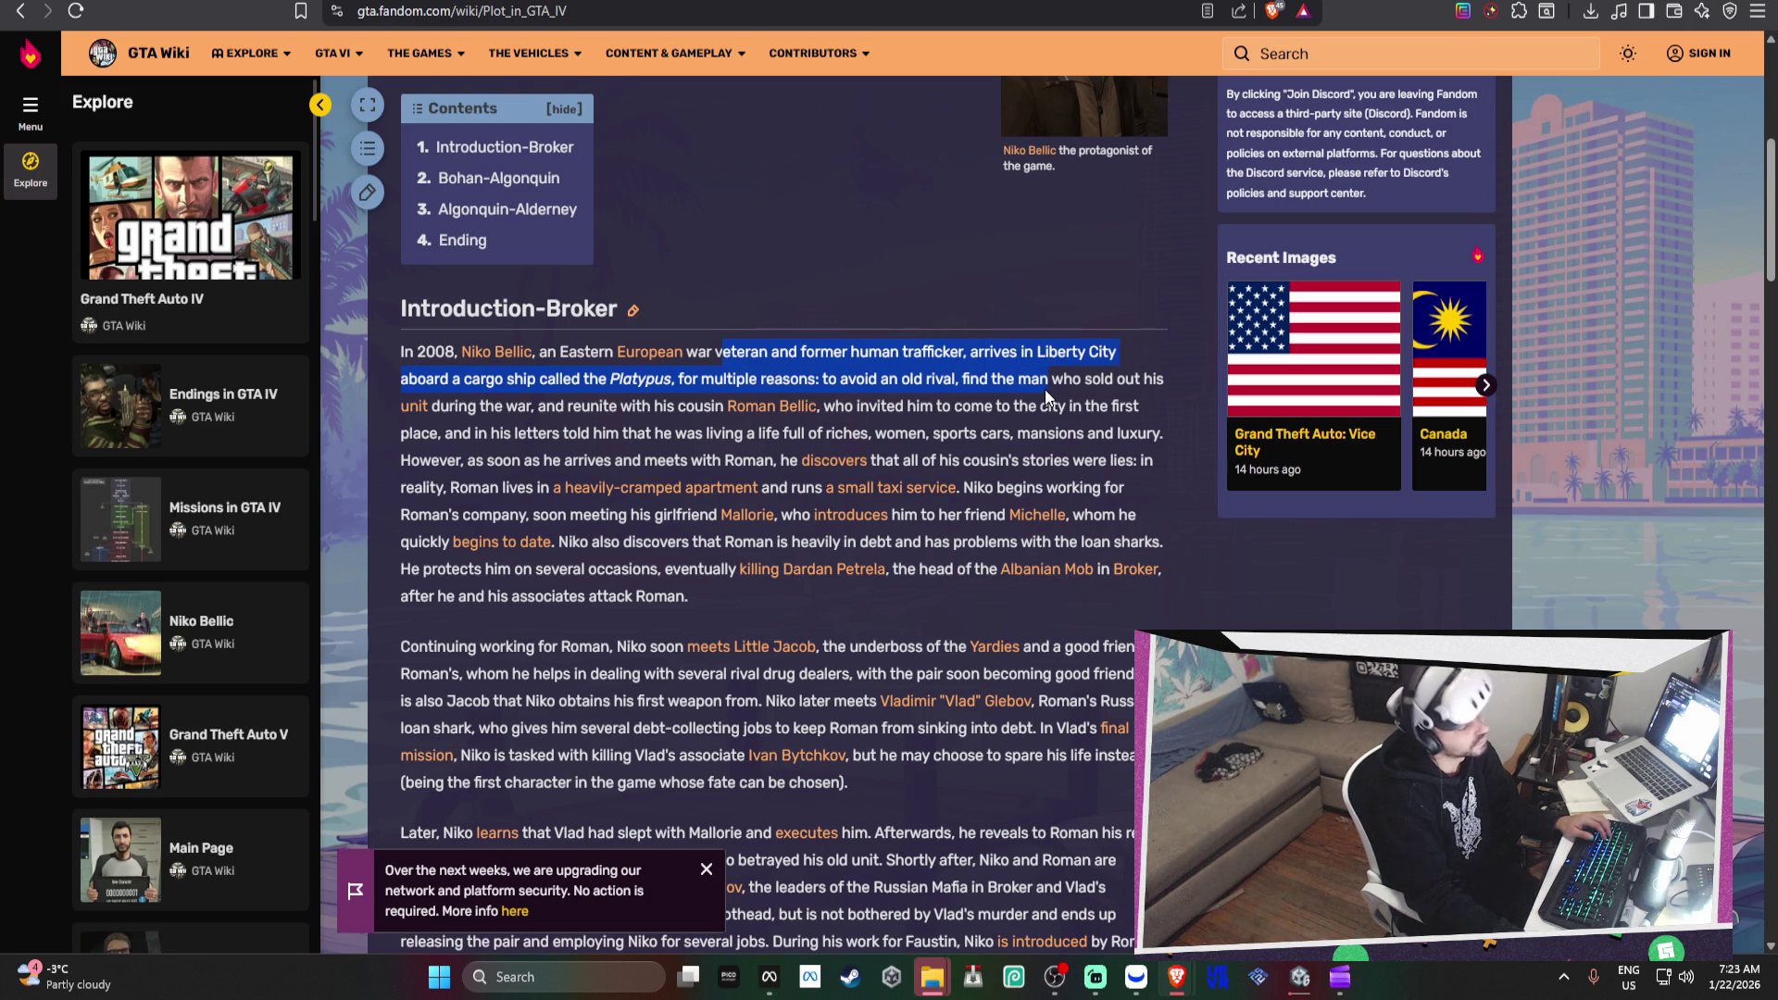
{"action": "left_click", "coordinate": [770, 381]}
{"action": "mouse_move", "coordinate": [749, 381]}
{"action": "left_mouse_down"}
{"action": "mouse_move", "coordinate": [1065, 407]}
{"action": "mouse_move", "coordinate": [1030, 391]}
{"action": "mouse_move", "coordinate": [1066, 404]}
{"action": "mouse_move", "coordinate": [1114, 385]}
{"action": "mouse_move", "coordinate": [505, 407]}
{"action": "mouse_move", "coordinate": [819, 424]}
{"action": "left_mouse_up"}
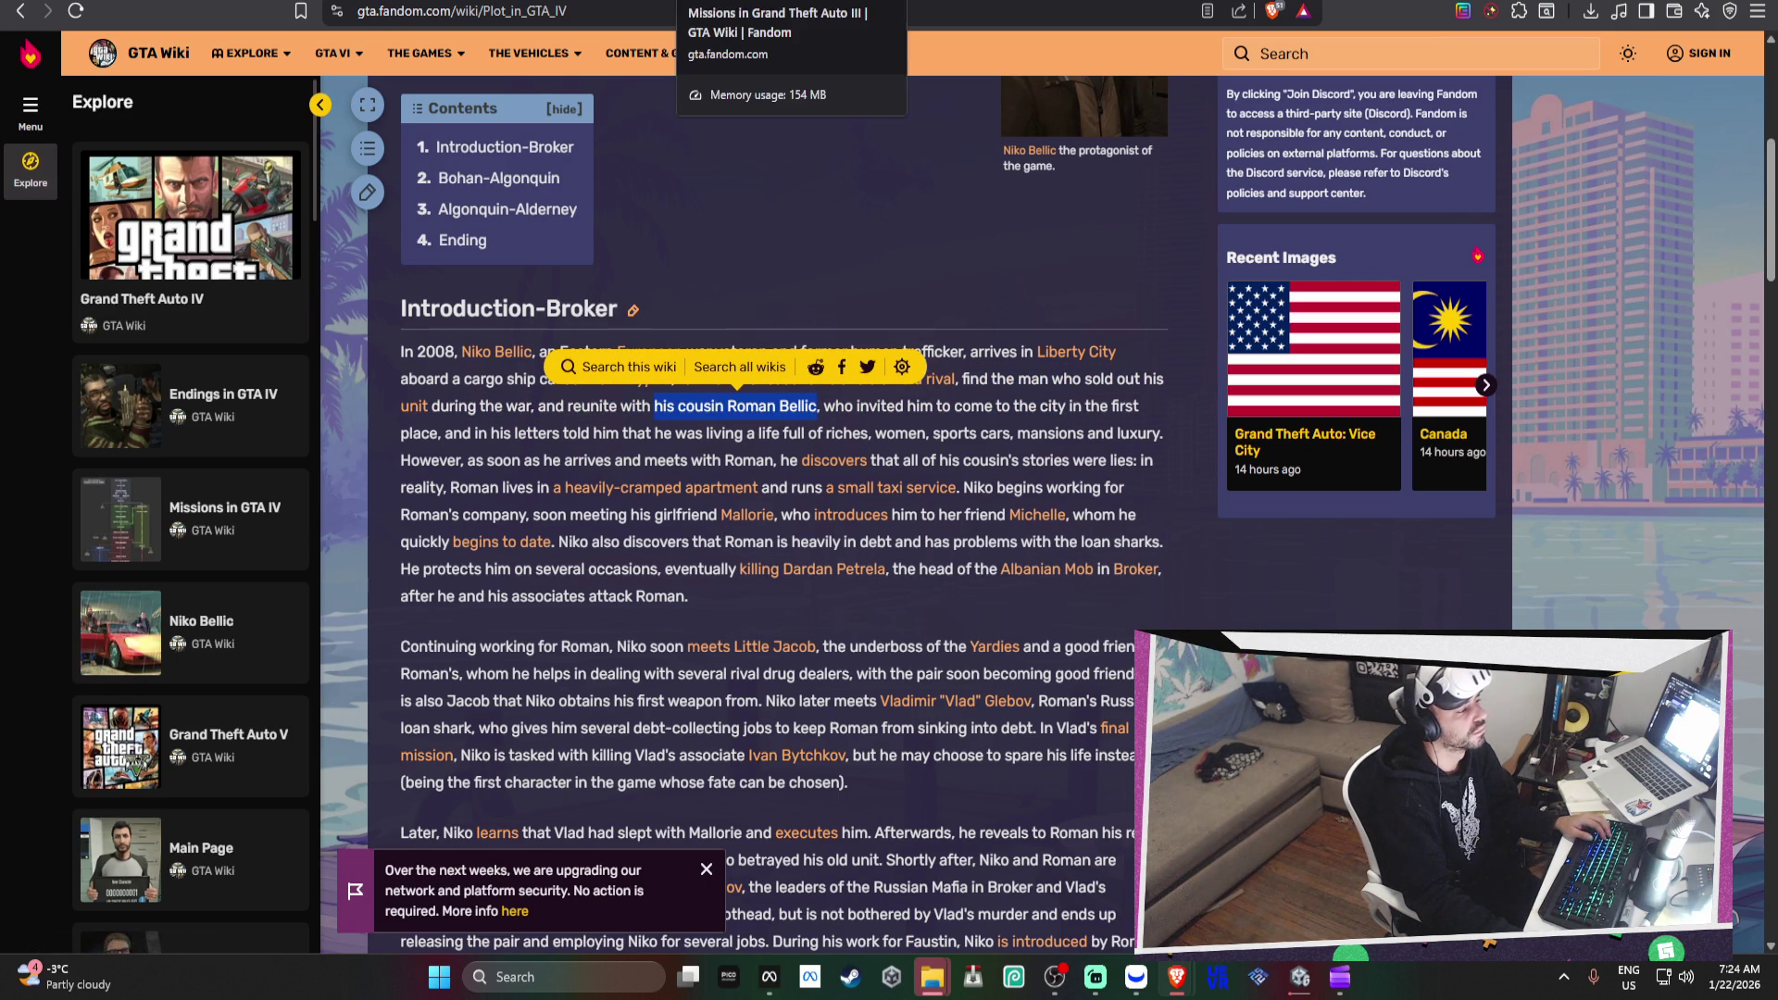
{"action": "left_click", "coordinate": [435, 11]}
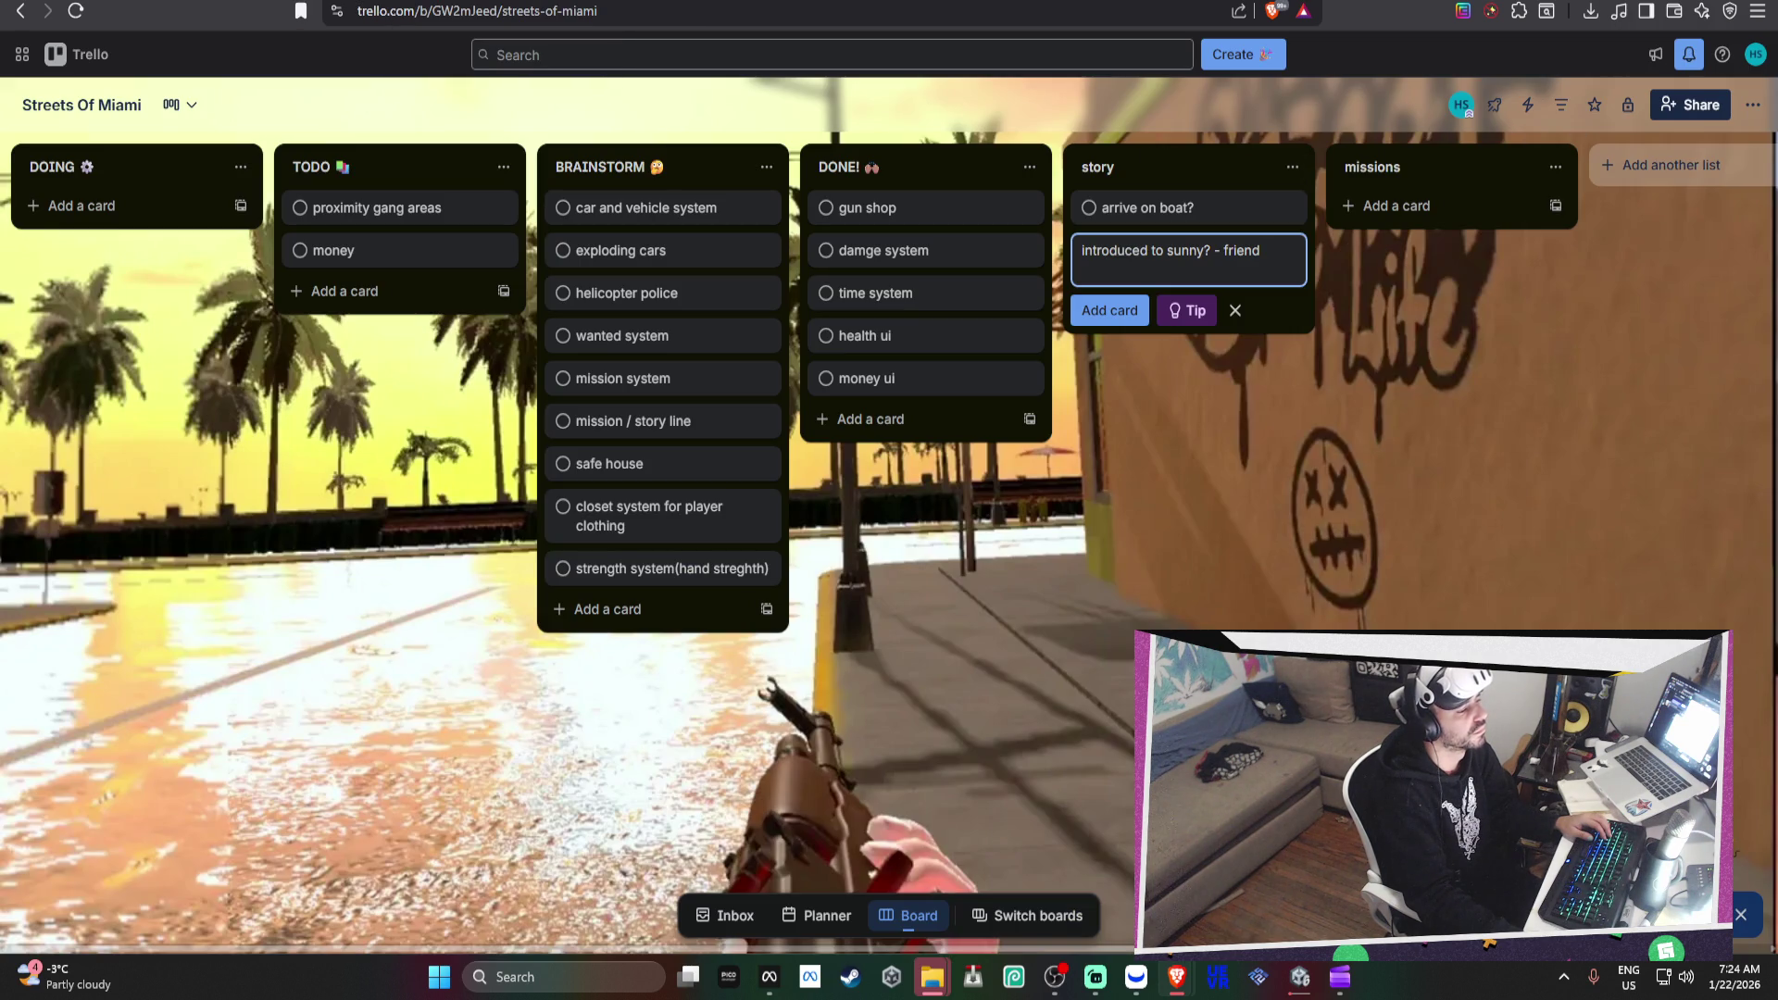
Search a new tab for 'scareface story'.
{"action": "key", "text": "ctrl+t"}
{"action": "type", "text": "scareface"}
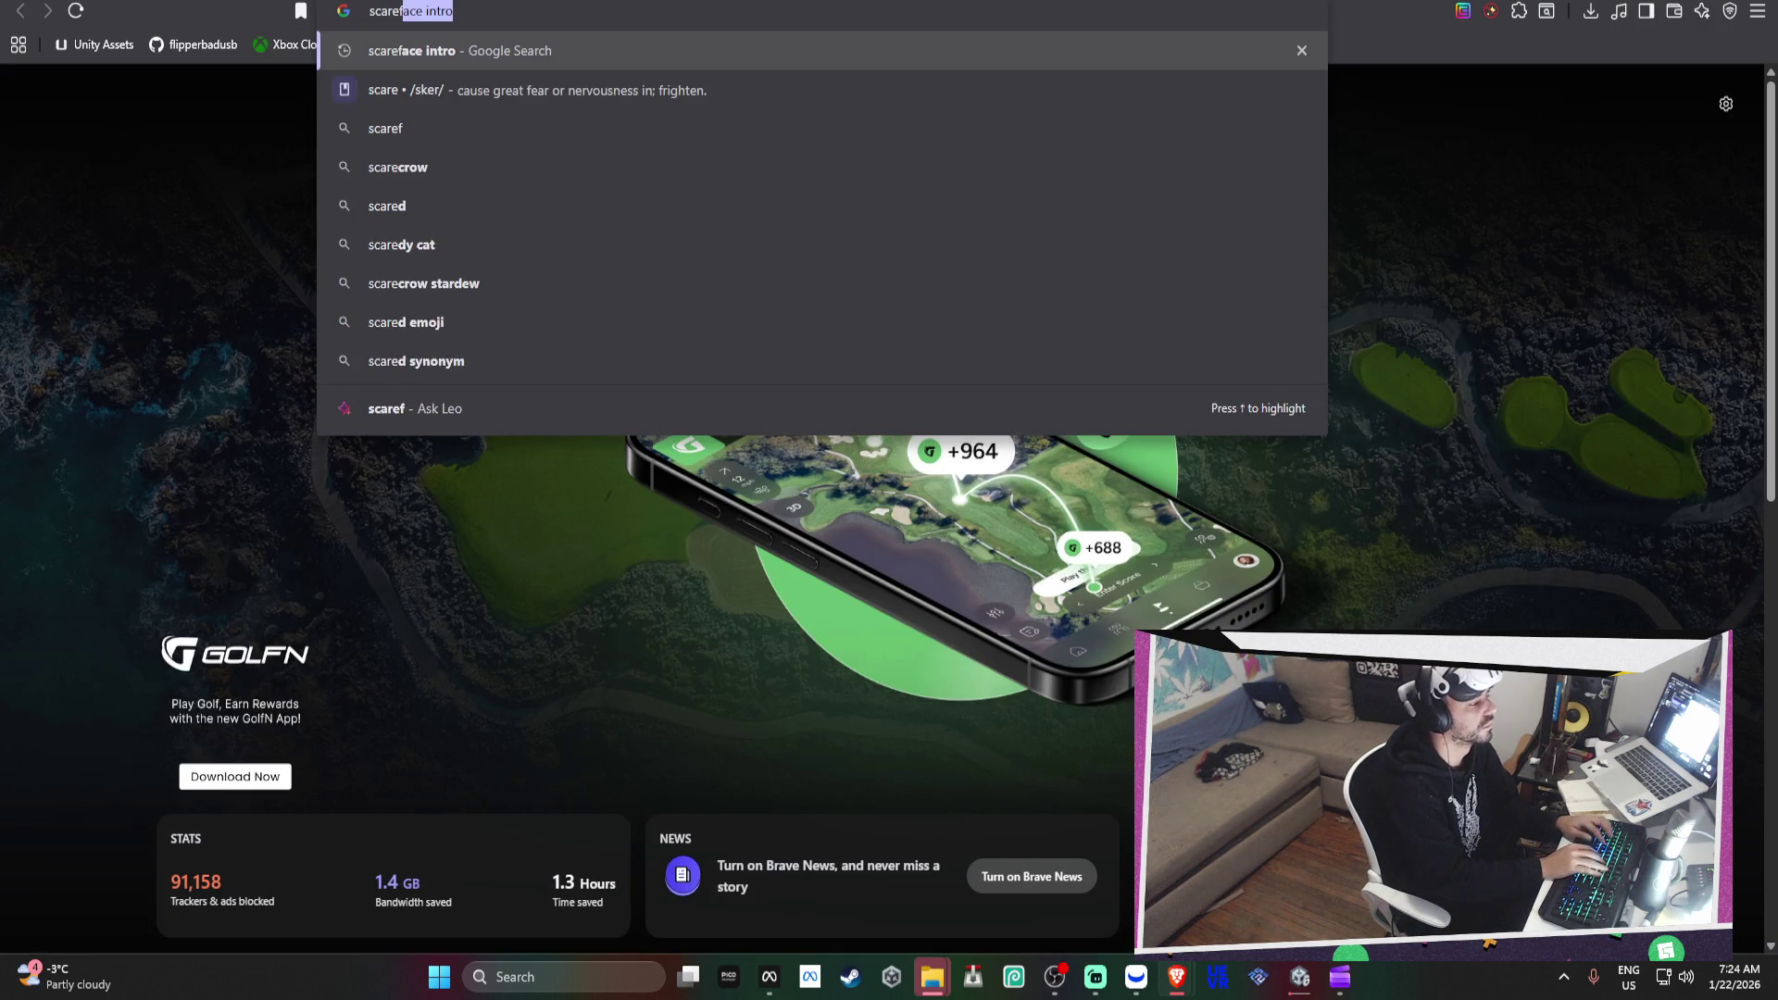
{"action": "type", "text": " stor"}
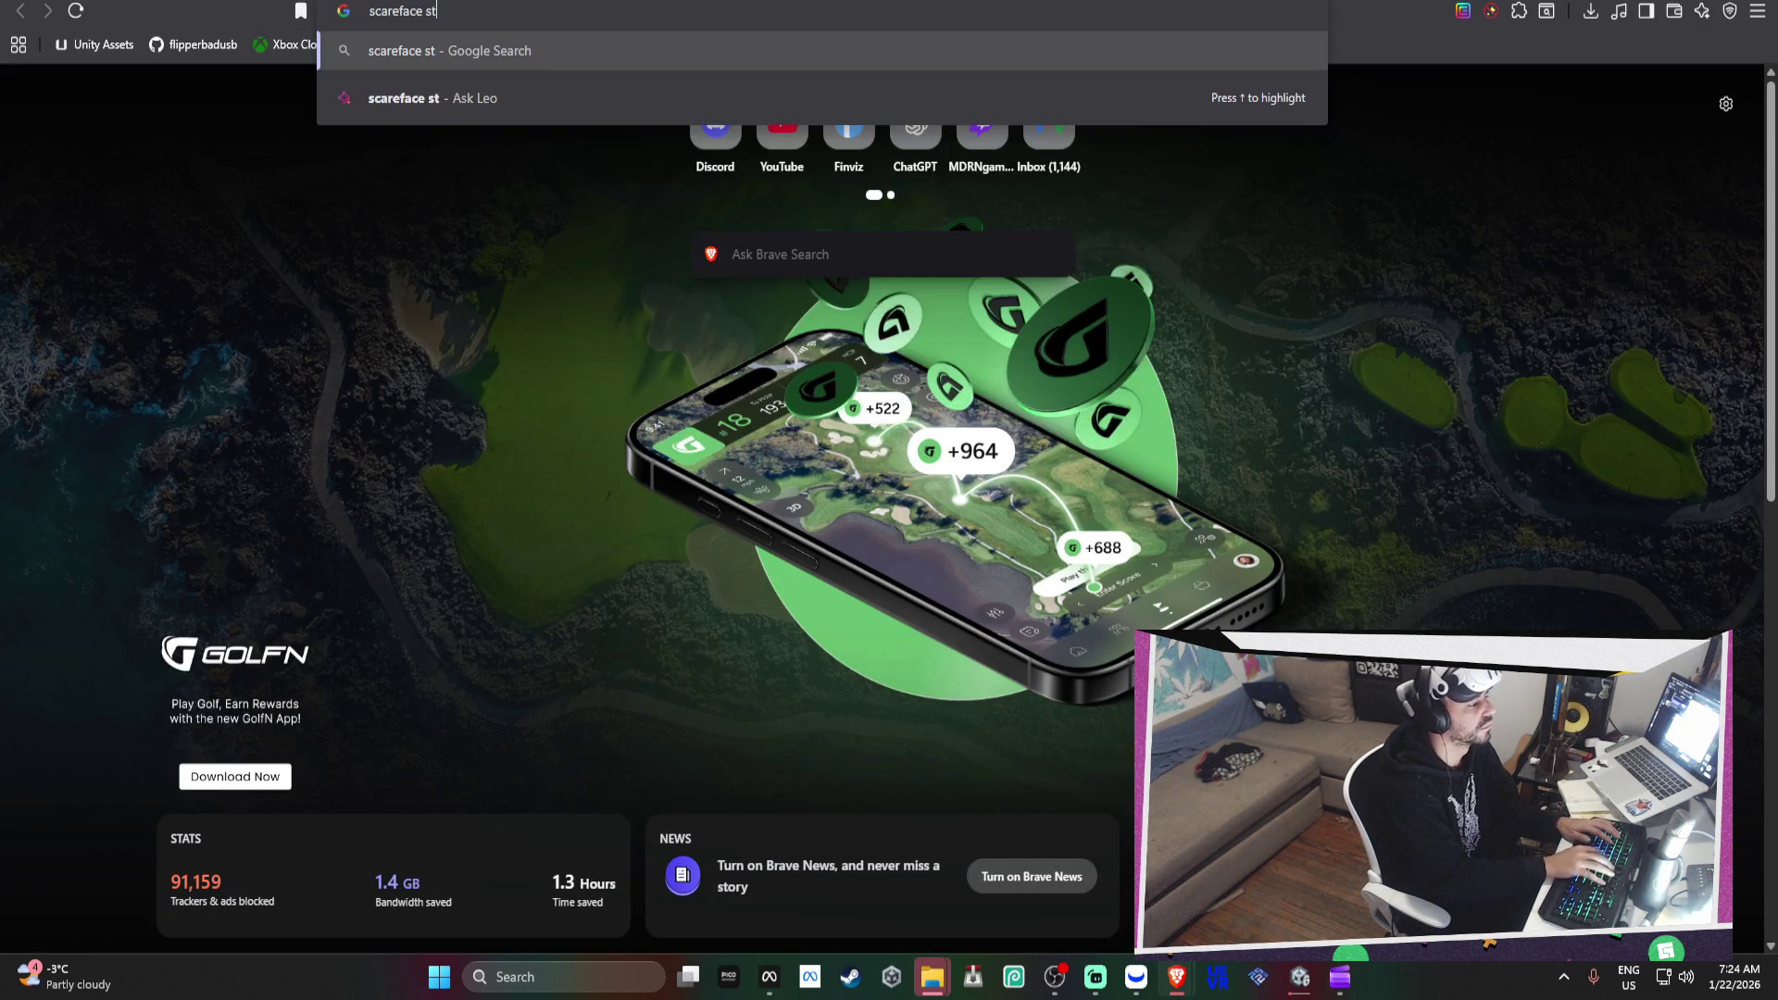
{"action": "type", "text": "y"}
{"action": "key", "text": "Return"}
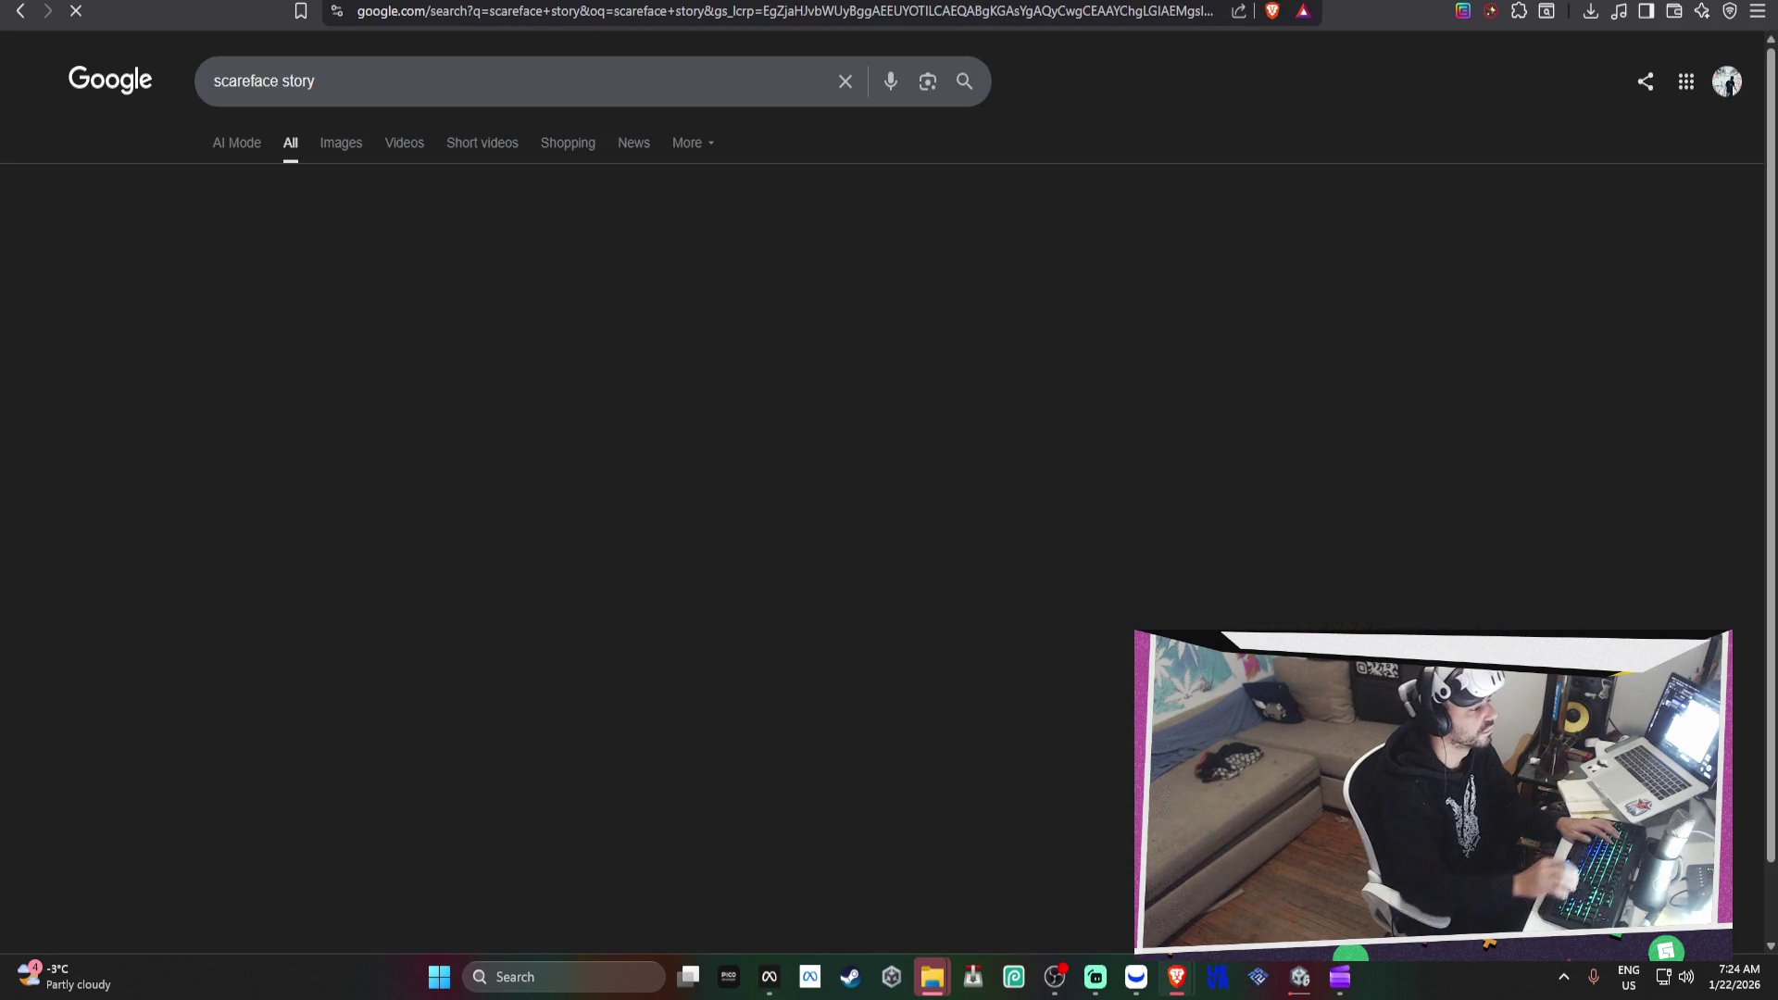
{"action": "scroll", "coordinate": [1325, 340], "scroll_direction": "down", "scroll_amount": 5}
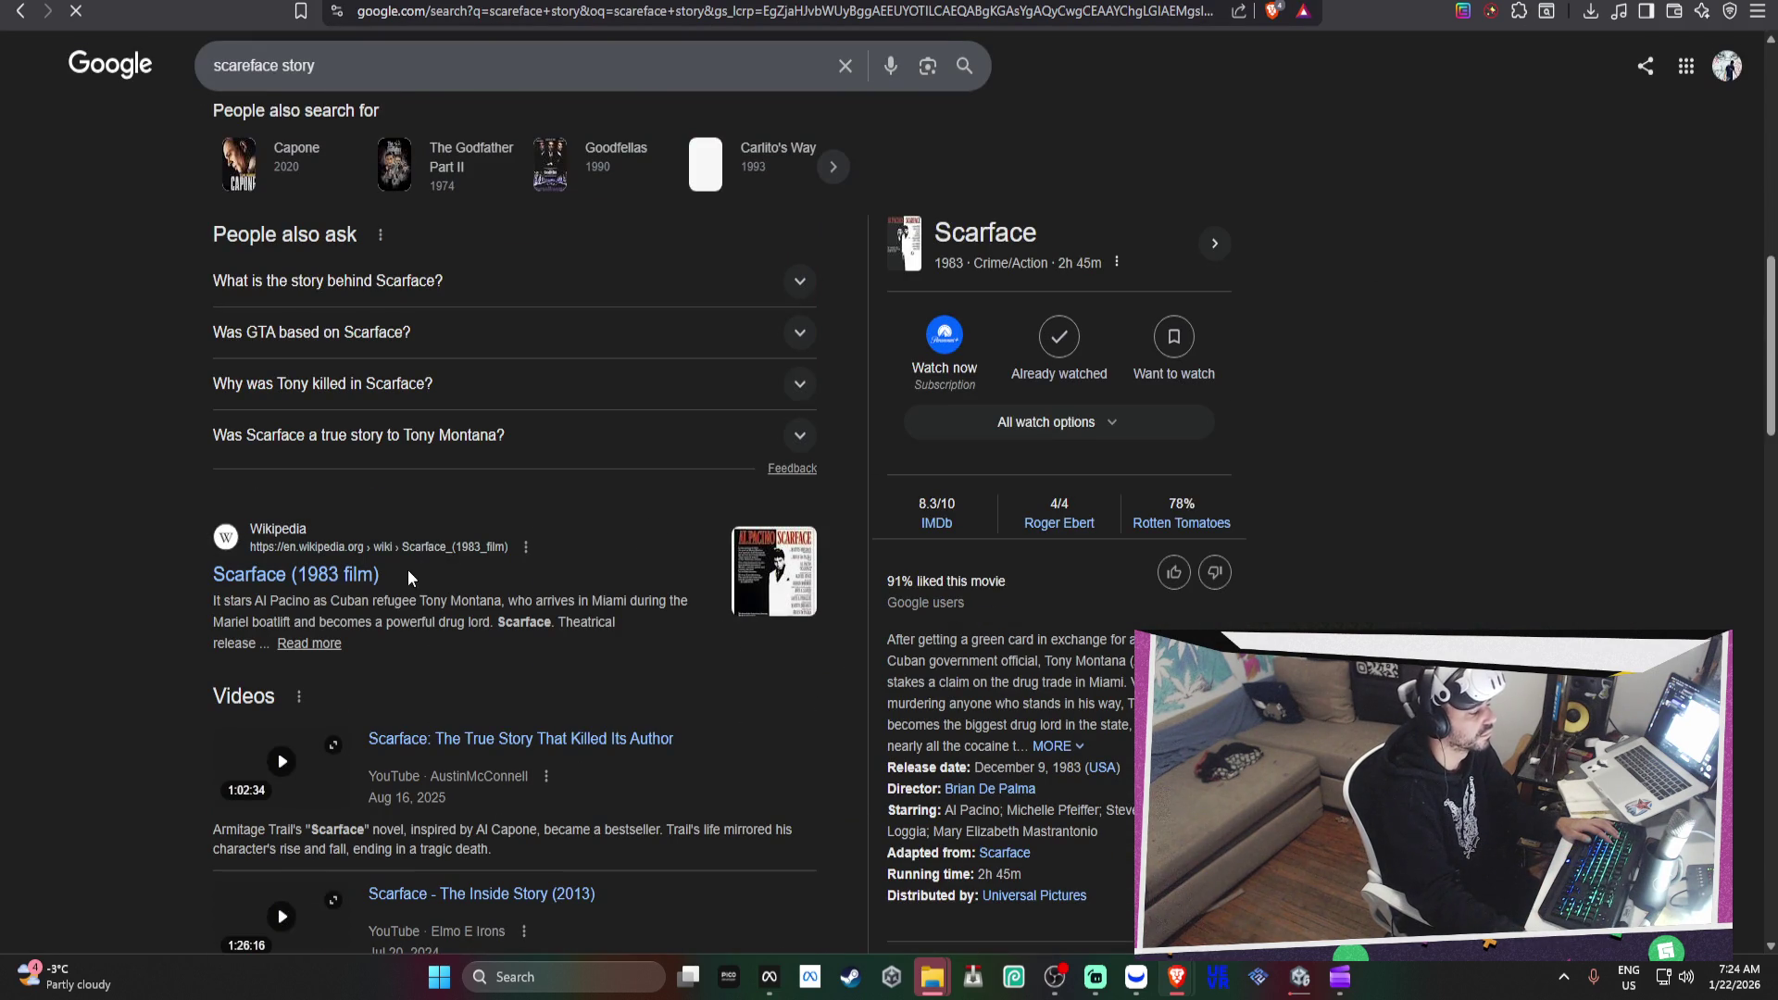
Read the Plot of Wikipedia's Scarface (1983 film), highlighting the Manny Ribera mention.
{"action": "left_click", "coordinate": [335, 582]}
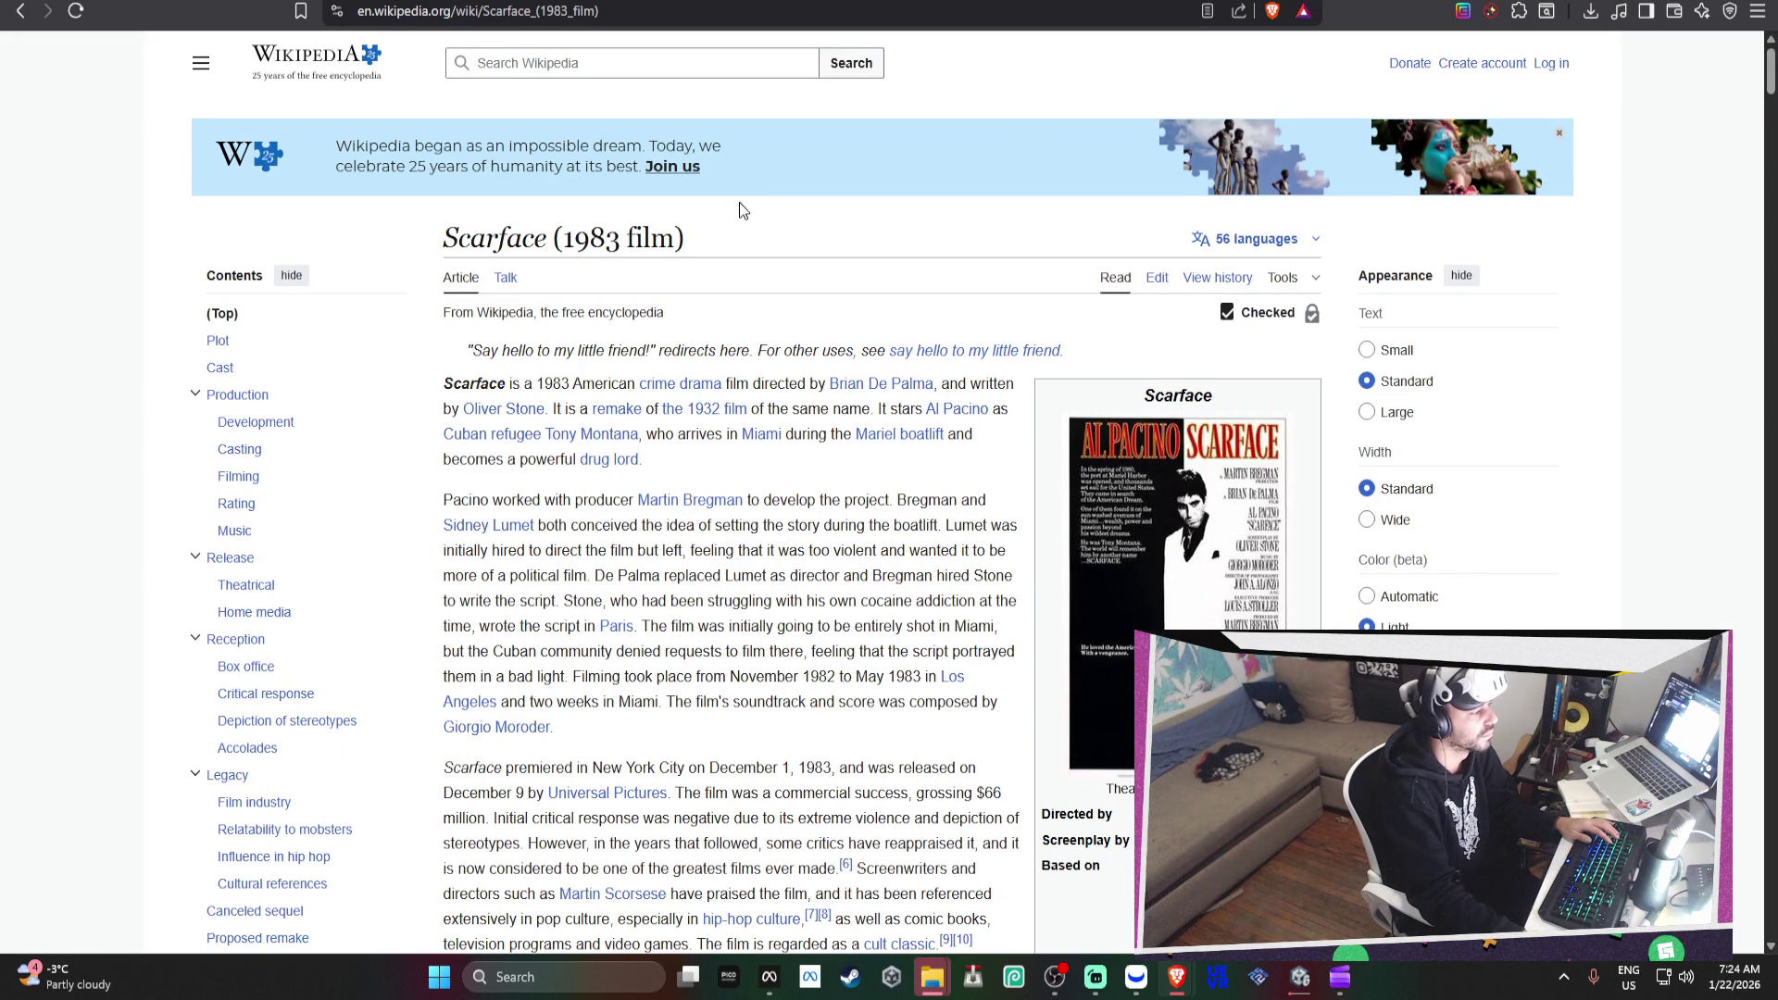
{"action": "scroll", "coordinate": [741, 285], "scroll_direction": "down", "scroll_amount": 1}
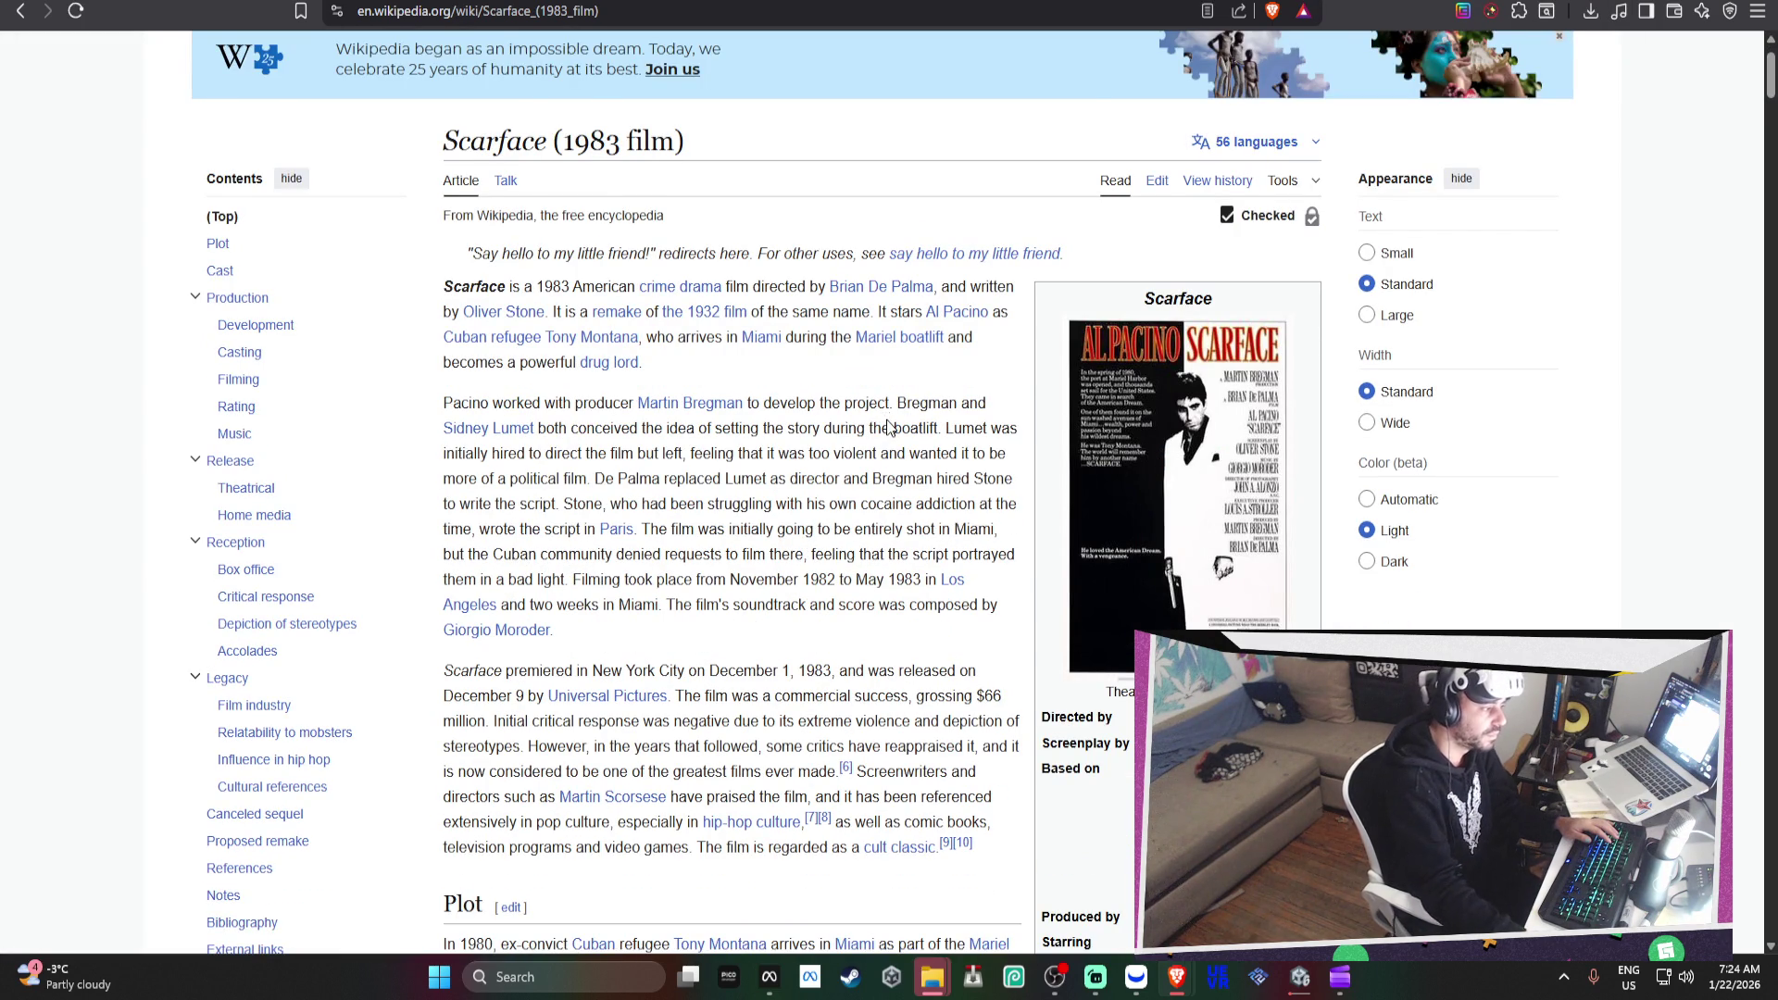
{"action": "scroll", "coordinate": [849, 344], "scroll_direction": "down", "scroll_amount": 7}
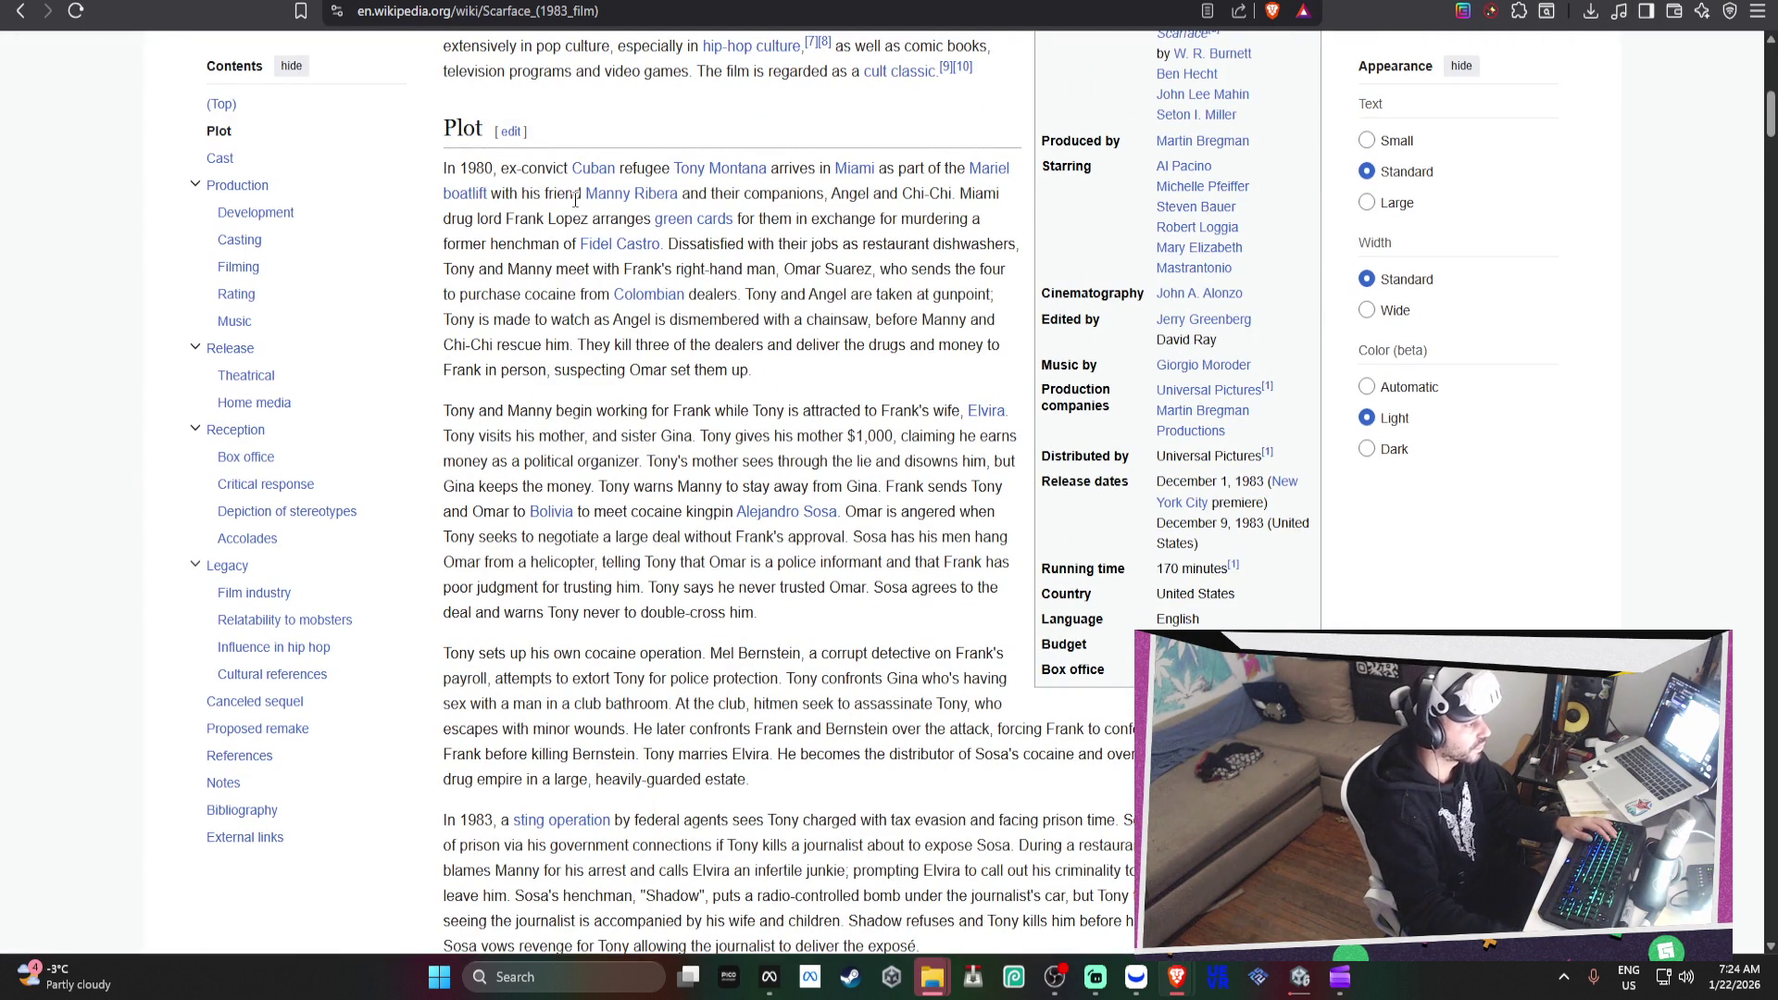
{"action": "mouse_move", "coordinate": [880, 169]}
{"action": "left_mouse_down"}
{"action": "mouse_move", "coordinate": [1010, 173]}
{"action": "mouse_move", "coordinate": [990, 172]}
{"action": "left_mouse_up"}
{"action": "mouse_move", "coordinate": [528, 197]}
{"action": "left_mouse_down"}
{"action": "mouse_move", "coordinate": [704, 196]}
{"action": "mouse_move", "coordinate": [801, 222]}
{"action": "mouse_move", "coordinate": [823, 196]}
{"action": "left_mouse_up"}
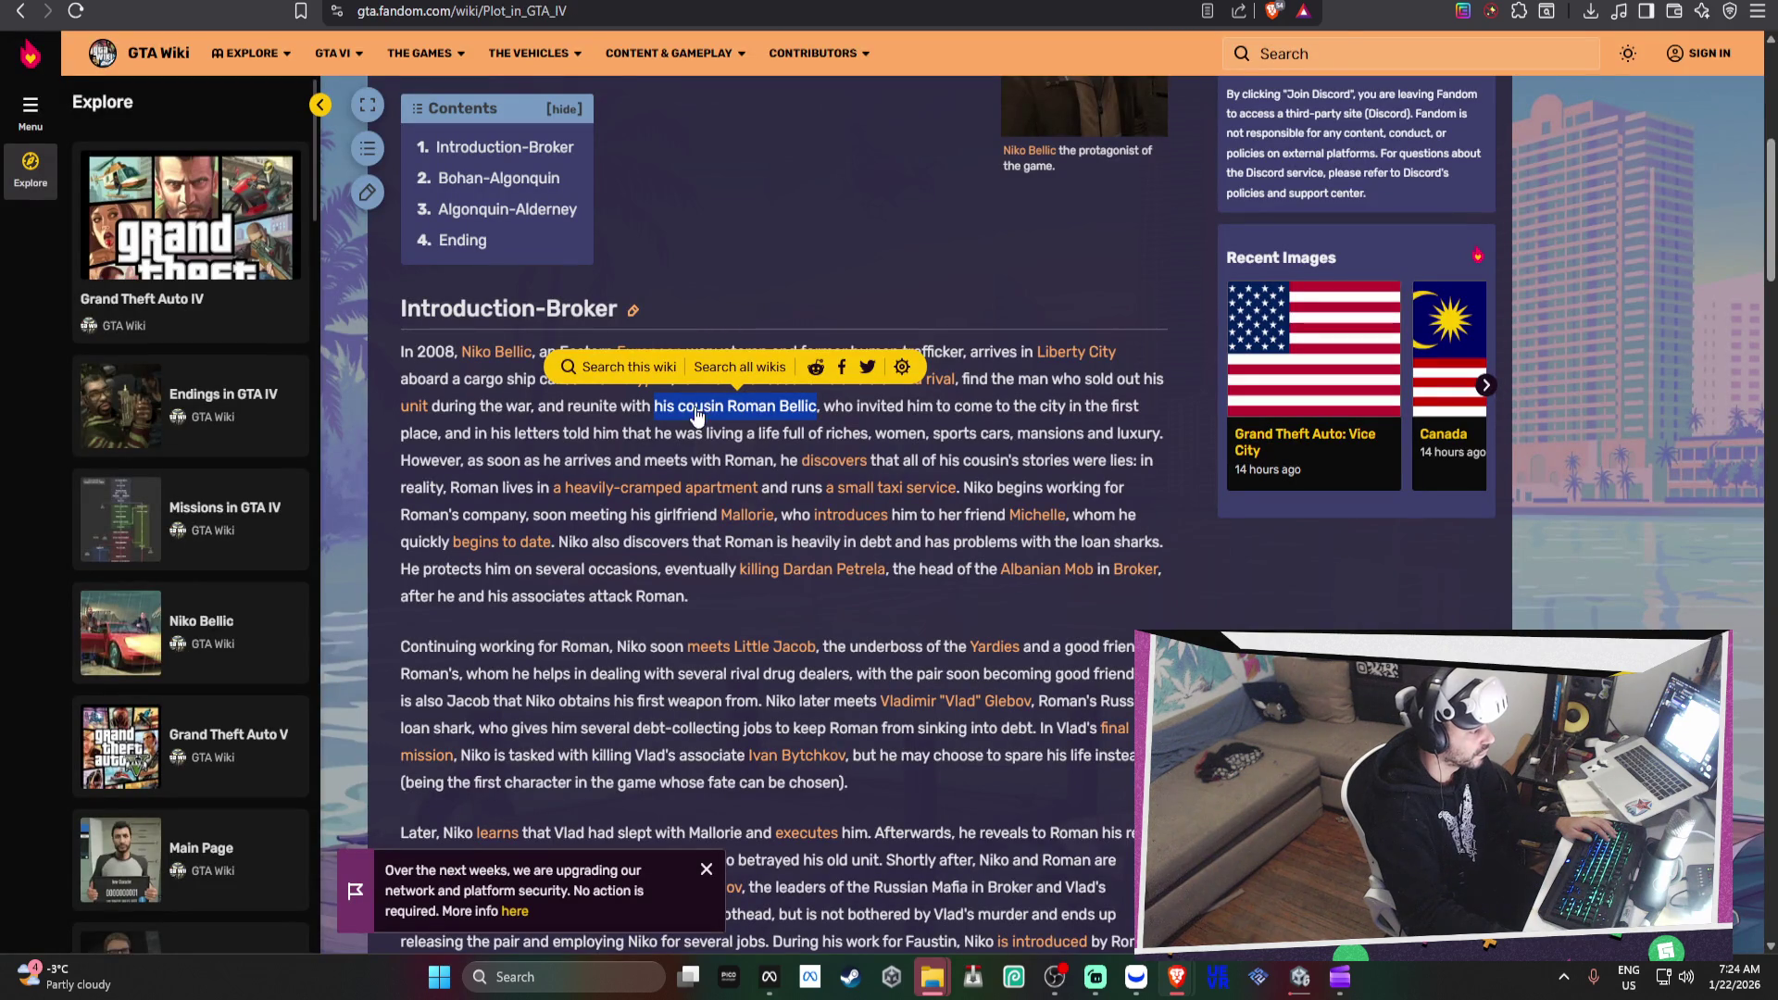
Highlight 'and reunite with his cousin Roman Bellic', then trim the Trello card draft to 'introduced to'.
{"action": "left_click_drag", "start_coordinate": [545, 407], "coordinate": [817, 412]}
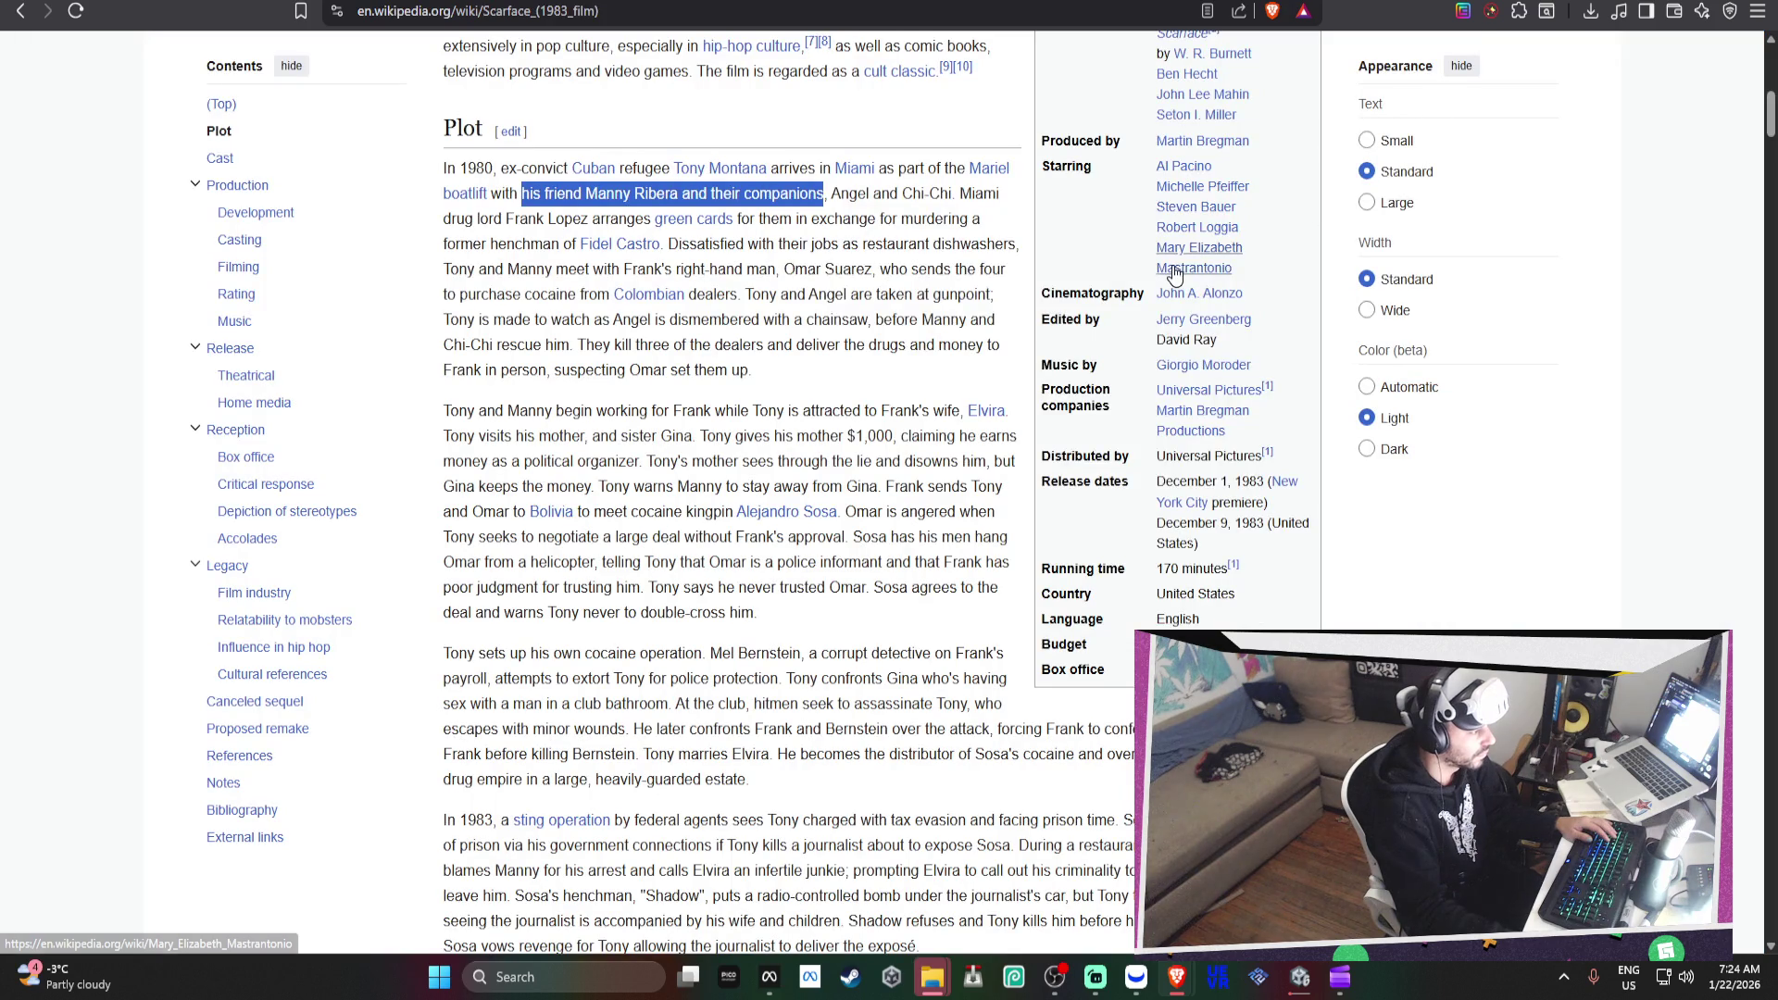
{"action": "mouse_move", "coordinate": [1174, 275]}
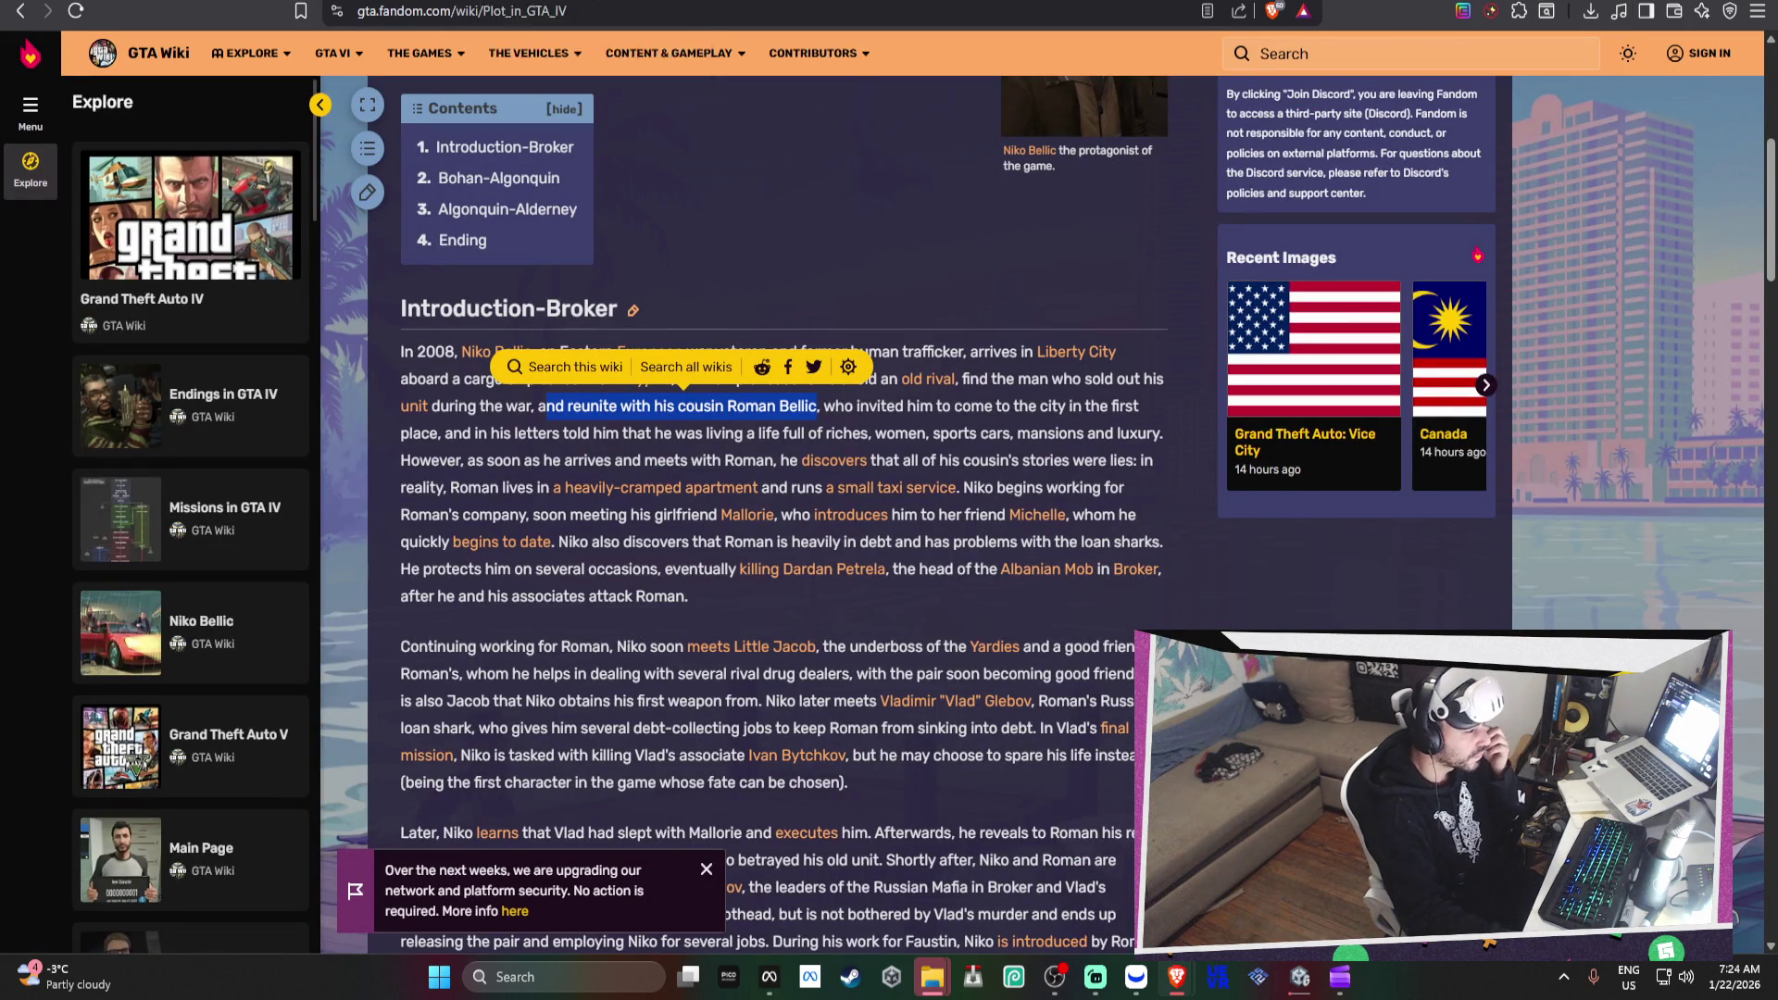
{"action": "left_click", "coordinate": [507, 5]}
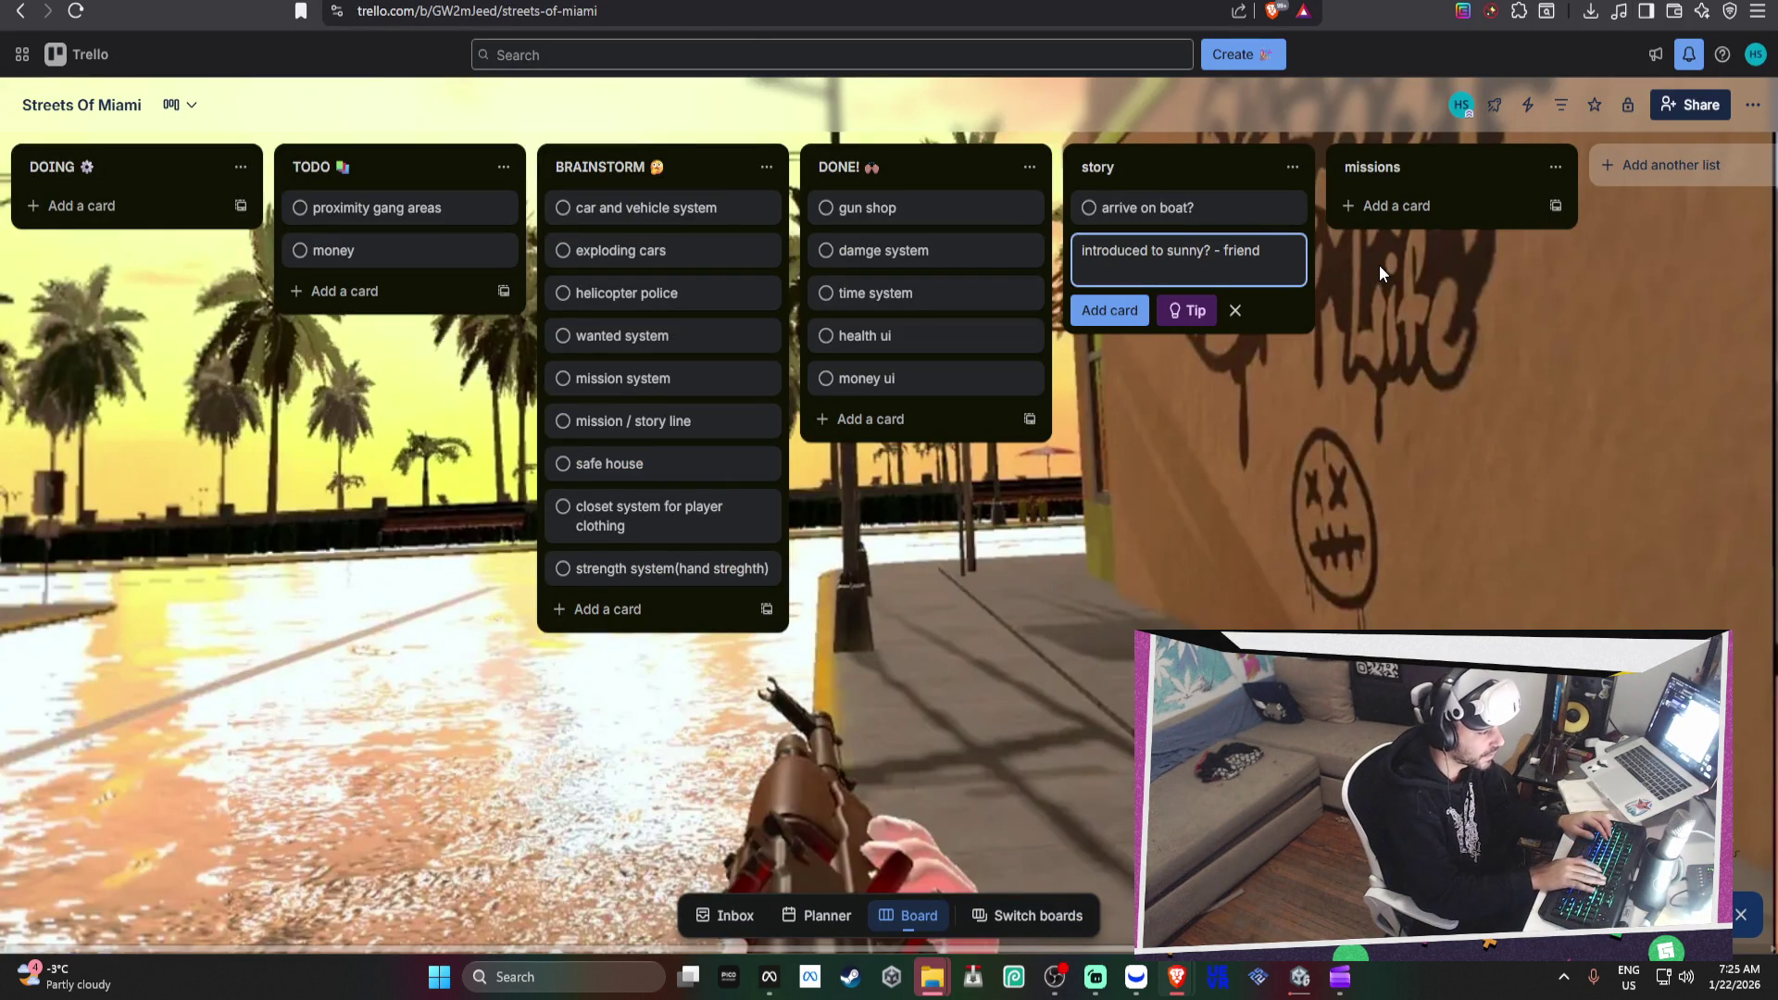
{"action": "key", "text": "BackSpace"}
{"action": "key", "text": "BackSpace"}
{"action": "key", "text": "BackSpace"}
Rewrite the Trello card draft as 'returns to reunite with childhood friend sonny/danny' and return to GTA Wiki.
{"action": "key", "text": "BackSpace"}
{"action": "key", "text": "BackSpace"}
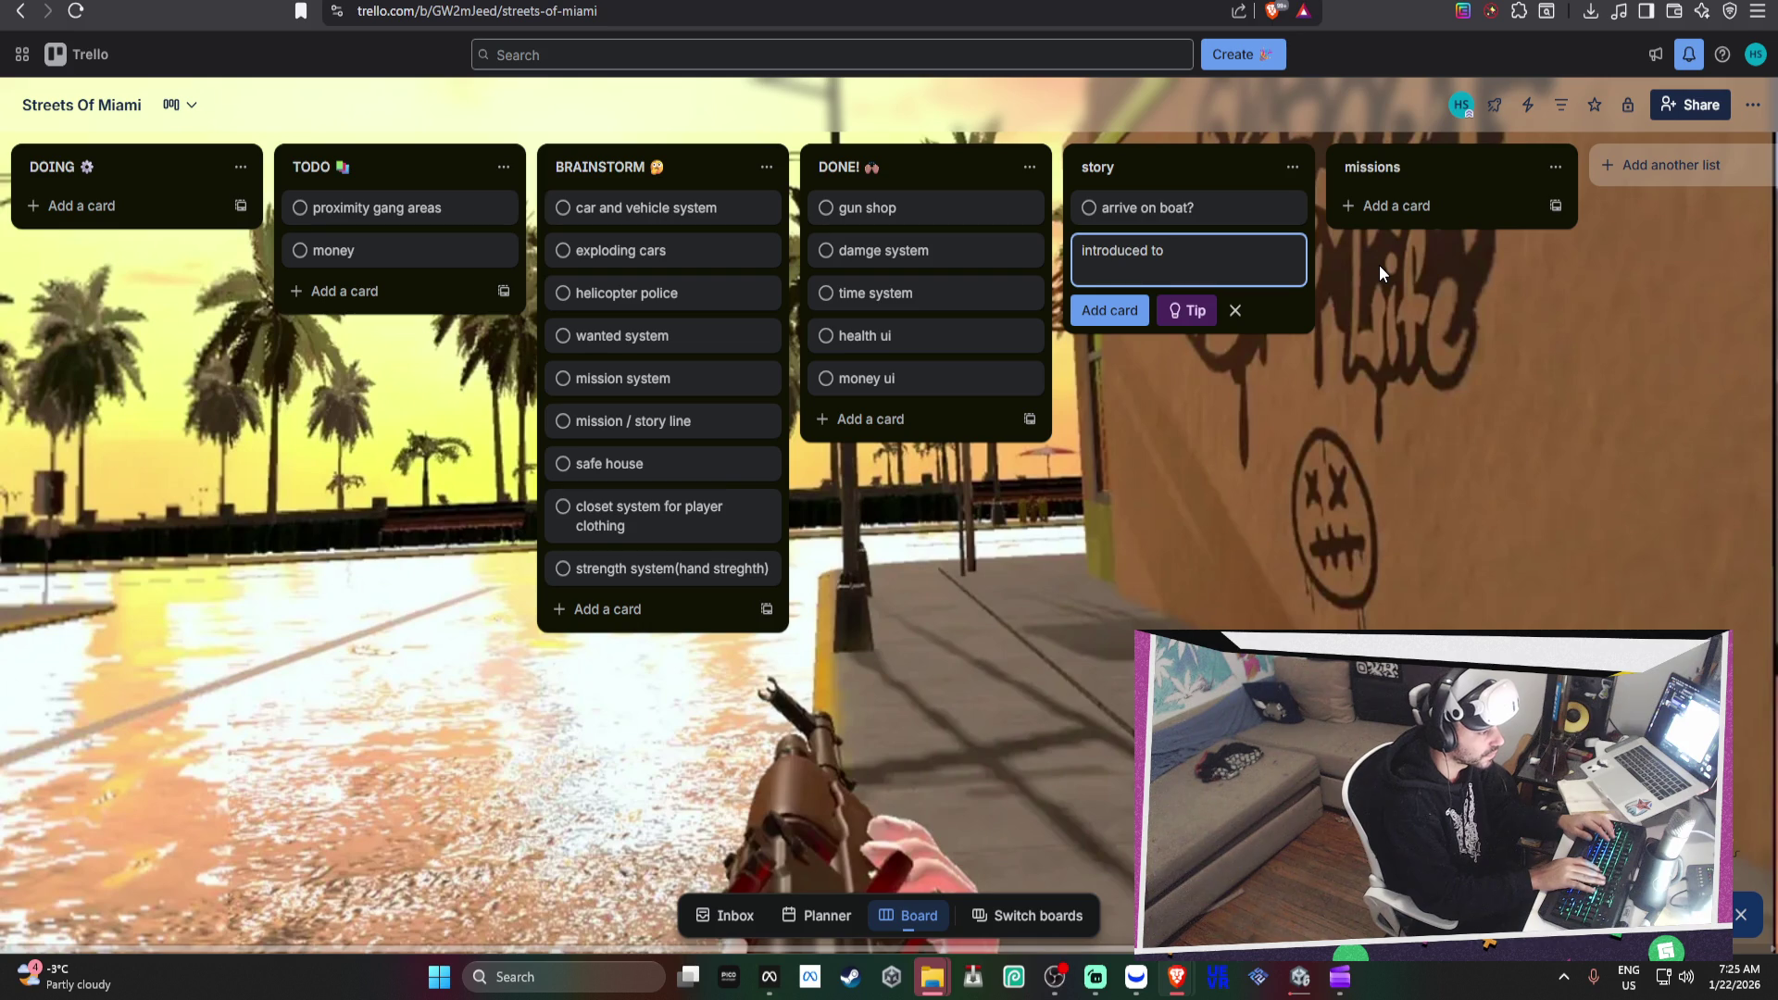
{"action": "key", "text": "BackSpace"}
{"action": "key", "text": "BackSpace"}
{"action": "key", "text": "BackSpace"}
{"action": "type", "text": "returns to reunite with childhood f"}
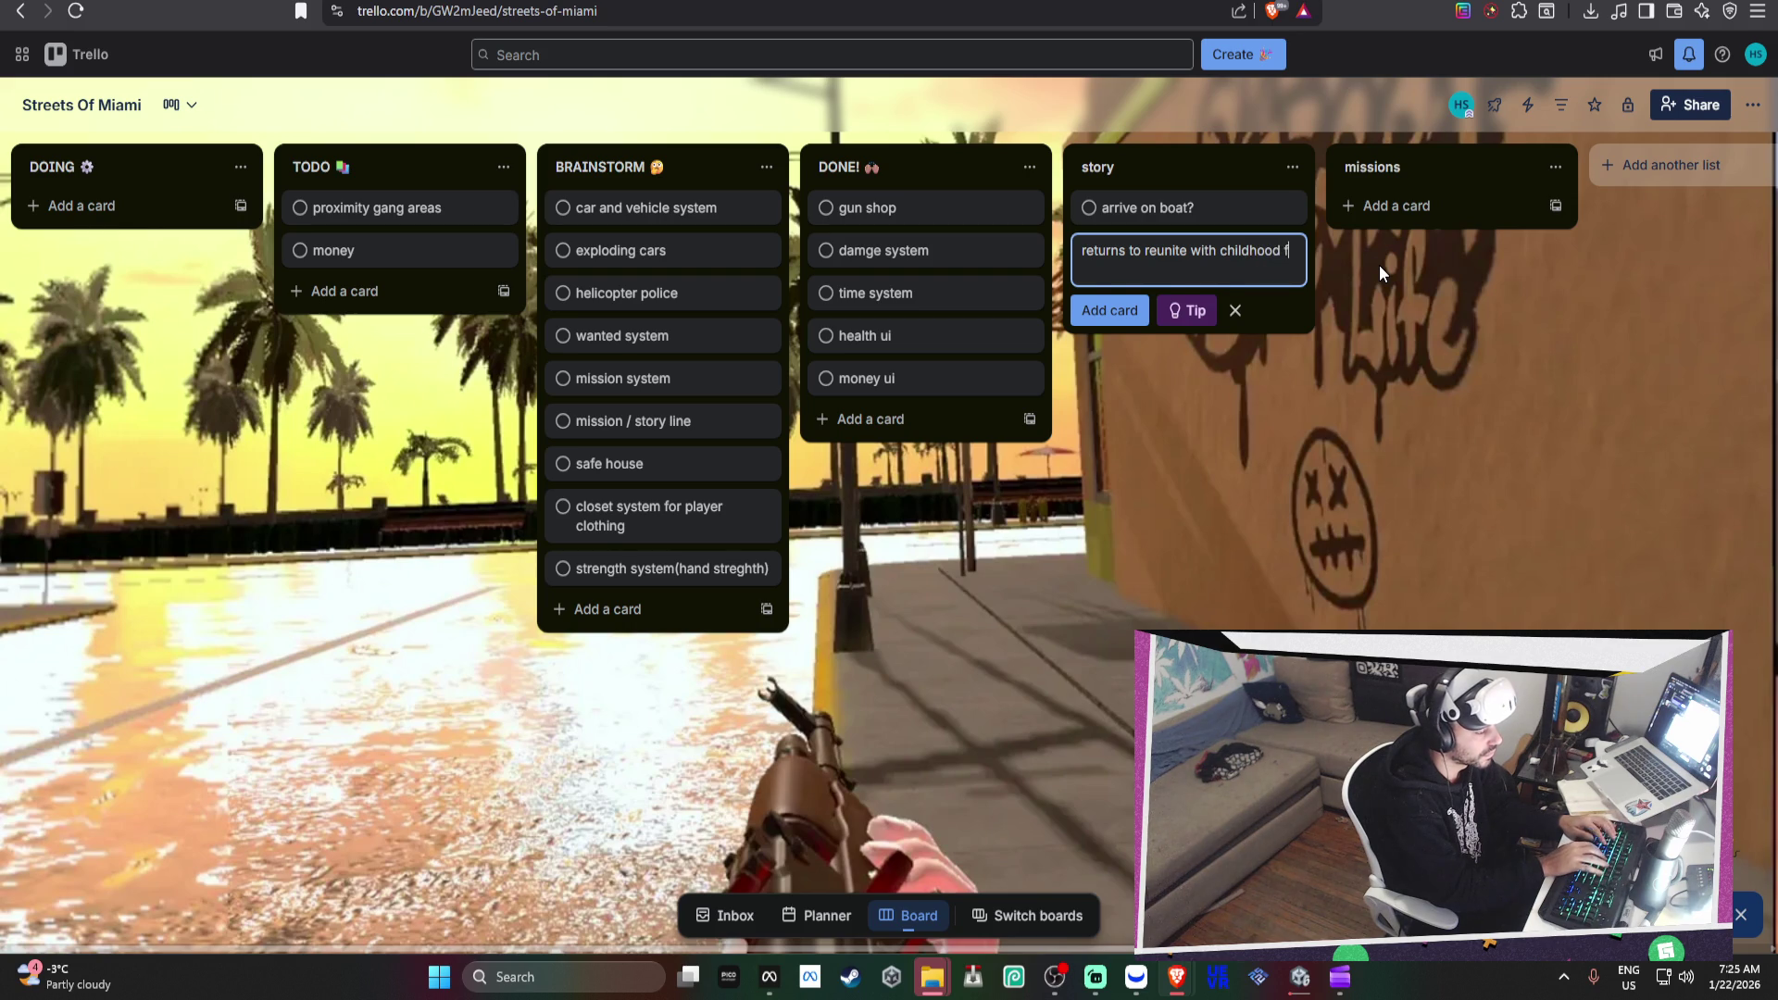
{"action": "type", "text": "riend sonny"}
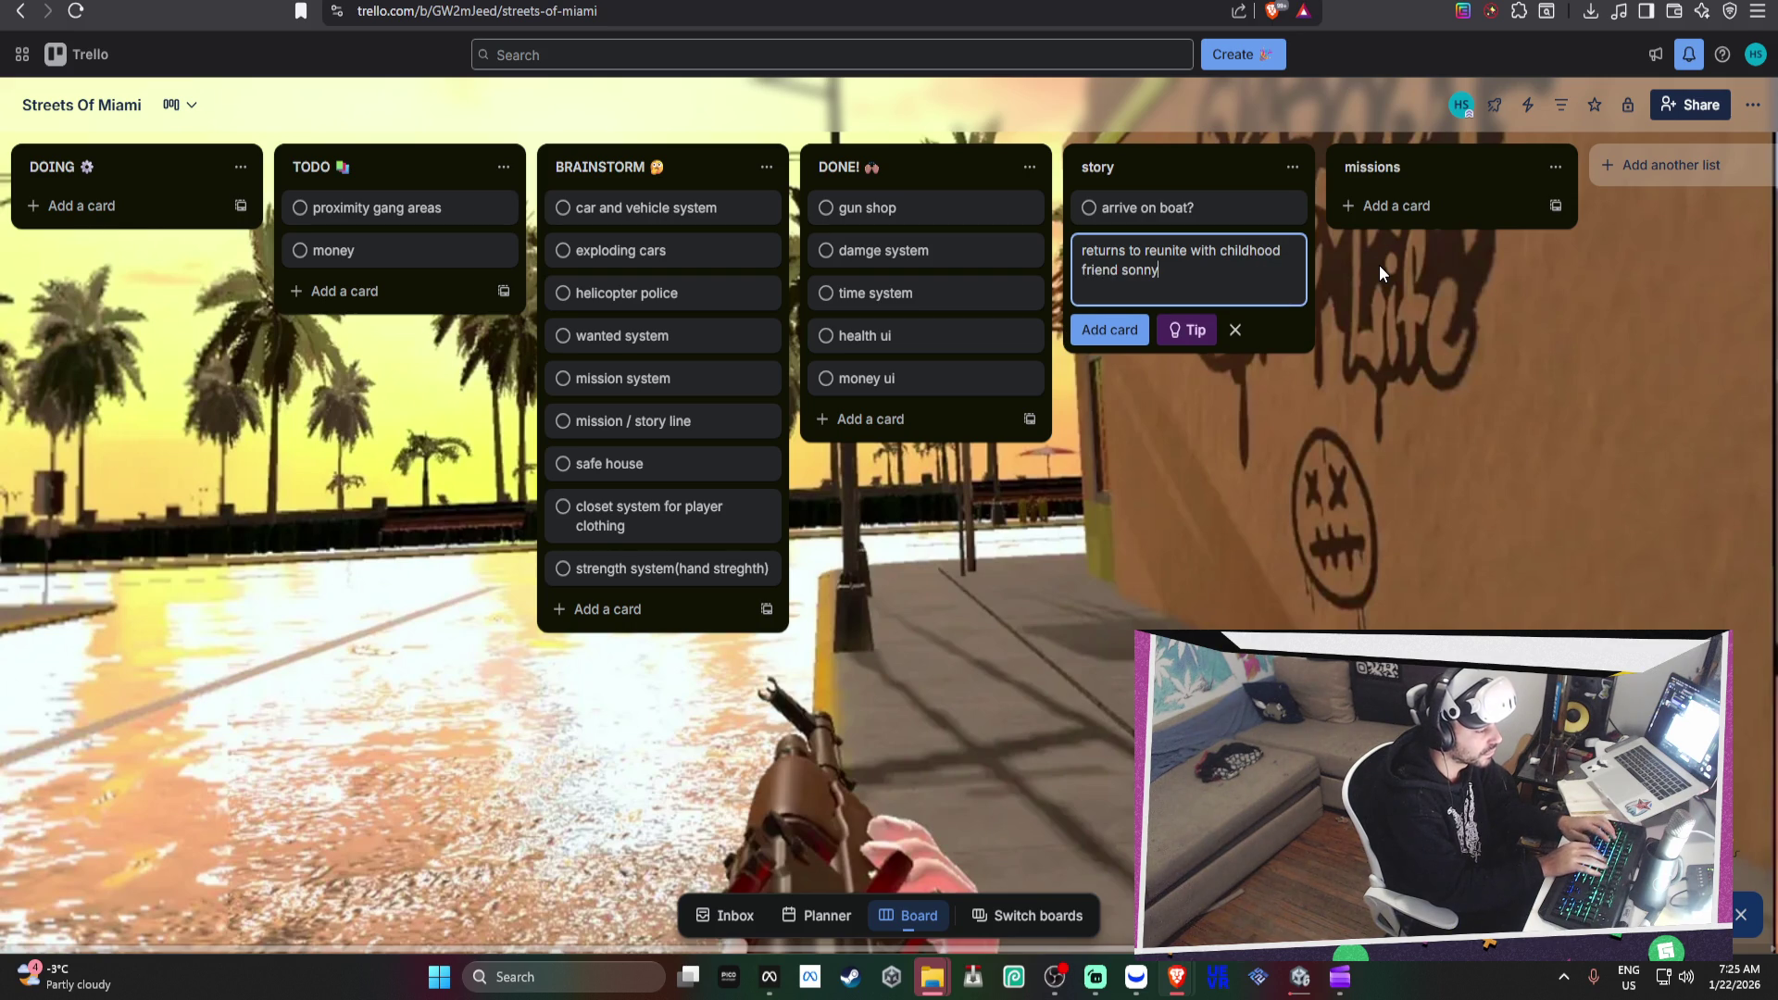
{"action": "type", "text": ".."}
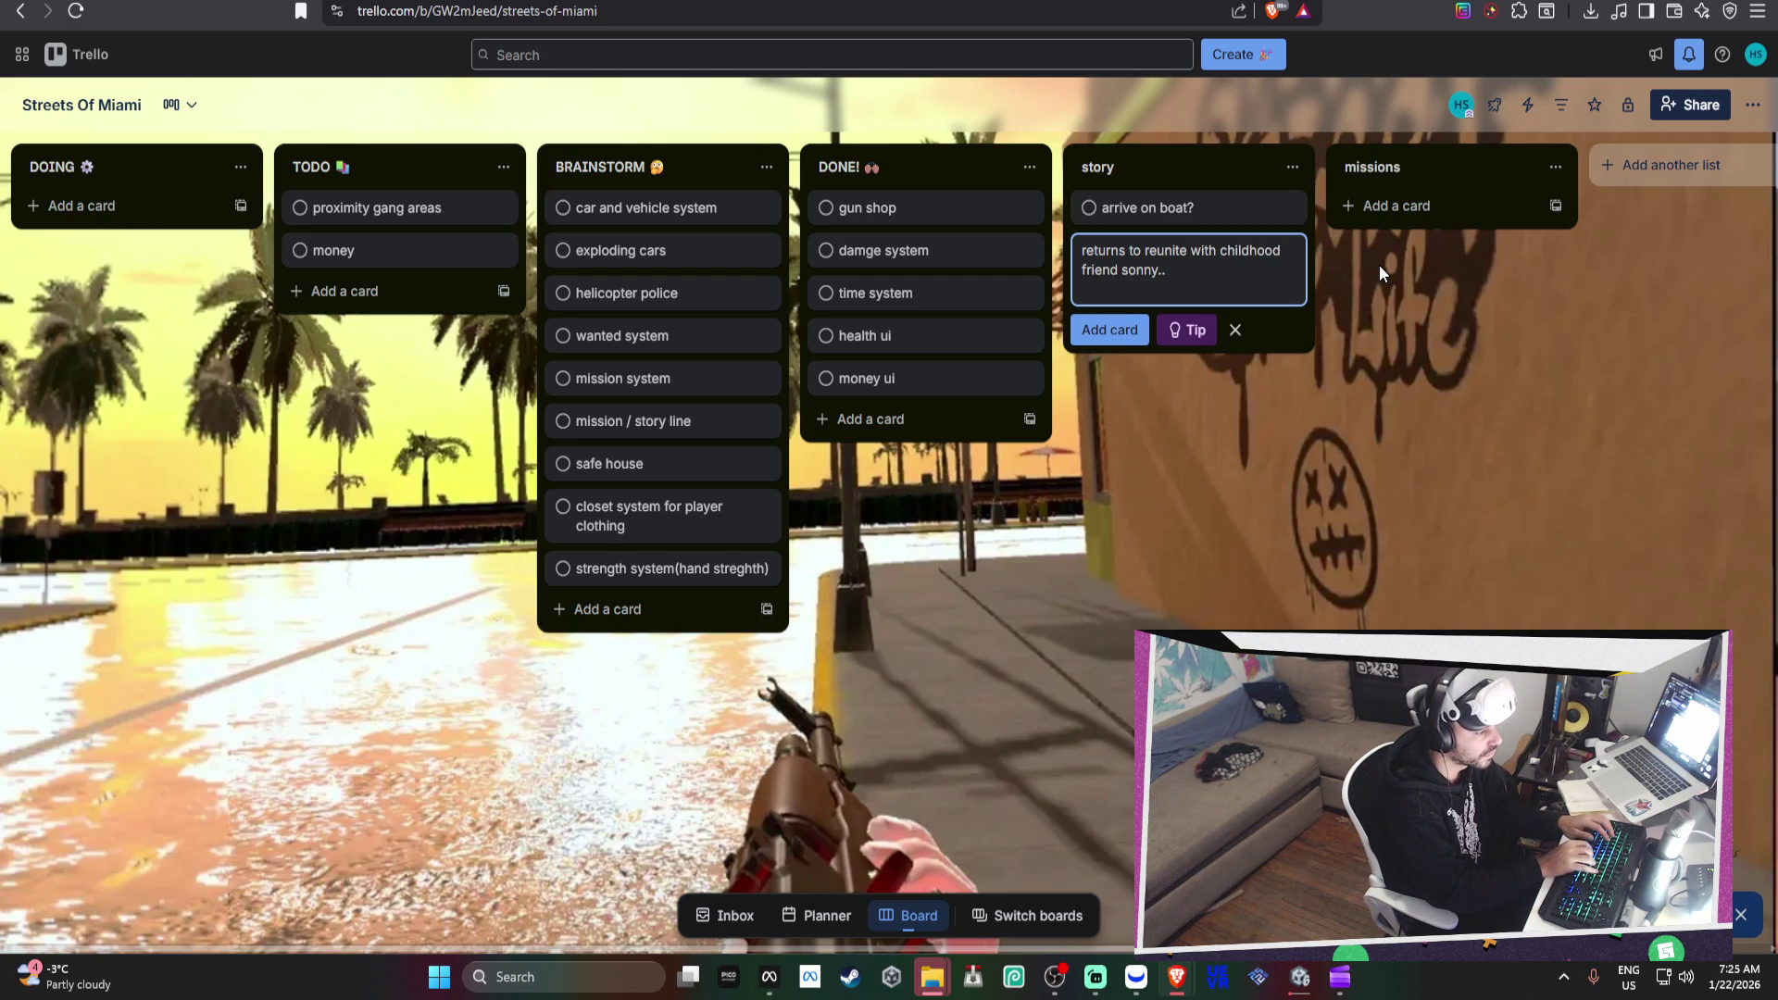
{"action": "key", "text": "BackSpace"}
{"action": "key", "text": "BackSpace"}
{"action": "type", "text": "/danny"}
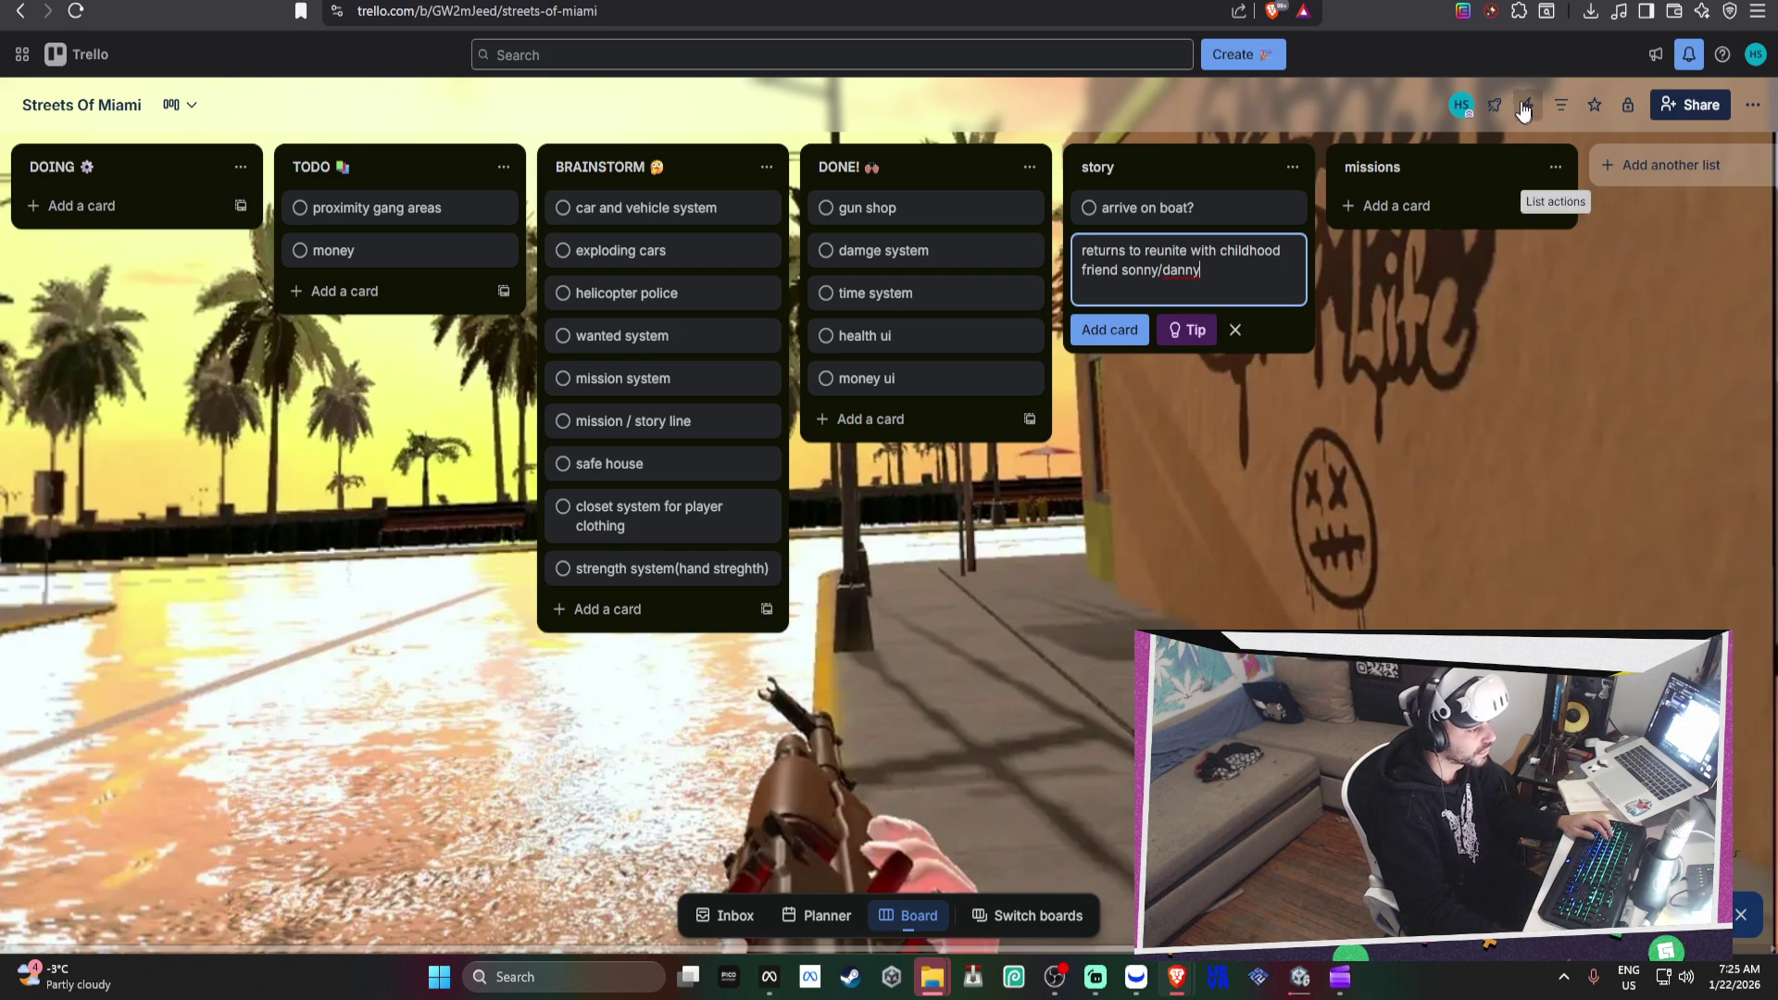
{"action": "key", "text": "ctrl+Tab"}
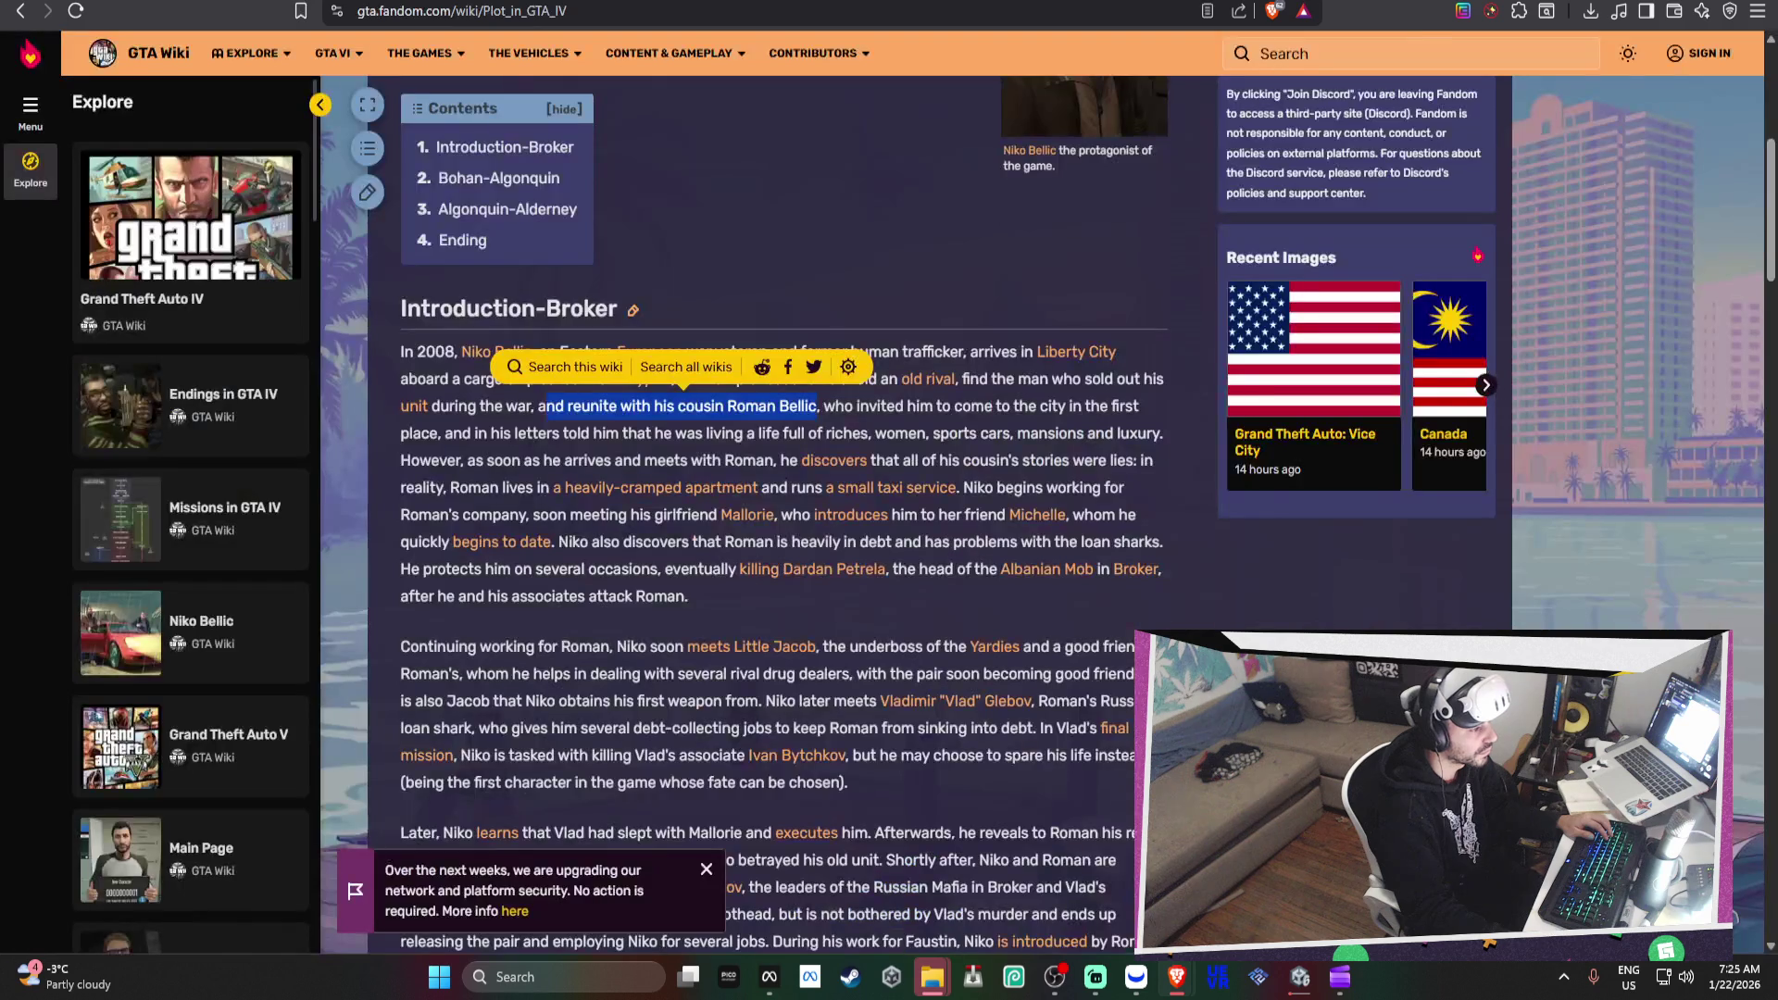
{"action": "scroll", "coordinate": [821, 407], "scroll_direction": "down", "scroll_amount": 1}
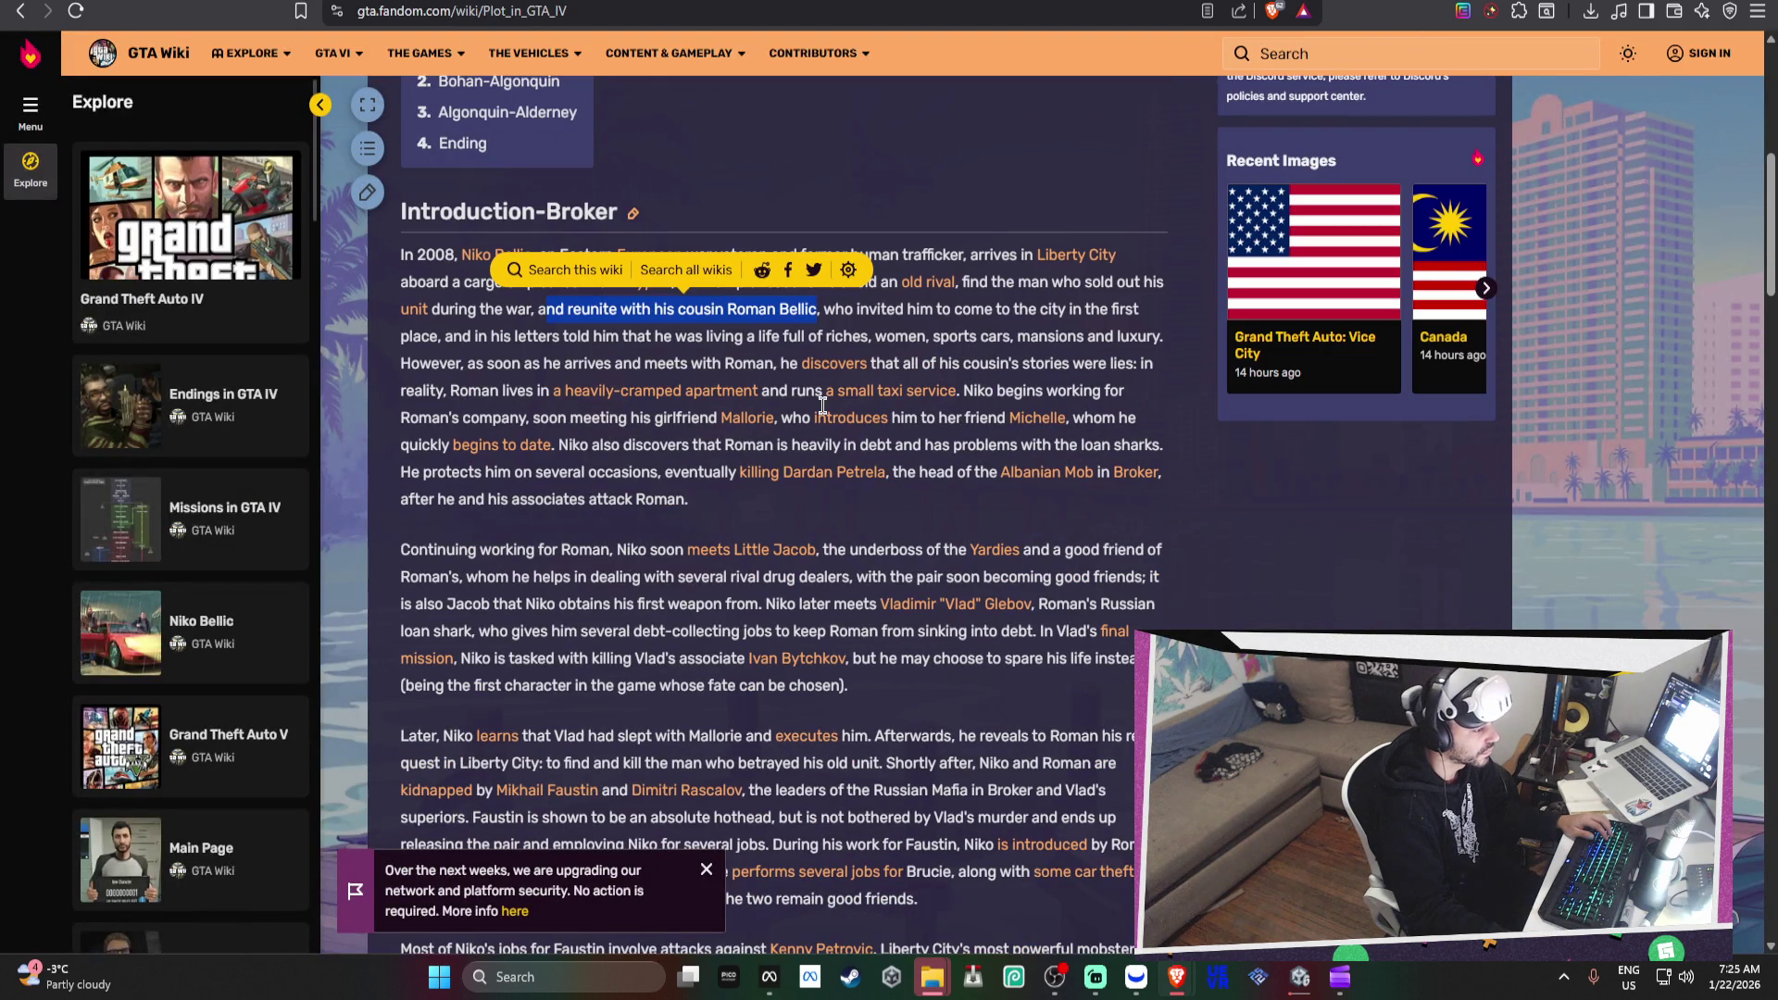
{"action": "left_click", "coordinate": [877, 316]}
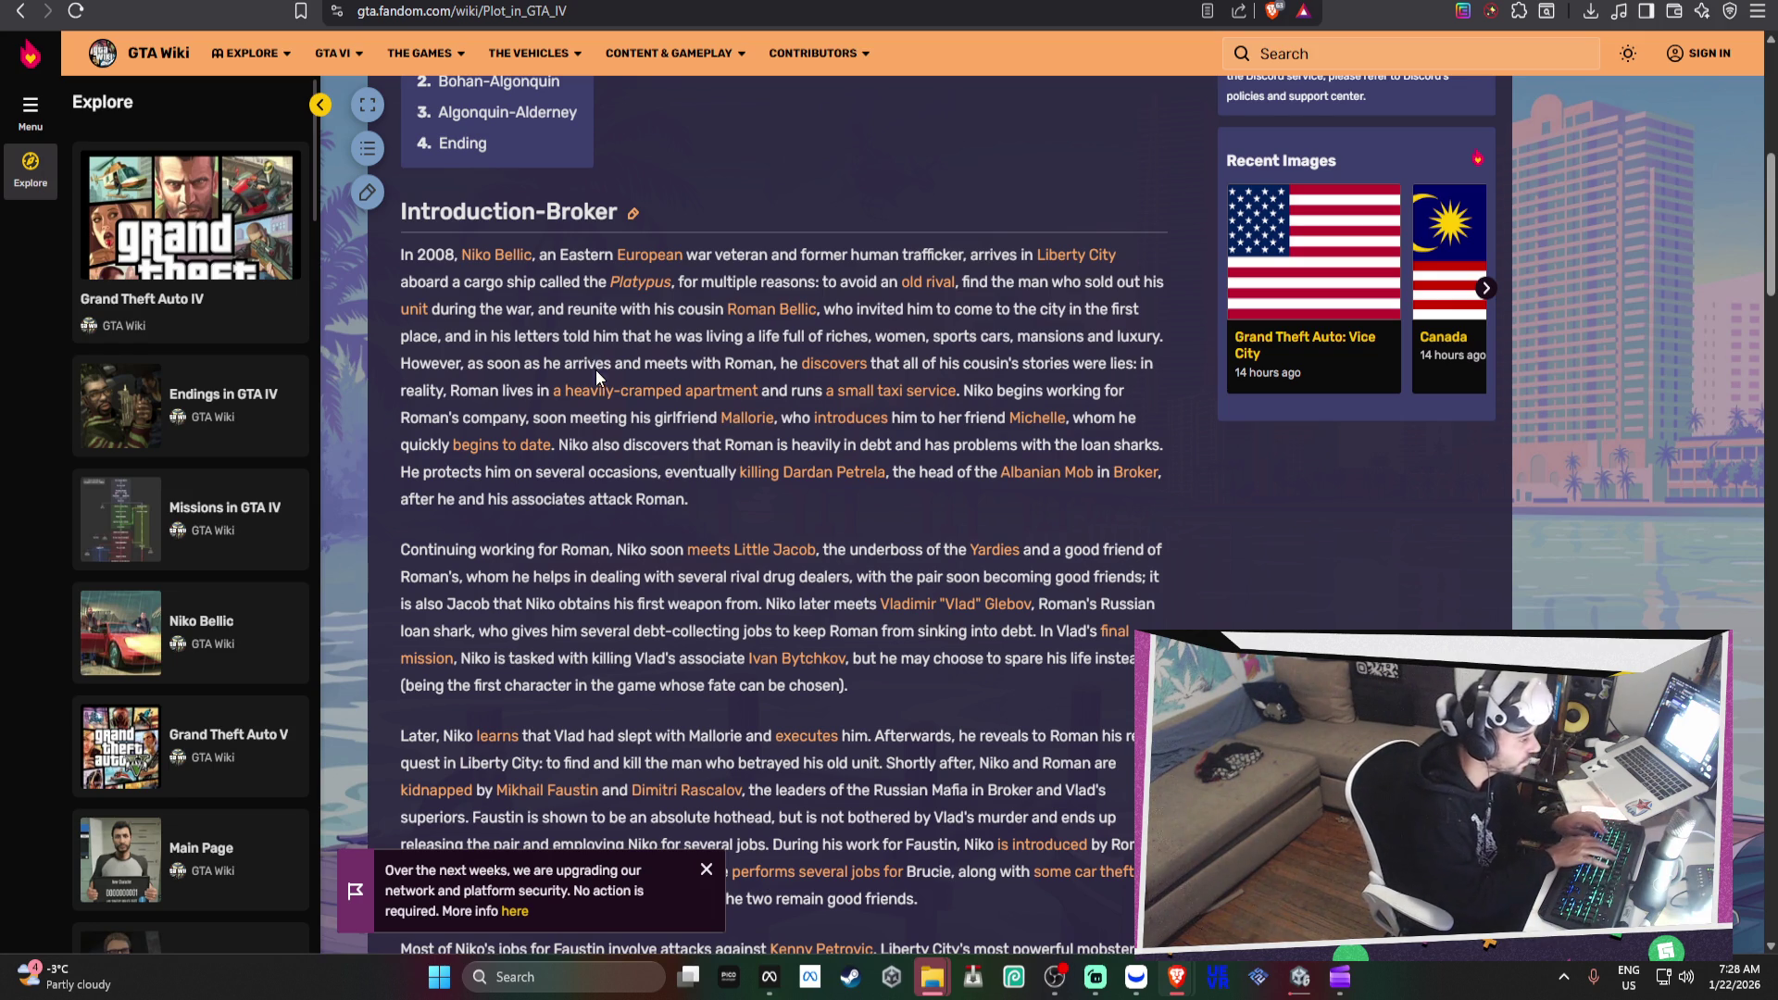
{"action": "key", "text": "ctrl+t"}
{"action": "type", "text": "face."}
Submit the search, go to the Facebook site from the address bar, then start a blank new tab.
{"action": "key", "text": "Return"}
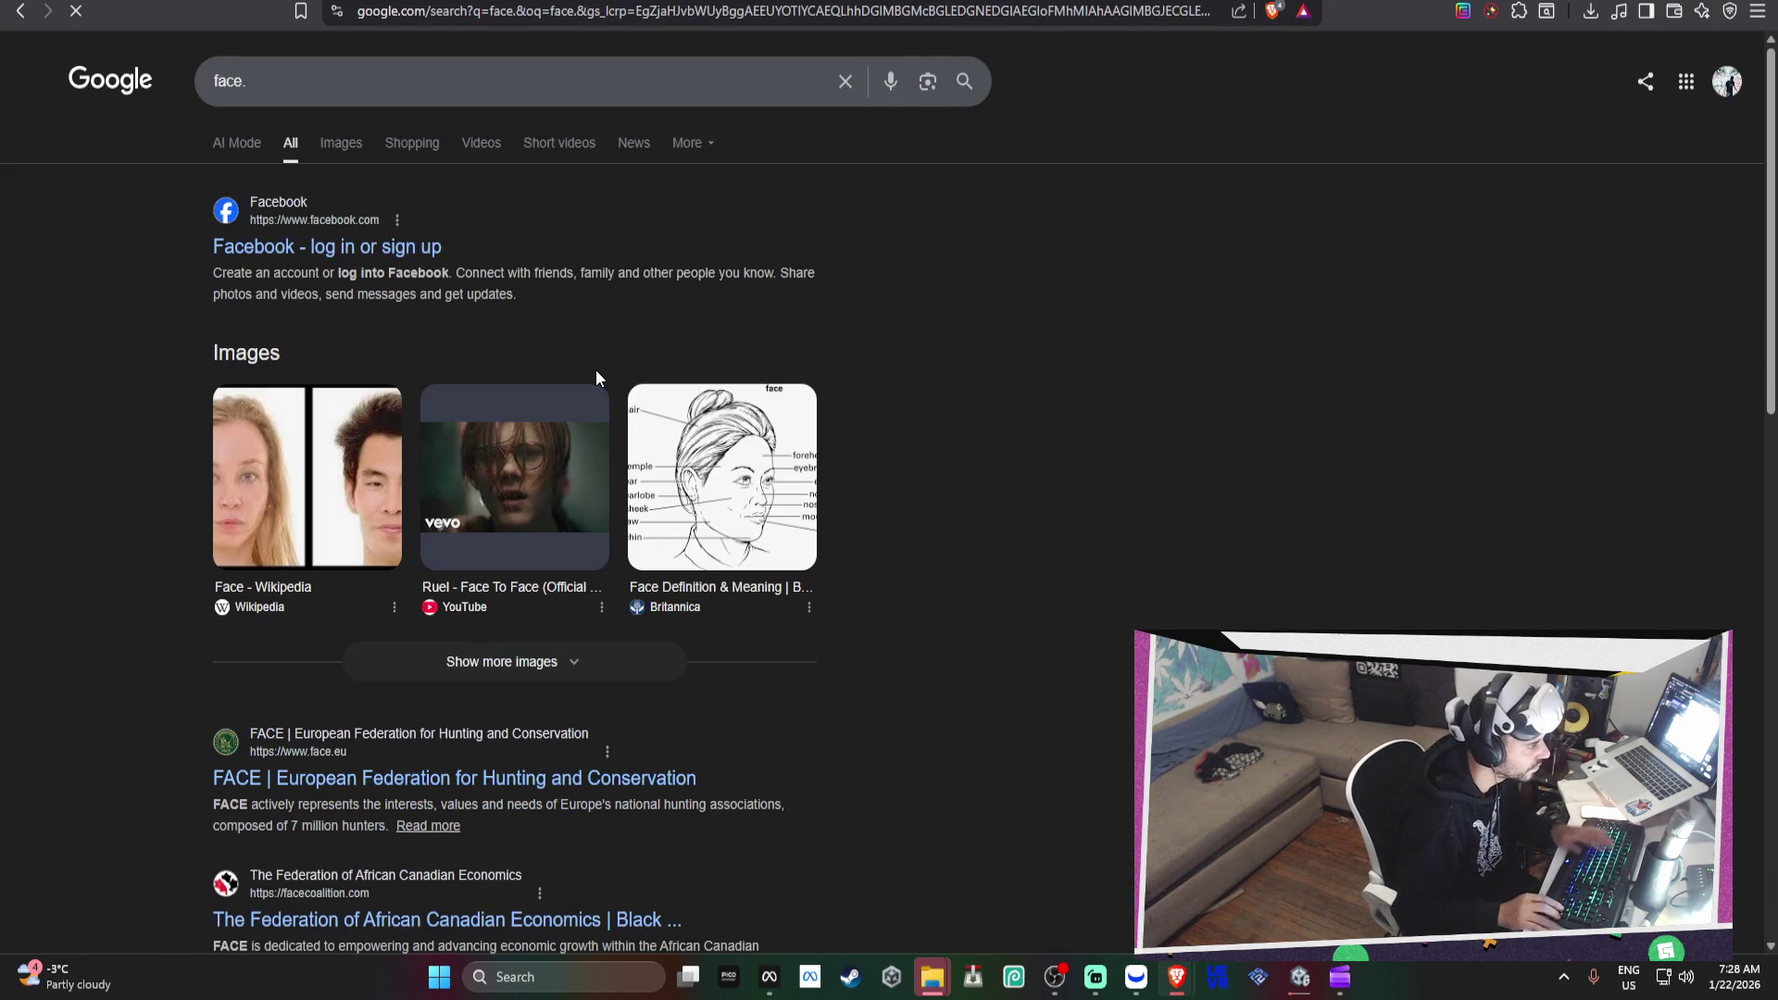
{"action": "left_click", "coordinate": [769, 21]}
{"action": "type", "text": "face"}
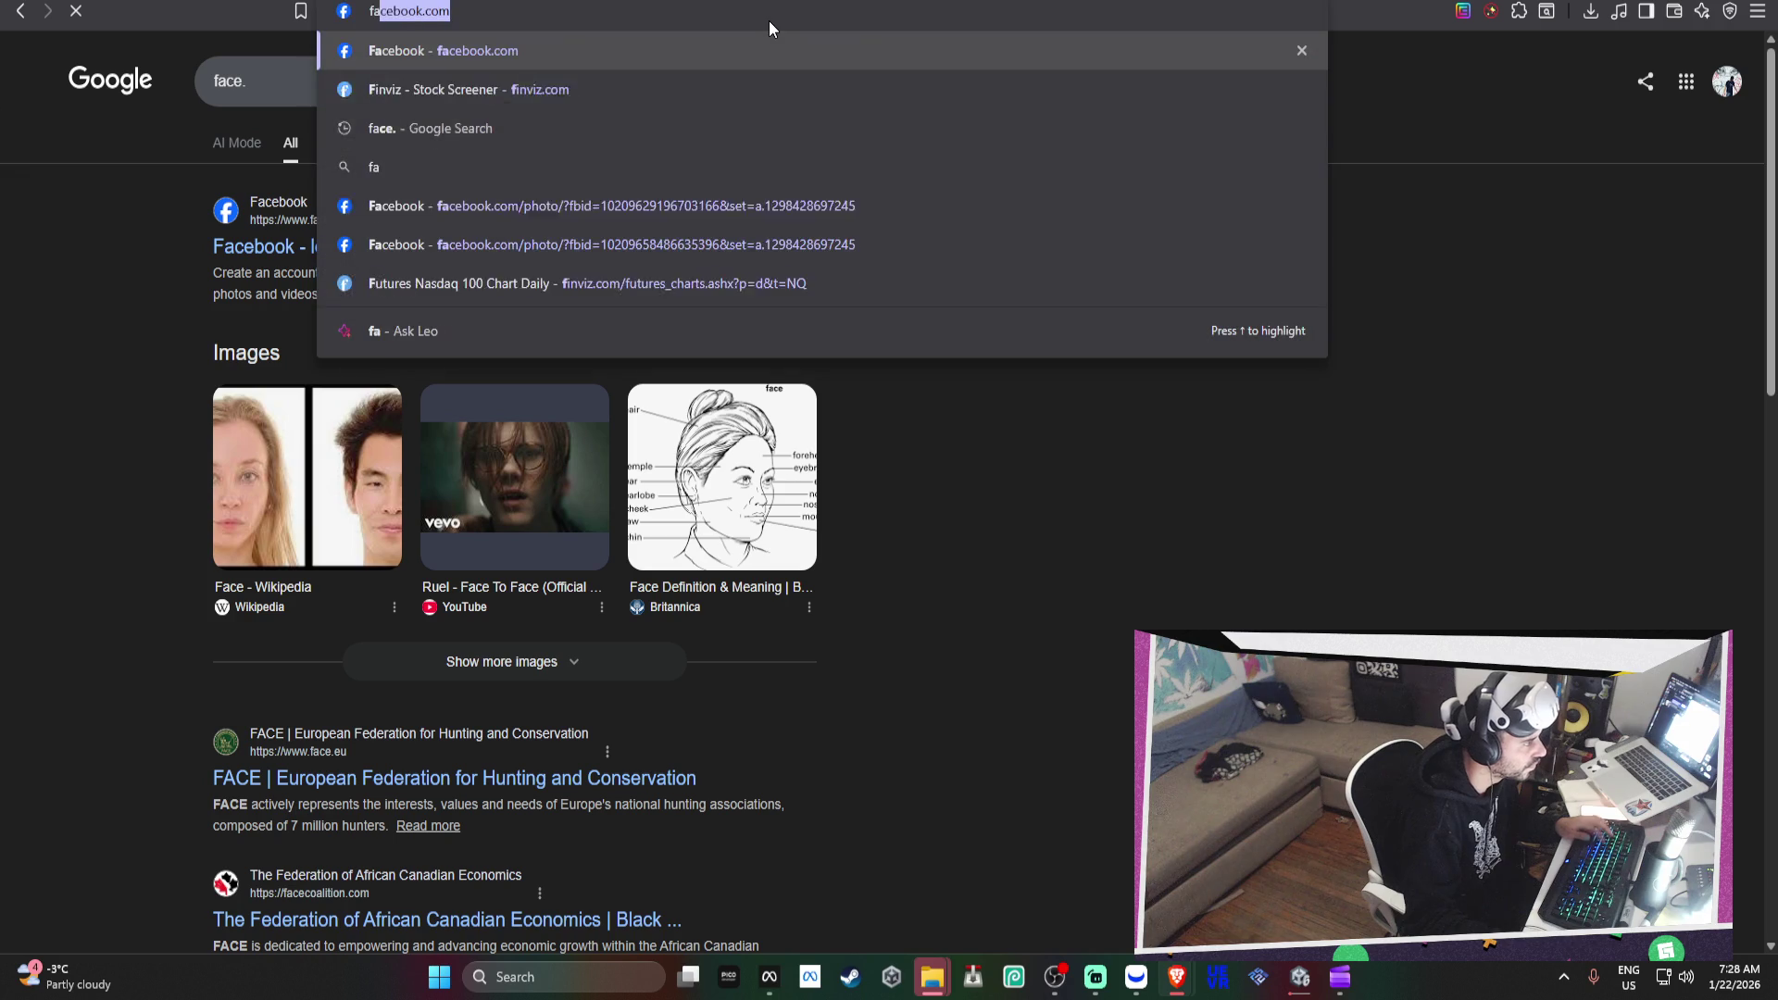
{"action": "key", "text": "Return"}
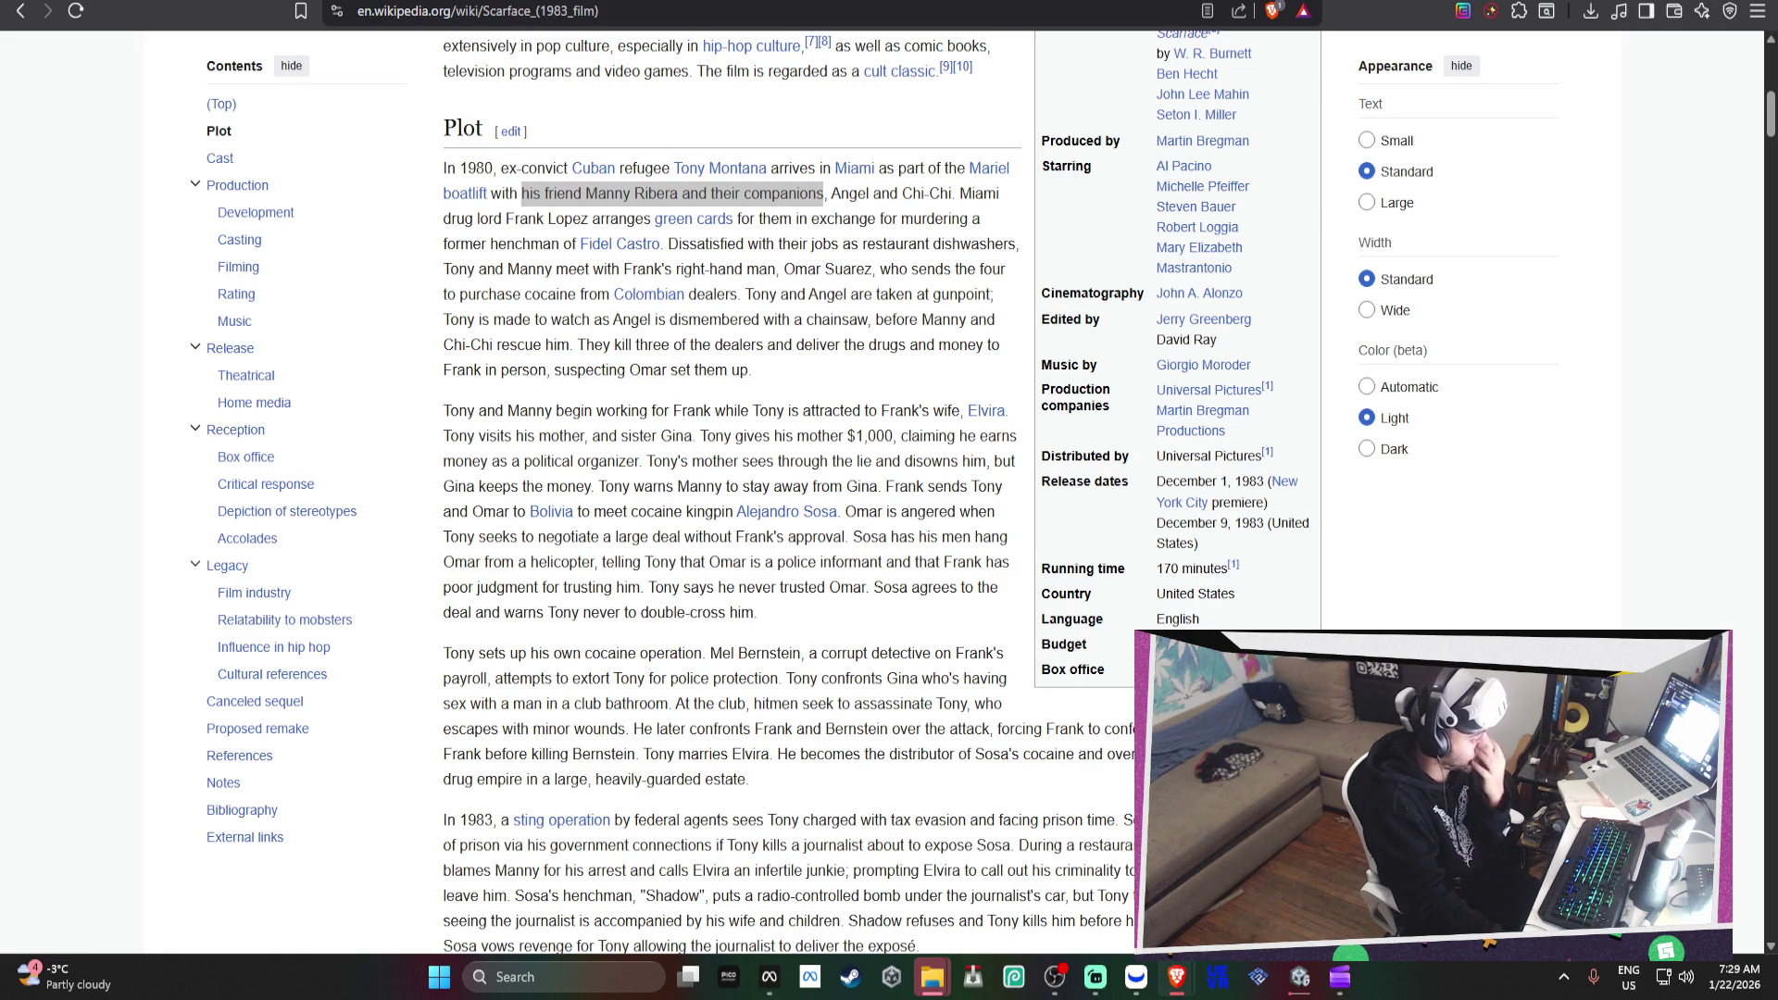
{"action": "key", "text": "ctrl+t"}
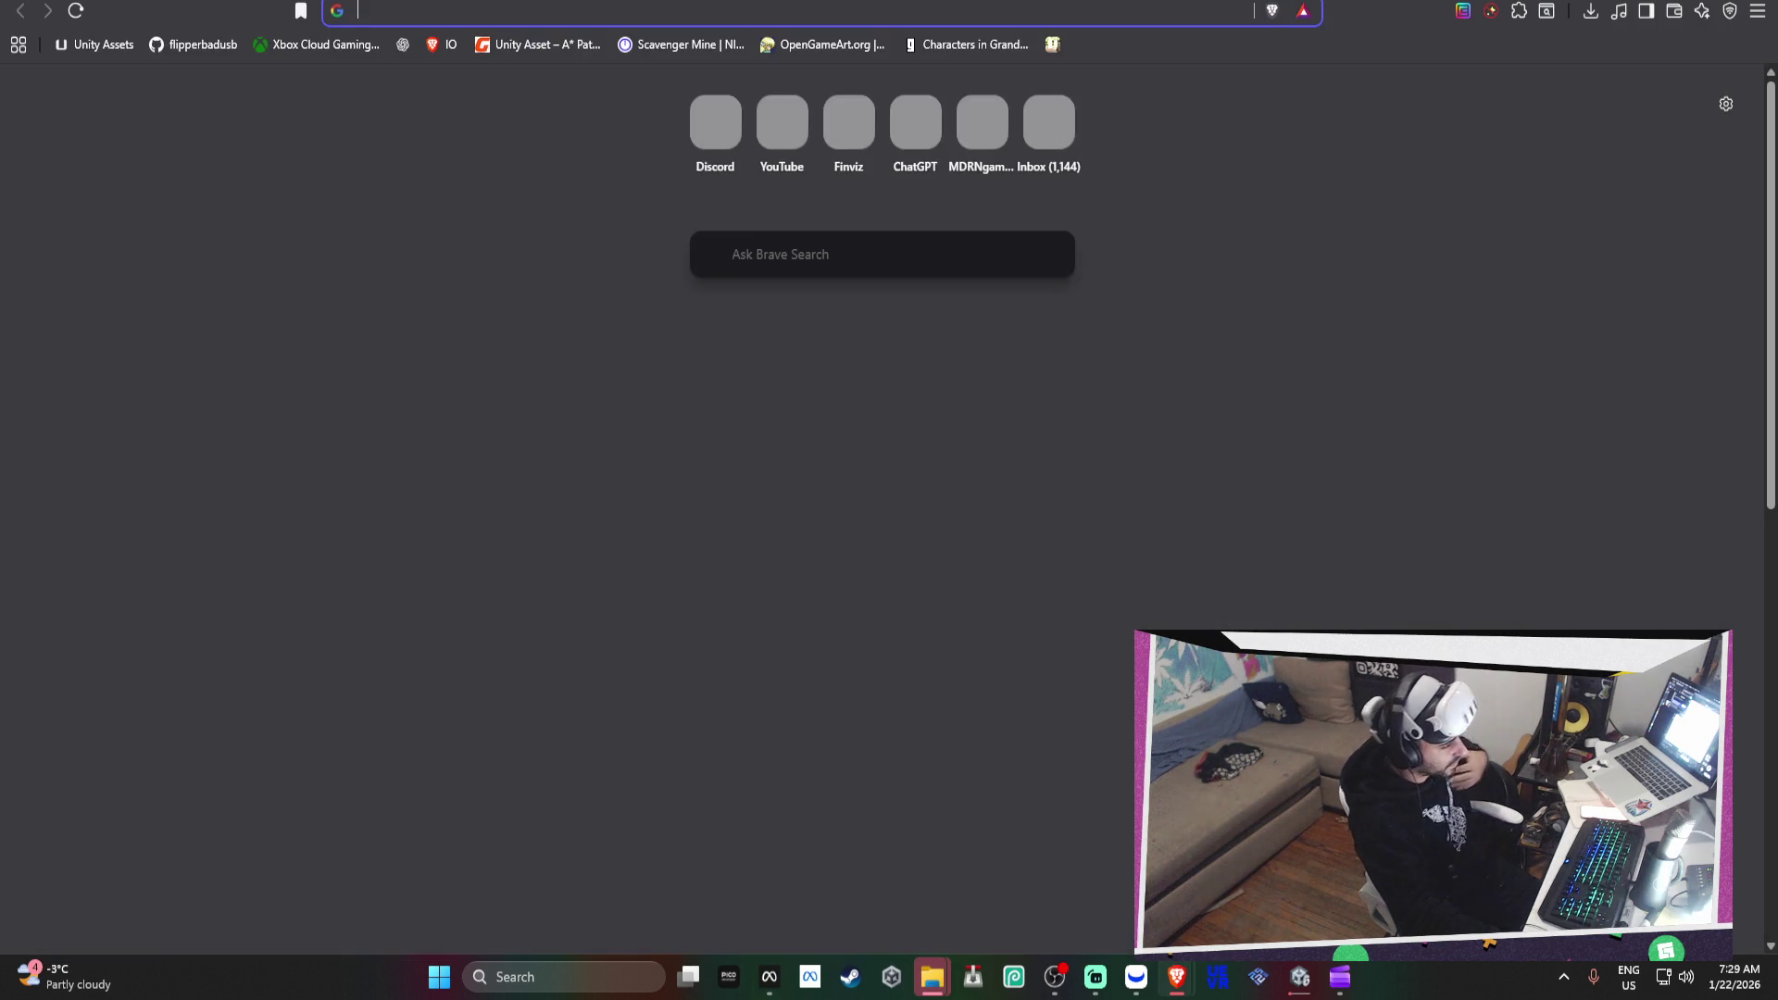
Search Google for the person's name, try adding 'instagram', then return to the name-only results.
{"action": "key", "text": "Return"}
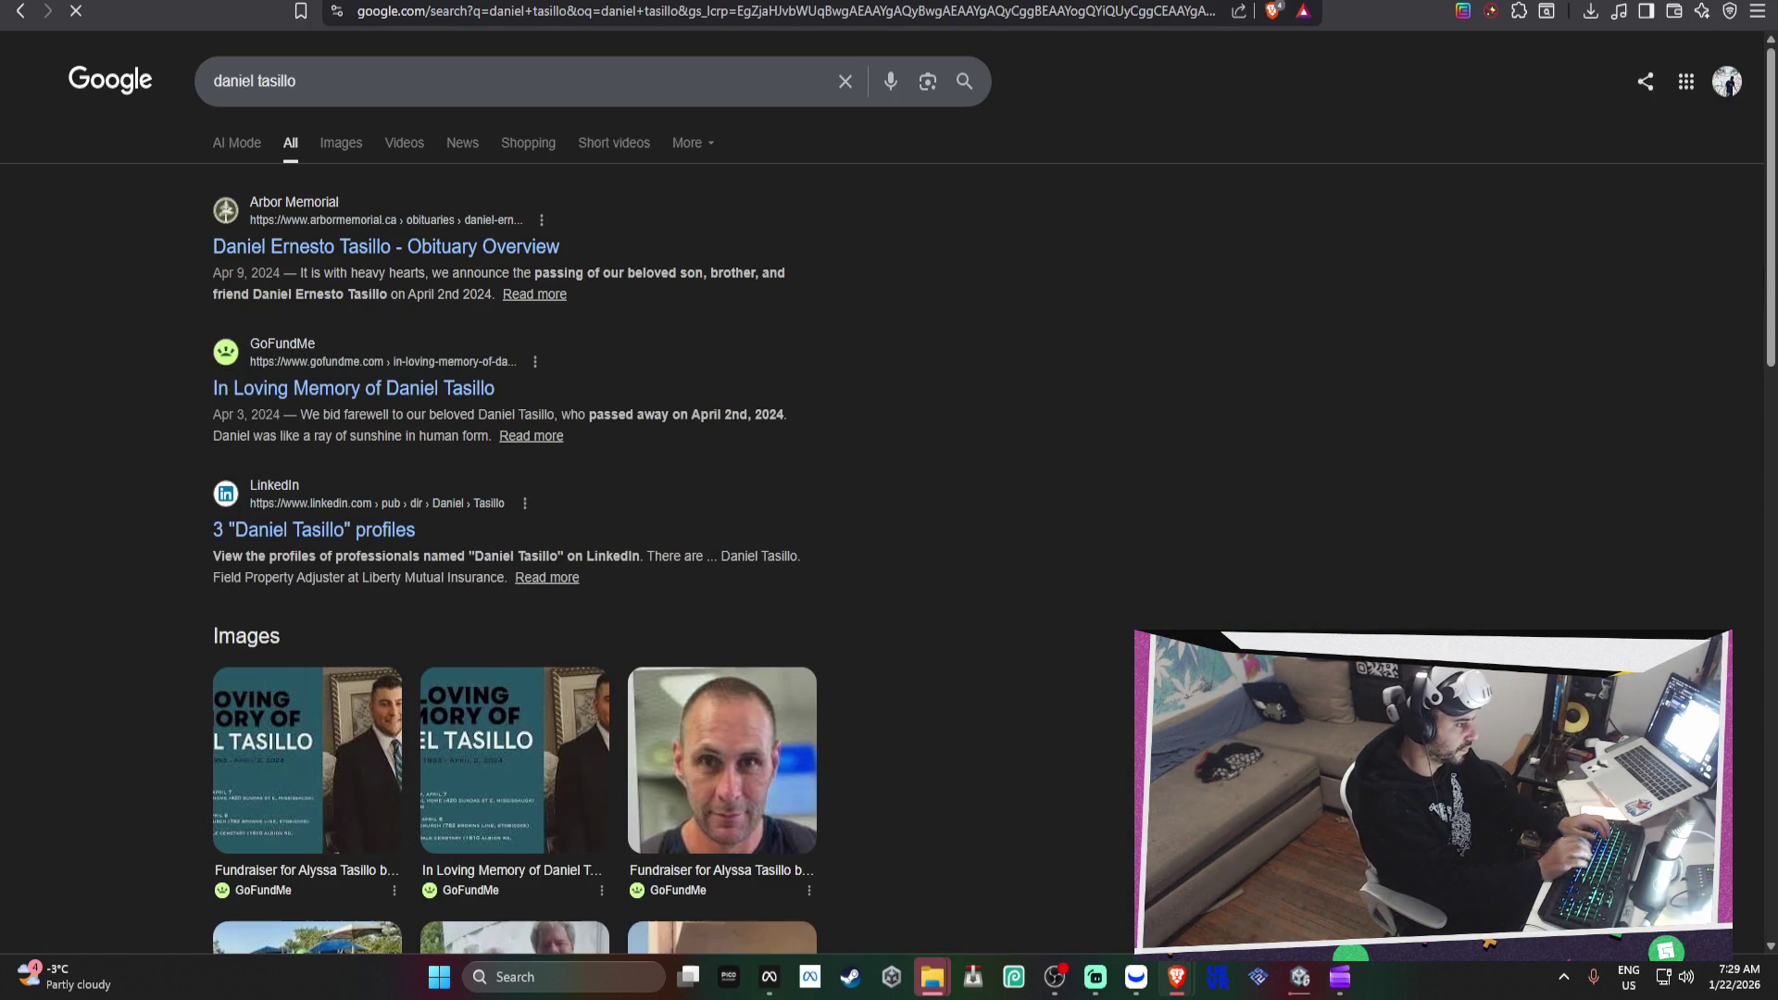
{"action": "scroll", "coordinate": [546, 258], "scroll_direction": "down", "scroll_amount": 4}
{"action": "scroll", "coordinate": [544, 226], "scroll_direction": "up", "scroll_amount": 4}
{"action": "left_click", "coordinate": [459, 79]}
{"action": "type", "text": "instagram"}
{"action": "key", "text": "Return"}
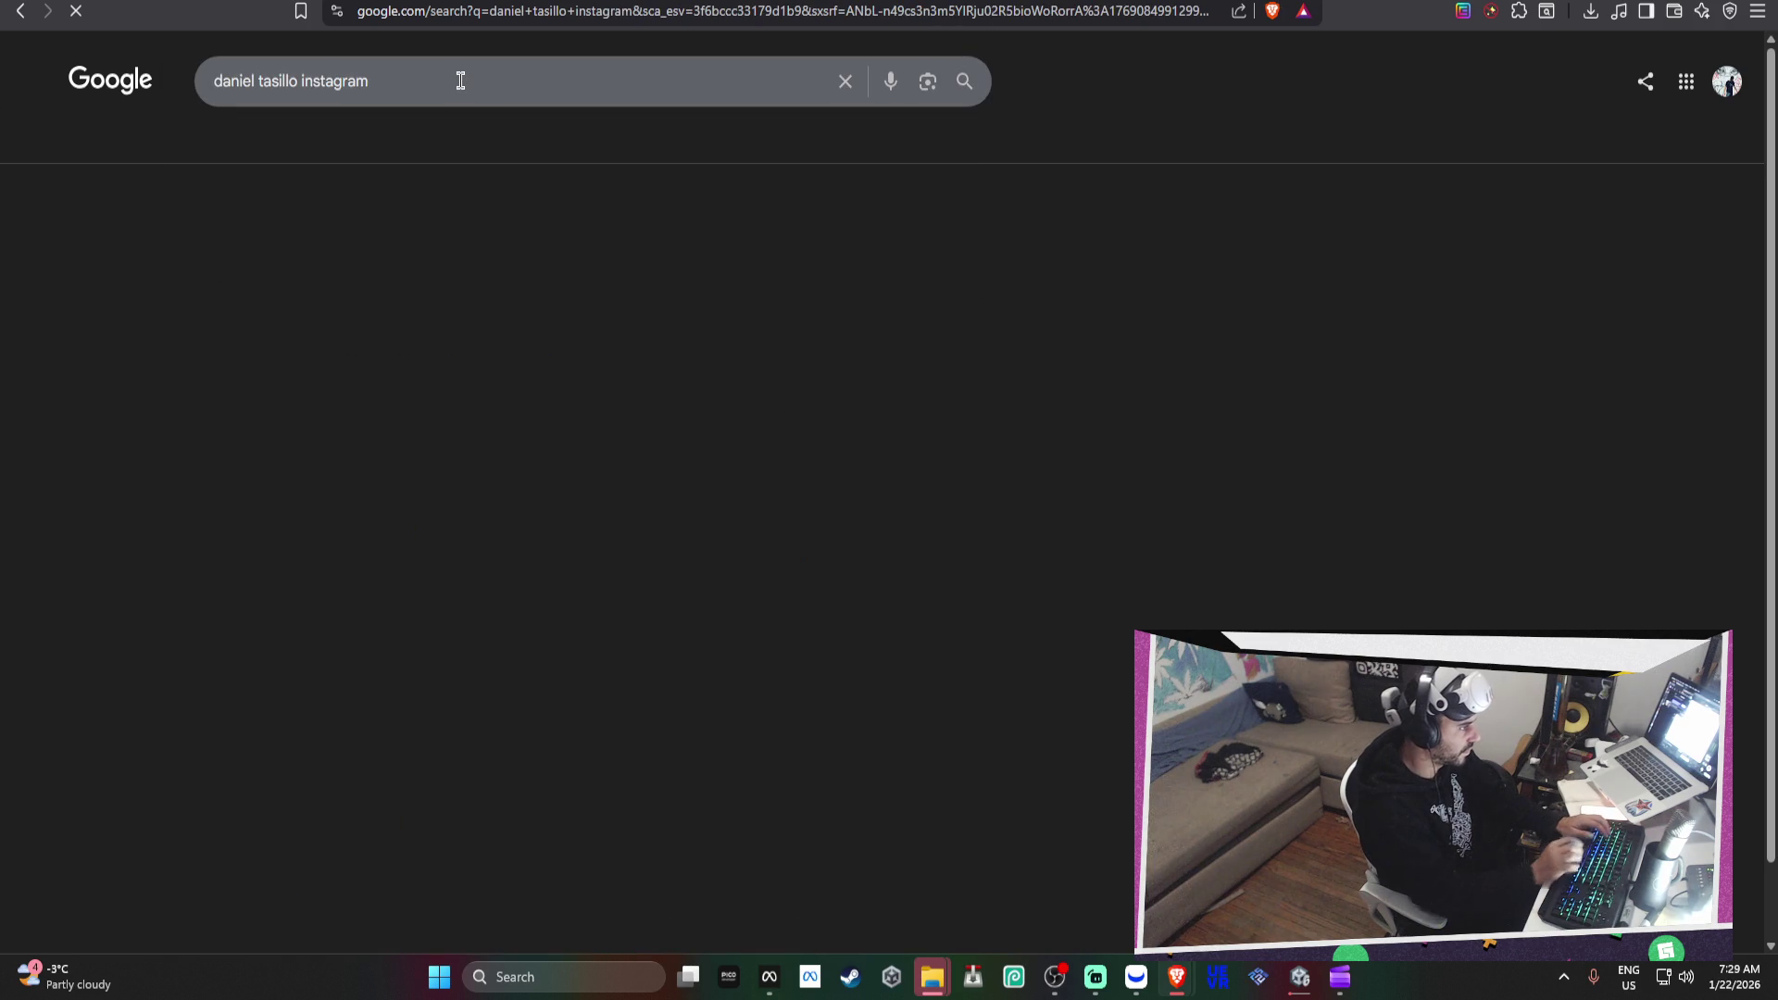
{"action": "scroll", "coordinate": [593, 305], "scroll_direction": "down", "scroll_amount": 2}
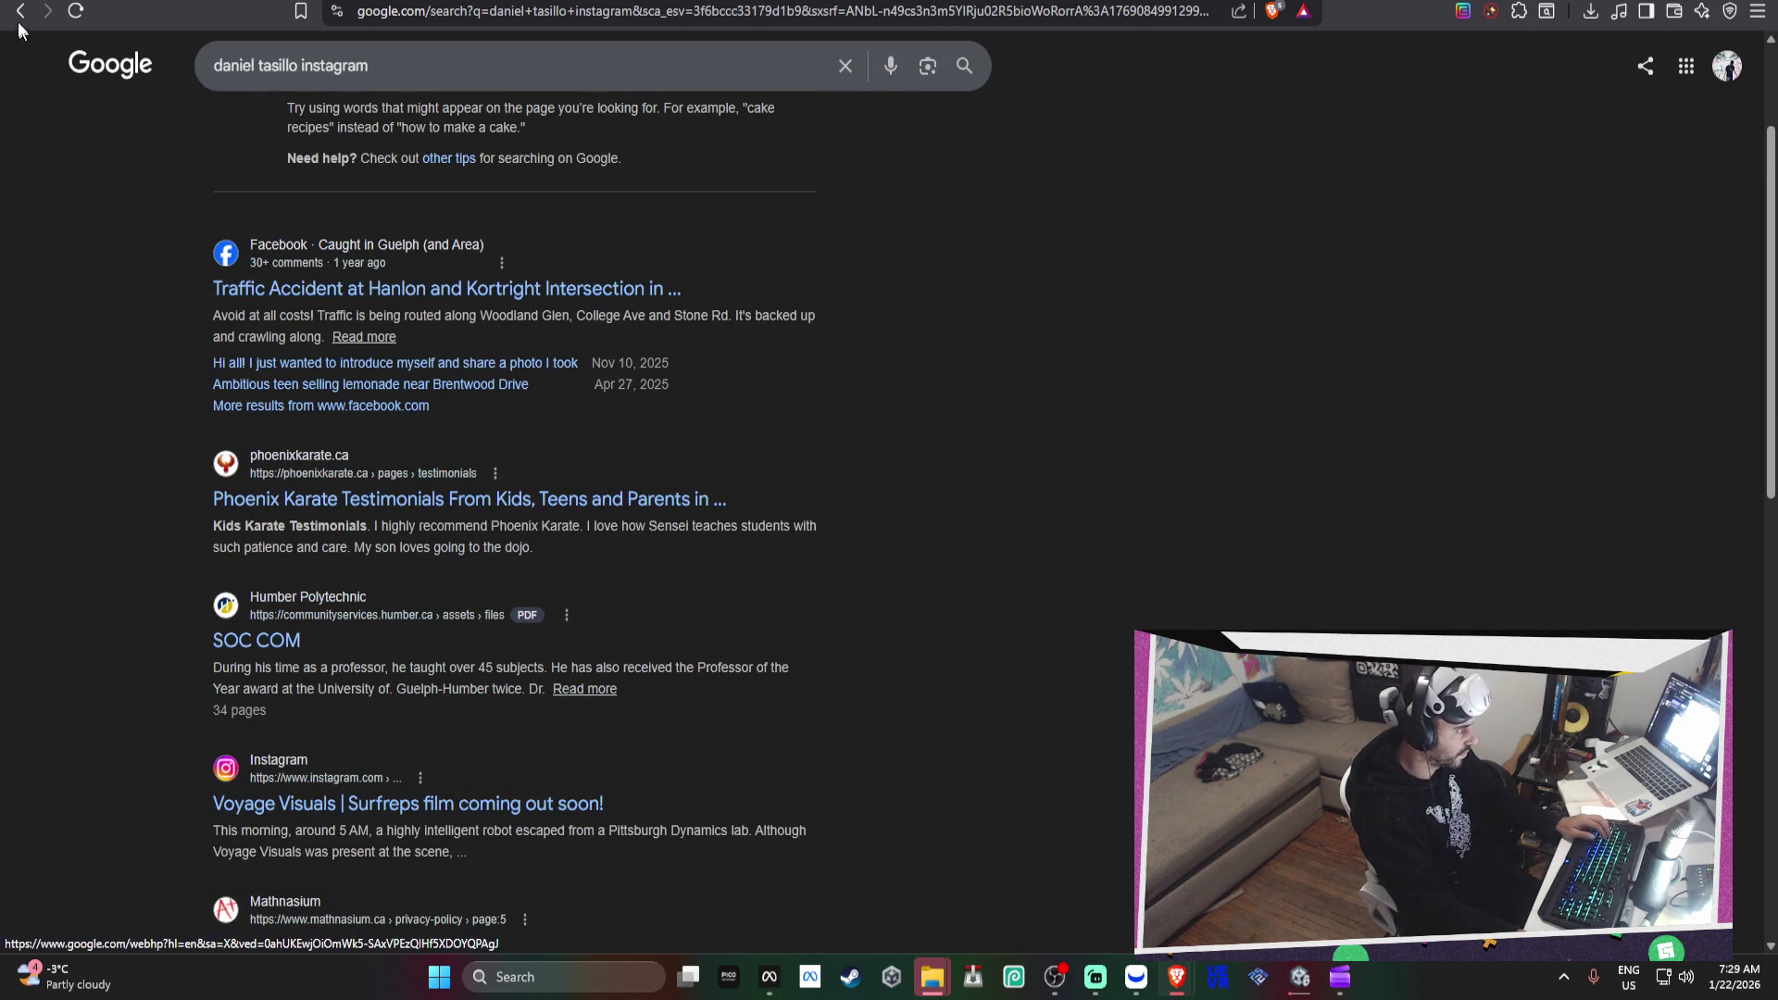
{"action": "left_click", "coordinate": [20, 11]}
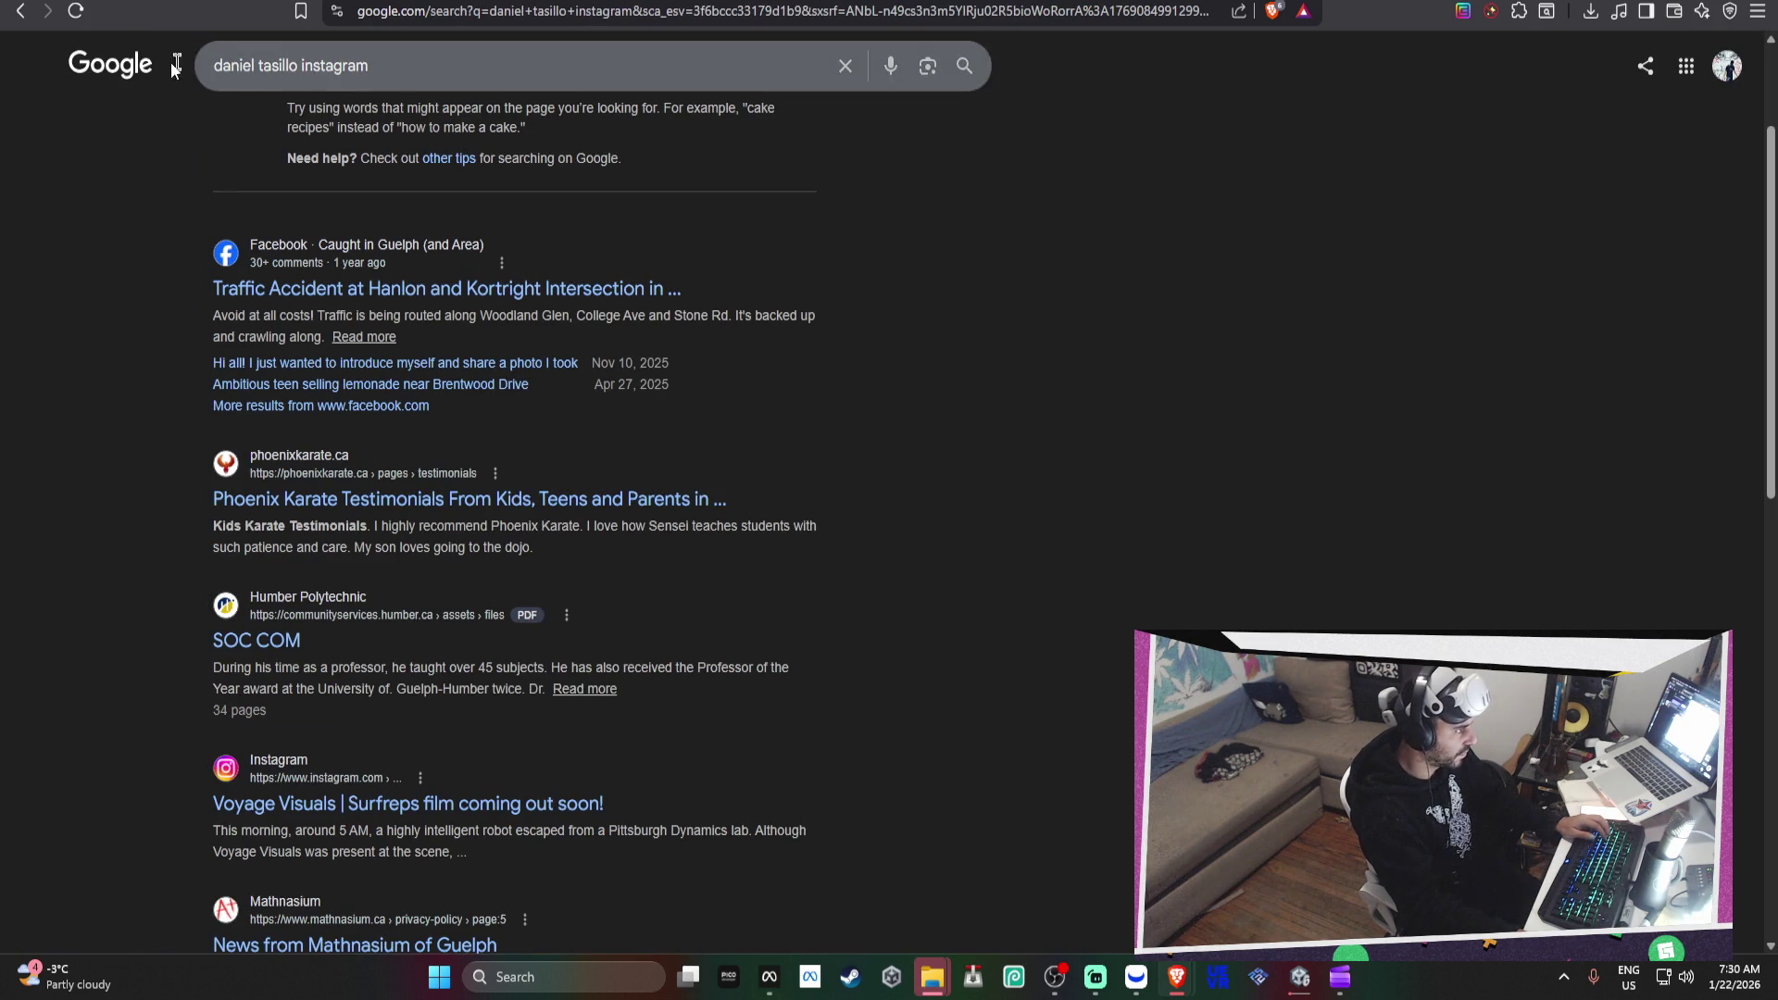
{"action": "left_click", "coordinate": [20, 11]}
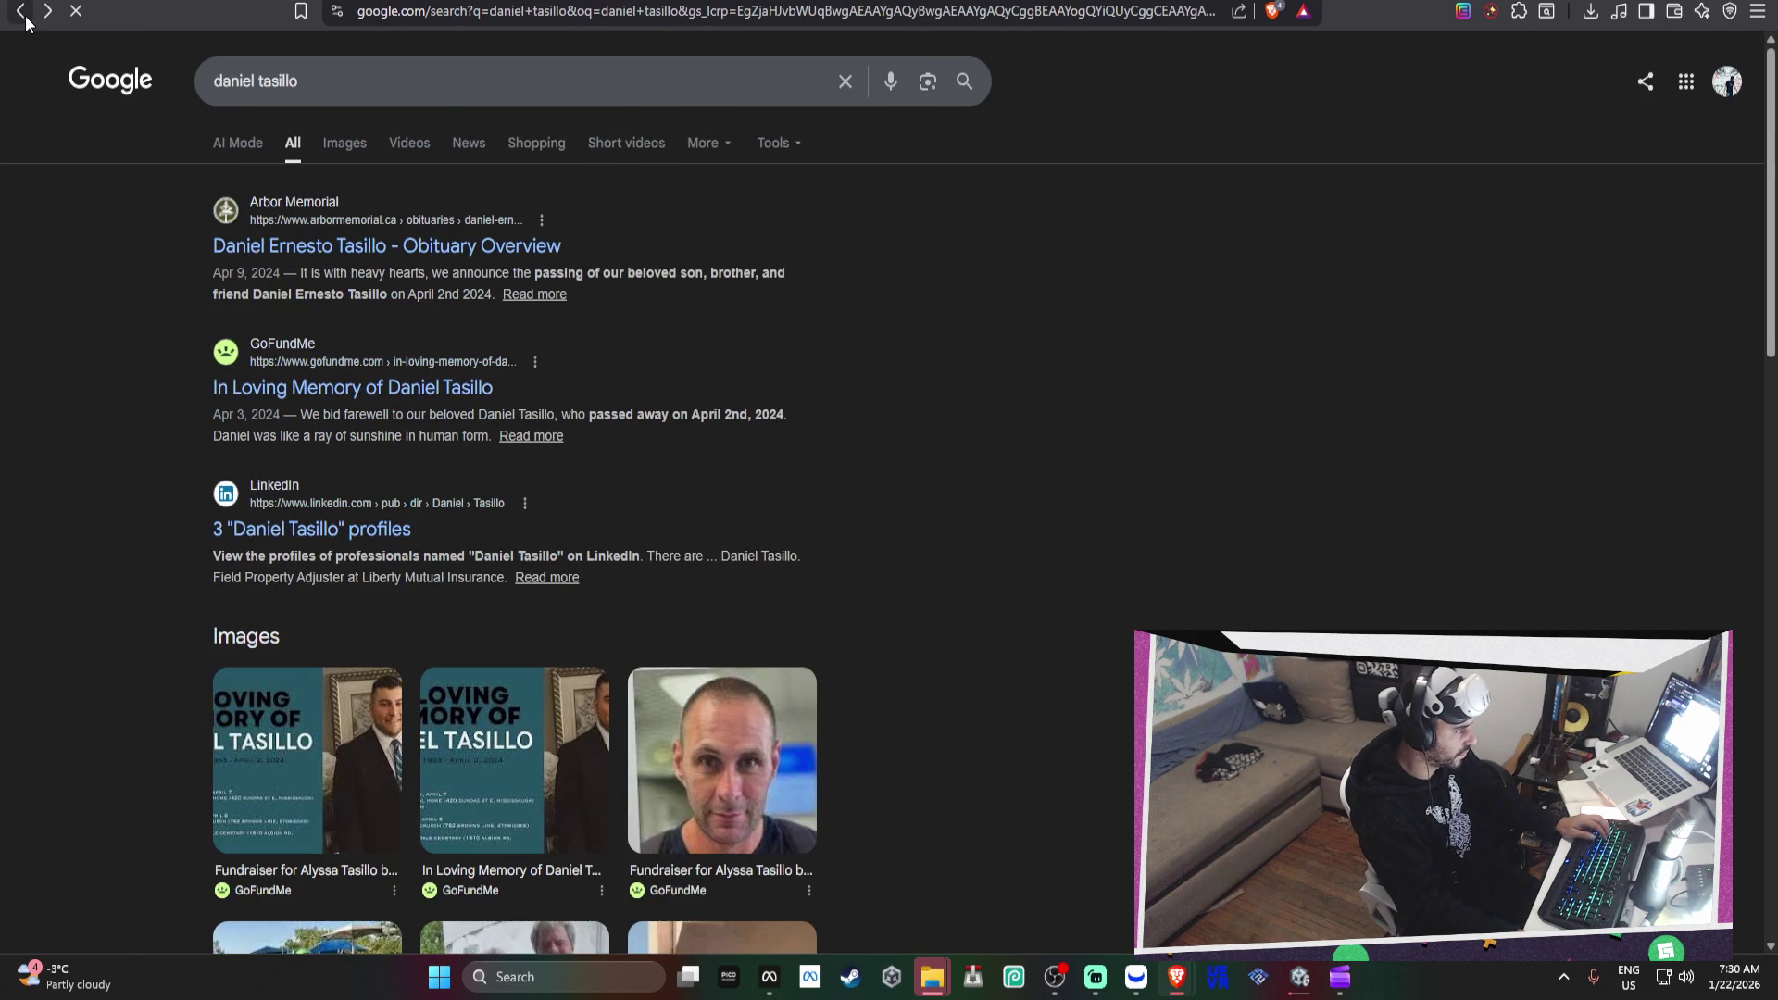
Read the Arbor Memorial obituary result and go back to the search results.
{"action": "left_click", "coordinate": [413, 243]}
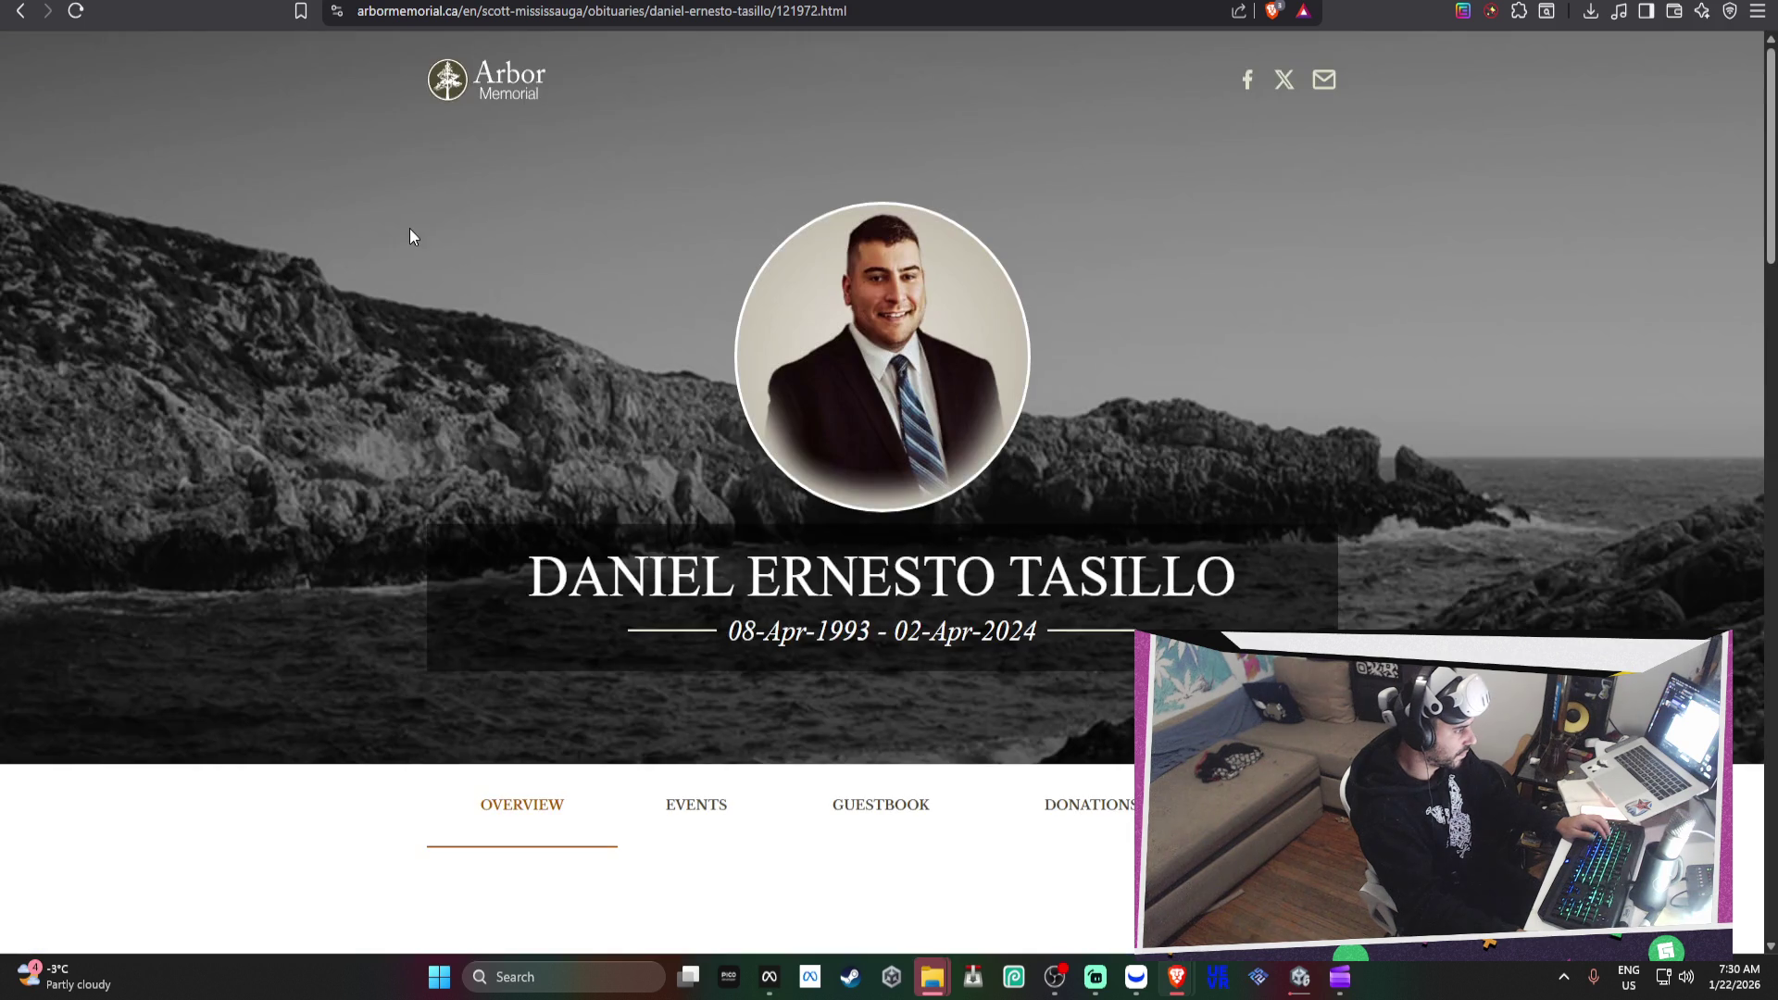
{"action": "scroll", "coordinate": [677, 295], "scroll_direction": "down", "scroll_amount": 10}
{"action": "scroll", "coordinate": [677, 295], "scroll_direction": "down", "scroll_amount": 15}
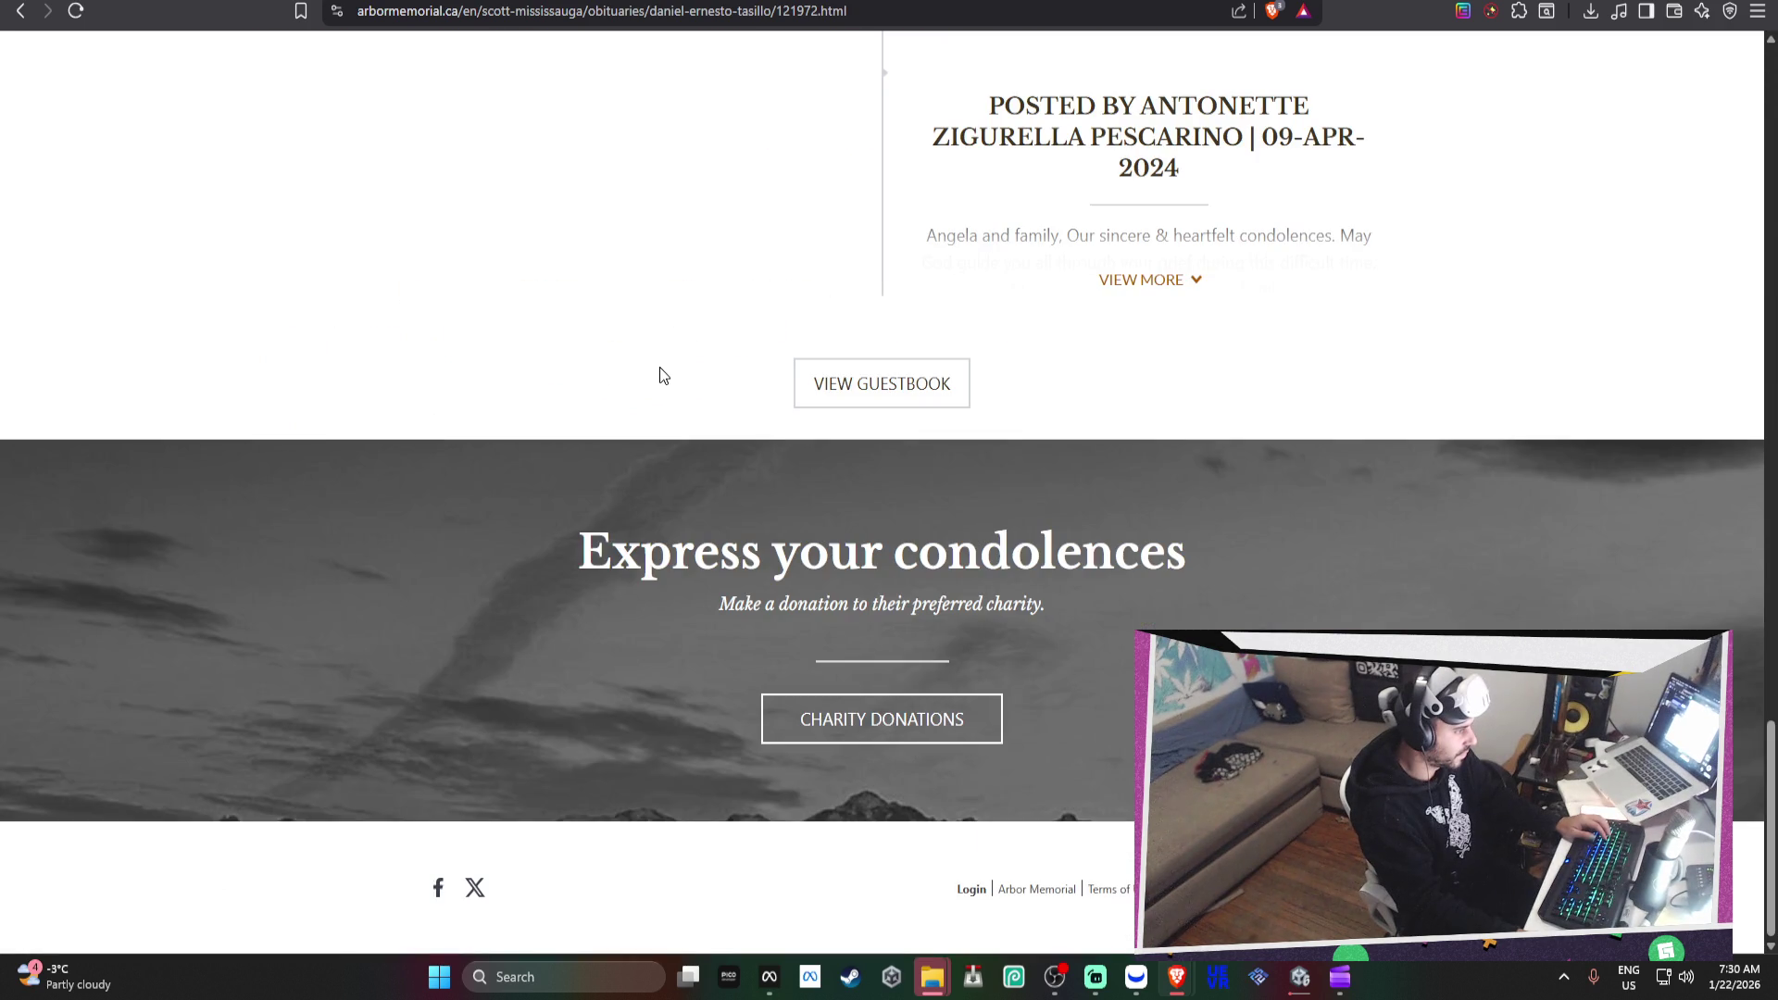
{"action": "scroll", "coordinate": [660, 371], "scroll_direction": "up", "scroll_amount": 5}
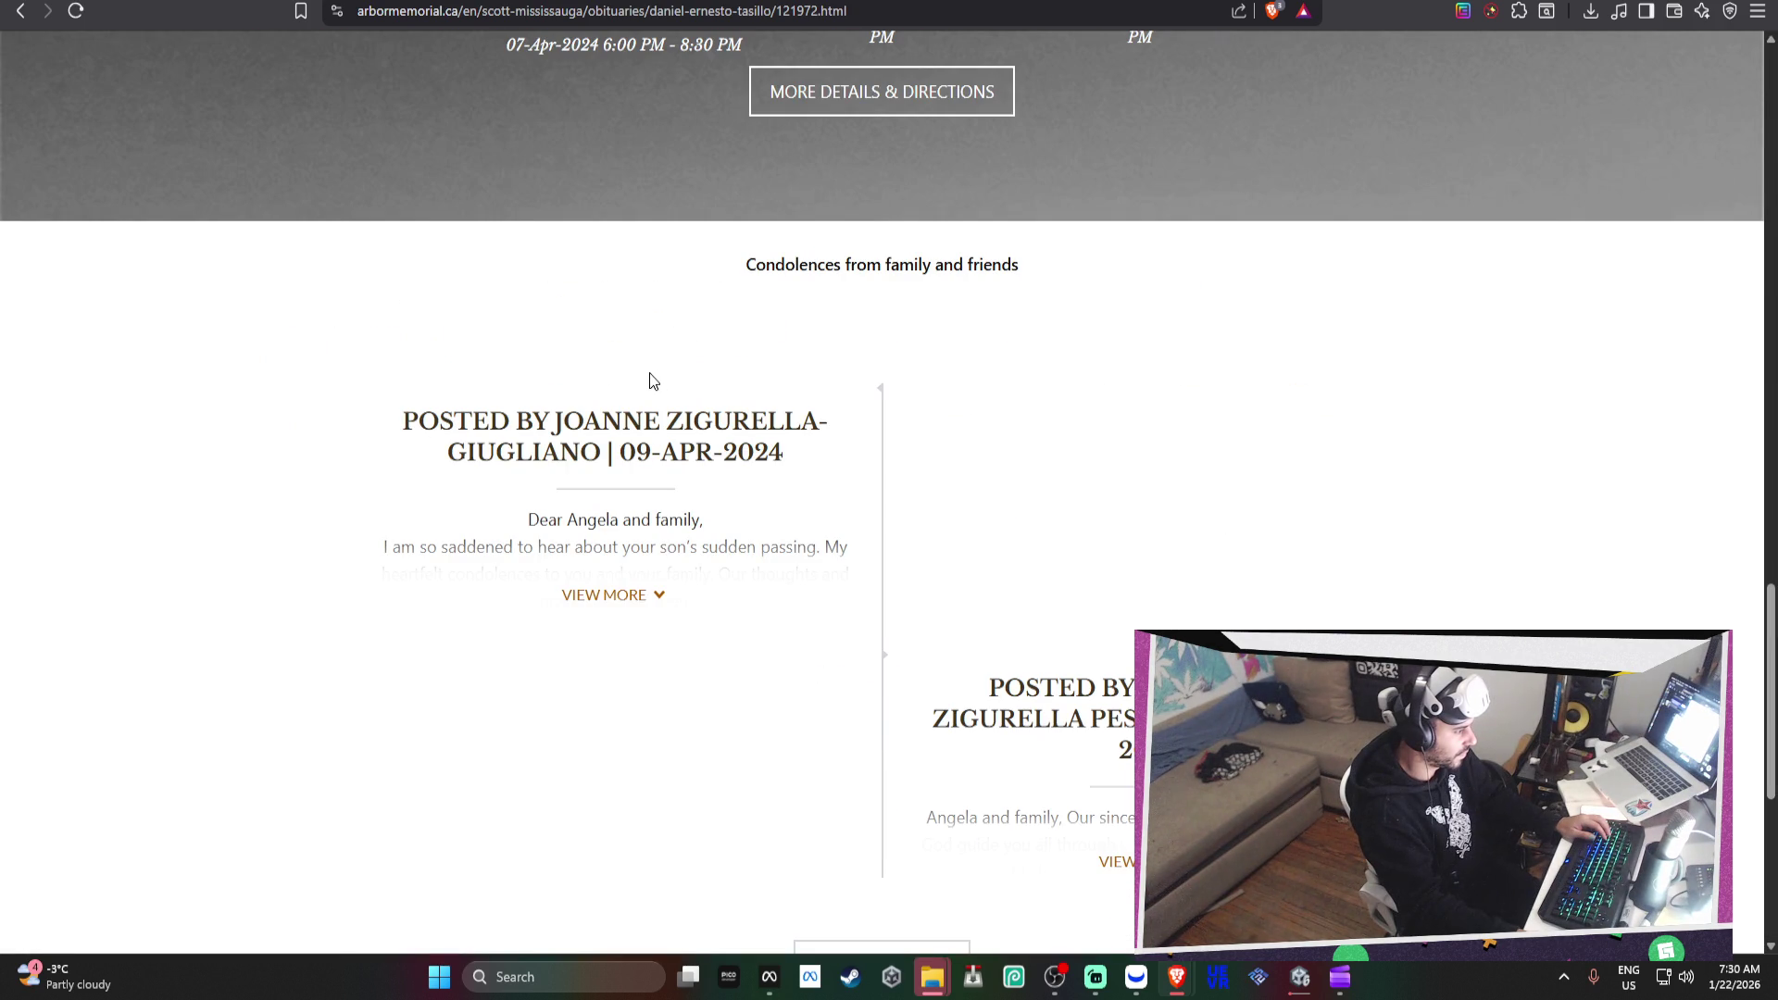
{"action": "key", "text": "alt+Left"}
Show image results and append 'instagram' to the name query.
{"action": "left_click", "coordinate": [345, 143]}
{"action": "scroll", "coordinate": [432, 102], "scroll_direction": "down", "scroll_amount": 5}
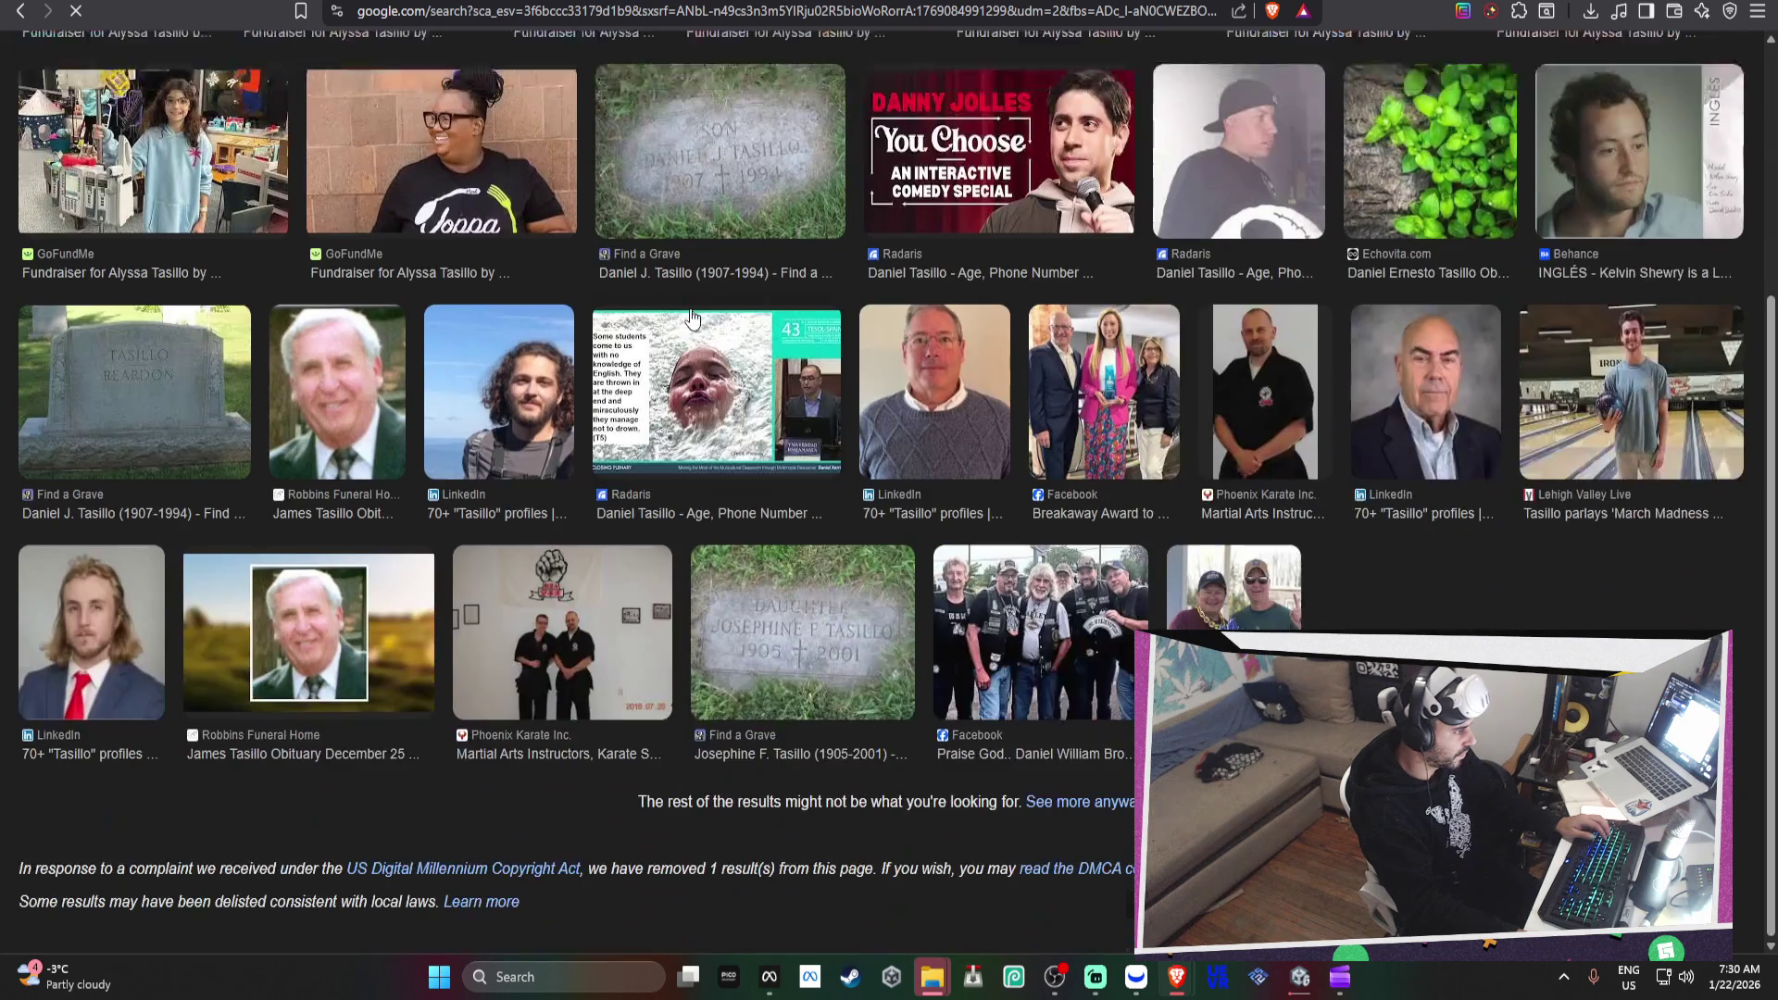
{"action": "scroll", "coordinate": [482, 93], "scroll_direction": "up", "scroll_amount": 5}
{"action": "left_click", "coordinate": [526, 88]}
{"action": "type", "text": "instagram"}
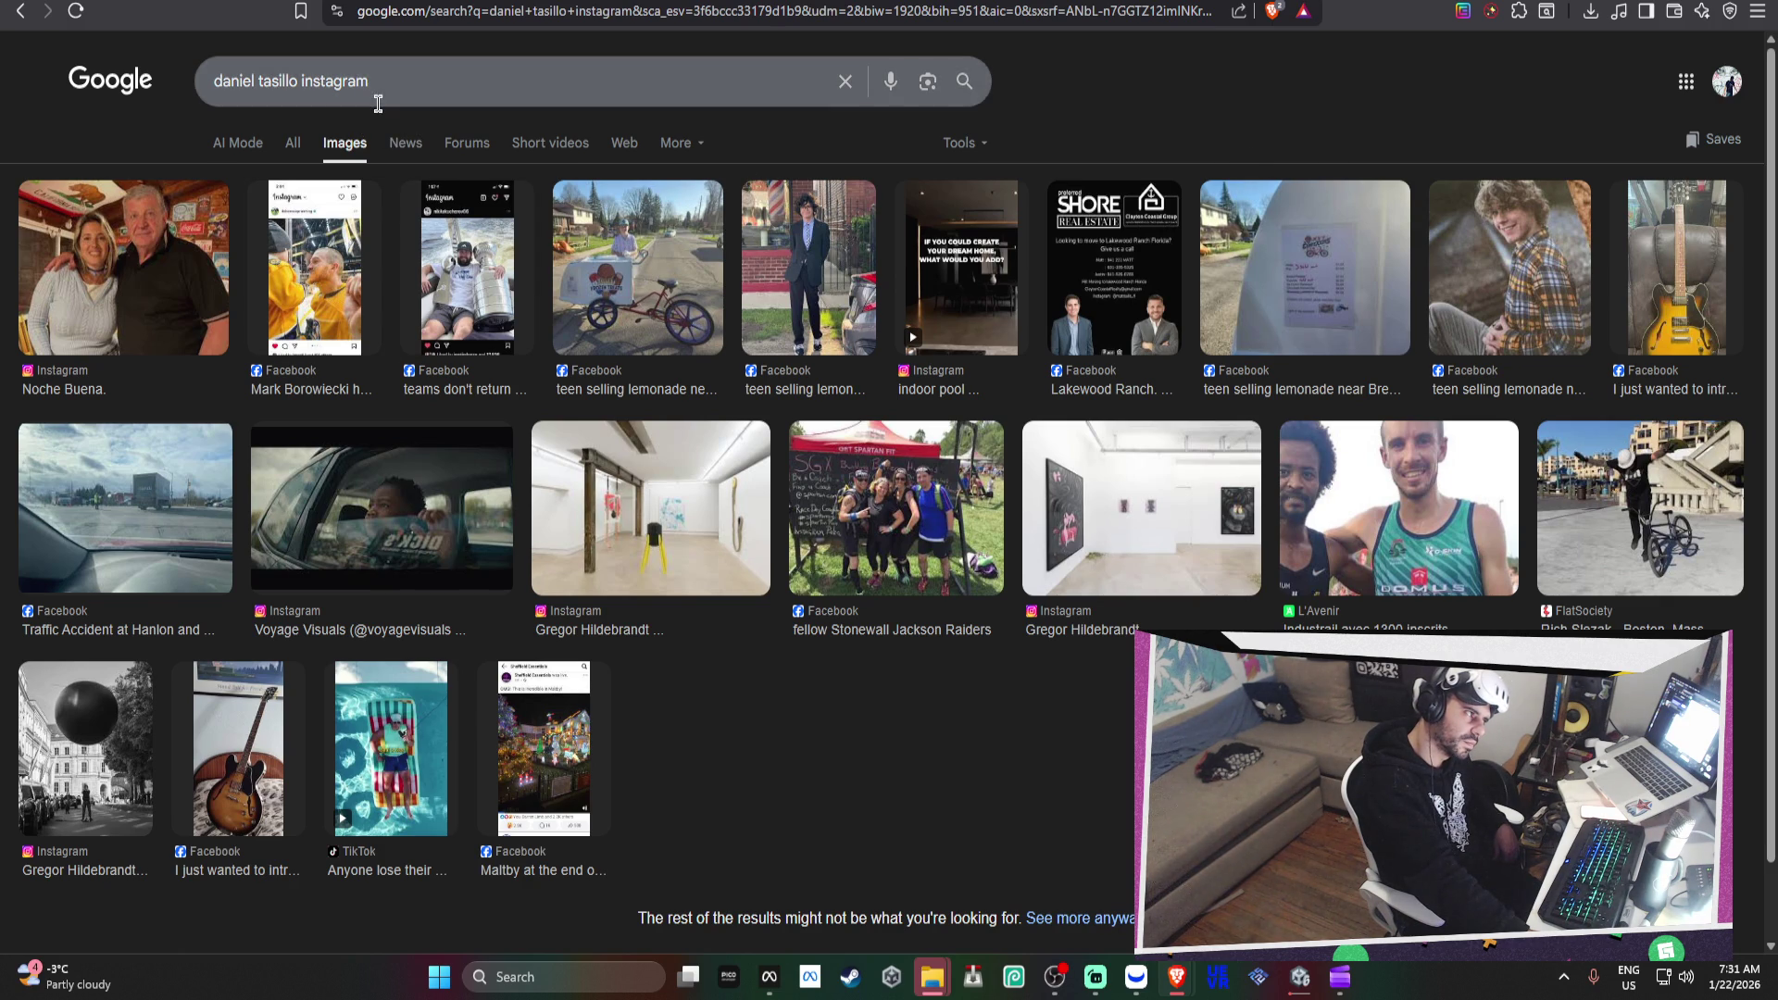
Replace 'instagram' with 'mississauga' in the query and show the image results.
{"action": "left_click", "coordinate": [293, 142]}
{"action": "double_click", "coordinate": [365, 81]}
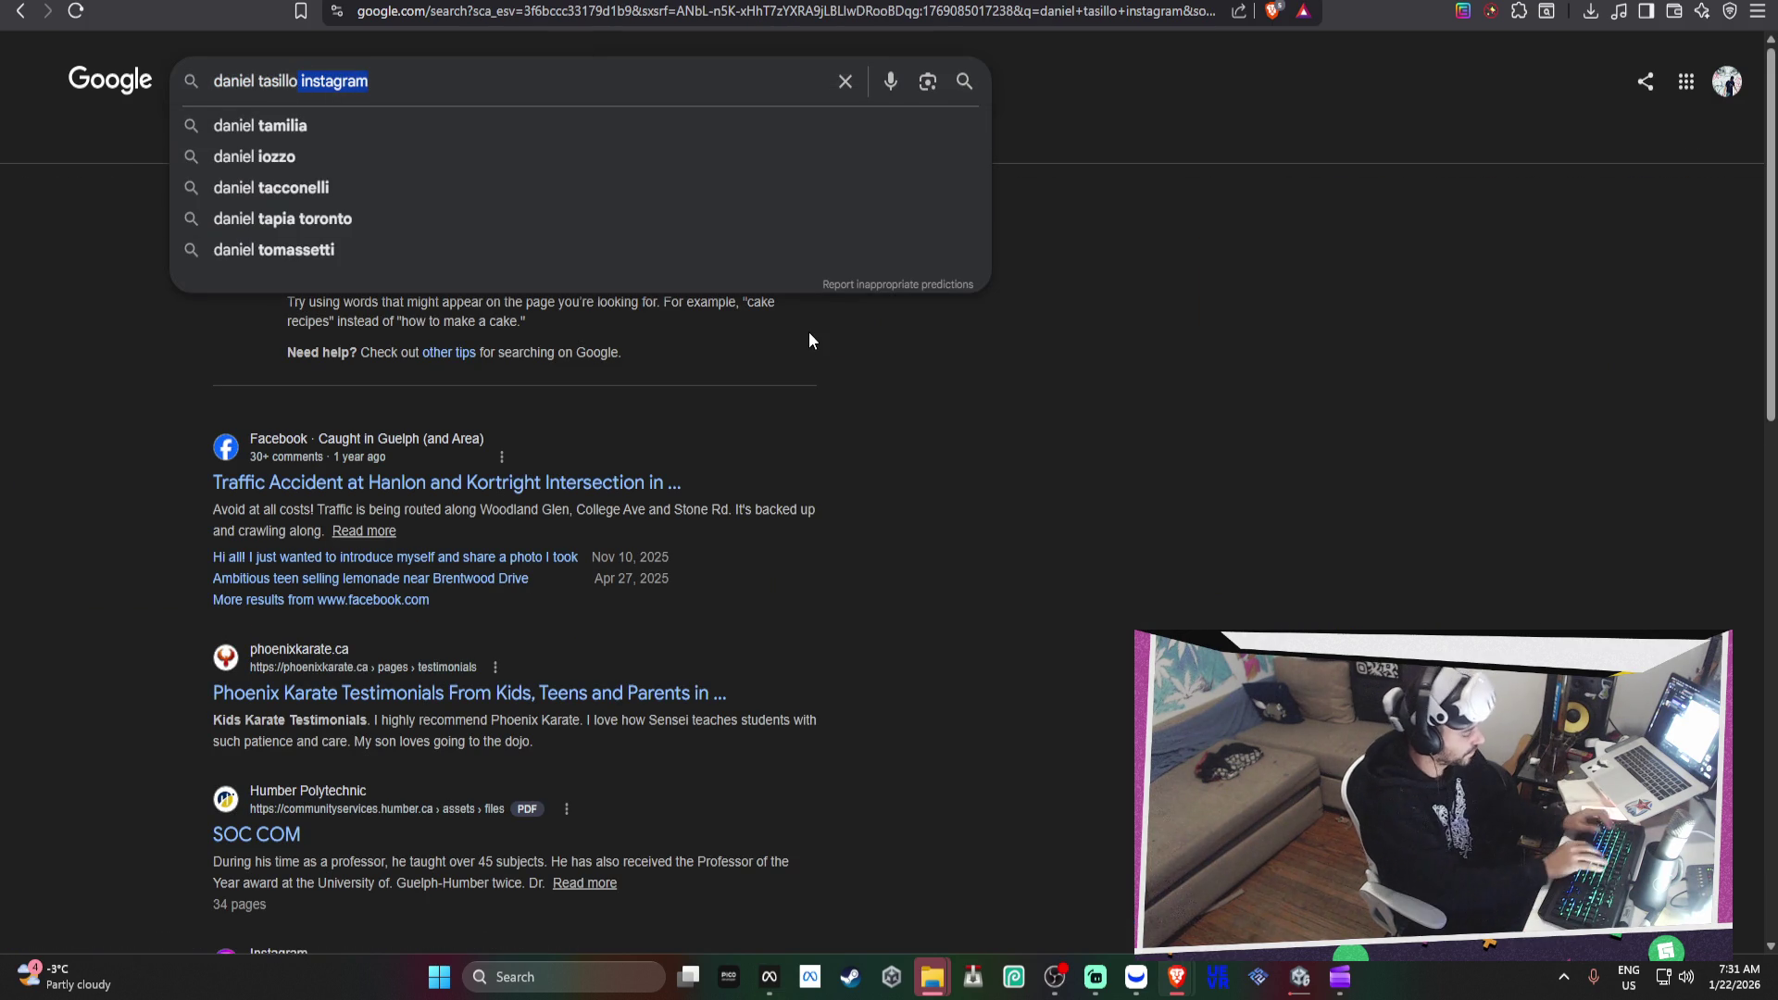
{"action": "type", "text": "mississauga"}
{"action": "key", "text": "Return"}
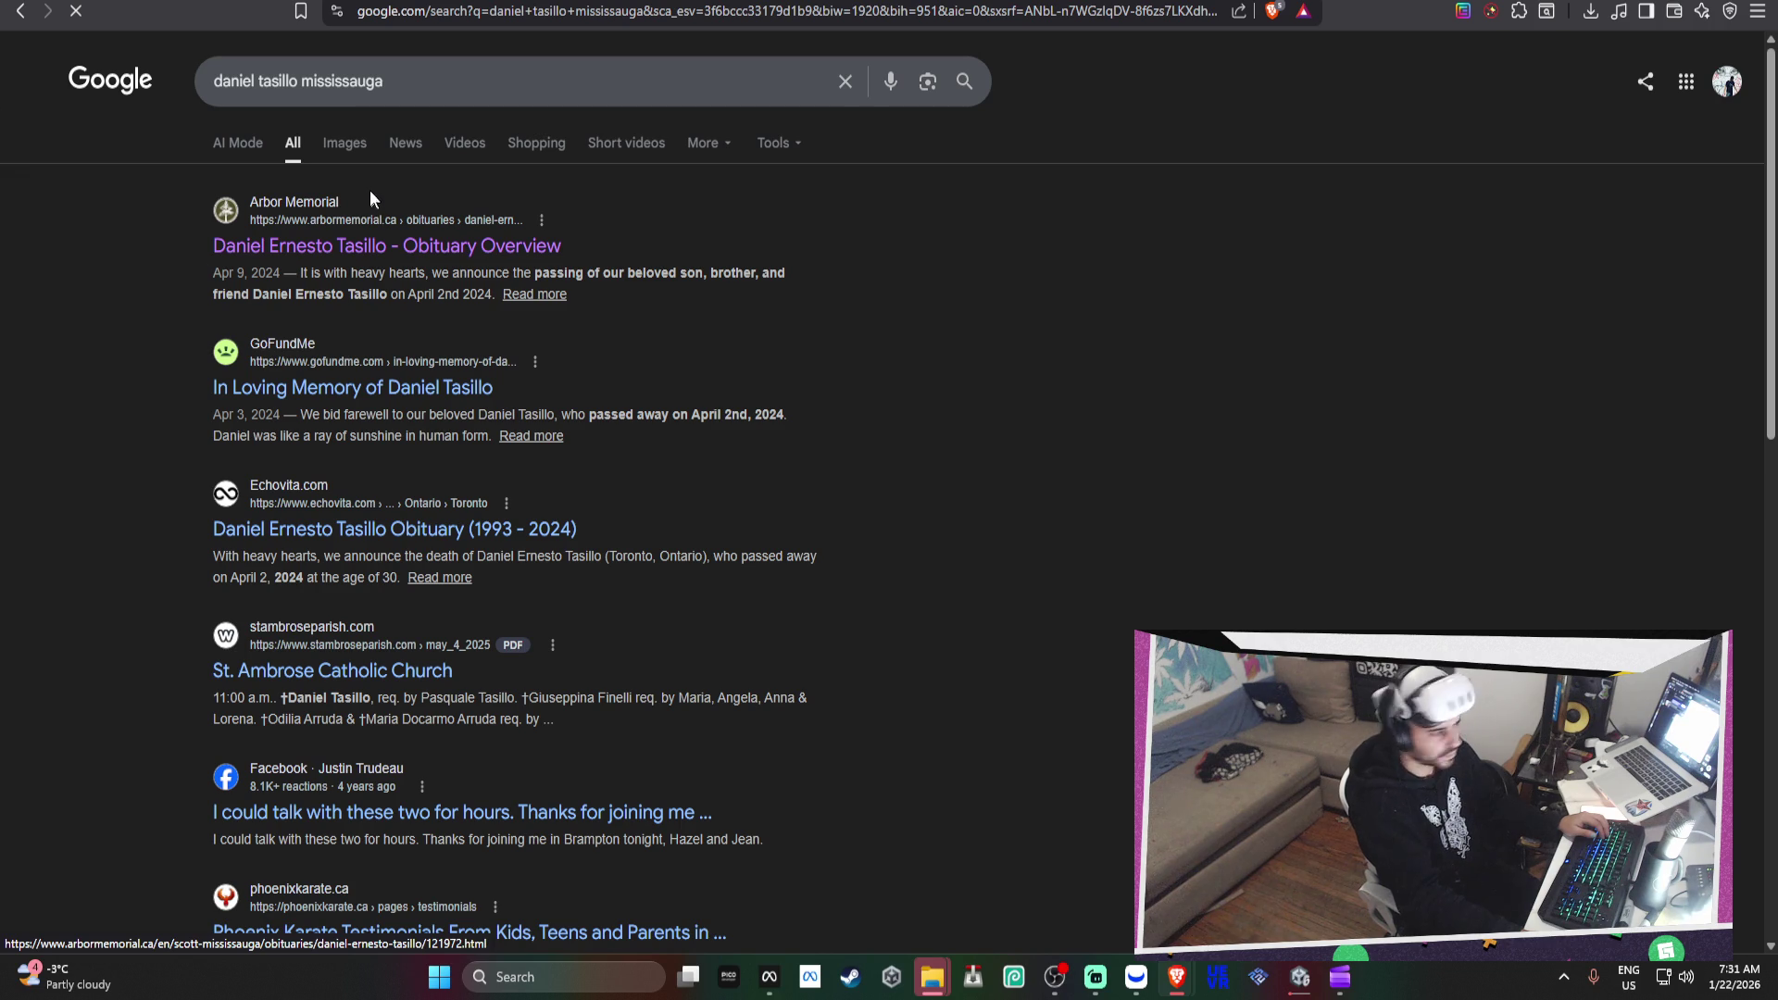
{"action": "left_click", "coordinate": [345, 142]}
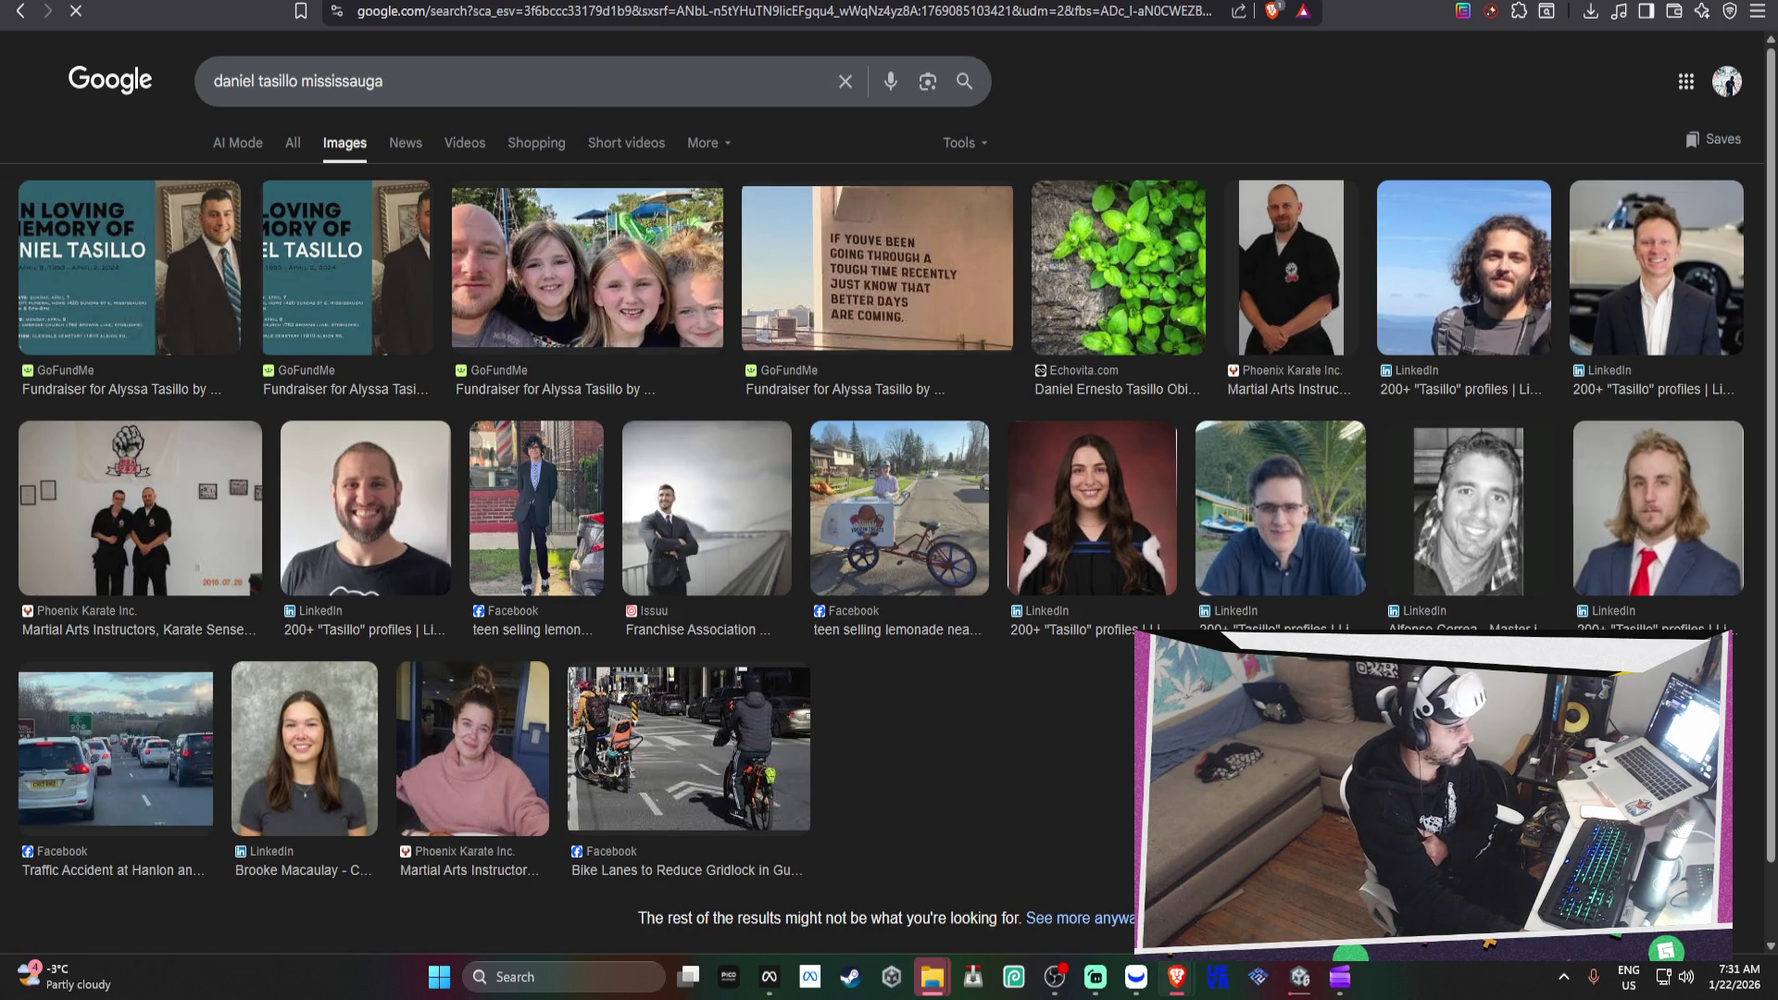
Skip to the next YouTube playlist video, come back to the image results, then switch to Clipchamp.
{"action": "key", "text": "ctrl+Tab"}
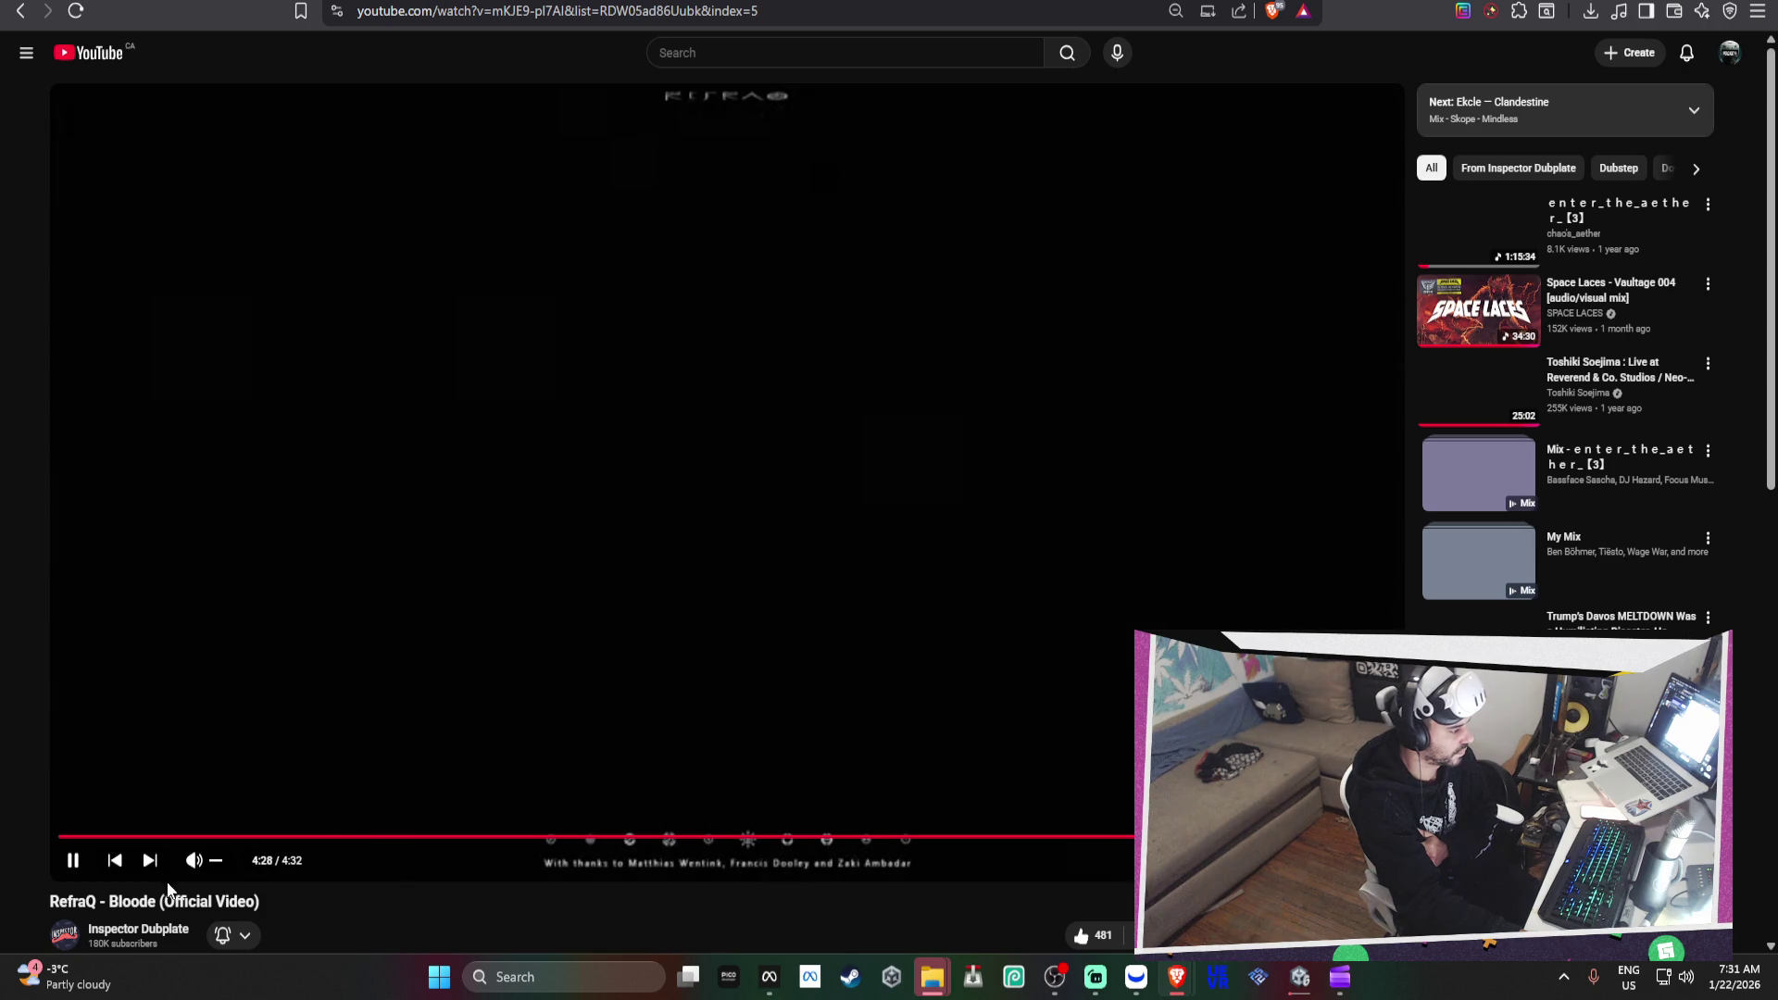
{"action": "left_click", "coordinate": [149, 862]}
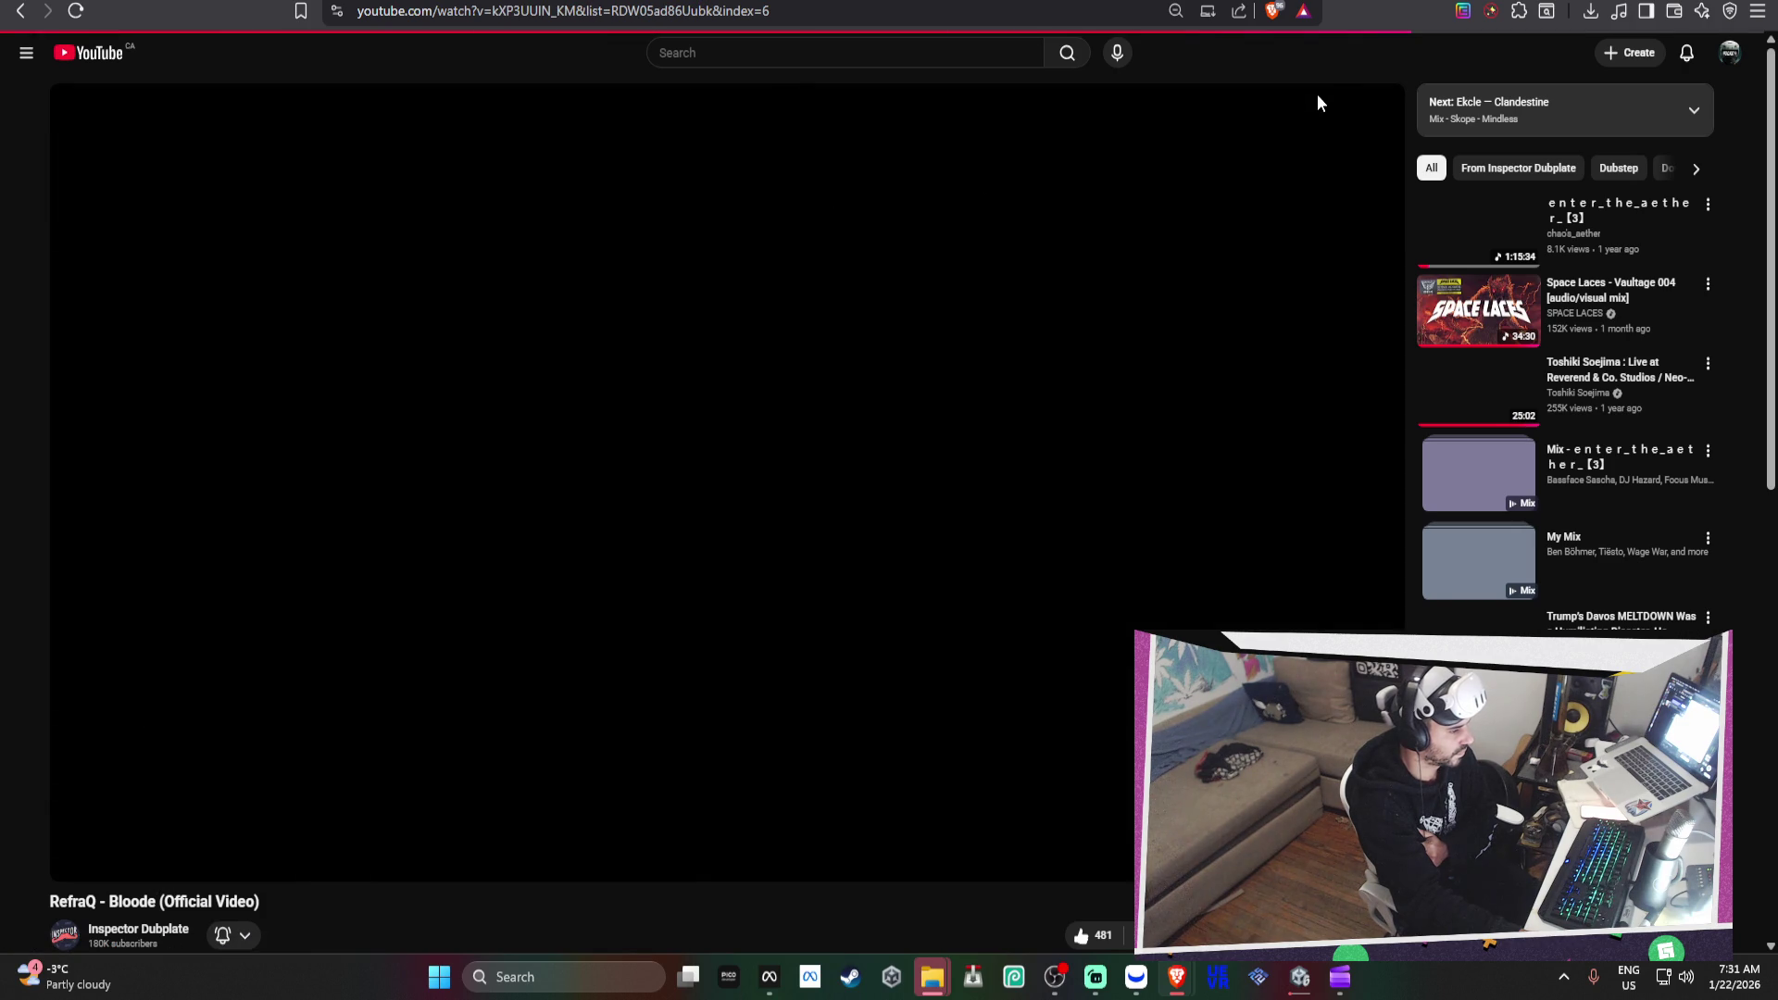
{"action": "key", "text": "ctrl+shift+Tab"}
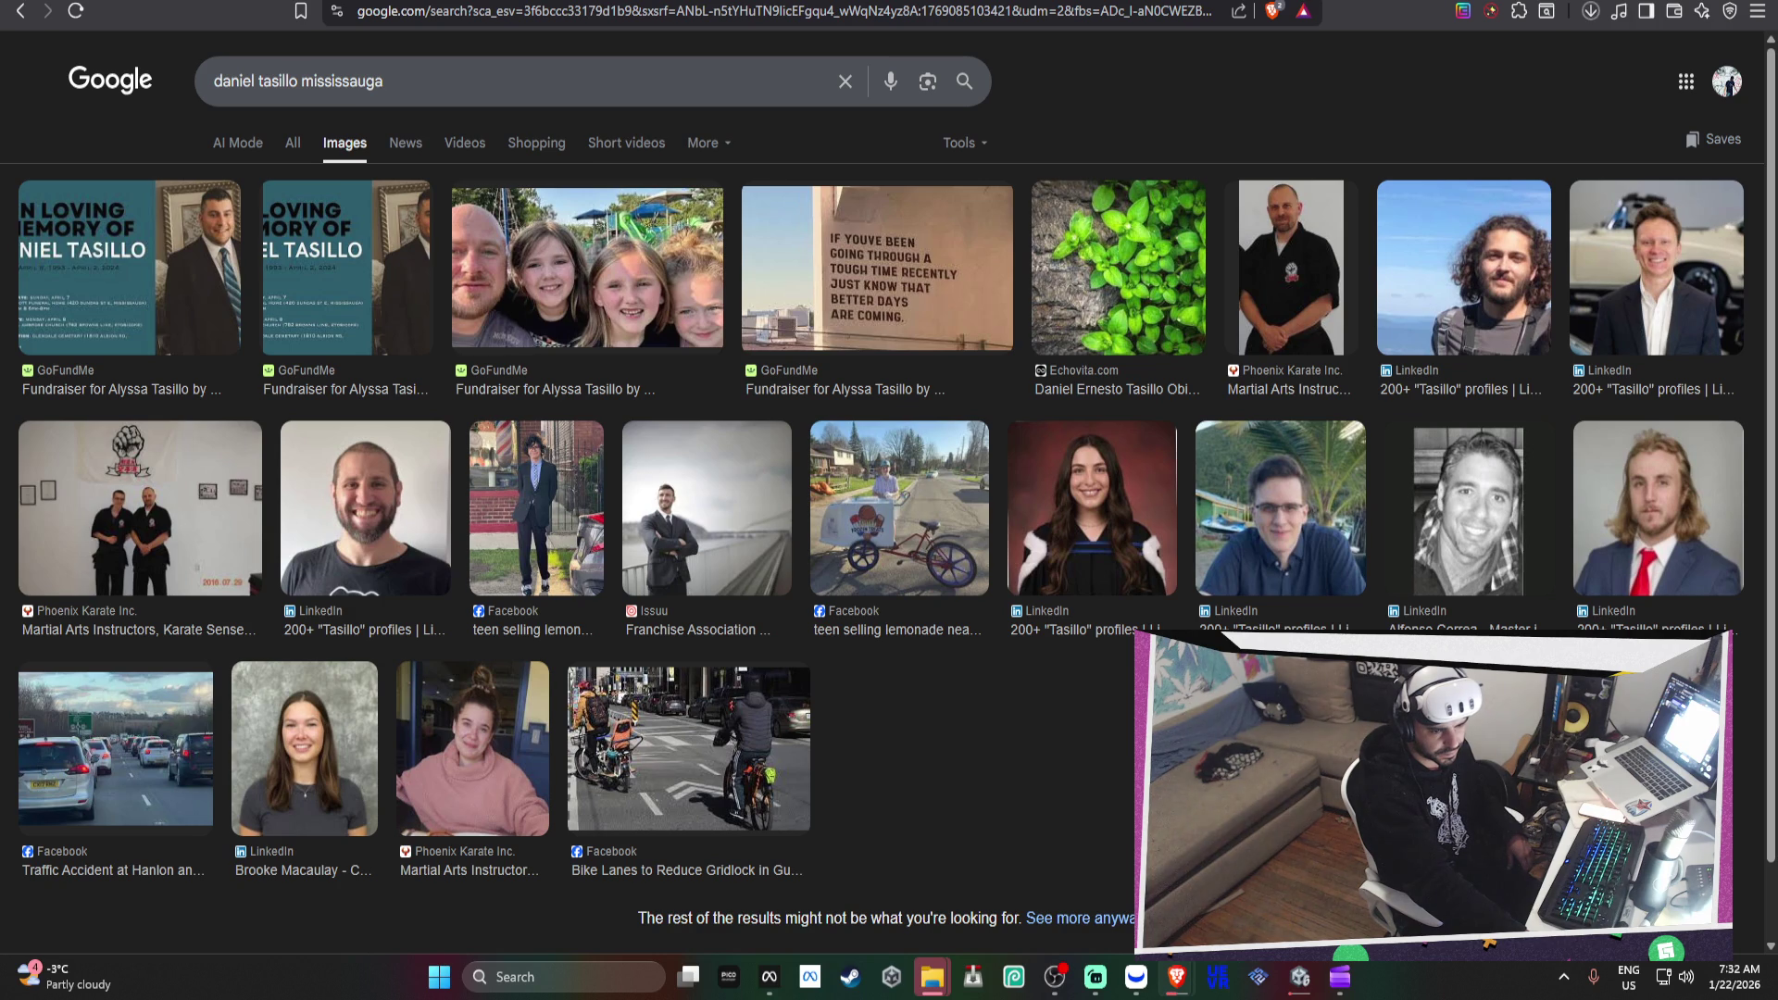
{"action": "left_click", "coordinate": [1340, 977]}
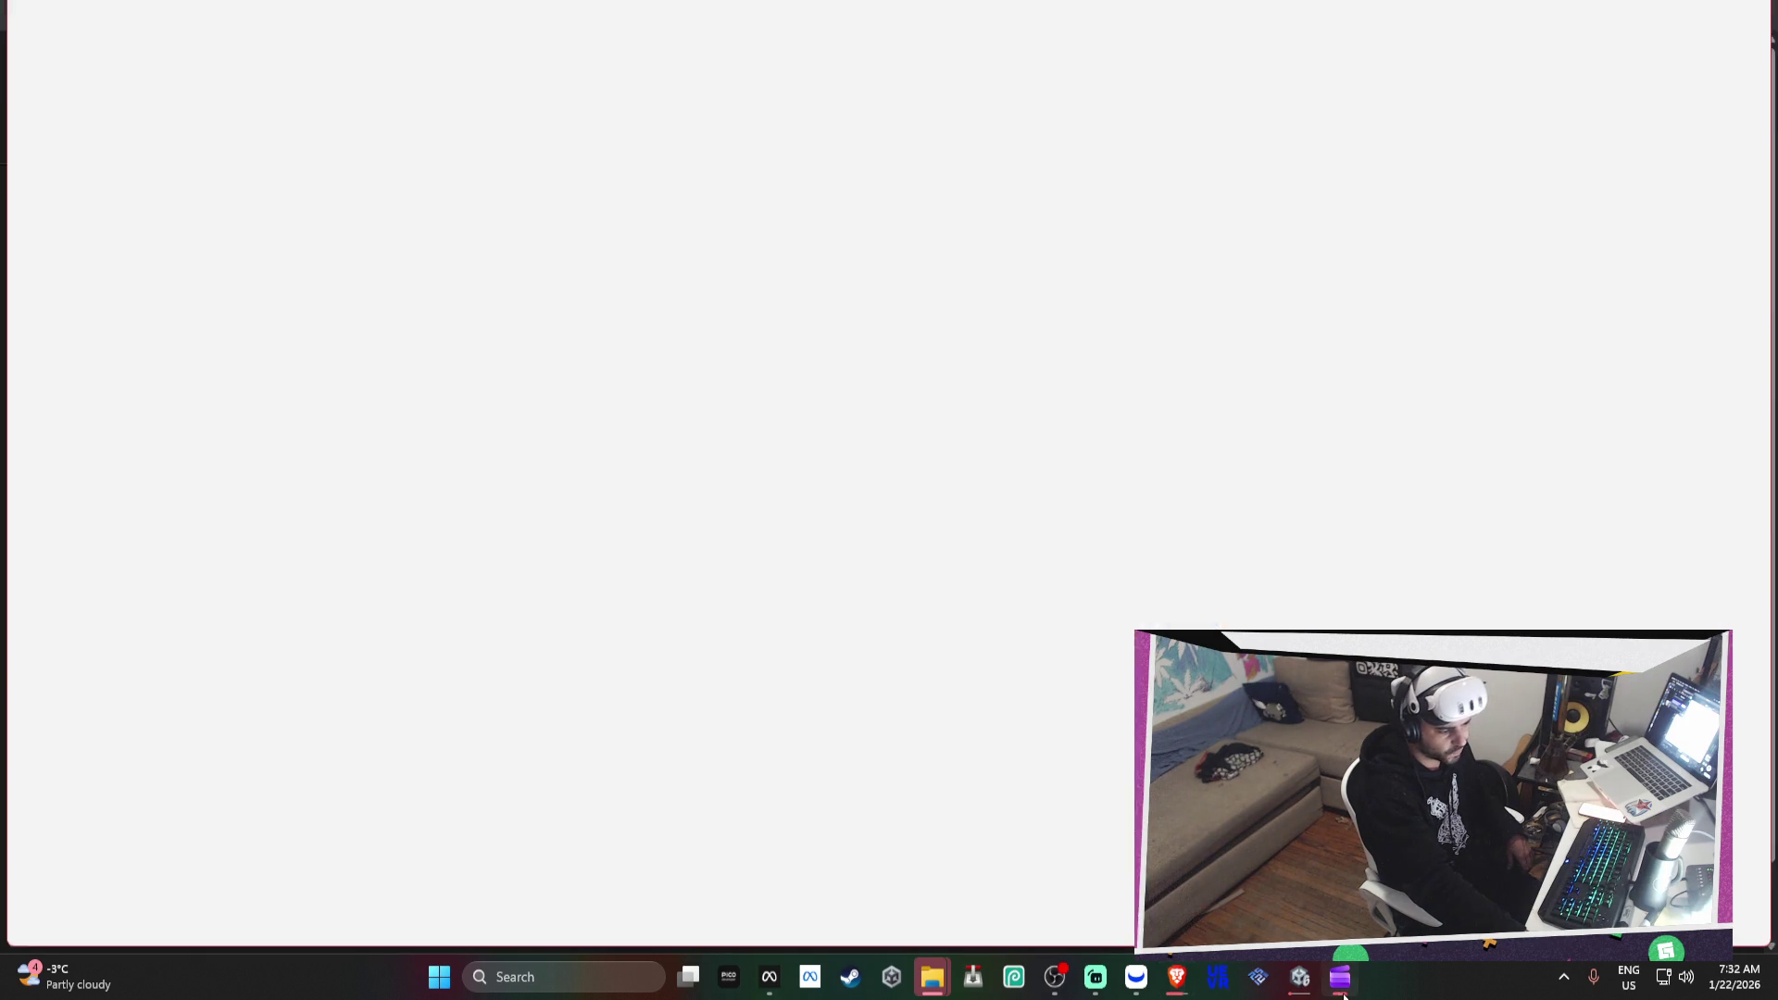
Bring the Downloads Explorer window forward and close the Desktop folder window.
{"action": "mouse_move", "coordinate": [933, 979]}
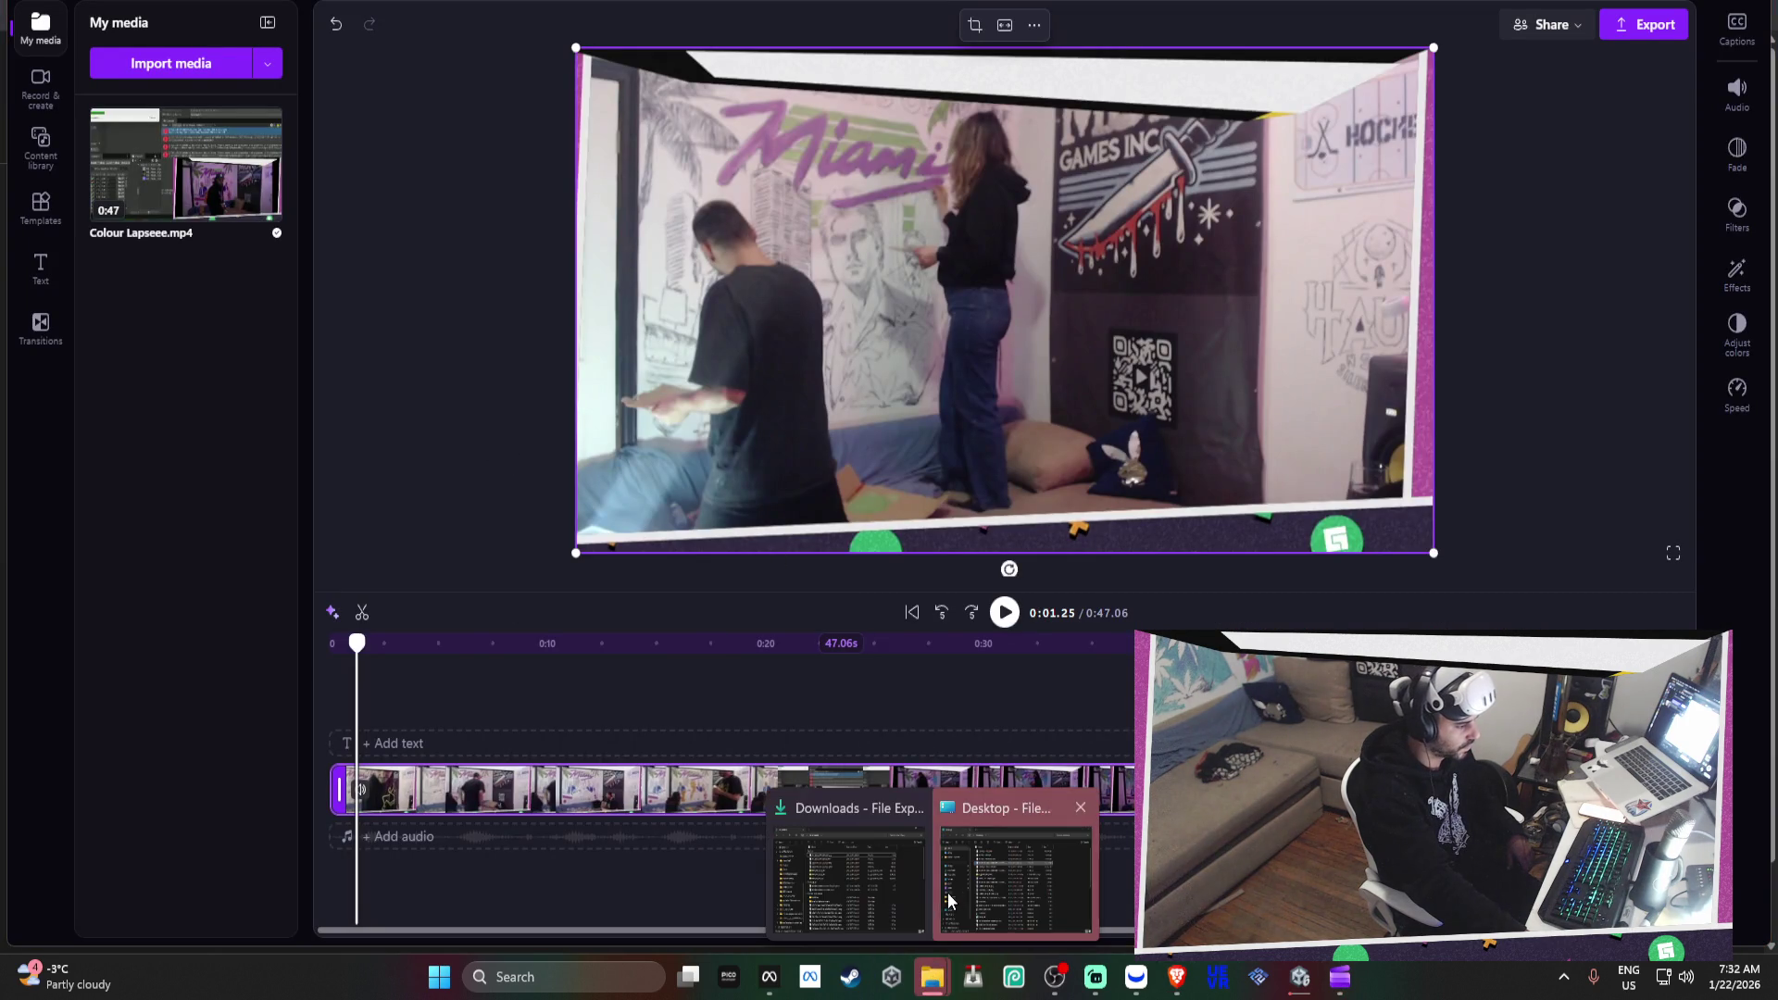
{"action": "left_click", "coordinate": [937, 864]}
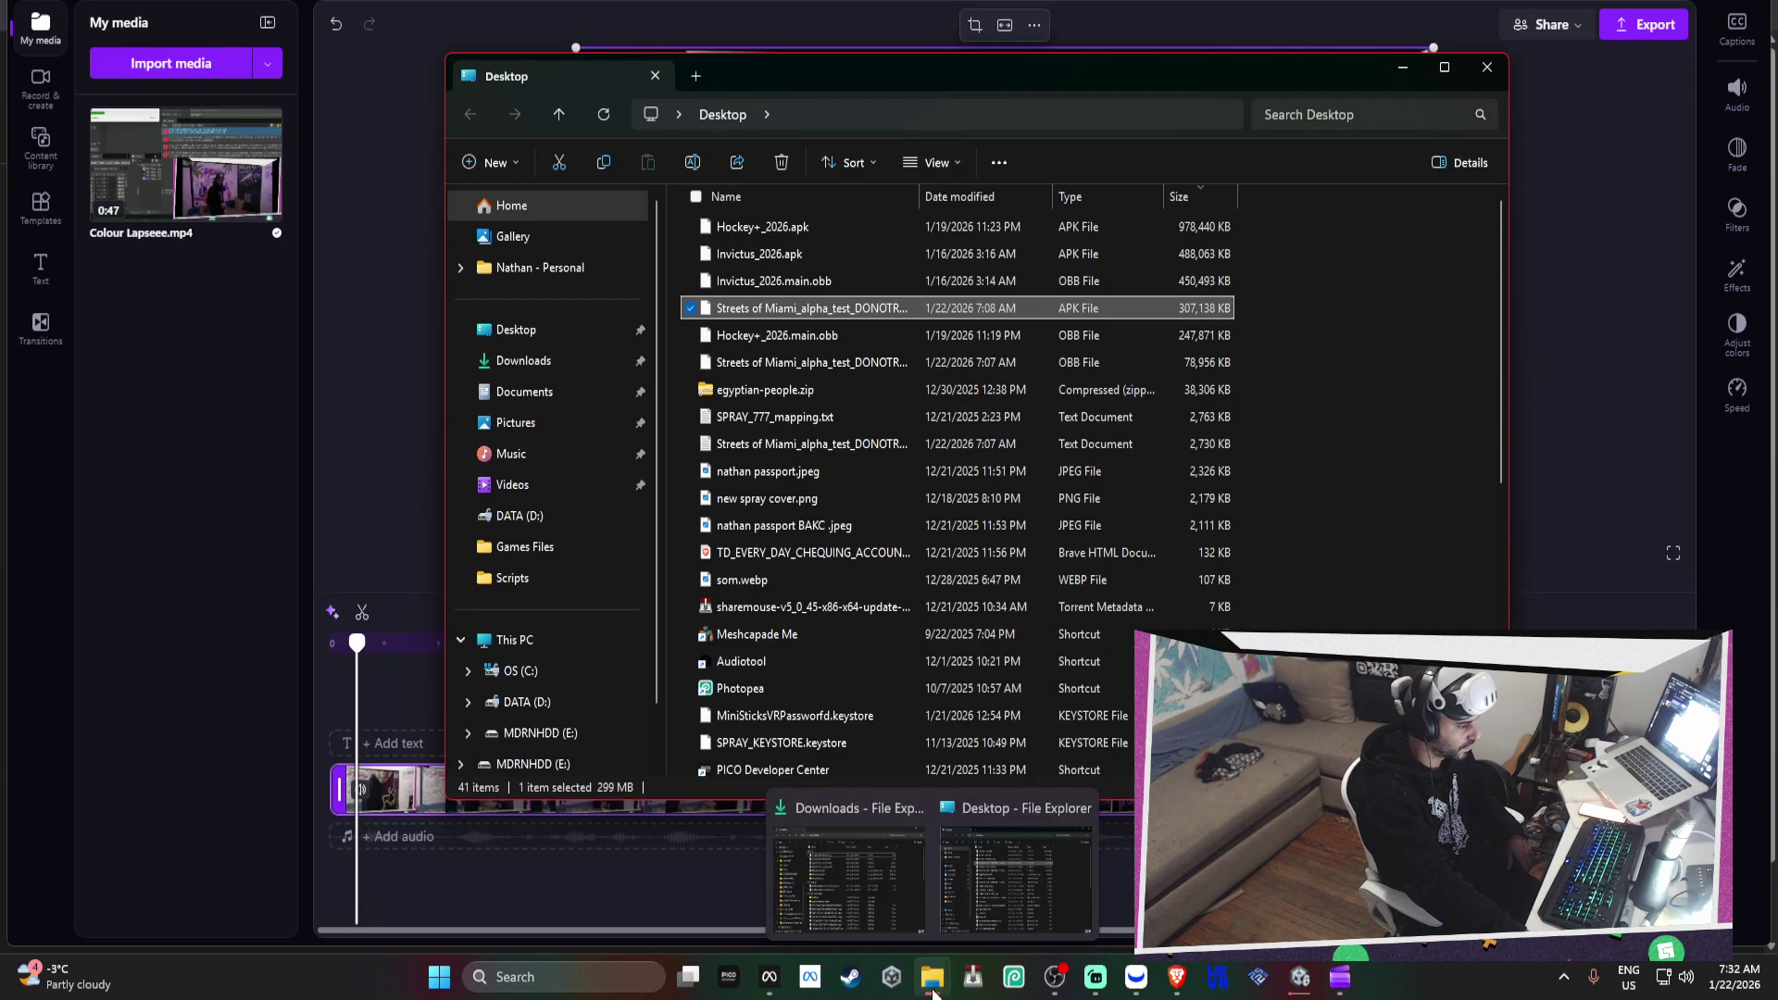
{"action": "left_click", "coordinate": [824, 834]}
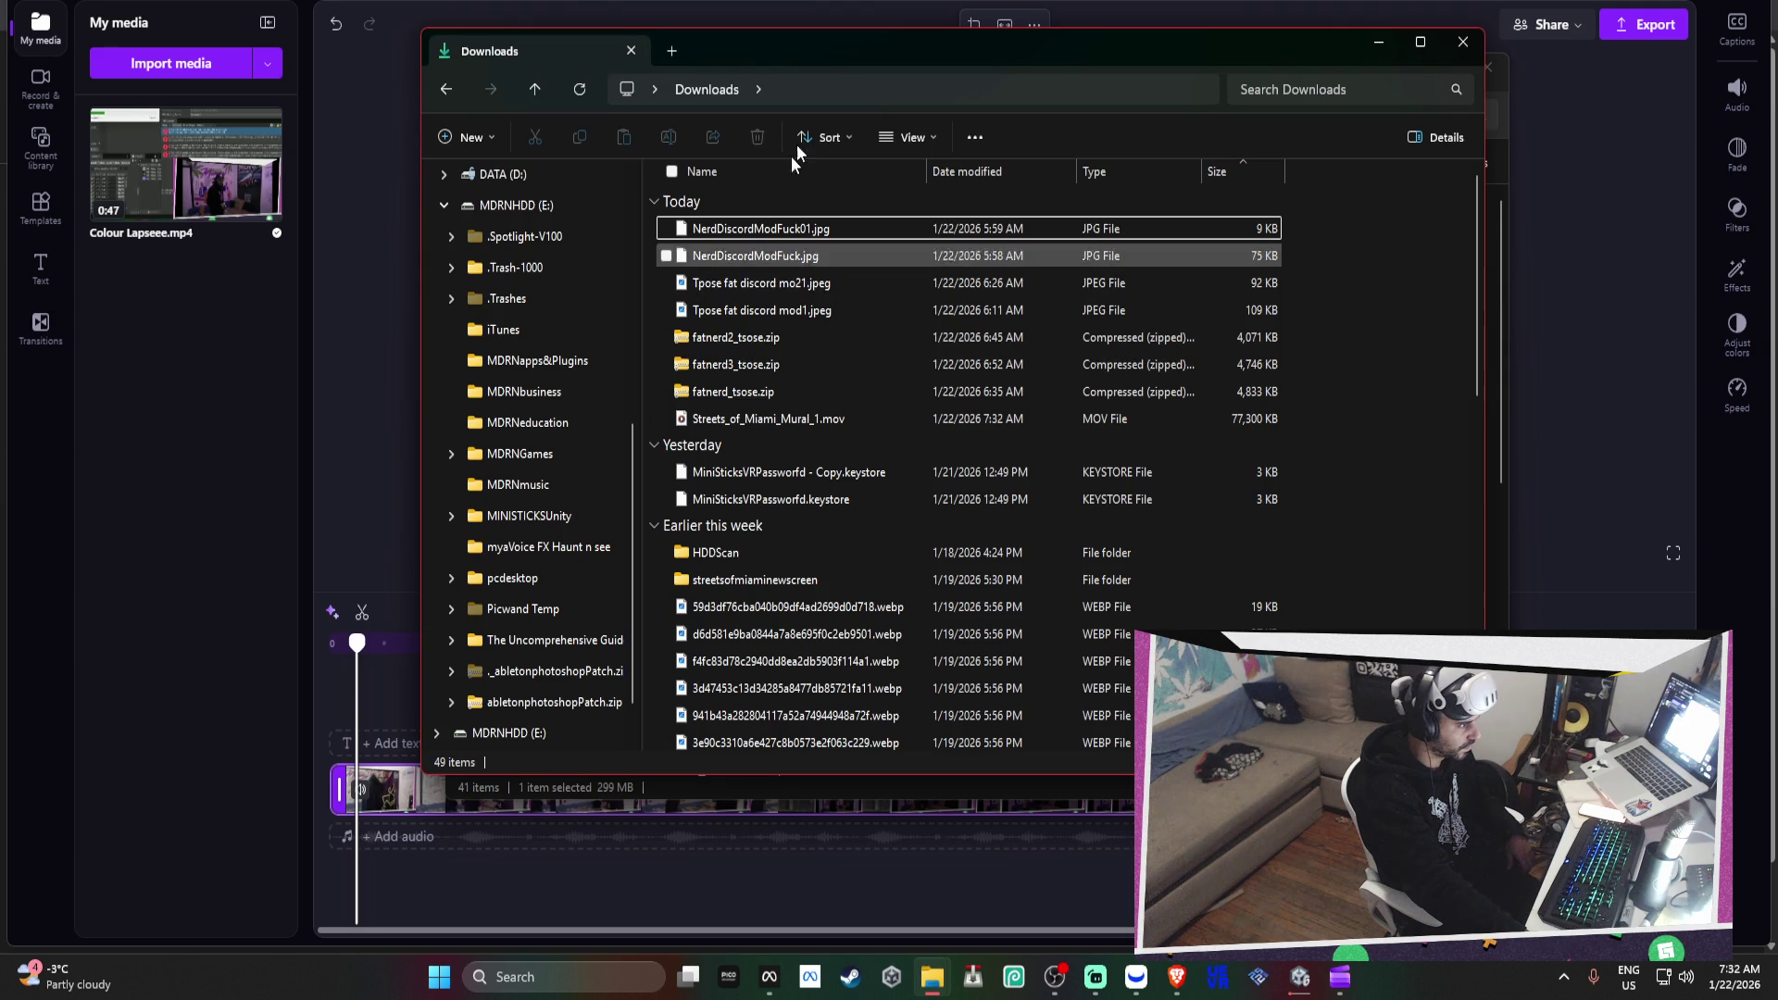
{"action": "mouse_move", "coordinate": [848, 53]}
{"action": "left_mouse_down"}
{"action": "mouse_move", "coordinate": [922, 736]}
{"action": "mouse_move", "coordinate": [828, 249]}
{"action": "mouse_move", "coordinate": [876, 726]}
{"action": "mouse_move", "coordinate": [949, 87]}
{"action": "left_mouse_up"}
{"action": "left_click", "coordinate": [1488, 66]}
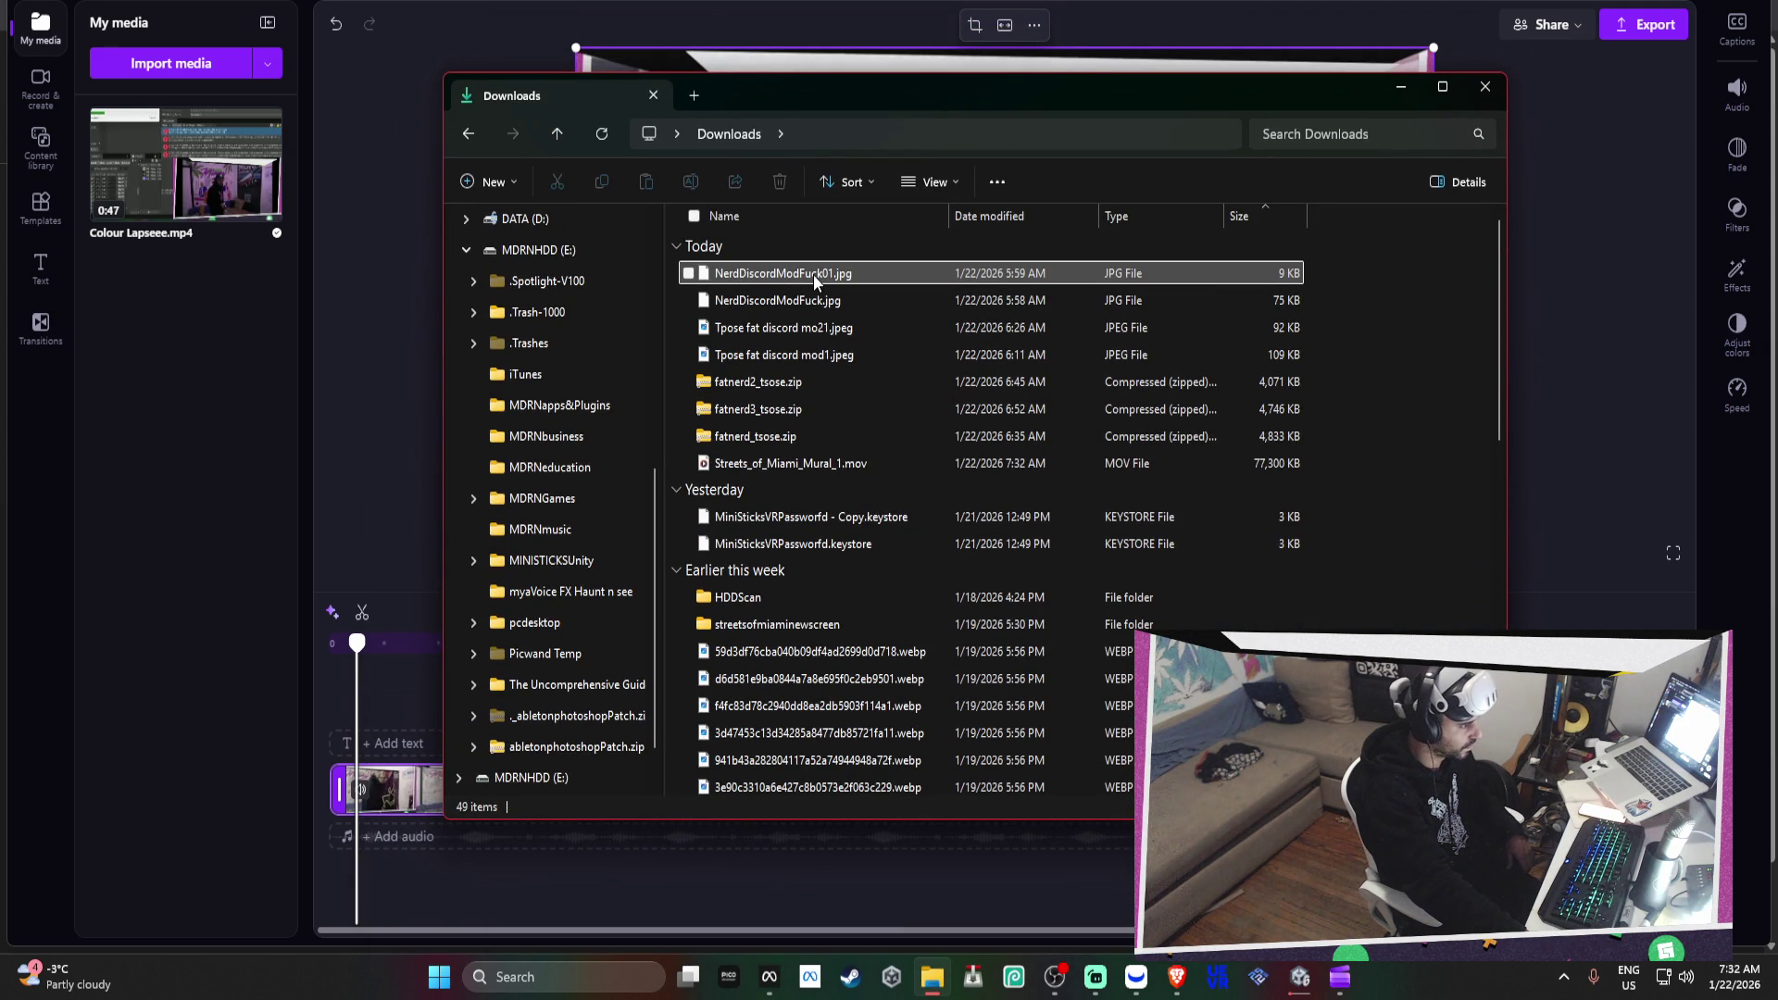
Drag Streets_of_Miami_Mural_1.mov from Downloads toward Clipchamp's media library.
{"action": "left_click_drag", "start_coordinate": [830, 461], "coordinate": [238, 381]}
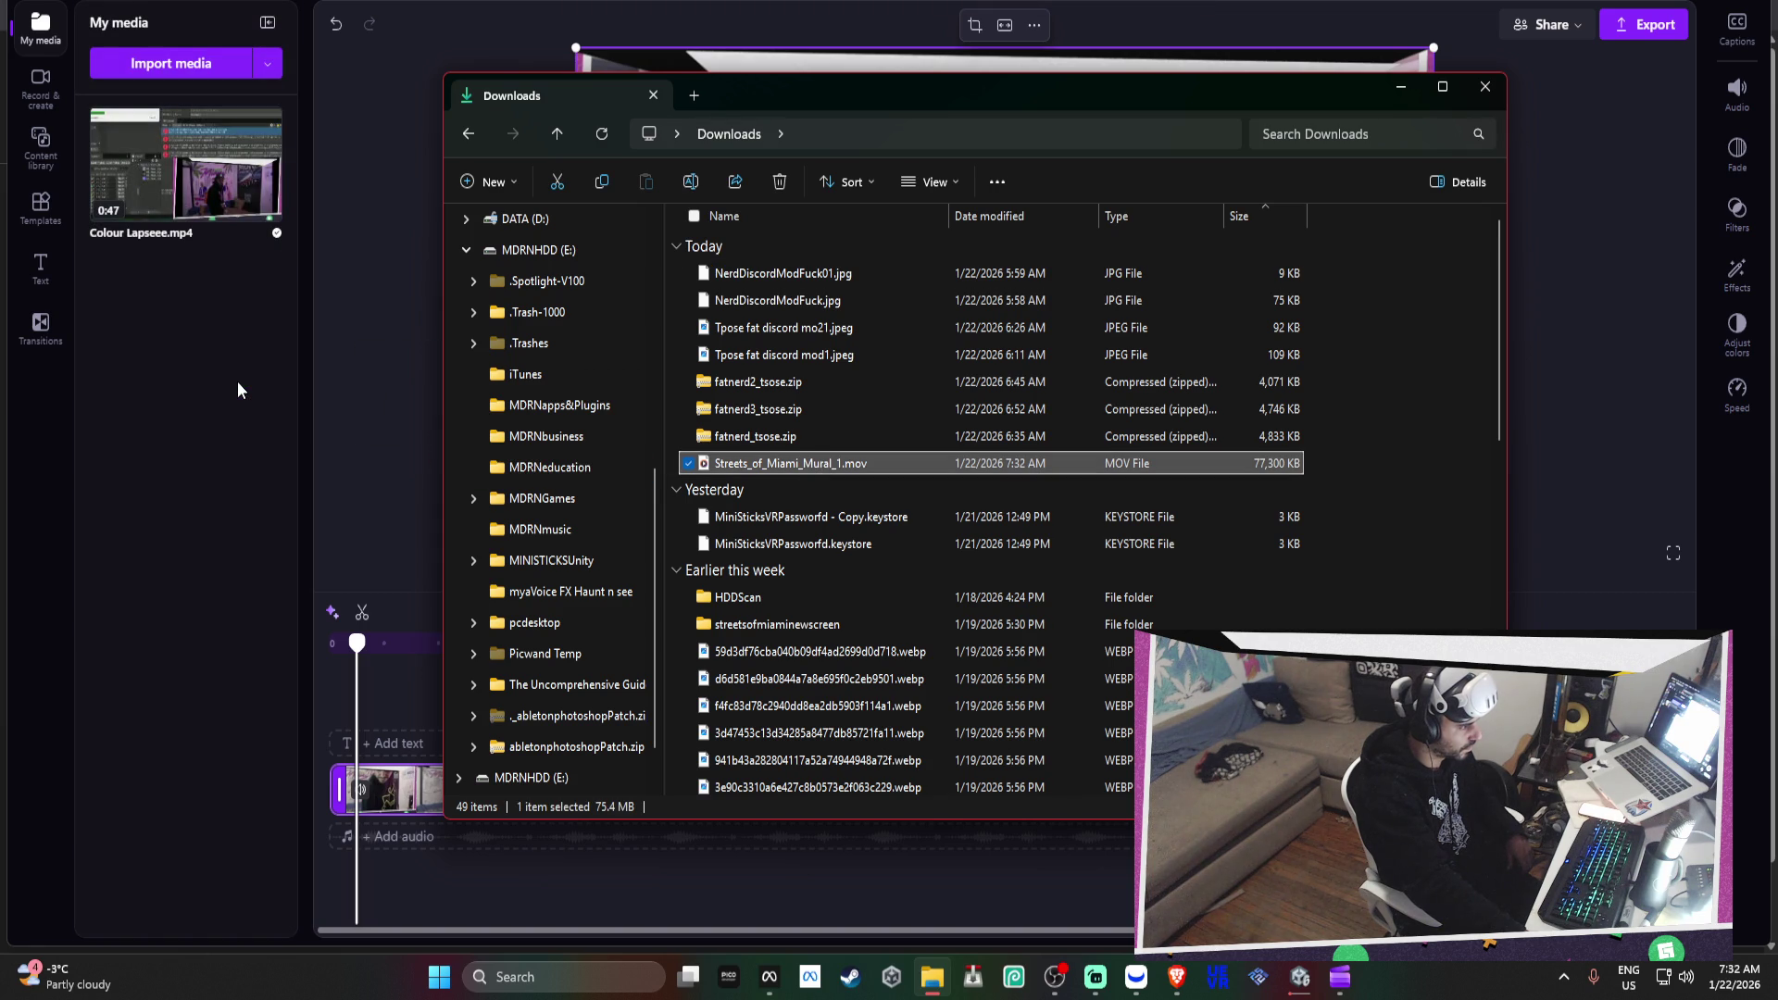
{"action": "left_click", "coordinate": [238, 380]}
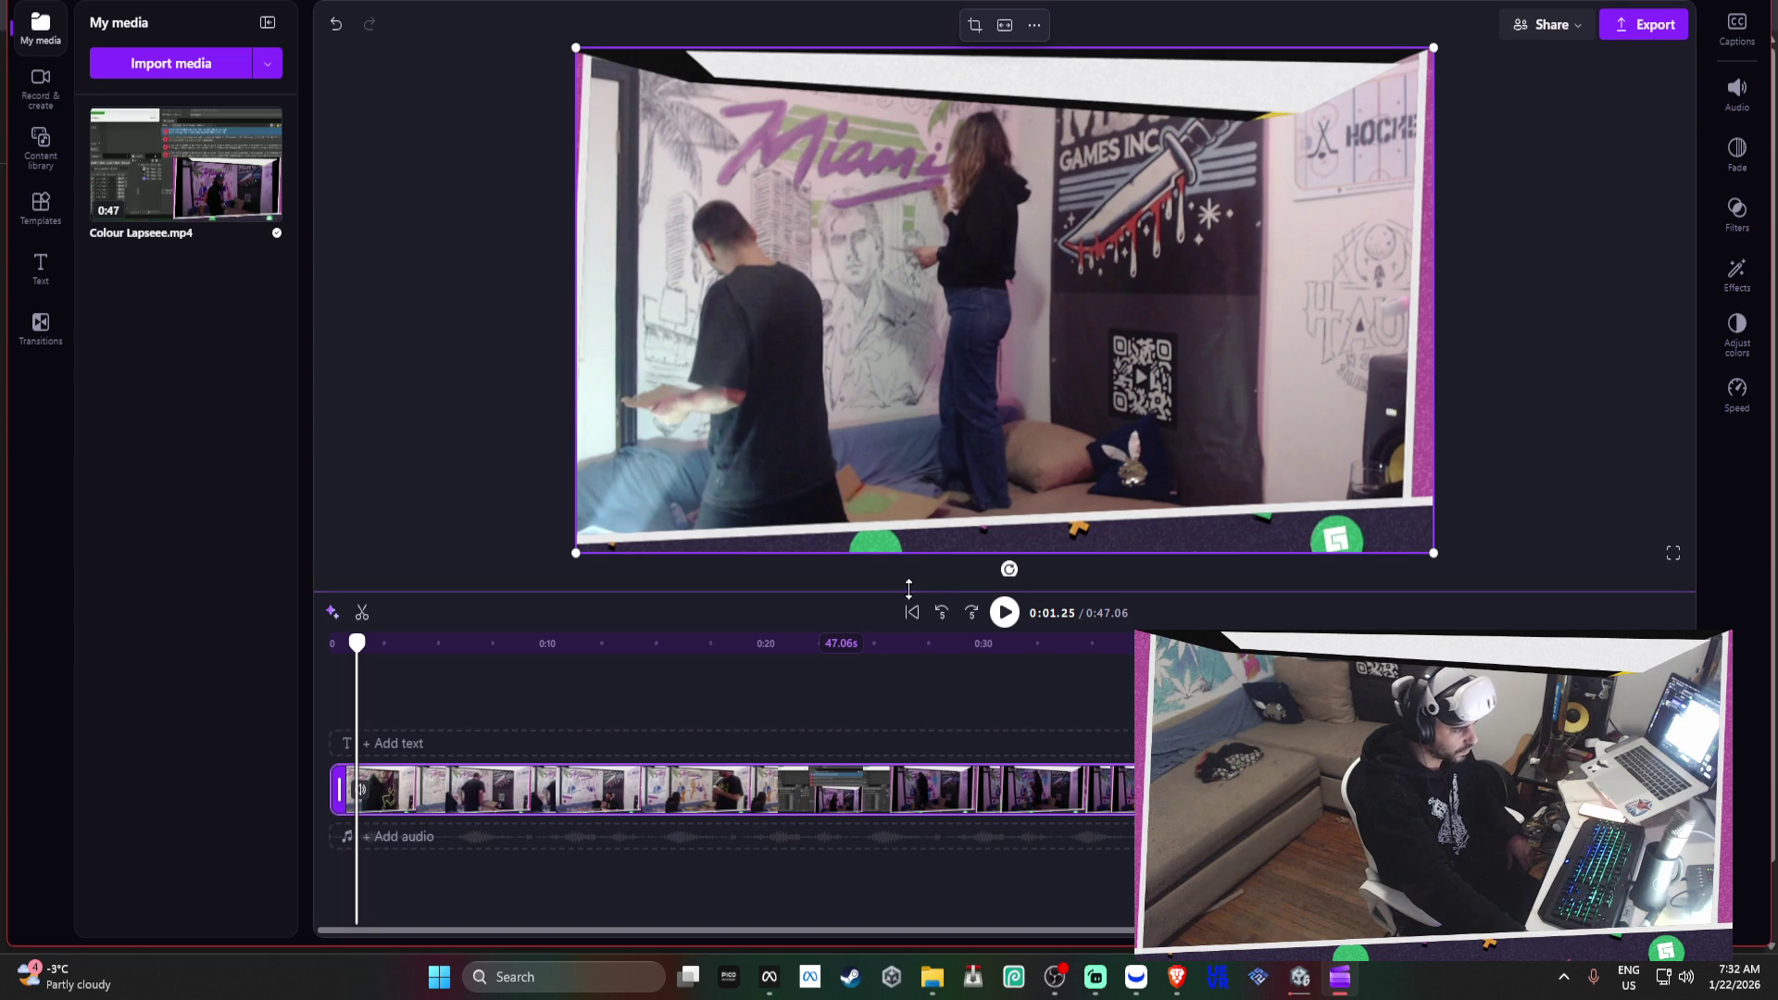
{"action": "left_click", "coordinate": [932, 978]}
{"action": "mouse_move", "coordinate": [769, 470]}
{"action": "left_mouse_down"}
{"action": "mouse_move", "coordinate": [133, 357]}
{"action": "mouse_move", "coordinate": [135, 389]}
{"action": "left_mouse_up"}
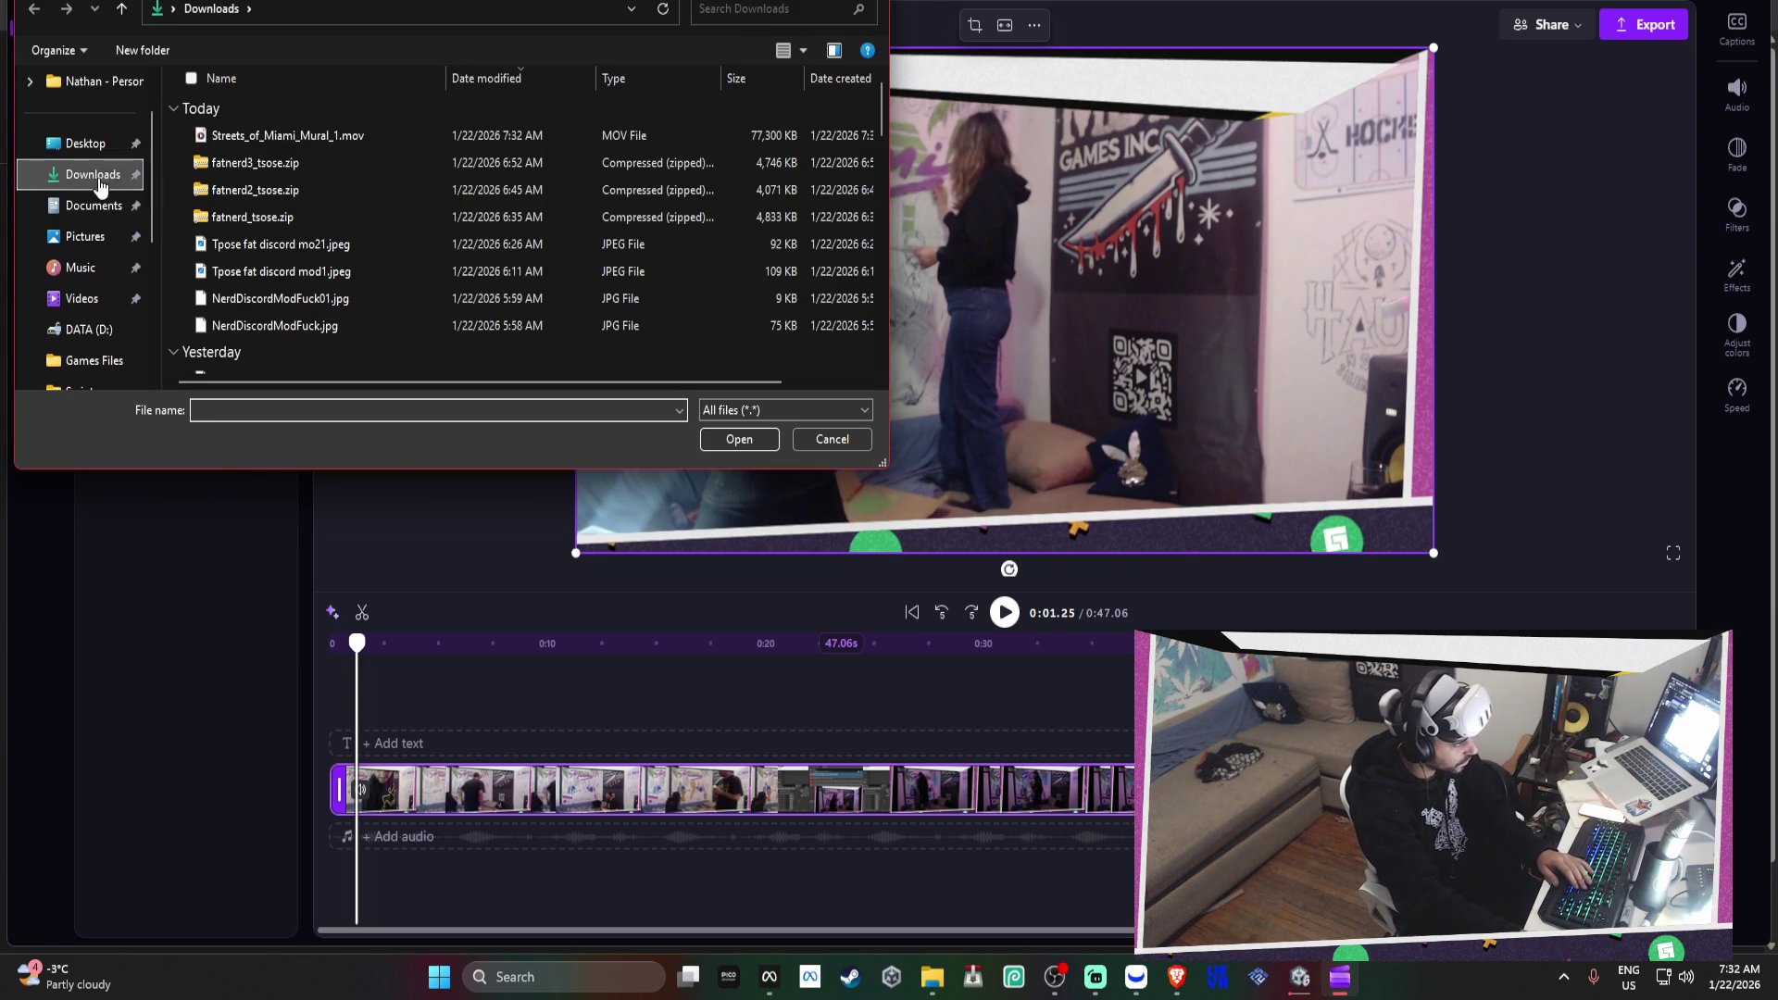
Import Streets_of_Miami_Mural_1.mov and drag its card onto the Clipchamp timeline.
{"action": "double_click", "coordinate": [396, 135]}
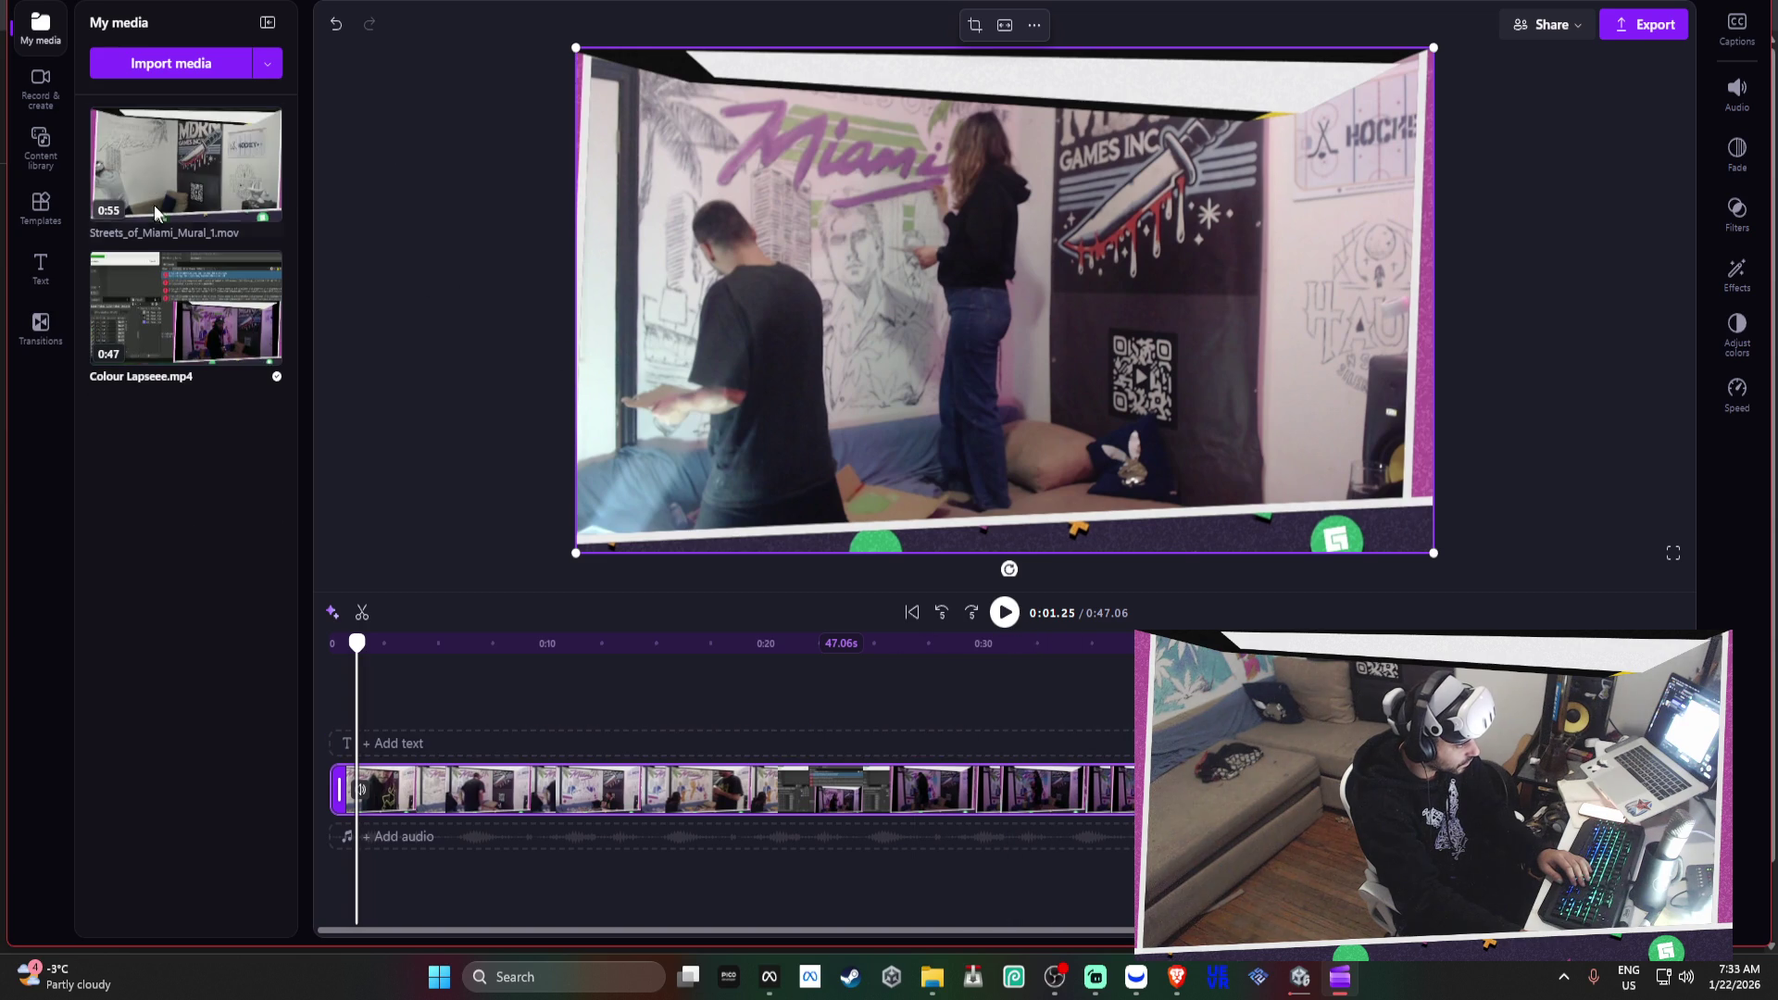
{"action": "mouse_move", "coordinate": [212, 243]}
{"action": "left_mouse_down"}
{"action": "mouse_move", "coordinate": [430, 725]}
{"action": "mouse_move", "coordinate": [337, 820]}
{"action": "mouse_move", "coordinate": [343, 797]}
{"action": "mouse_move", "coordinate": [320, 791]}
{"action": "left_mouse_up"}
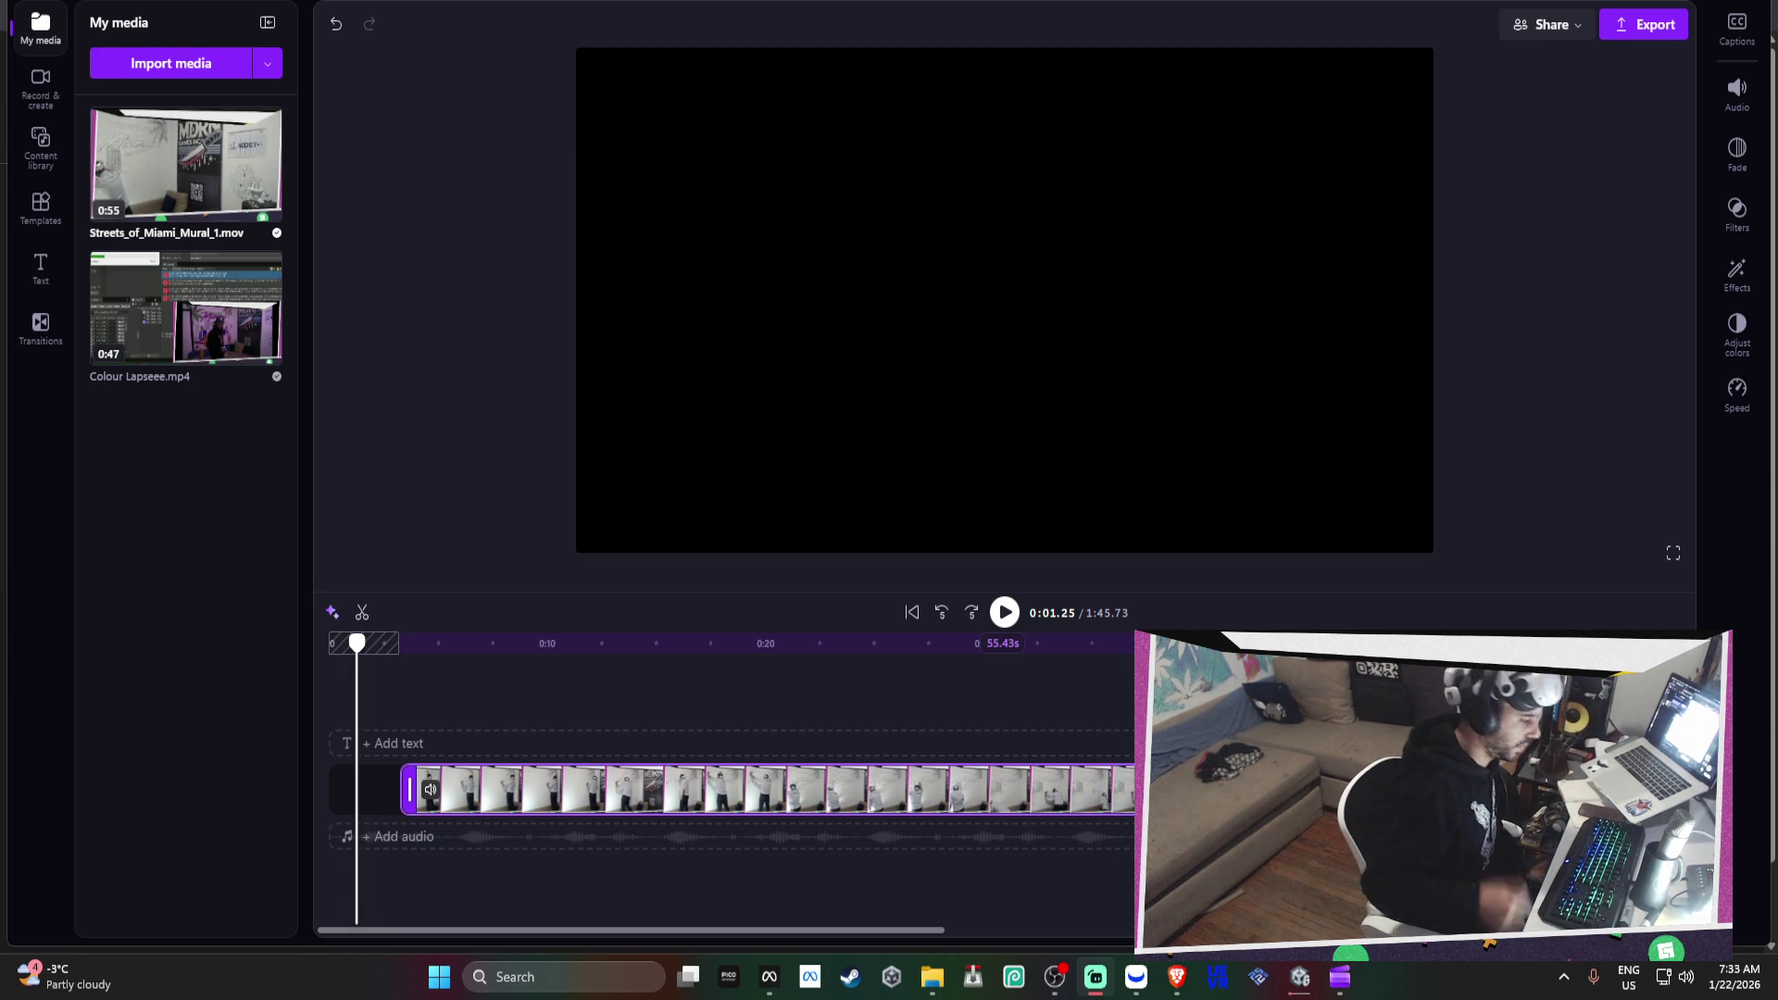
Move the mural clip to the timeline start, play the preview, and open the clip's Speed settings.
{"action": "left_click_drag", "start_coordinate": [564, 791], "coordinate": [498, 790]}
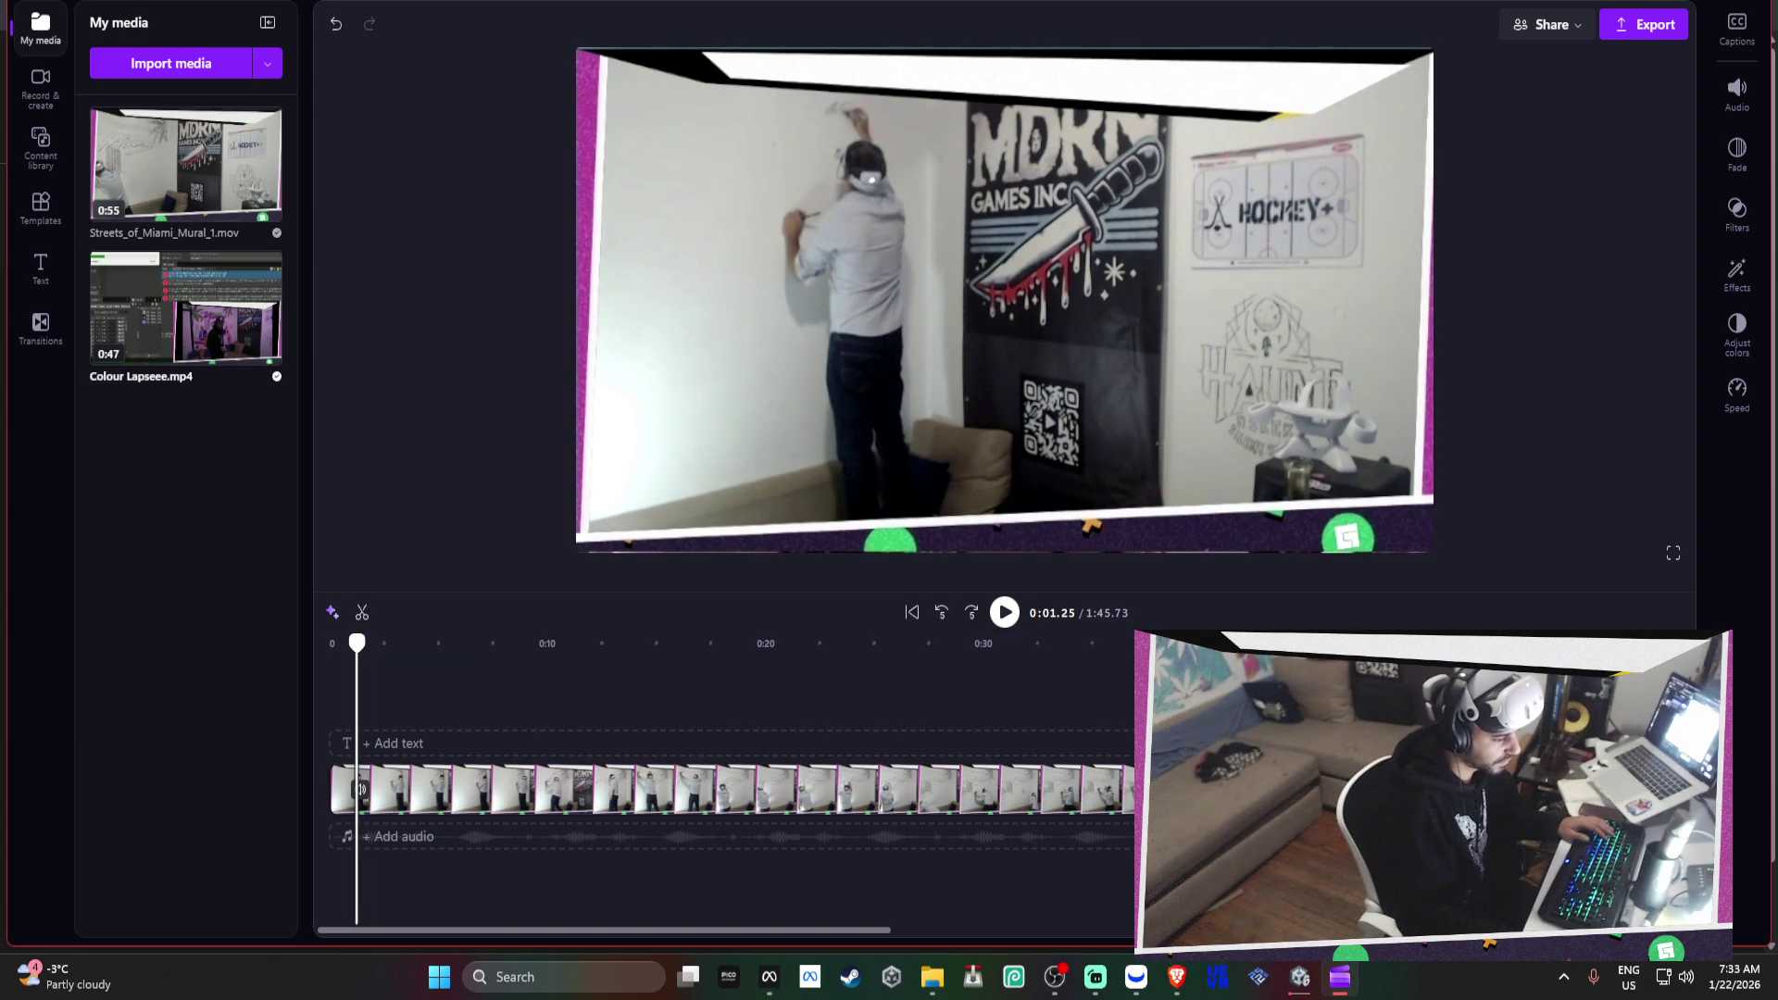
{"action": "key", "text": "space"}
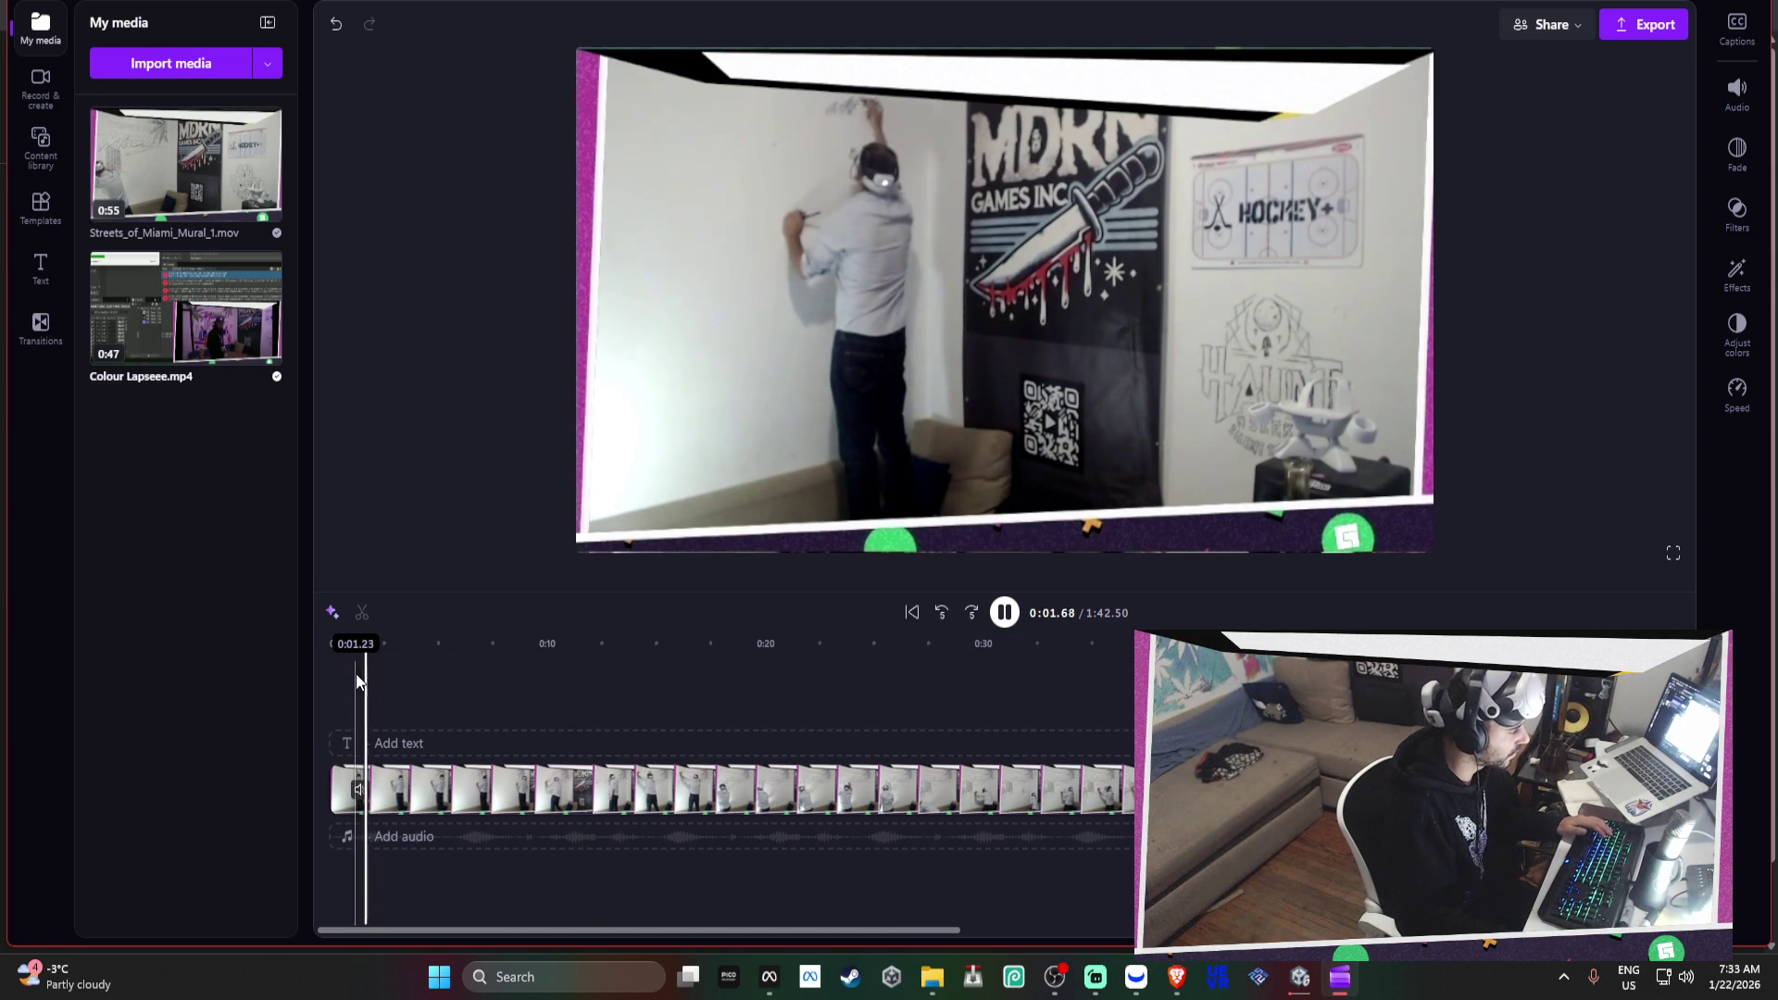
{"action": "left_click", "coordinate": [370, 789]}
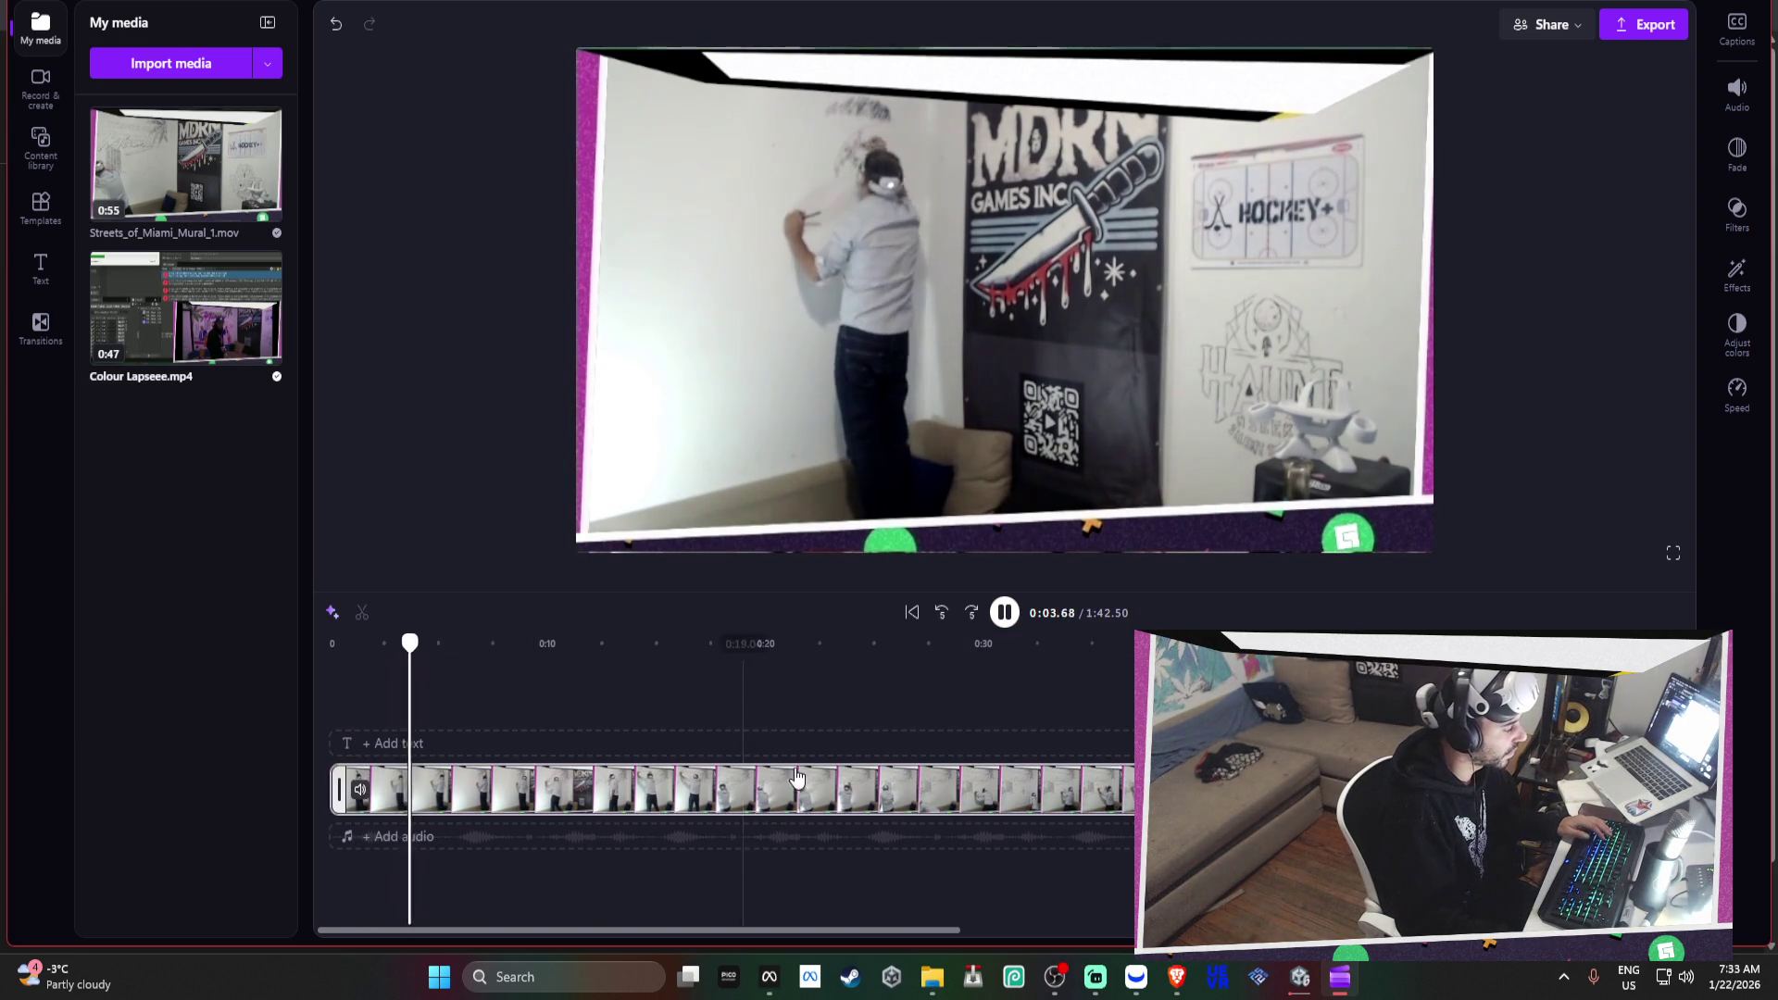
{"action": "left_click", "coordinate": [1735, 393]}
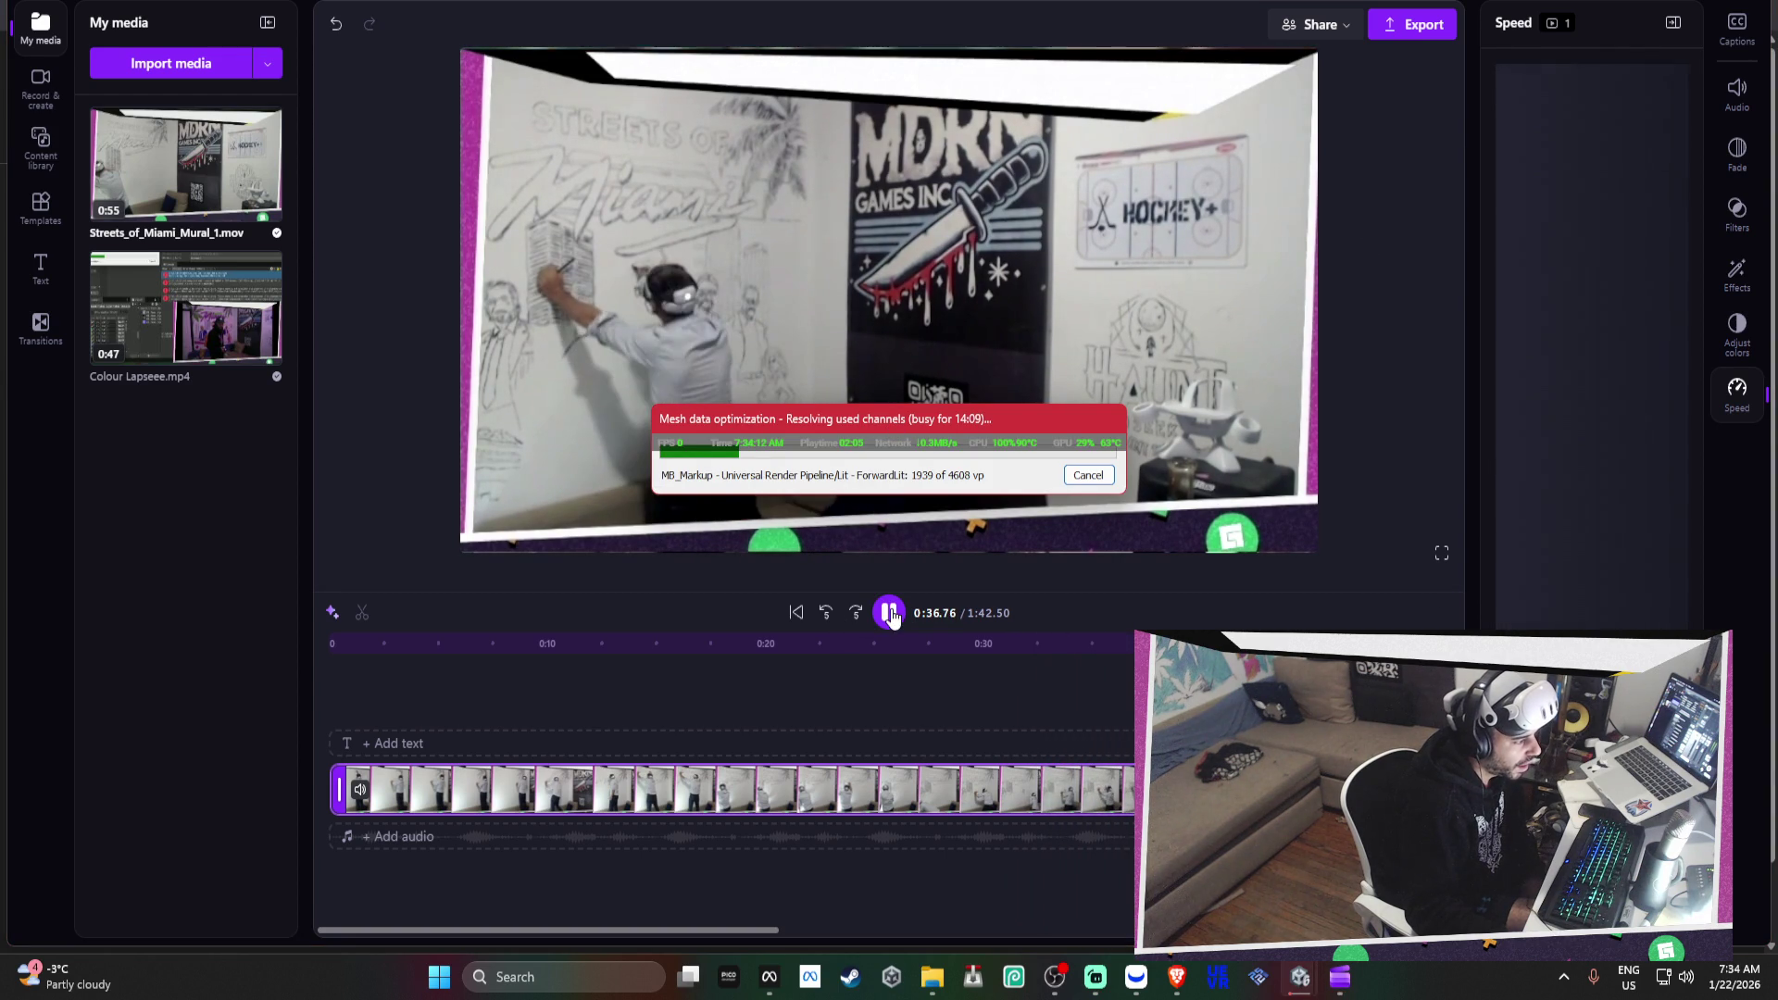
Set the mural clip to 1.7x and place Colour Lapseee.mp4 right after it.
{"action": "left_click", "coordinate": [890, 613]}
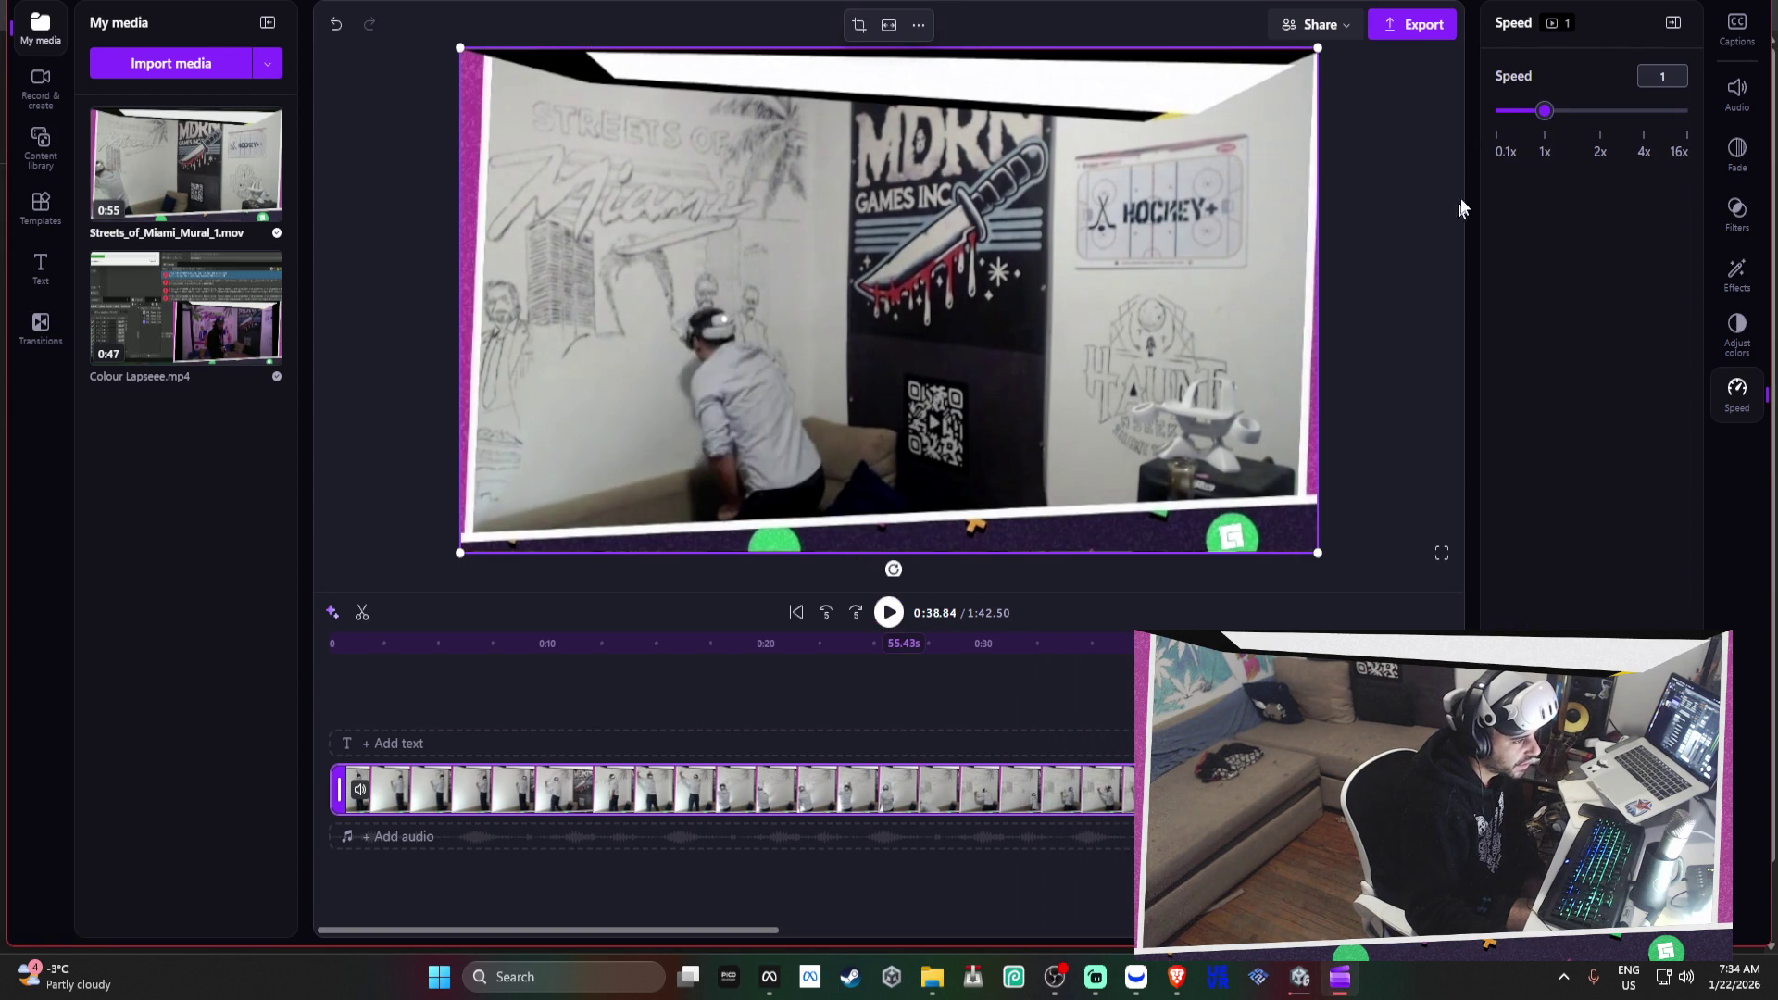
{"action": "left_click_drag", "start_coordinate": [1564, 118], "coordinate": [1588, 116]}
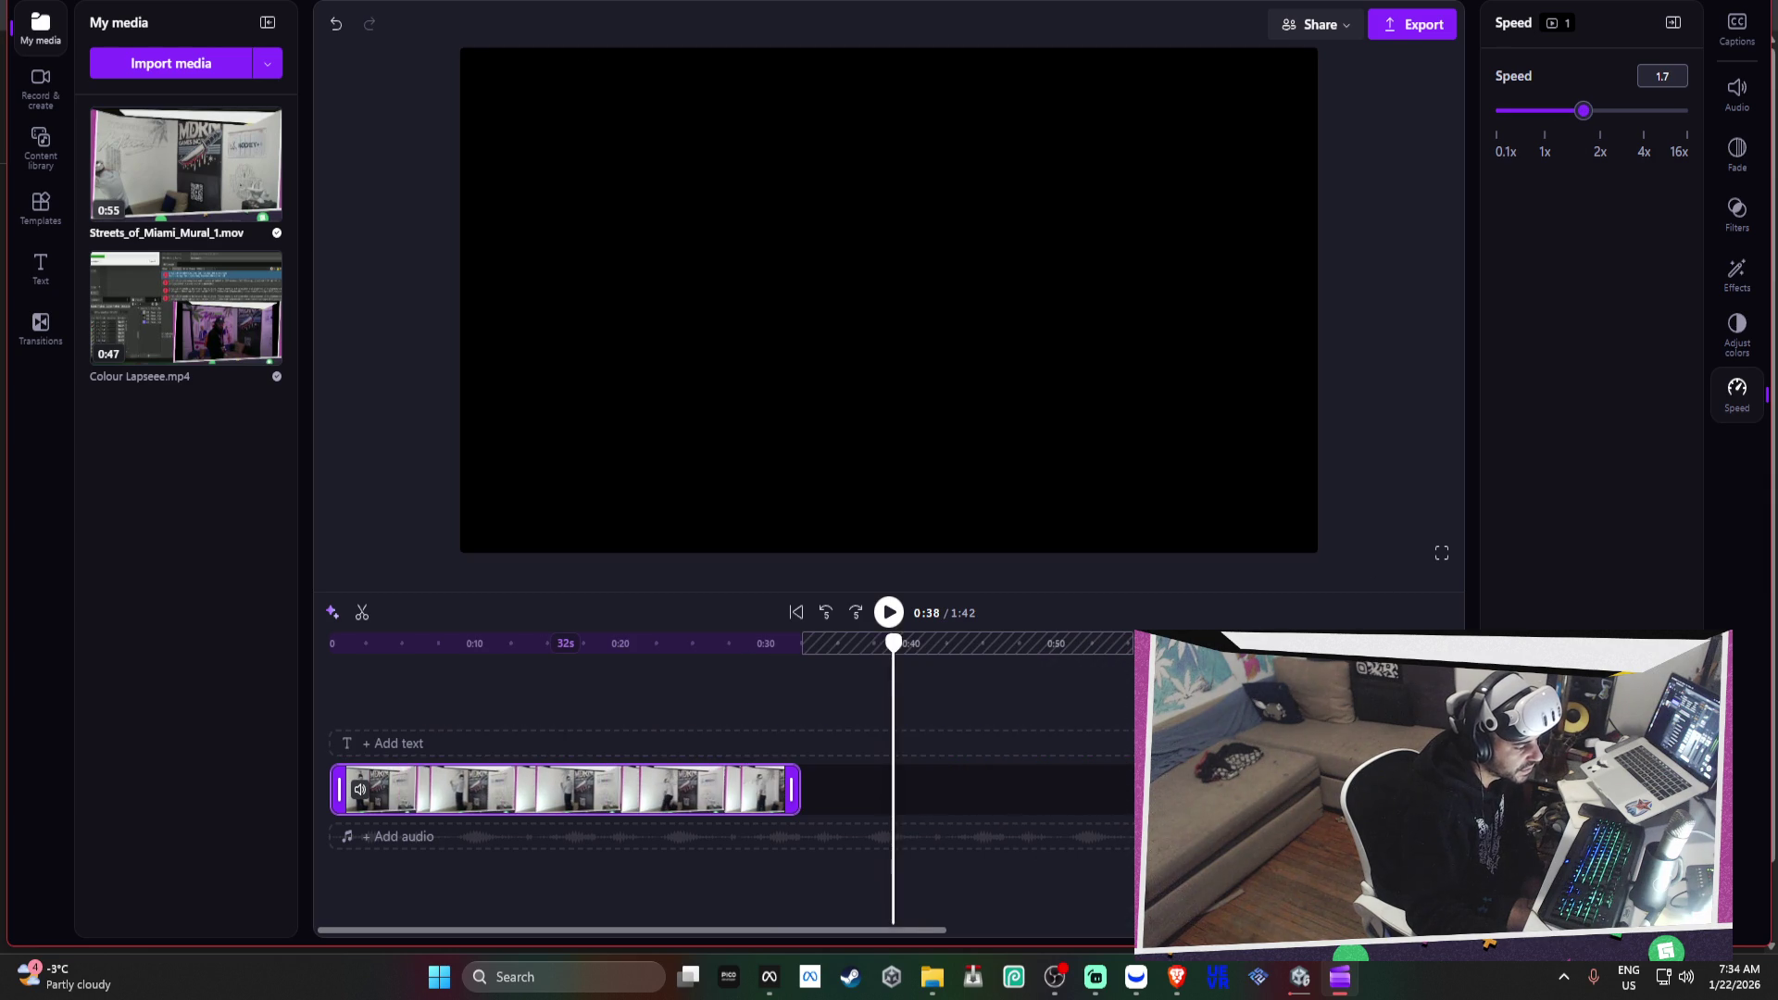
{"action": "left_click_drag", "start_coordinate": [186, 306], "coordinate": [1038, 802]}
{"action": "left_click_drag", "start_coordinate": [914, 791], "coordinate": [793, 798]}
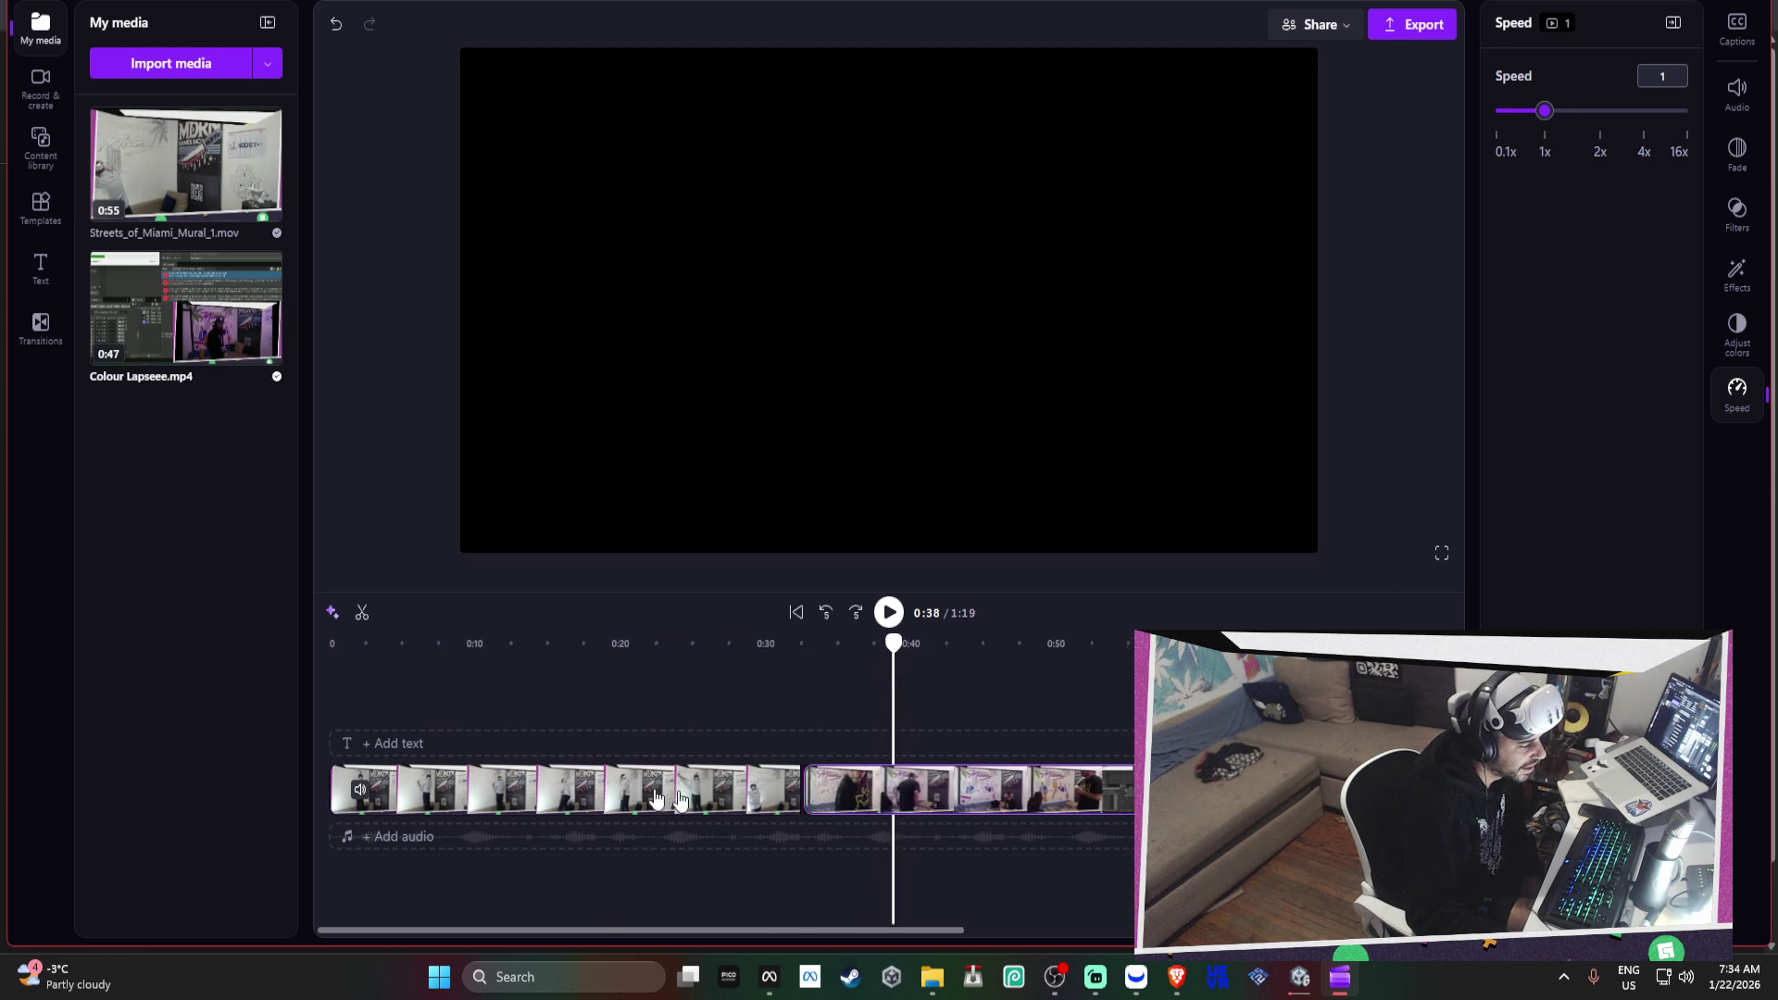
Raise the mural clip's speed to 2.75x.
{"action": "left_click", "coordinate": [341, 652]}
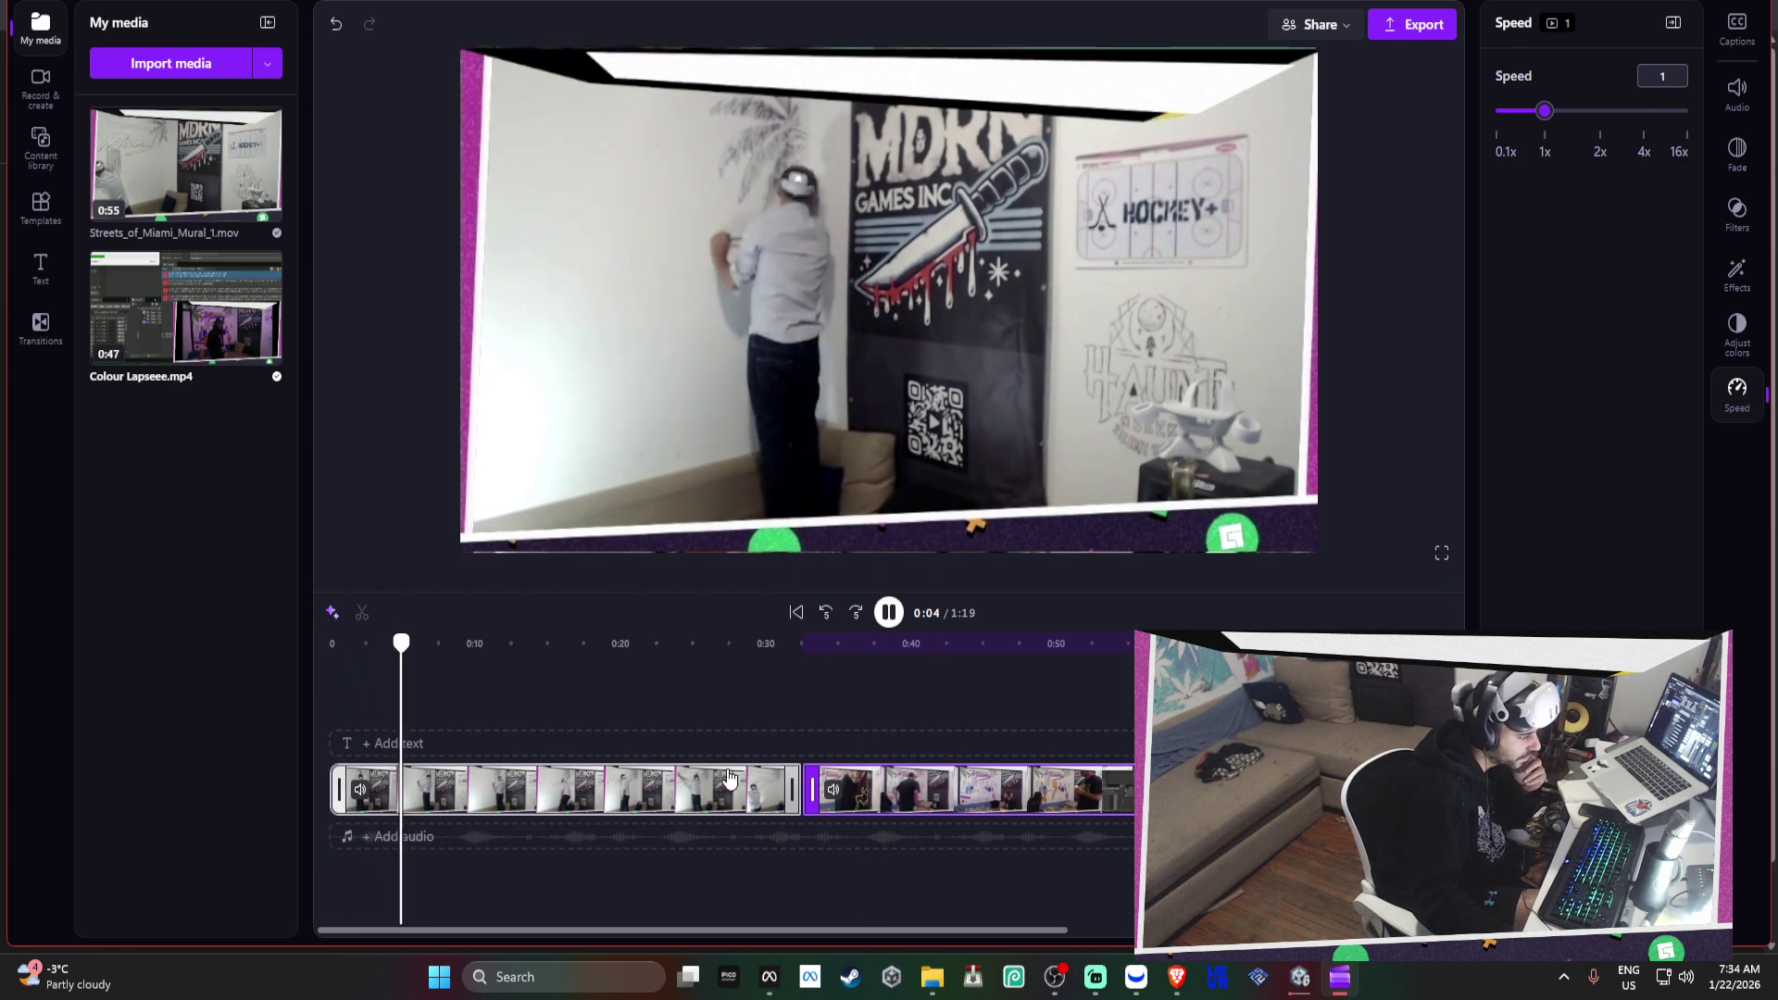
{"action": "left_click", "coordinate": [696, 669]}
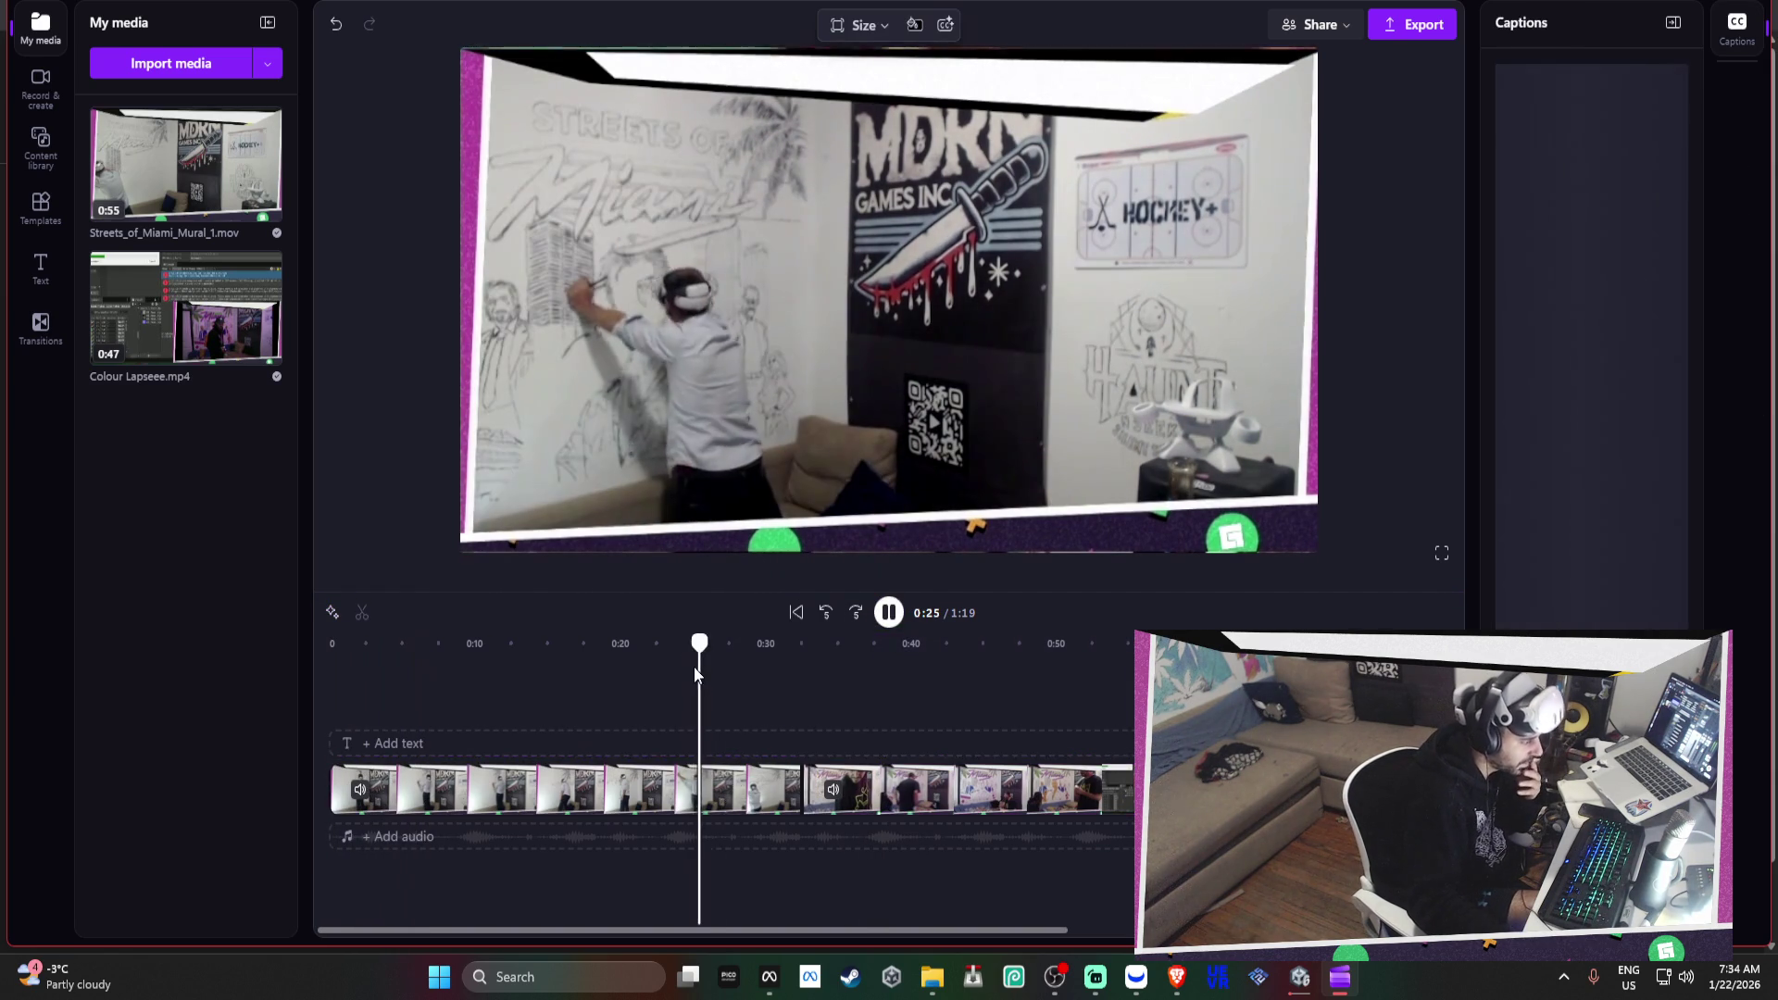
{"action": "left_click", "coordinate": [697, 789]}
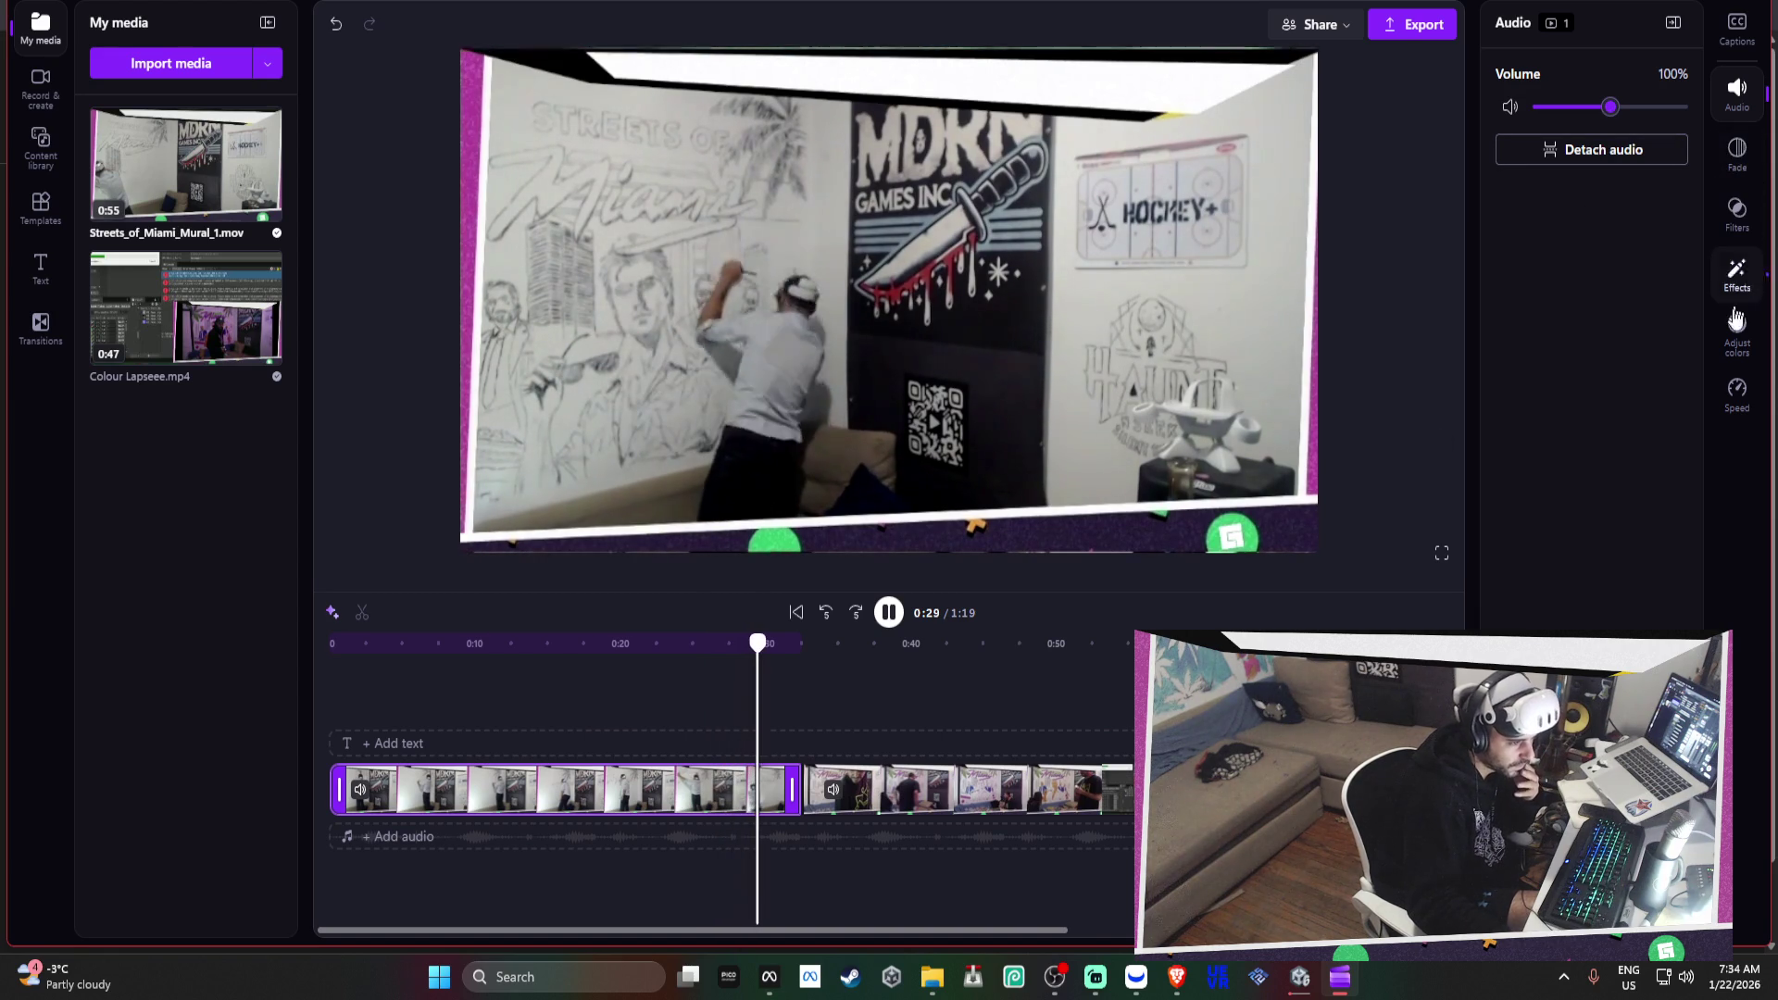
{"action": "left_click", "coordinate": [1742, 394]}
{"action": "left_click", "coordinate": [1603, 109]}
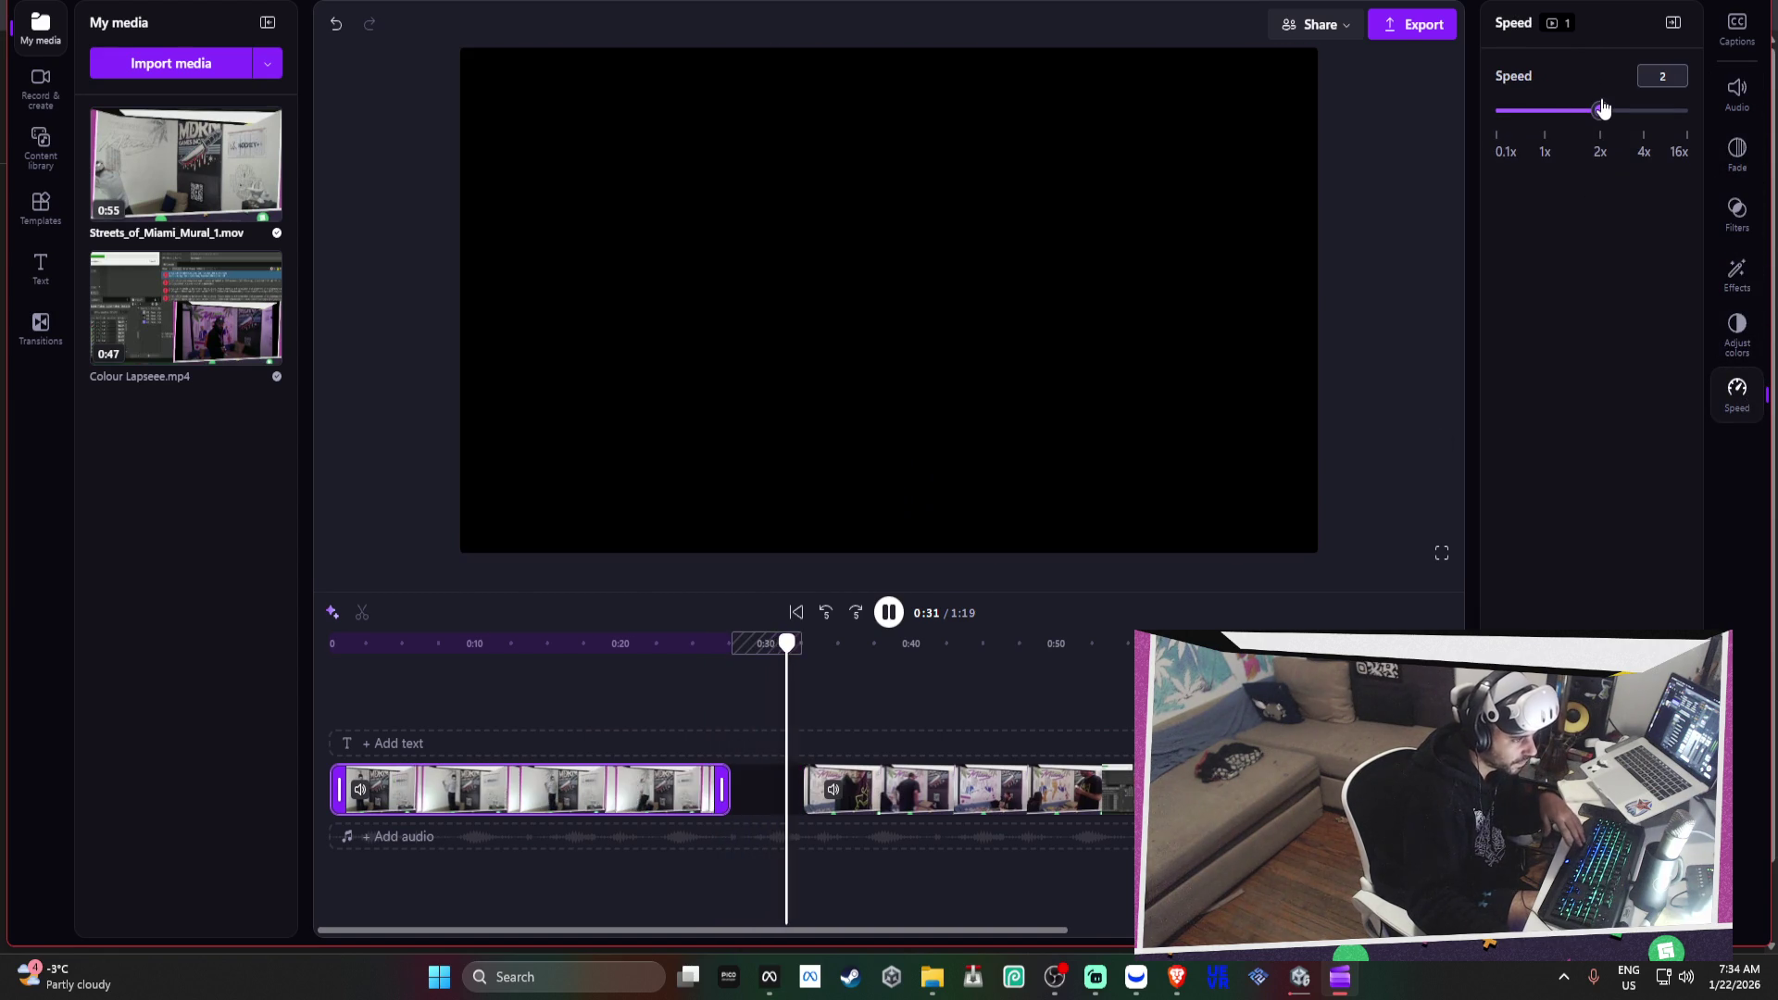
{"action": "left_click_drag", "start_coordinate": [1605, 108], "coordinate": [1622, 109]}
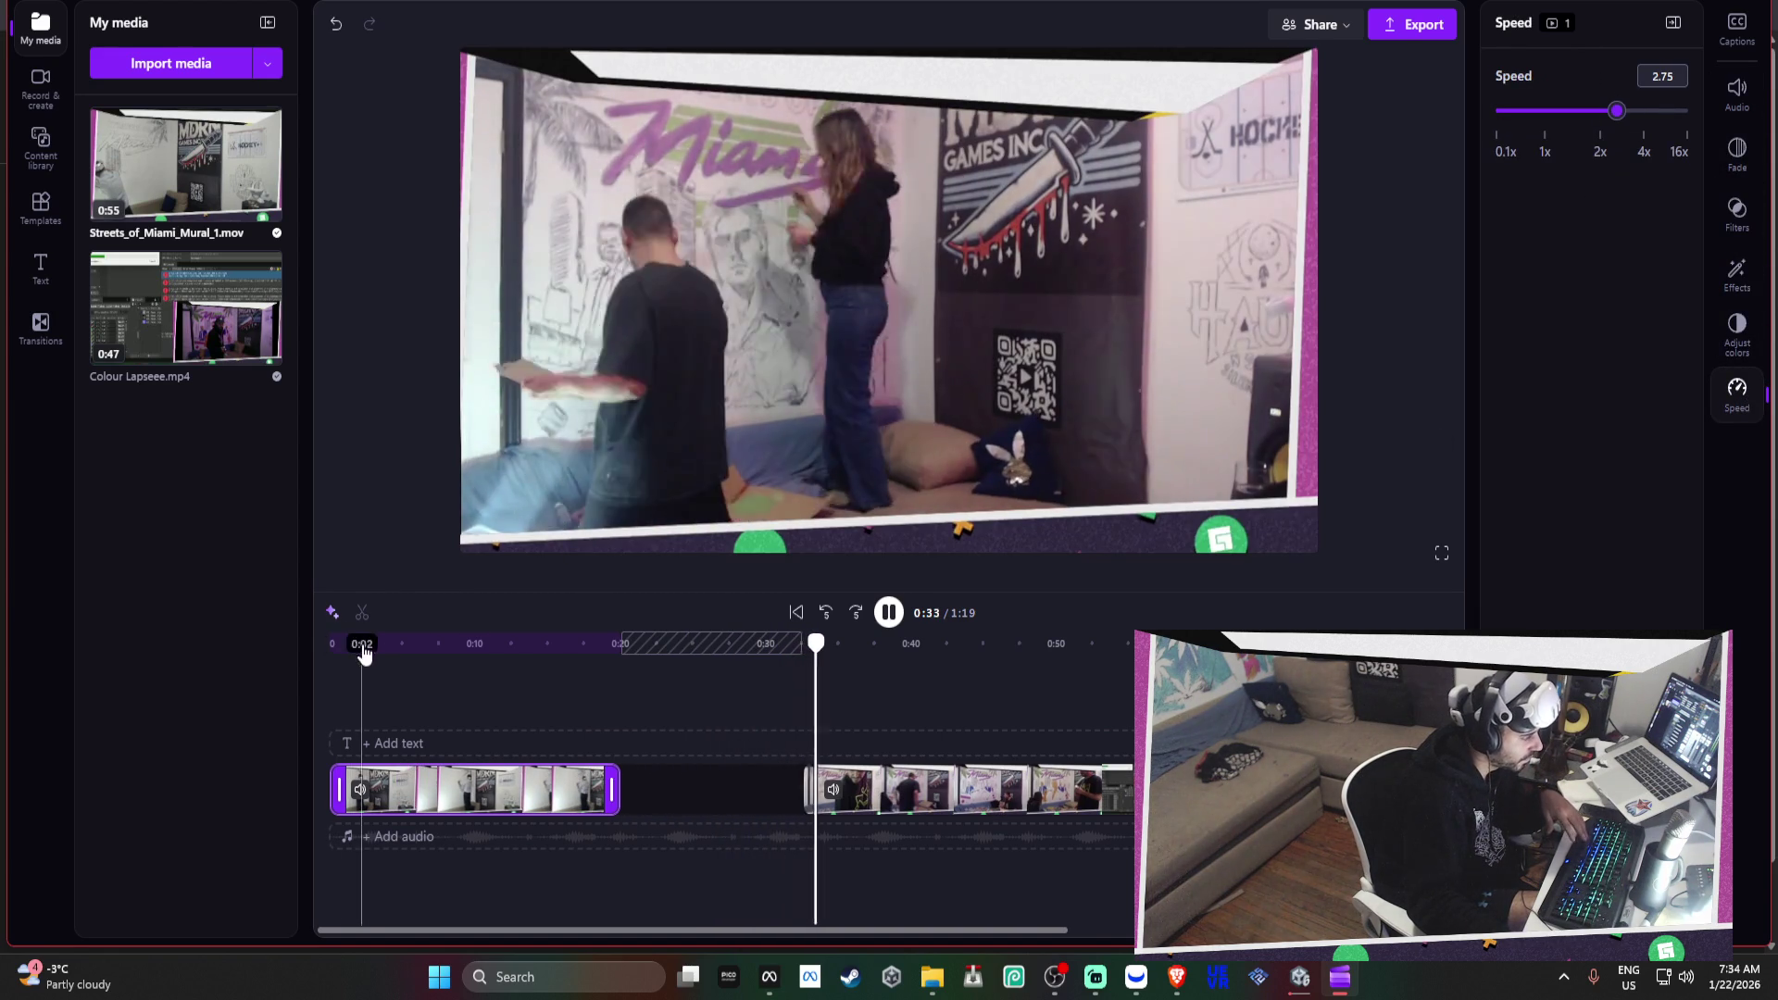
Set the Colour Lapseee clip's speed to 1.9x and slide it left to close the gap.
{"action": "left_click", "coordinate": [371, 643]}
{"action": "left_click", "coordinate": [331, 643]}
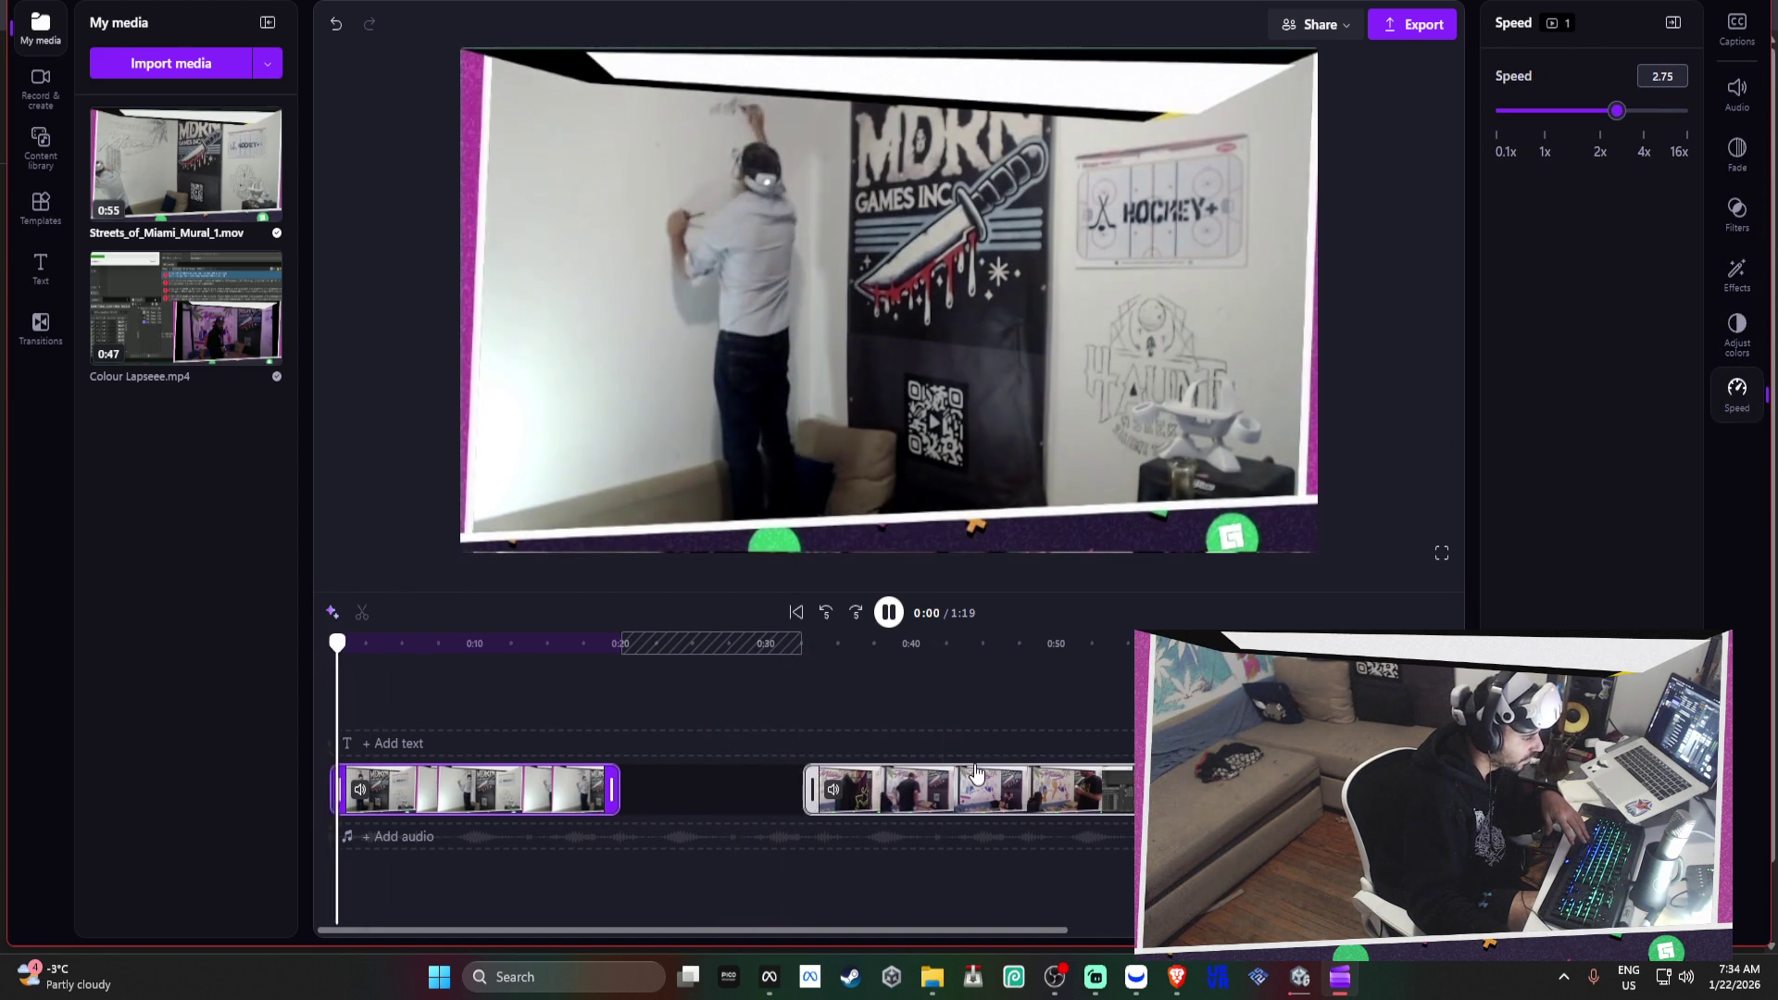
{"action": "left_click", "coordinate": [968, 790]}
{"action": "left_click", "coordinate": [1731, 394]}
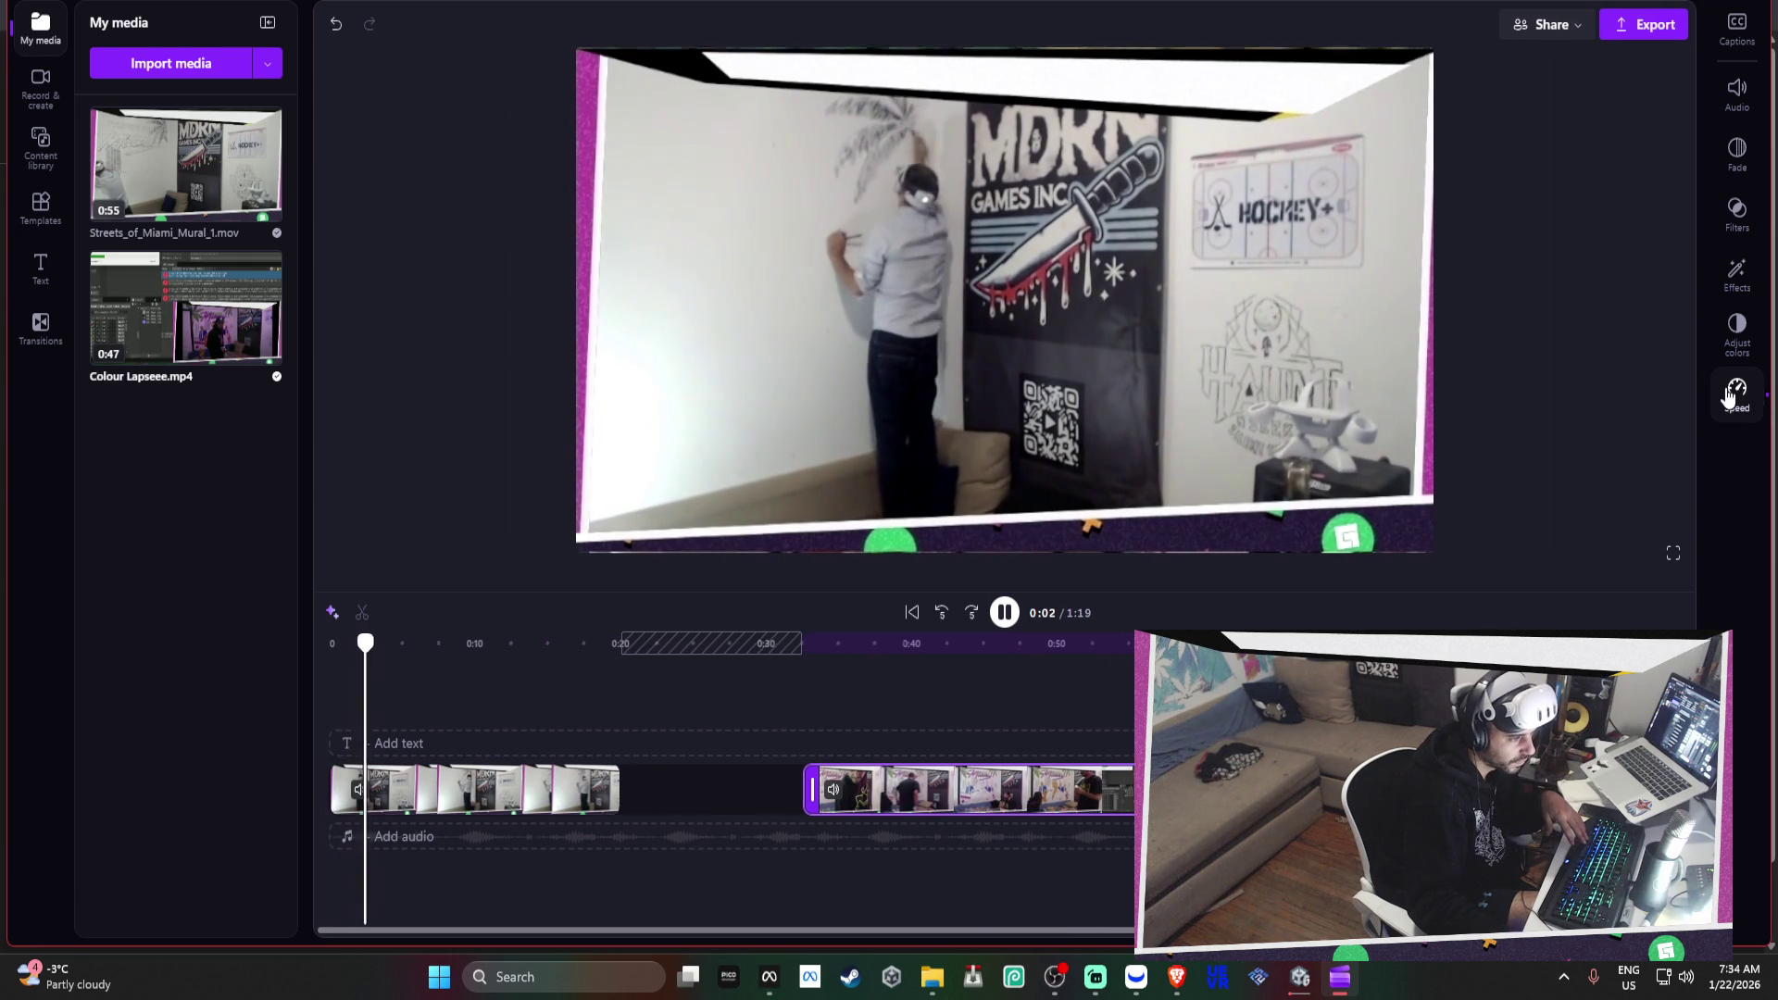
{"action": "left_click", "coordinate": [1730, 393]}
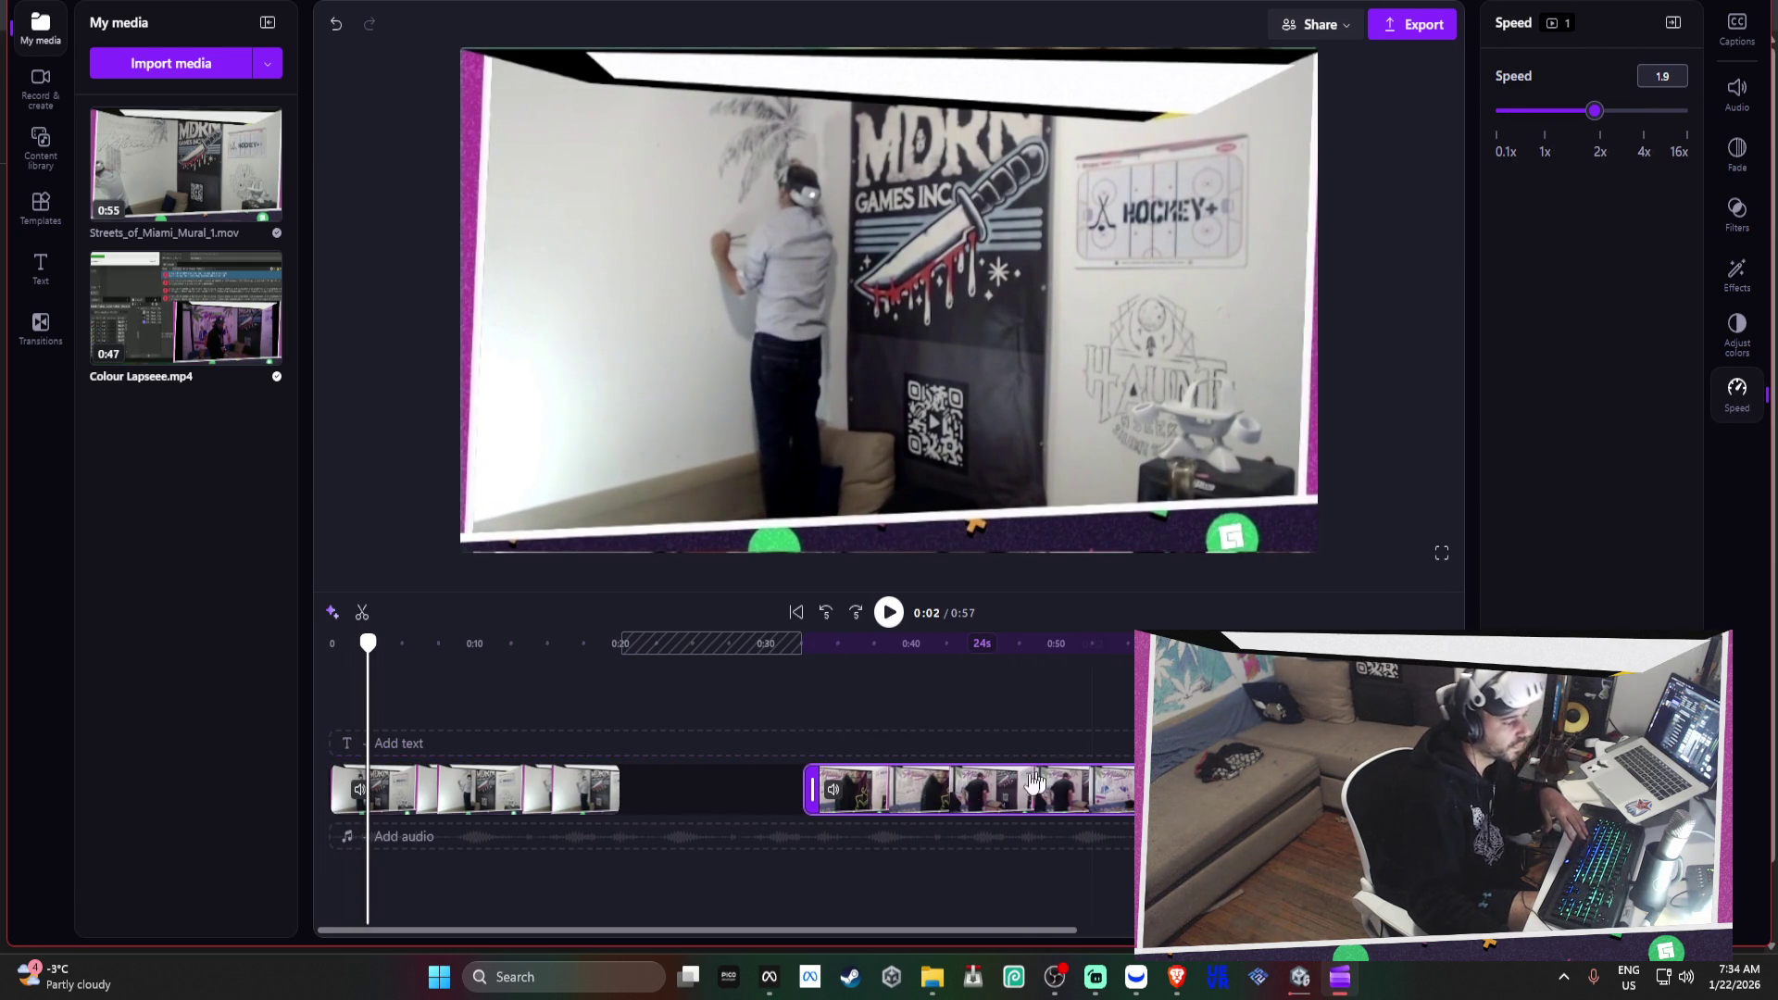
{"action": "left_click_drag", "start_coordinate": [979, 789], "coordinate": [1023, 786]}
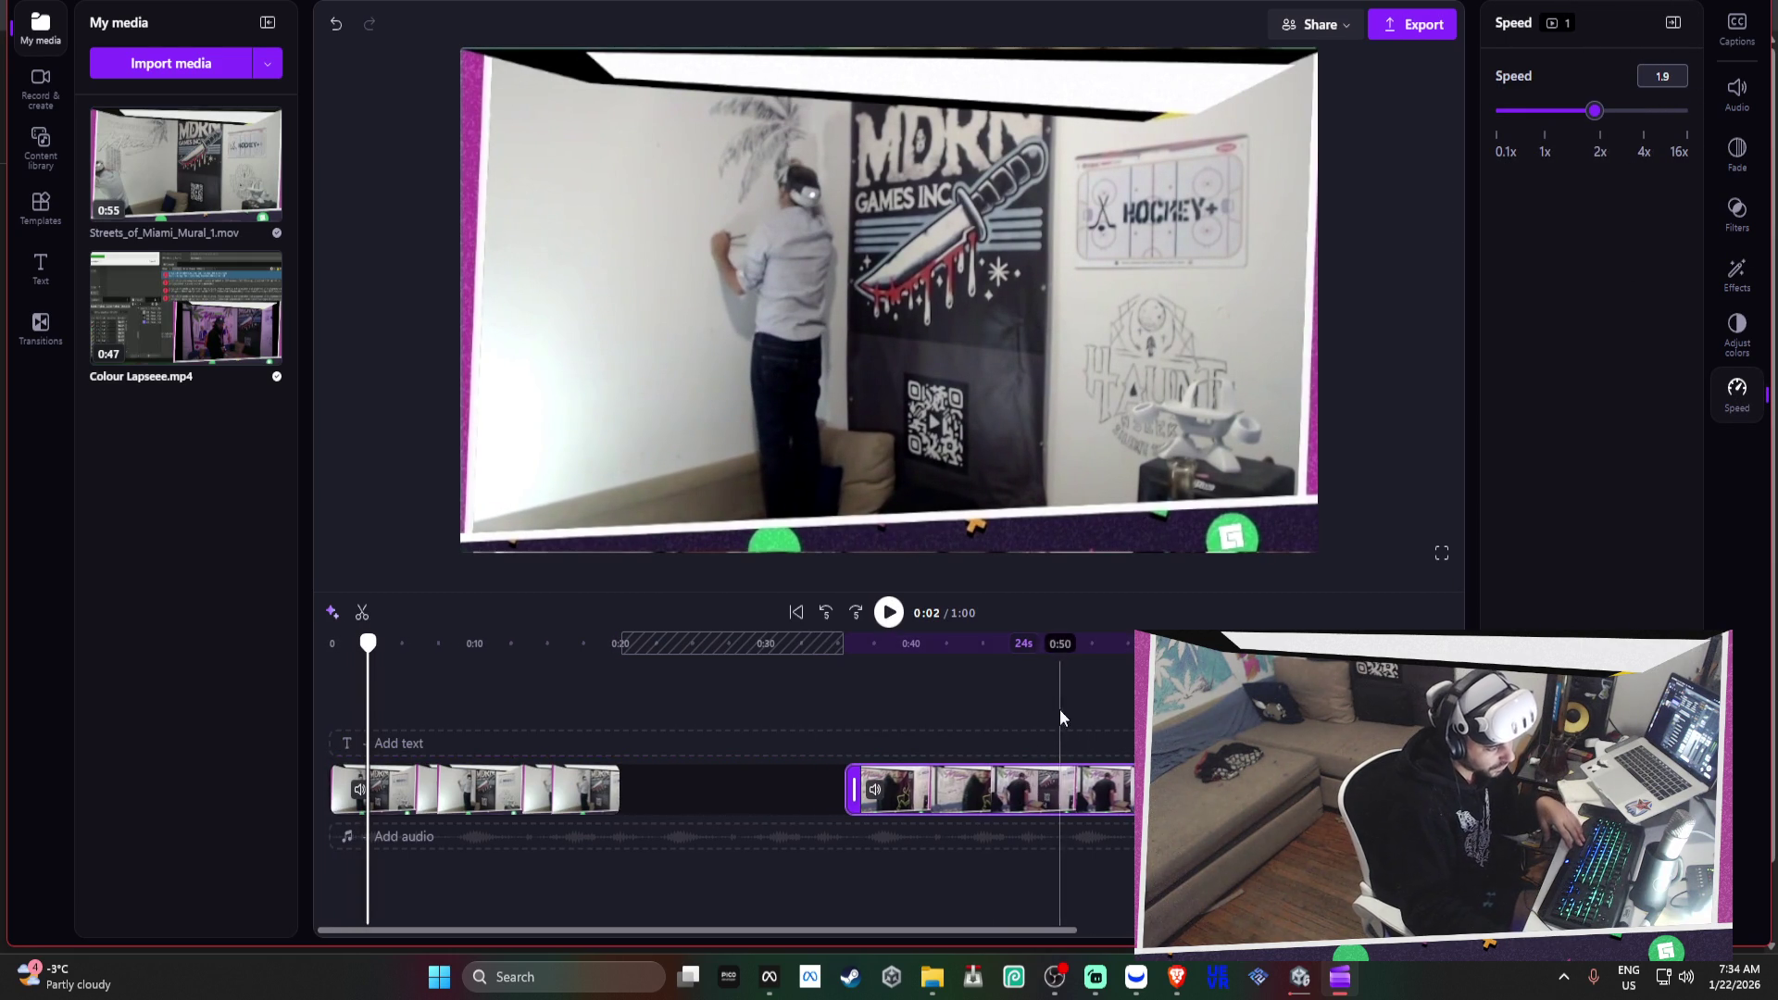
{"action": "mouse_move", "coordinate": [604, 786]}
{"action": "left_mouse_down"}
{"action": "mouse_move", "coordinate": [743, 792]}
{"action": "mouse_move", "coordinate": [620, 790]}
{"action": "left_mouse_up"}
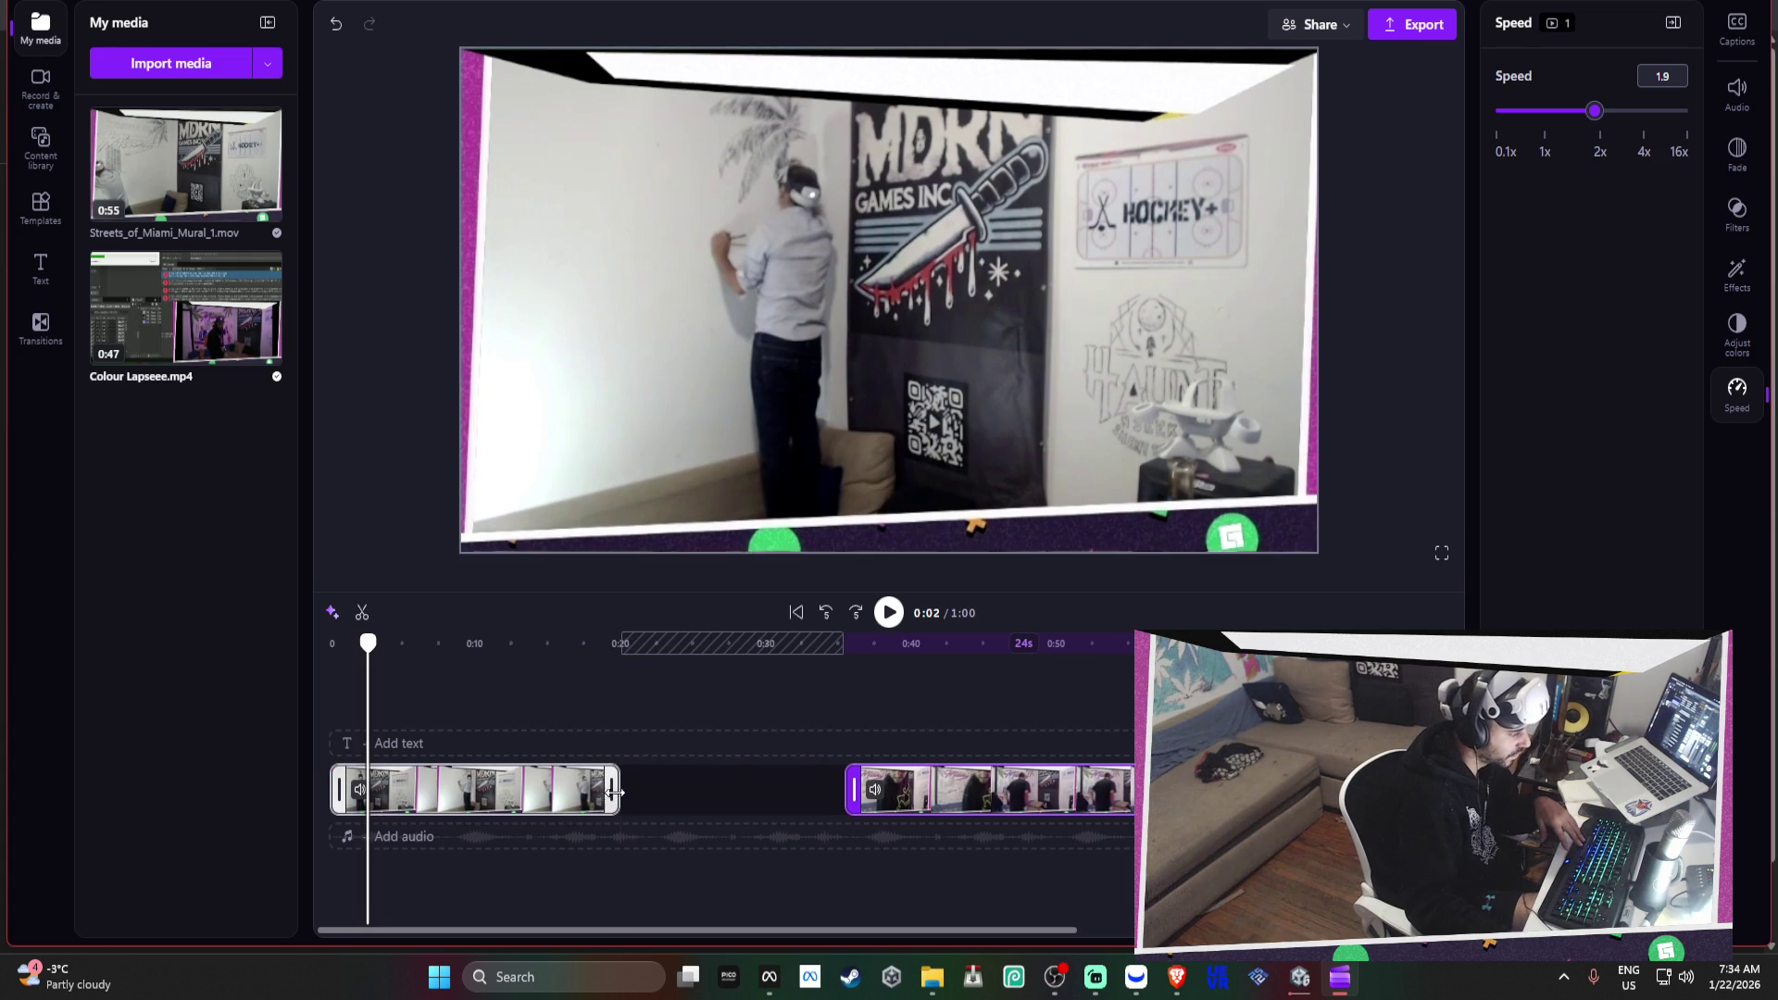
{"action": "left_click_drag", "start_coordinate": [930, 787], "coordinate": [709, 786]}
Play the edit from the beginning and preview it full screen.
{"action": "left_click_drag", "start_coordinate": [367, 643], "coordinate": [326, 643]}
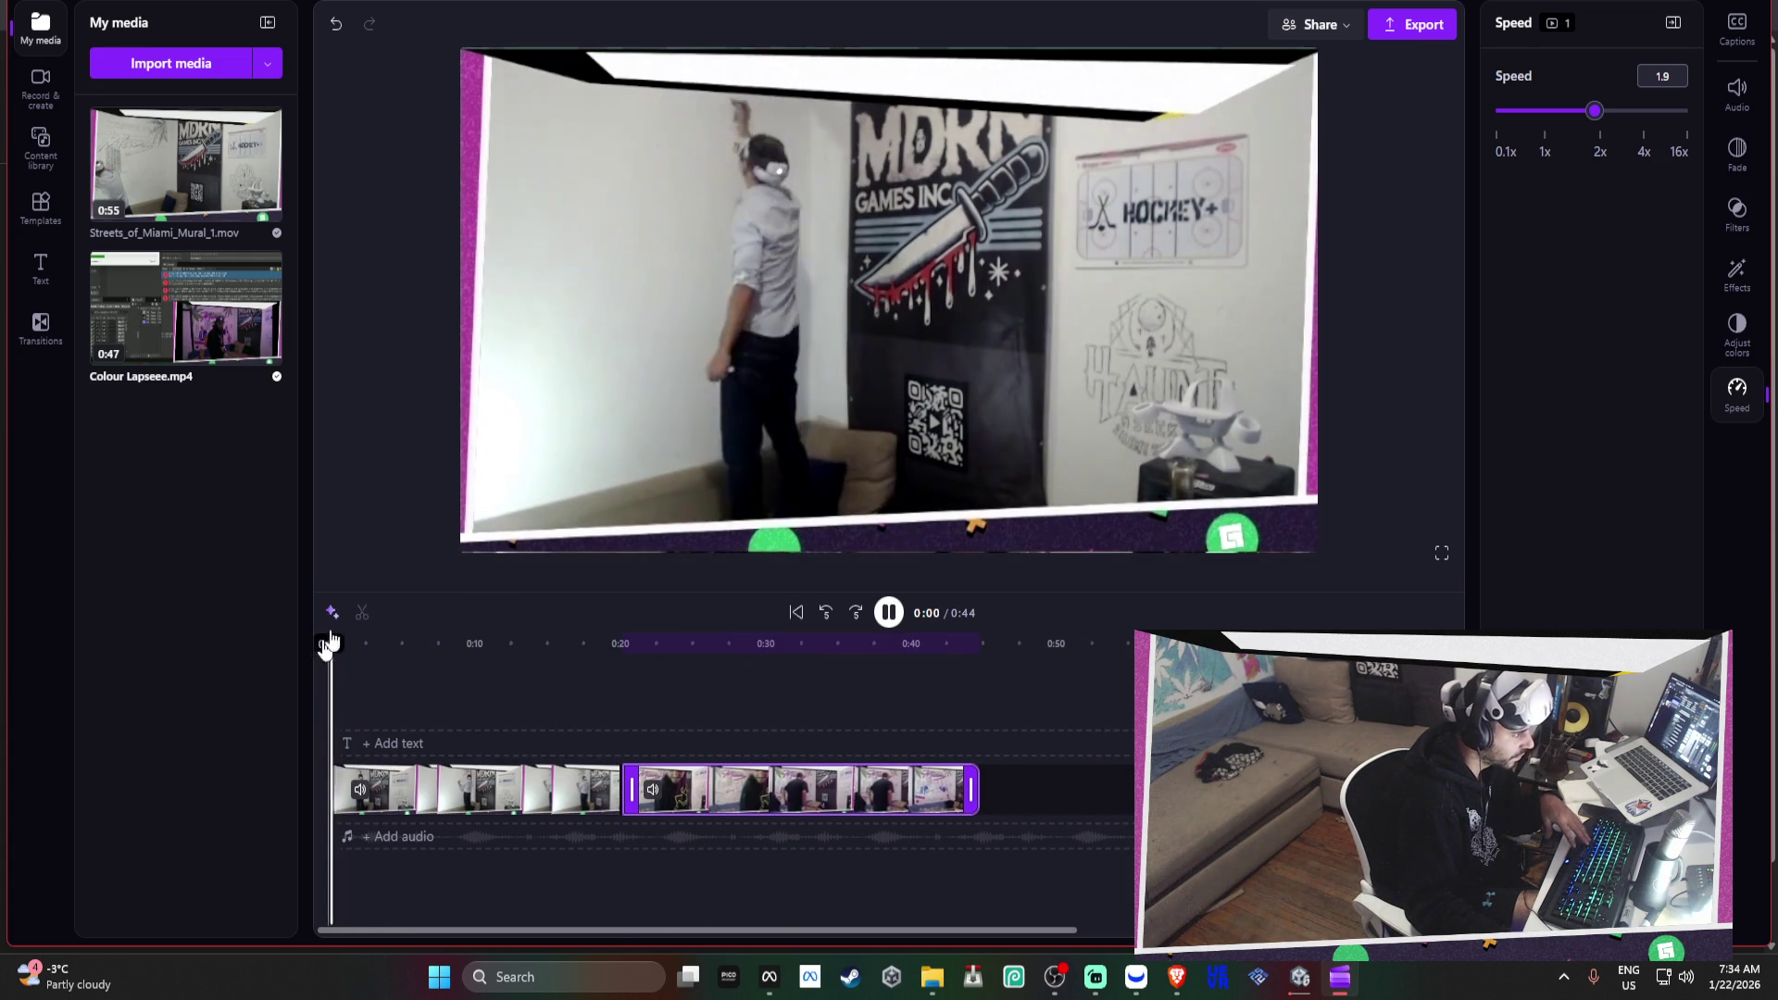
{"action": "key", "text": "space"}
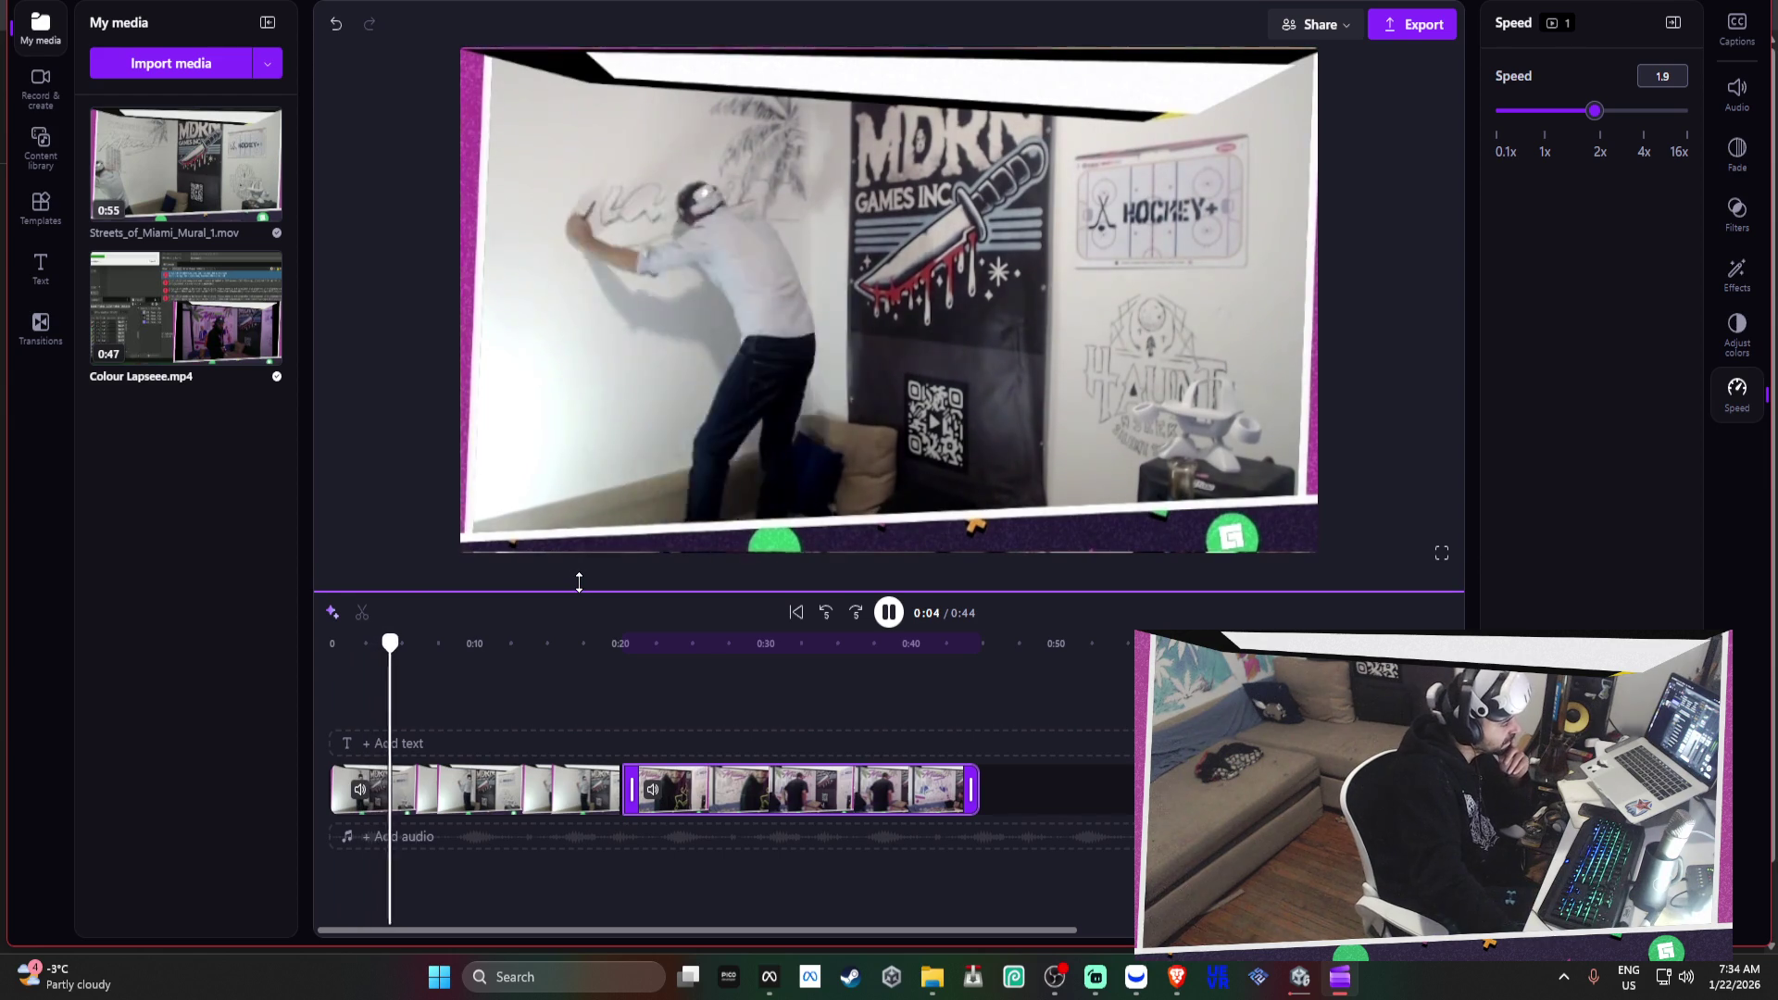
{"action": "mouse_move", "coordinate": [1315, 984]}
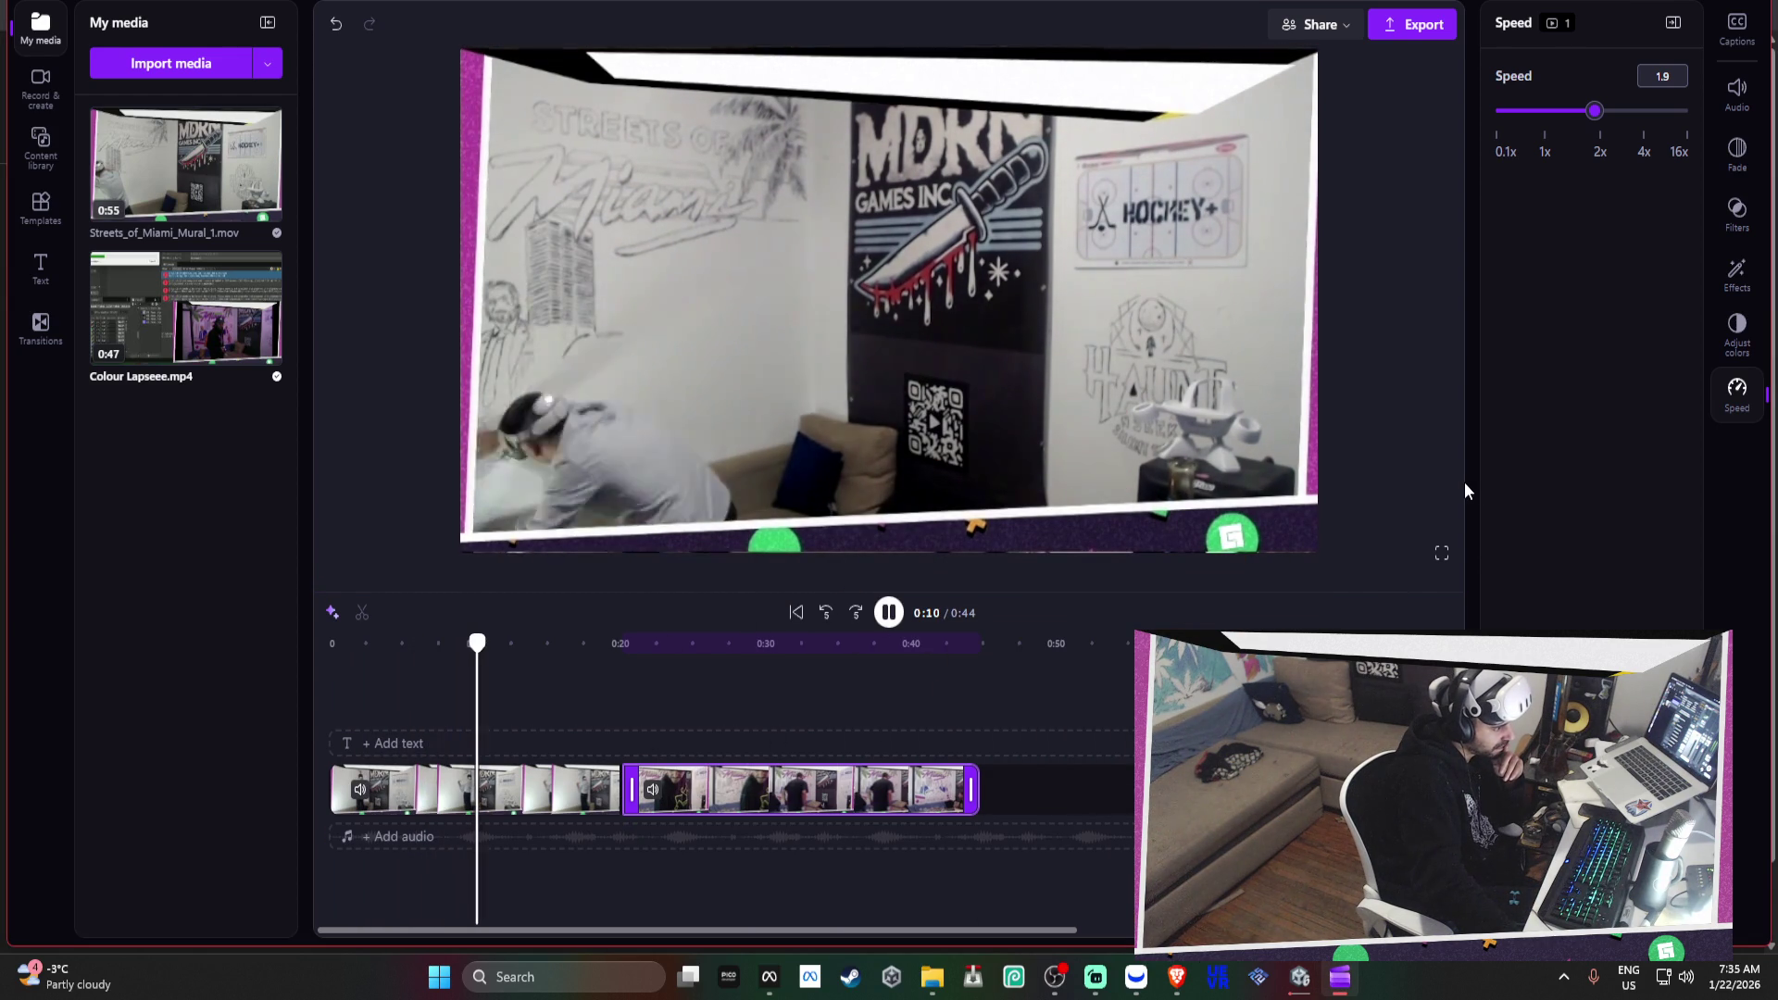
{"action": "left_click", "coordinate": [1435, 556]}
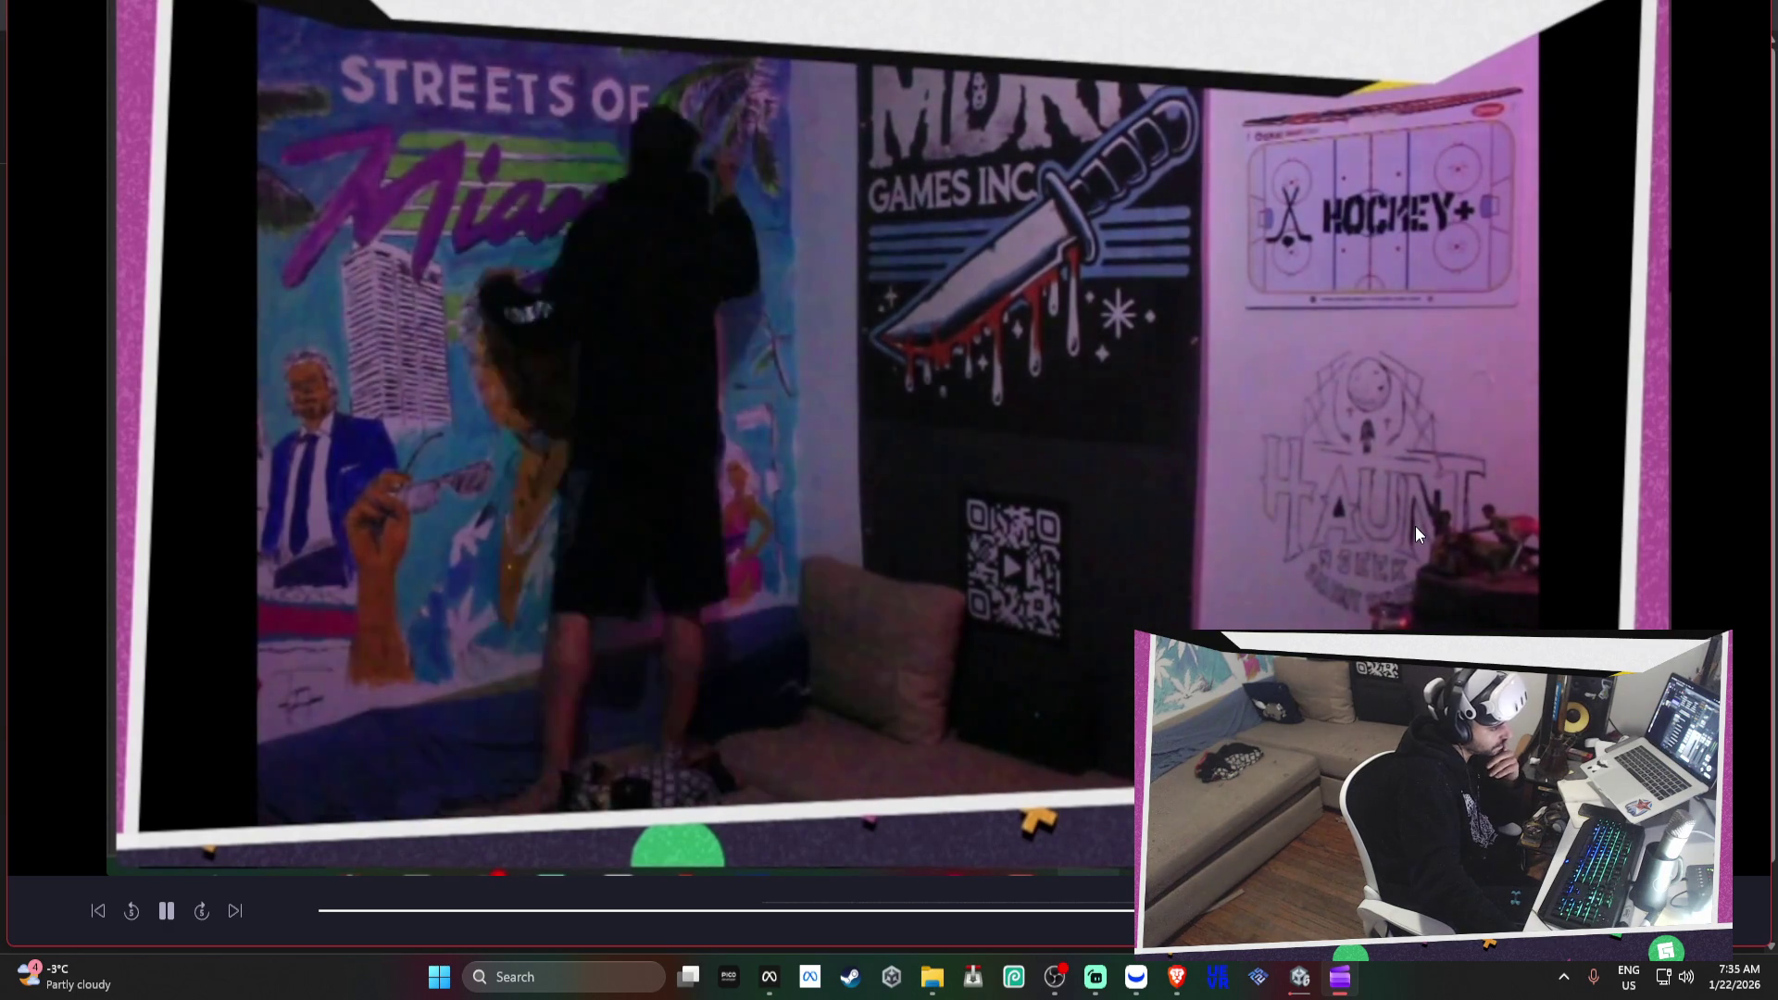
{"action": "key", "text": "space"}
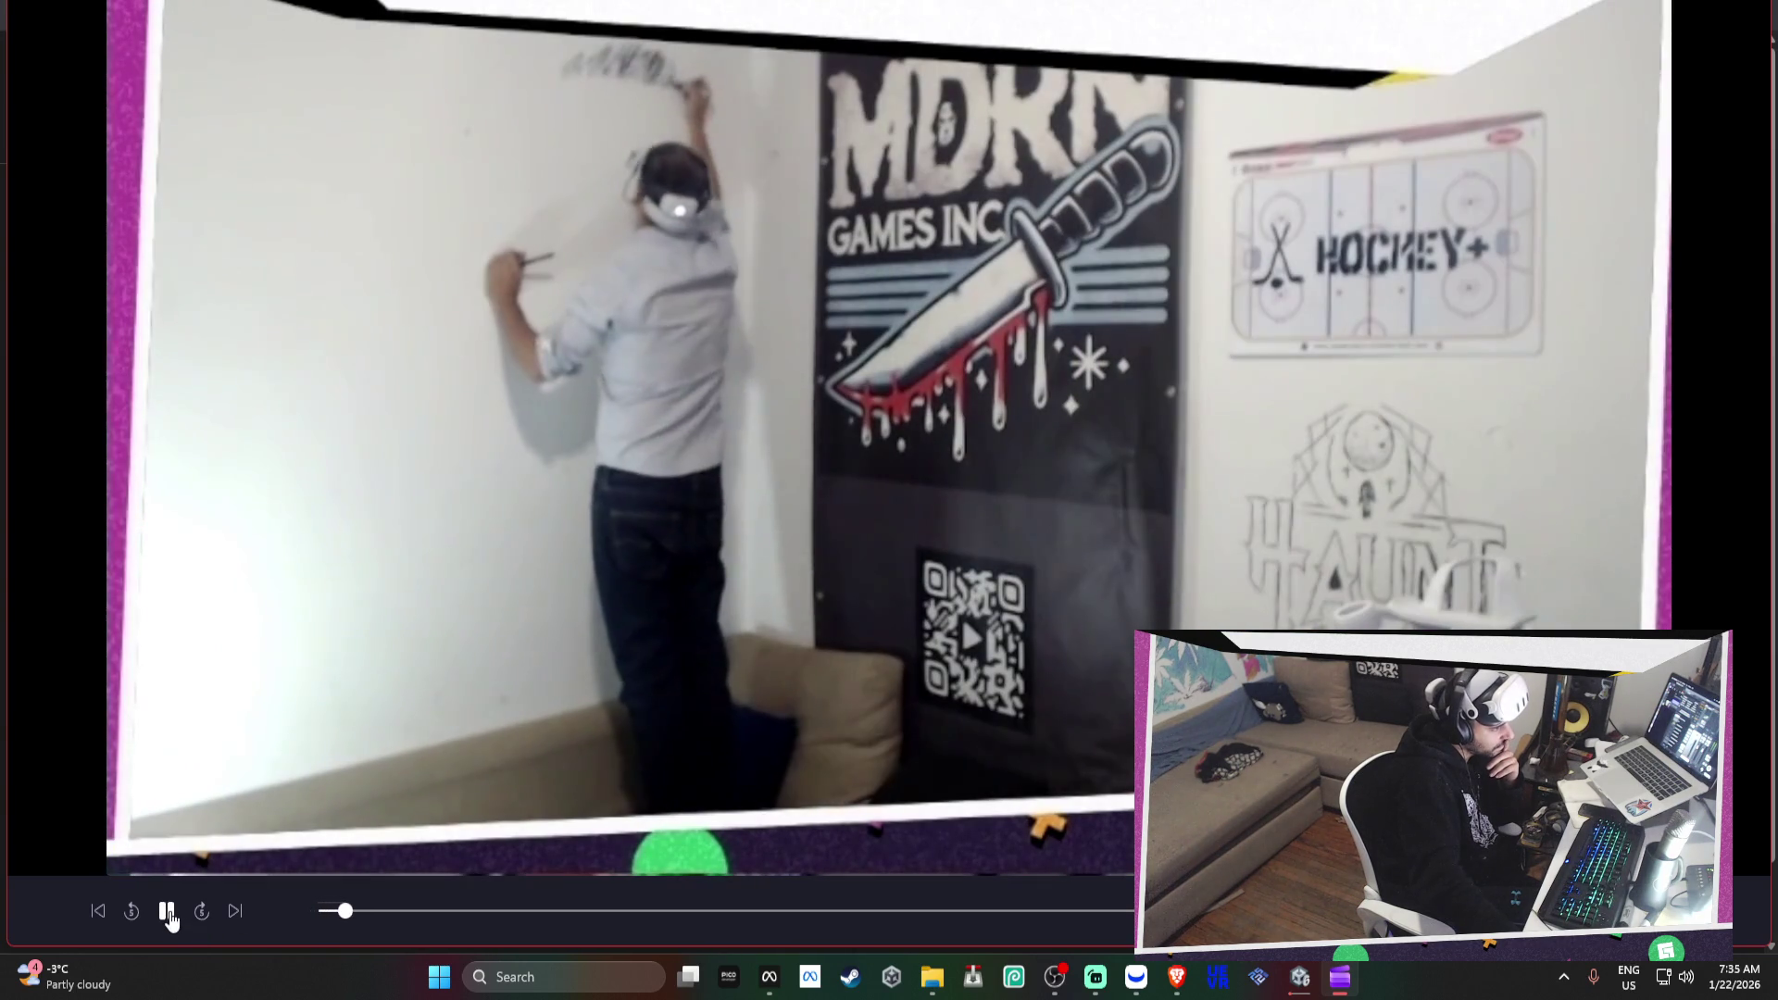
{"action": "left_click", "coordinate": [171, 913]}
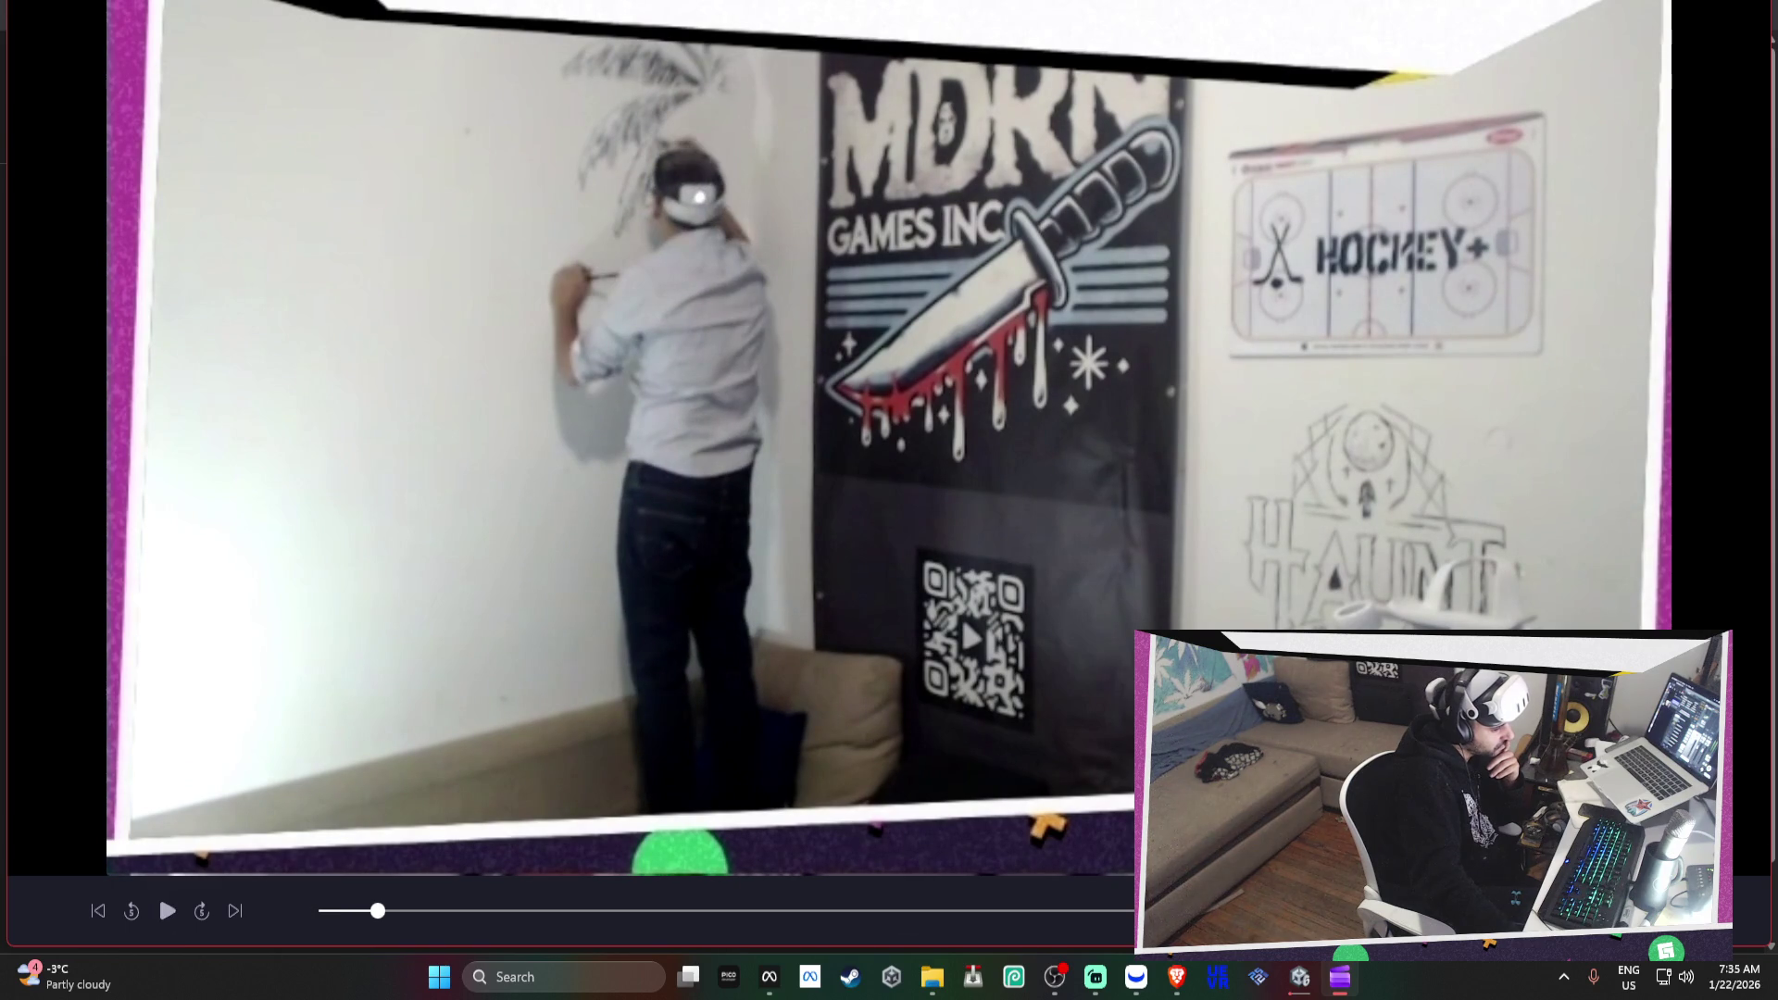
{"action": "key", "text": "Escape"}
{"action": "left_click", "coordinate": [617, 803]}
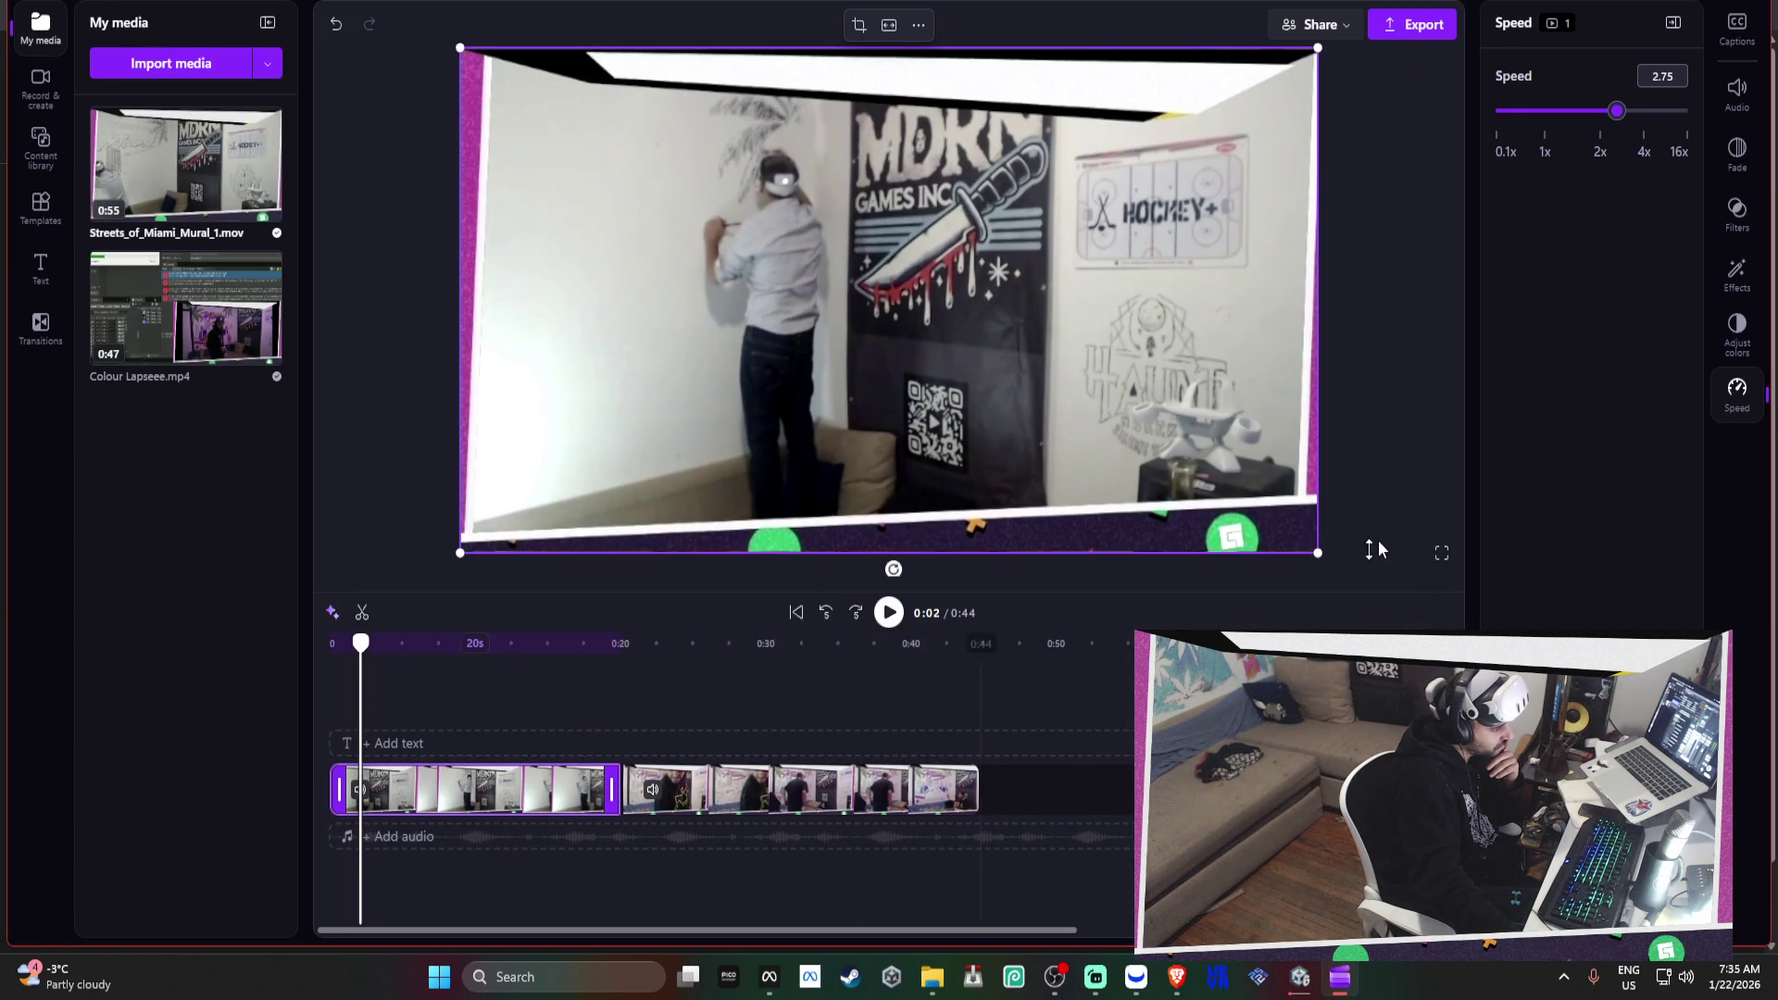
Enlarge the video slightly and nudge it left within the frame.
{"action": "left_click", "coordinate": [1742, 395]}
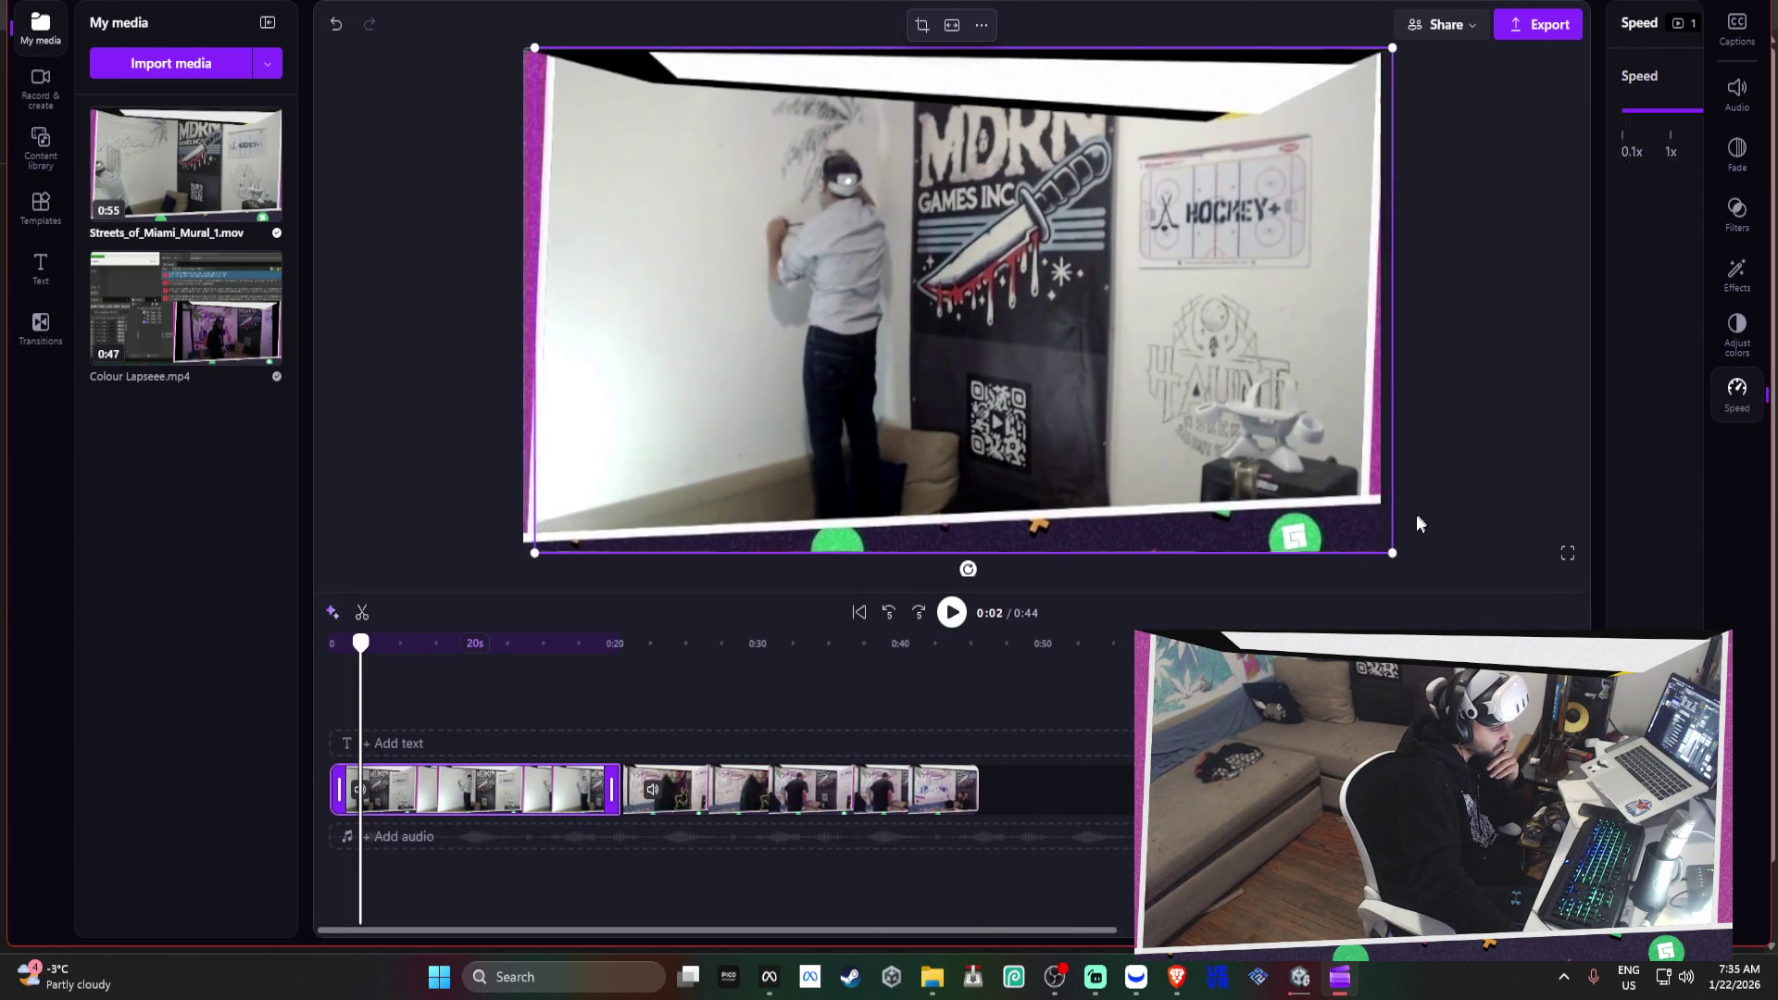
{"action": "left_click_drag", "start_coordinate": [1319, 552], "coordinate": [1332, 558]}
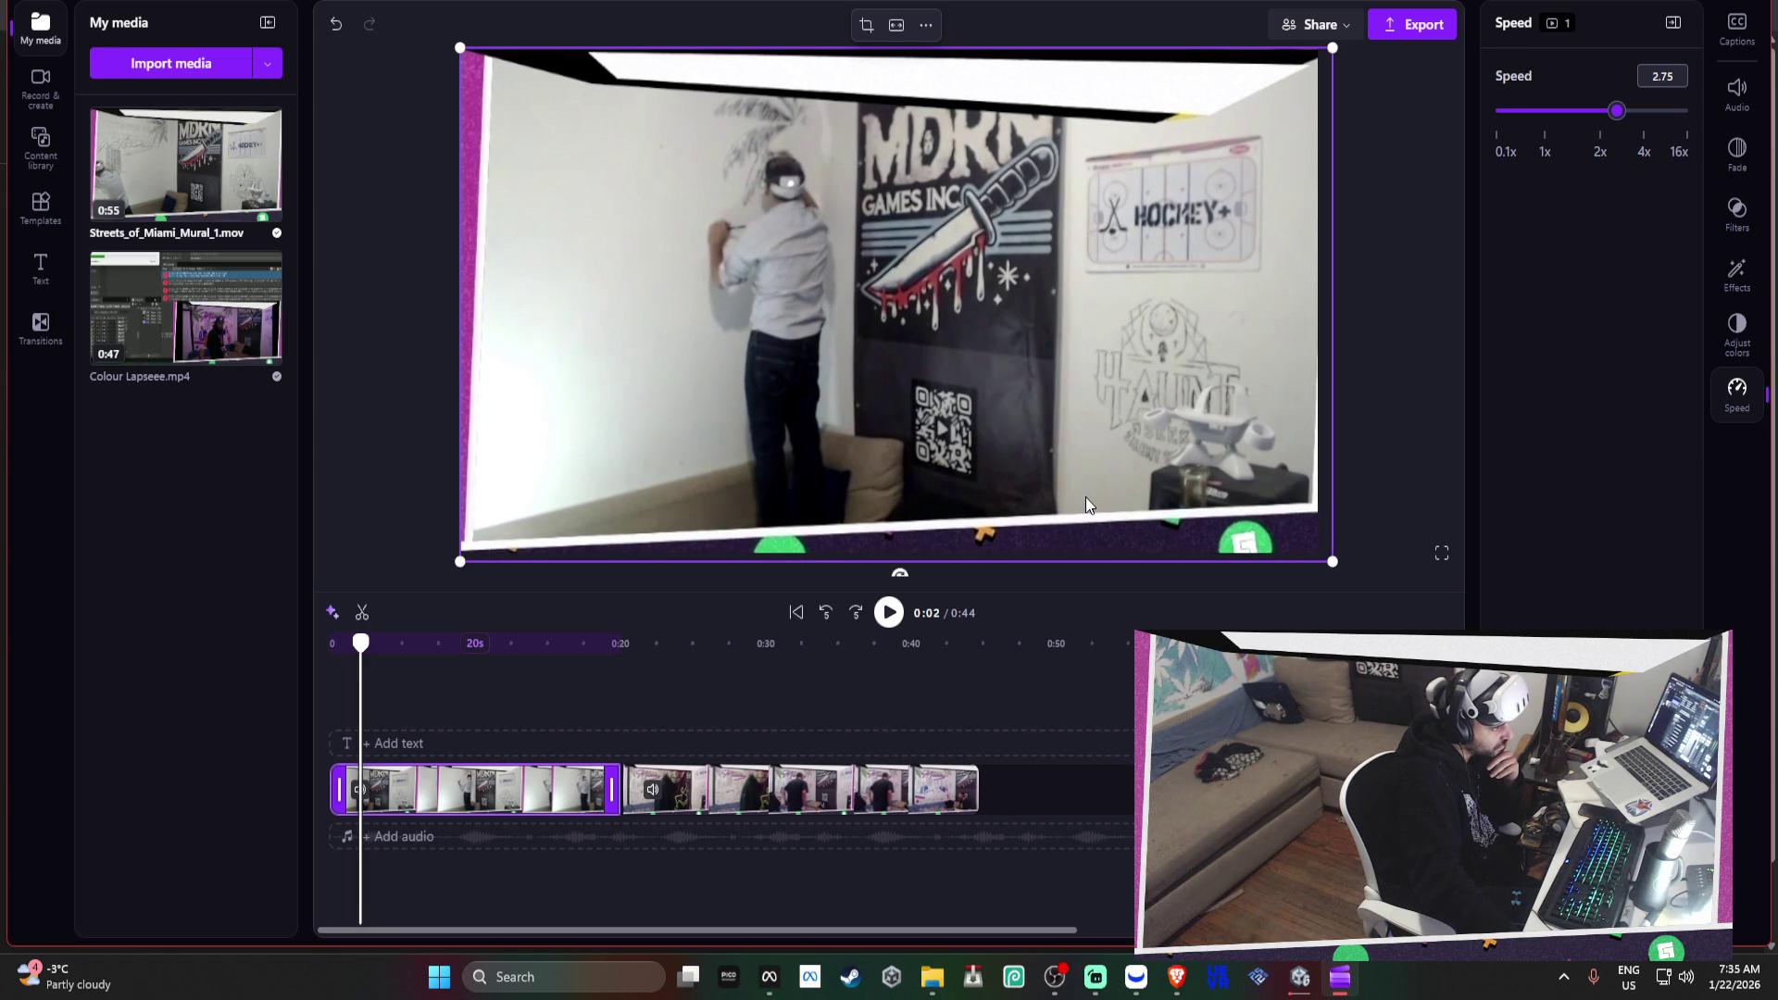
{"action": "left_click_drag", "start_coordinate": [1091, 497], "coordinate": [1078, 496]}
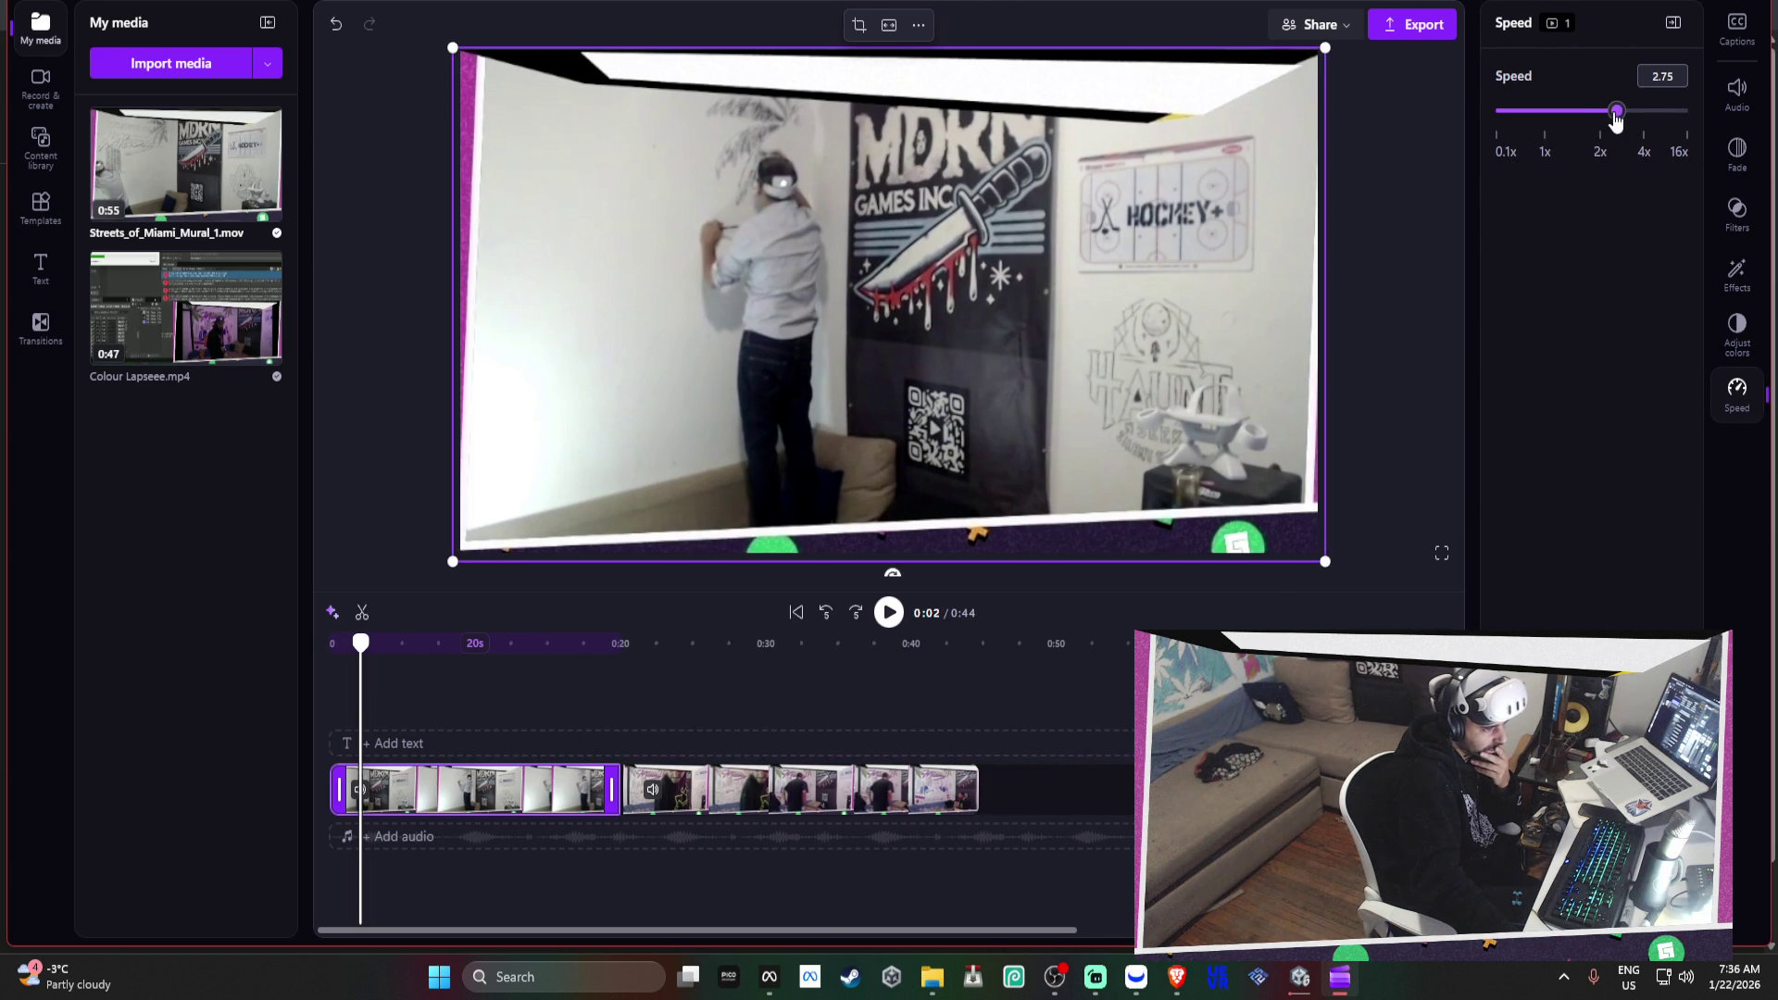
Set the Colour Lapseee clip to 2.75x and close the gap so the project runs 0:34.
{"action": "left_click_drag", "start_coordinate": [1624, 111], "coordinate": [1617, 112]}
{"action": "left_click", "coordinate": [836, 815]}
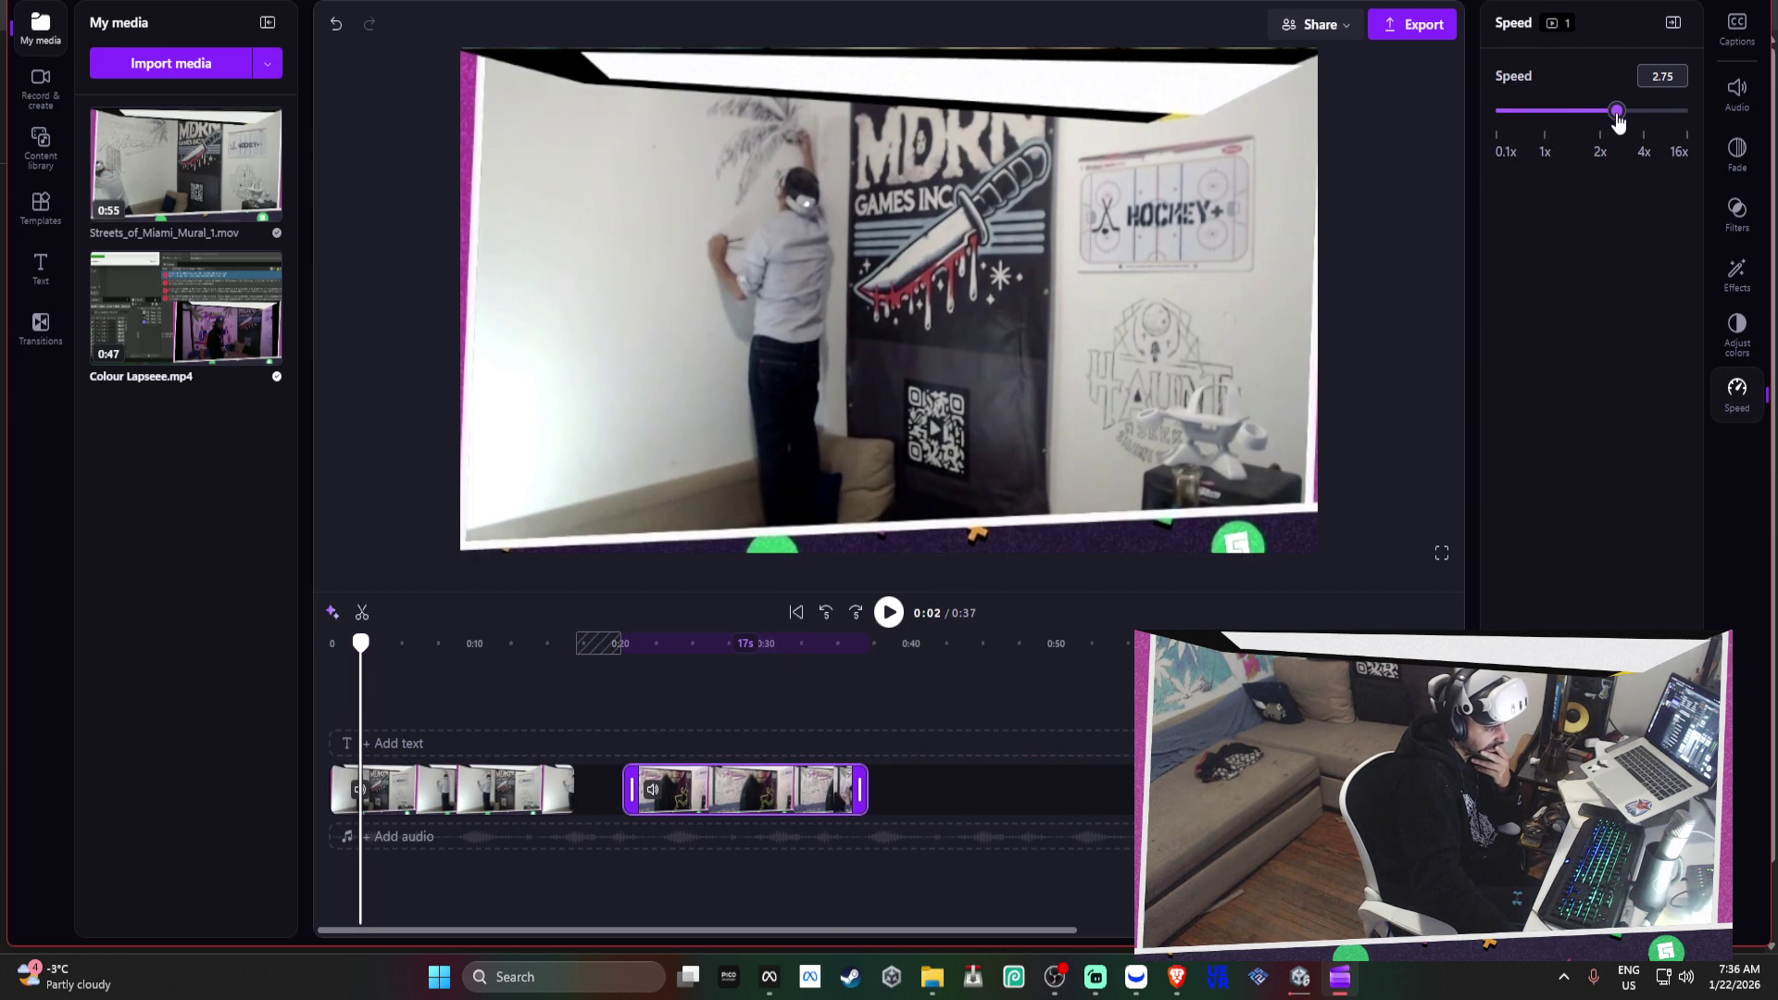
{"action": "left_click", "coordinate": [1022, 807]}
{"action": "left_click", "coordinate": [1204, 371]}
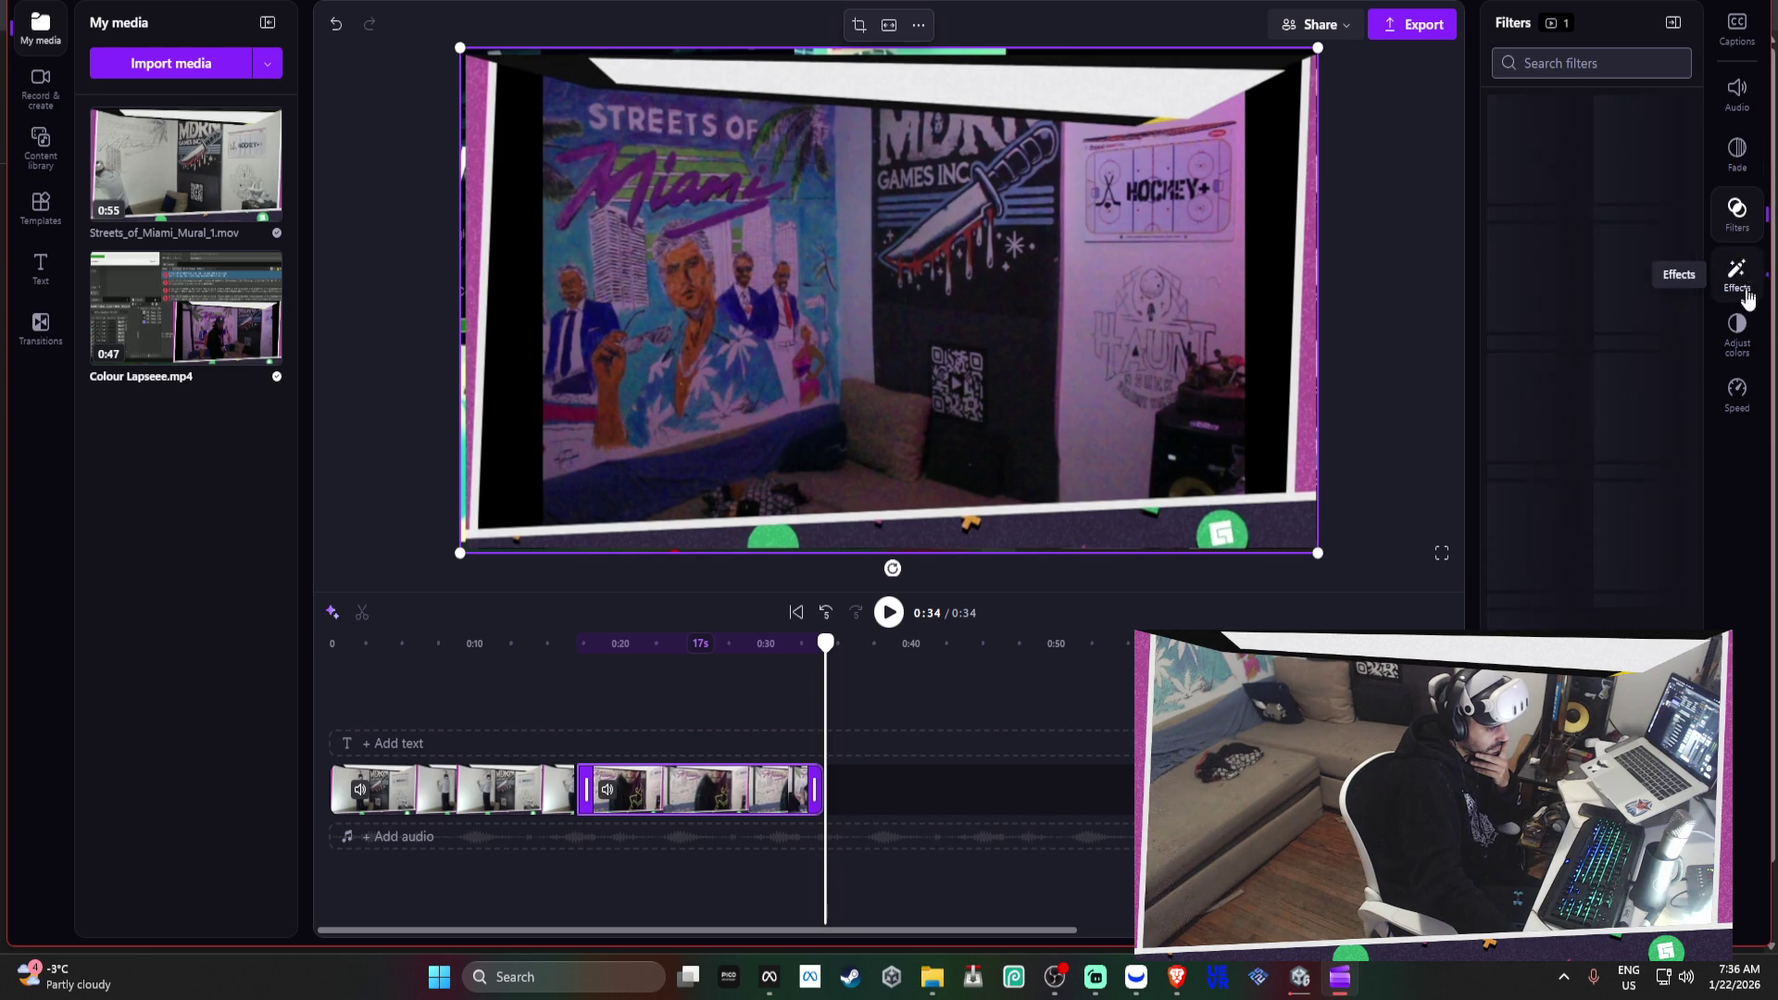
{"action": "left_click", "coordinate": [1738, 329]}
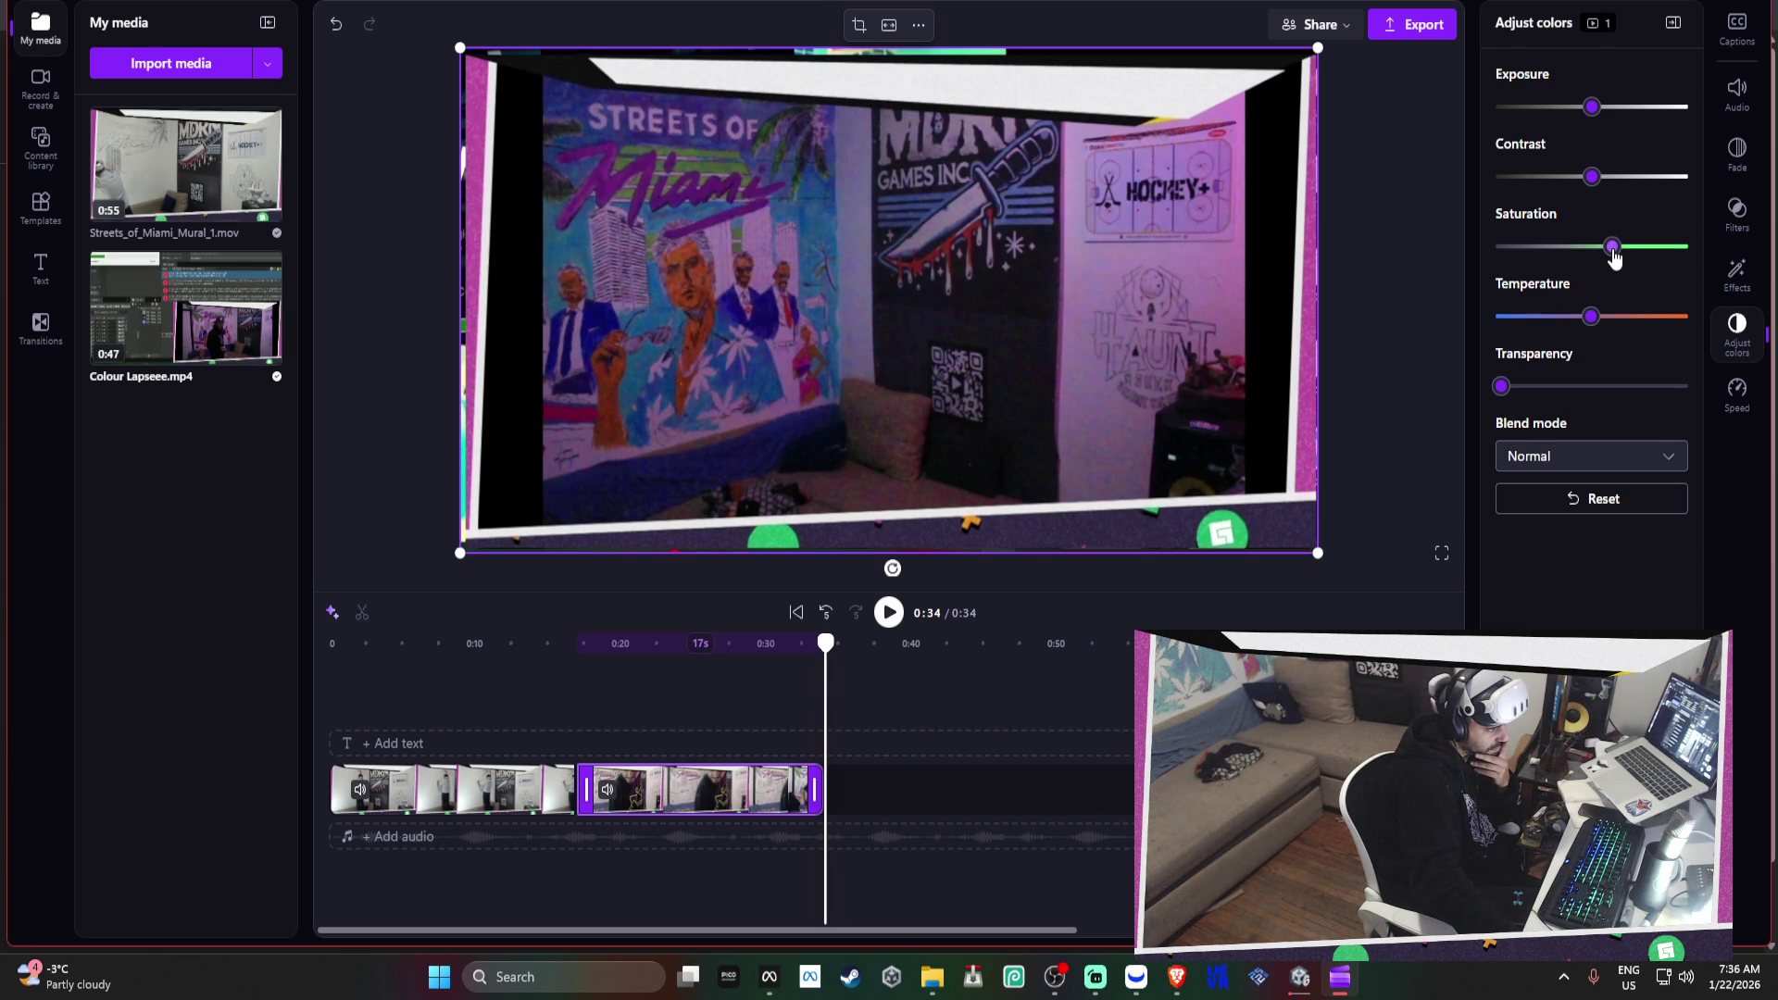
Raise the selected clip's contrast and exposure, then move the playhead back to the start.
{"action": "left_click_drag", "start_coordinate": [1593, 183], "coordinate": [1612, 182]}
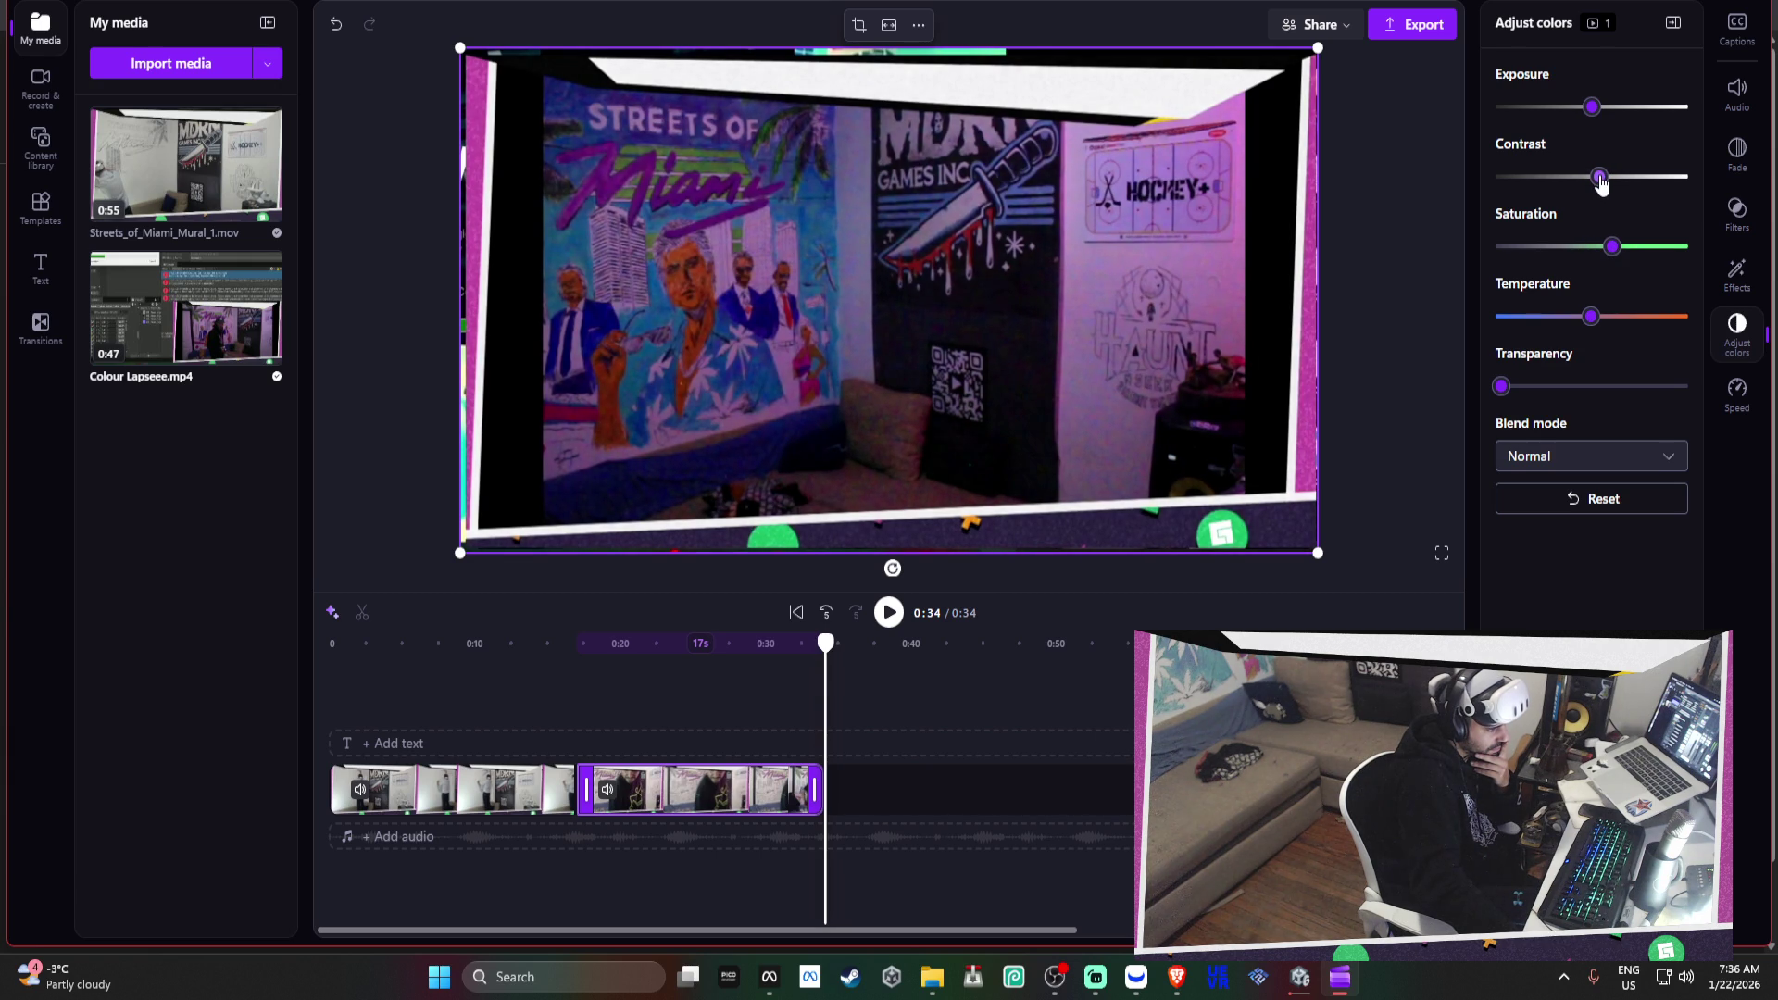
{"action": "left_click_drag", "start_coordinate": [1593, 107], "coordinate": [1627, 107]}
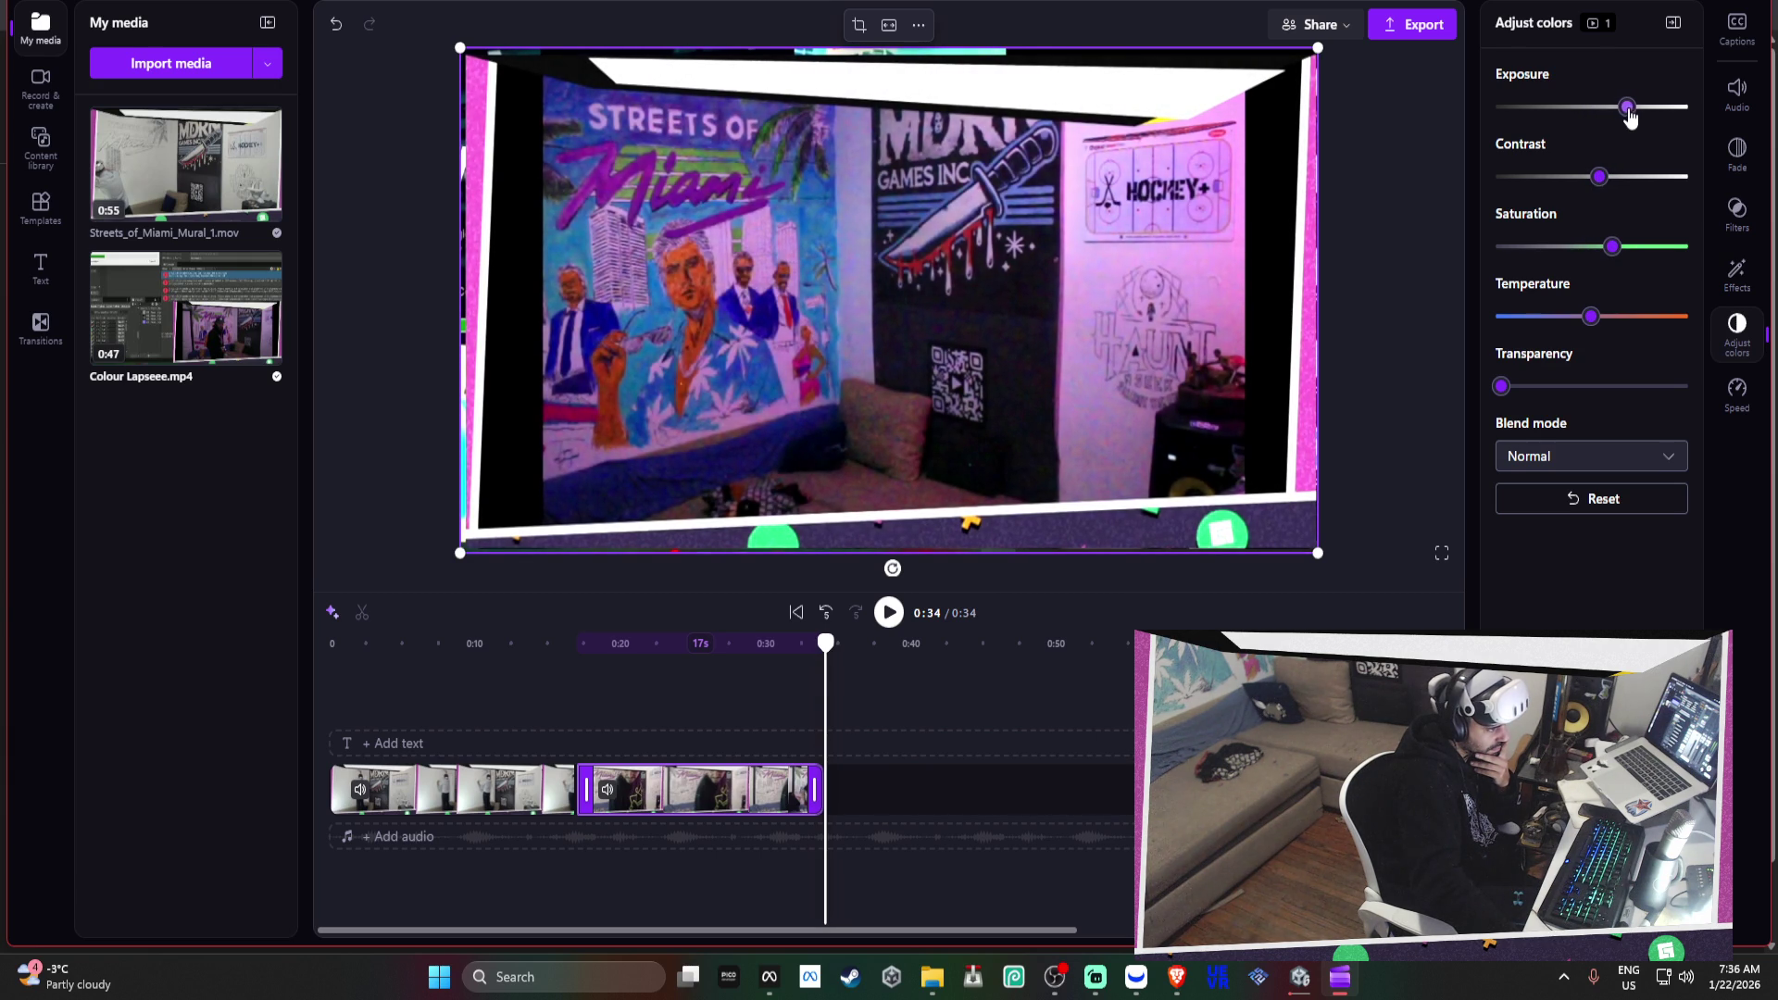
{"action": "left_click_drag", "start_coordinate": [827, 655], "coordinate": [480, 654]}
{"action": "left_click_drag", "start_coordinate": [353, 648], "coordinate": [339, 648]}
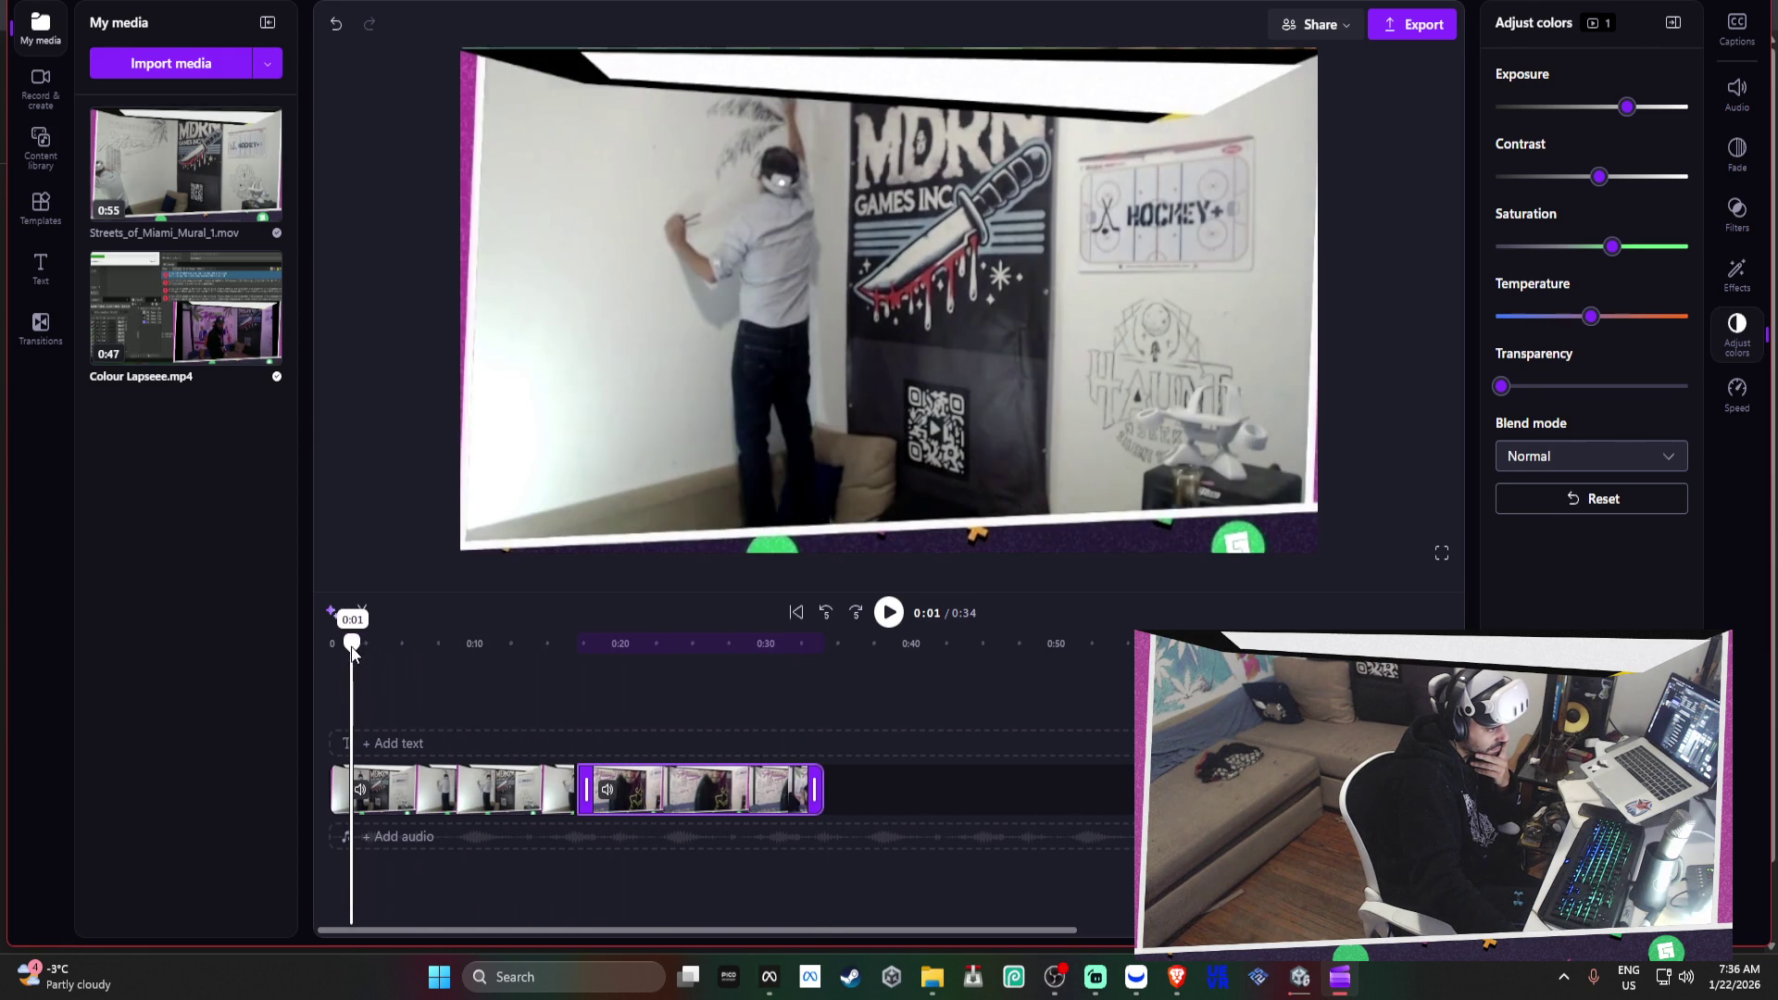
Raise the first clip's contrast, lower its exposure slightly, and play to review.
{"action": "left_click", "coordinate": [454, 789]}
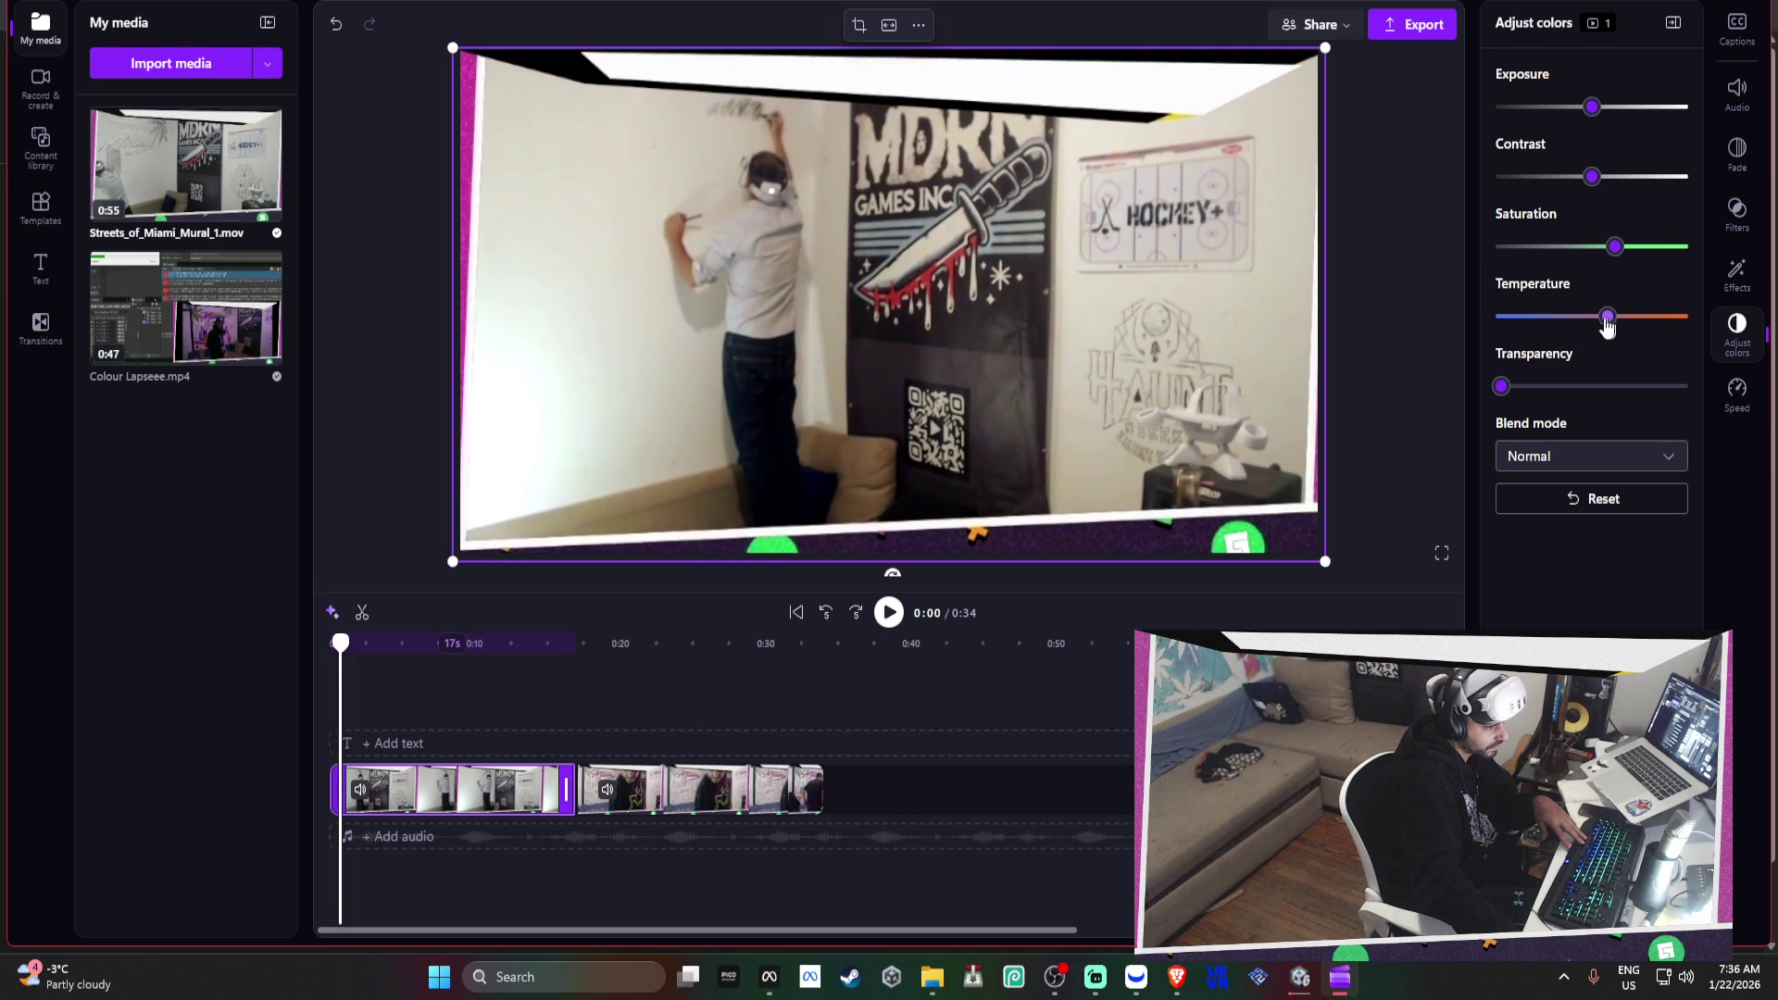
{"action": "left_click_drag", "start_coordinate": [1601, 178], "coordinate": [1613, 181]}
{"action": "mouse_move", "coordinate": [1607, 109]}
{"action": "left_mouse_down"}
{"action": "mouse_move", "coordinate": [1580, 118]}
{"action": "mouse_move", "coordinate": [1605, 132]}
{"action": "left_mouse_up"}
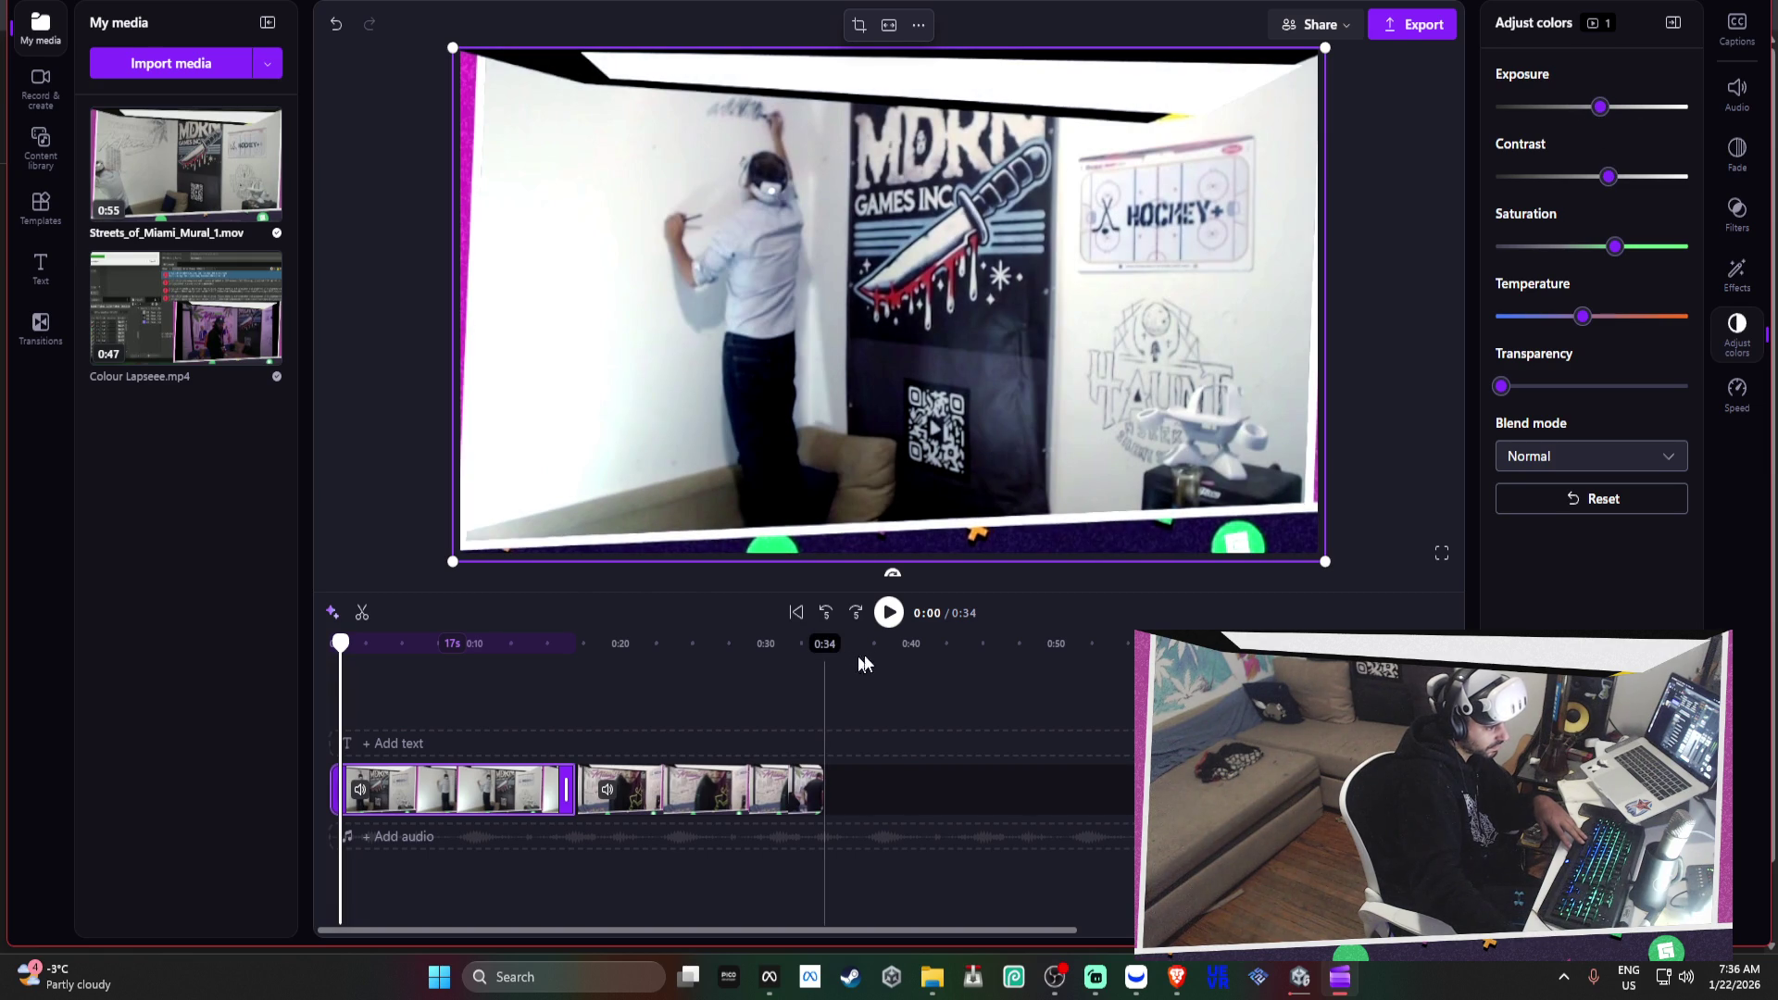
{"action": "left_click", "coordinate": [889, 616]}
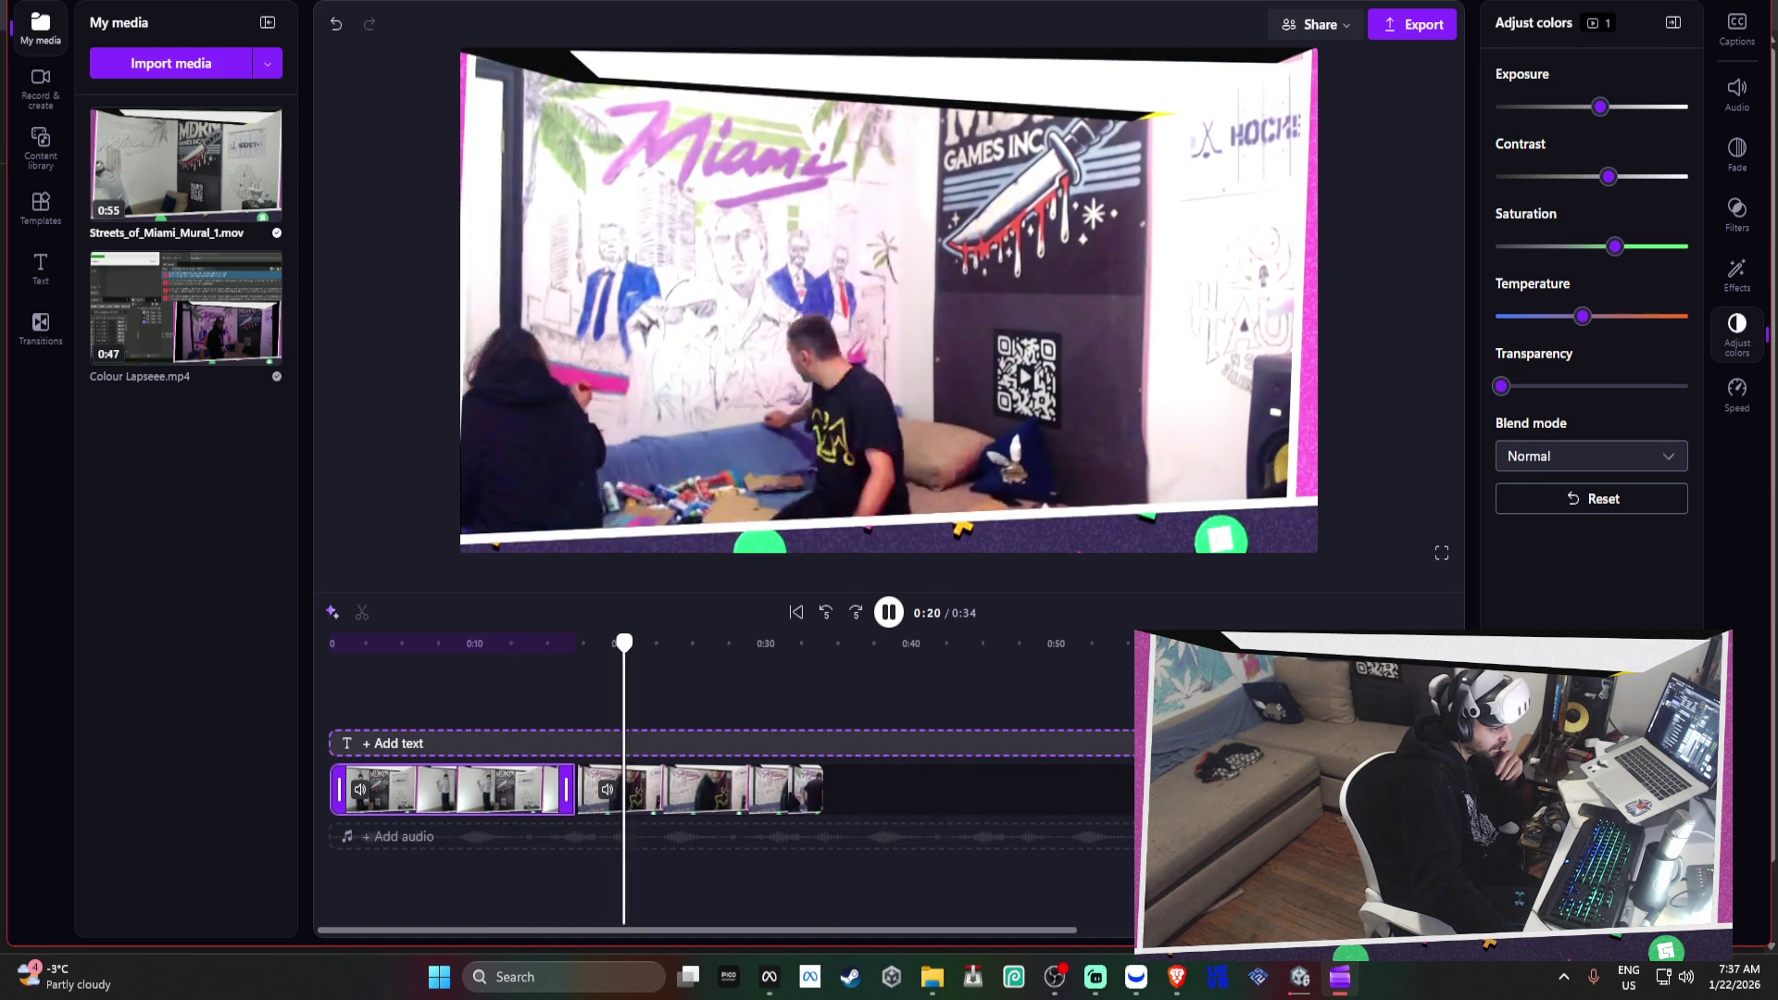
{"action": "left_click", "coordinate": [788, 789]}
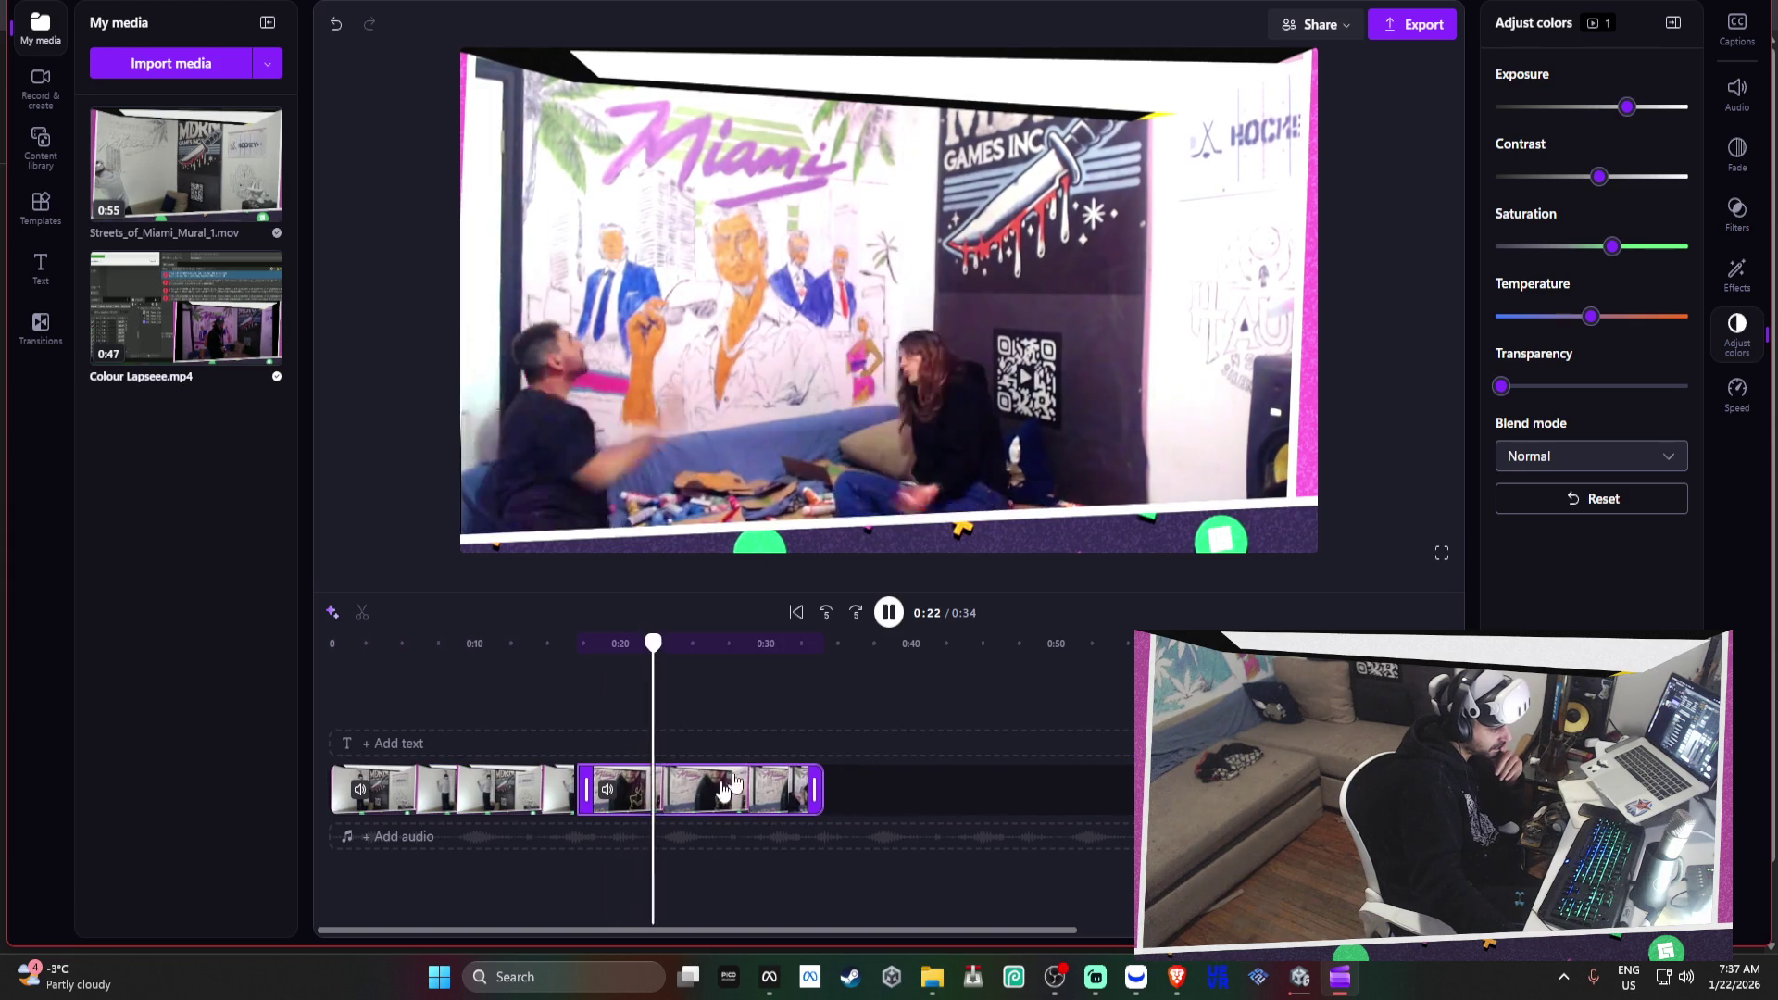
Raise the second clip's speed to 3.5x so the video runs 0:30, and replay from the start.
{"action": "left_click", "coordinate": [1737, 393]}
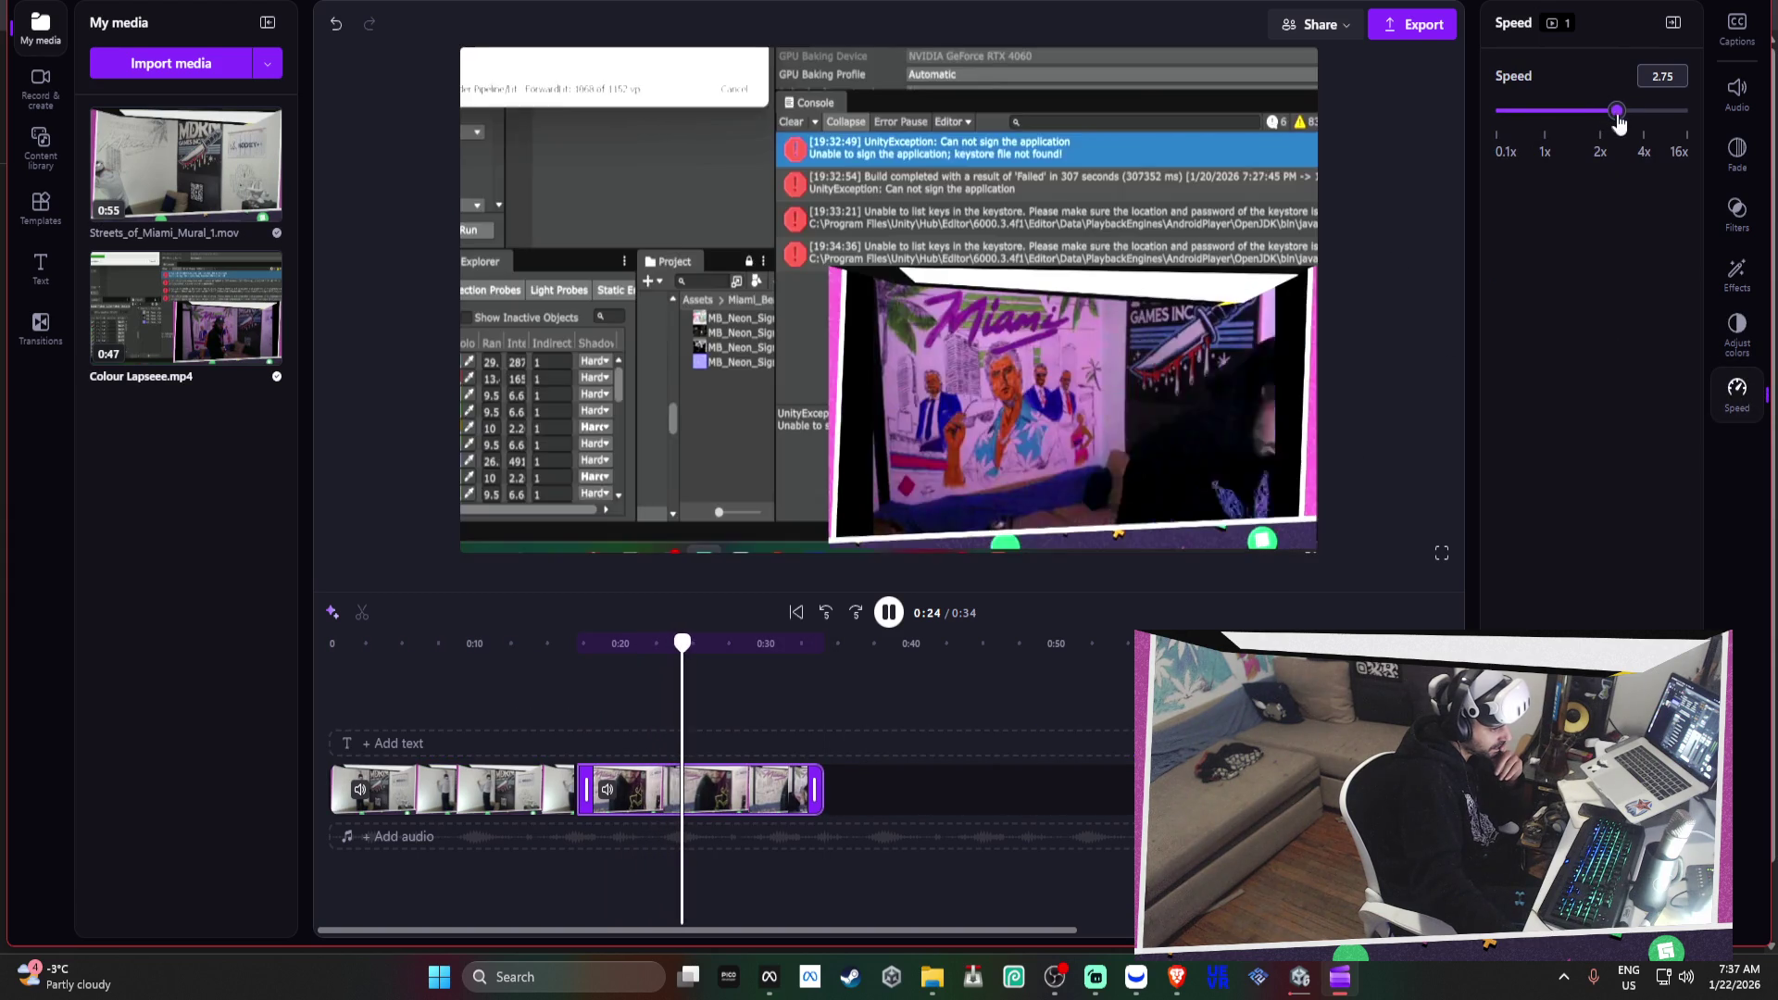
{"action": "left_click_drag", "start_coordinate": [1618, 111], "coordinate": [1634, 110]}
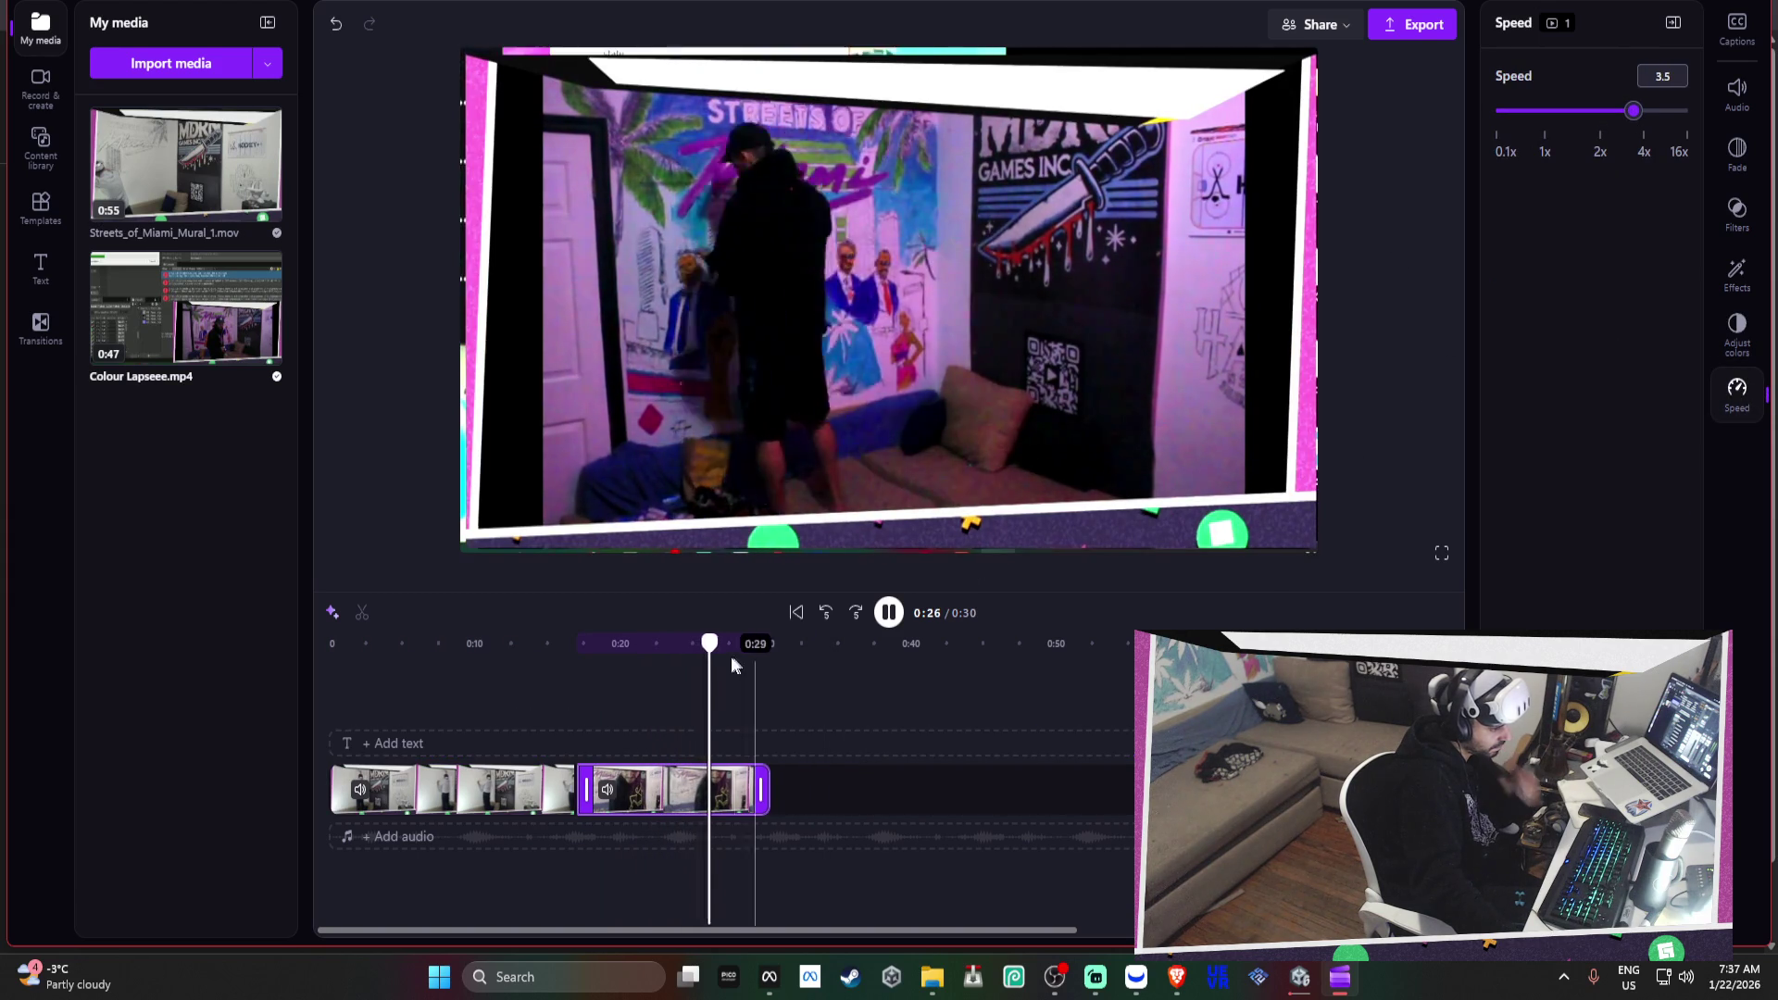
{"action": "key", "text": "space"}
{"action": "left_click", "coordinate": [330, 644]}
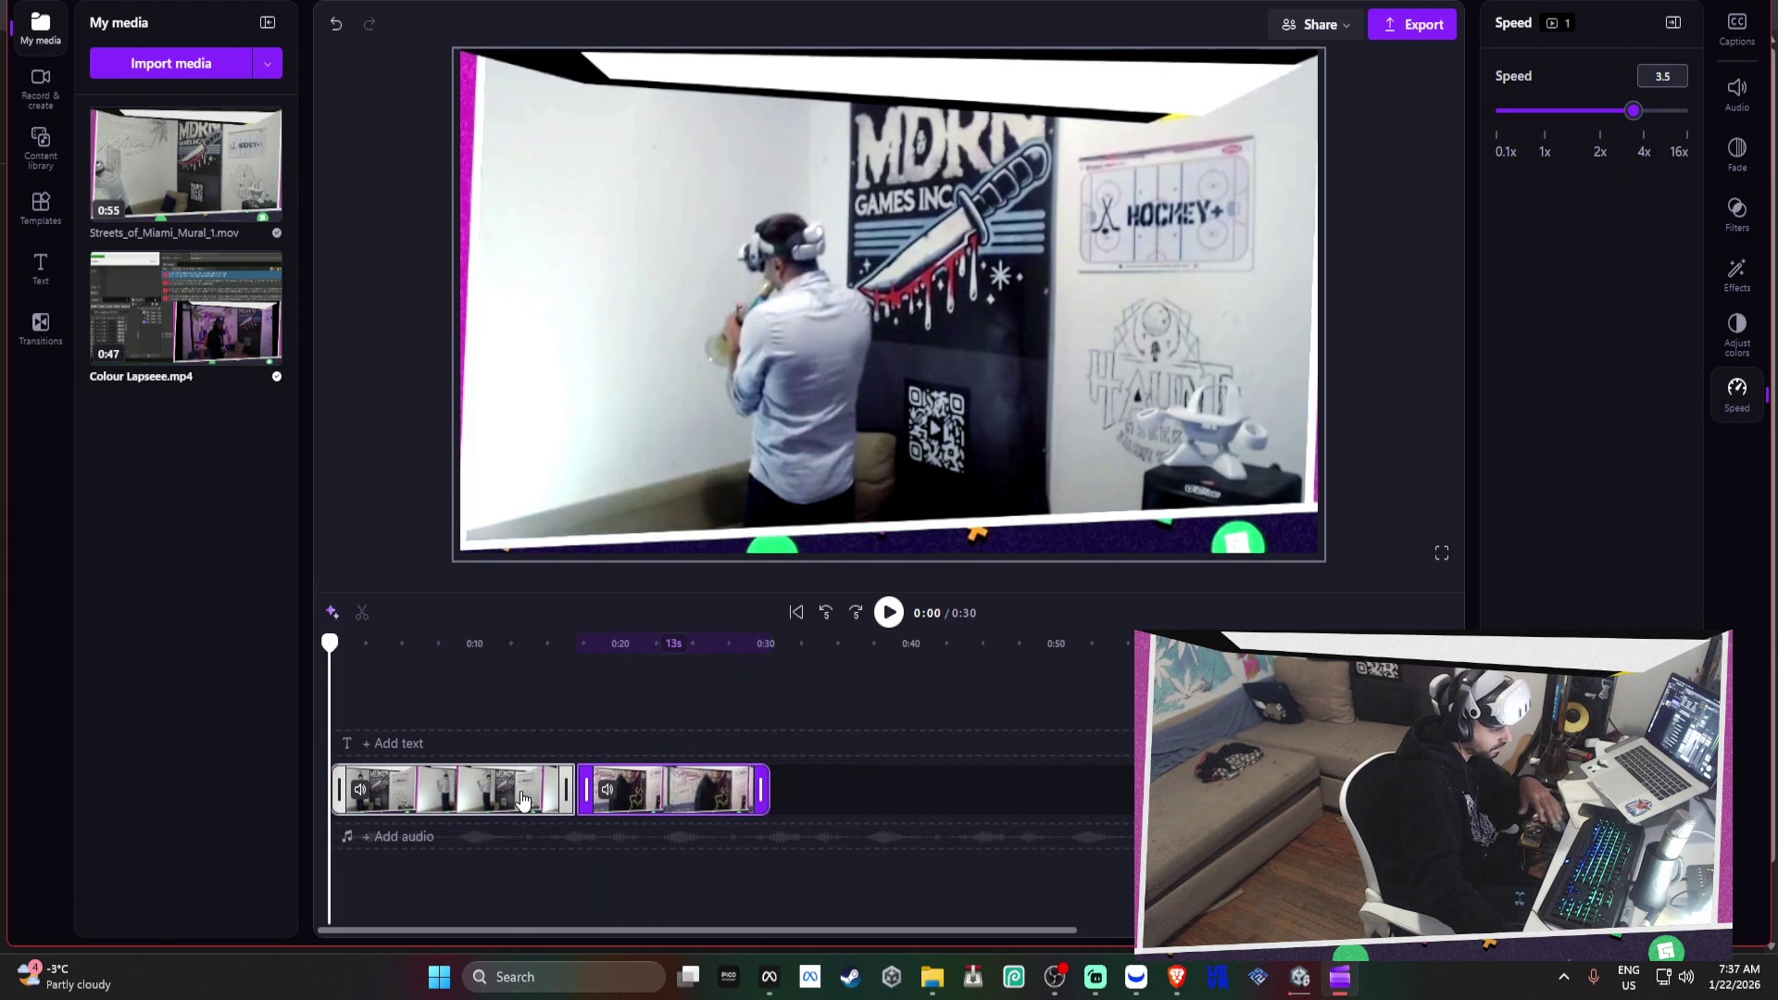
{"action": "key", "text": "space"}
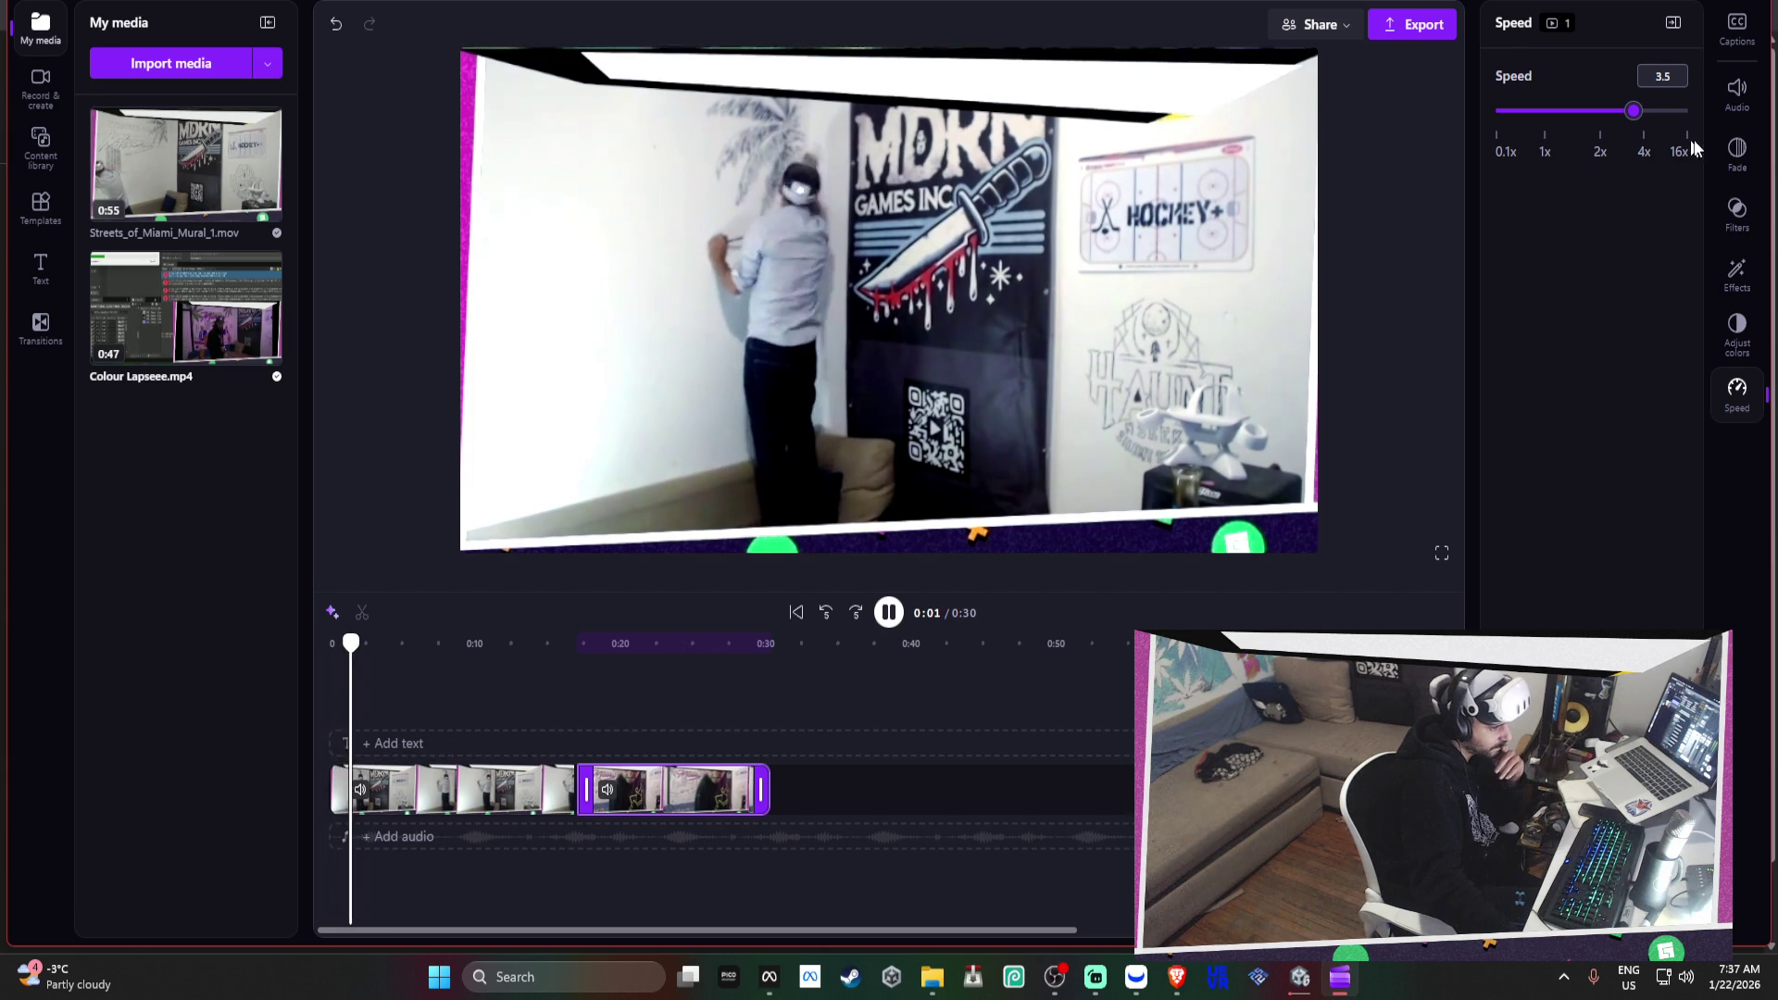
{"action": "left_click", "coordinate": [1741, 280]}
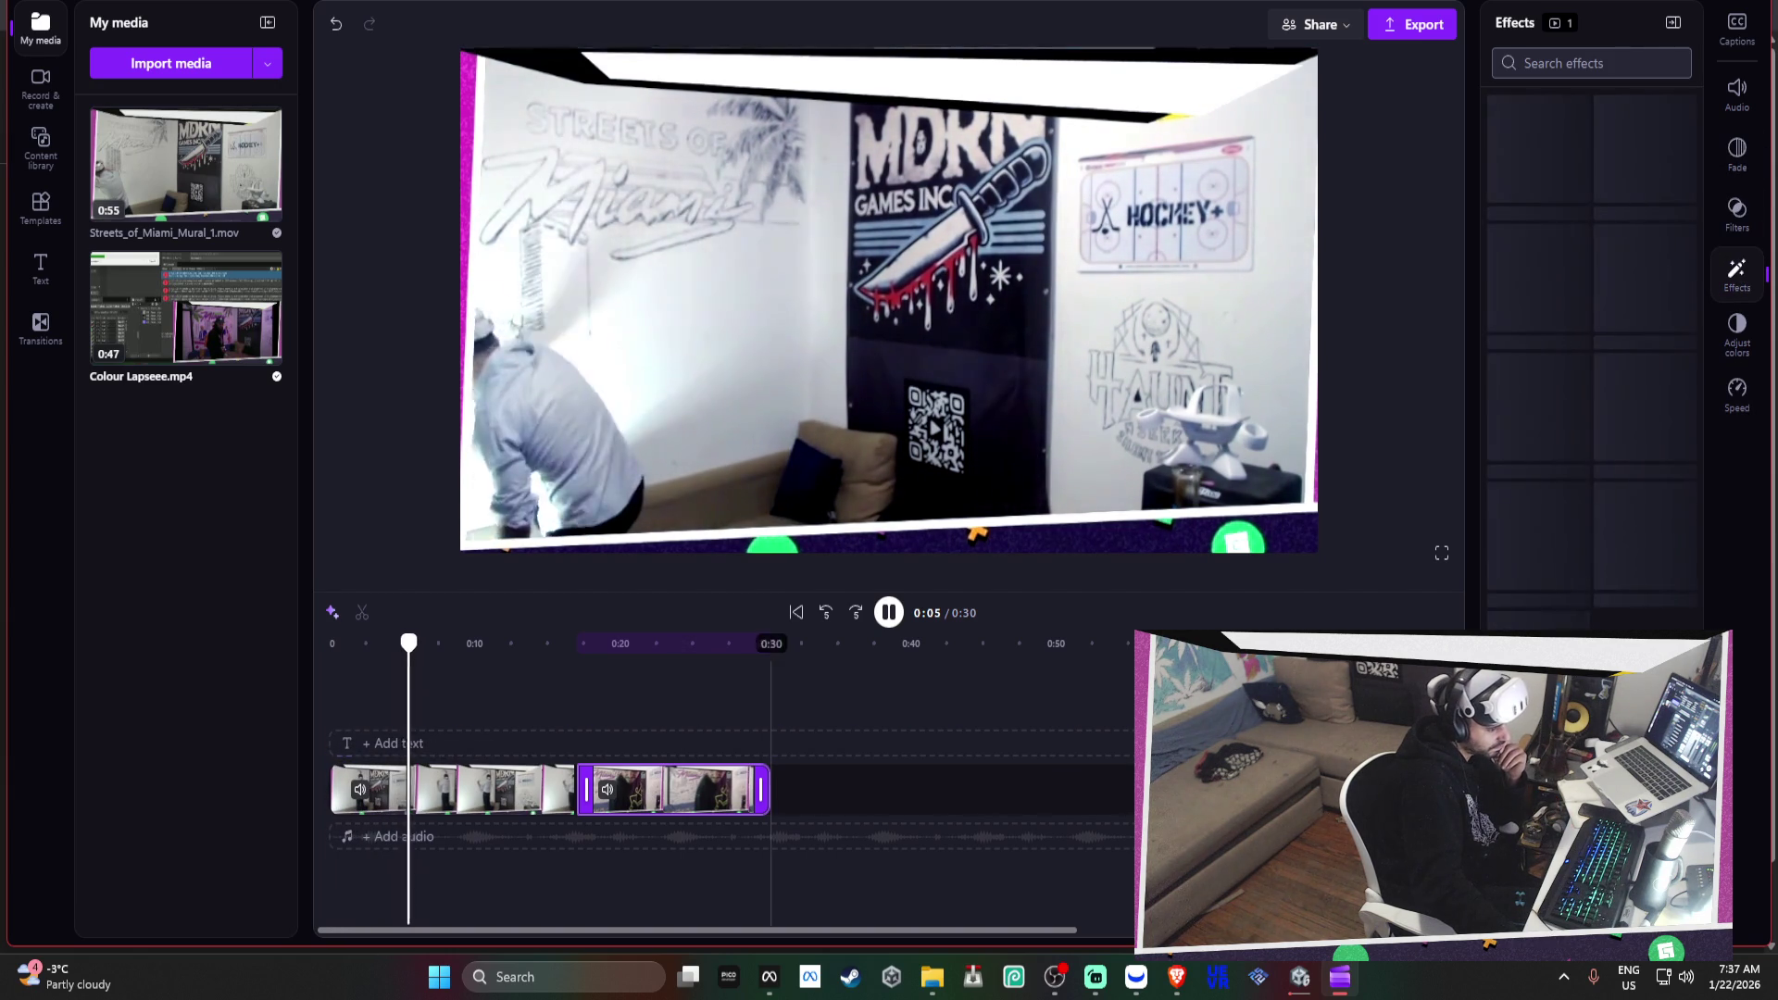
{"action": "mouse_move", "coordinate": [1306, 989]}
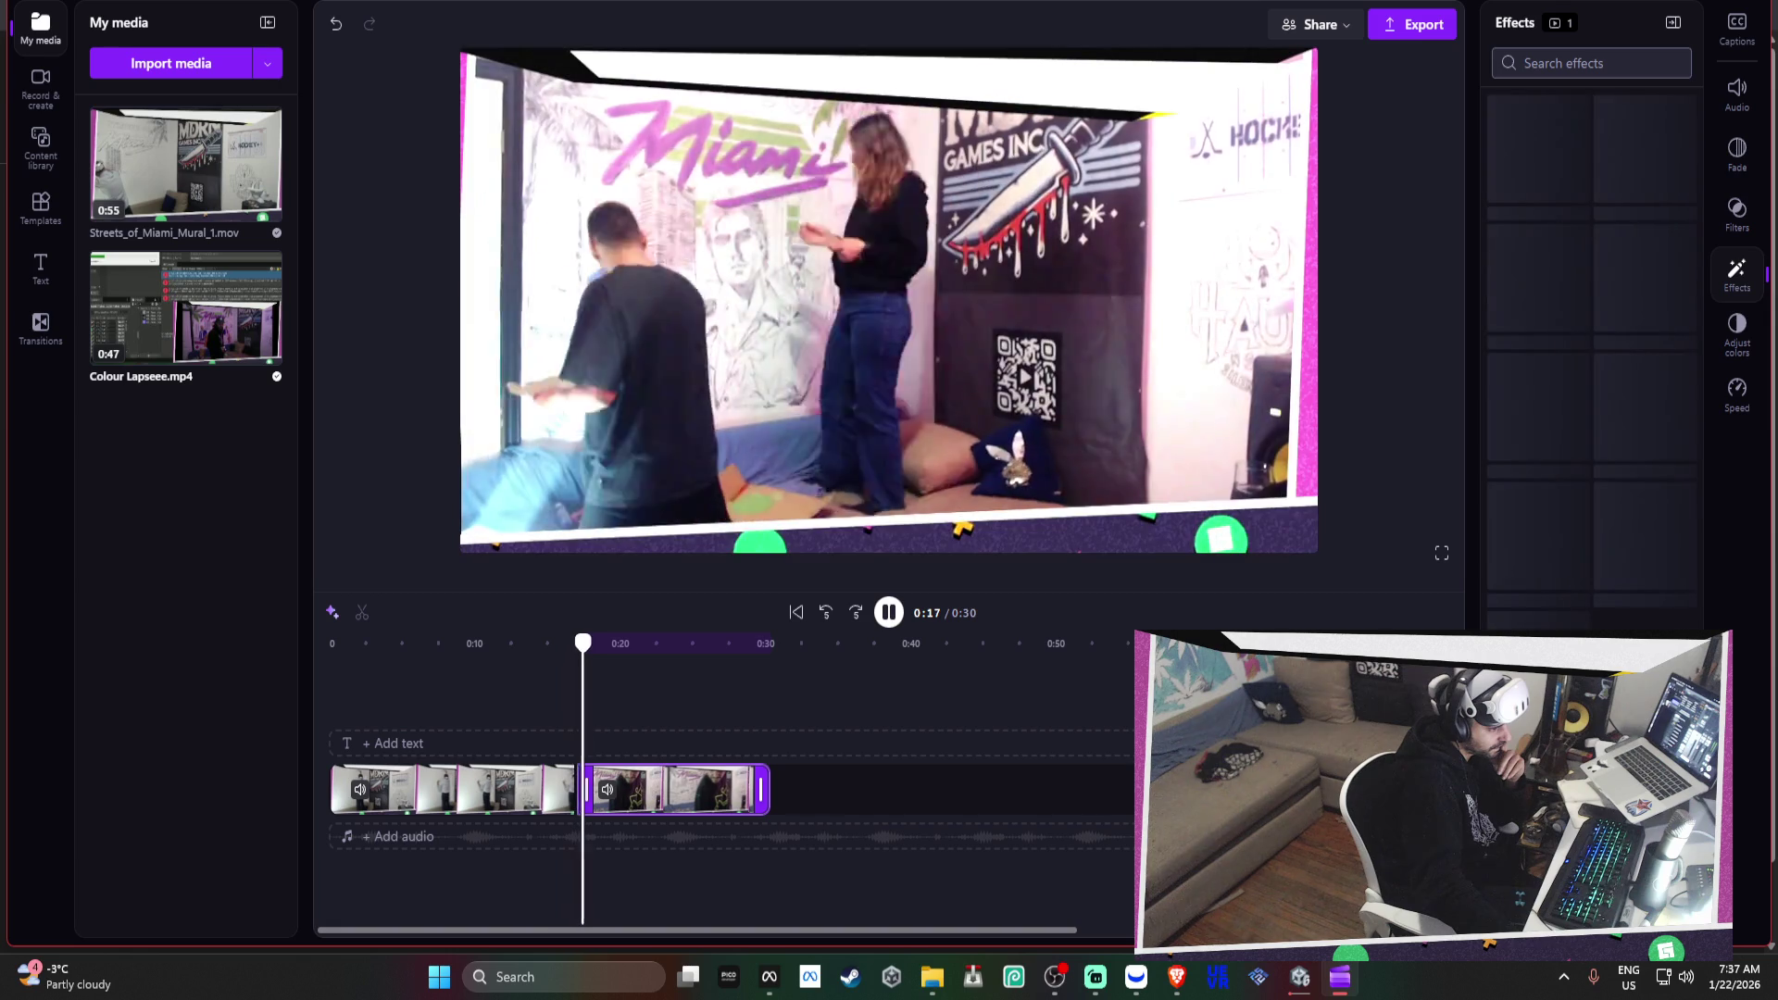
Extend the second clip's end to 13.44s and zoom the timeline in around the playhead.
{"action": "left_click", "coordinate": [652, 813]}
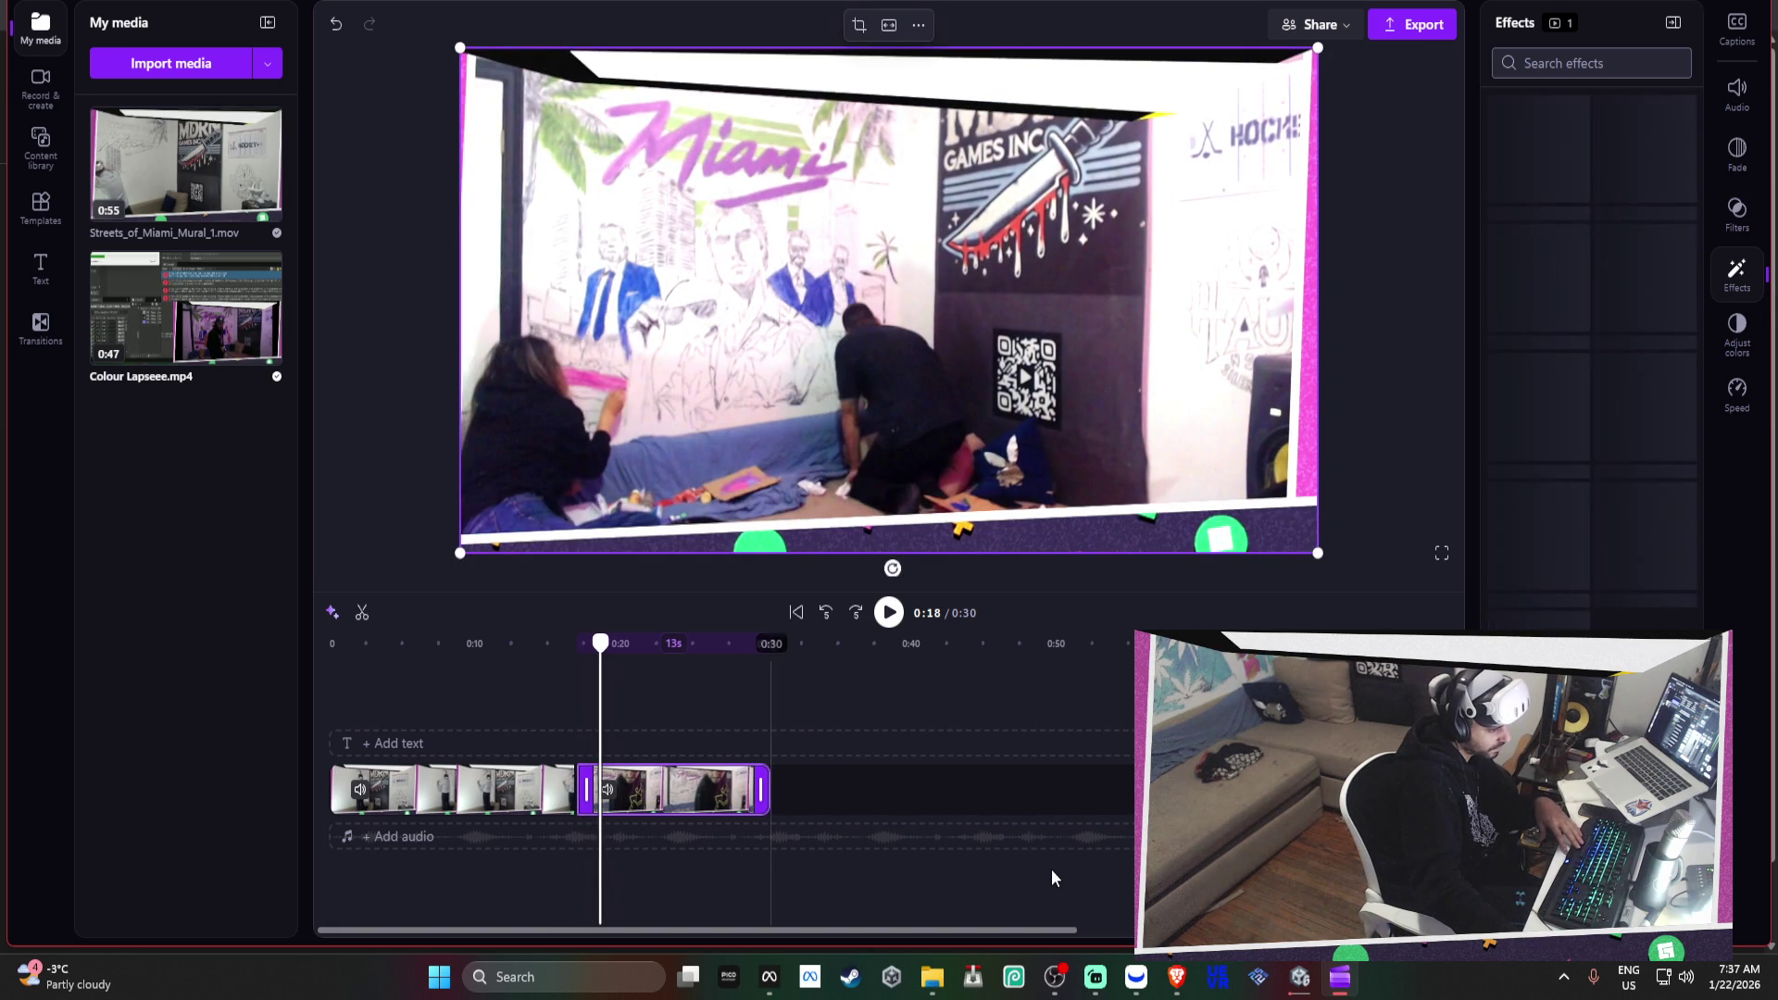
{"action": "left_click", "coordinate": [941, 792]}
{"action": "left_click", "coordinate": [669, 792]}
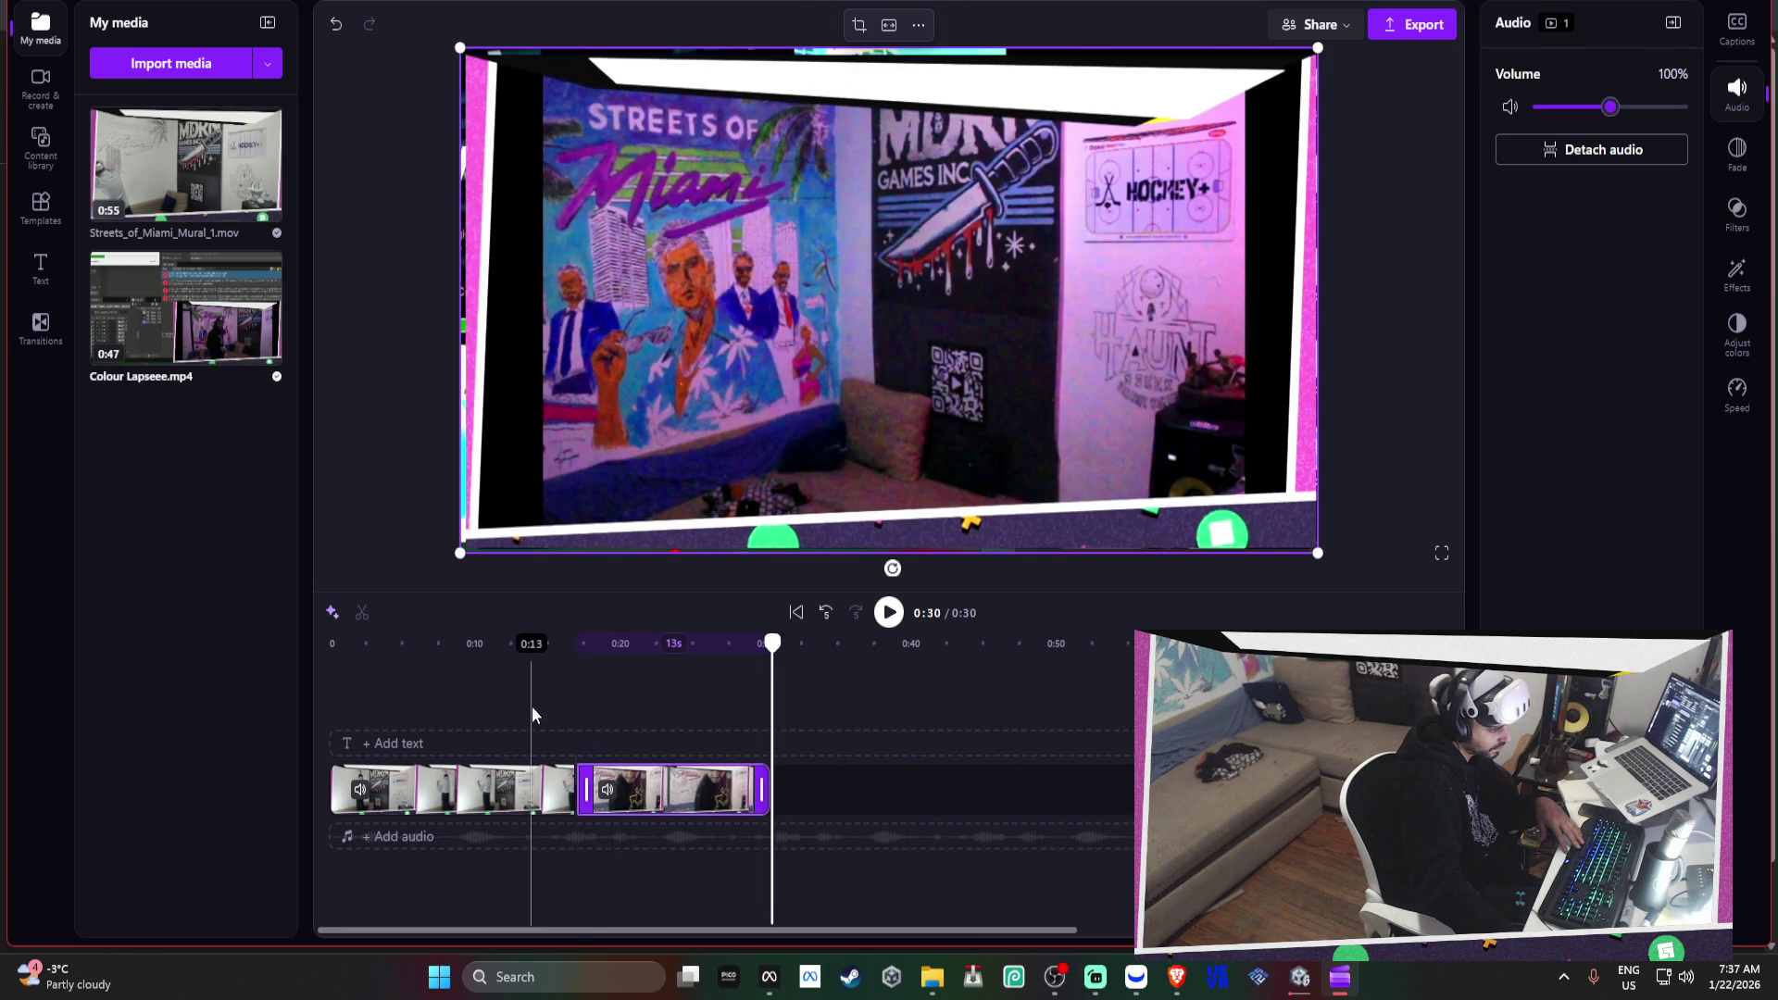
{"action": "left_click_drag", "start_coordinate": [761, 789], "coordinate": [895, 789]}
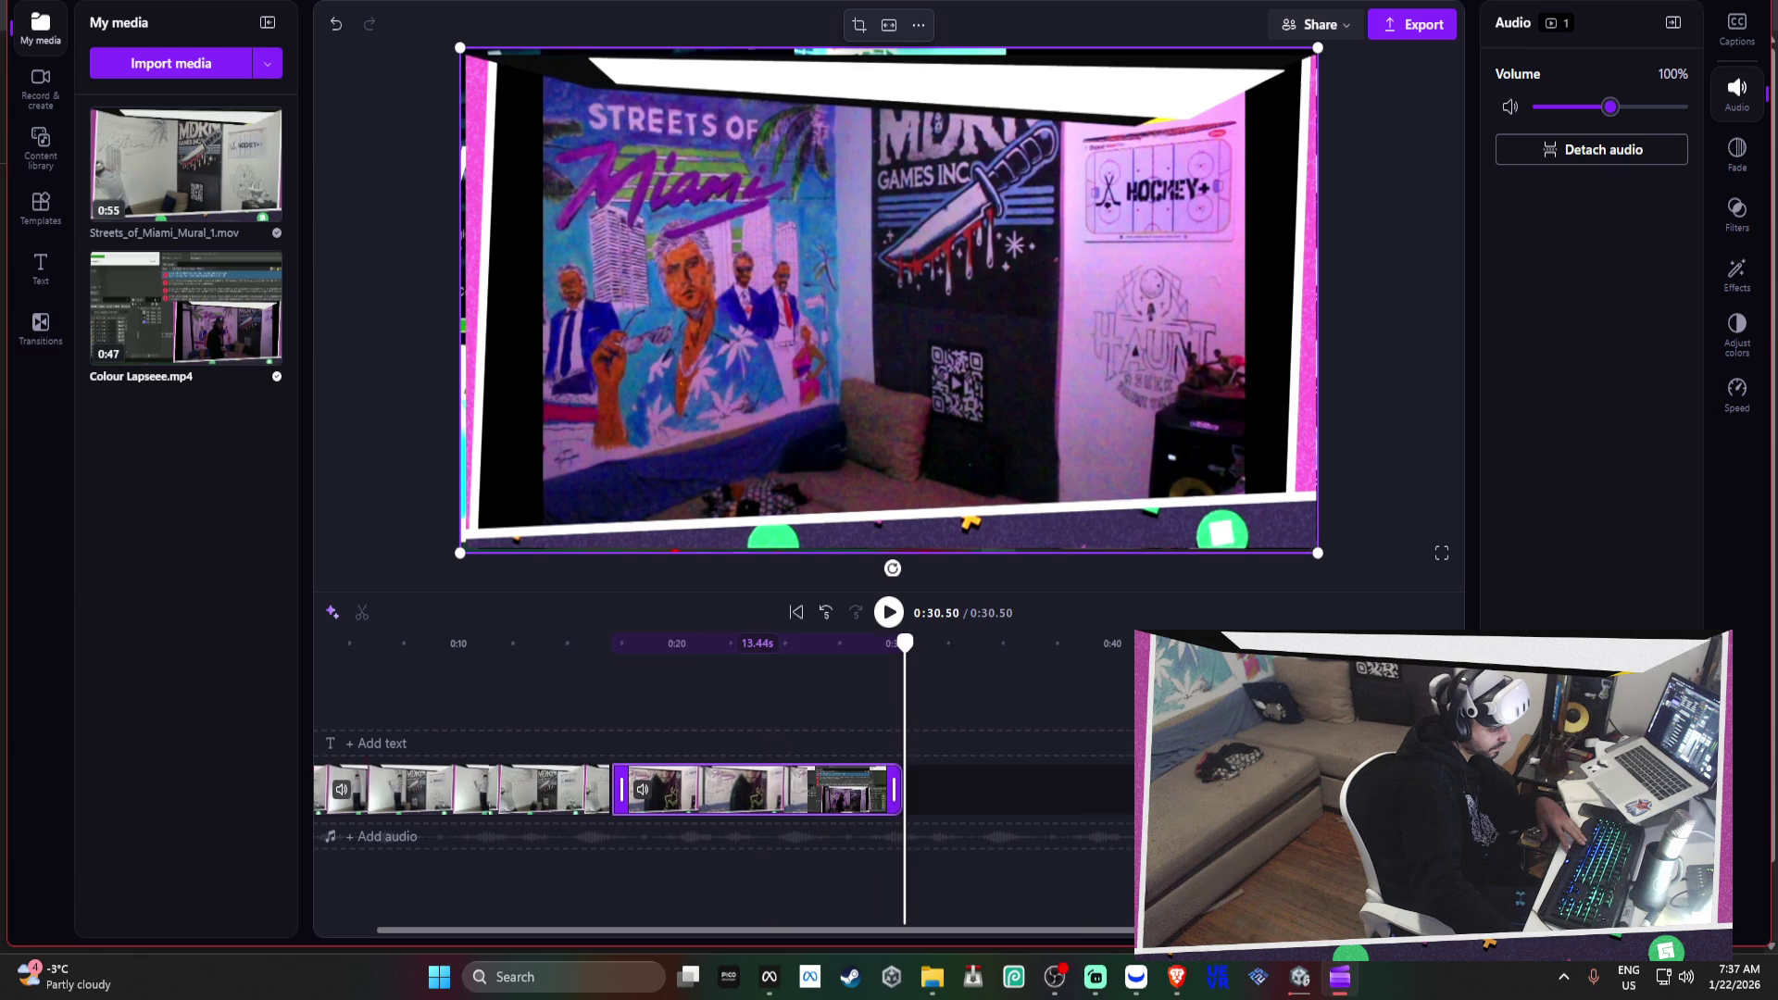
{"action": "key", "text": "ctrl+plus"}
{"action": "key", "text": "ctrl+plus"}
{"action": "key", "text": "ctrl+plus"}
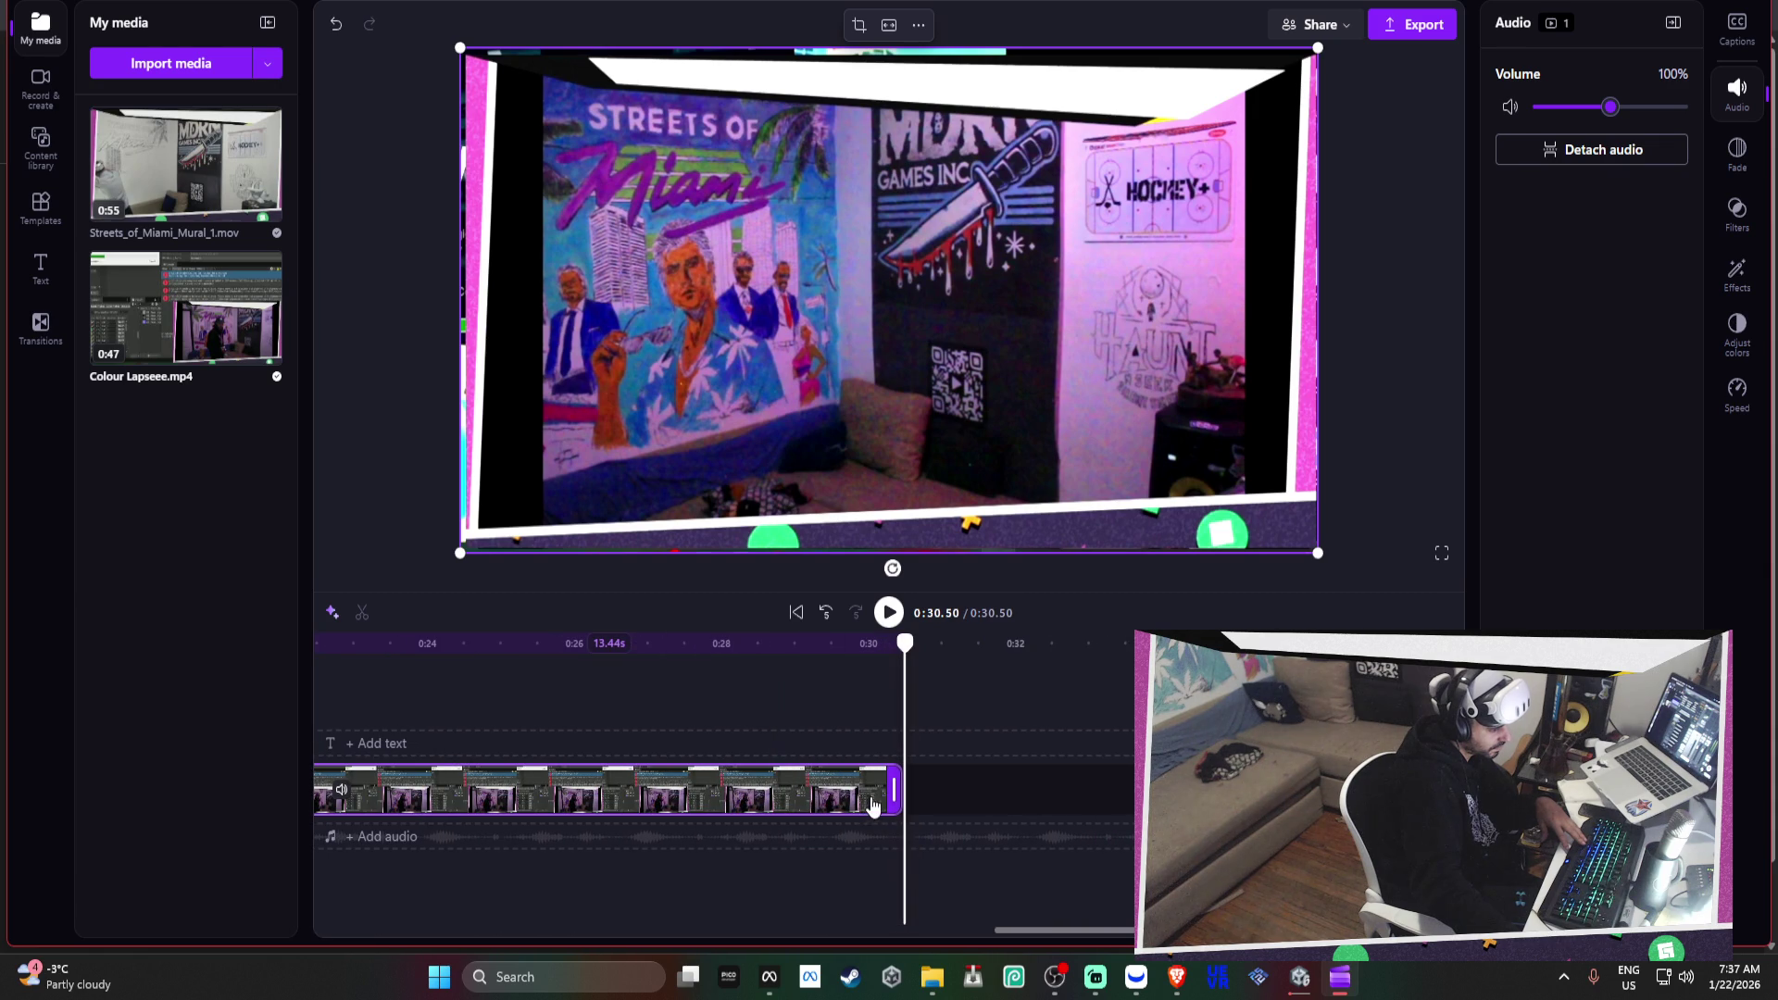
{"action": "left_click_drag", "start_coordinate": [1020, 926], "coordinate": [604, 931]}
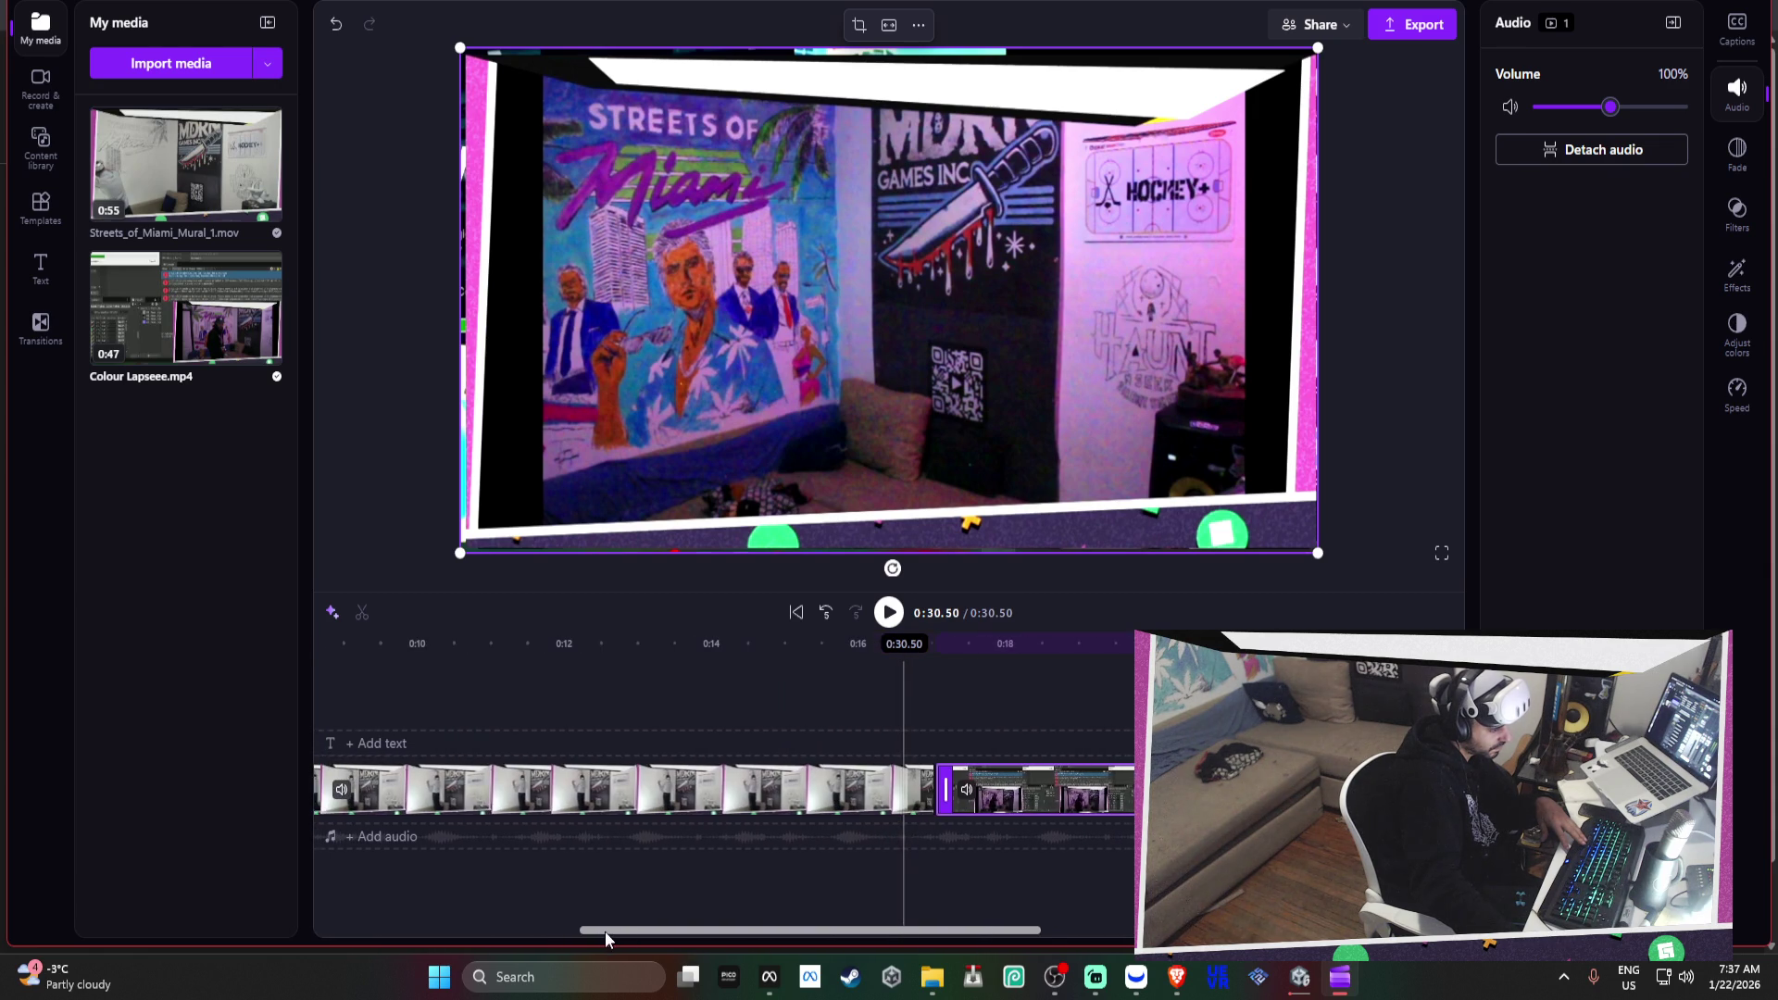
Close the gap between the two clips and play across the join to check it.
{"action": "left_click", "coordinate": [847, 745]}
{"action": "left_click", "coordinate": [889, 790]}
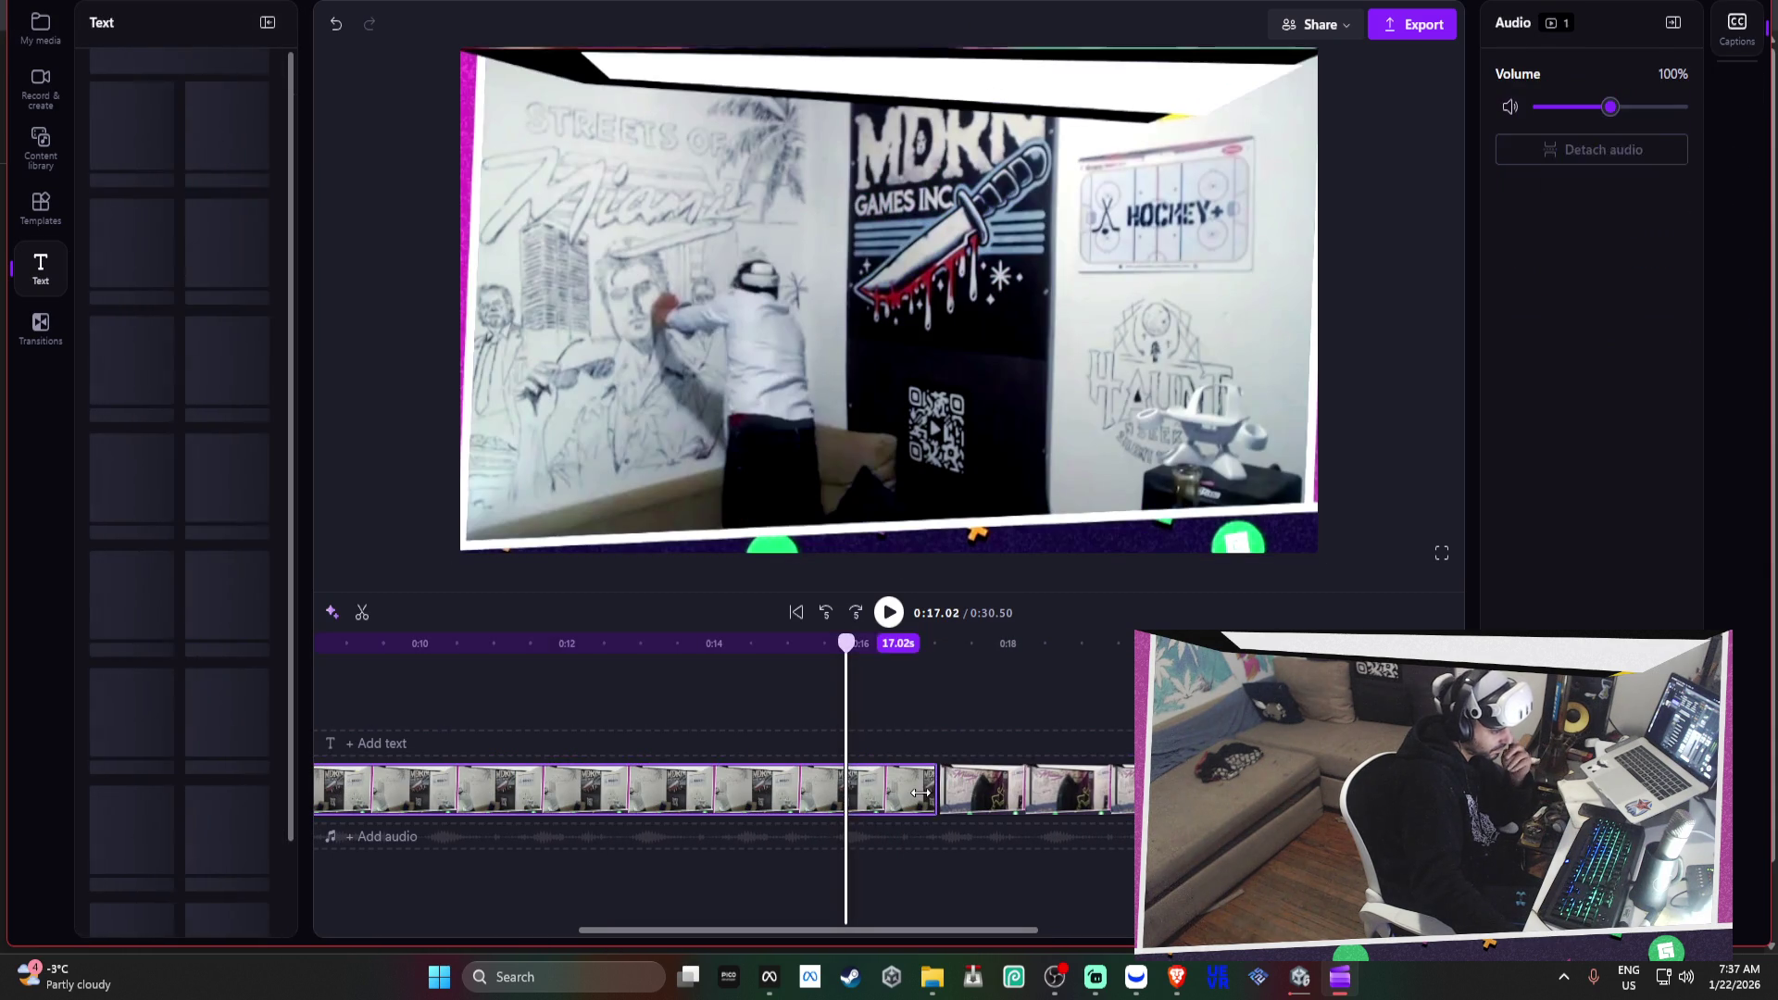
{"action": "left_click_drag", "start_coordinate": [913, 793], "coordinate": [908, 793]}
{"action": "left_click", "coordinate": [980, 786]}
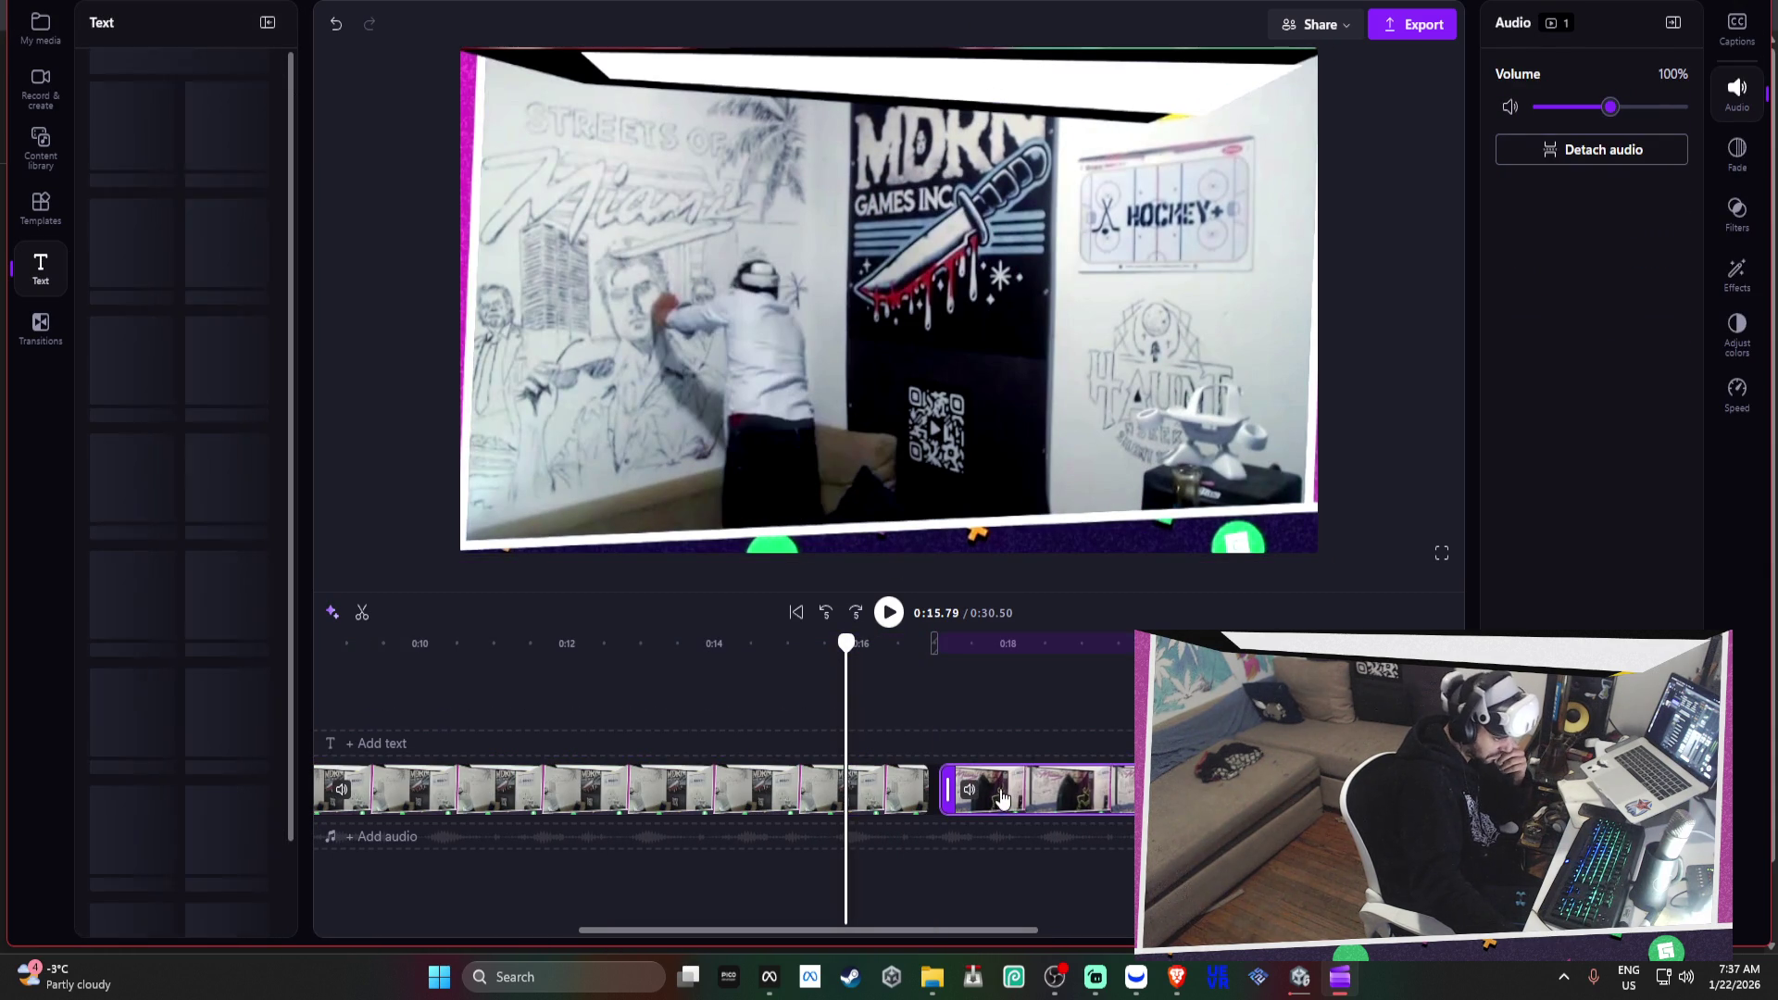
{"action": "key", "text": "space"}
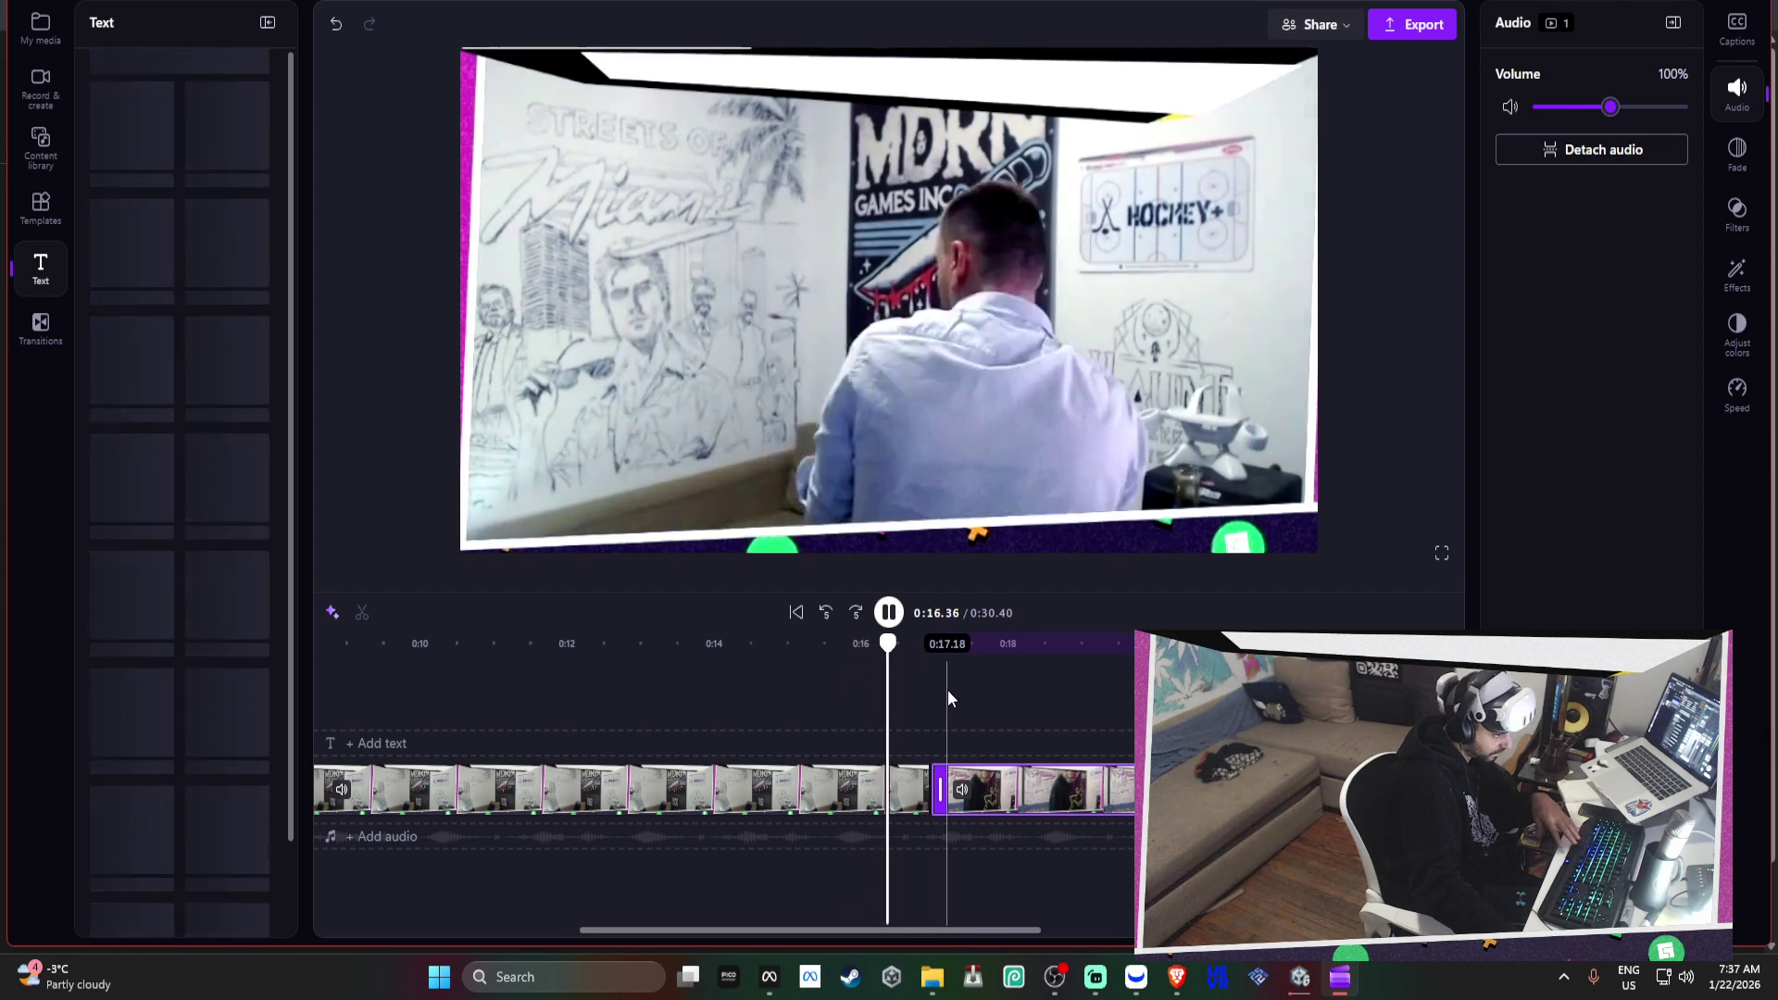
Mute the clip's audio to 0% volume and review playback through to 0:30.40.
{"action": "left_click", "coordinate": [769, 792]}
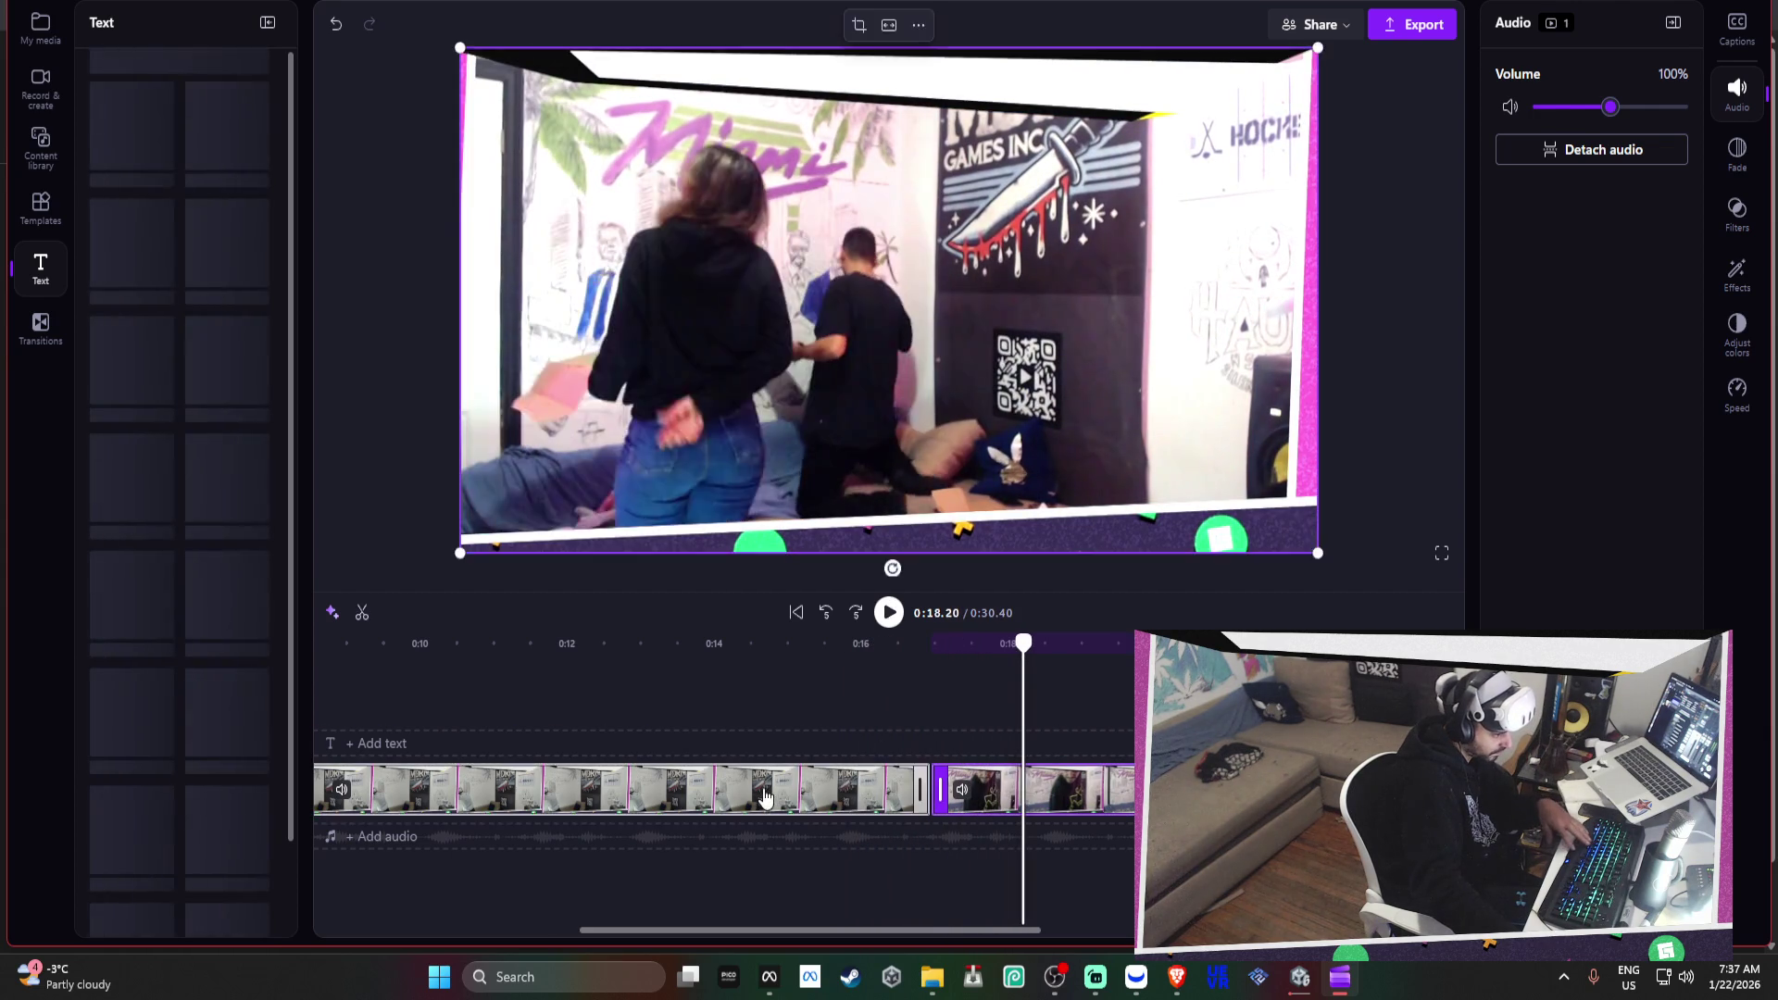
{"action": "right_click", "coordinate": [553, 790]}
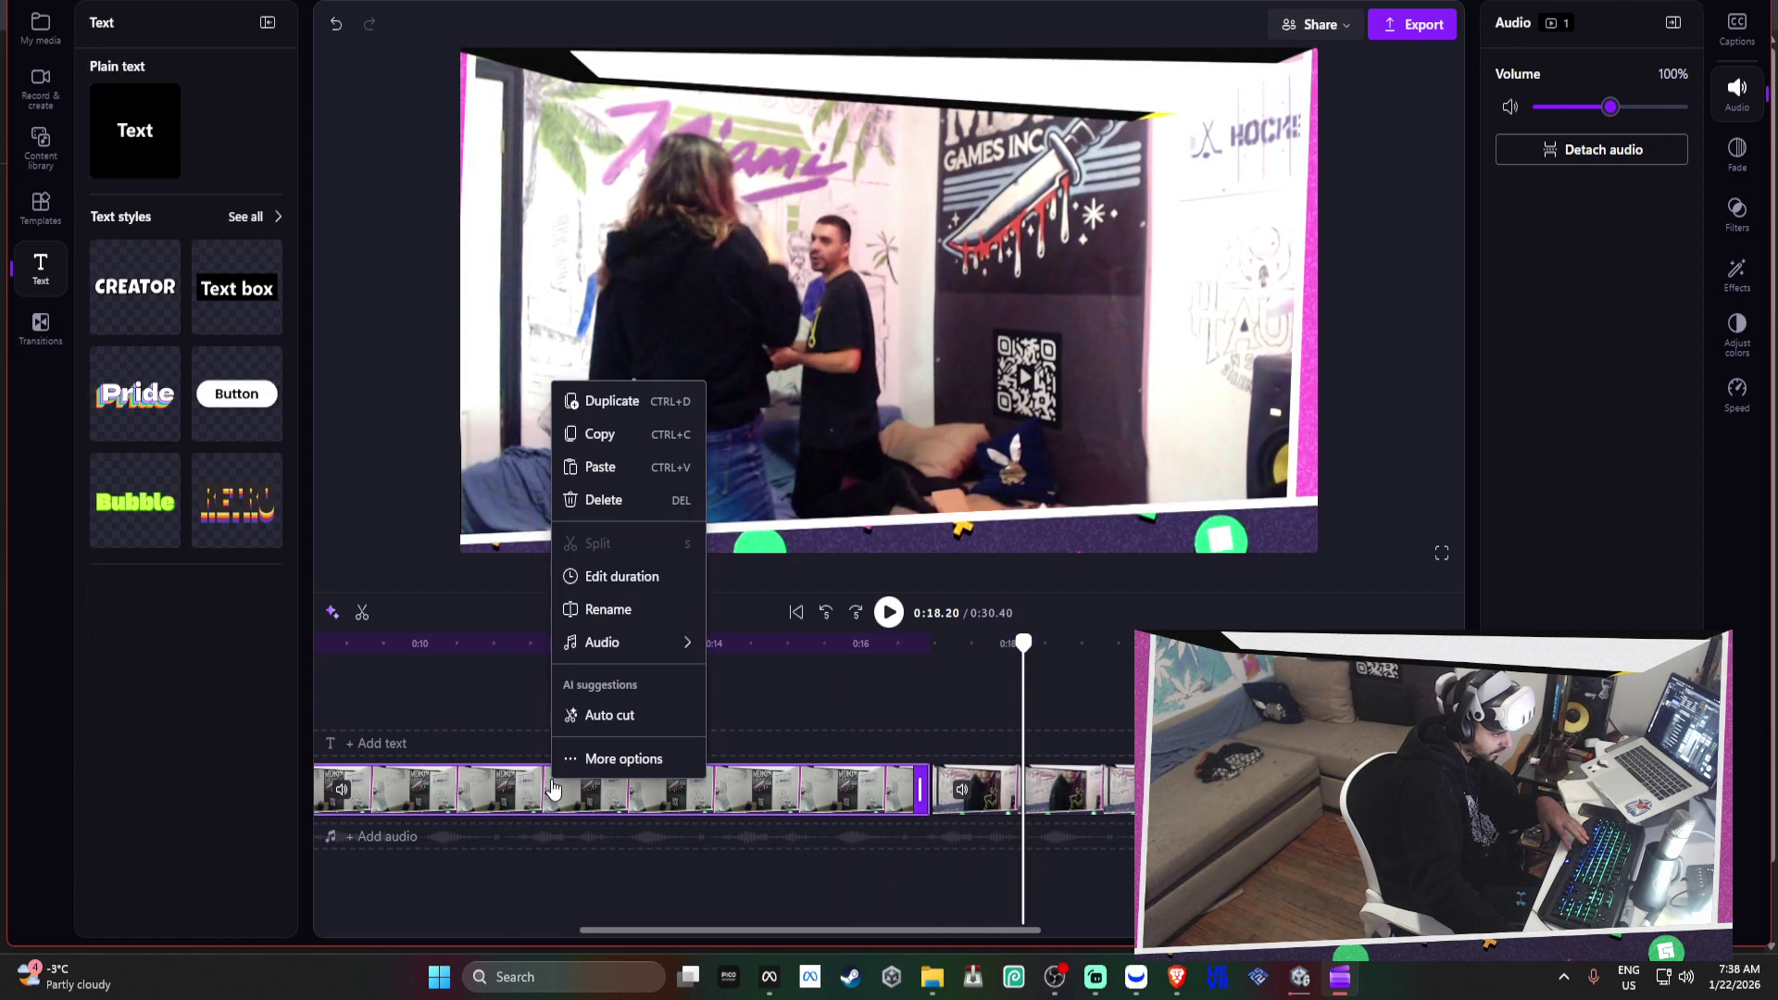
{"action": "left_click", "coordinate": [832, 725]}
{"action": "left_click", "coordinate": [342, 790]}
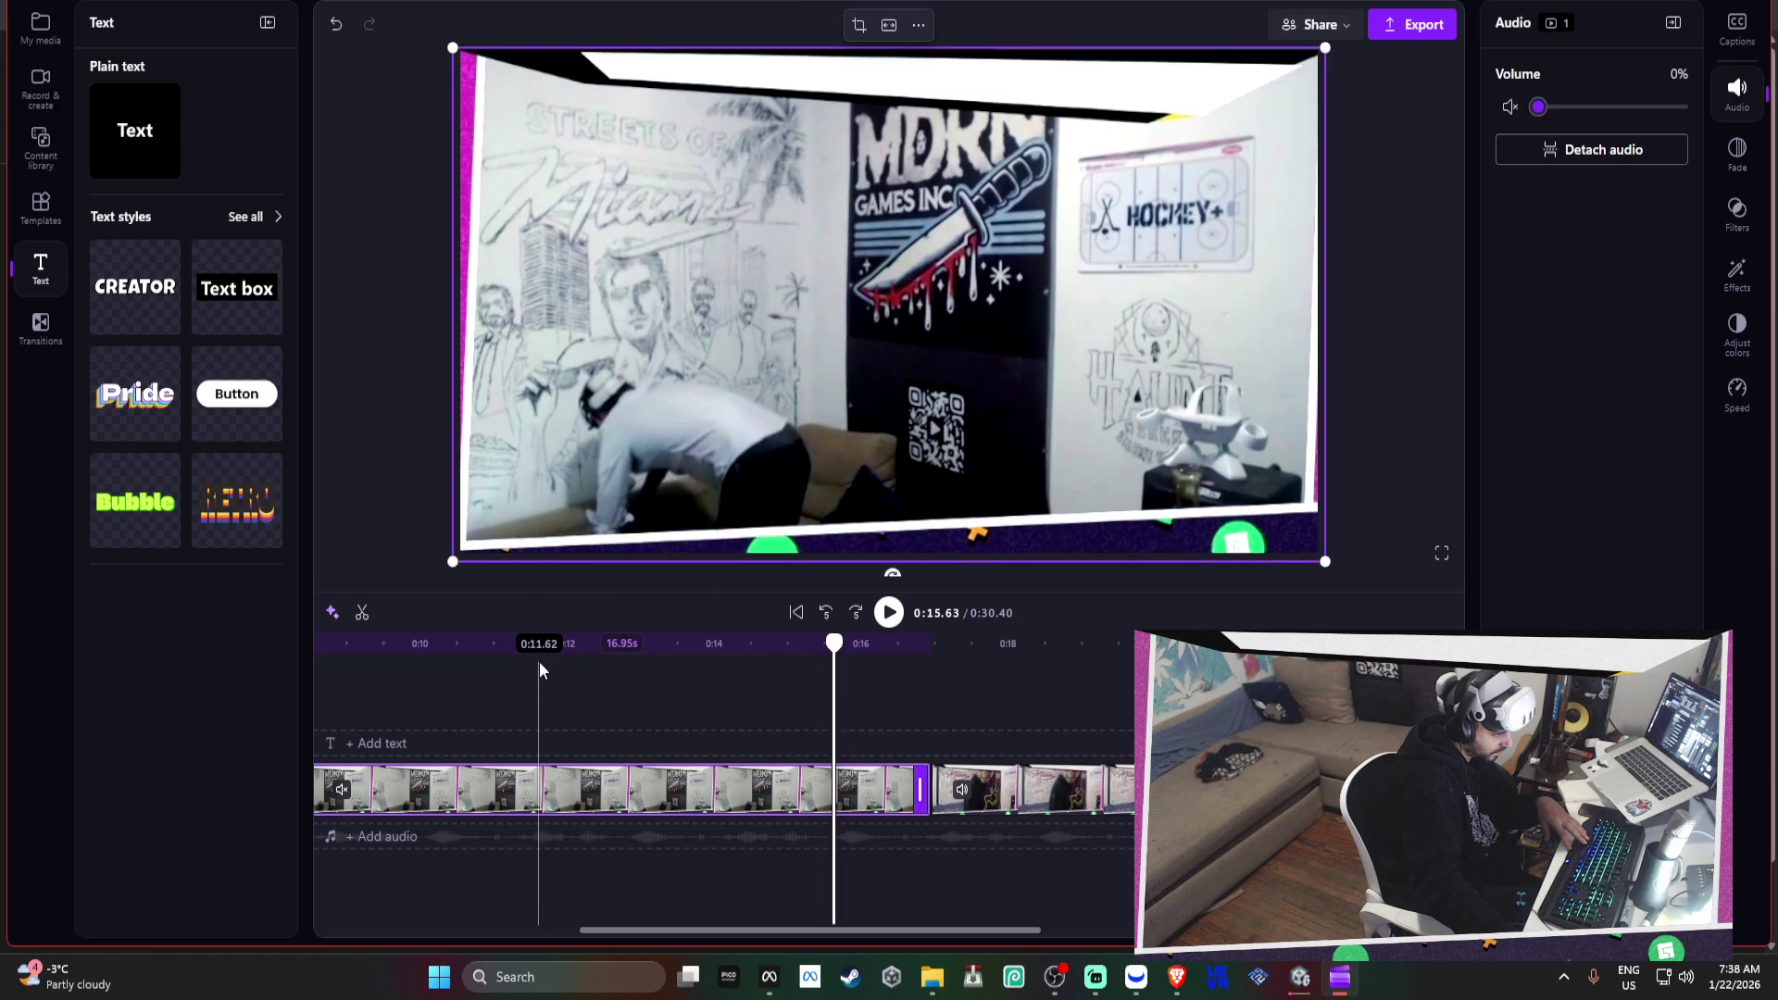
{"action": "left_click", "coordinate": [402, 646]}
{"action": "key", "text": "space"}
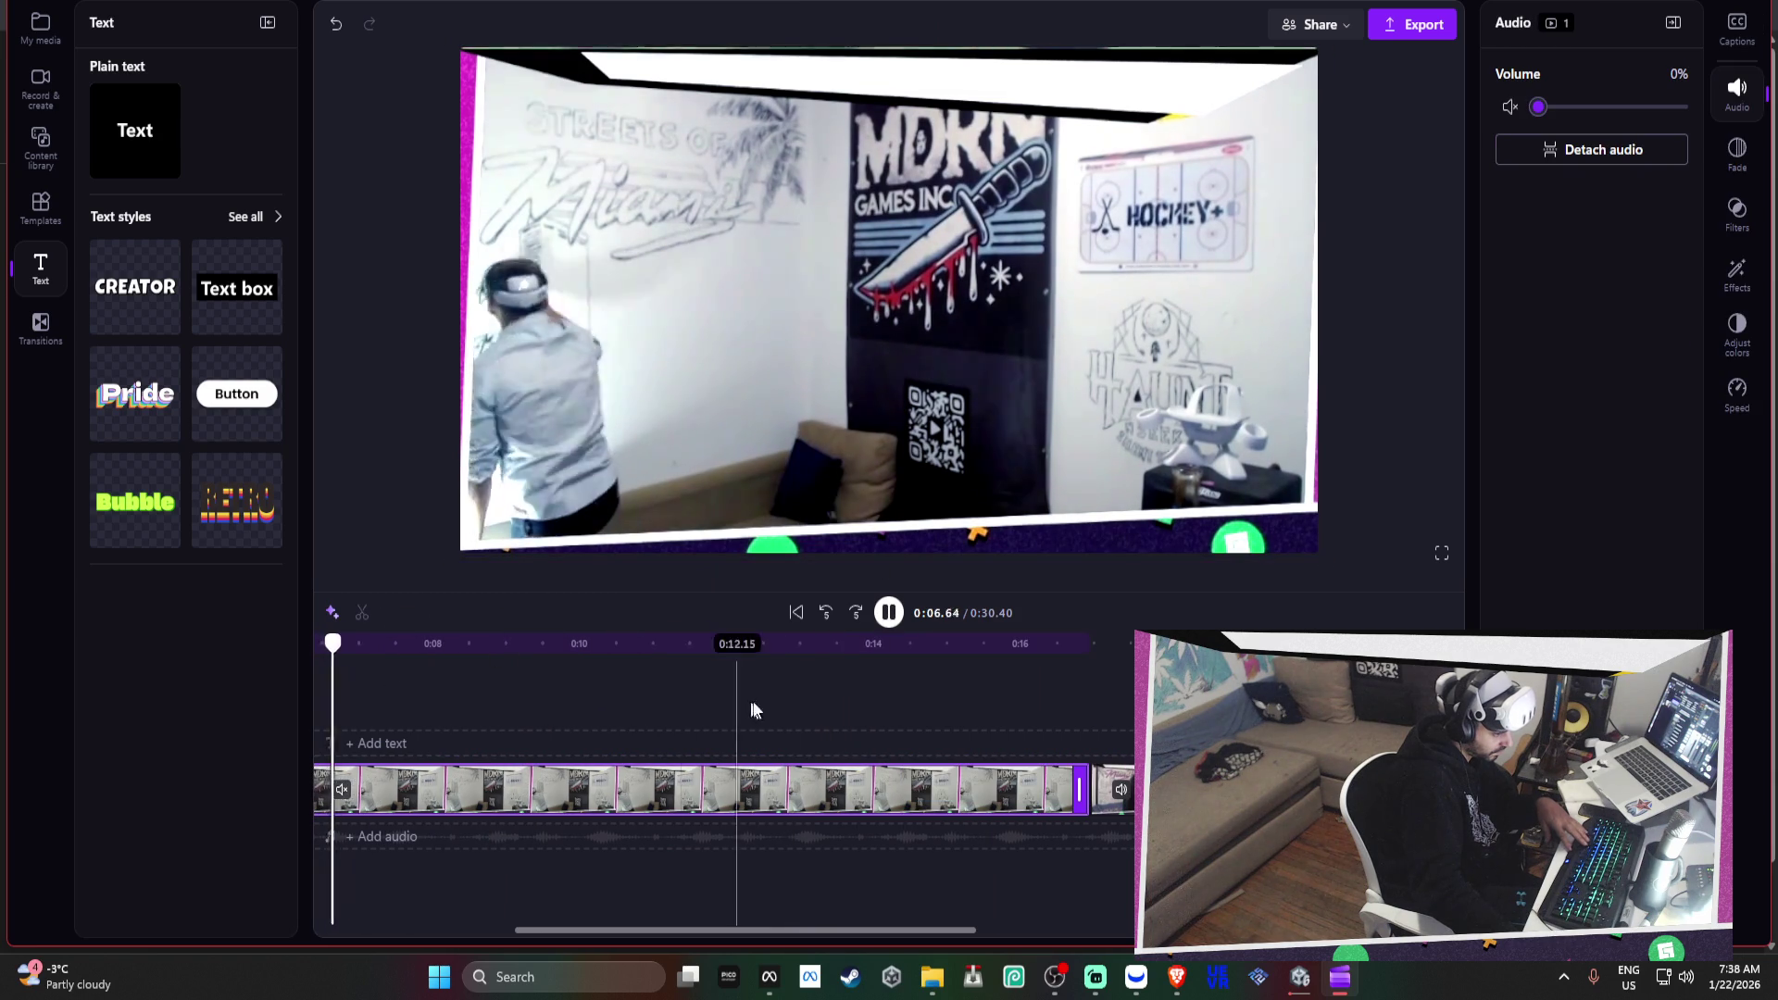
{"action": "left_click", "coordinate": [849, 700]}
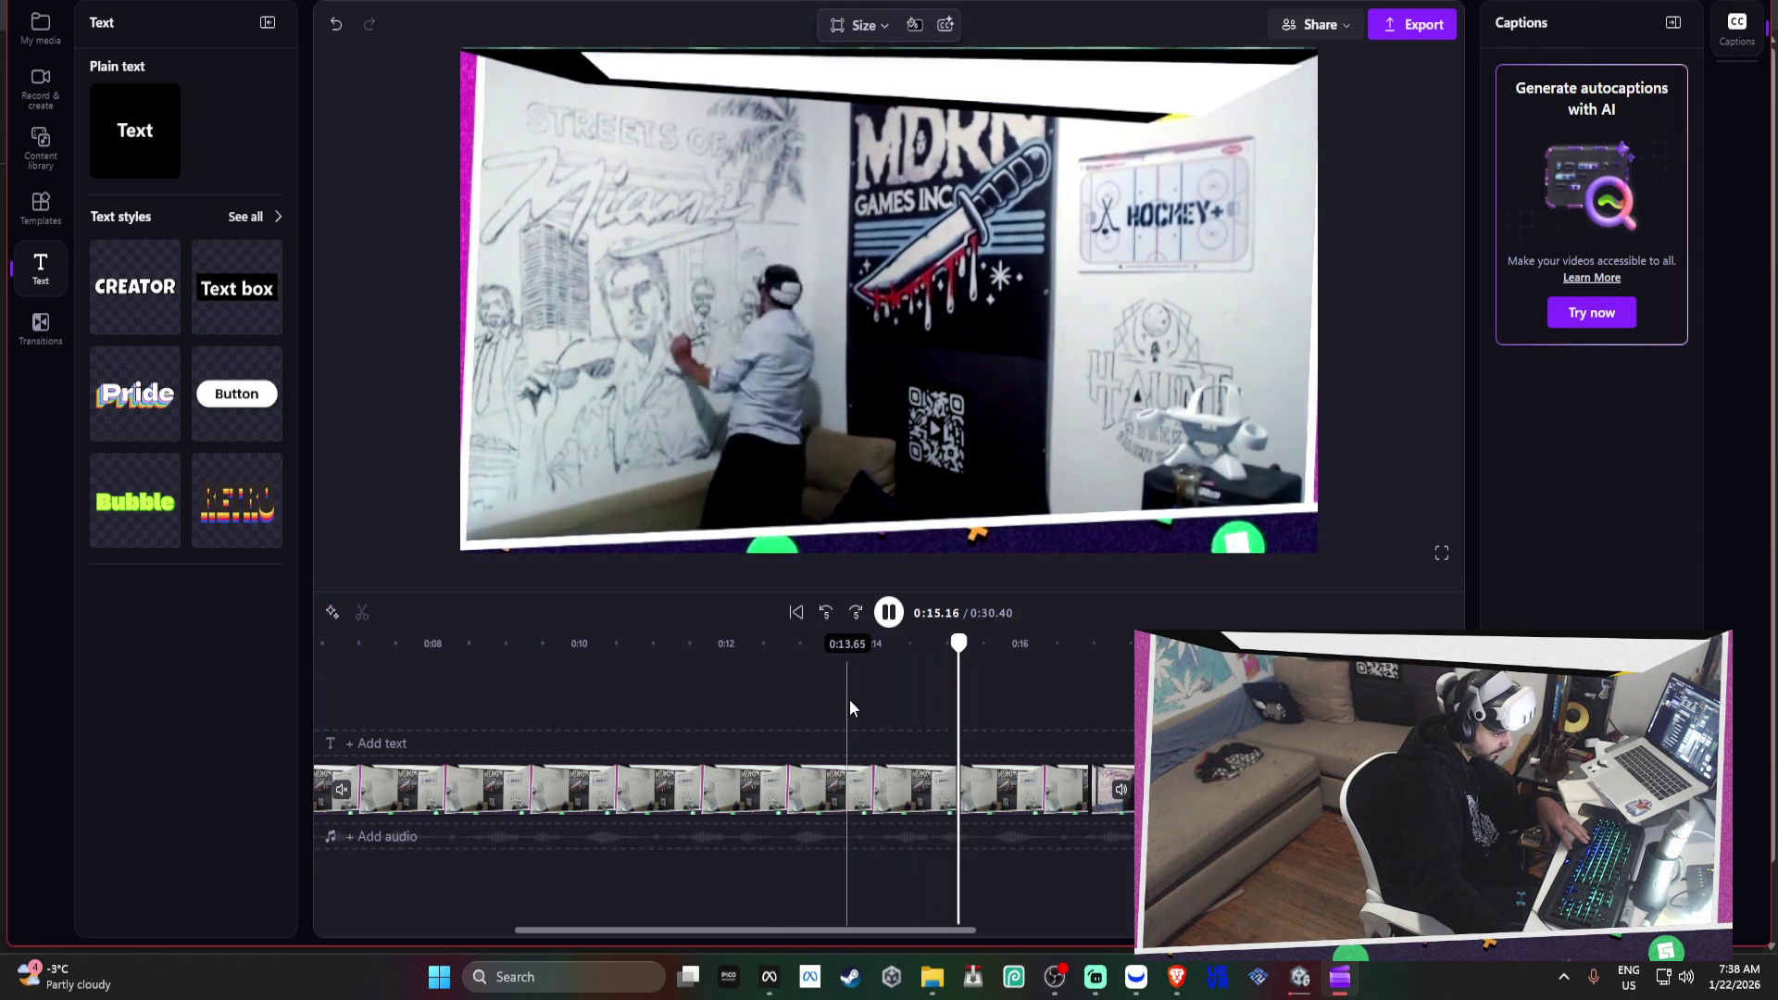
{"action": "mouse_move", "coordinate": [1022, 980]}
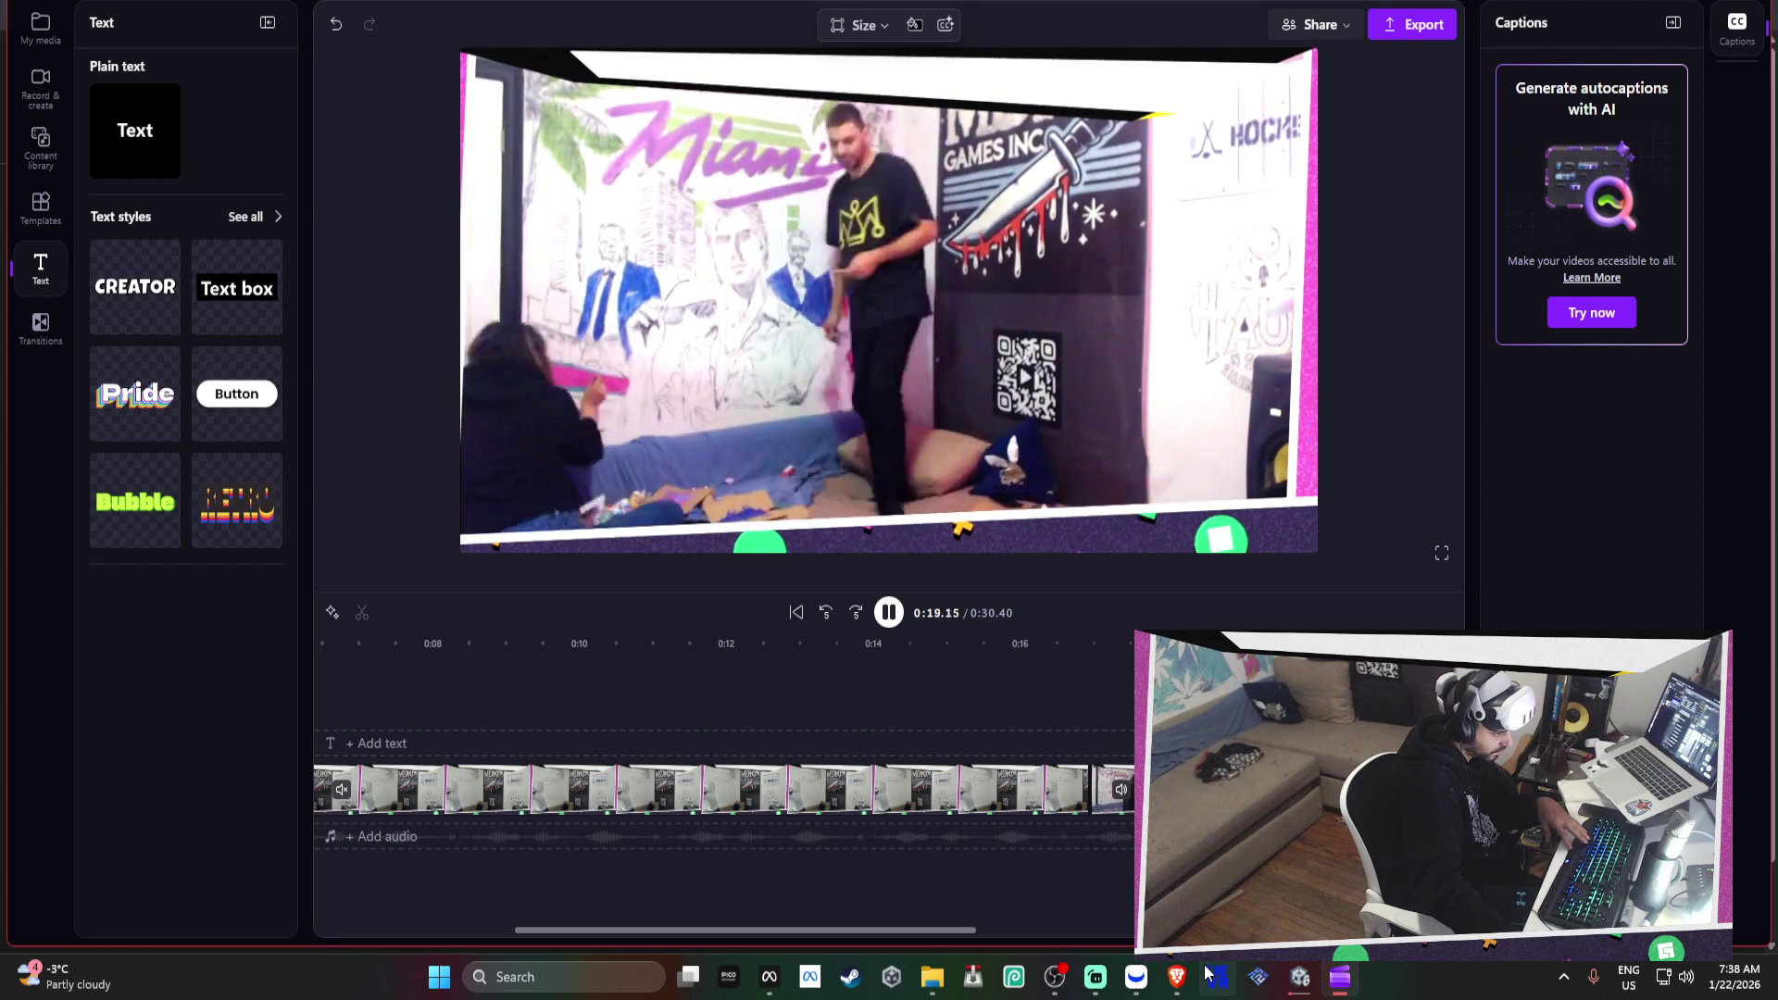
{"action": "mouse_move", "coordinate": [1186, 968]}
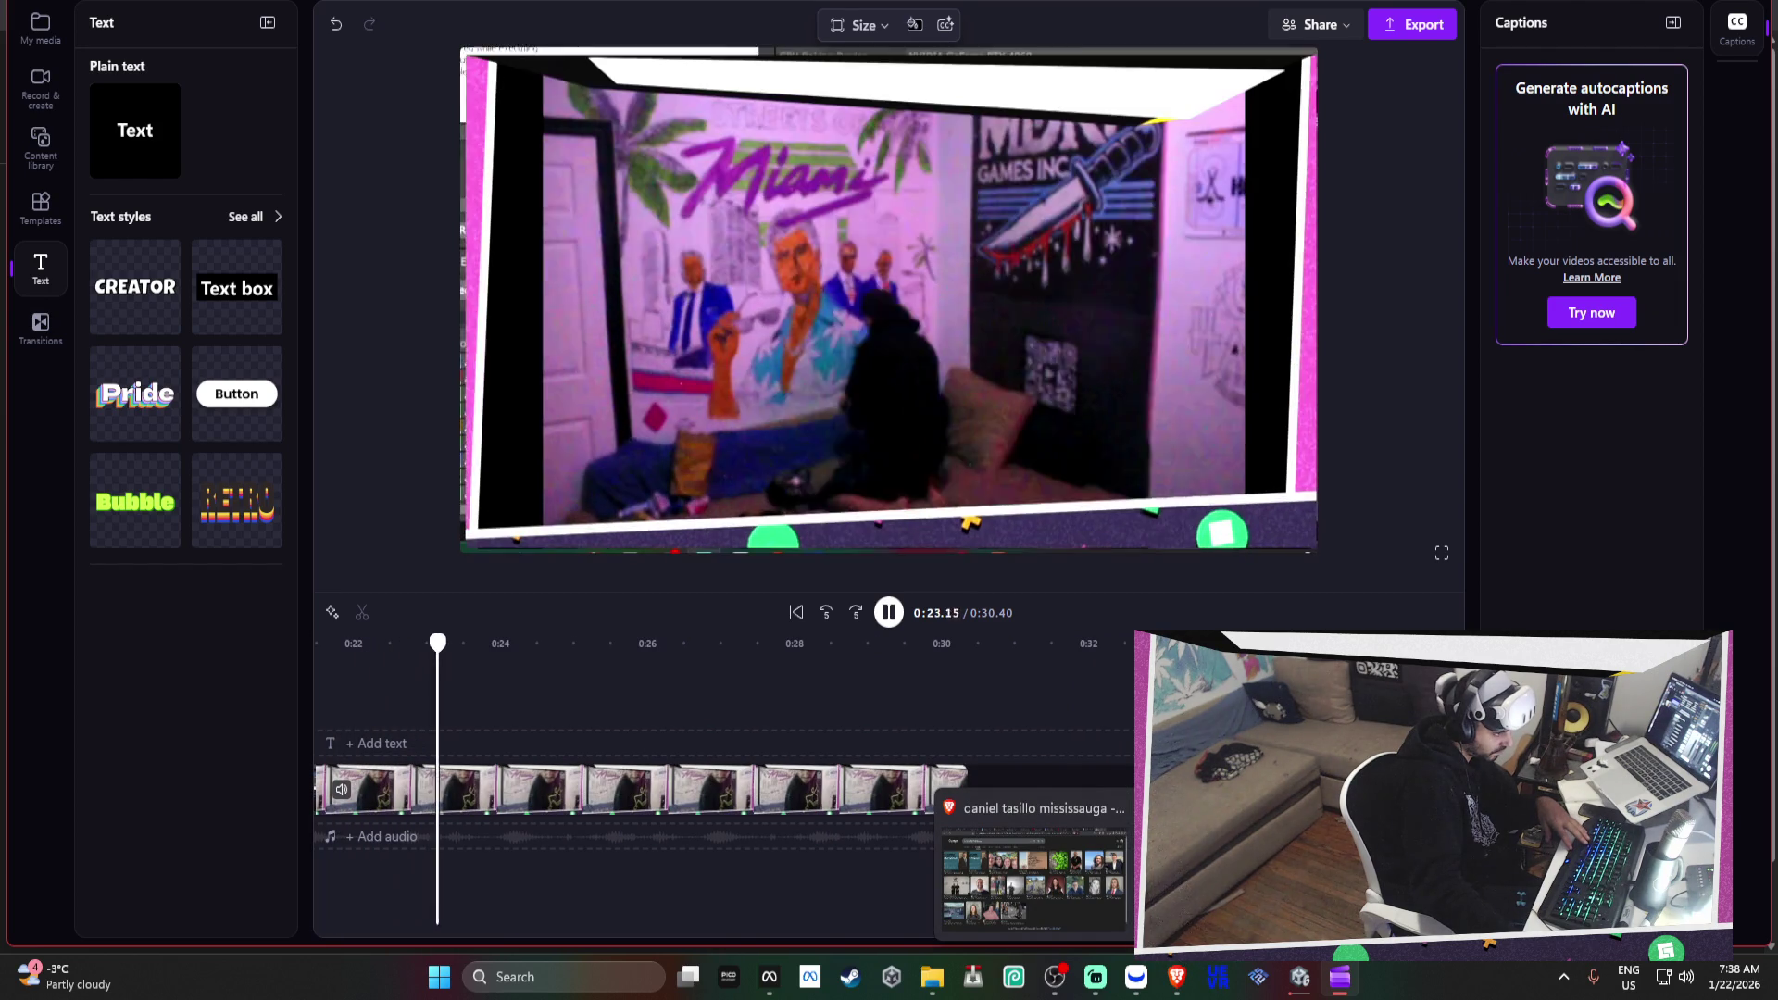
{"action": "left_click", "coordinate": [625, 820]}
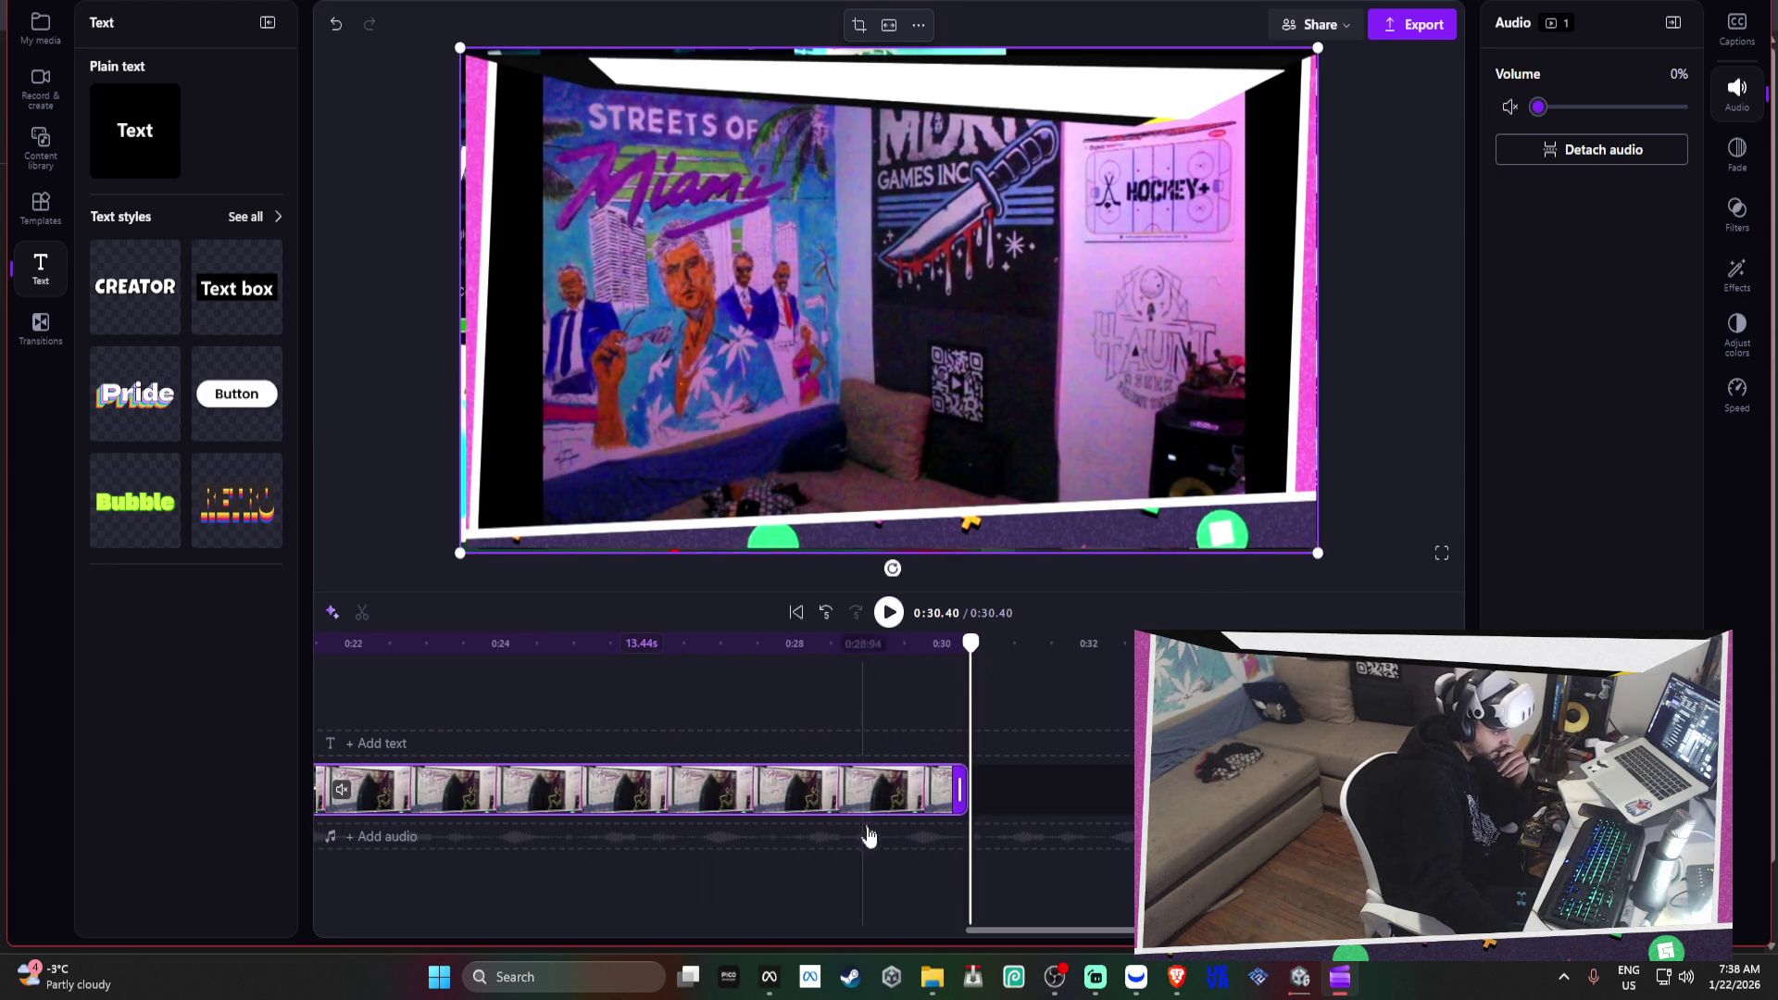
{"action": "left_click_drag", "start_coordinate": [1010, 933], "coordinate": [337, 931]}
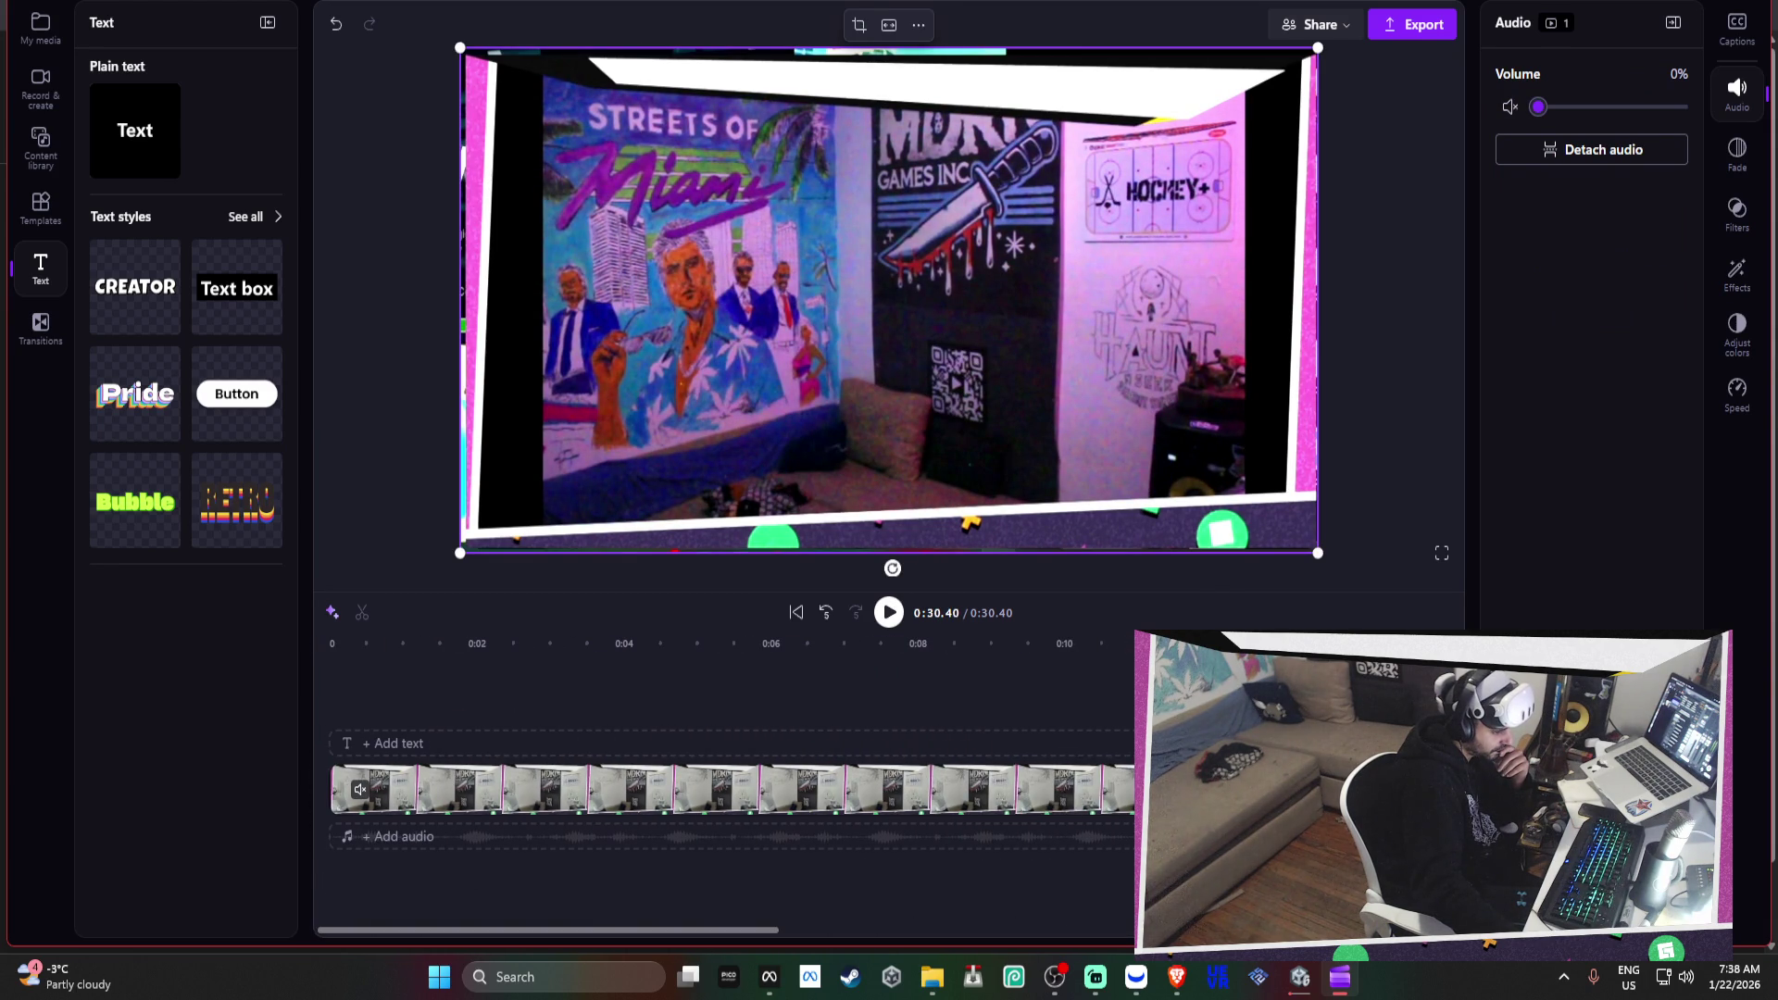
{"action": "scroll", "coordinate": [611, 787], "scroll_direction": "down", "scroll_amount": 2}
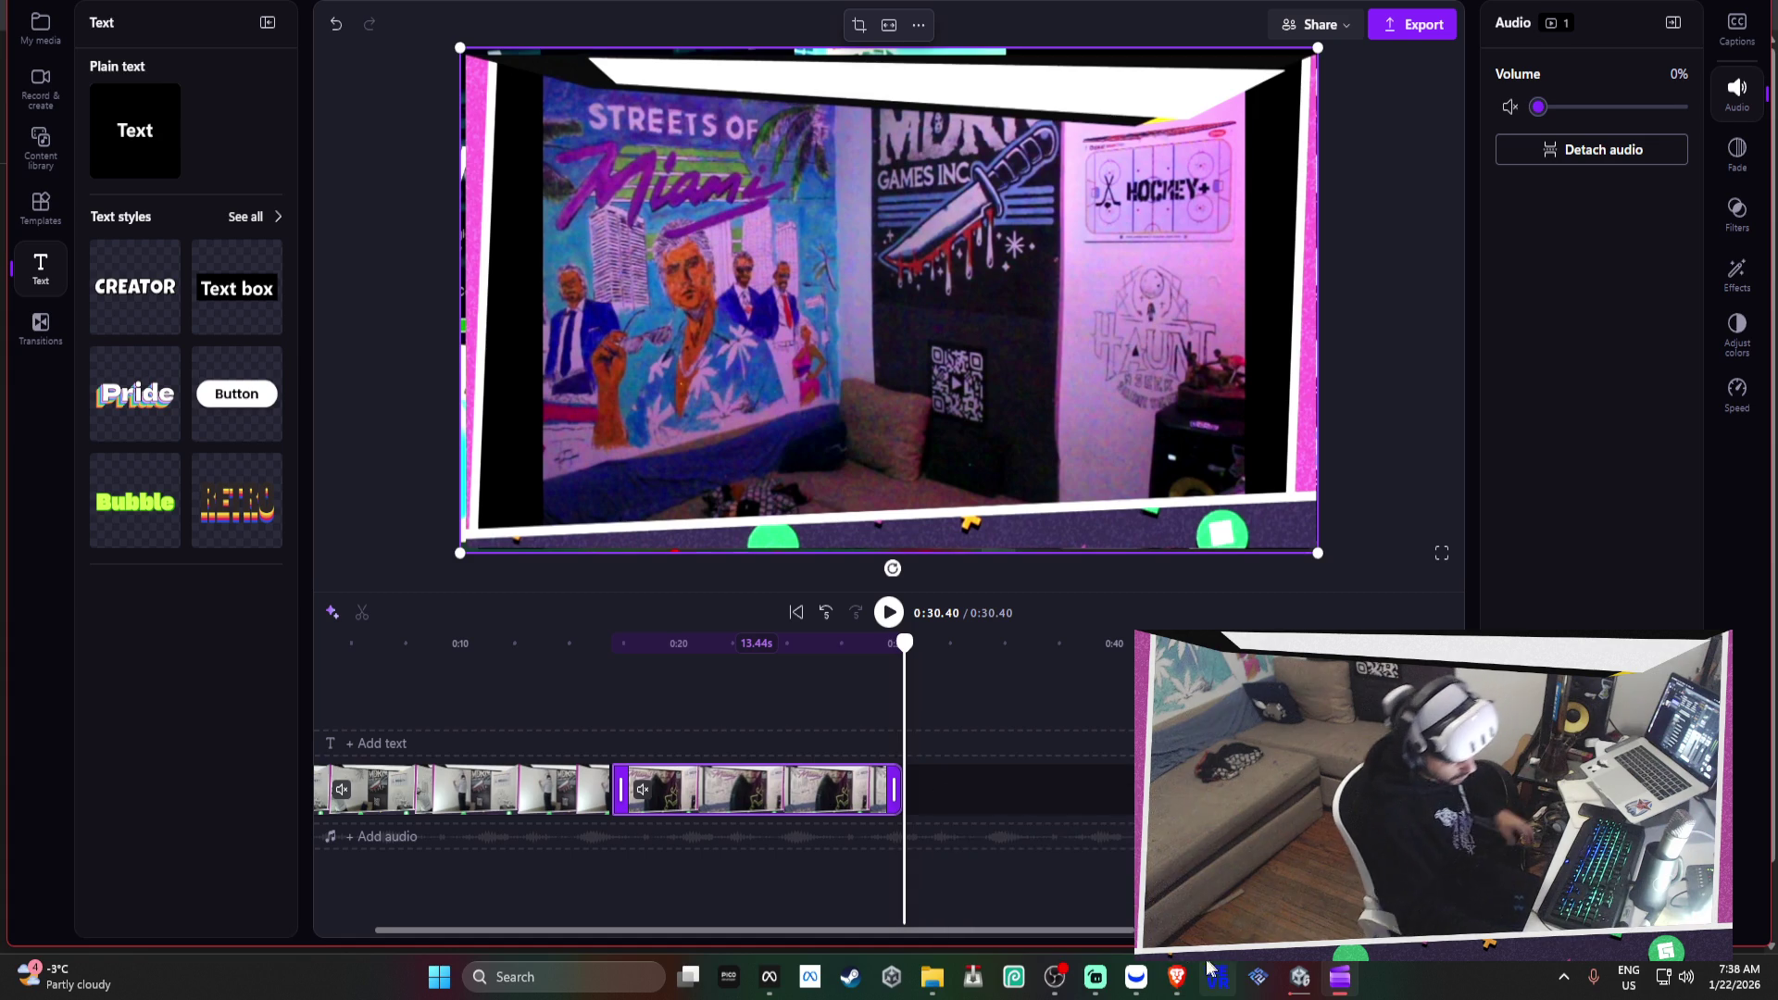
Skip the YouTube mix to the next video, then return to the Clipchamp editor.
{"action": "left_click", "coordinate": [1065, 880]}
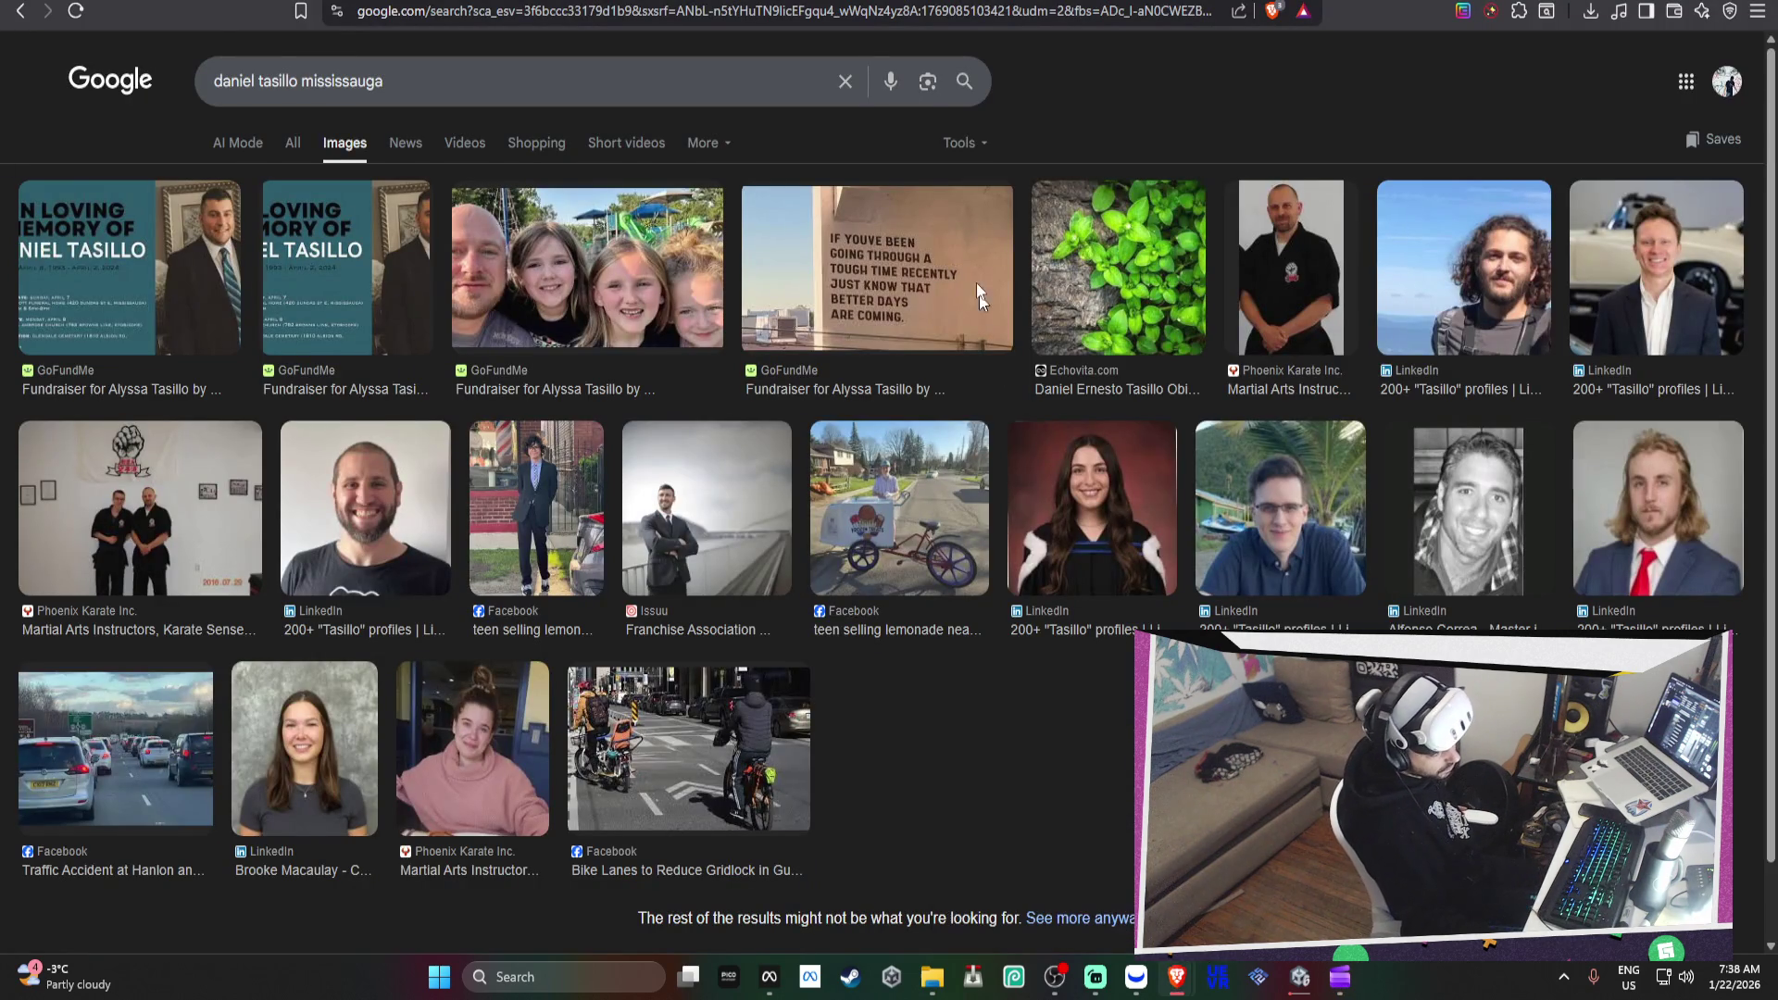
{"action": "key", "text": "ctrl+Tab"}
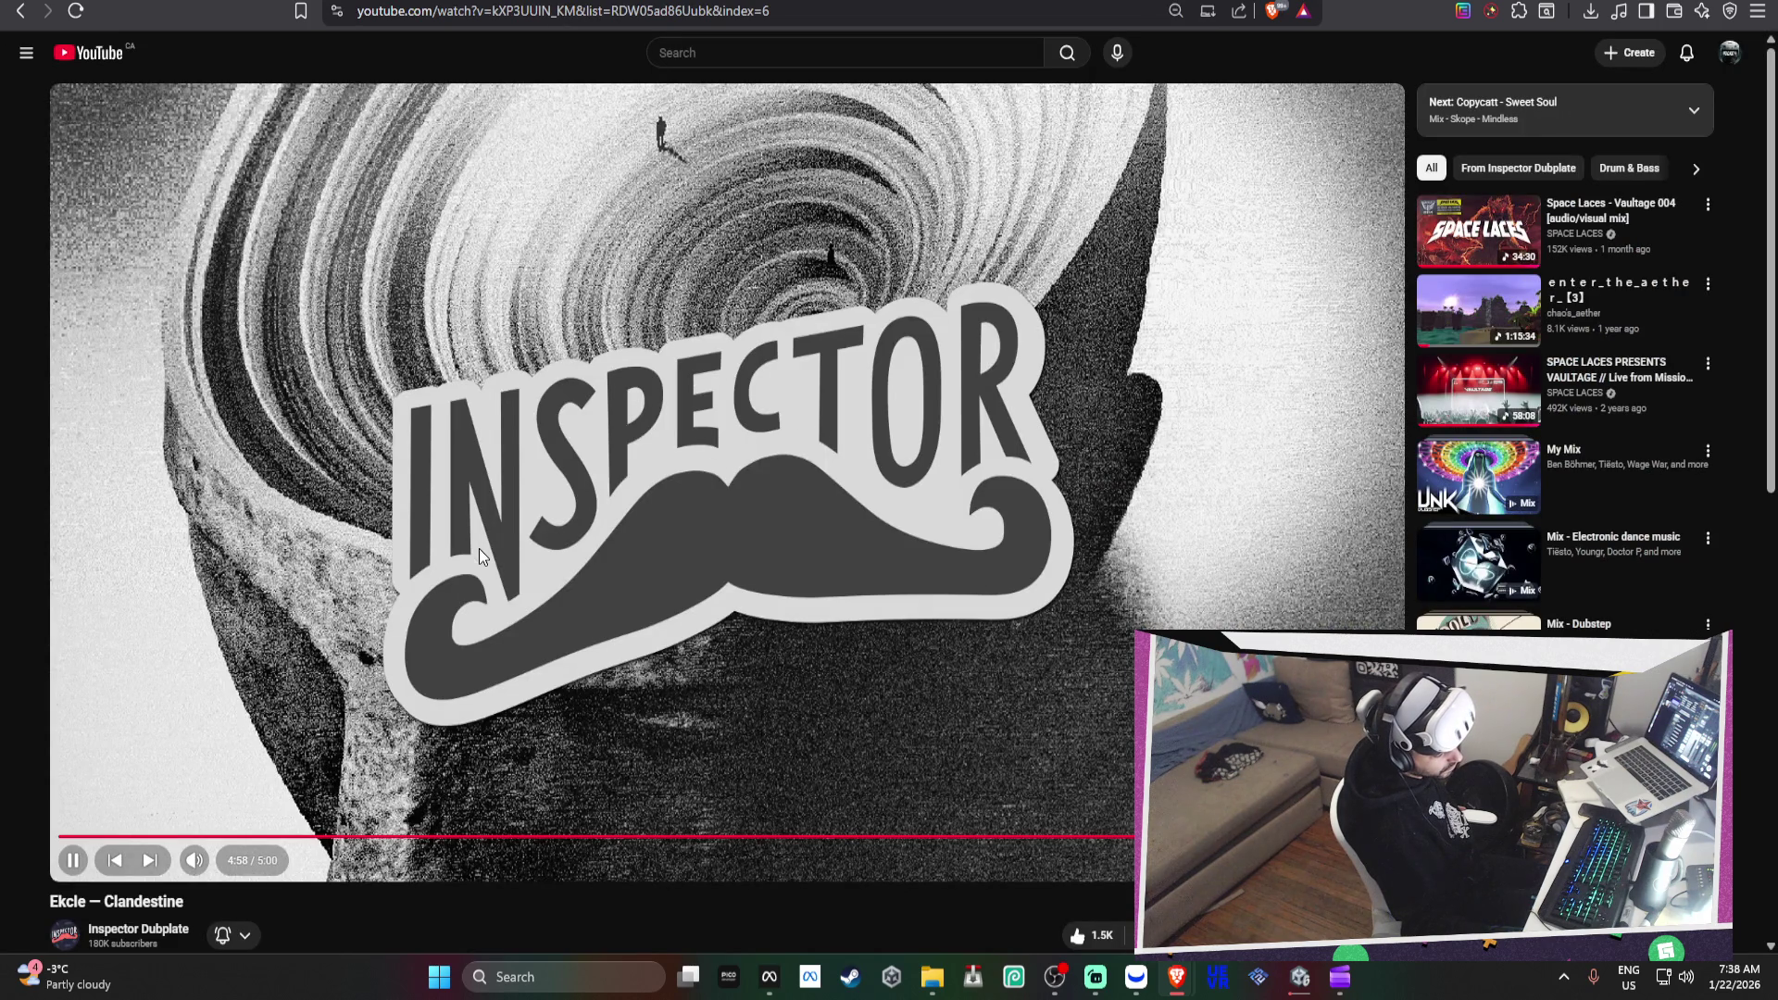
{"action": "left_click", "coordinate": [153, 859]}
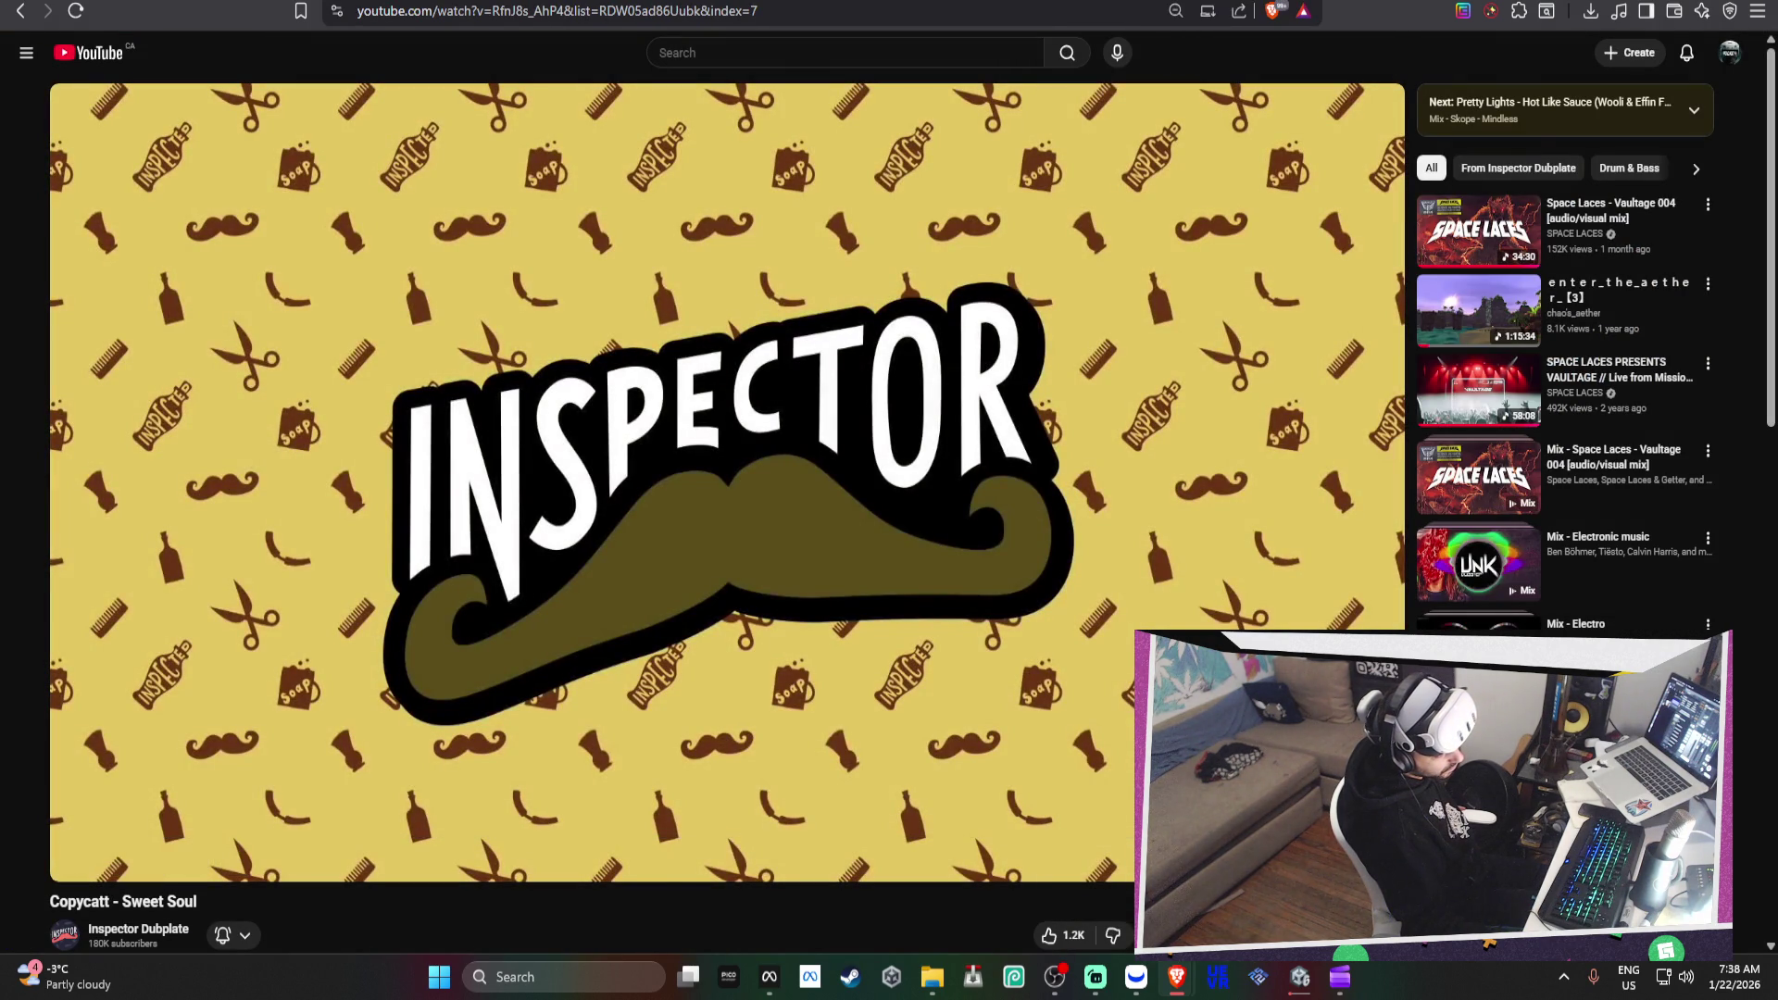
{"action": "key", "text": "alt+Tab"}
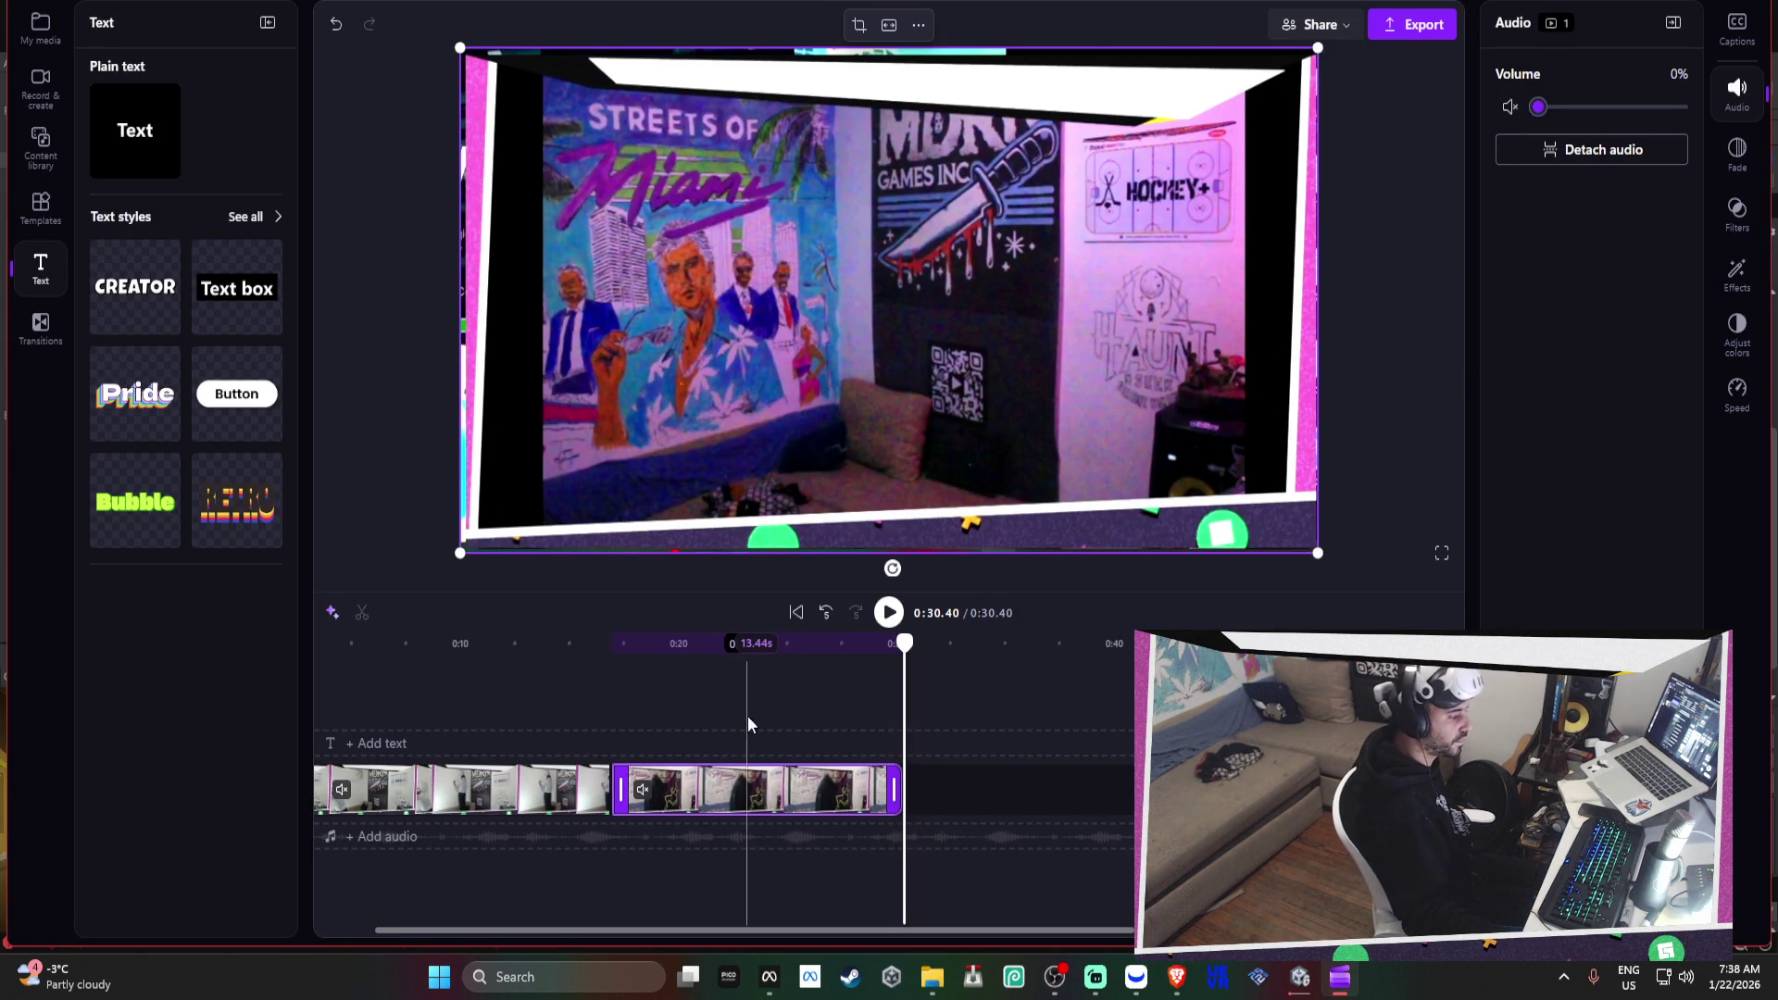
Return the playhead to 0:00, deselect the clip, and play the mural timelapse from the start.
{"action": "left_click_drag", "start_coordinate": [595, 654], "coordinate": [45, 692]}
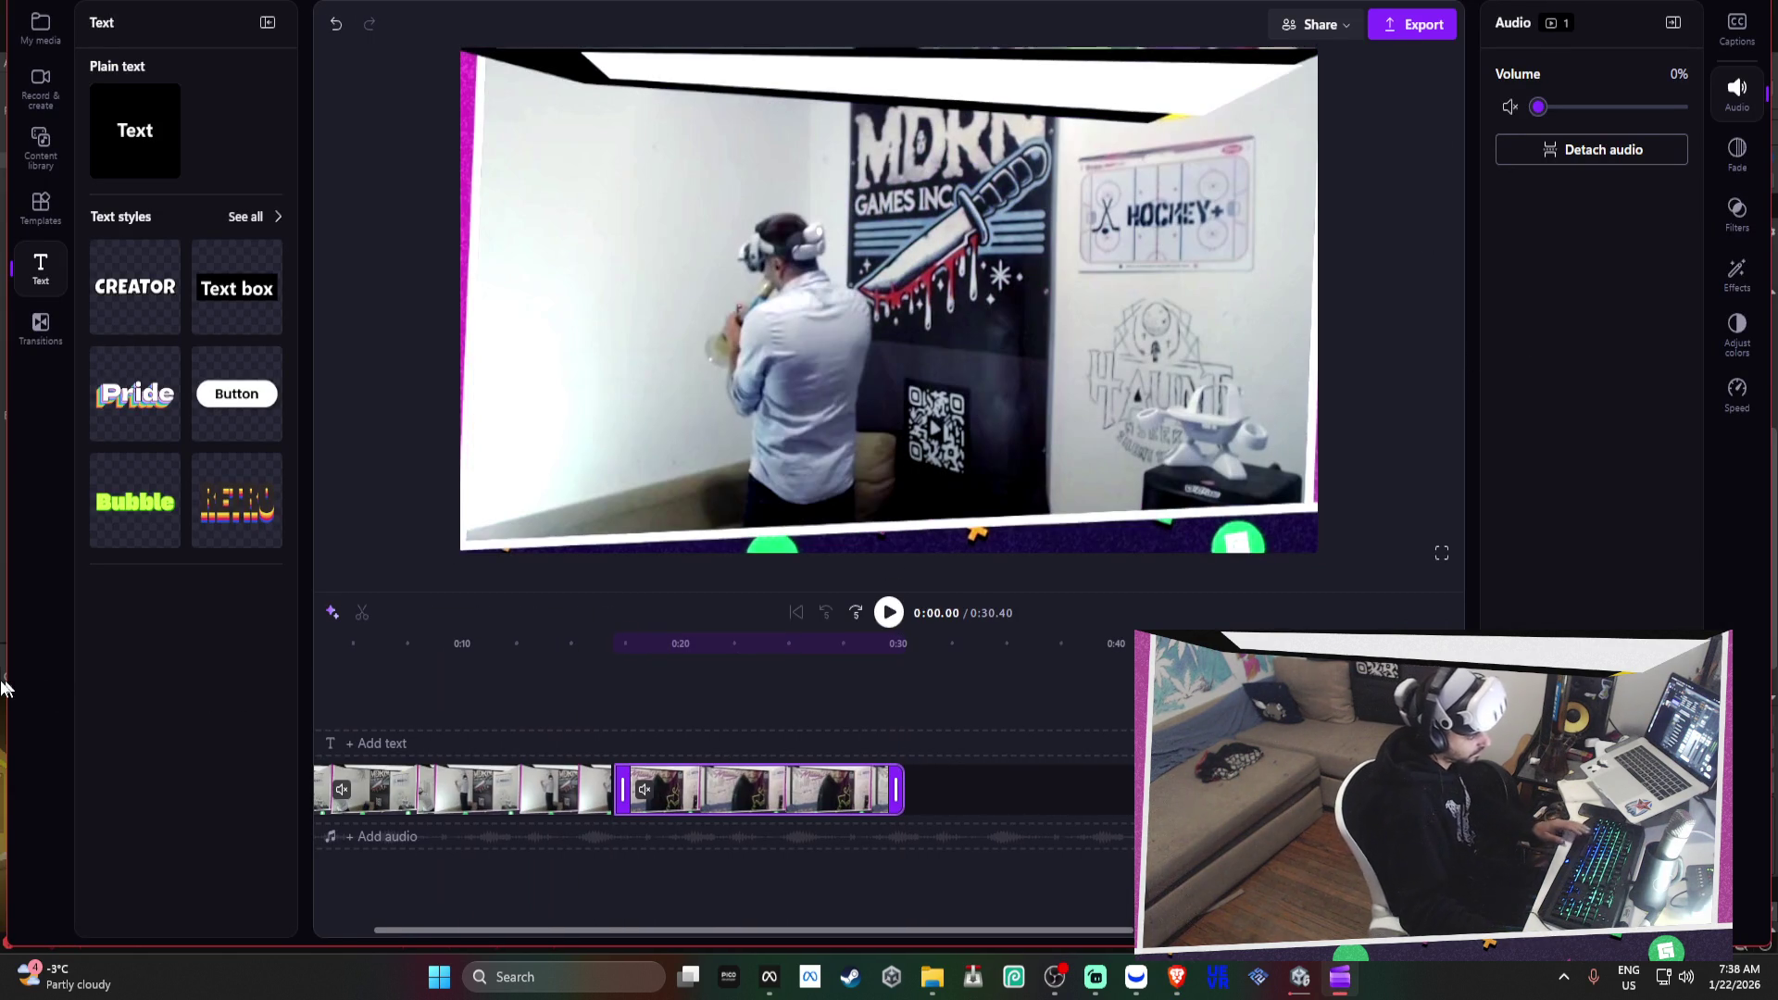
{"action": "left_click_drag", "start_coordinate": [595, 930], "coordinate": [538, 930]}
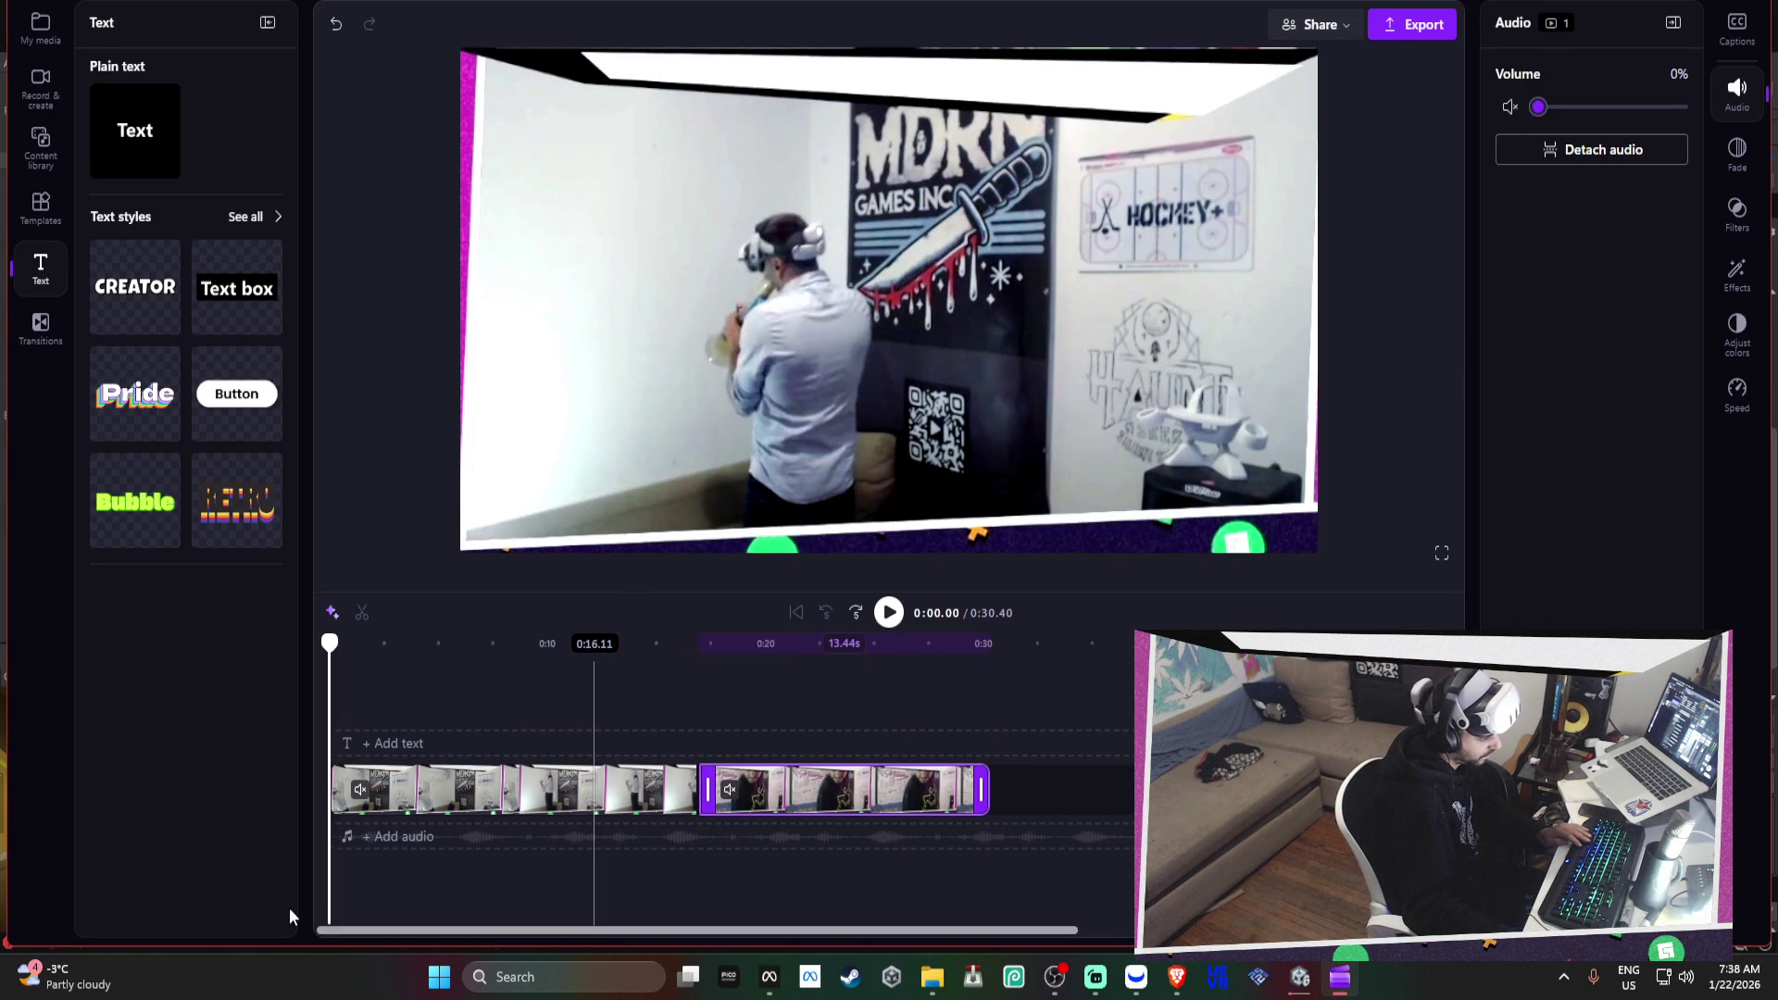
{"action": "left_click", "coordinate": [360, 891]}
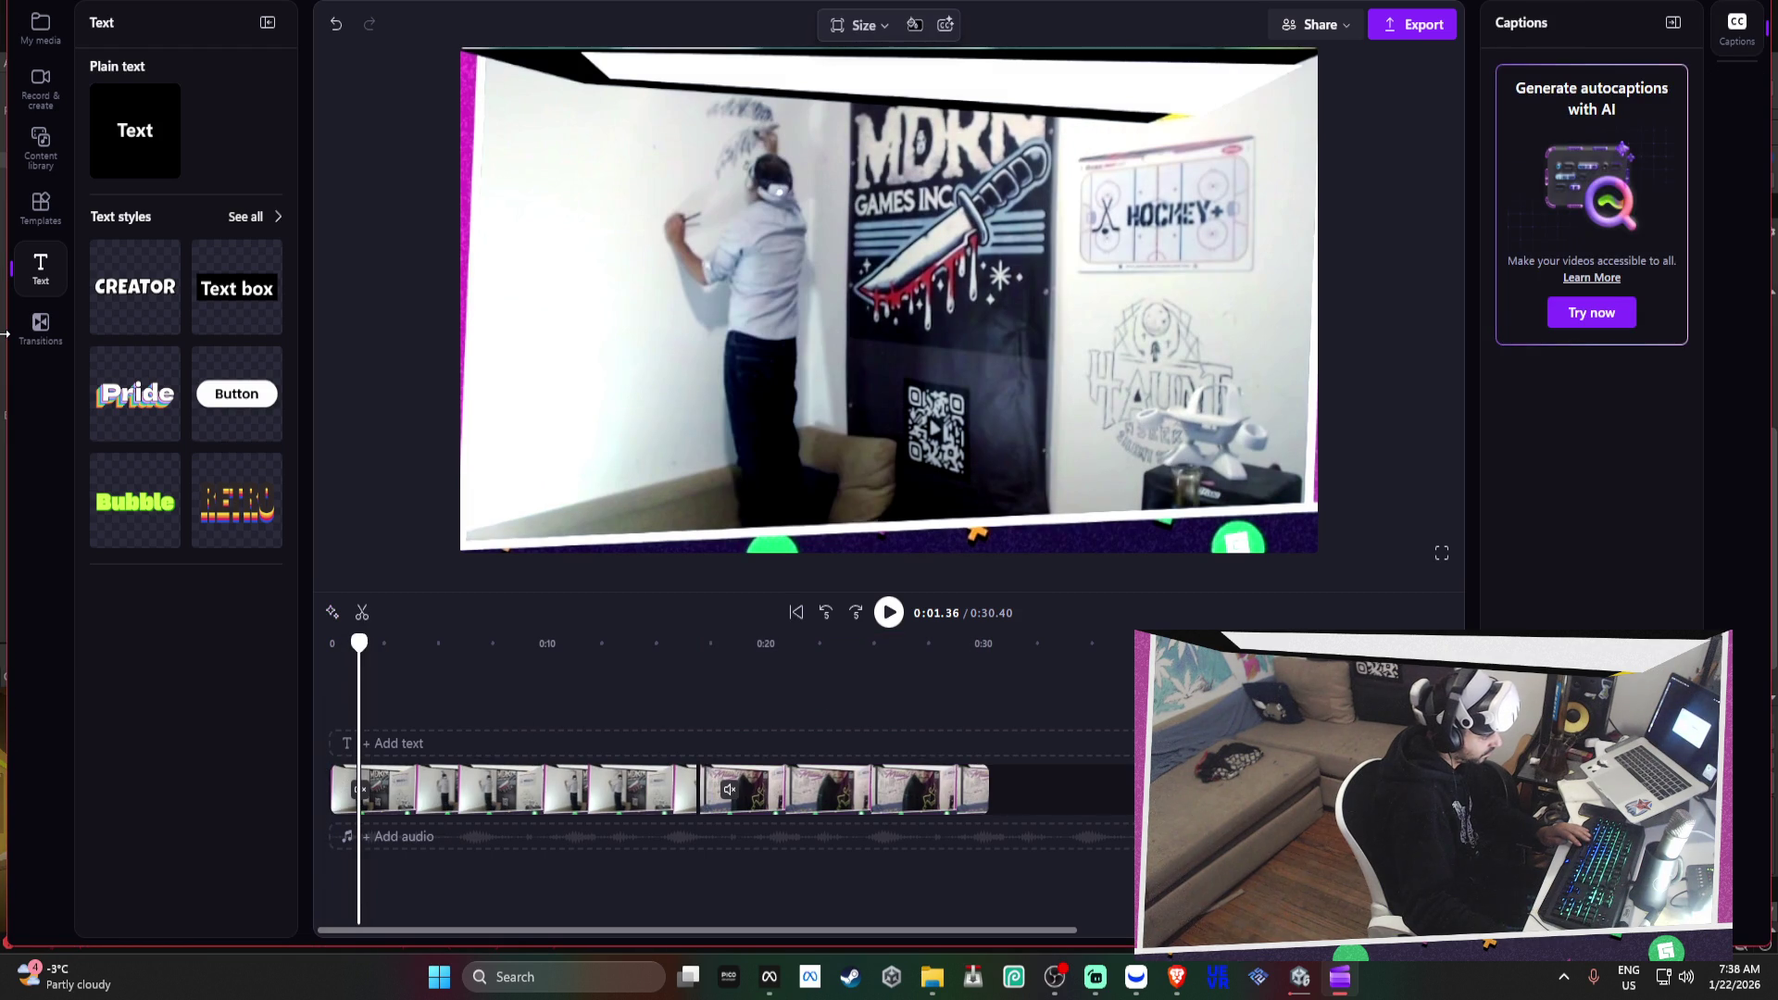
{"action": "left_click", "coordinate": [441, 695]}
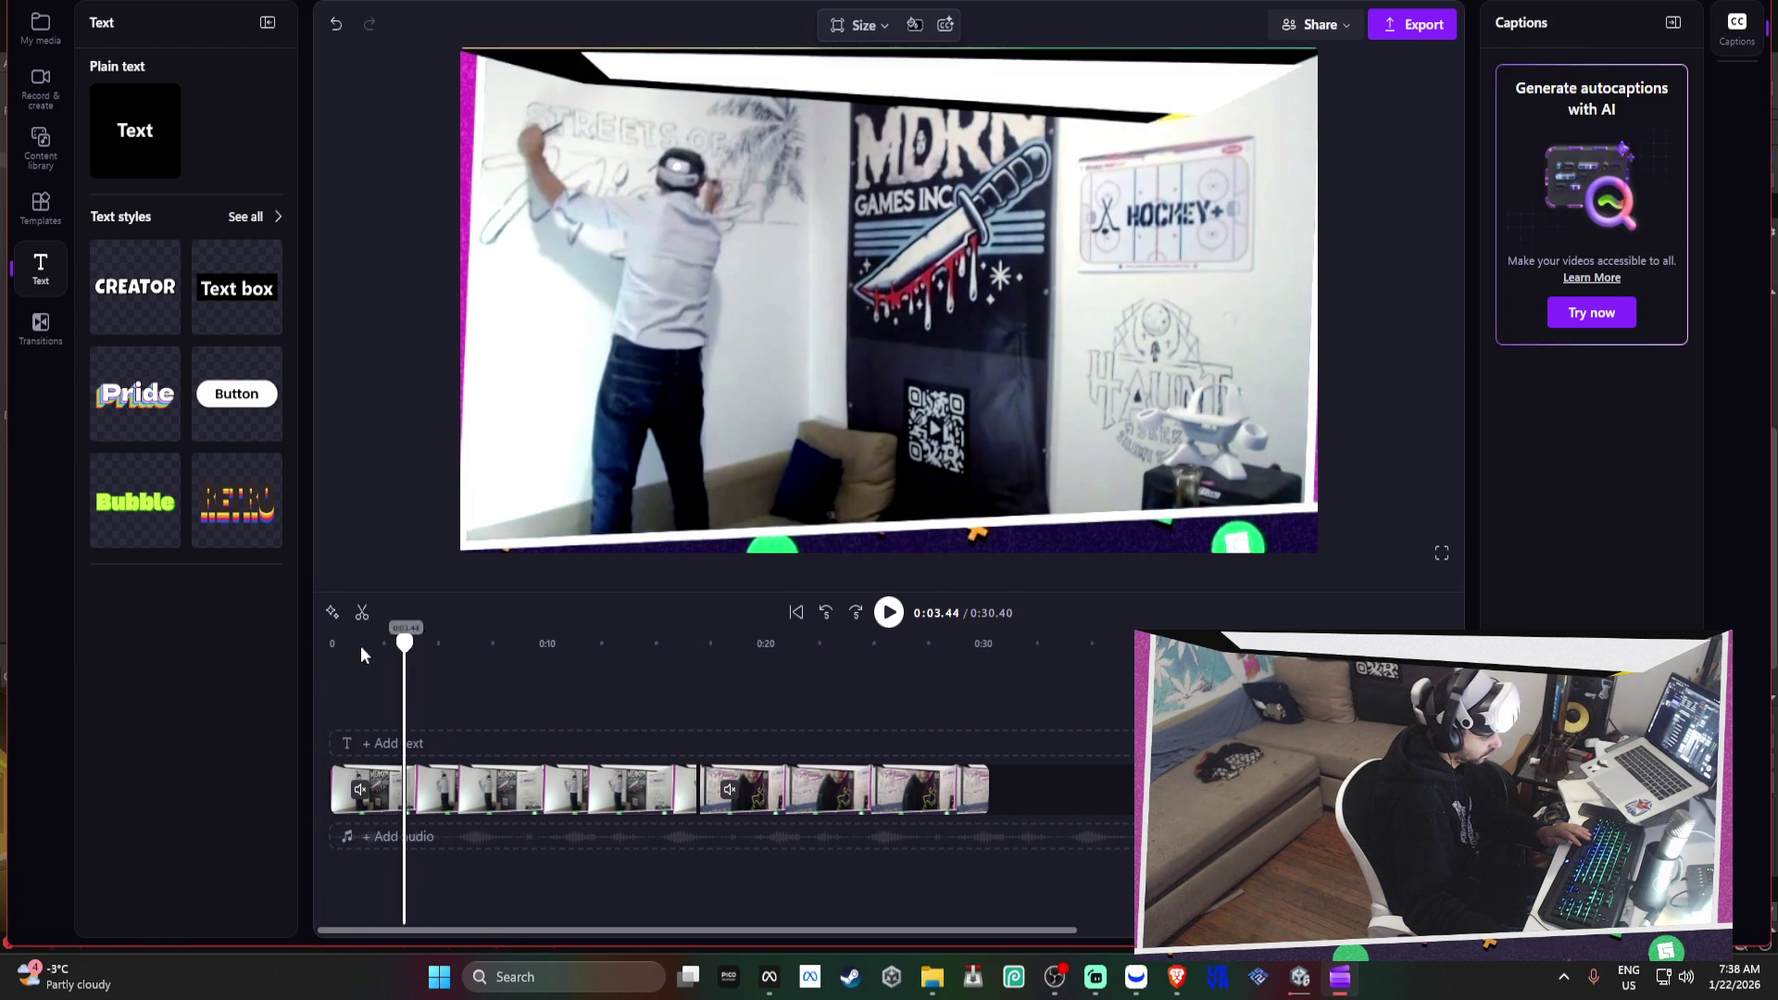
{"action": "left_click", "coordinate": [330, 646]}
{"action": "key", "text": "space"}
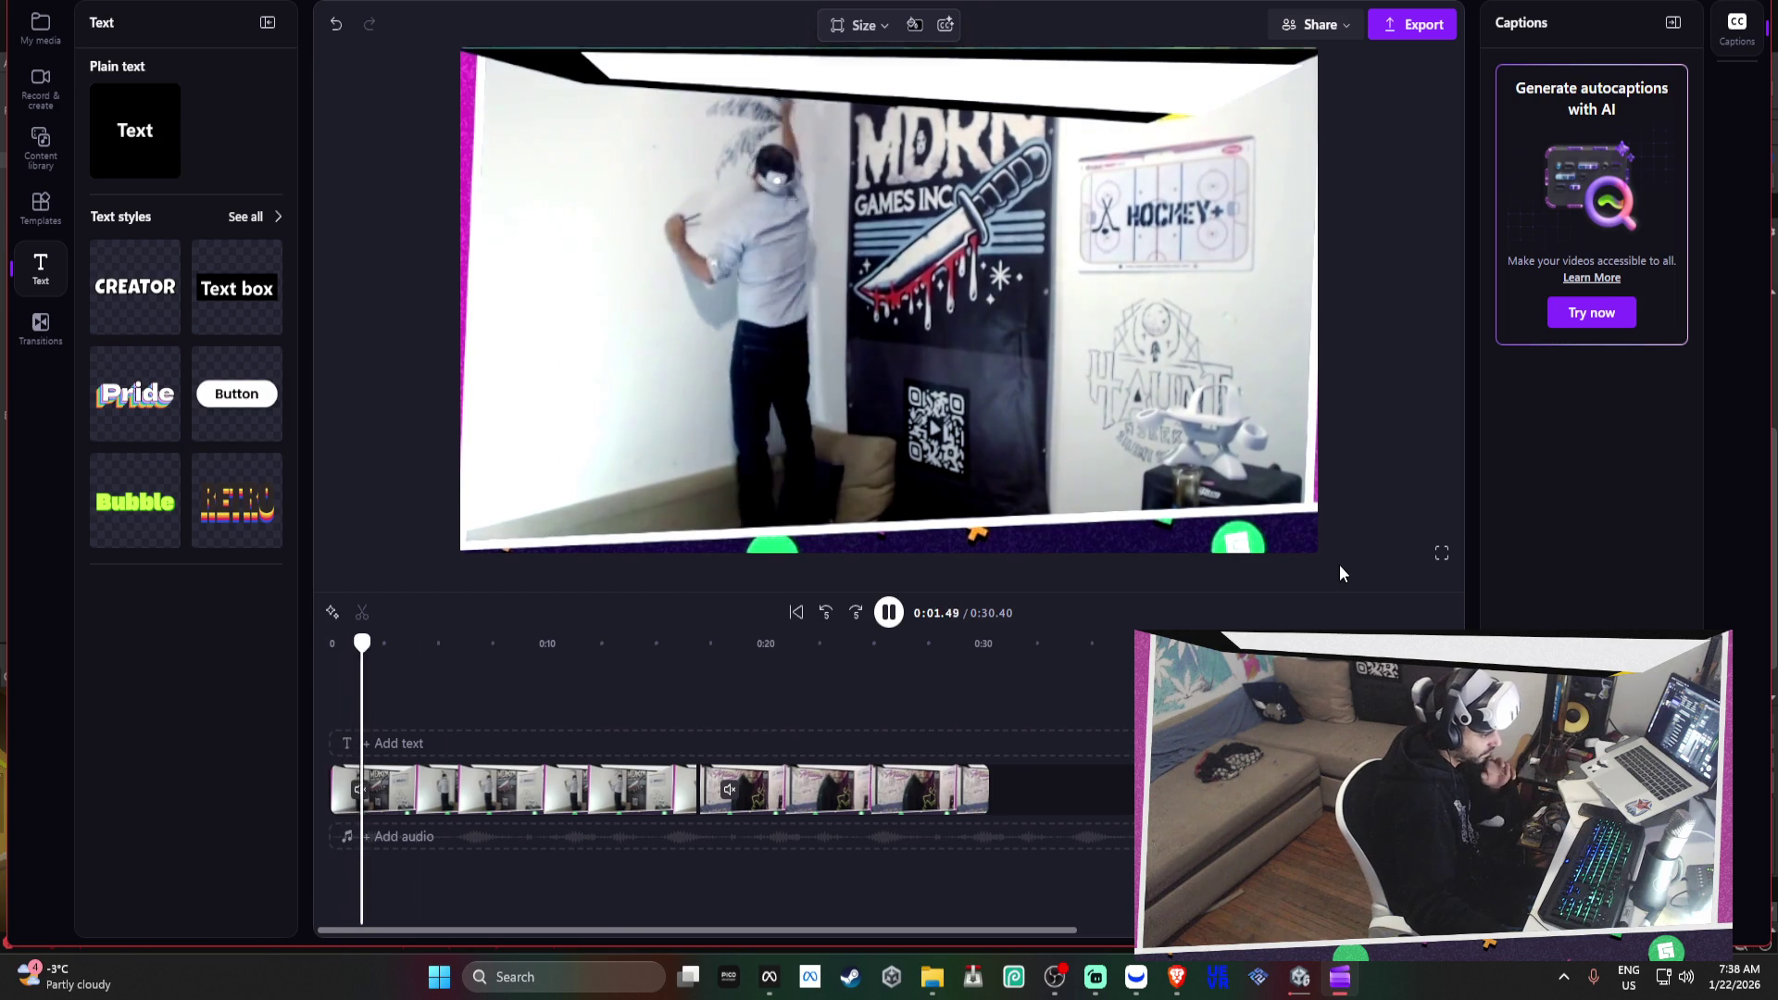
Speed the first mural clip up to 5.5x, delete the empty gap after it, and replay the edit.
{"action": "left_click", "coordinate": [563, 806]}
{"action": "left_click", "coordinate": [1737, 392]}
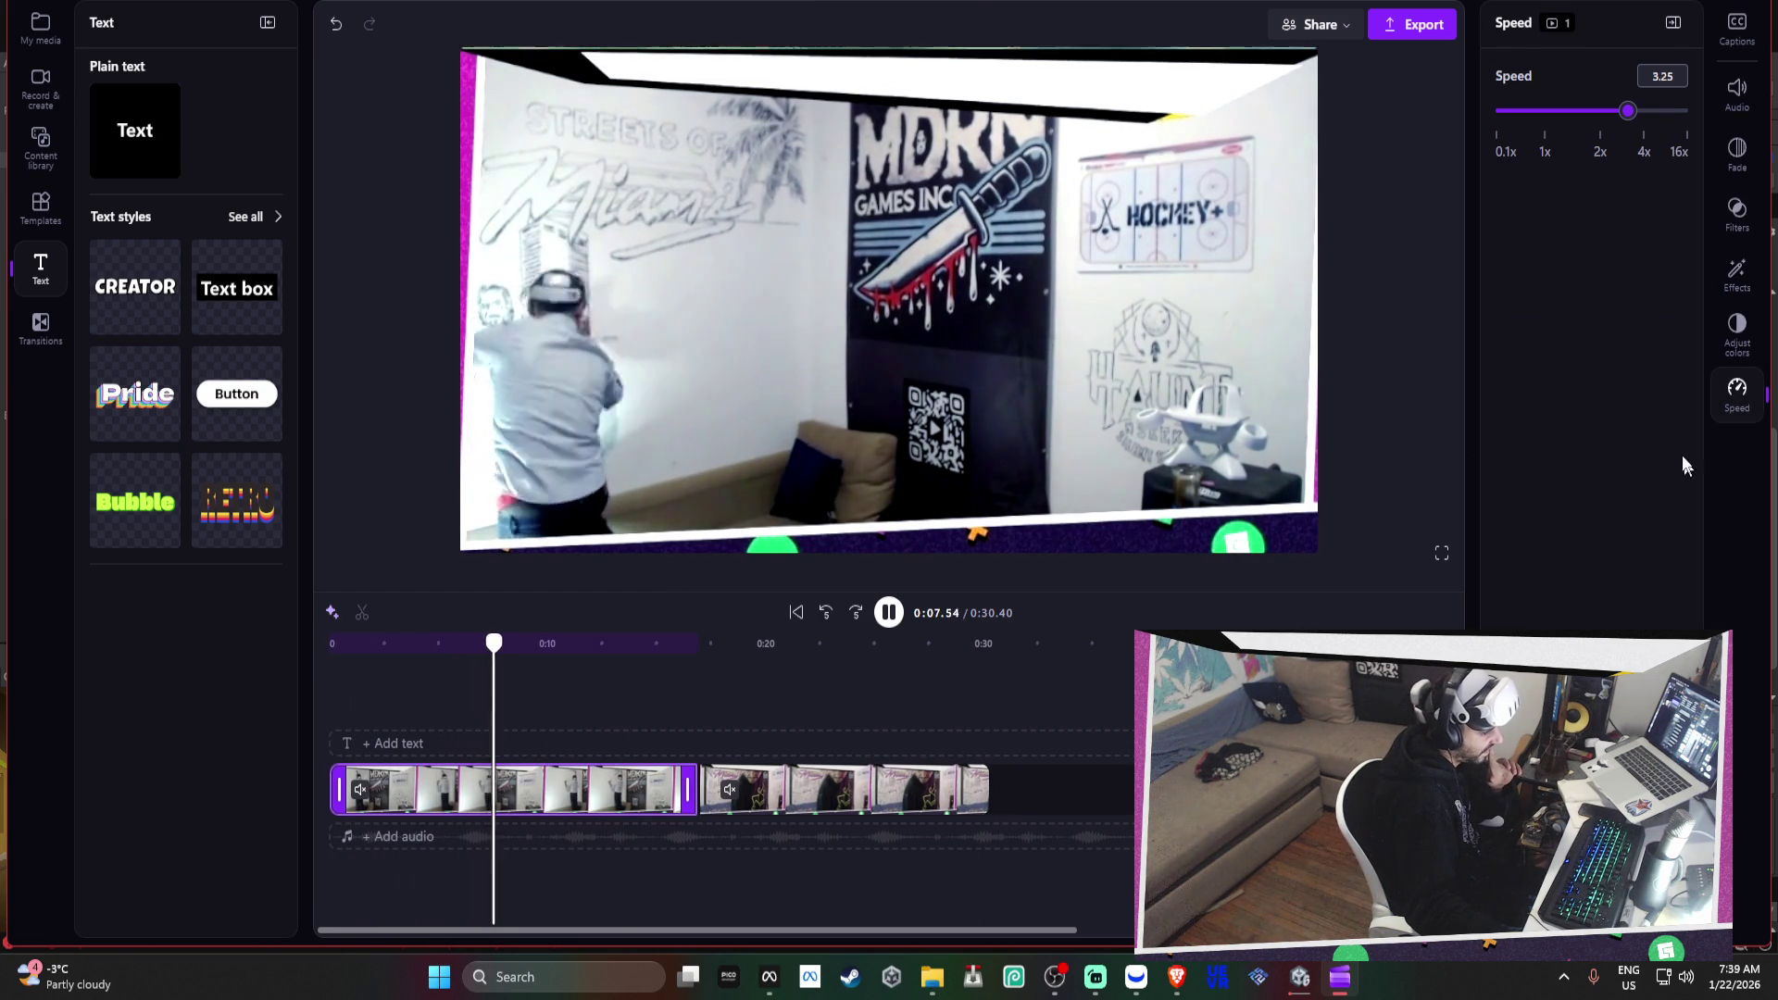
{"action": "left_click_drag", "start_coordinate": [1627, 111], "coordinate": [1650, 110]}
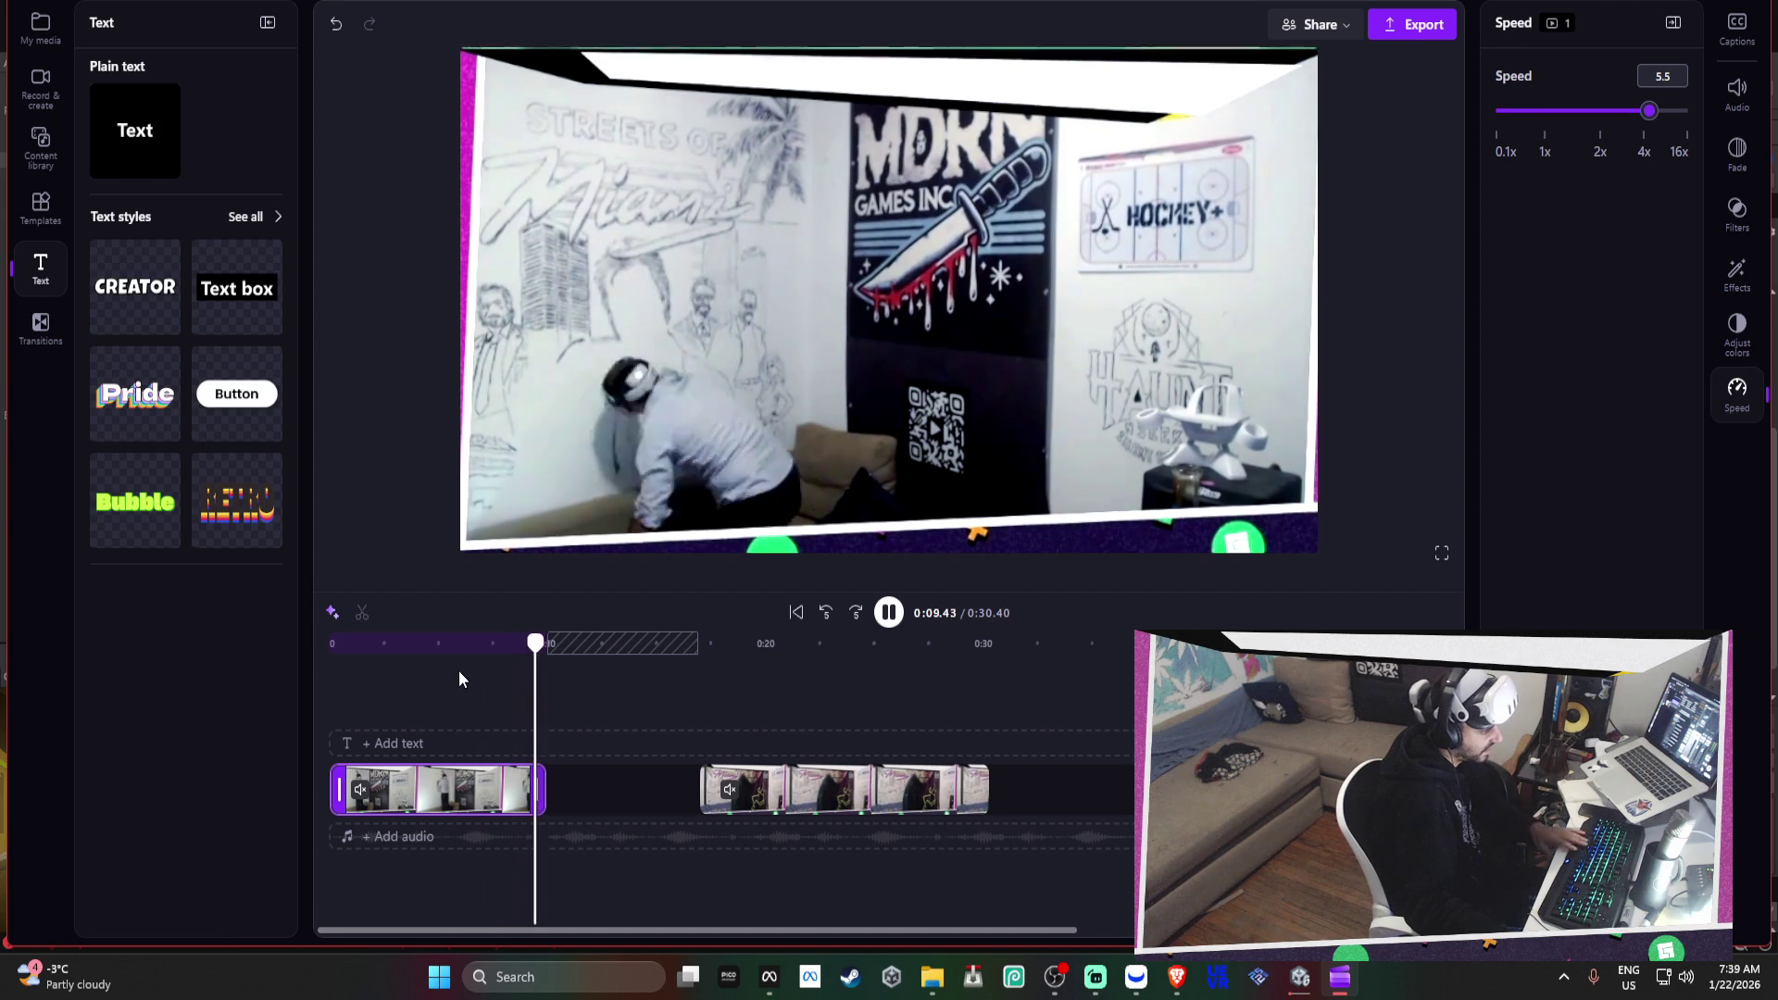
{"action": "left_click", "coordinate": [641, 767]}
{"action": "left_click", "coordinate": [778, 805]}
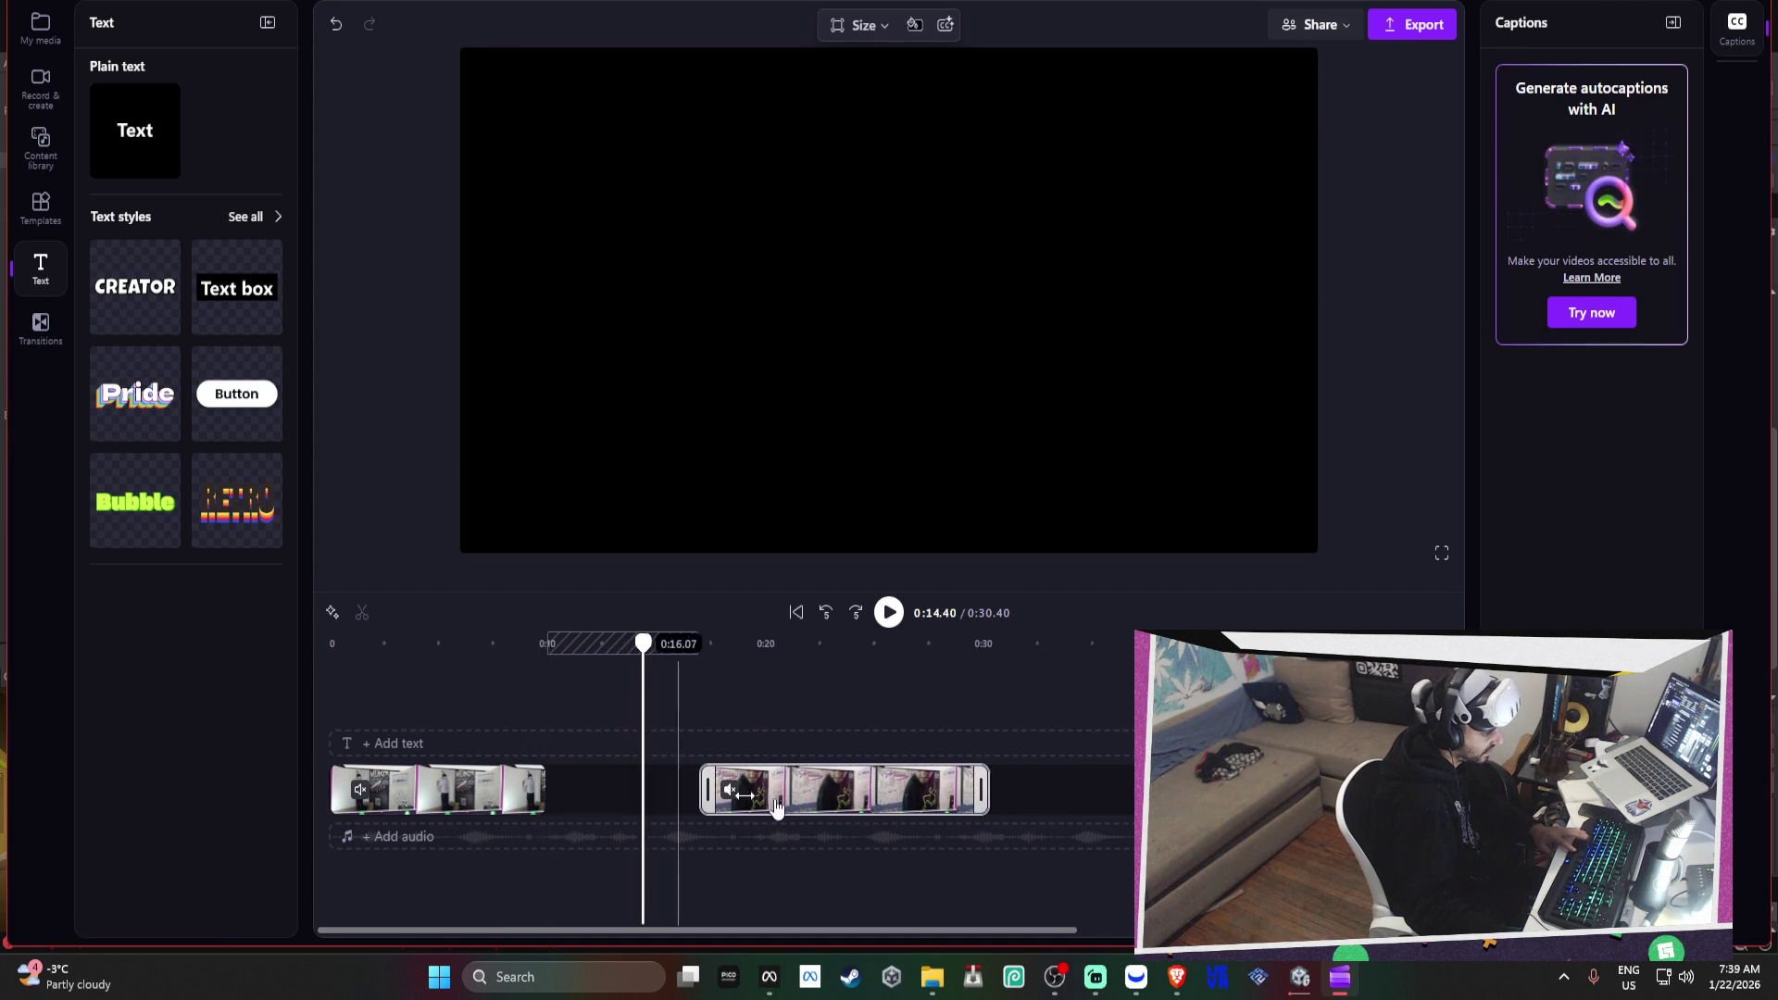
{"action": "mouse_move", "coordinate": [699, 787]}
{"action": "left_click", "coordinate": [624, 792]}
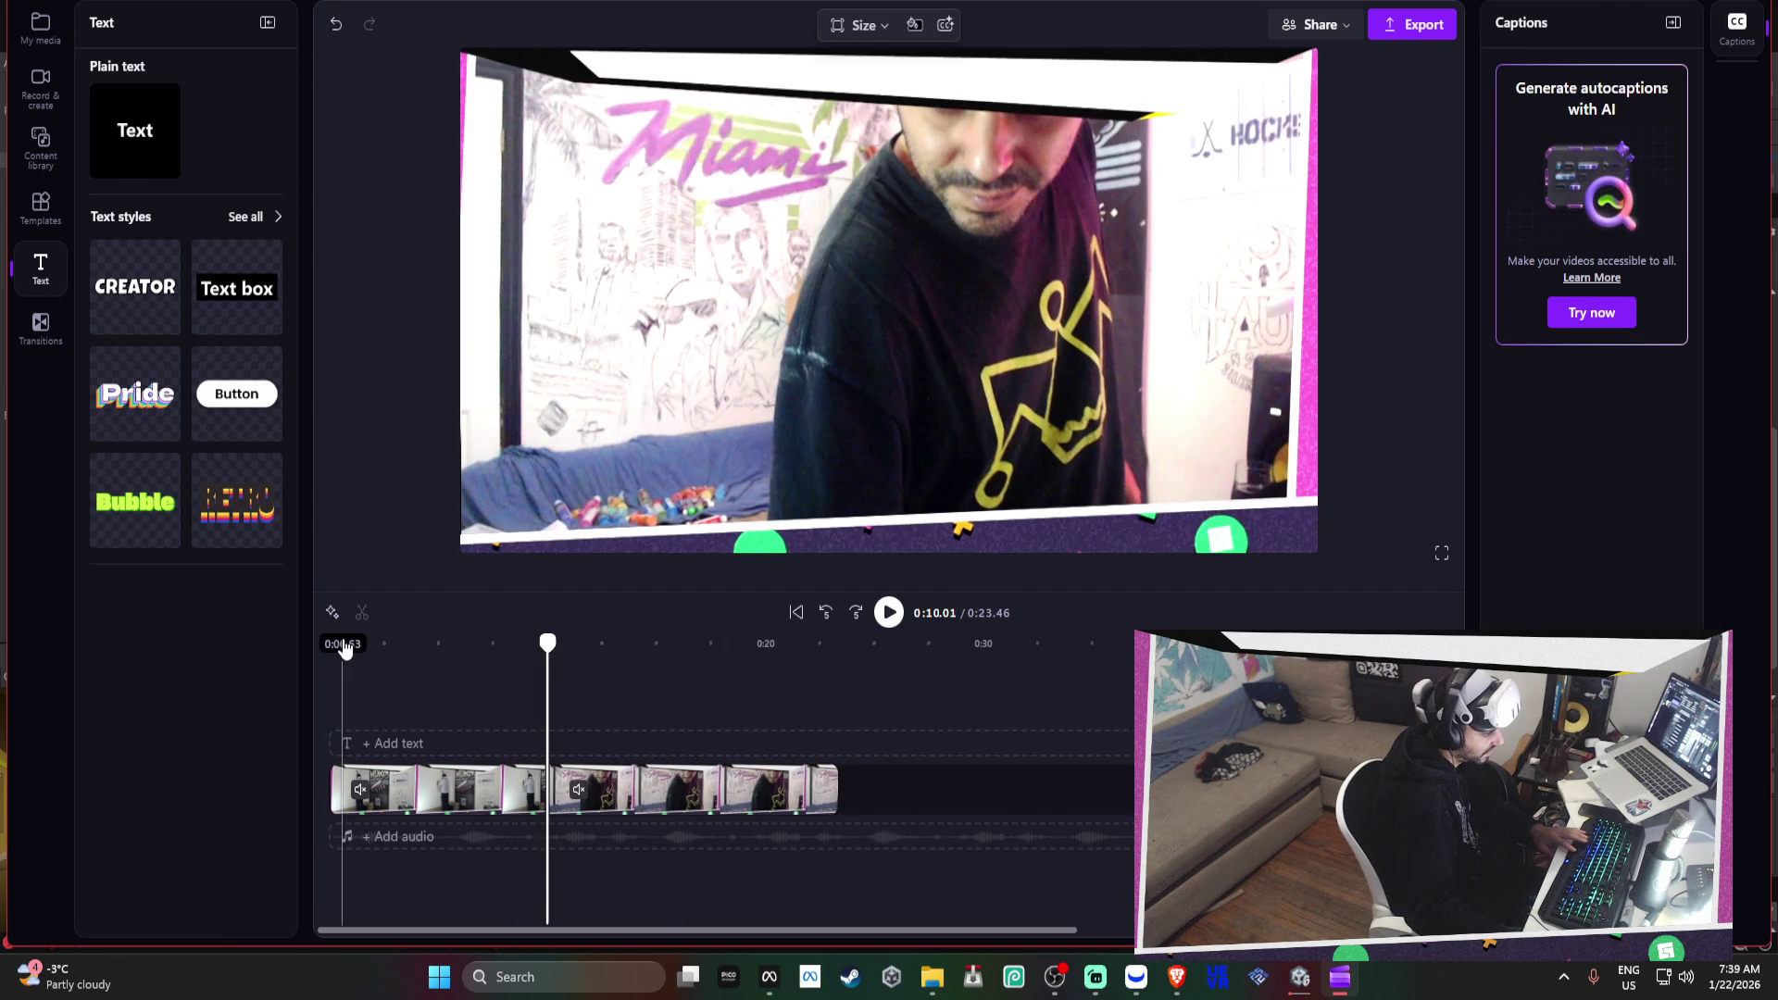
{"action": "left_click", "coordinate": [336, 645]}
{"action": "key", "text": "space"}
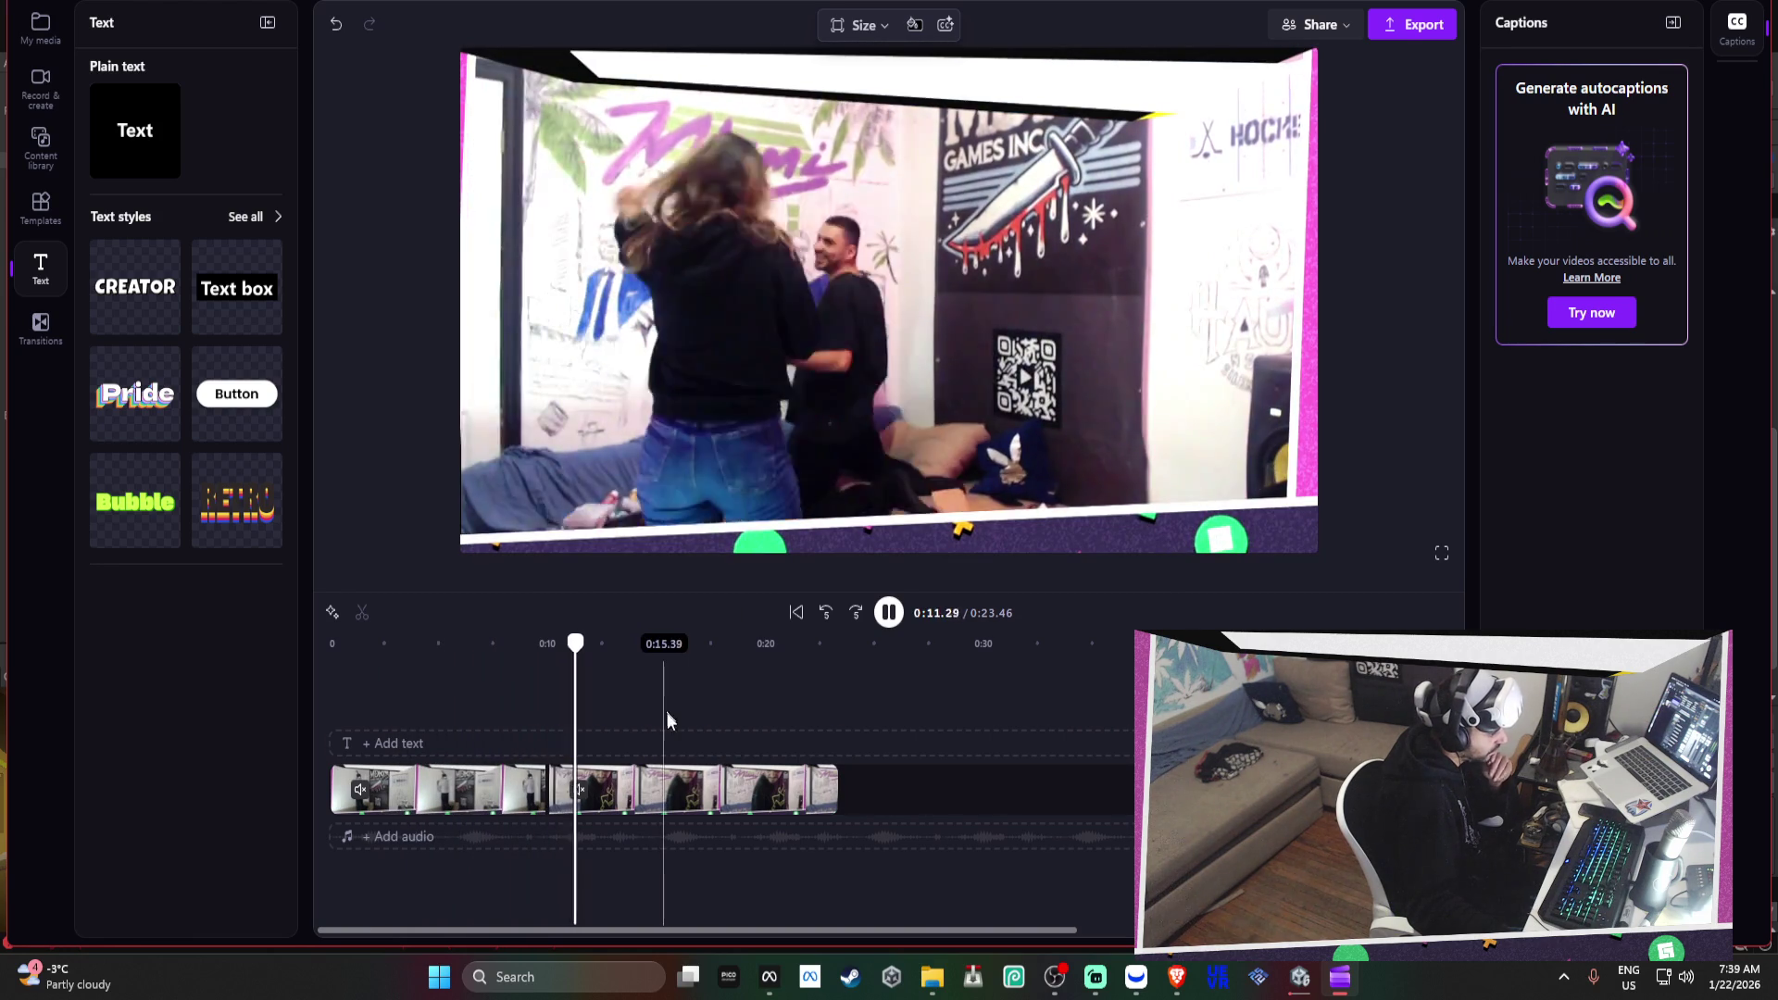
Raise the second mural clip's speed to 7x and play the edit from the beginning.
{"action": "left_click", "coordinate": [685, 789]}
{"action": "left_click", "coordinate": [1742, 394]}
{"action": "left_click_drag", "start_coordinate": [1651, 112], "coordinate": [1655, 113]}
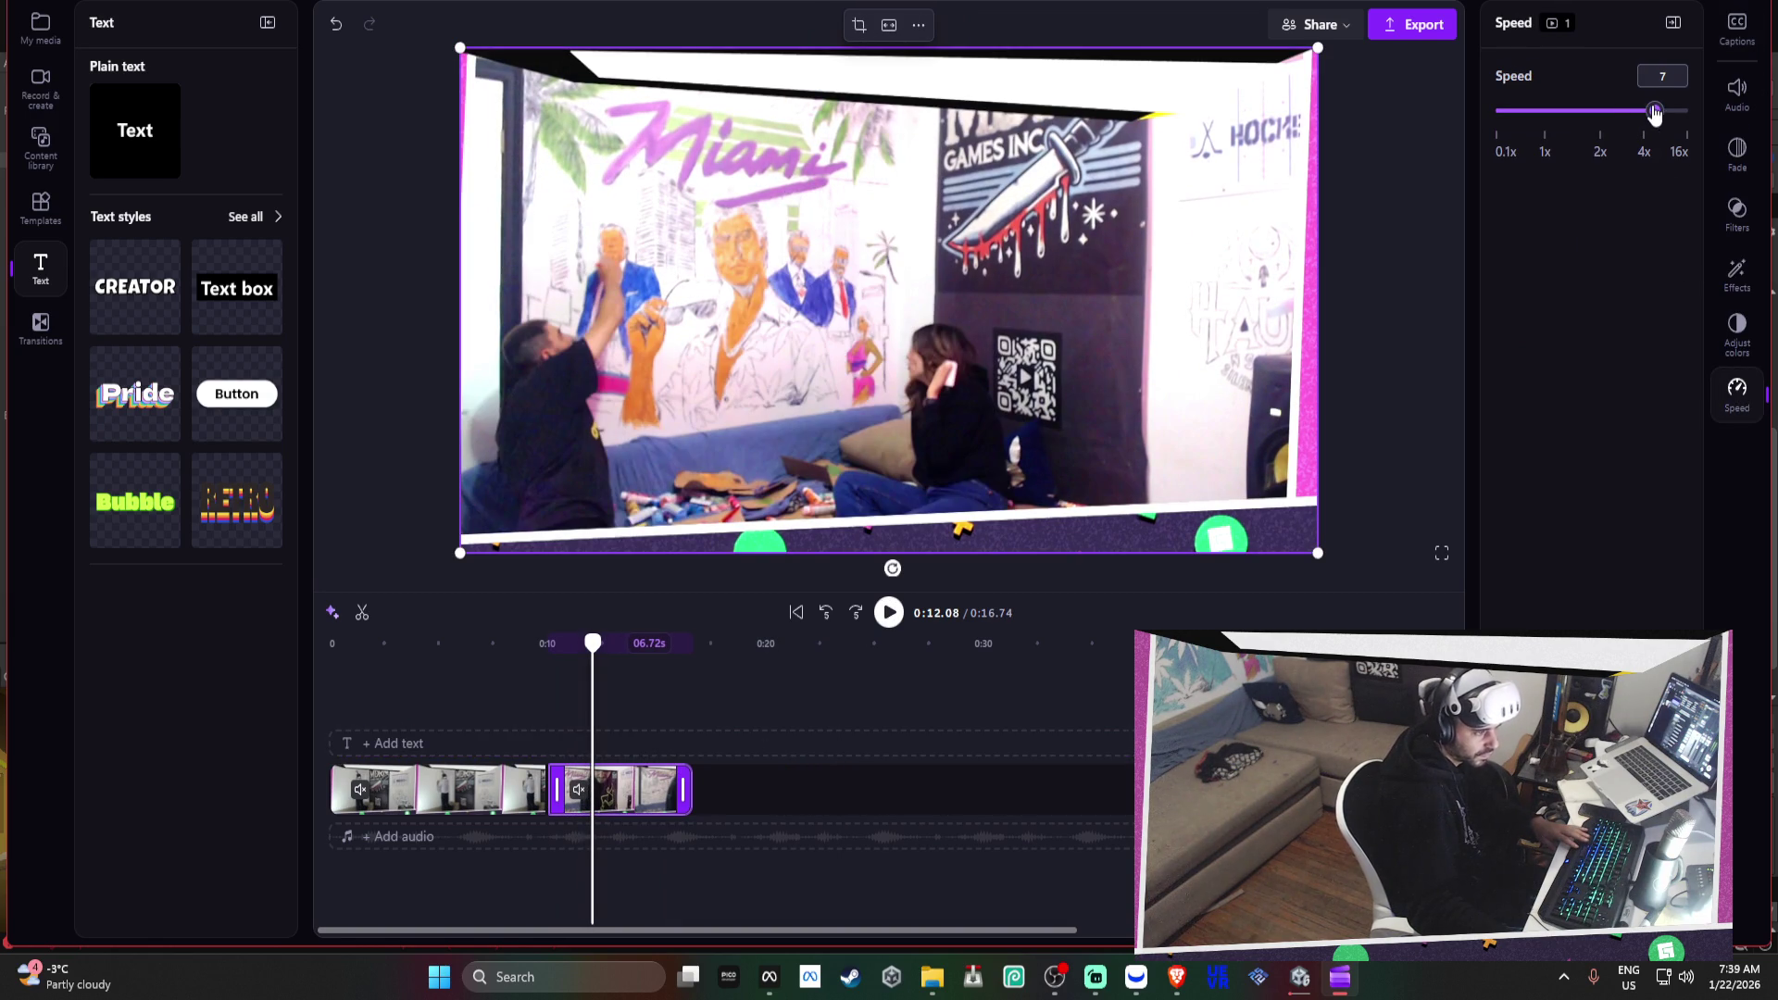
{"action": "left_click_drag", "start_coordinate": [597, 650], "coordinate": [238, 648]}
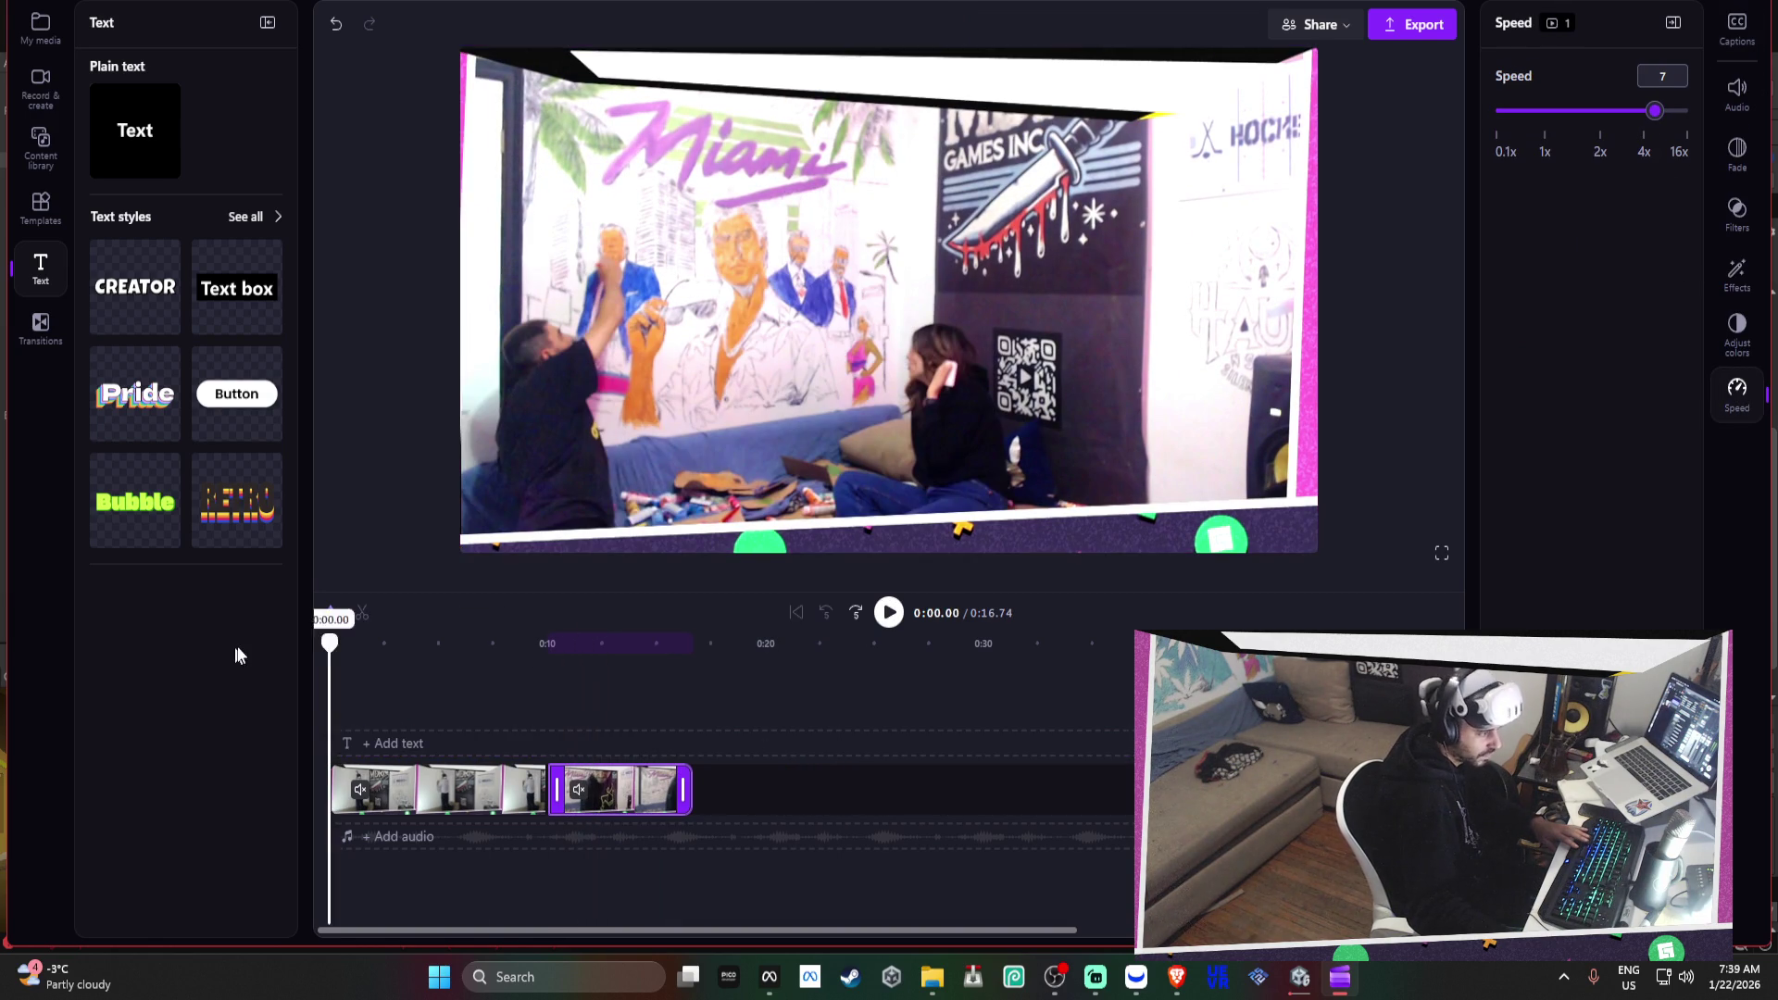
{"action": "key", "text": "space"}
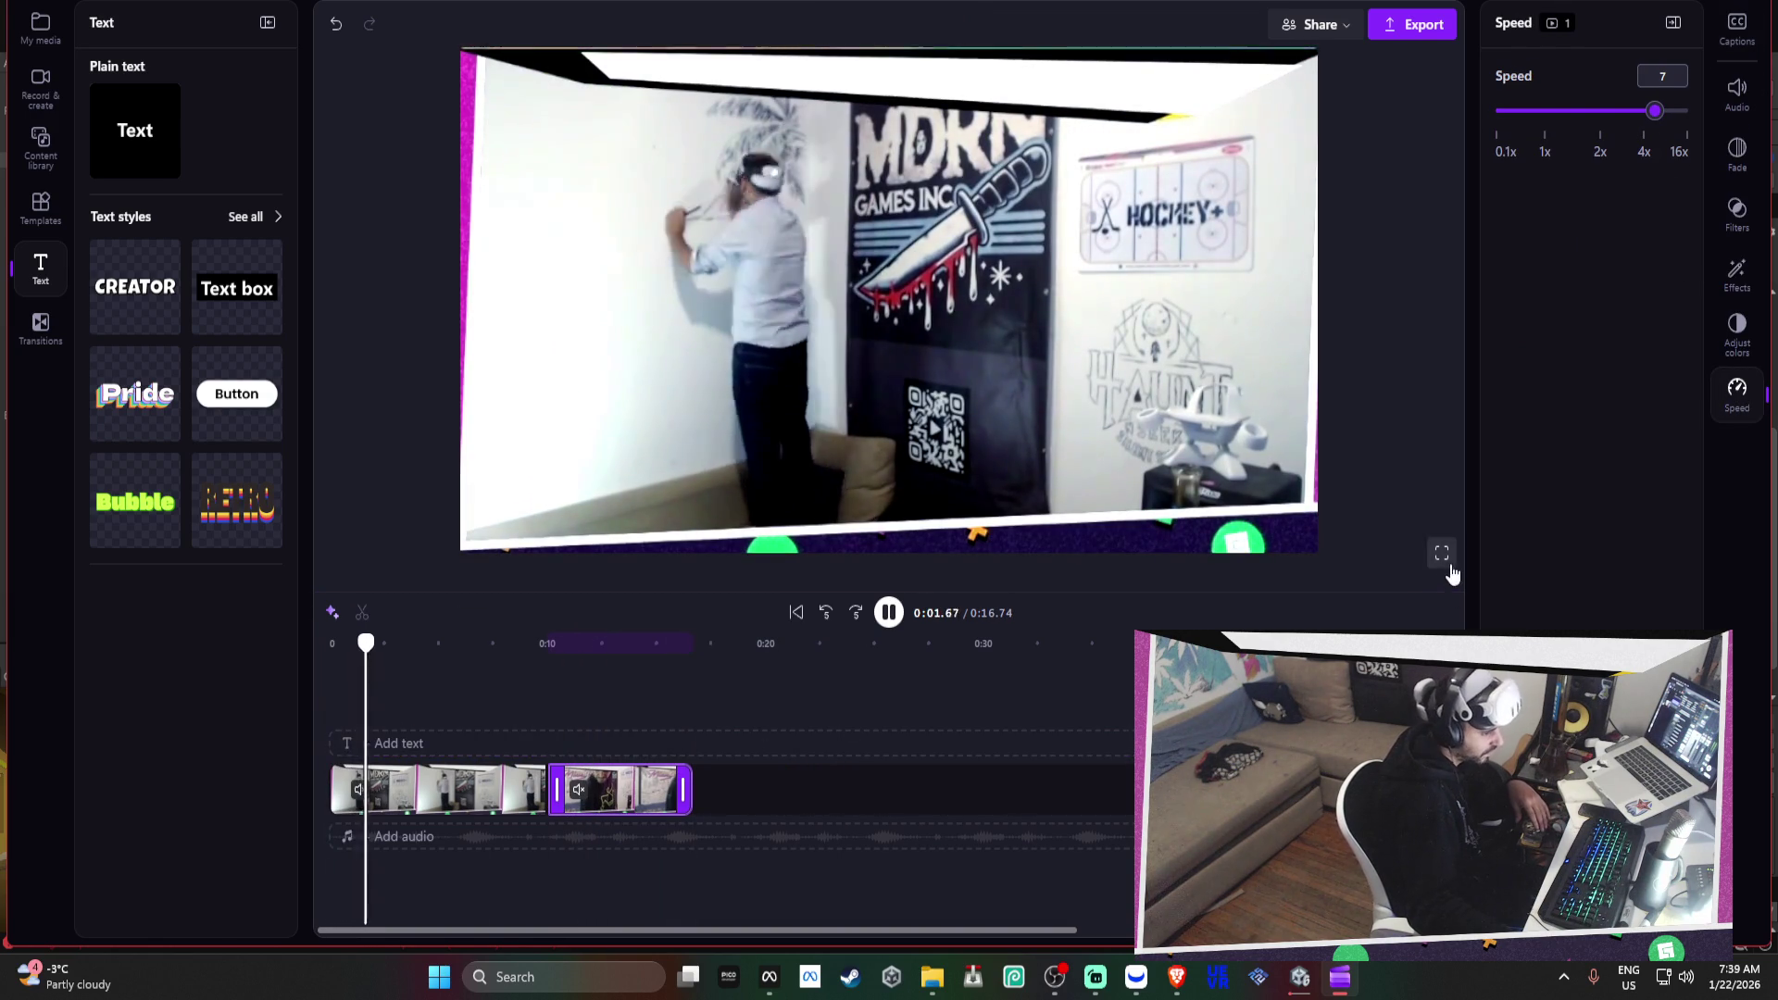
{"action": "left_click", "coordinate": [1441, 553]}
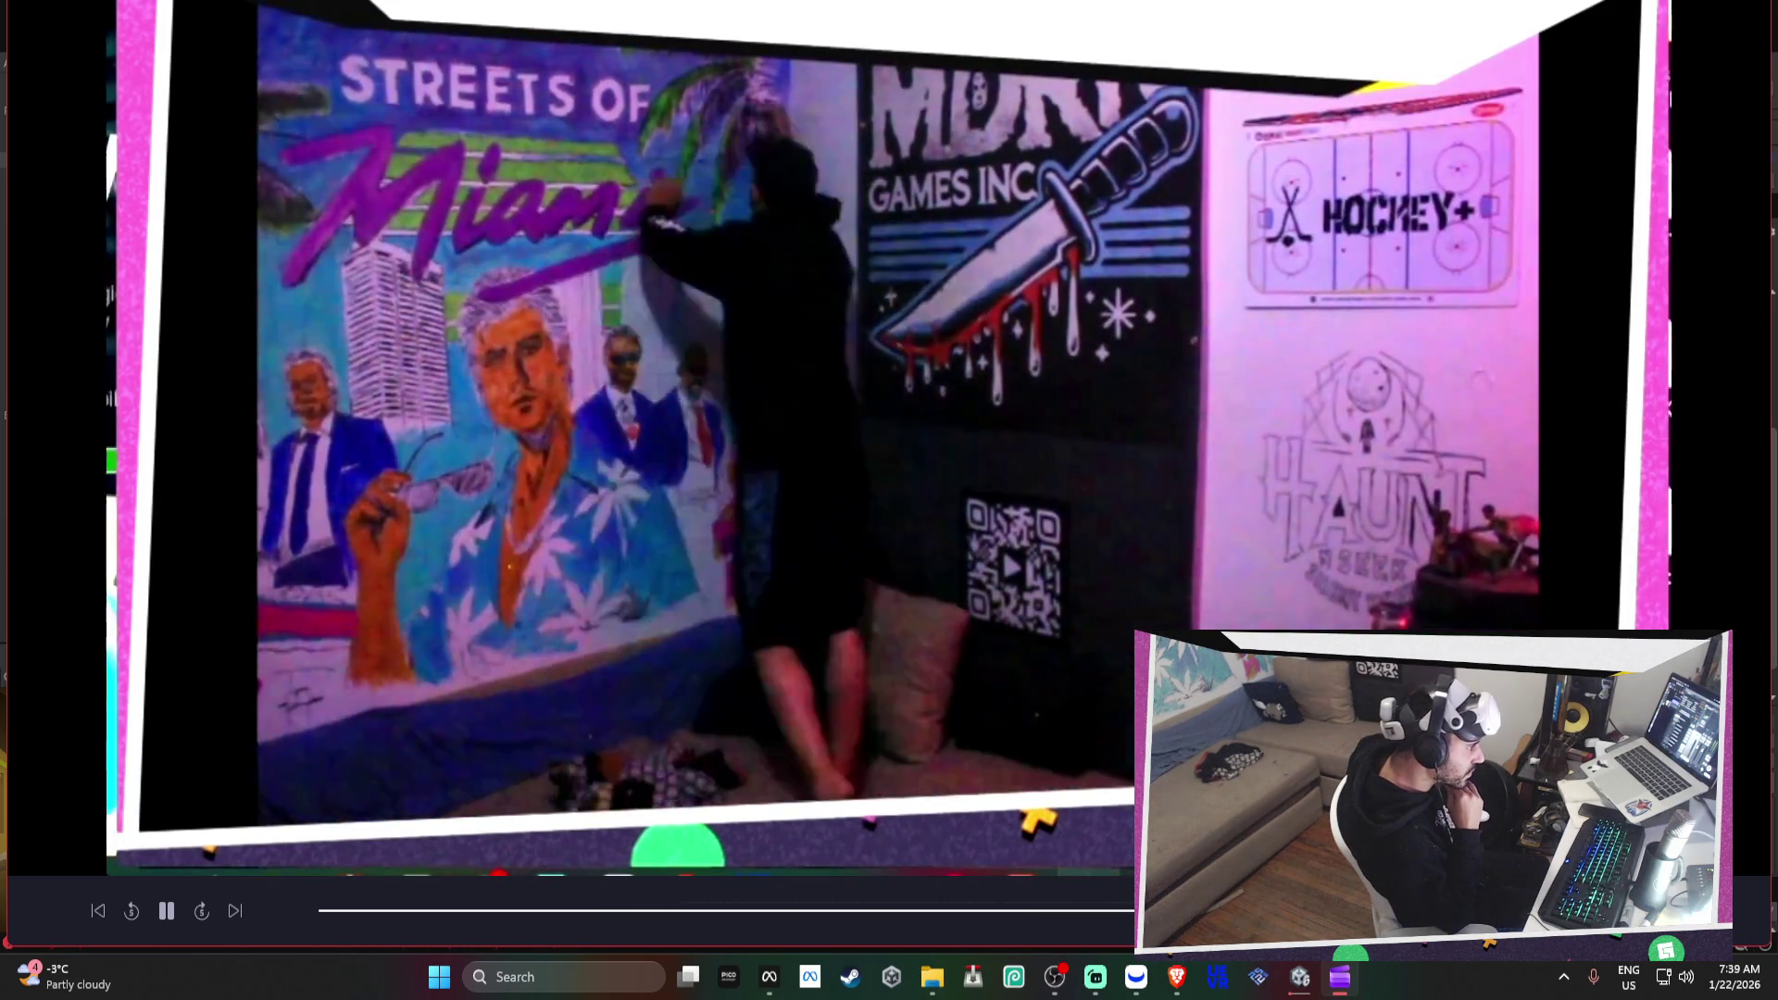
{"action": "key", "text": "space"}
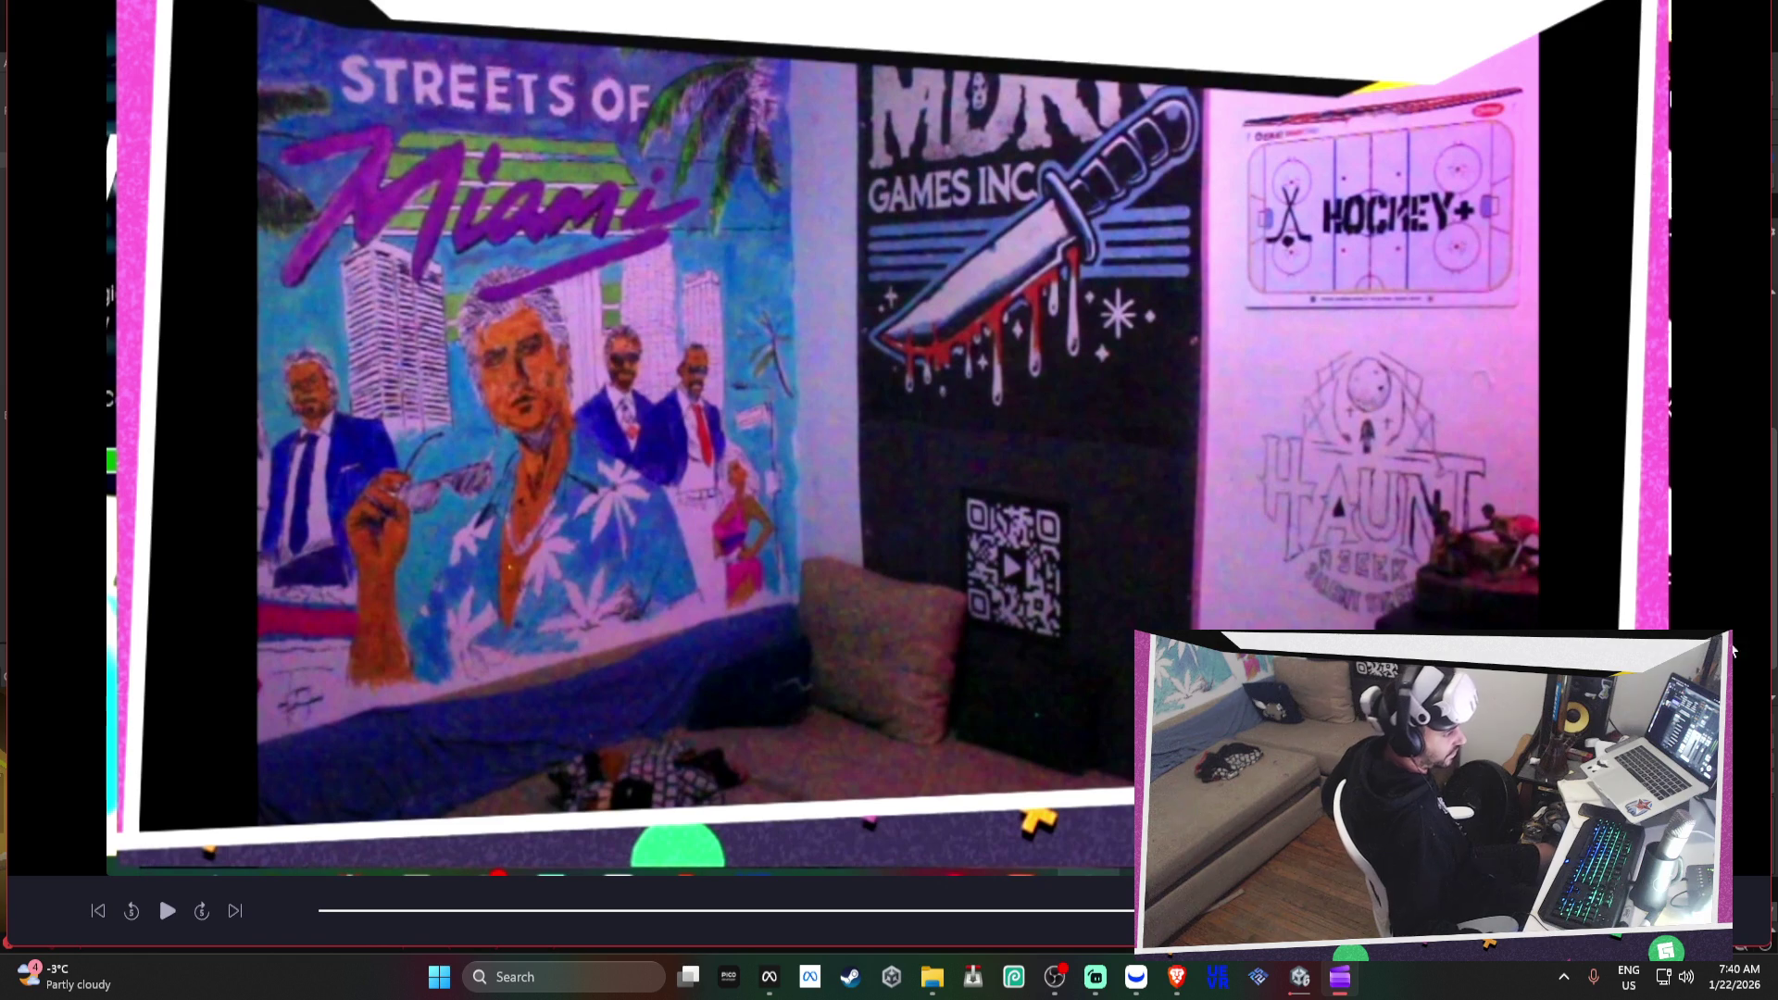
{"action": "key", "text": "Escape"}
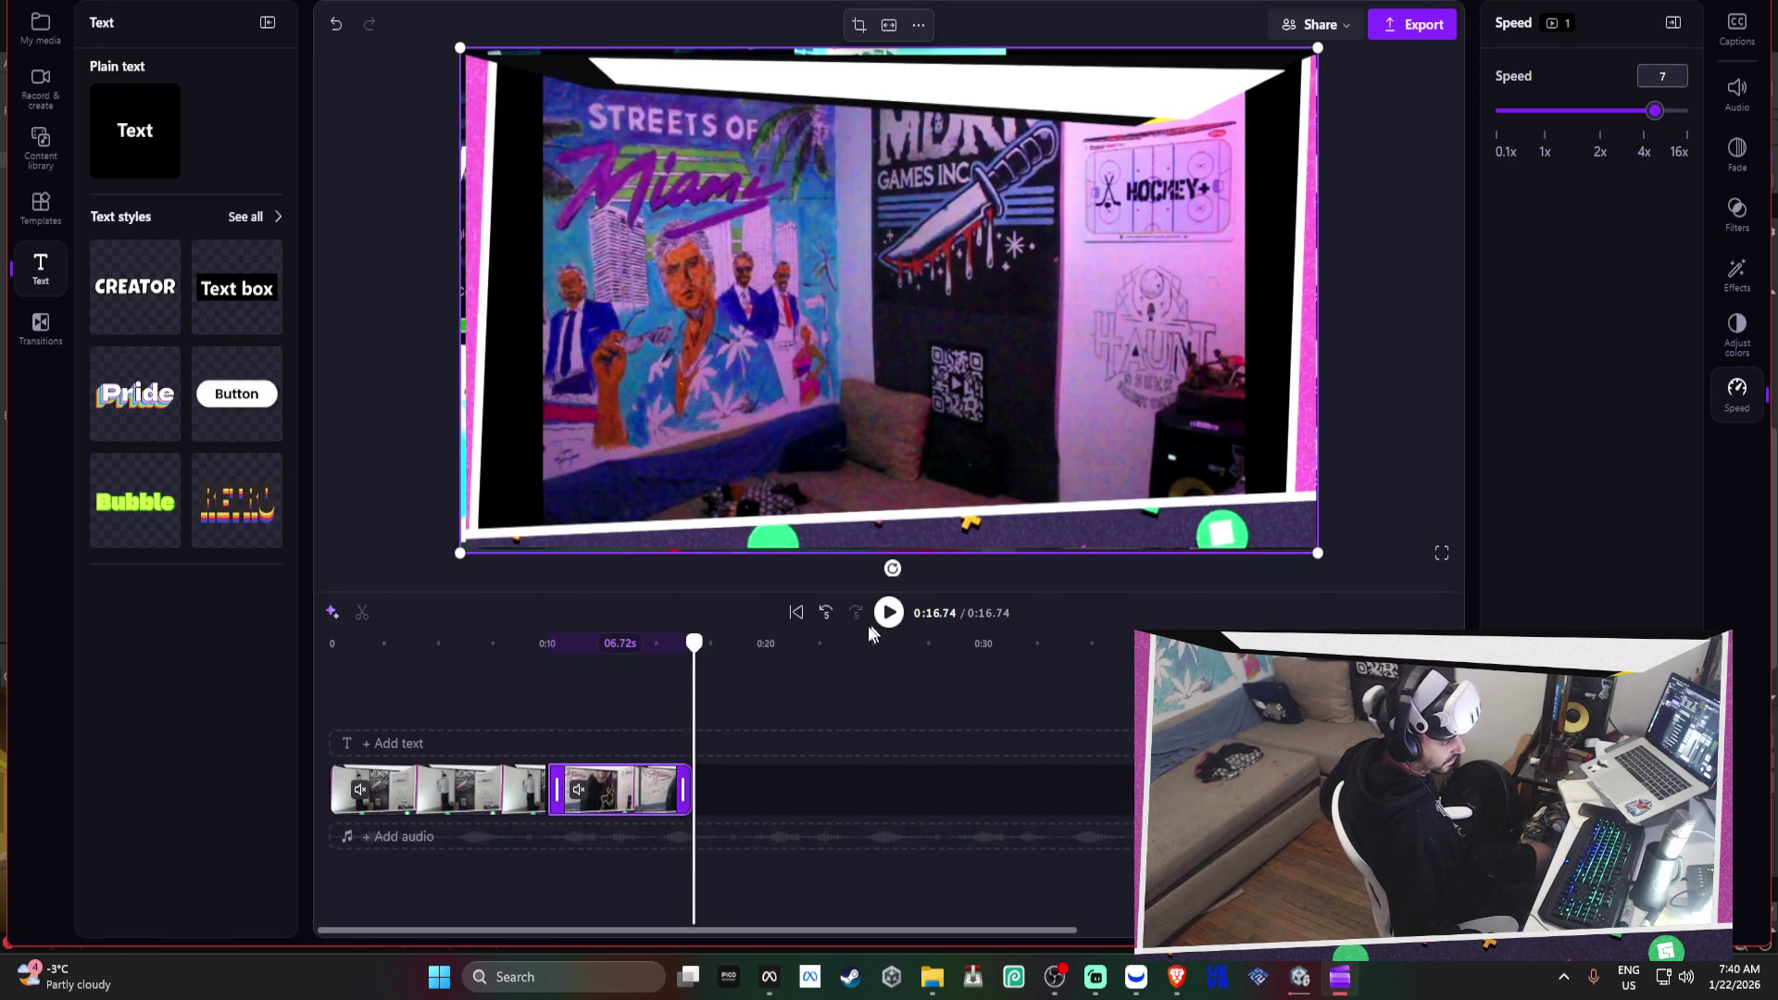
Set the second mural clip's speed to 4x for a 0:21.78 edit, then switch to Unity.
{"action": "left_click", "coordinate": [691, 697]}
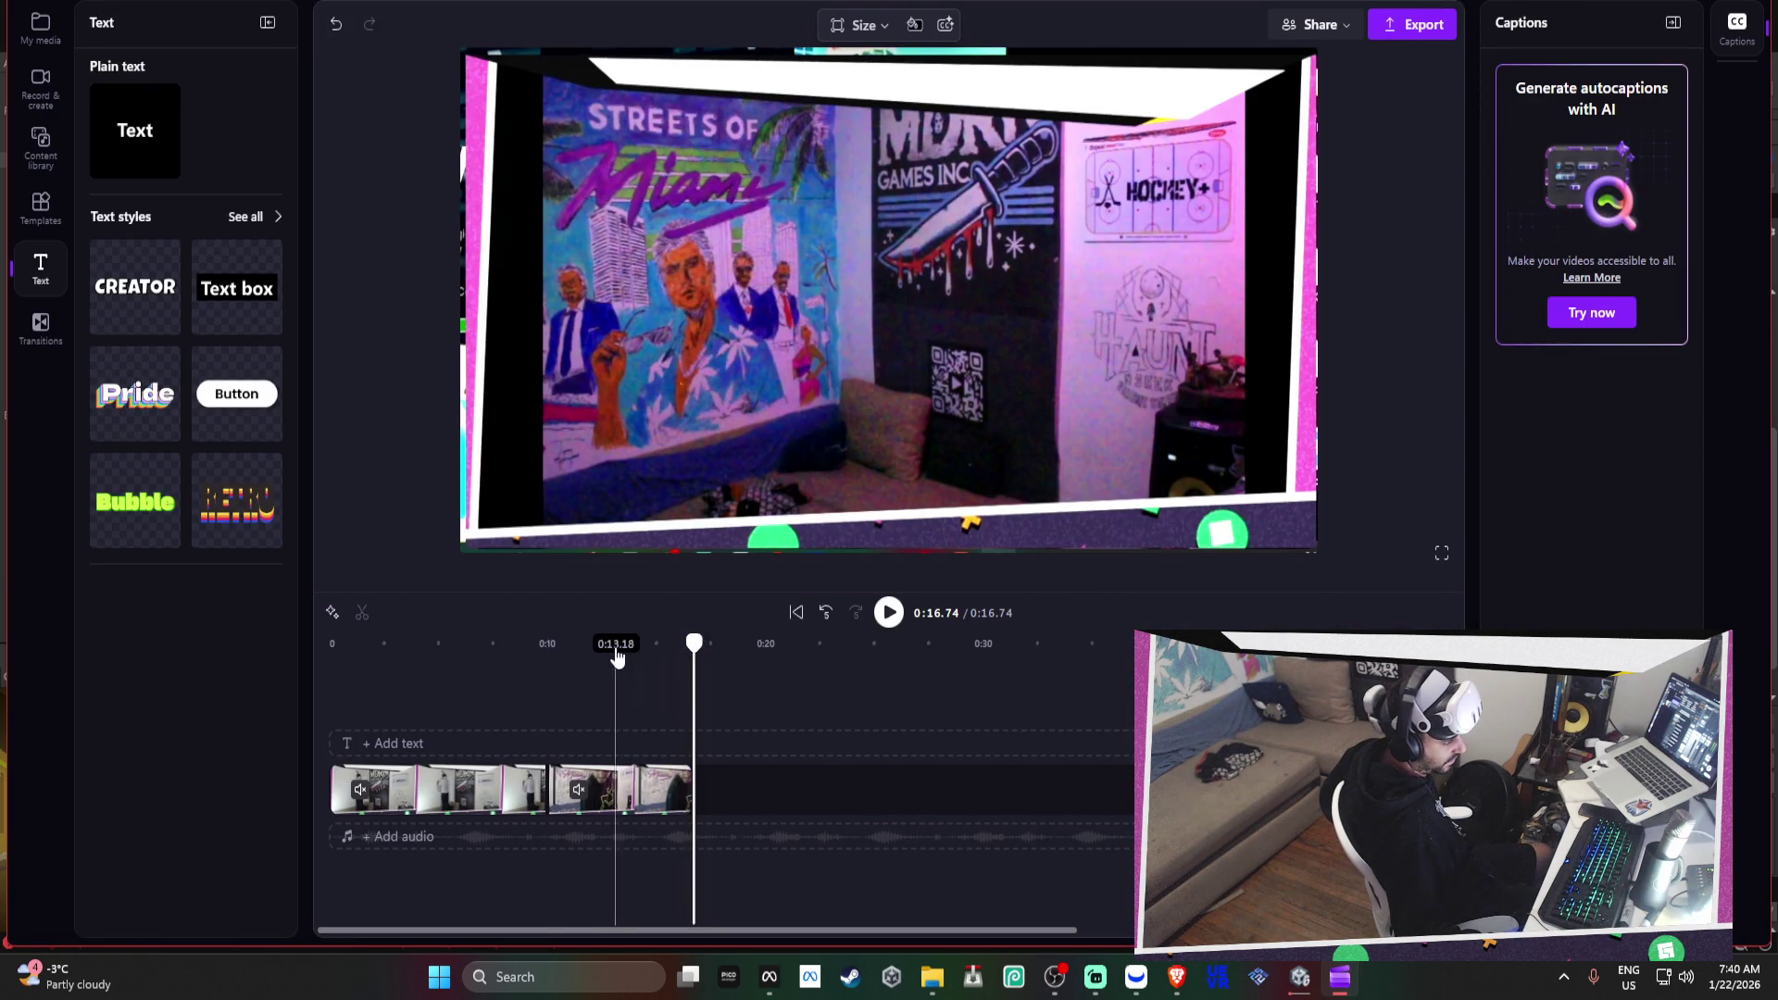
{"action": "left_click_drag", "start_coordinate": [508, 646], "coordinate": [285, 640]}
{"action": "left_click", "coordinate": [621, 789]}
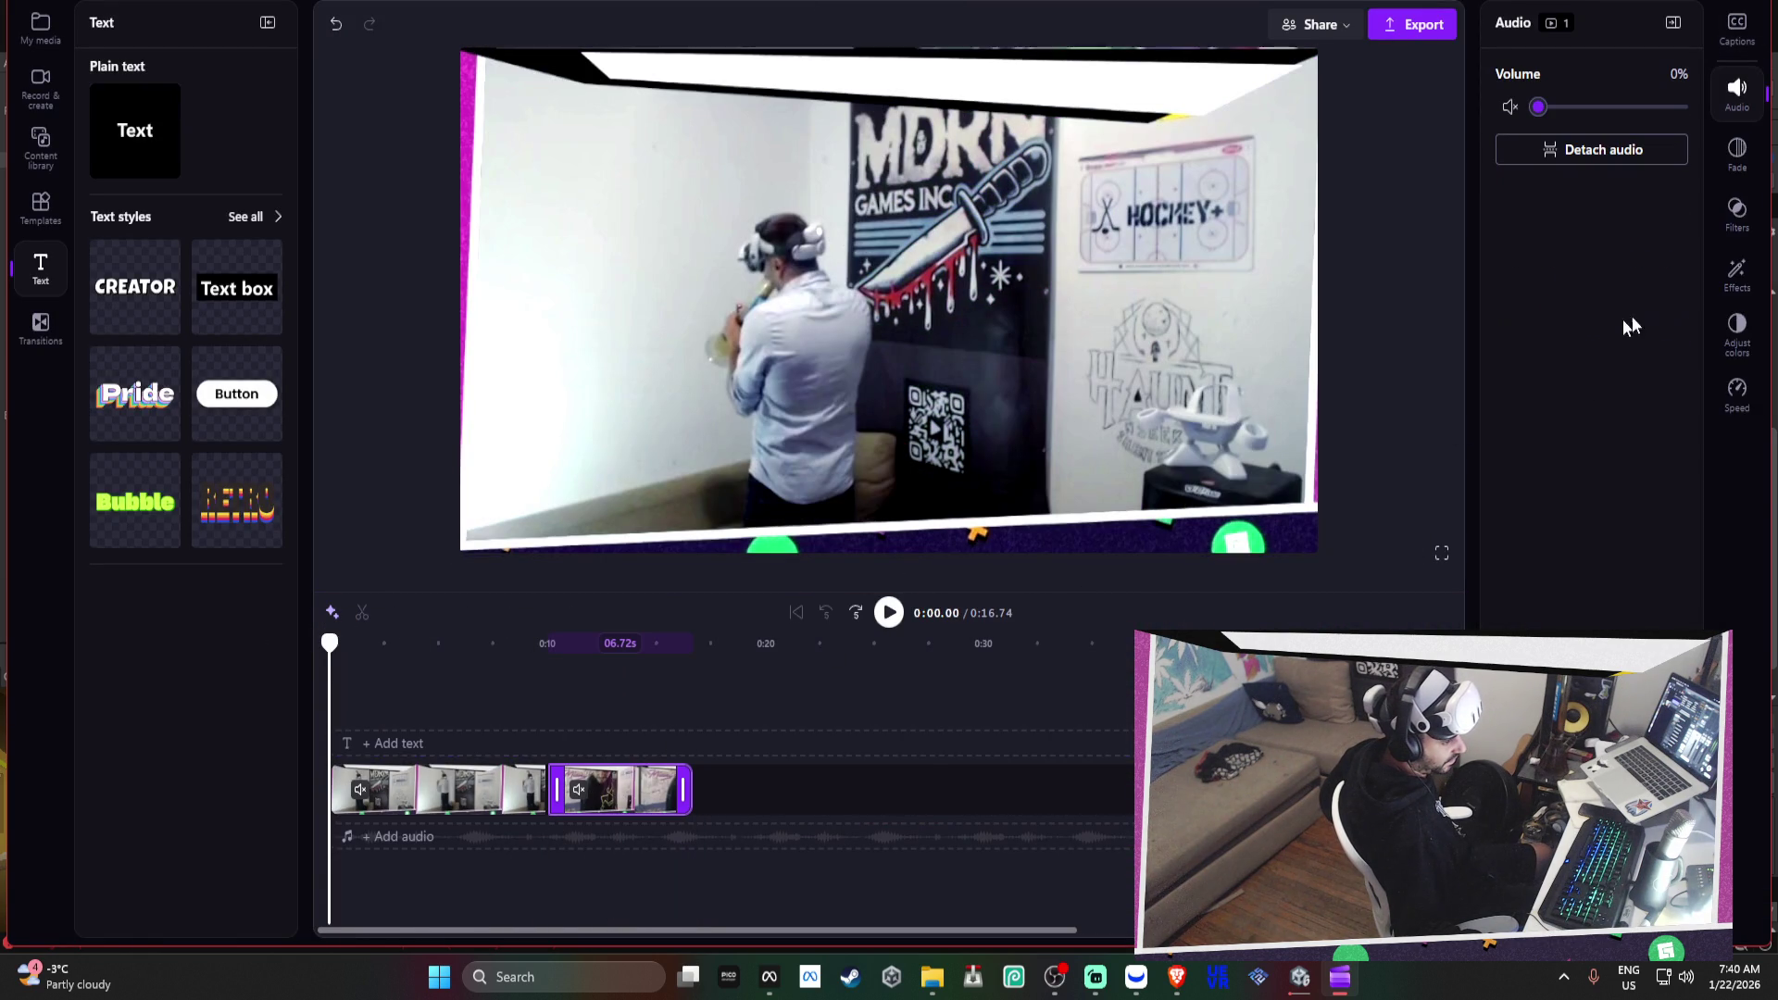
{"action": "left_click", "coordinate": [1738, 397]}
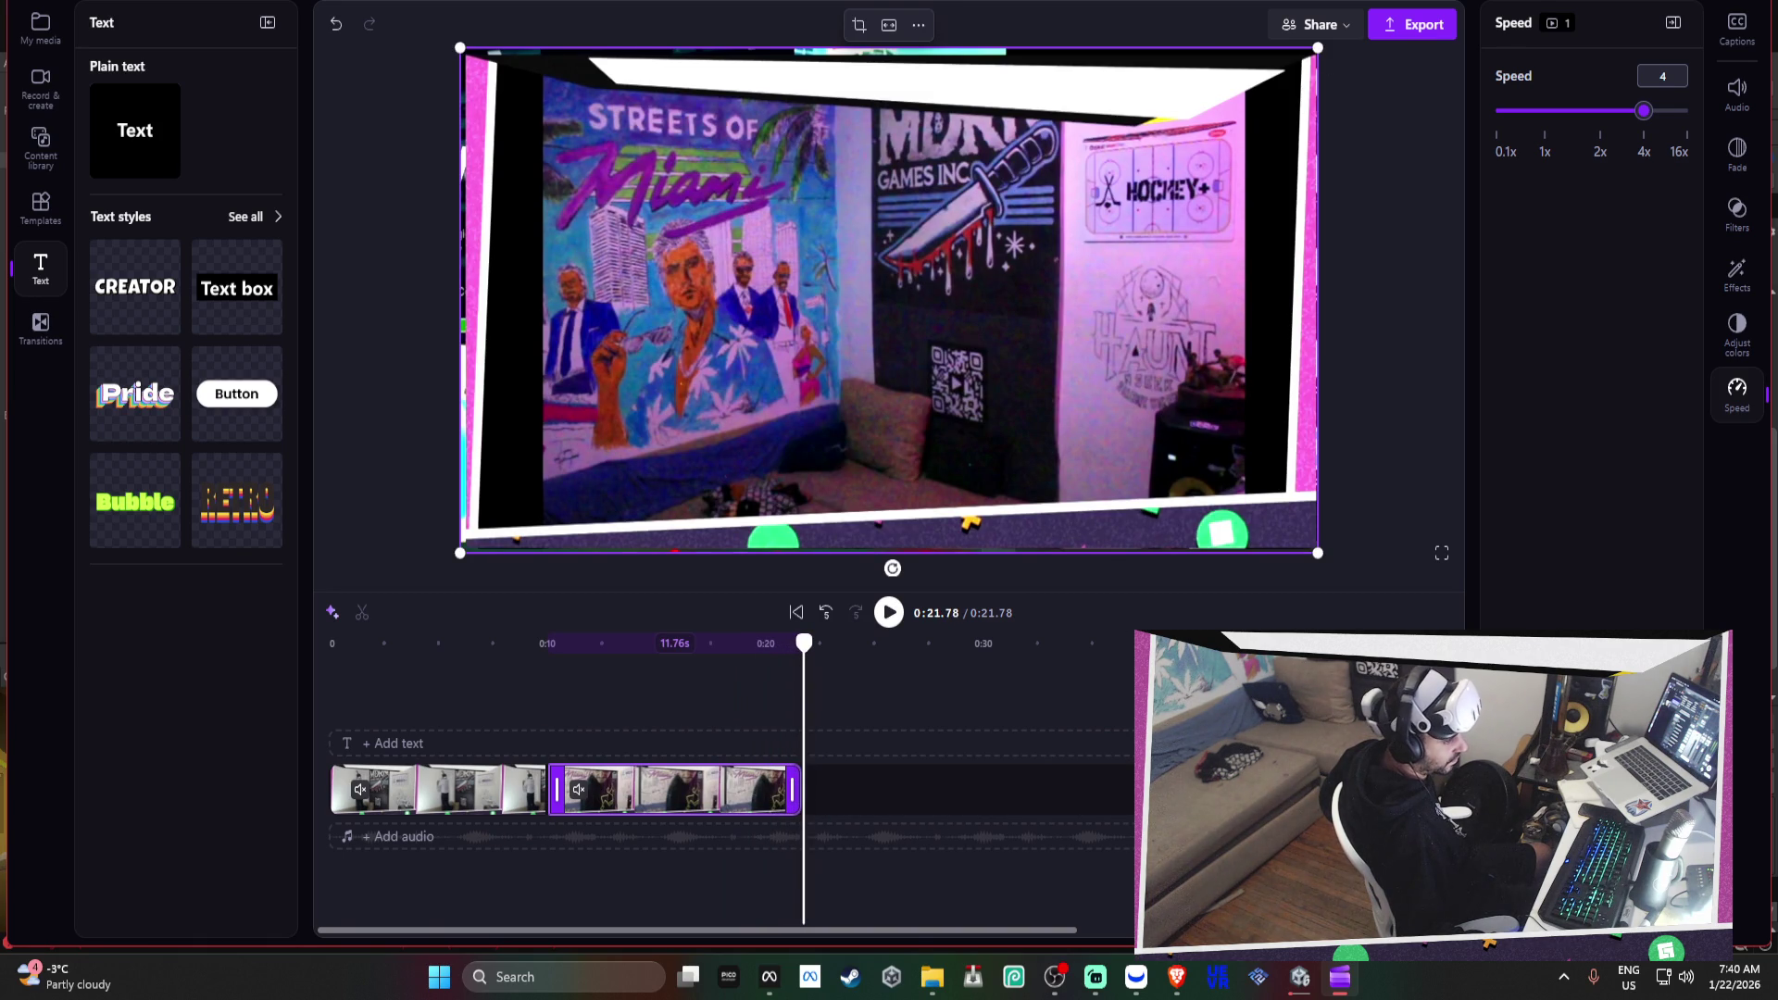
{"action": "key", "text": "alt+Tab"}
{"action": "left_click", "coordinate": [1486, 86]}
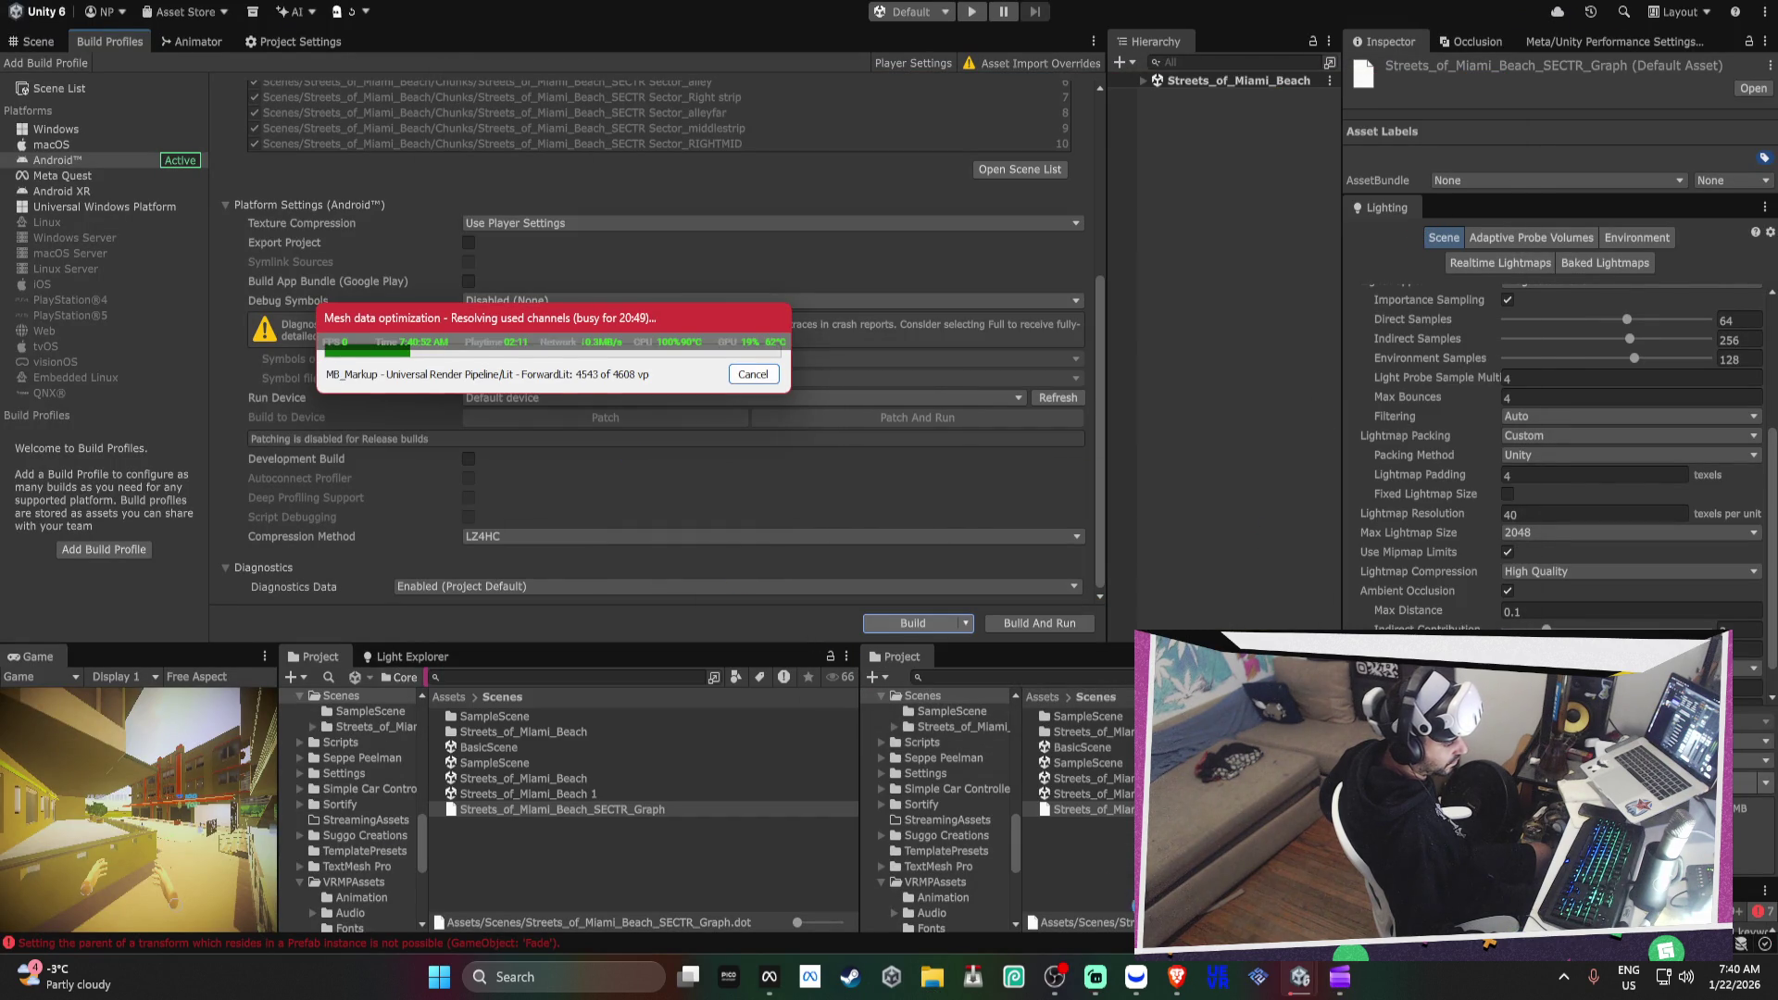
Export the mural edit at 1080p as SOM_mural_full.mp4.
{"action": "left_click", "coordinate": [1328, 979]}
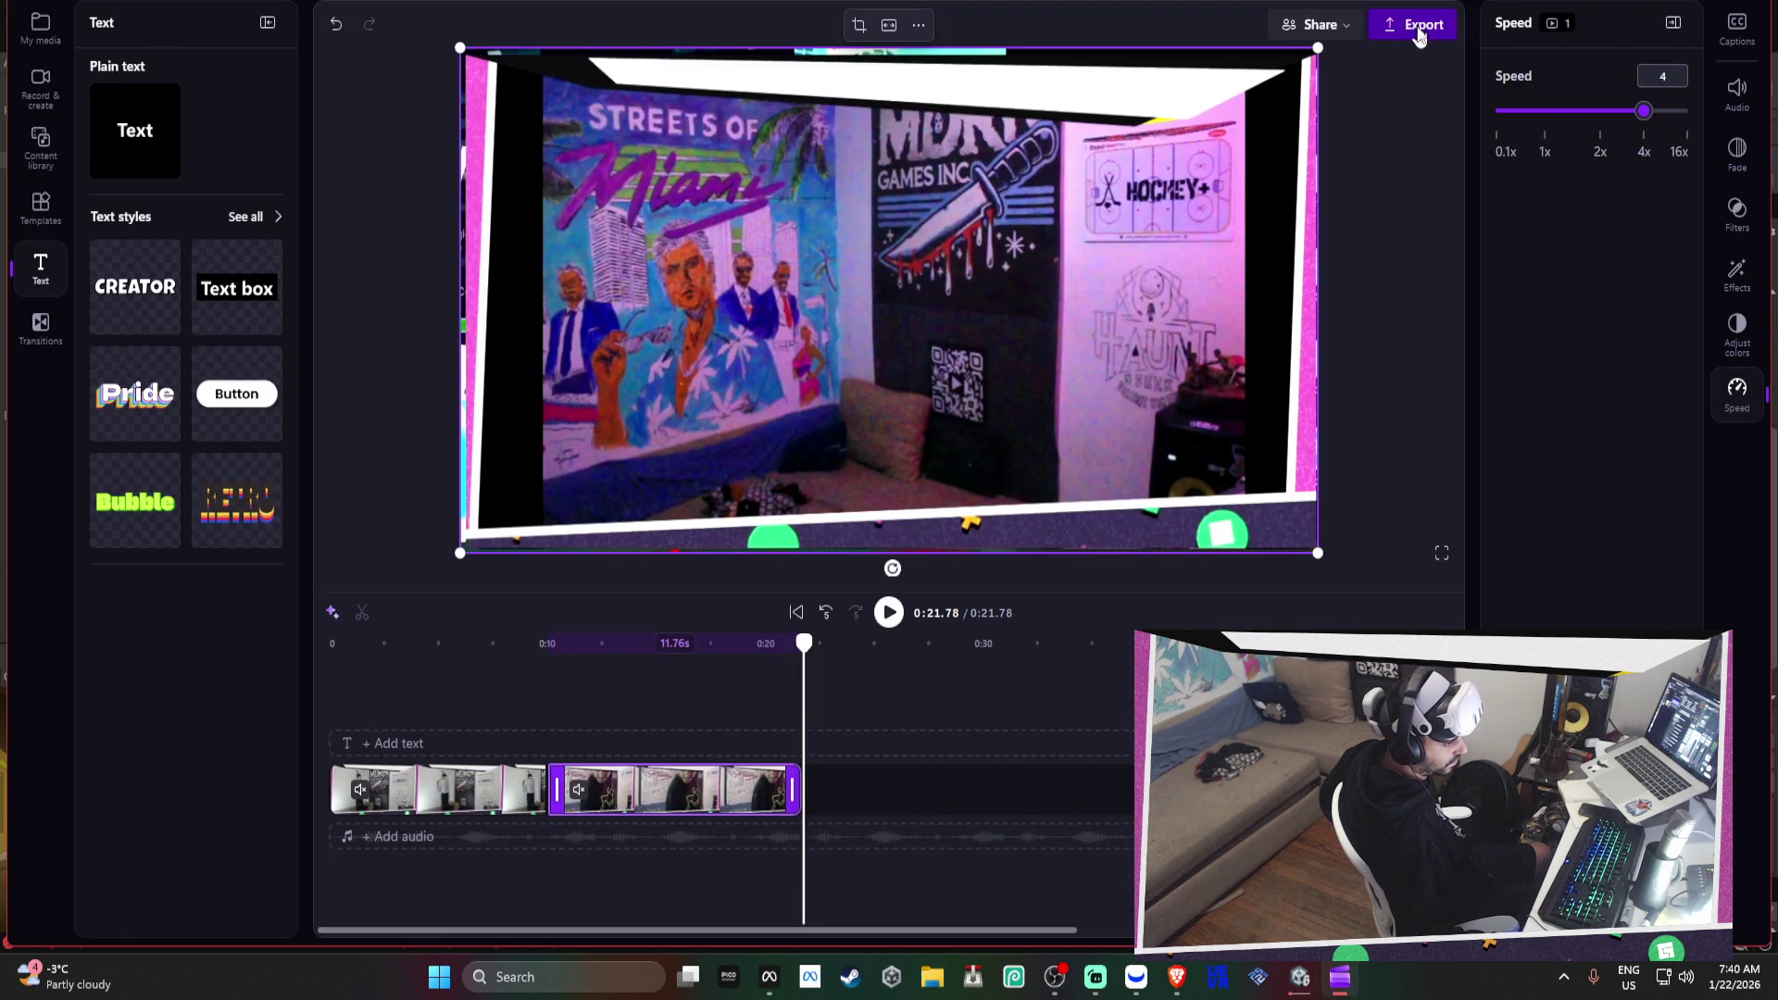
{"action": "left_click", "coordinate": [1420, 34]}
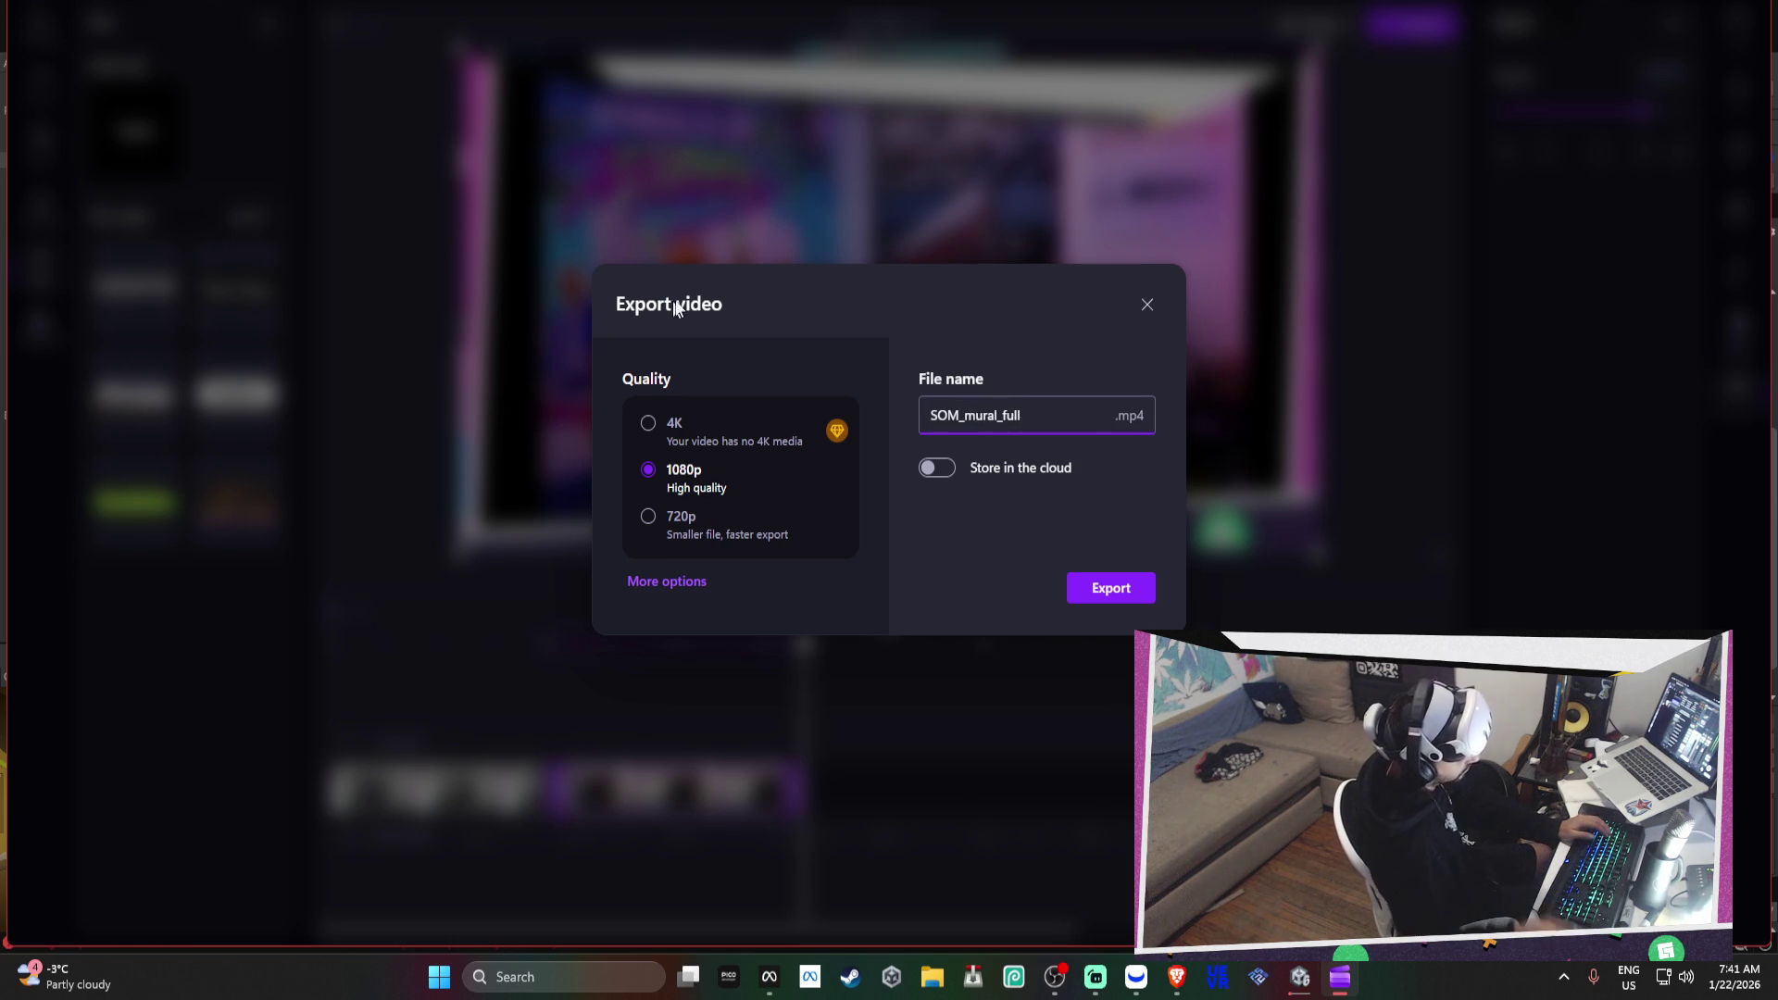
{"action": "left_click", "coordinate": [1093, 585]}
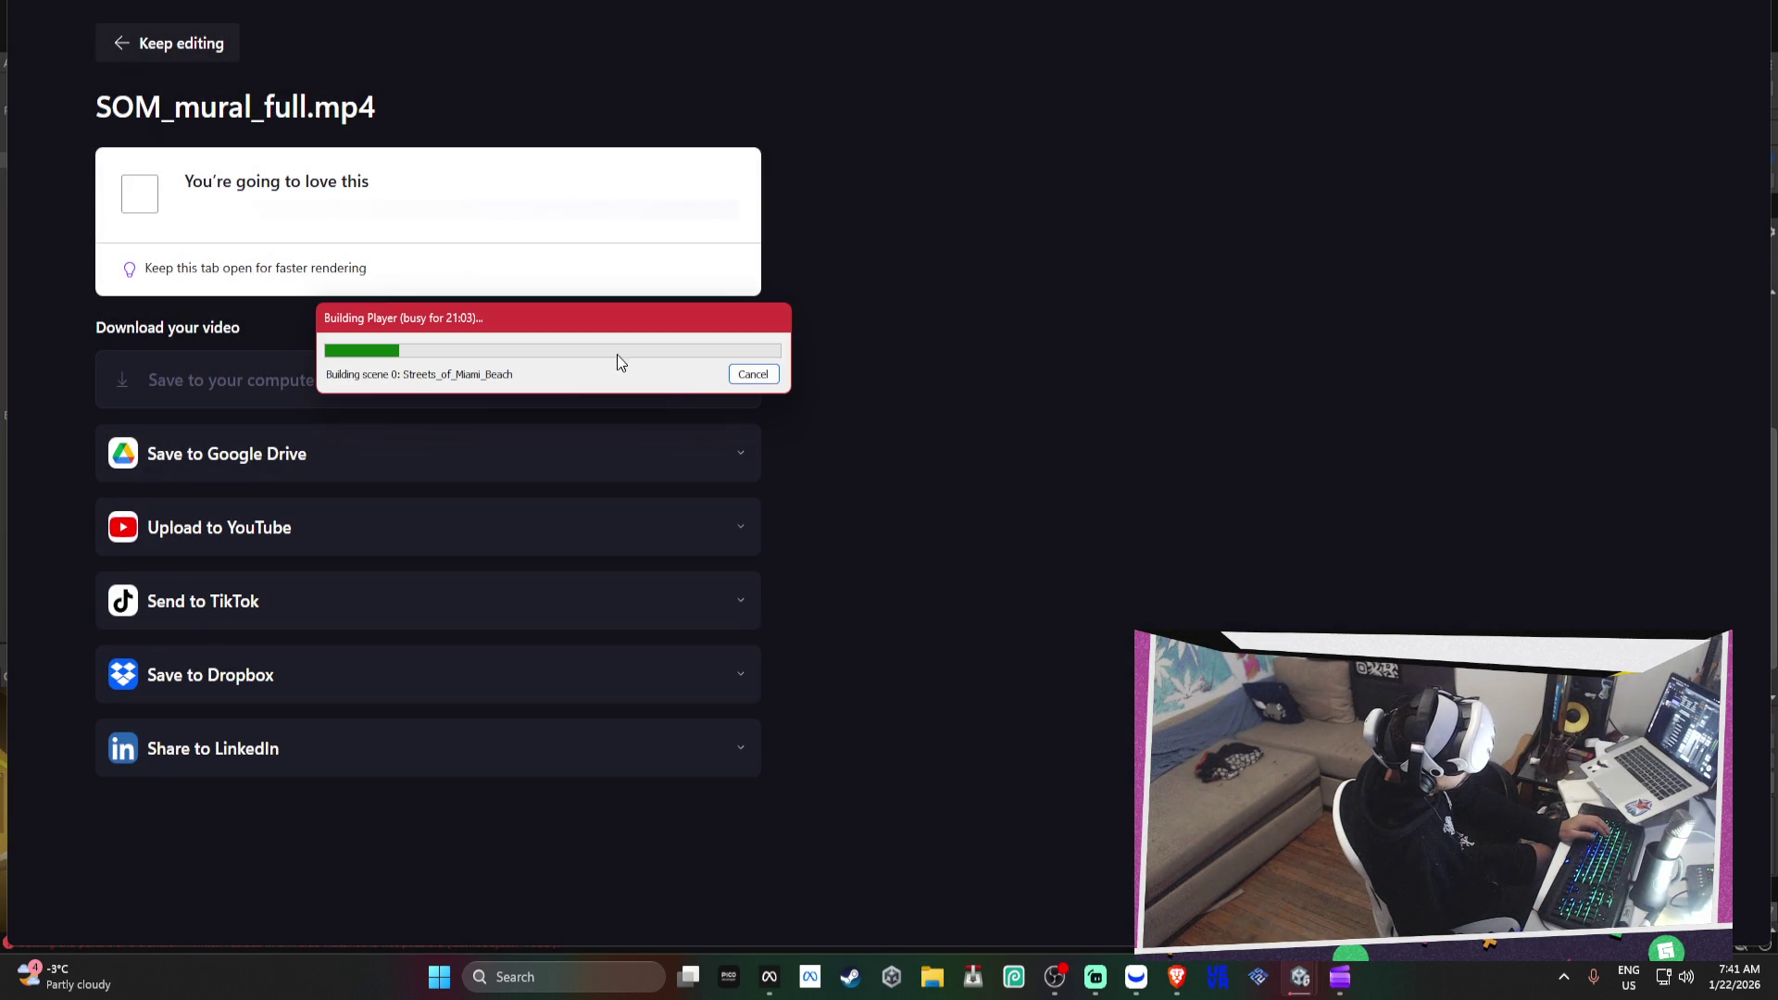
{"action": "left_click_drag", "start_coordinate": [500, 320], "coordinate": [434, 316]}
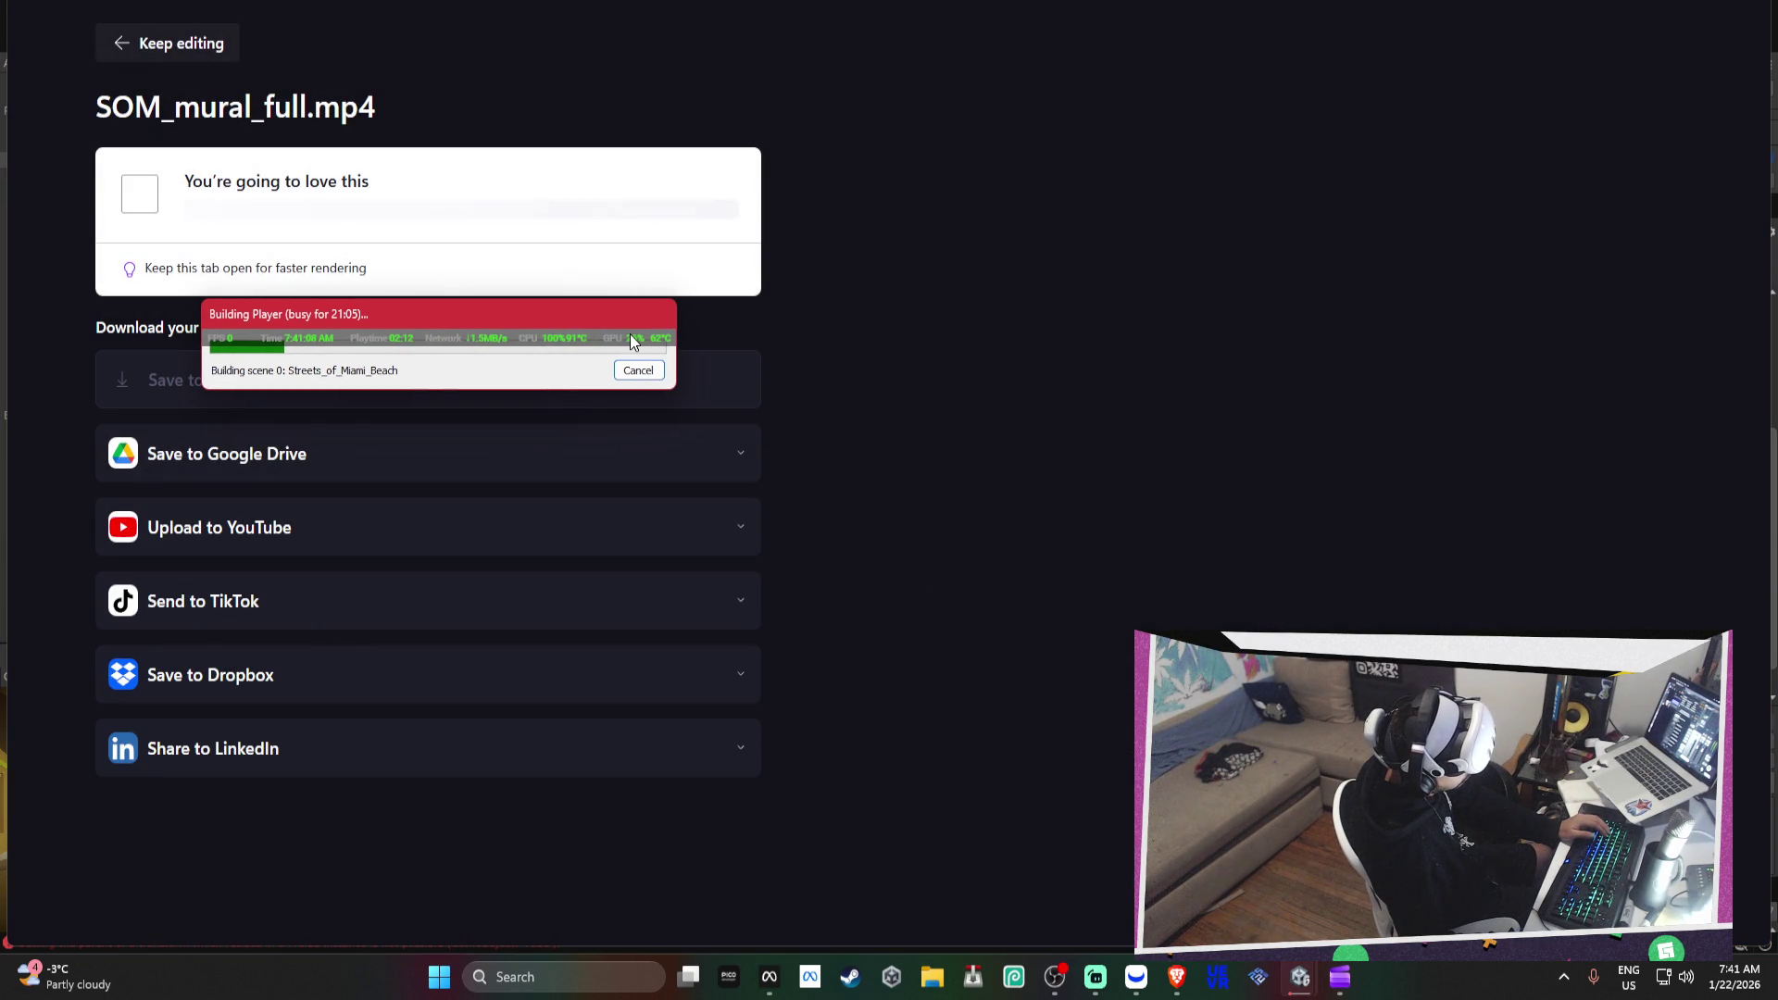
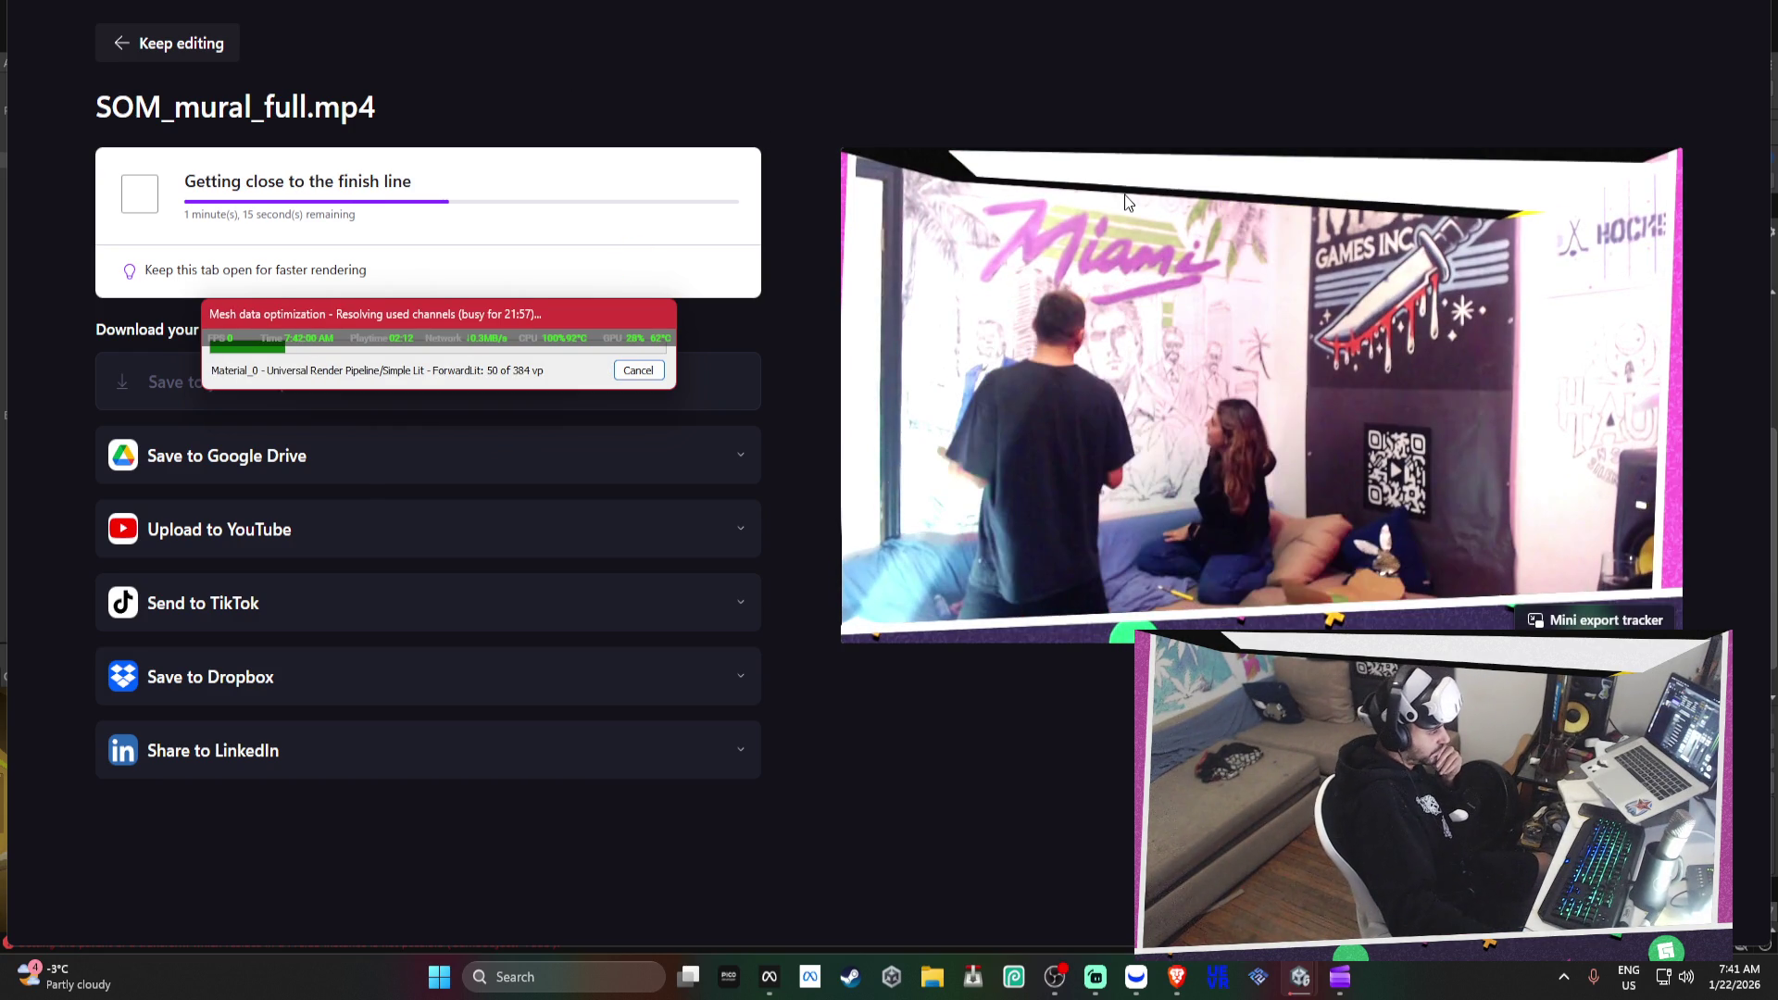
Bring the YouTube browser window forward, restore it to a smaller size, and drag it over the Clipchamp export page.
{"action": "mouse_move", "coordinate": [1176, 979]}
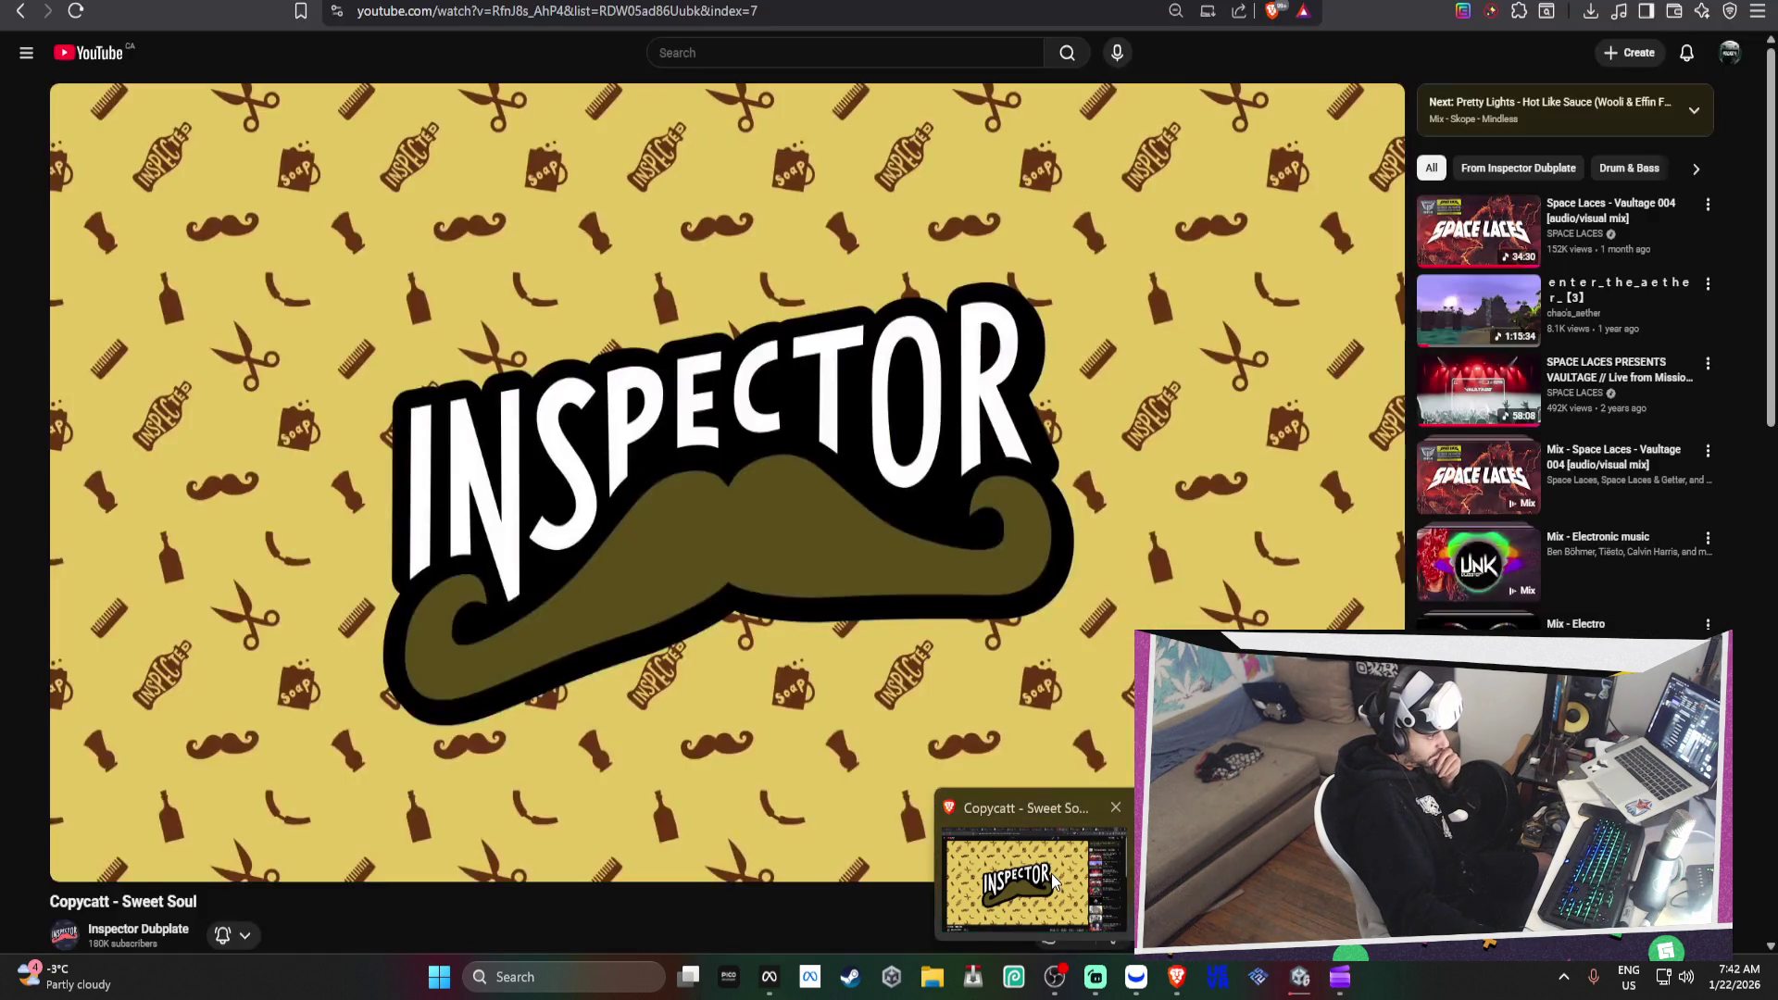
{"action": "left_click", "coordinate": [1053, 880]}
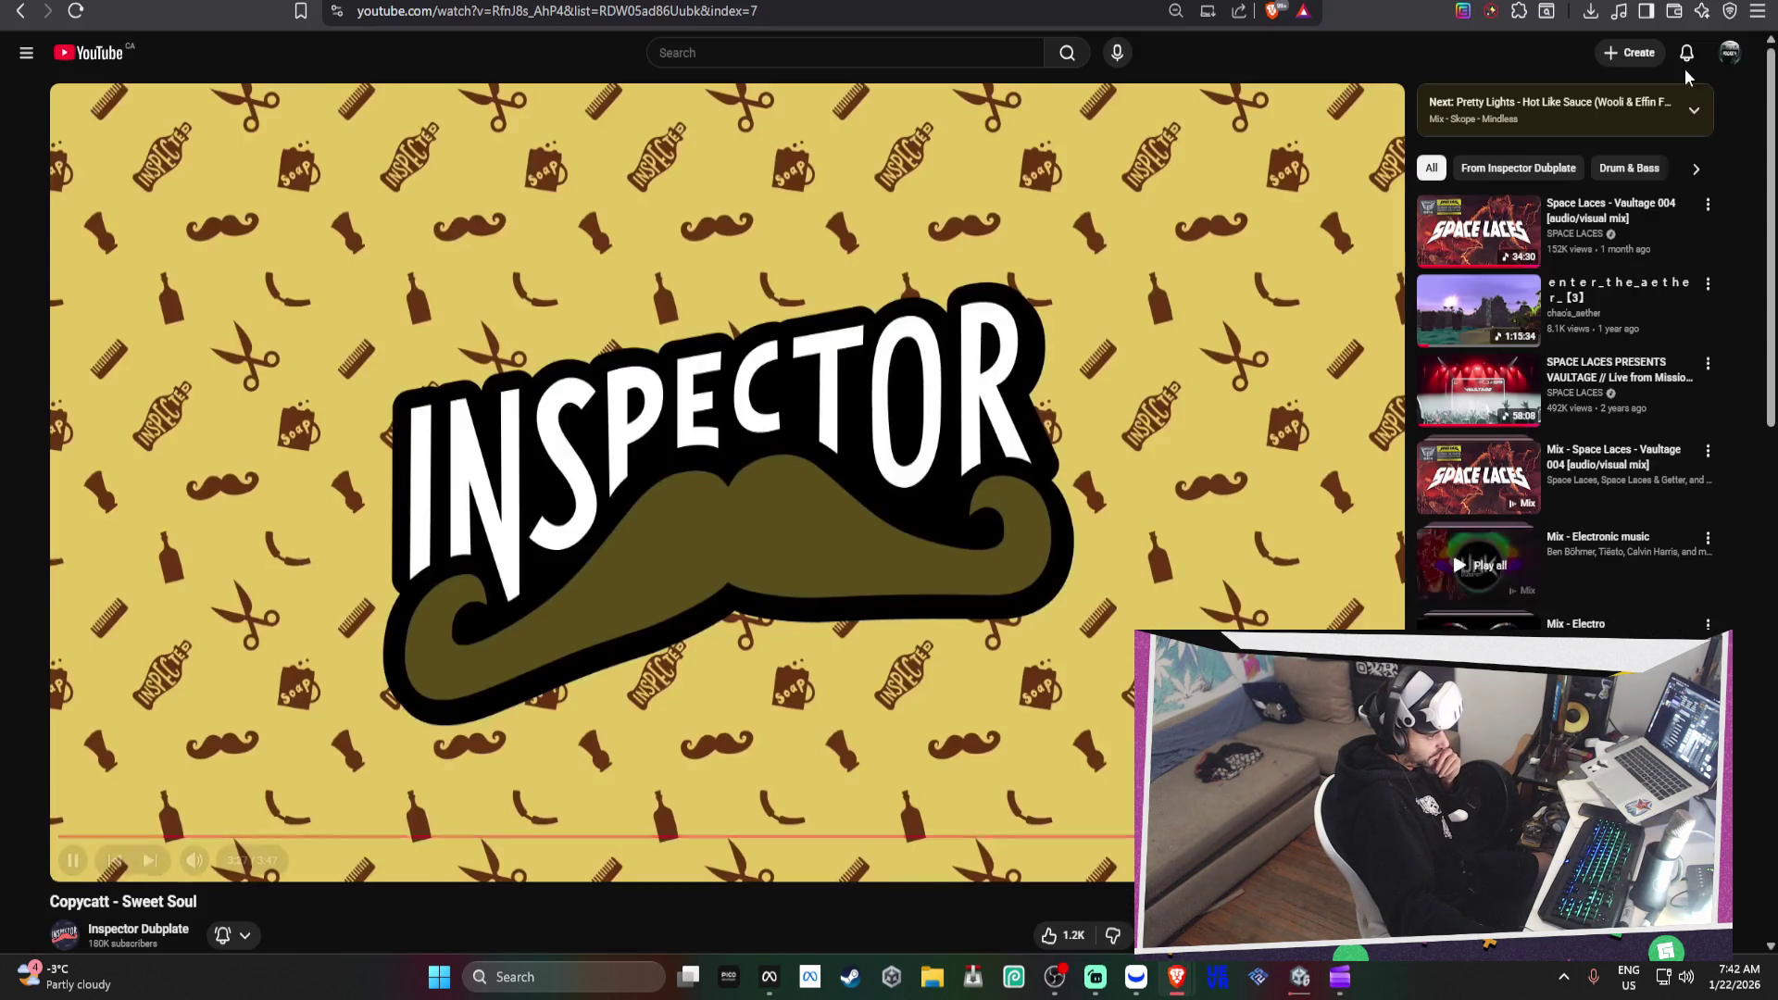
{"action": "double_click", "coordinate": [1108, 2]}
{"action": "mouse_move", "coordinate": [1108, 2]}
{"action": "left_mouse_down"}
{"action": "mouse_move", "coordinate": [1135, 278]}
{"action": "mouse_move", "coordinate": [1138, 130]}
{"action": "mouse_move", "coordinate": [1111, 139]}
{"action": "mouse_move", "coordinate": [1093, 340]}
{"action": "mouse_move", "coordinate": [1230, 161]}
{"action": "mouse_move", "coordinate": [1295, 233]}
{"action": "left_mouse_up"}
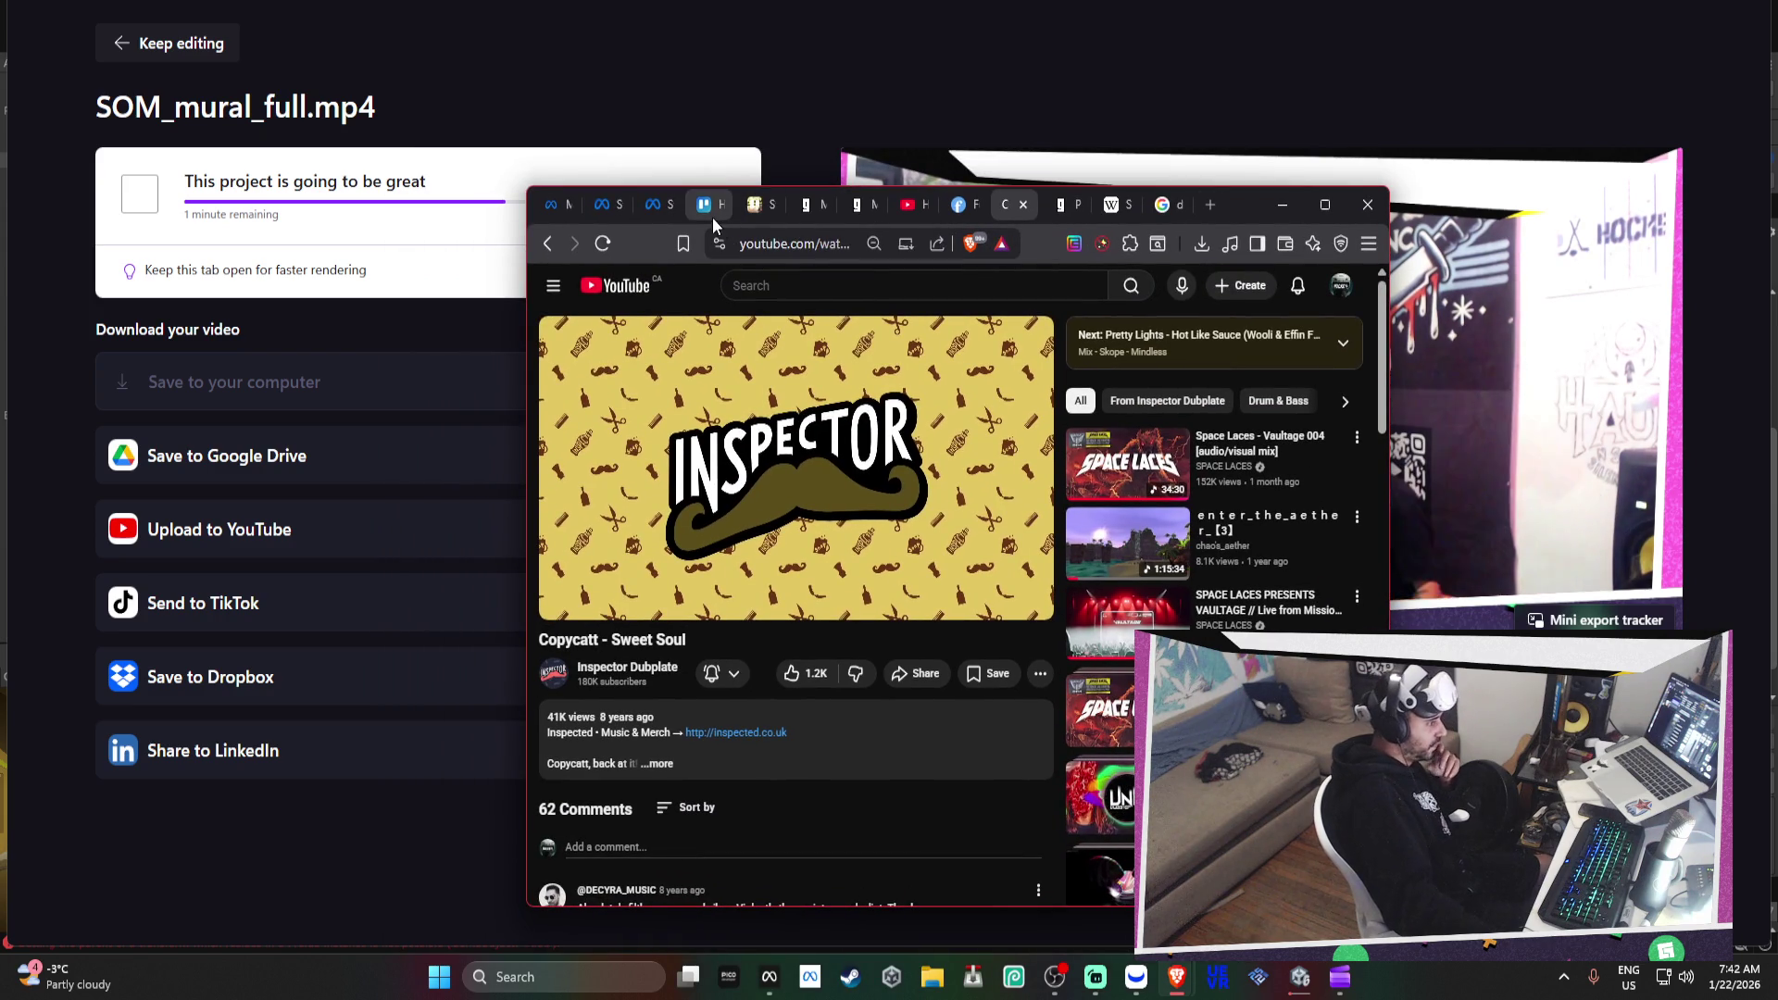
Save the sonny/danny reunion story card on the widened Streets Of Miami board, then open Plot in GTA IV.
{"action": "left_click", "coordinate": [707, 214]}
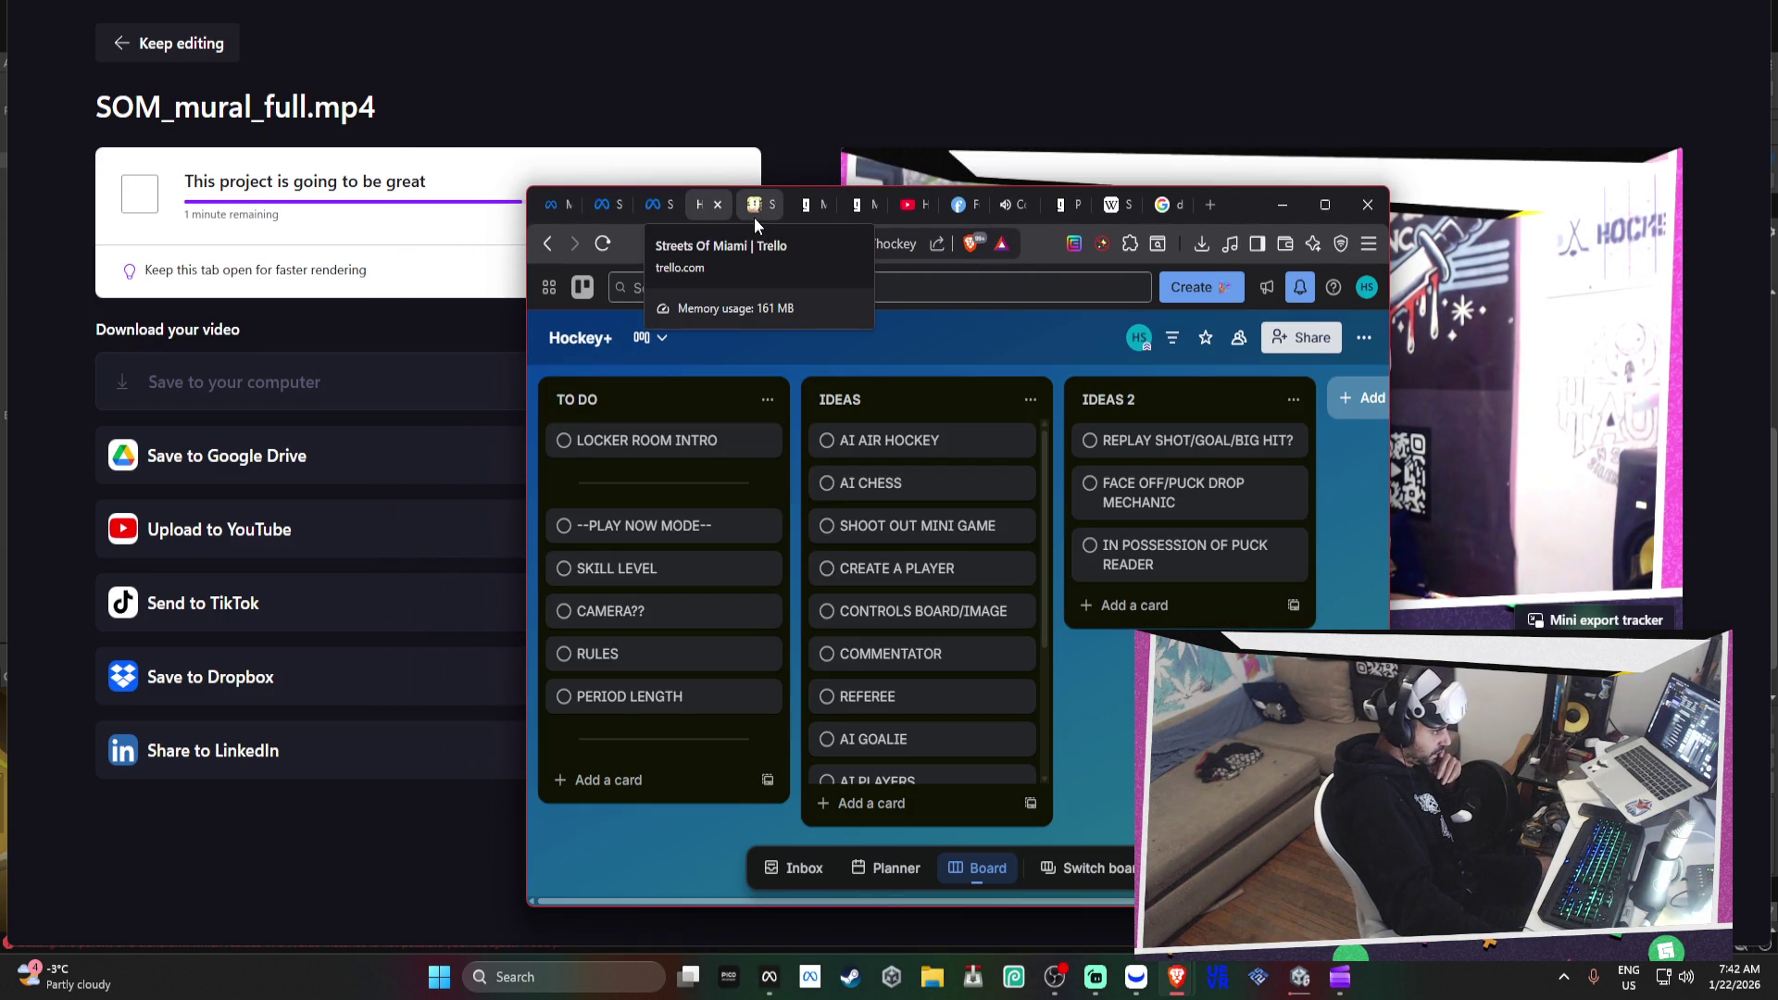
{"action": "left_click", "coordinate": [754, 217]}
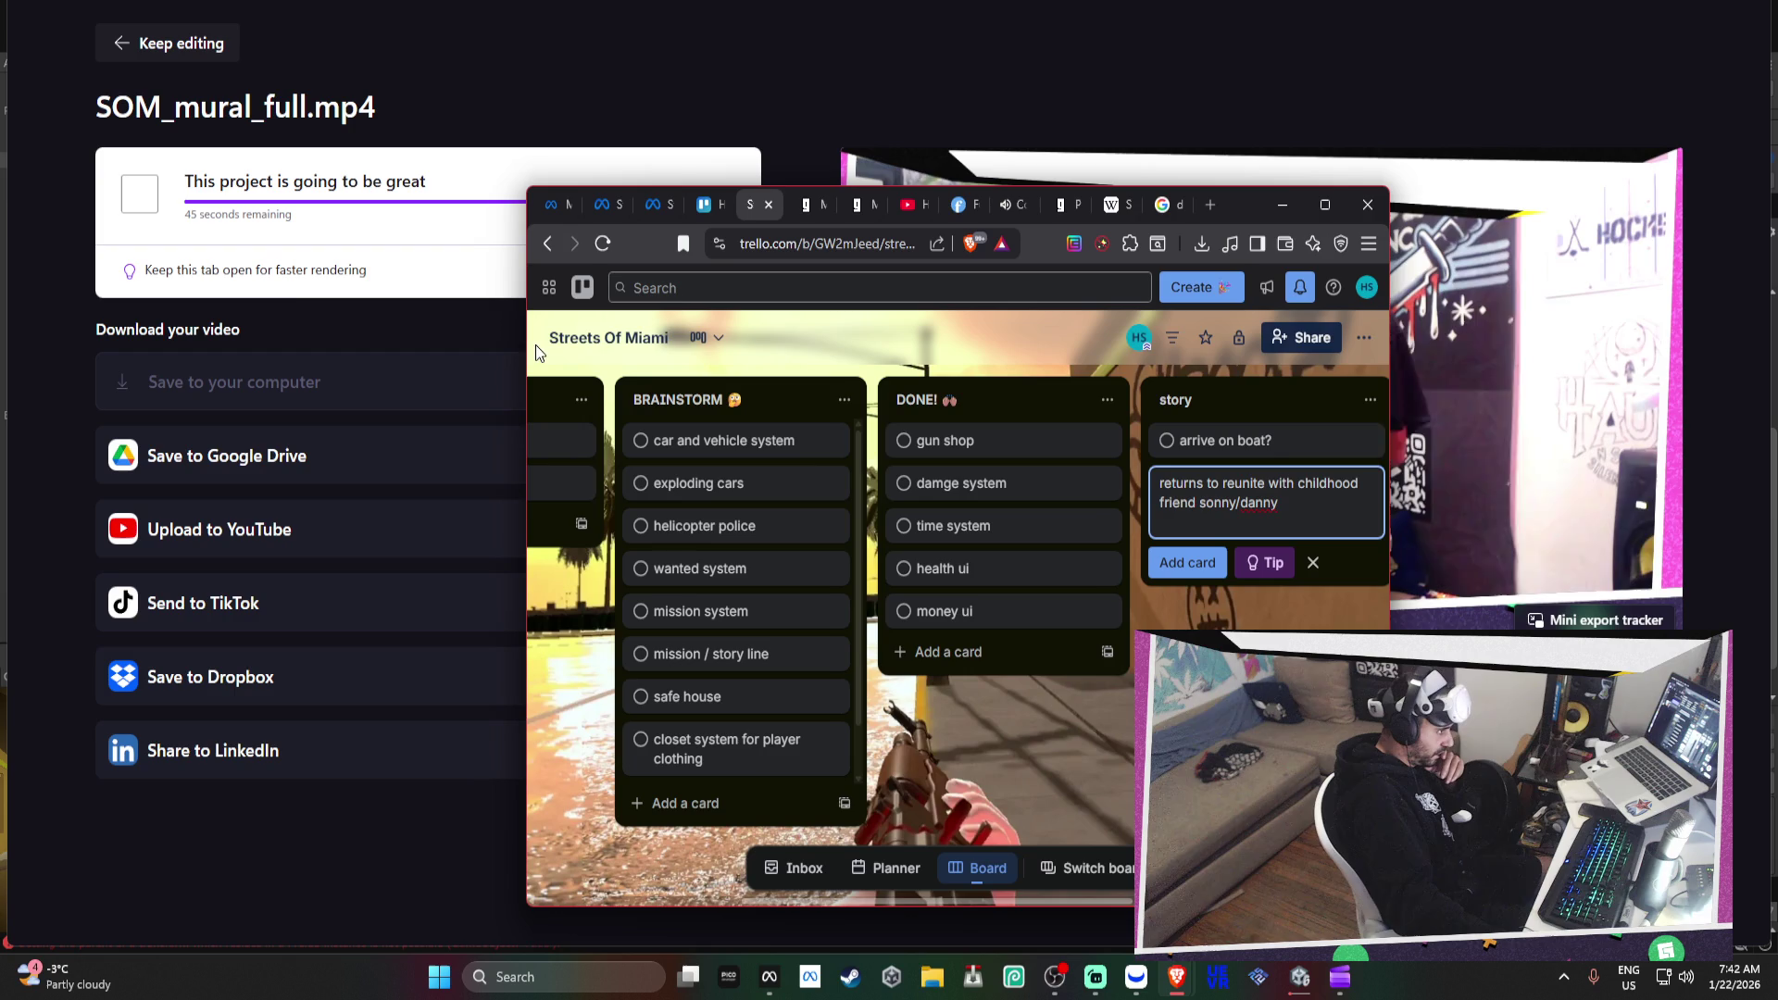
{"action": "left_click_drag", "start_coordinate": [517, 343], "coordinate": [118, 344]}
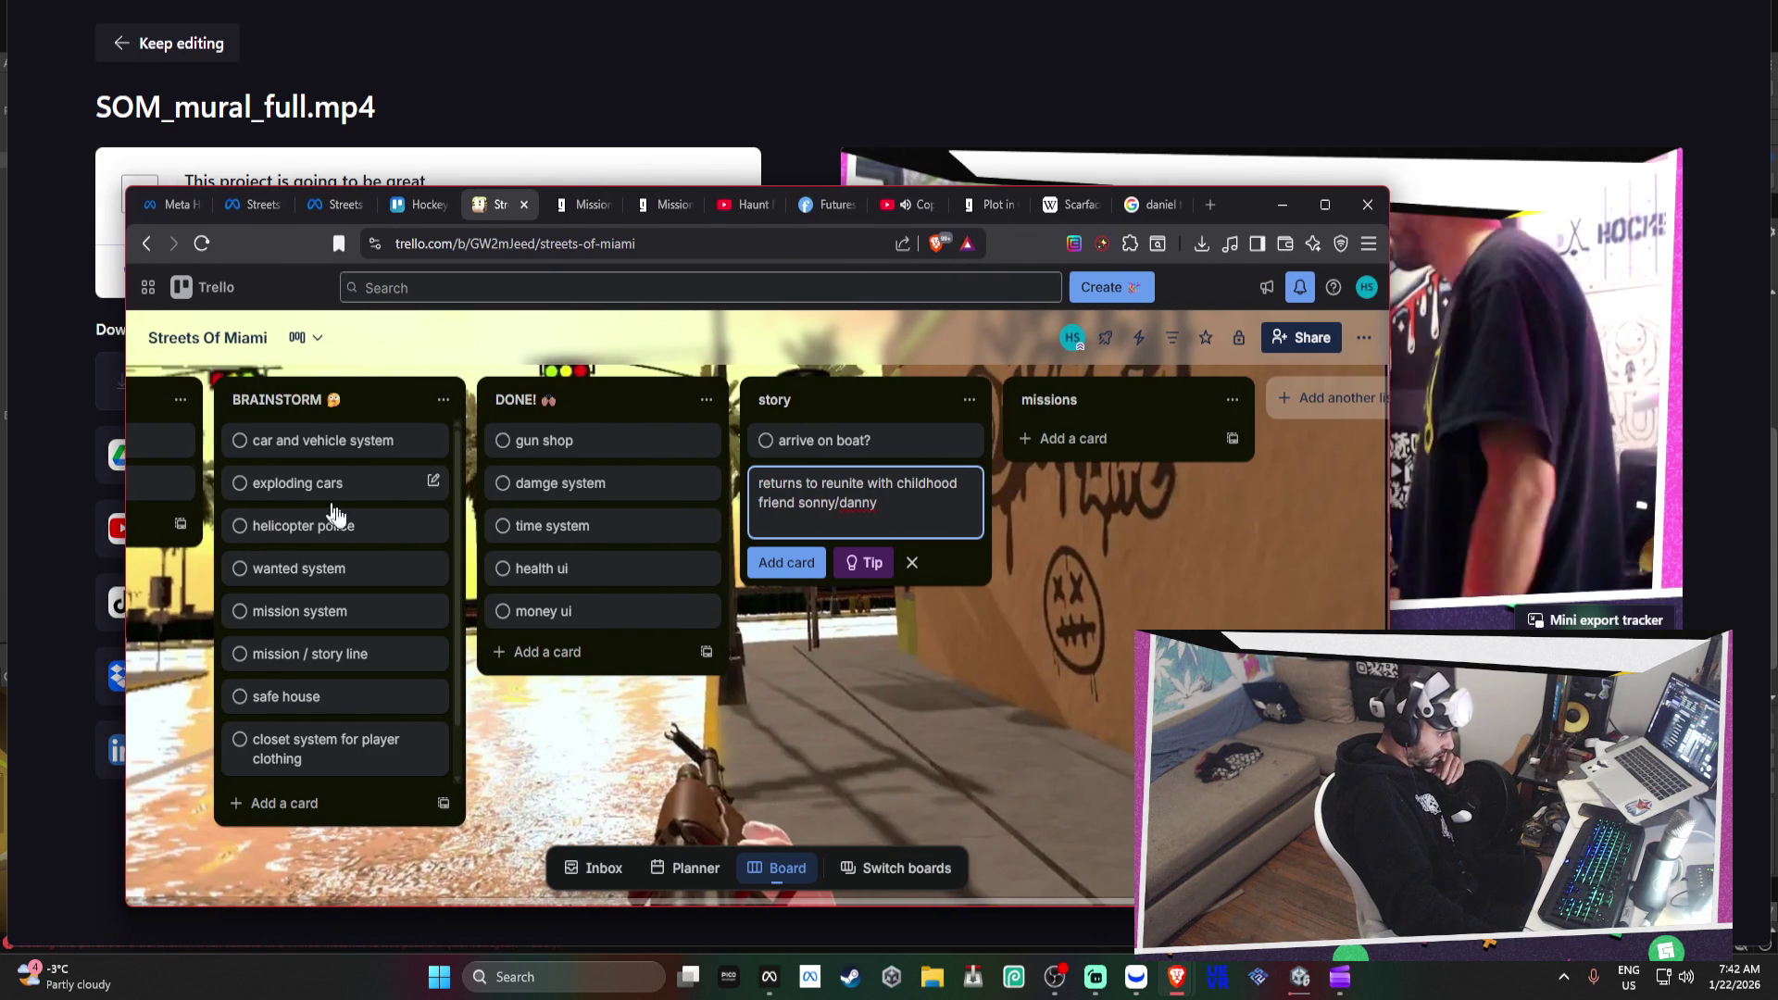
{"action": "scroll", "coordinate": [370, 540], "scroll_direction": "down", "scroll_amount": 1}
{"action": "left_click_drag", "start_coordinate": [472, 904], "coordinate": [165, 847]}
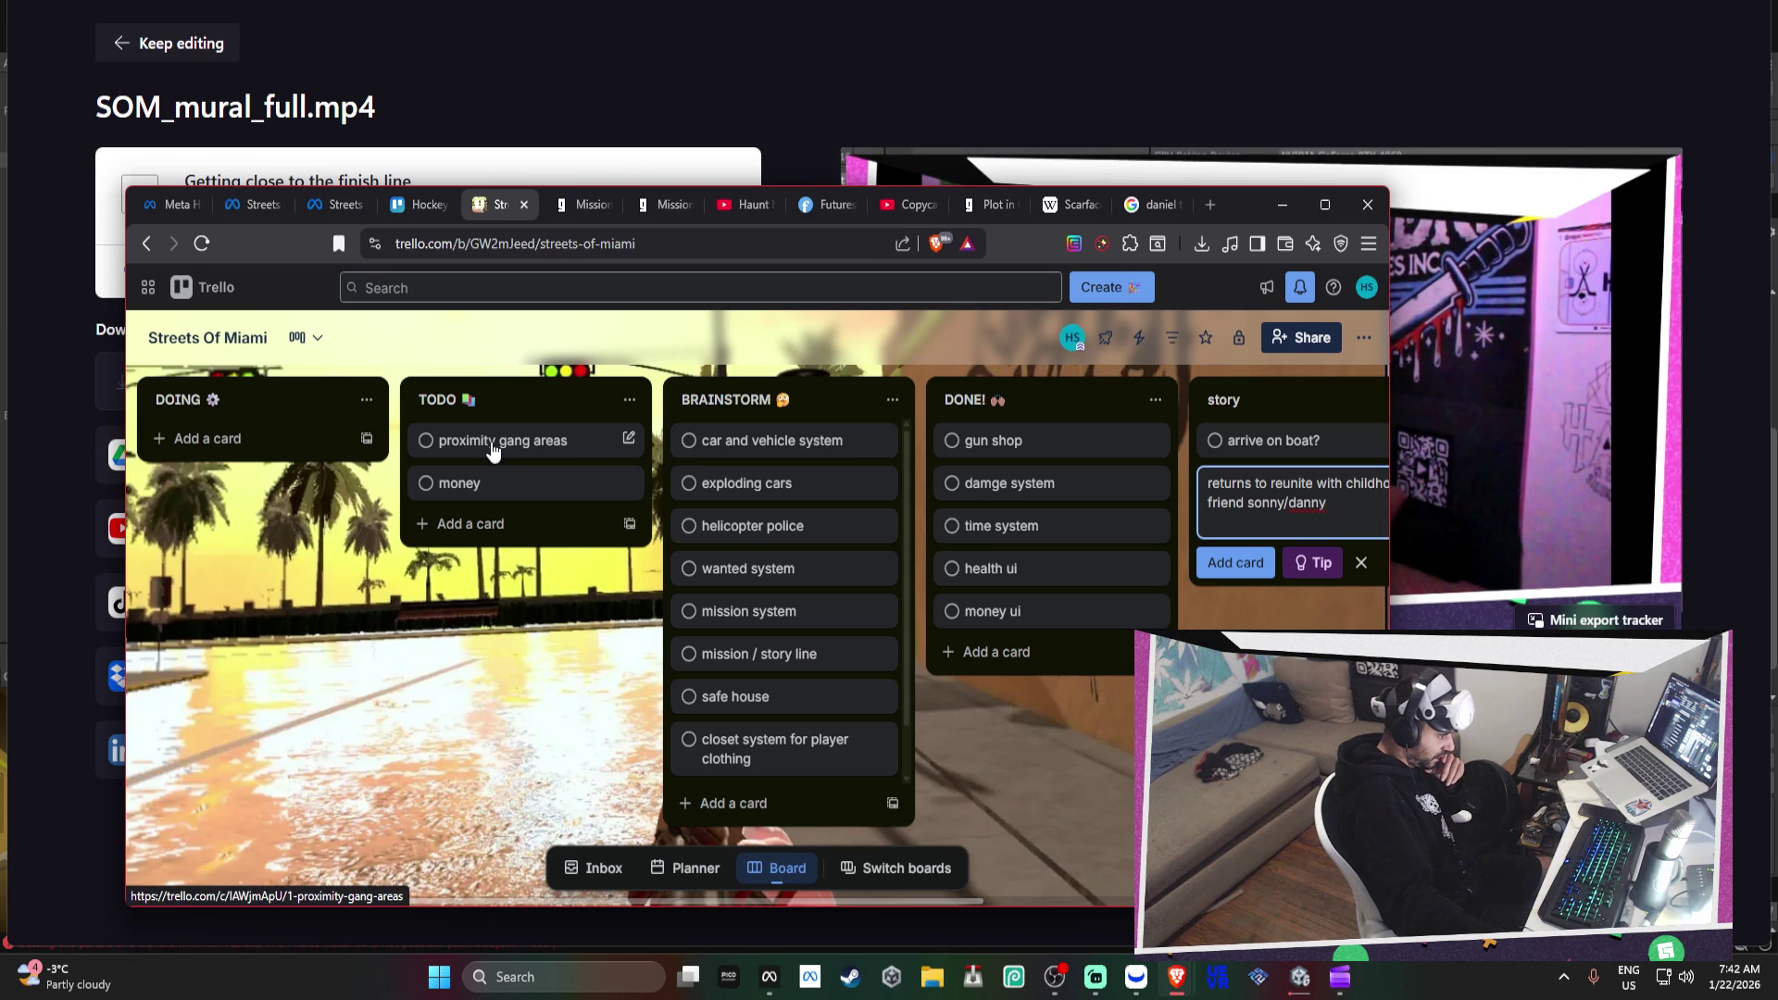
{"action": "key", "text": "Escape"}
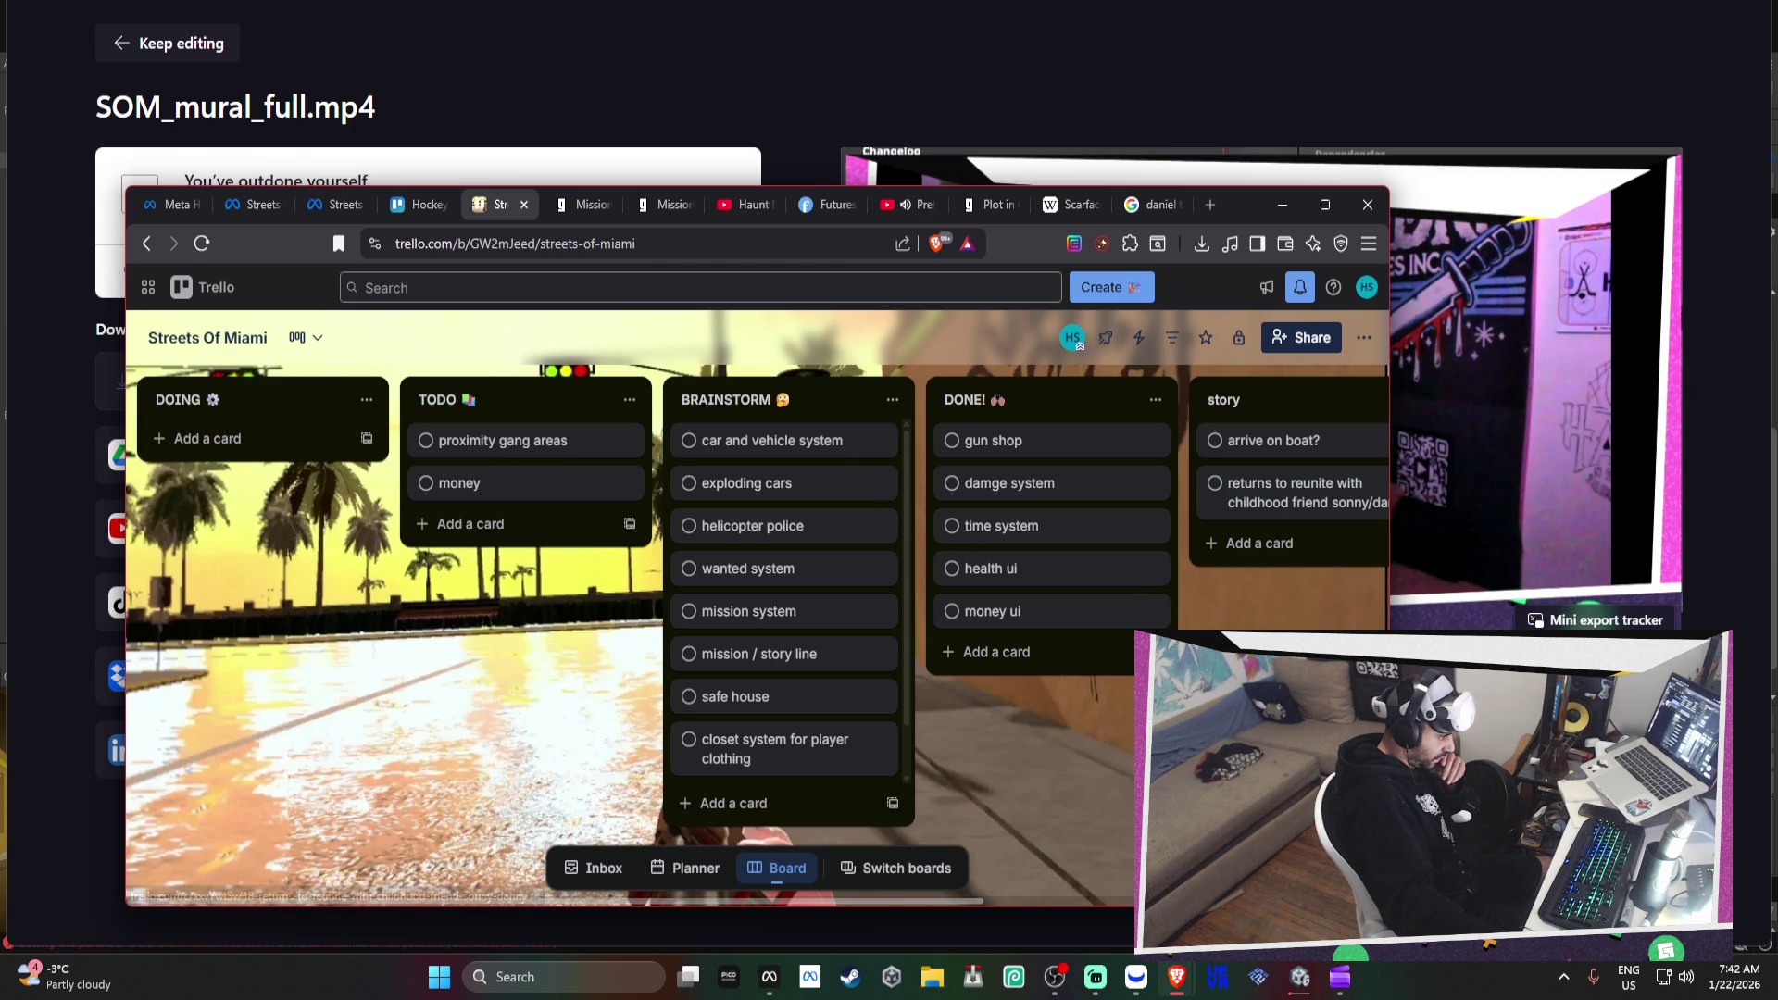
{"action": "scroll", "coordinate": [550, 886], "scroll_direction": "right", "scroll_amount": 5}
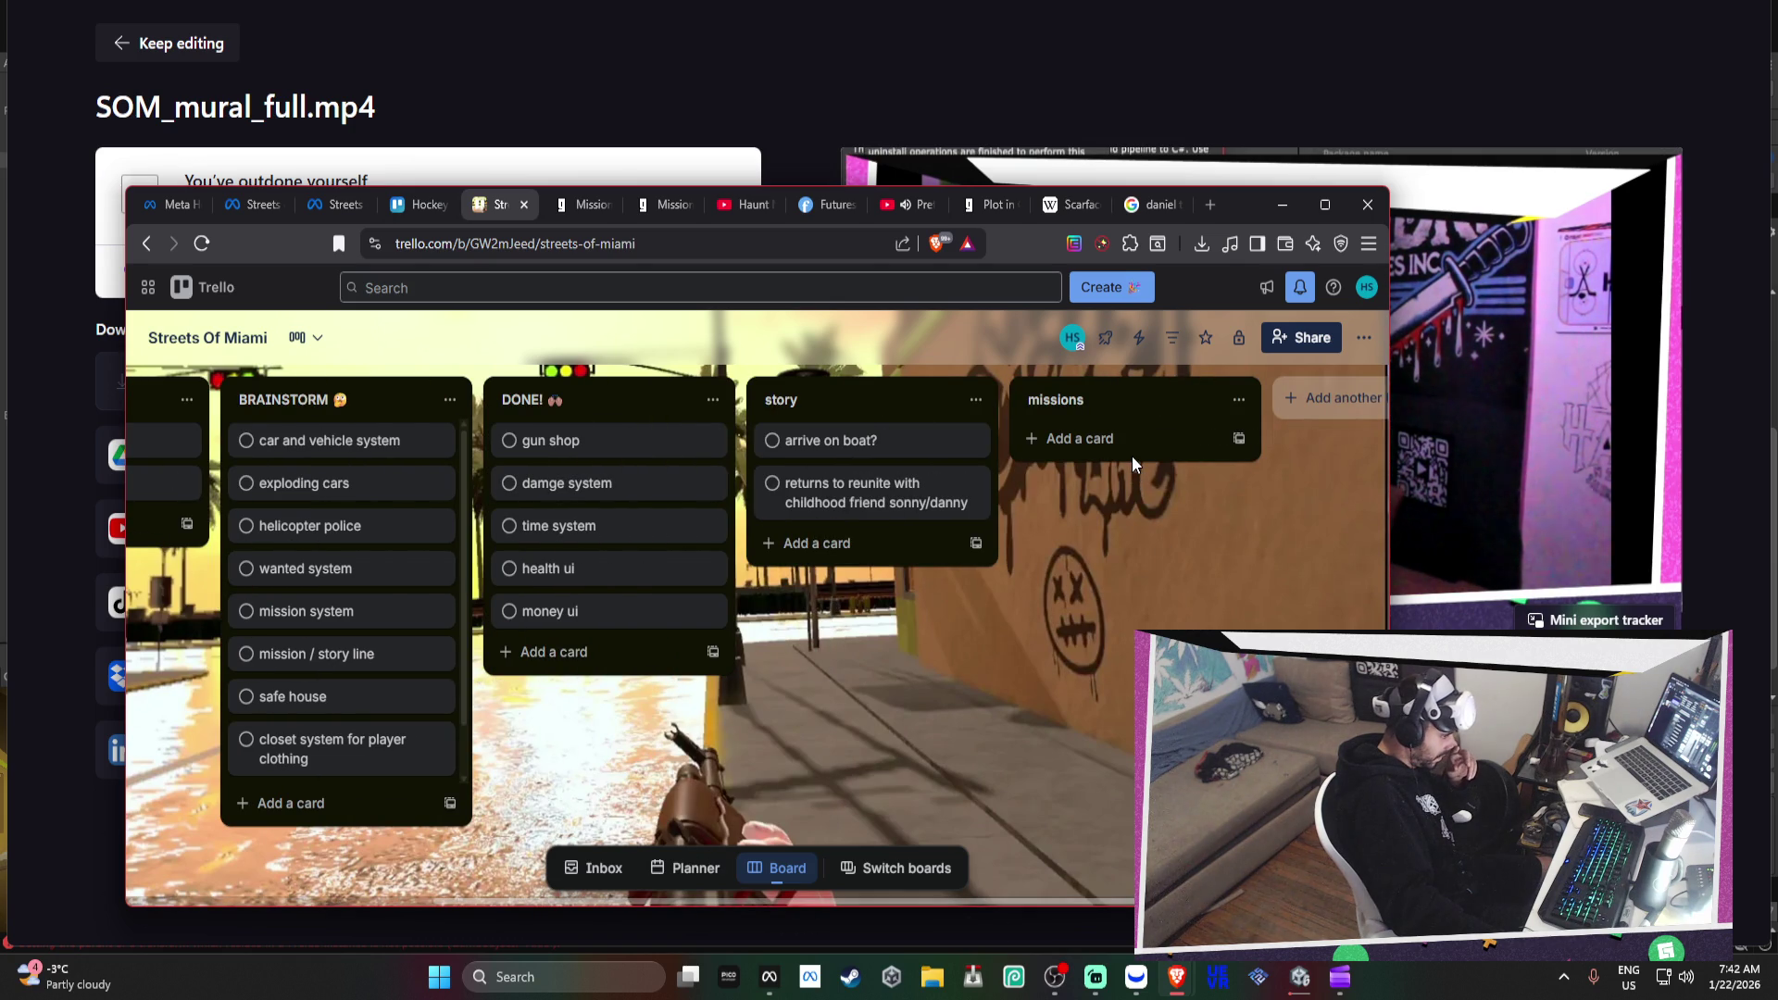
{"action": "left_click", "coordinate": [991, 204]}
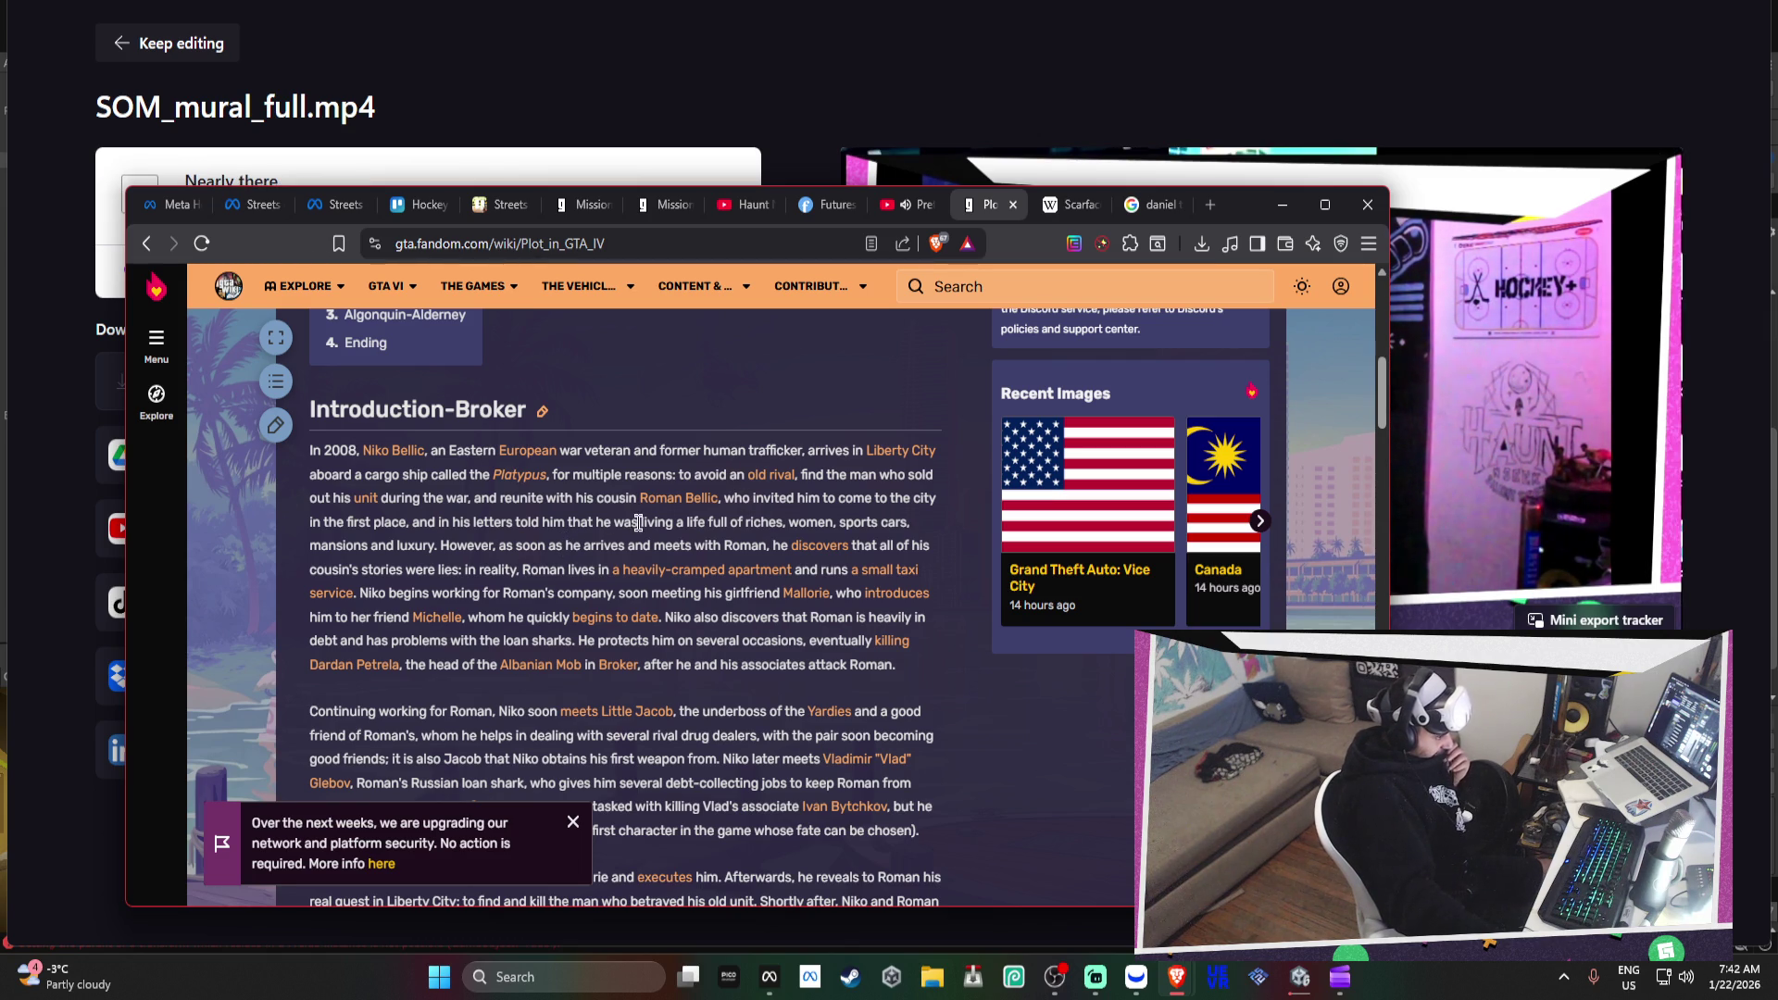
{"action": "left_click_drag", "start_coordinate": [667, 529], "coordinate": [623, 524]}
{"action": "left_click", "coordinate": [480, 544]}
{"action": "left_click_drag", "start_coordinate": [440, 546], "coordinate": [648, 562]}
{"action": "mouse_move", "coordinate": [774, 552]}
{"action": "left_mouse_down"}
{"action": "mouse_move", "coordinate": [834, 572]}
{"action": "mouse_move", "coordinate": [440, 576]}
{"action": "mouse_move", "coordinate": [650, 570]}
{"action": "left_mouse_up"}
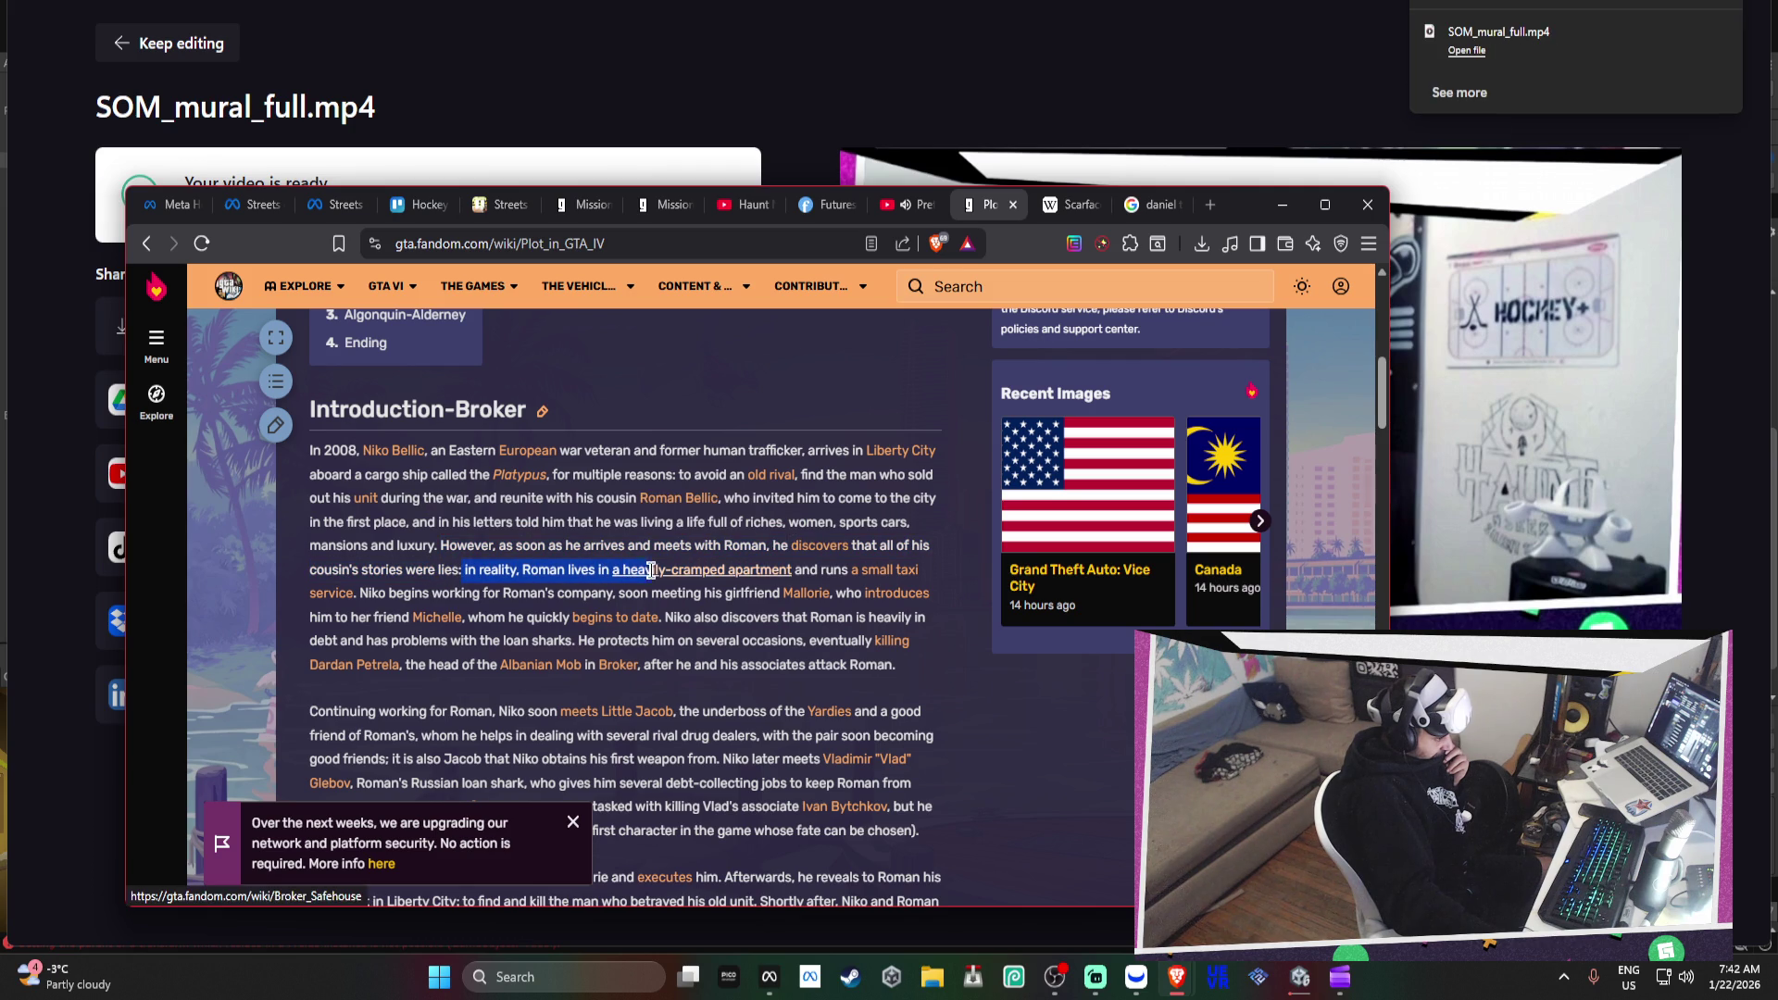
{"action": "left_click_drag", "start_coordinate": [899, 587], "coordinate": [507, 593]}
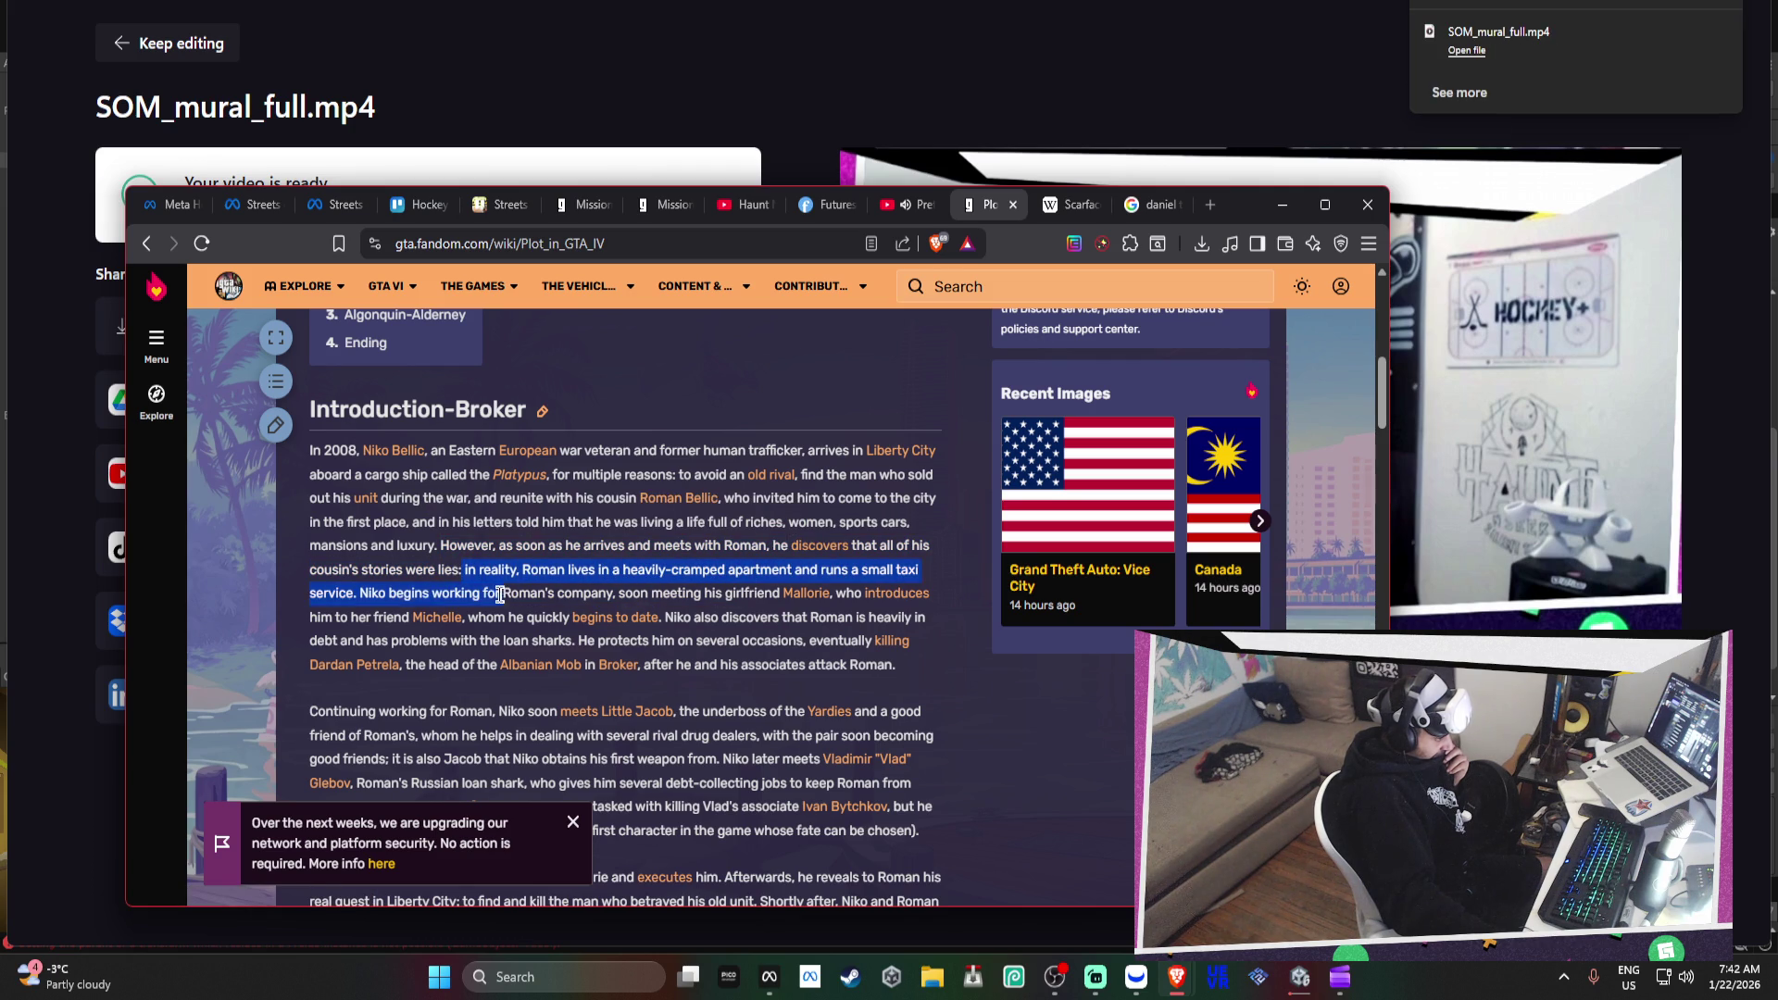
{"action": "left_click_drag", "start_coordinate": [359, 596], "coordinate": [360, 595]}
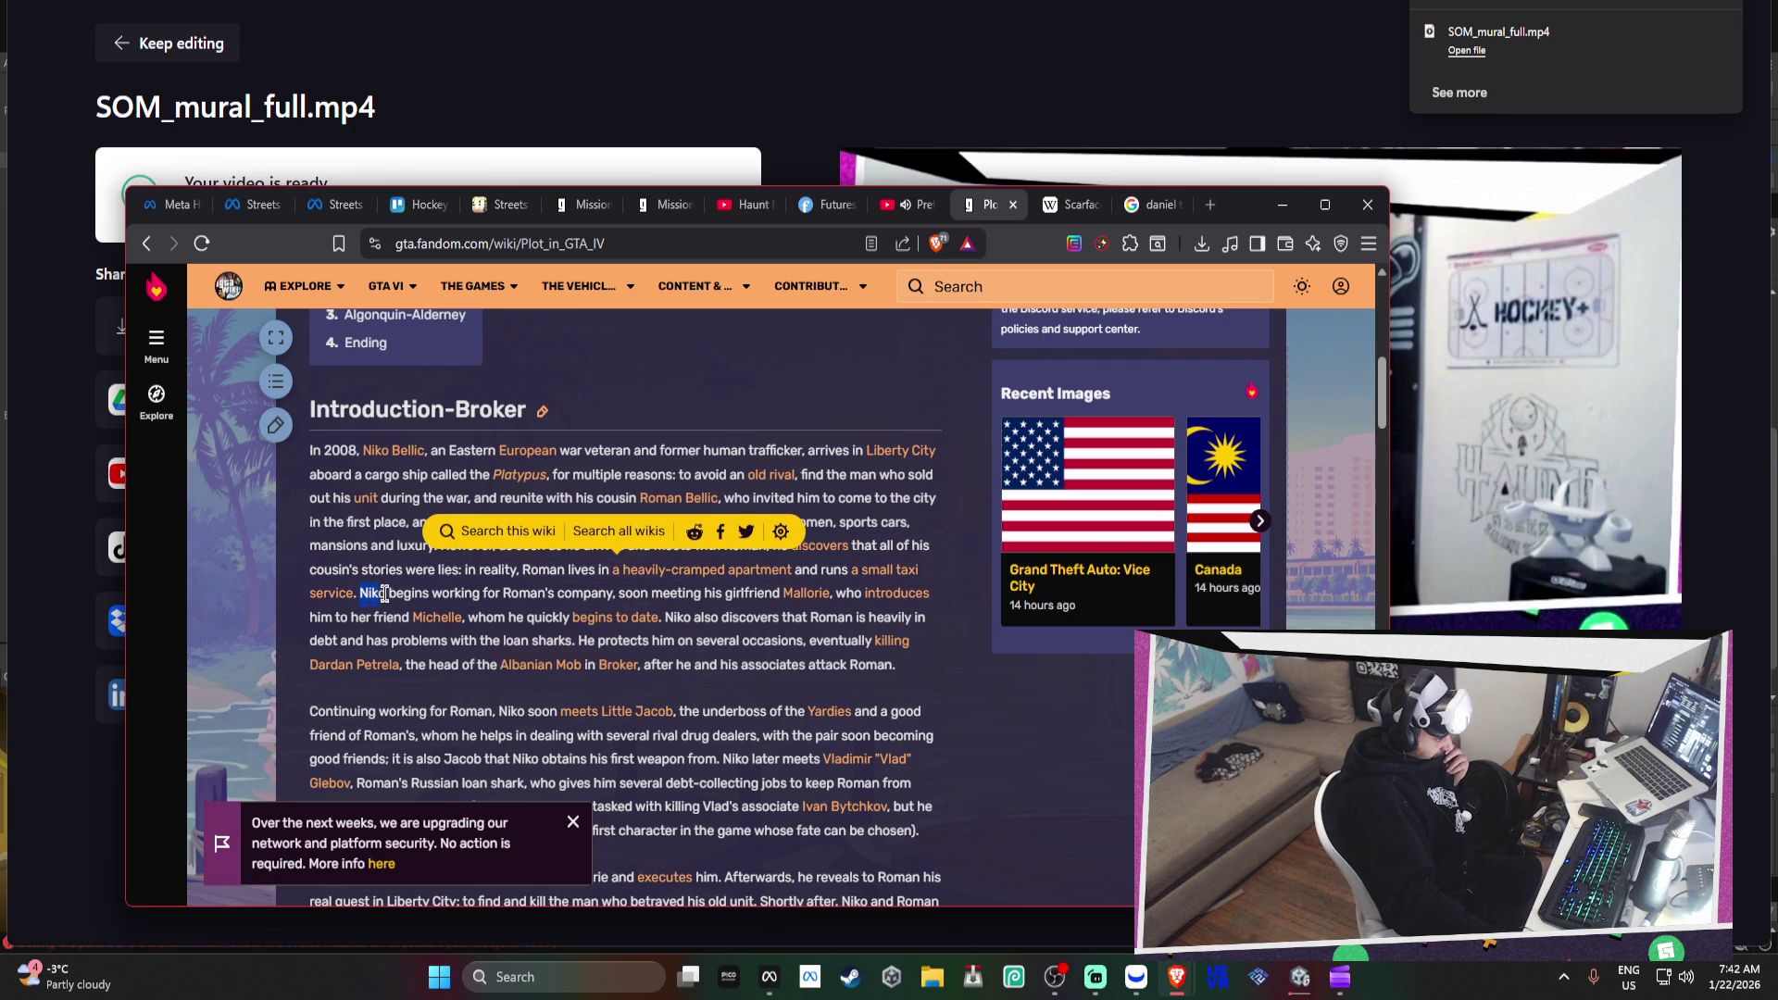
{"action": "left_click", "coordinate": [613, 597]}
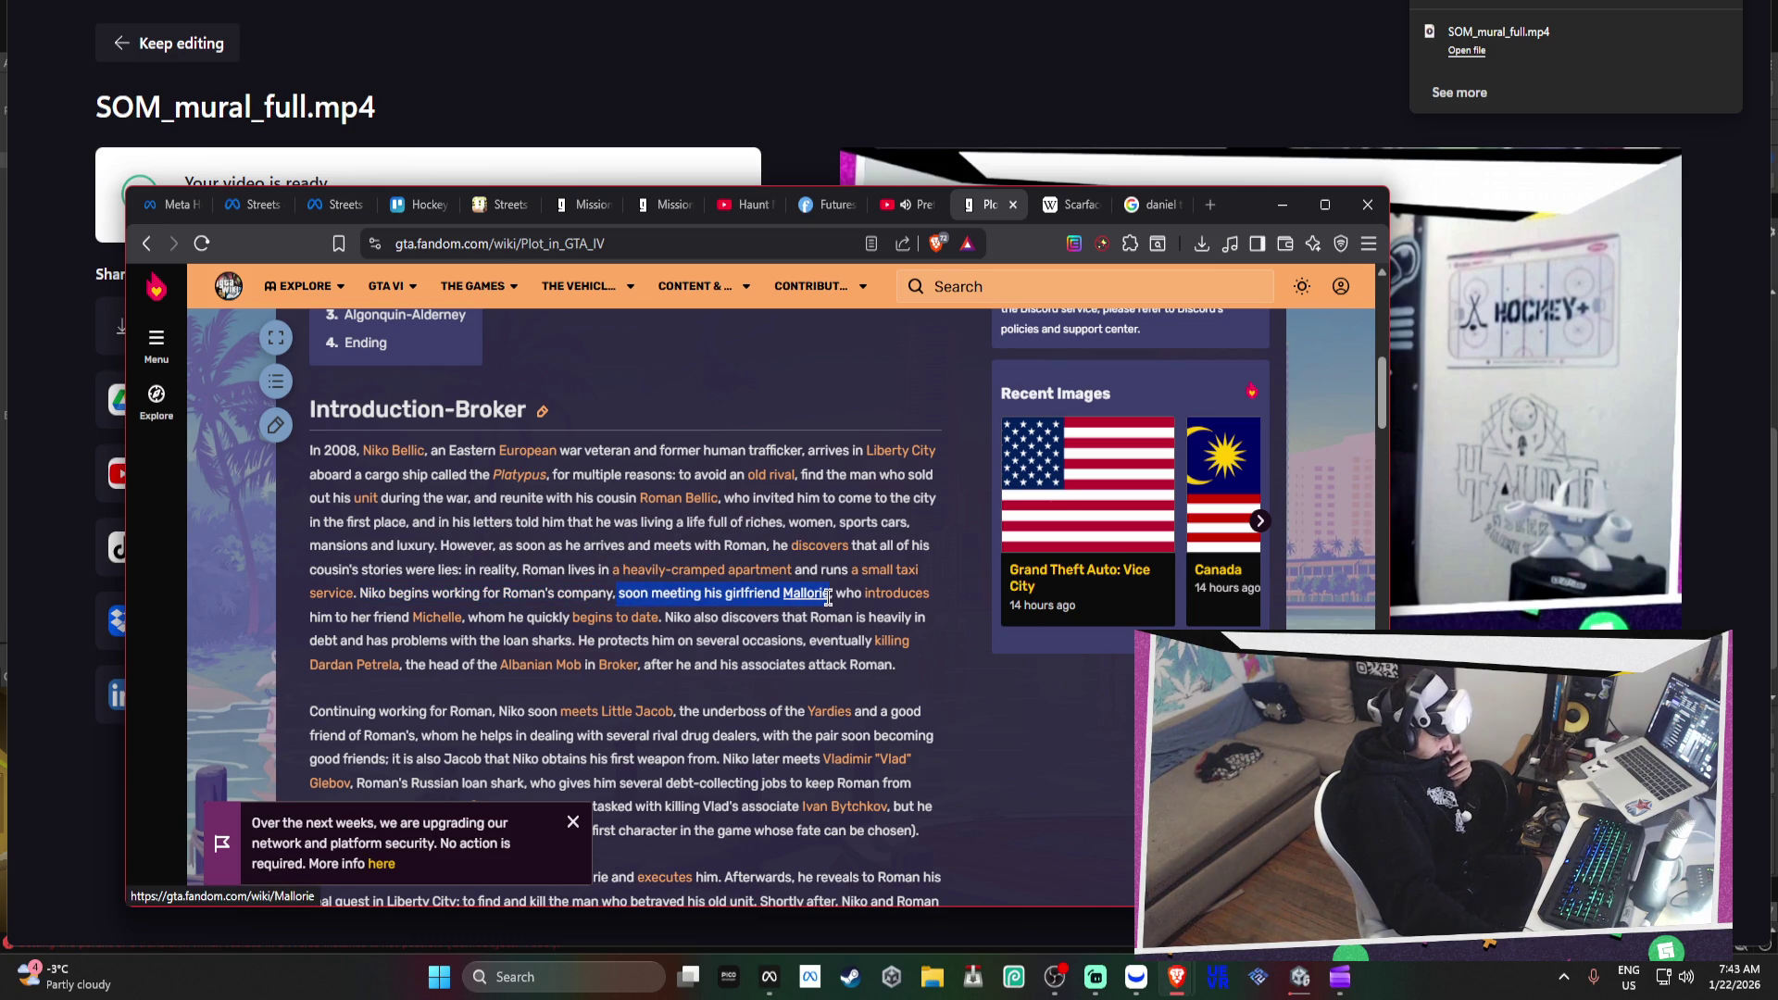
{"action": "mouse_move", "coordinate": [828, 597]}
{"action": "left_mouse_down"}
{"action": "mouse_move", "coordinate": [742, 619]}
{"action": "mouse_move", "coordinate": [468, 614]}
{"action": "left_mouse_up"}
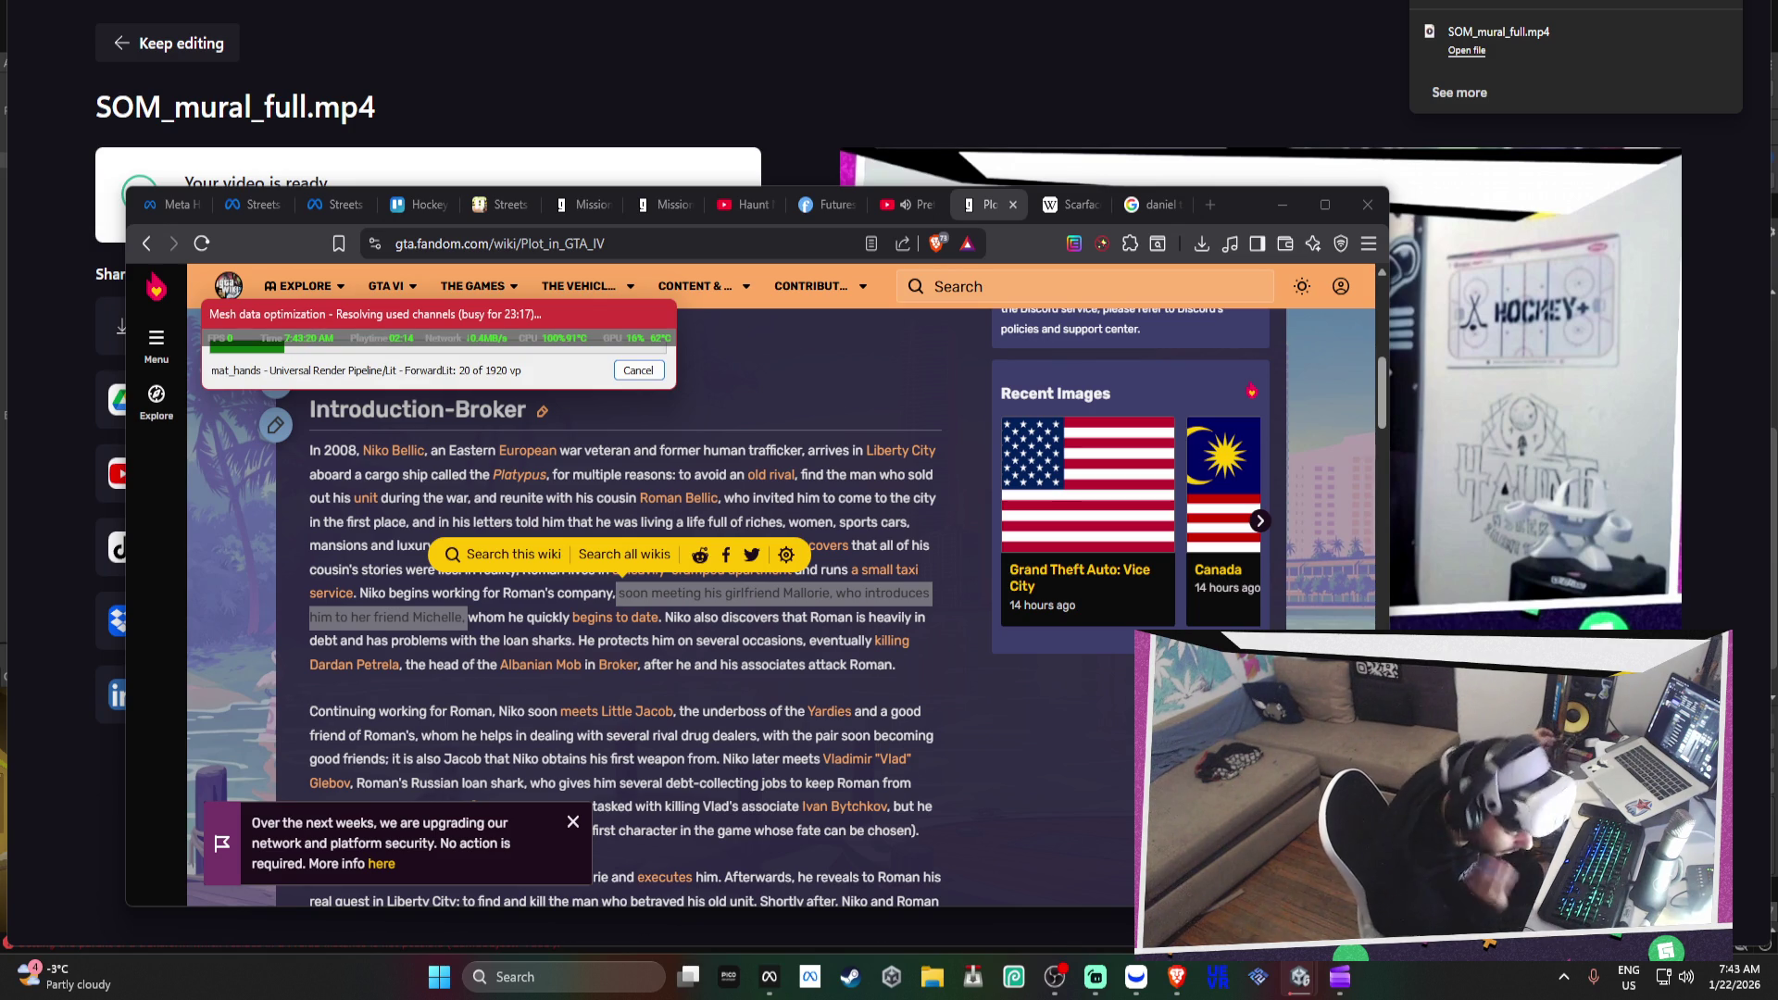
Switch to the YouTube tab playing RAY VOLPE - GAME OVER.
{"action": "left_click", "coordinate": [900, 203]}
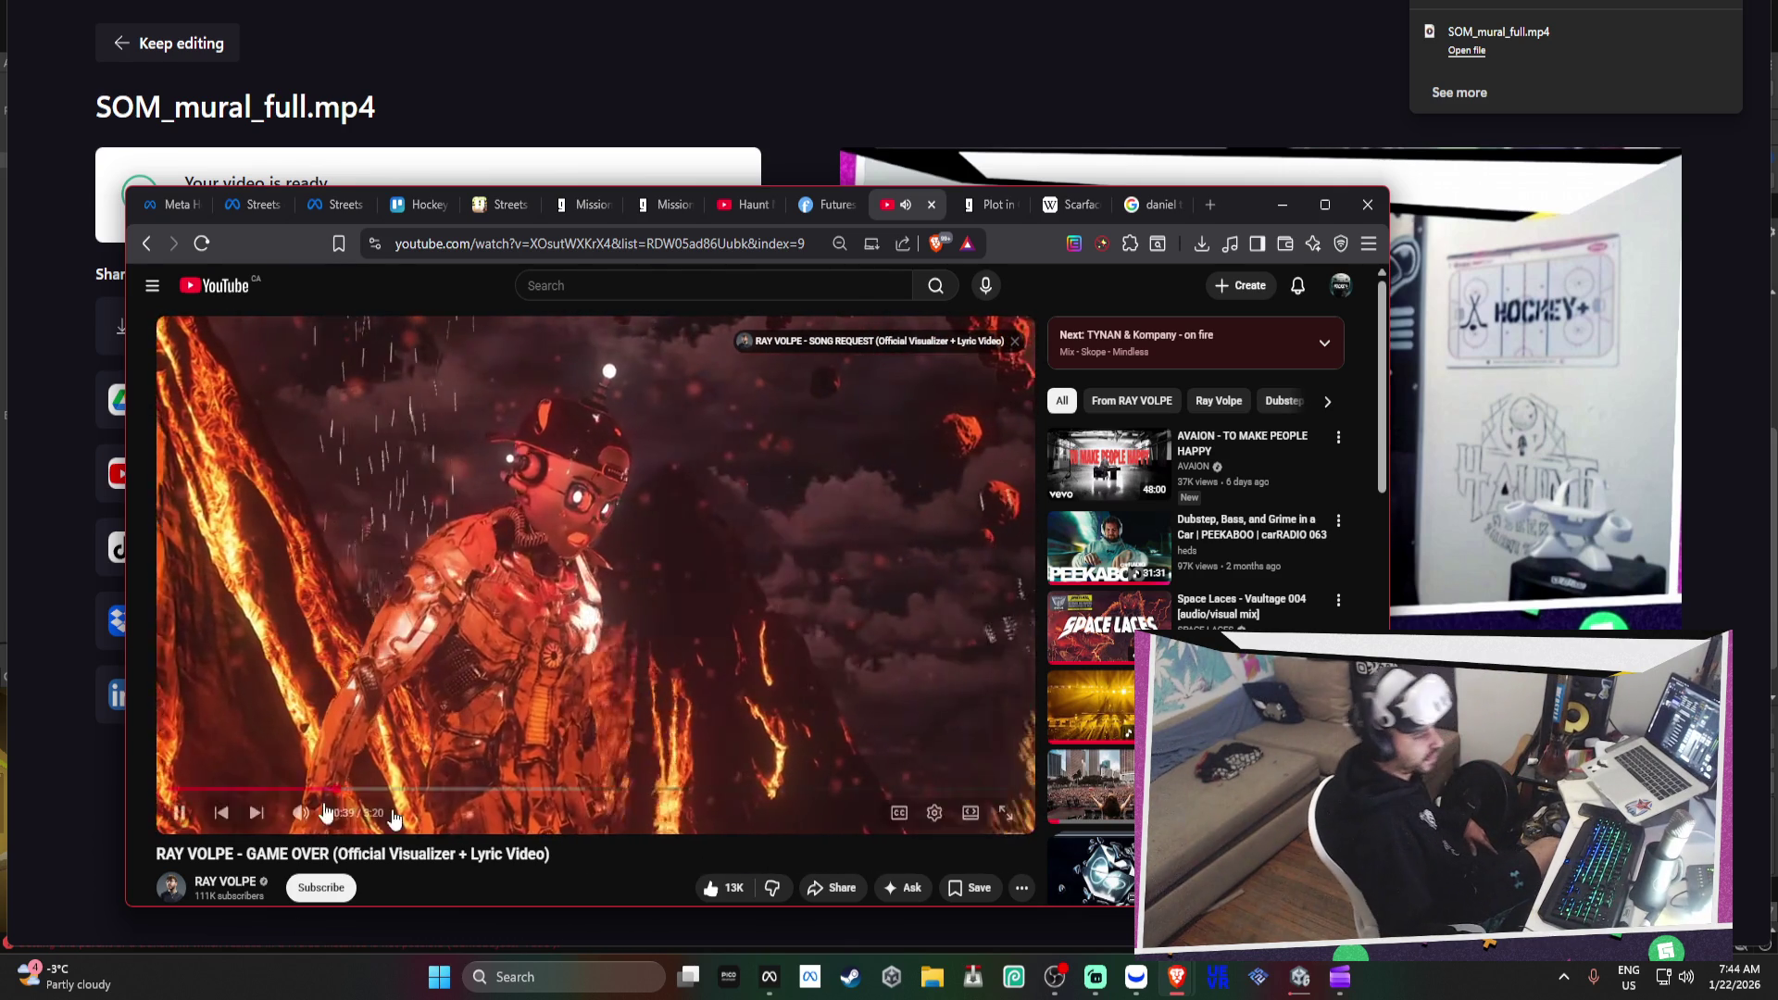
Minimize the browser, dismiss the downloads list, and close the Clipchamp export window.
{"action": "left_click", "coordinate": [1283, 204]}
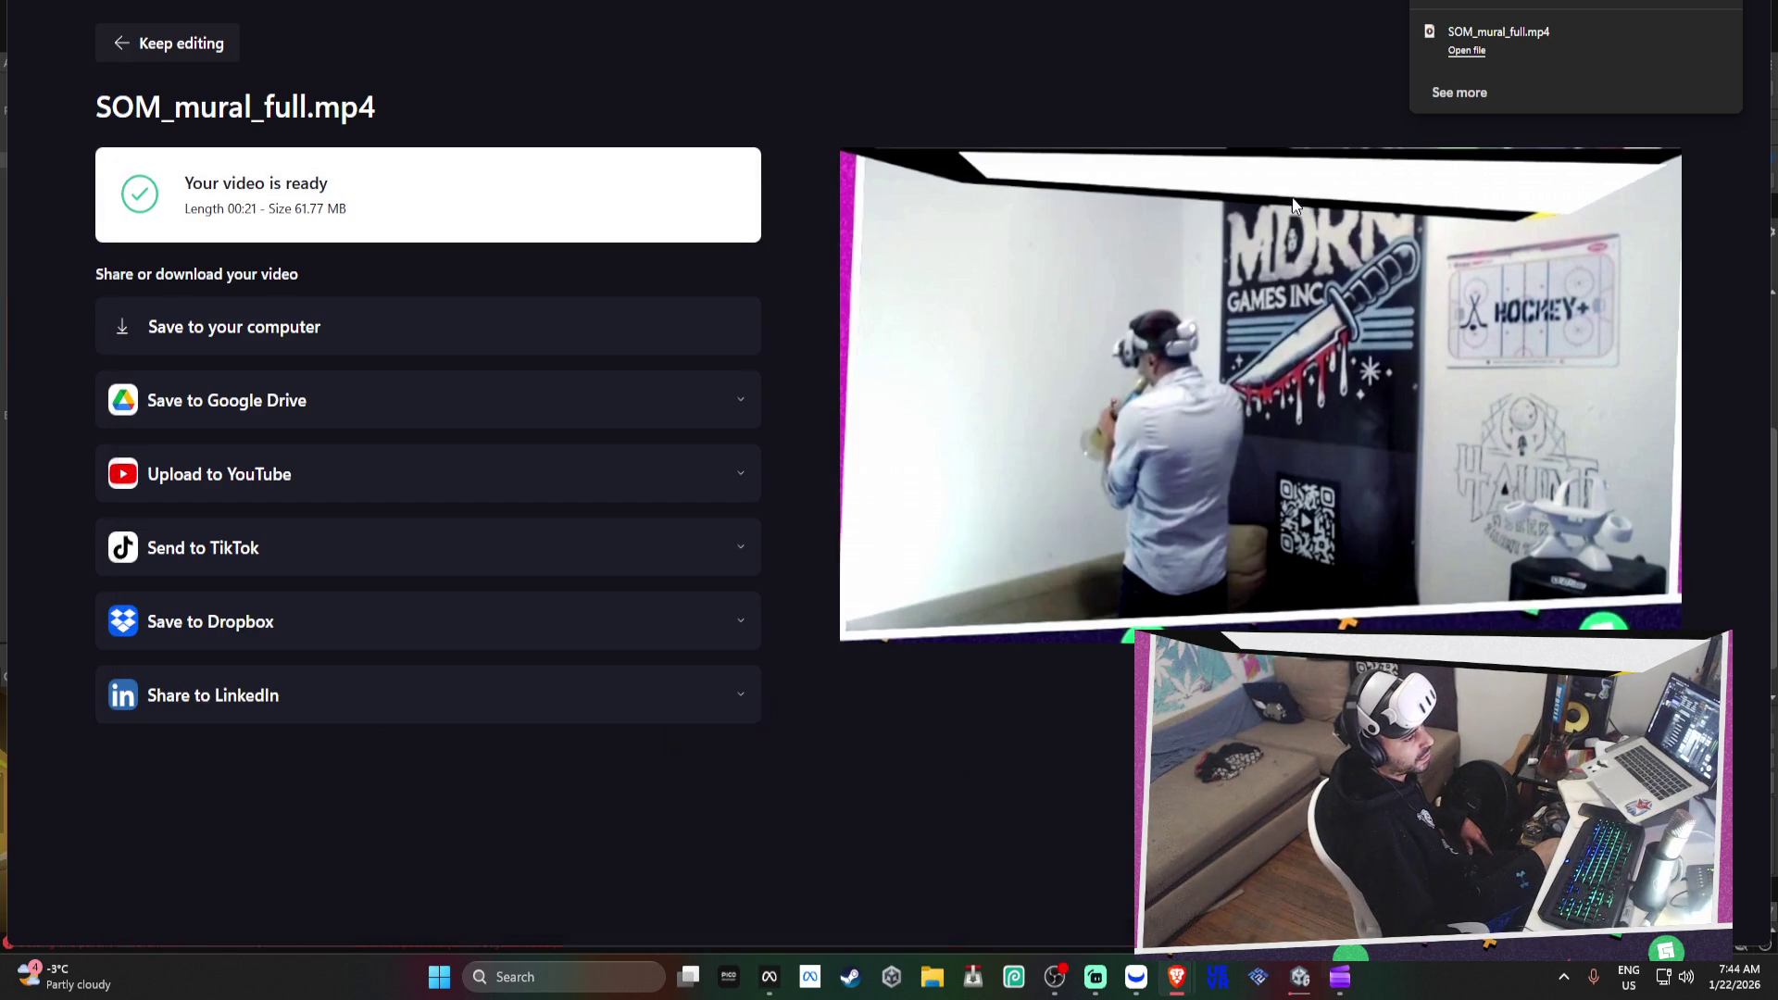
{"action": "left_click", "coordinate": [1700, 43]}
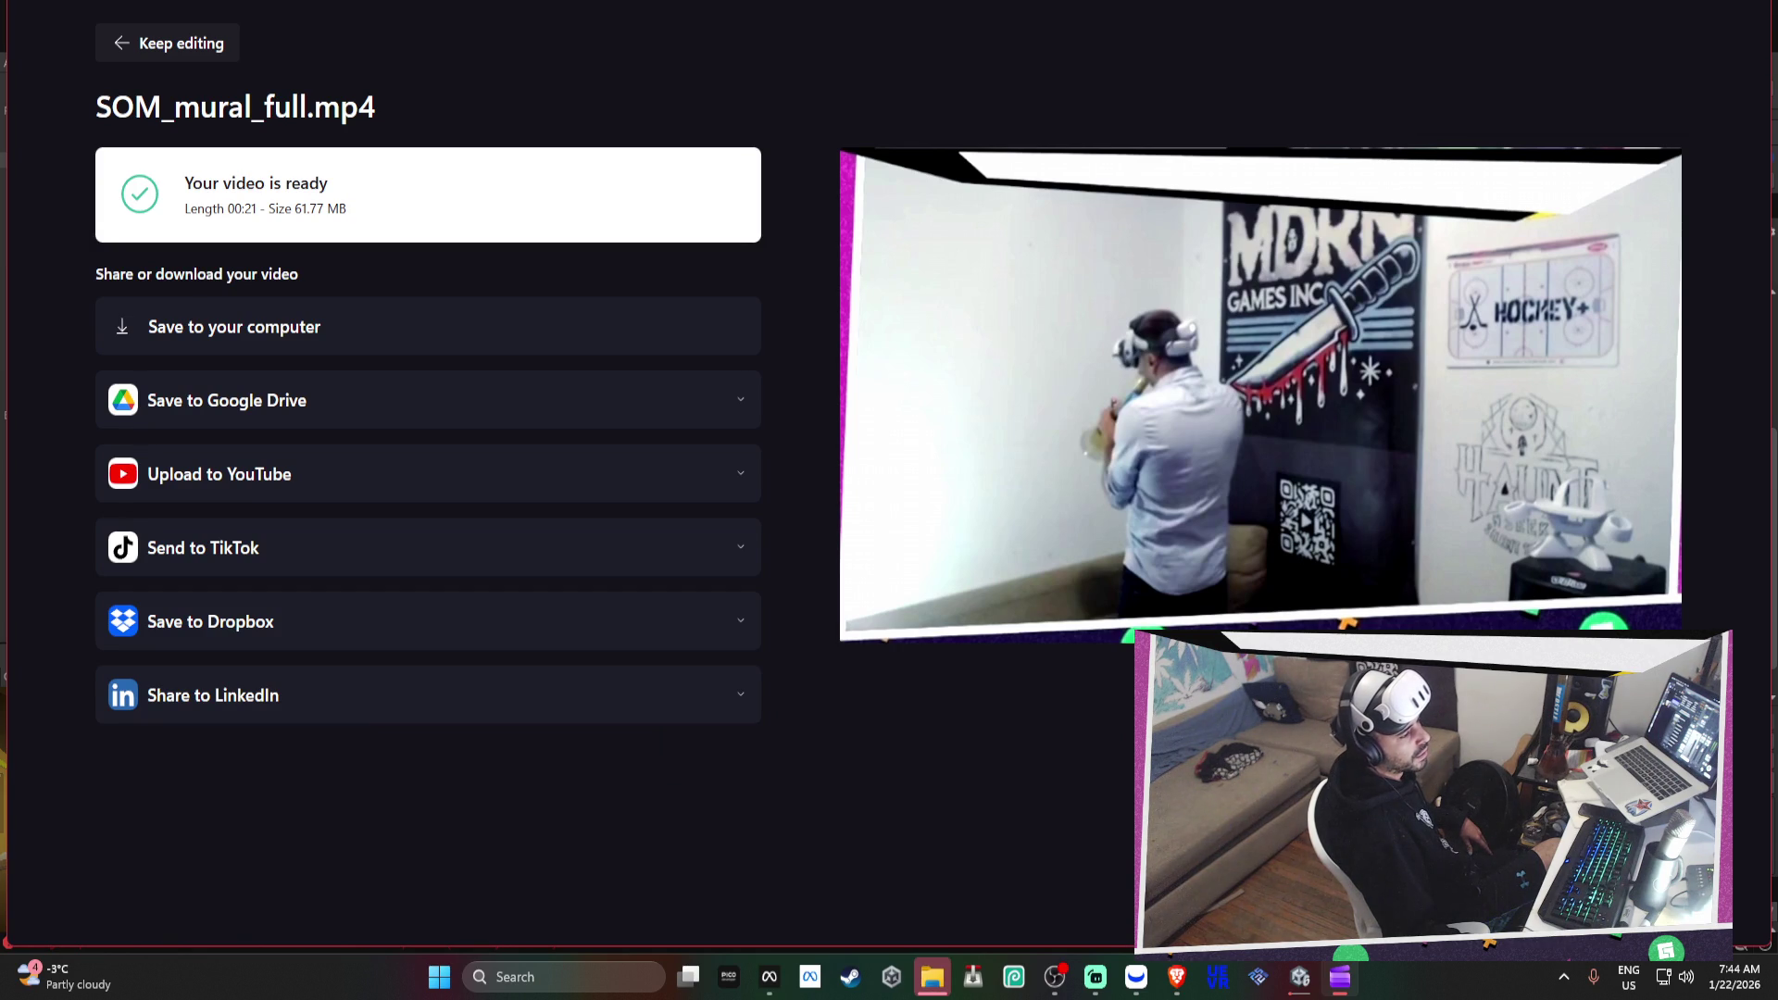
{"action": "left_click", "coordinate": [1718, 5]}
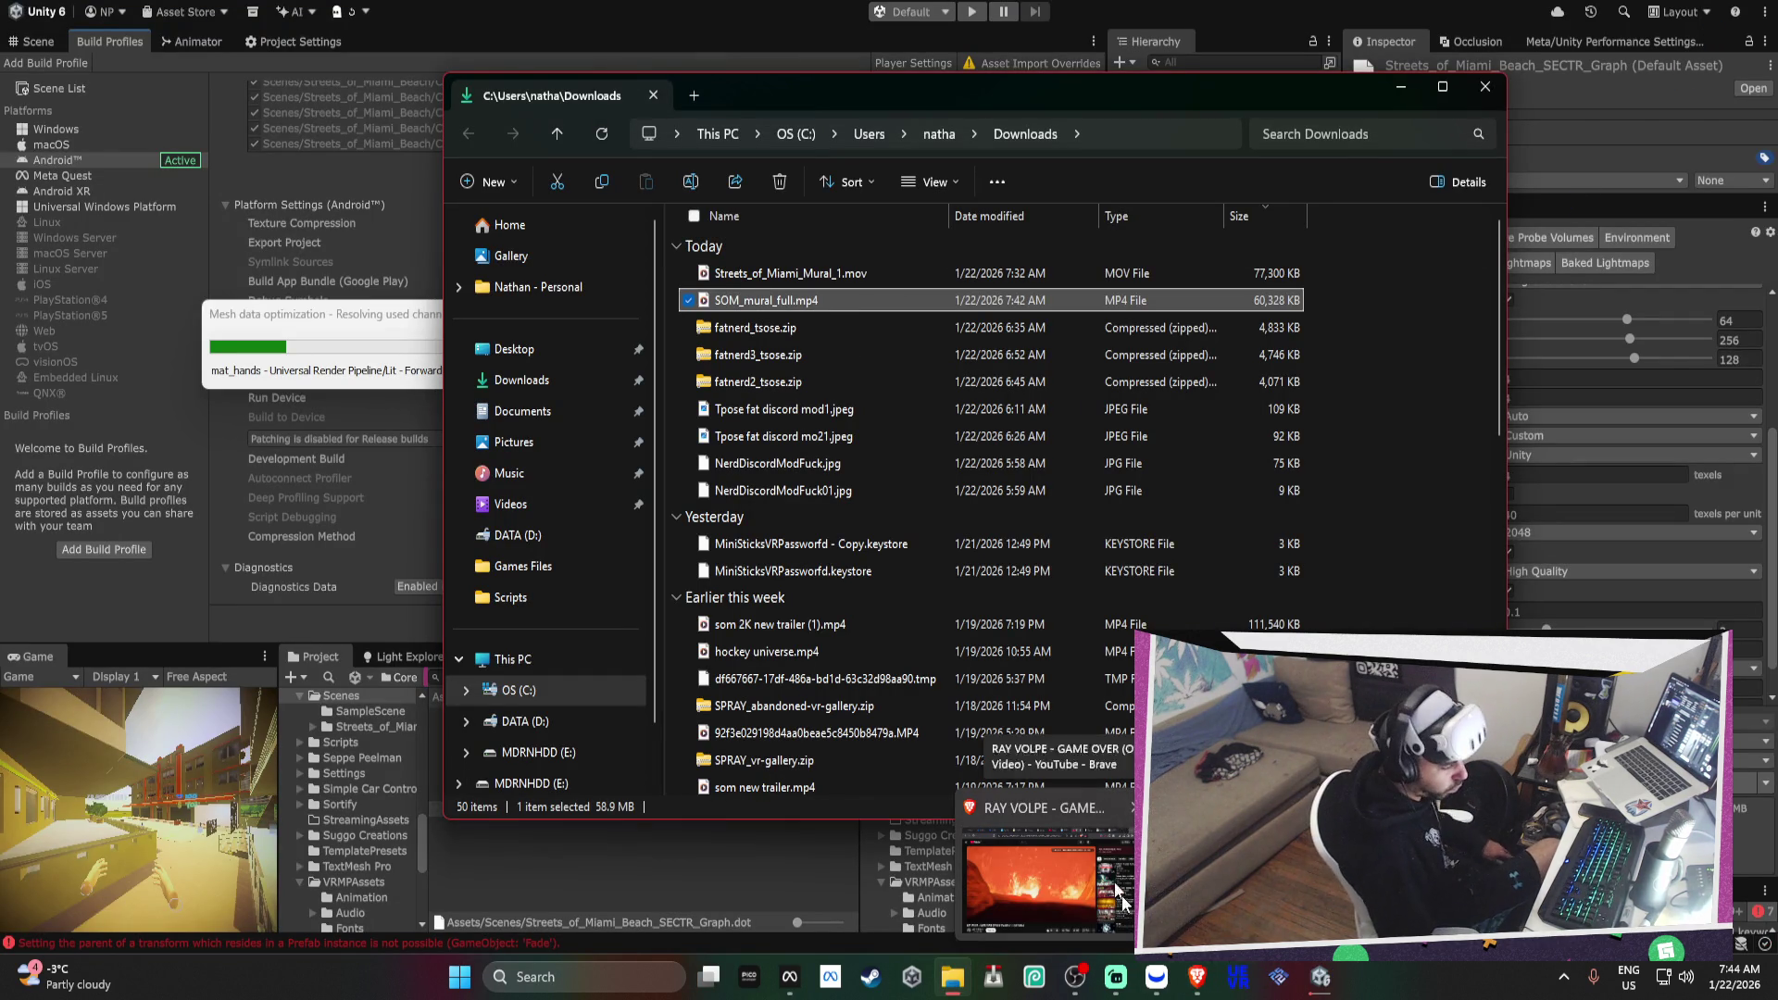
Confirm SOM_mural_full.mp4 in Downloads, bring YouTube forward, then return to the Downloads folder.
{"action": "left_click", "coordinate": [1157, 977]}
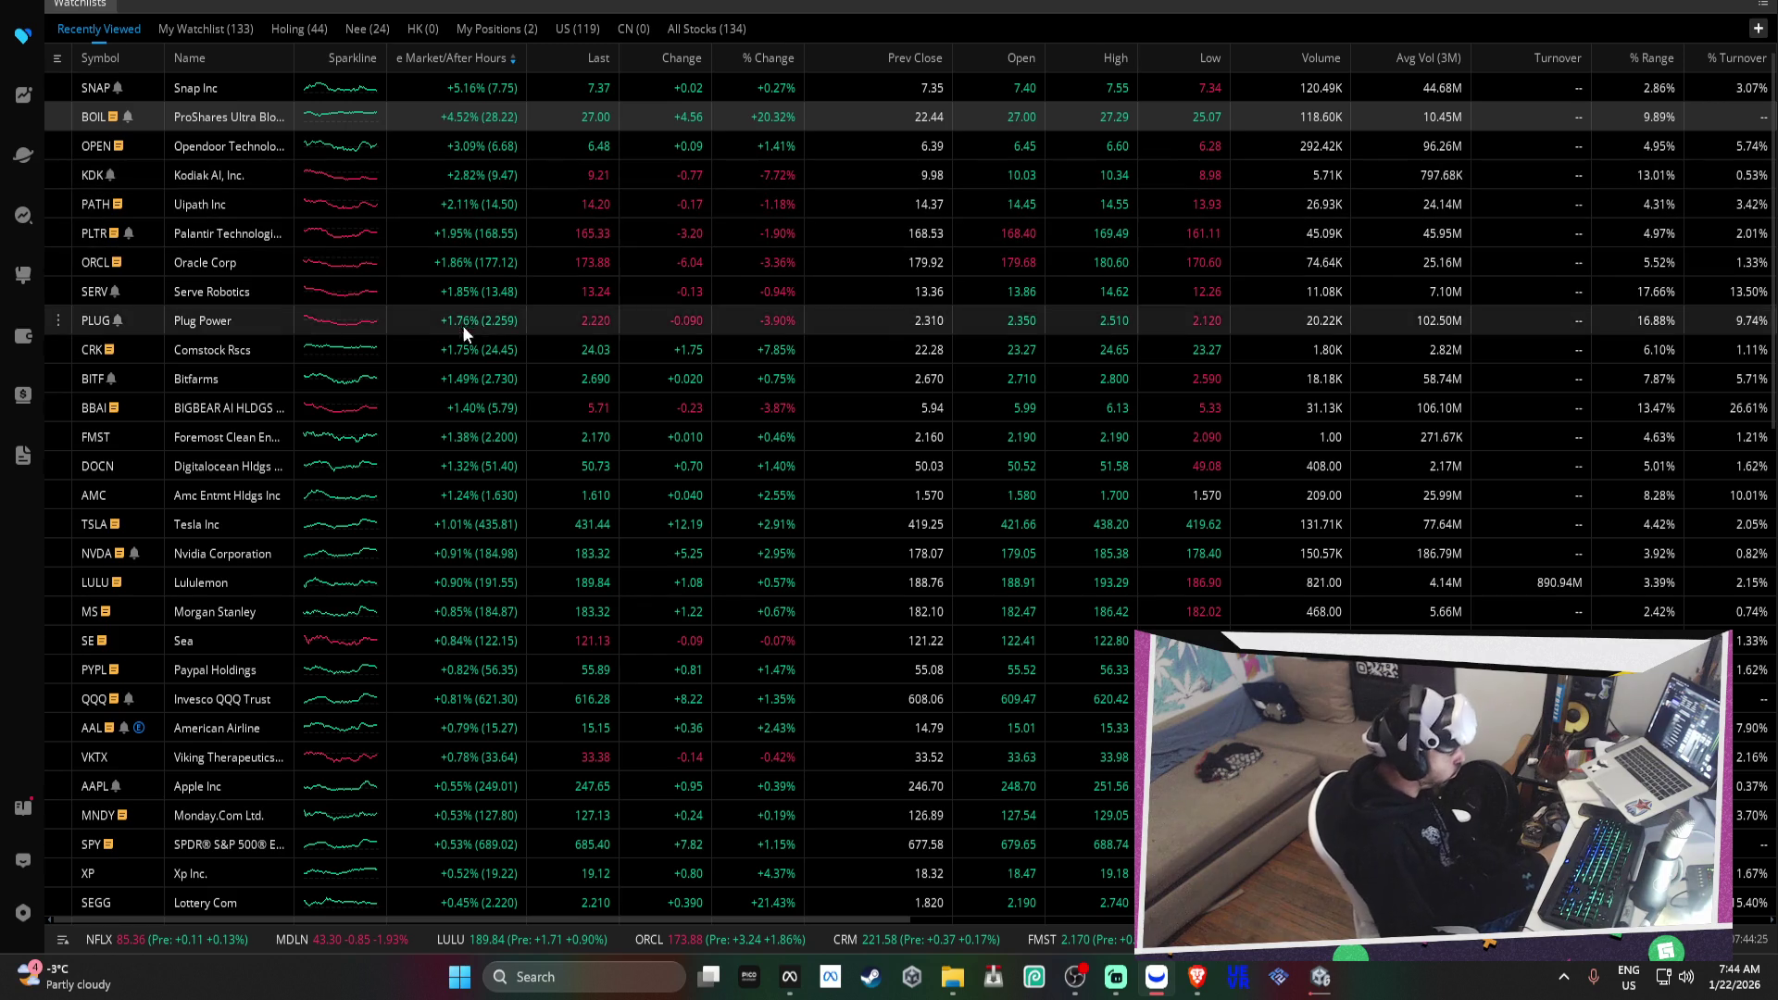
{"action": "key", "text": "alt+Tab"}
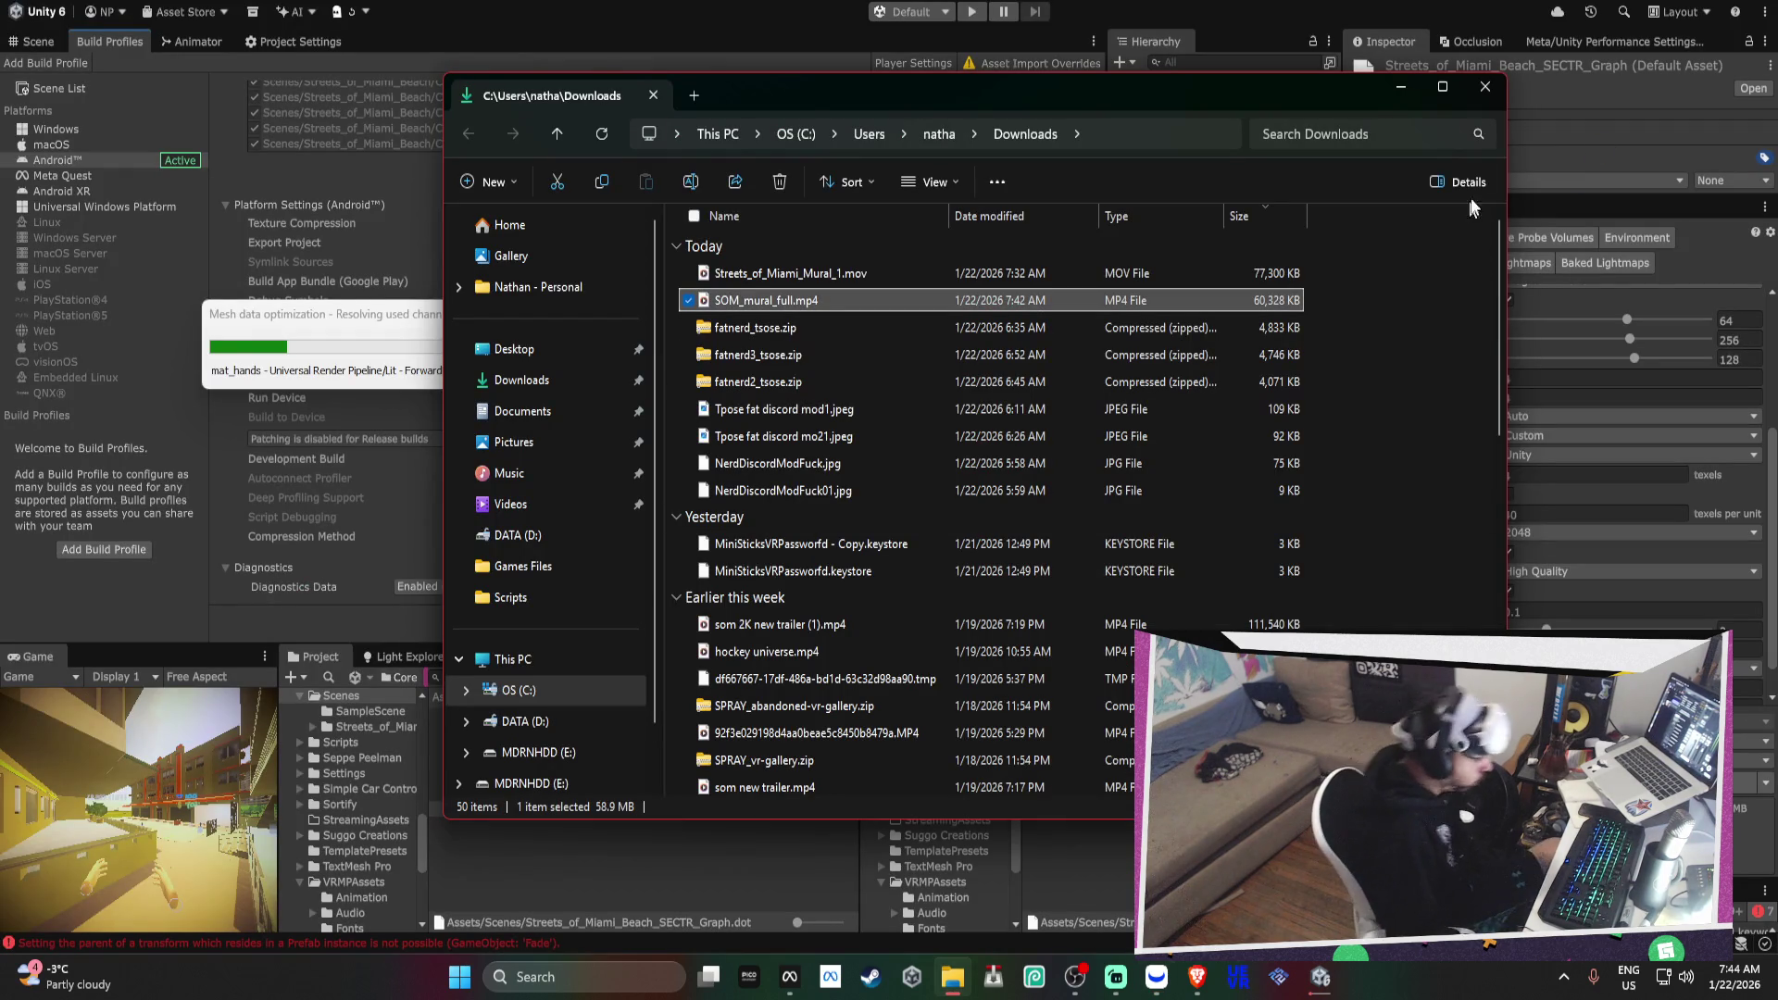
{"action": "mouse_move", "coordinate": [1198, 977]}
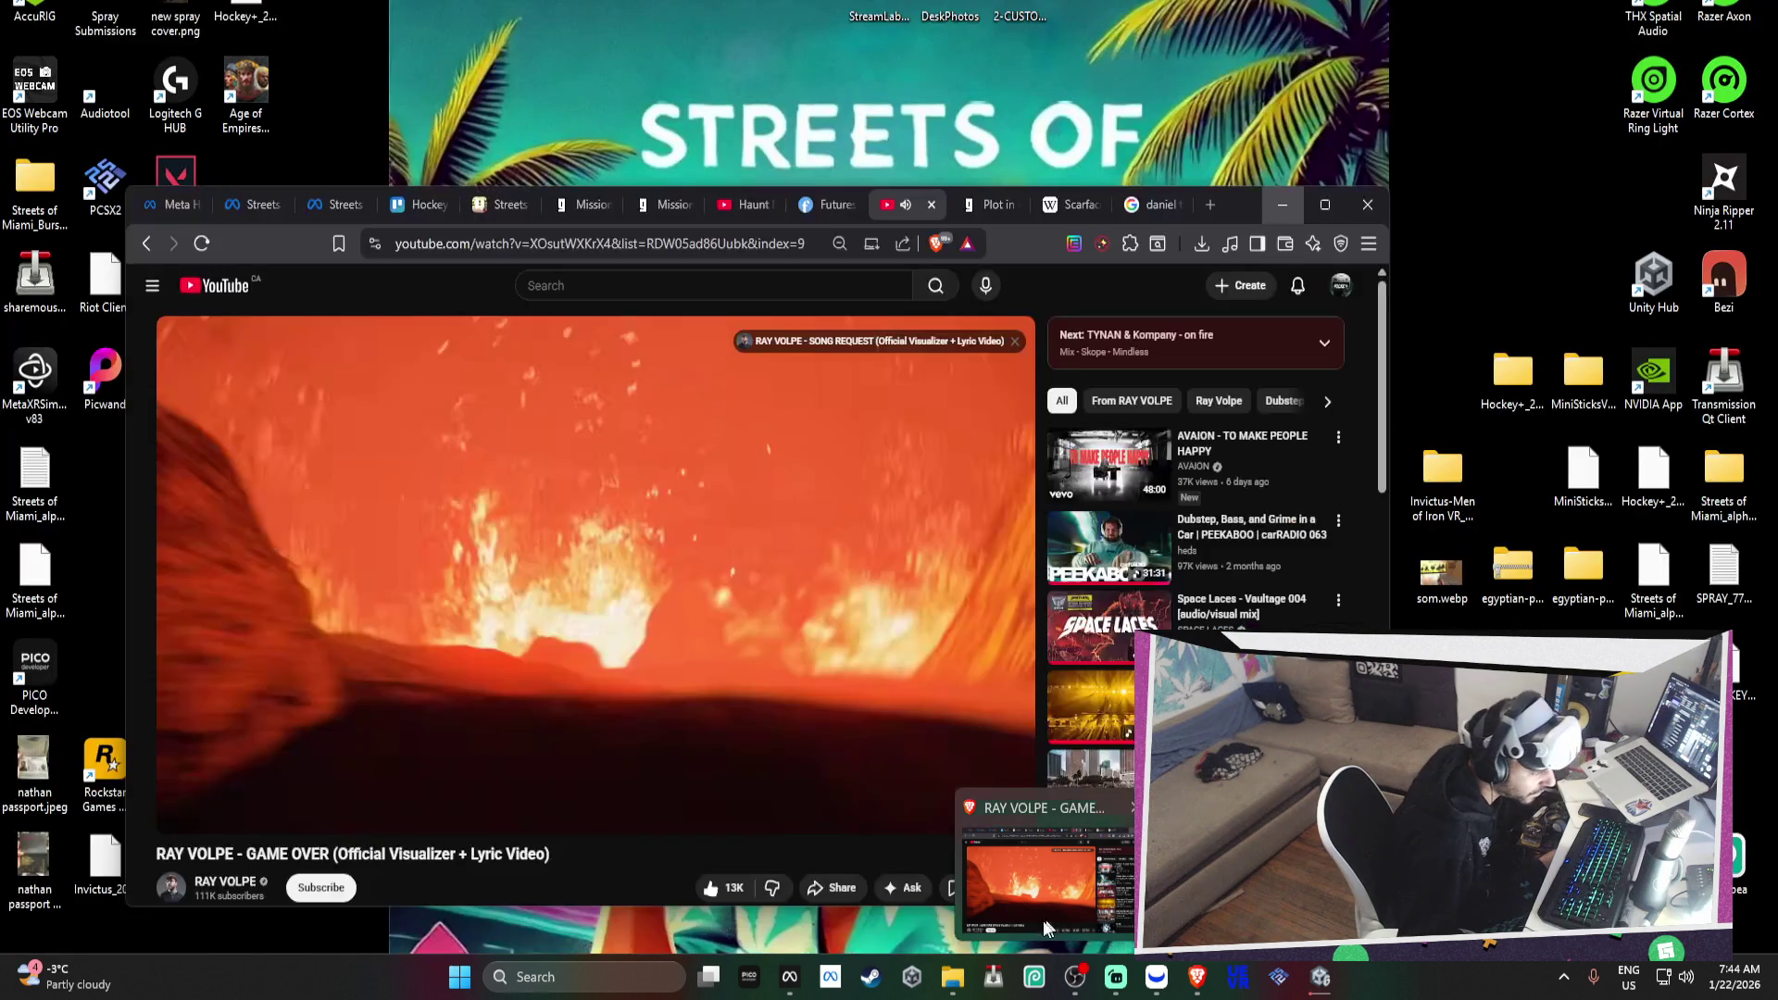
{"action": "left_click", "coordinate": [1045, 926]}
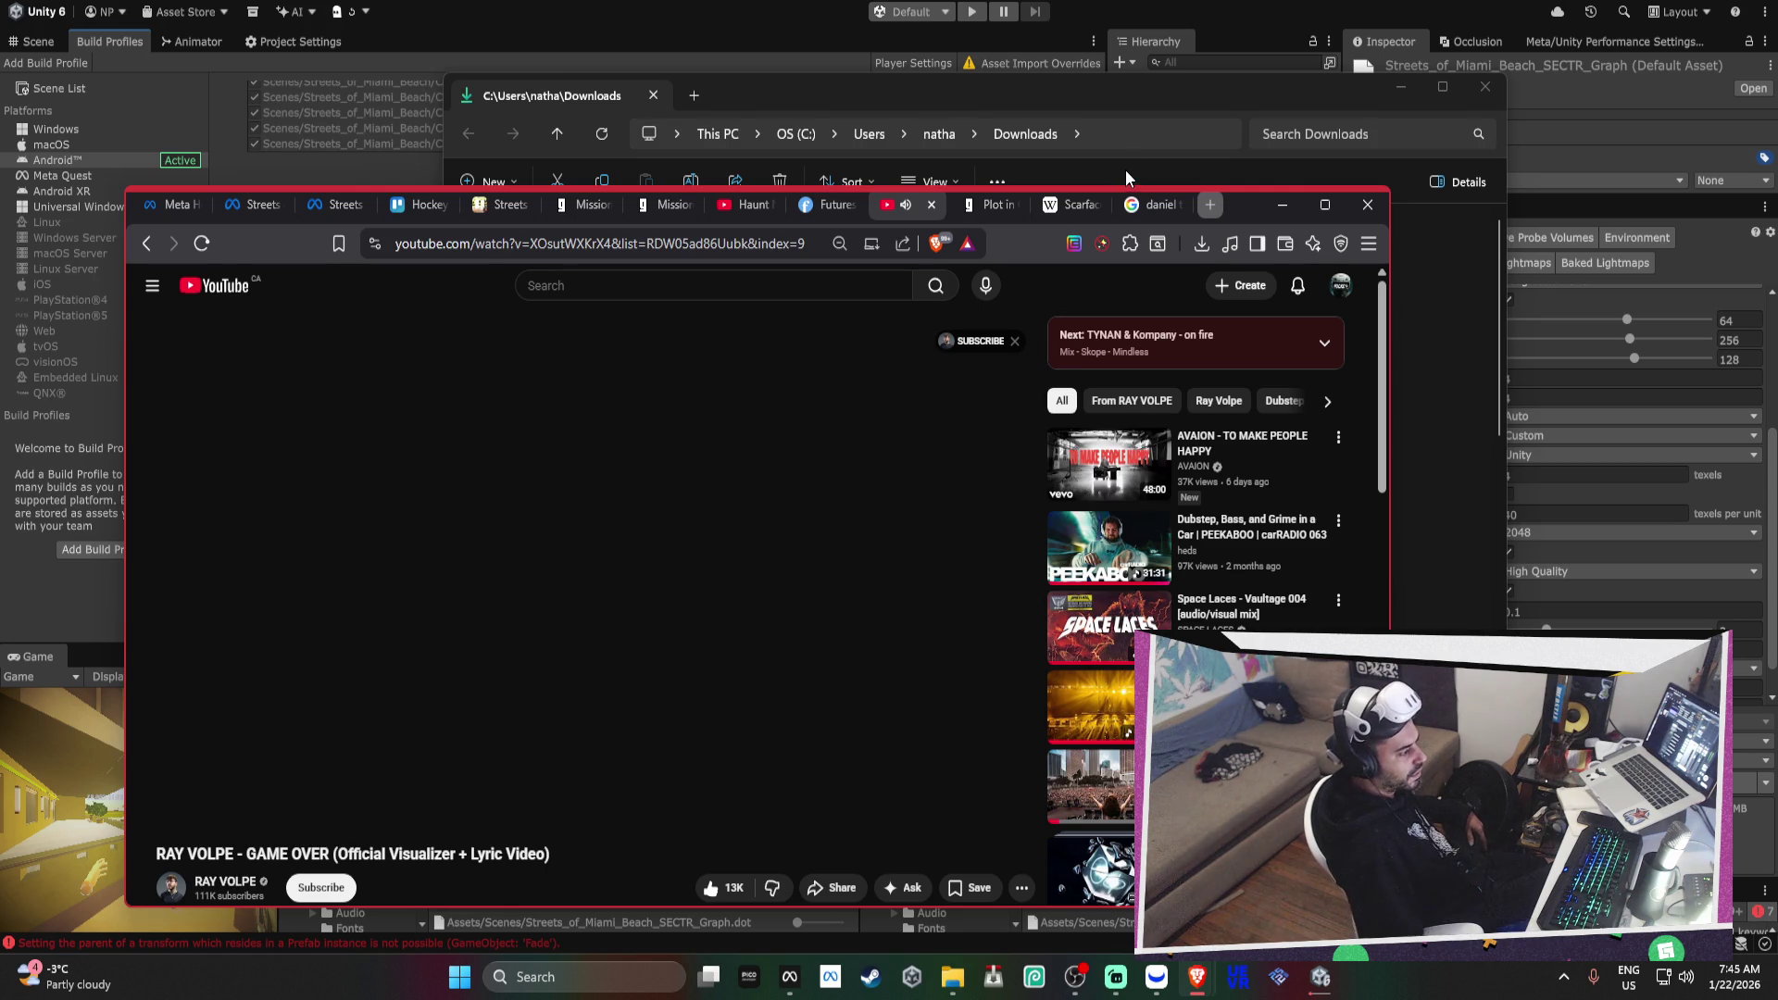
{"action": "left_click", "coordinate": [1410, 335]}
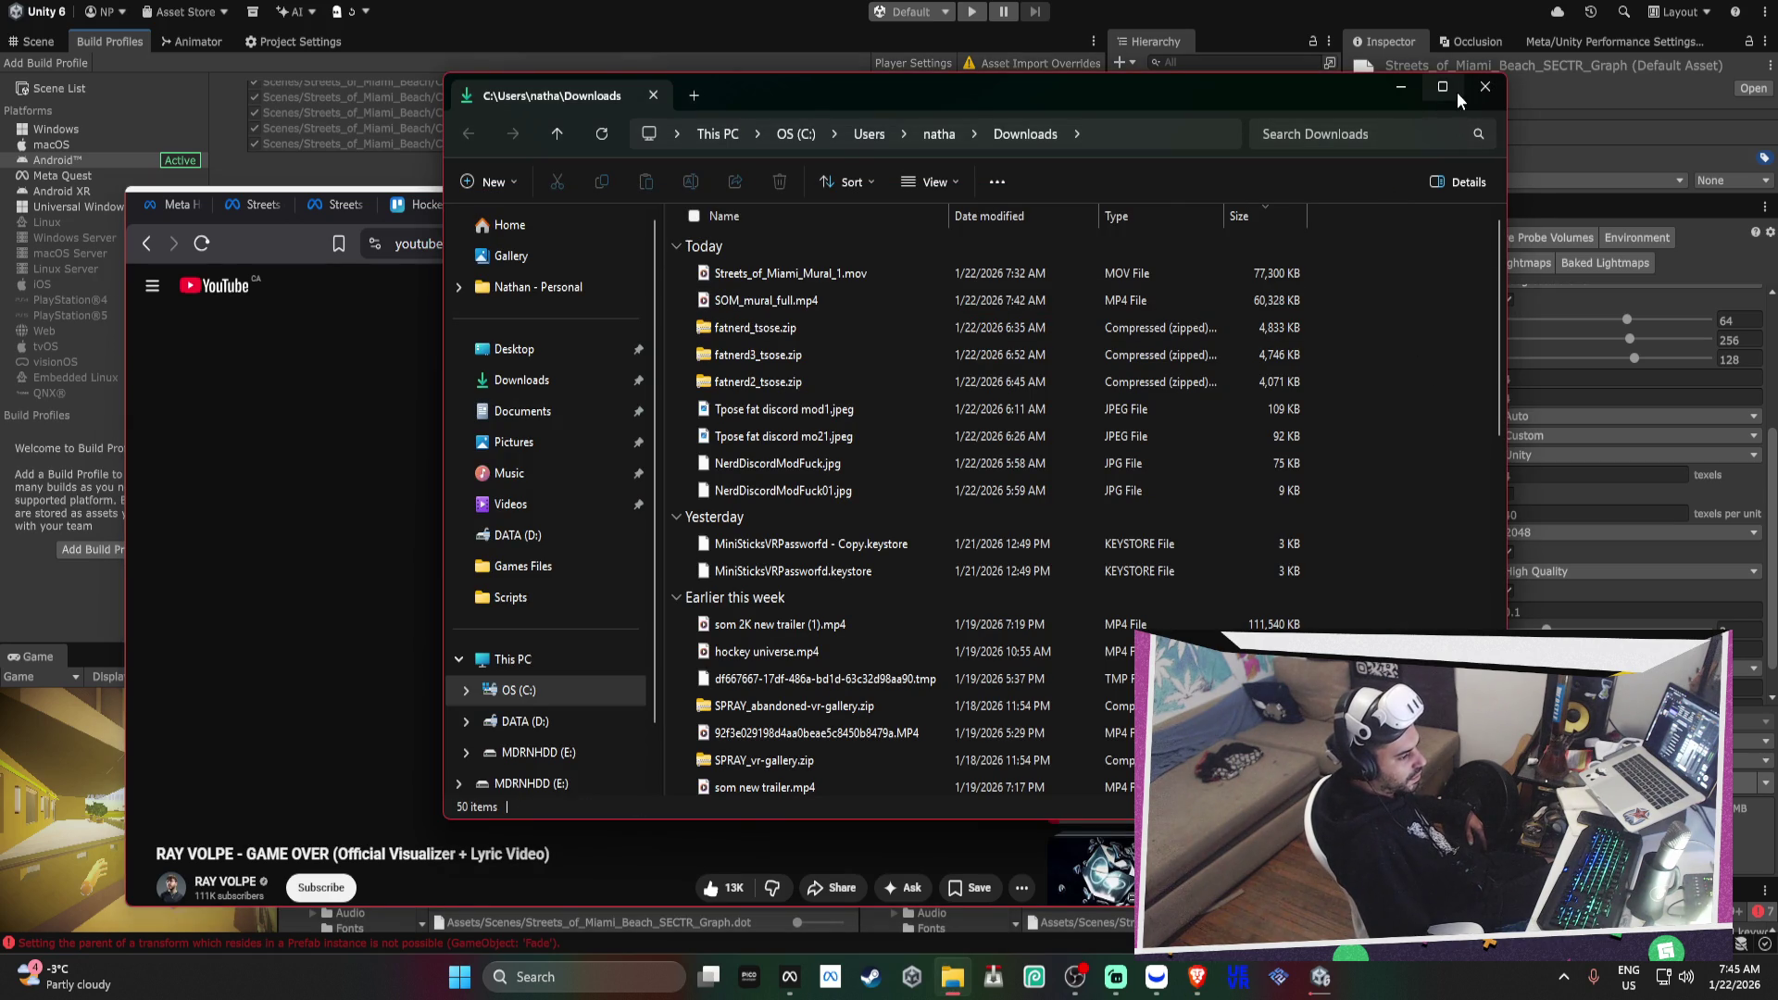
Close the Downloads folder, move Unity's mesh optimization progress box to the top, and bring back the browser.
{"action": "left_click", "coordinate": [1482, 88]}
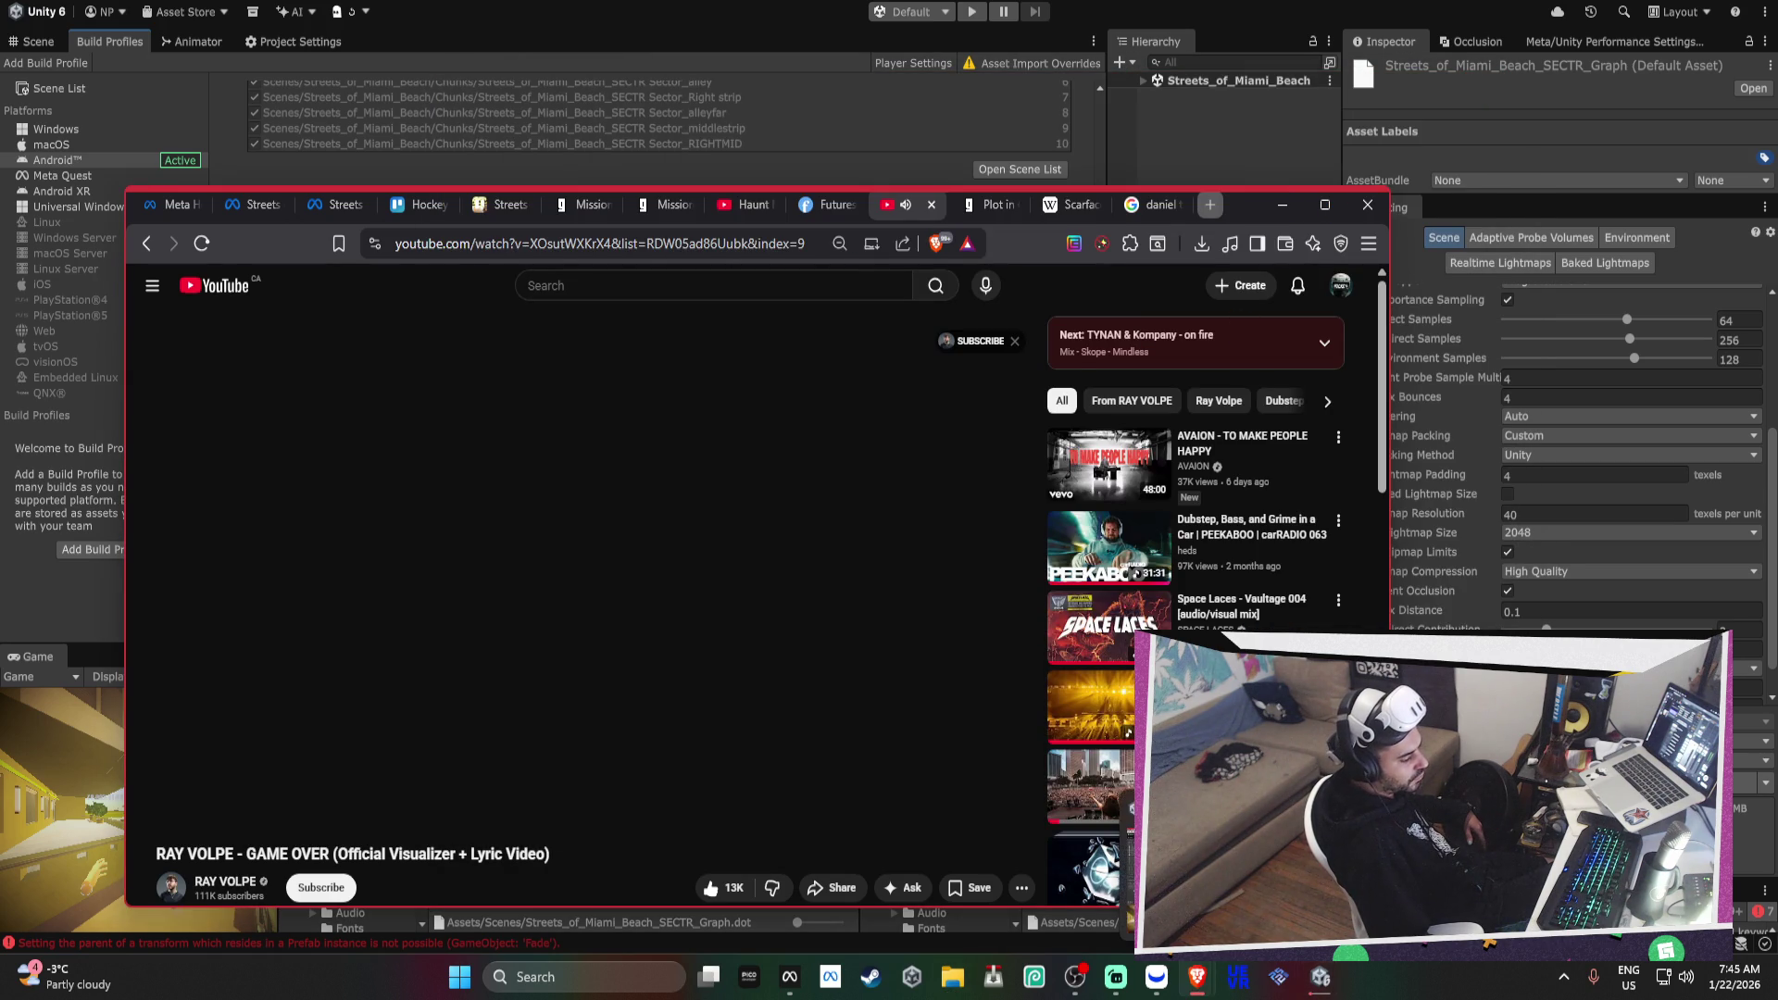
{"action": "left_click_drag", "start_coordinate": [512, 321], "coordinate": [920, 81]}
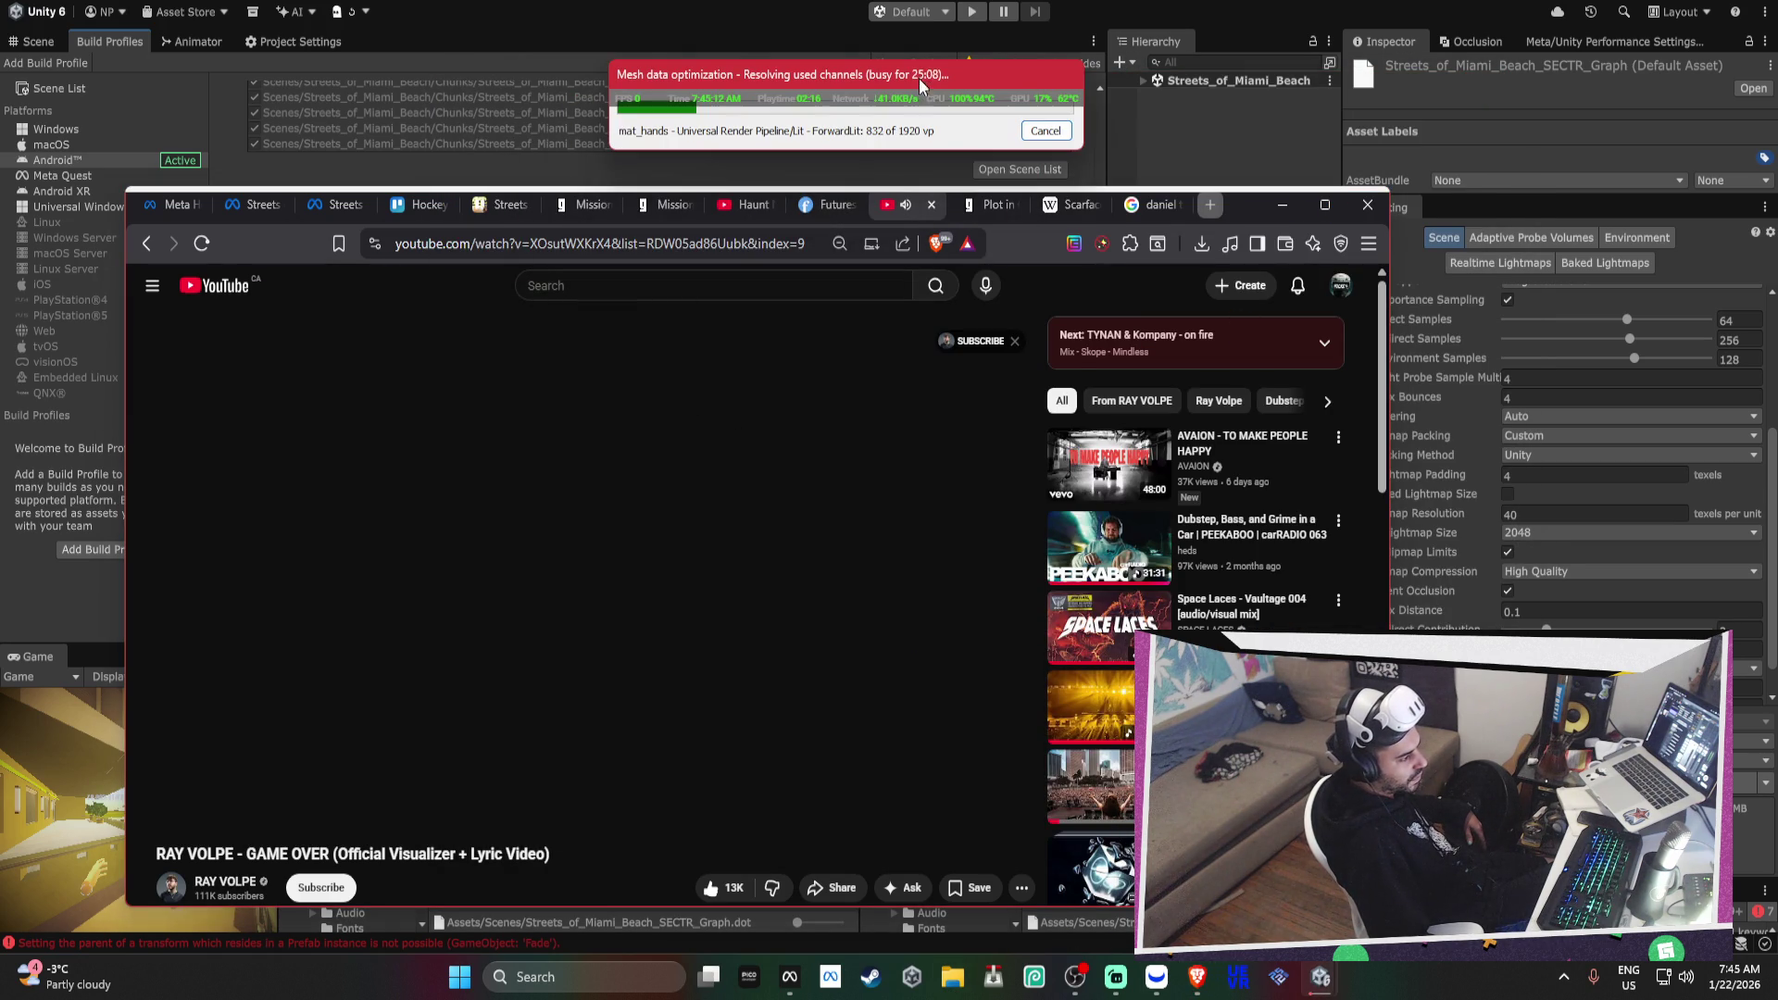
{"action": "mouse_move", "coordinate": [1193, 975]}
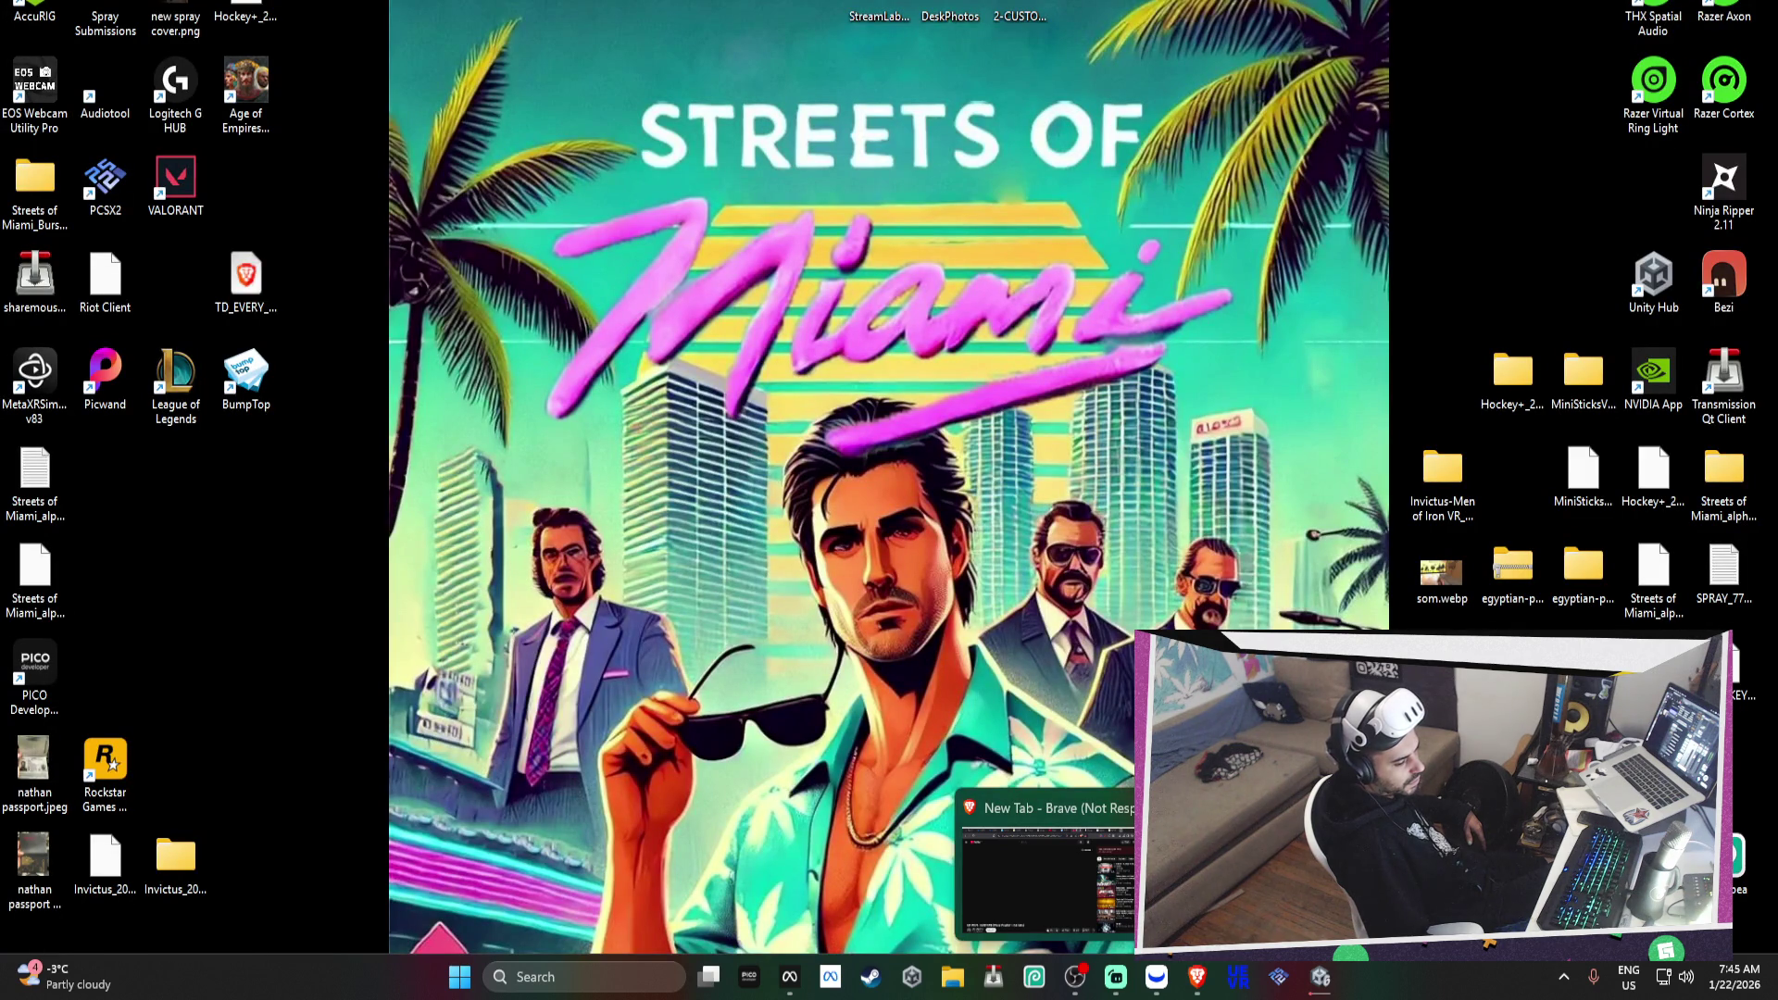
{"action": "left_click", "coordinate": [1023, 887]}
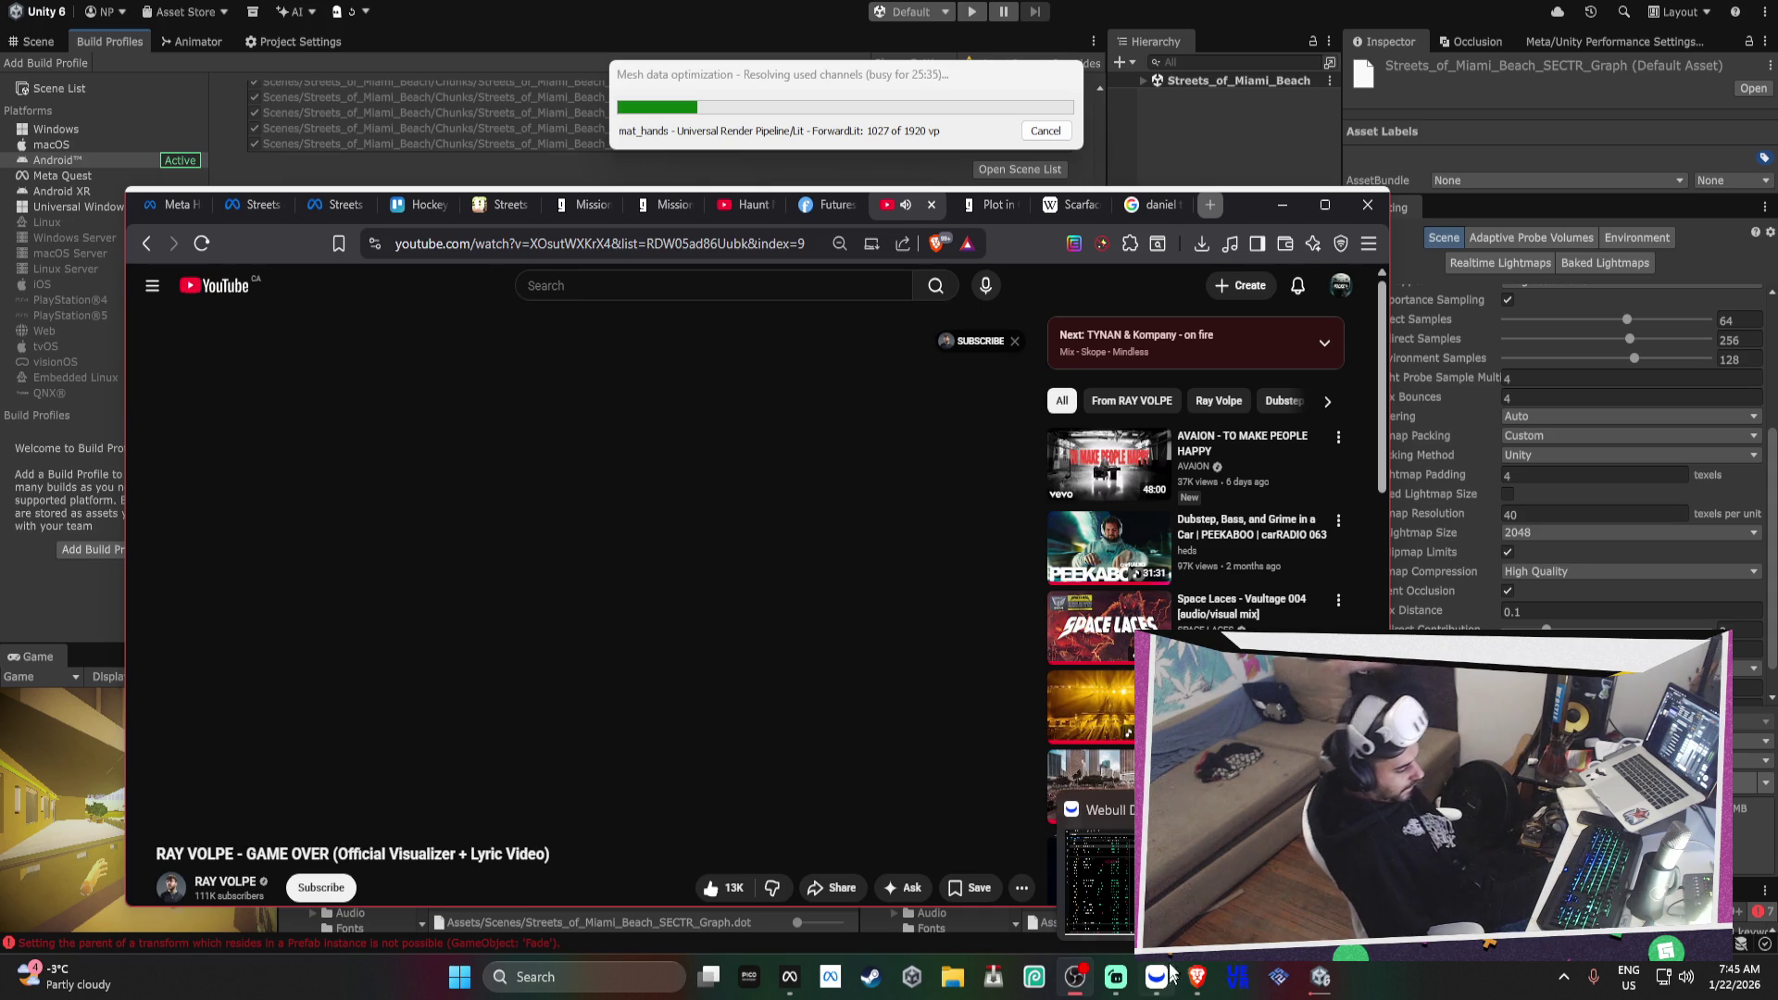
Return to the Brave window and open a new browser tab.
{"action": "mouse_move", "coordinate": [1117, 982]}
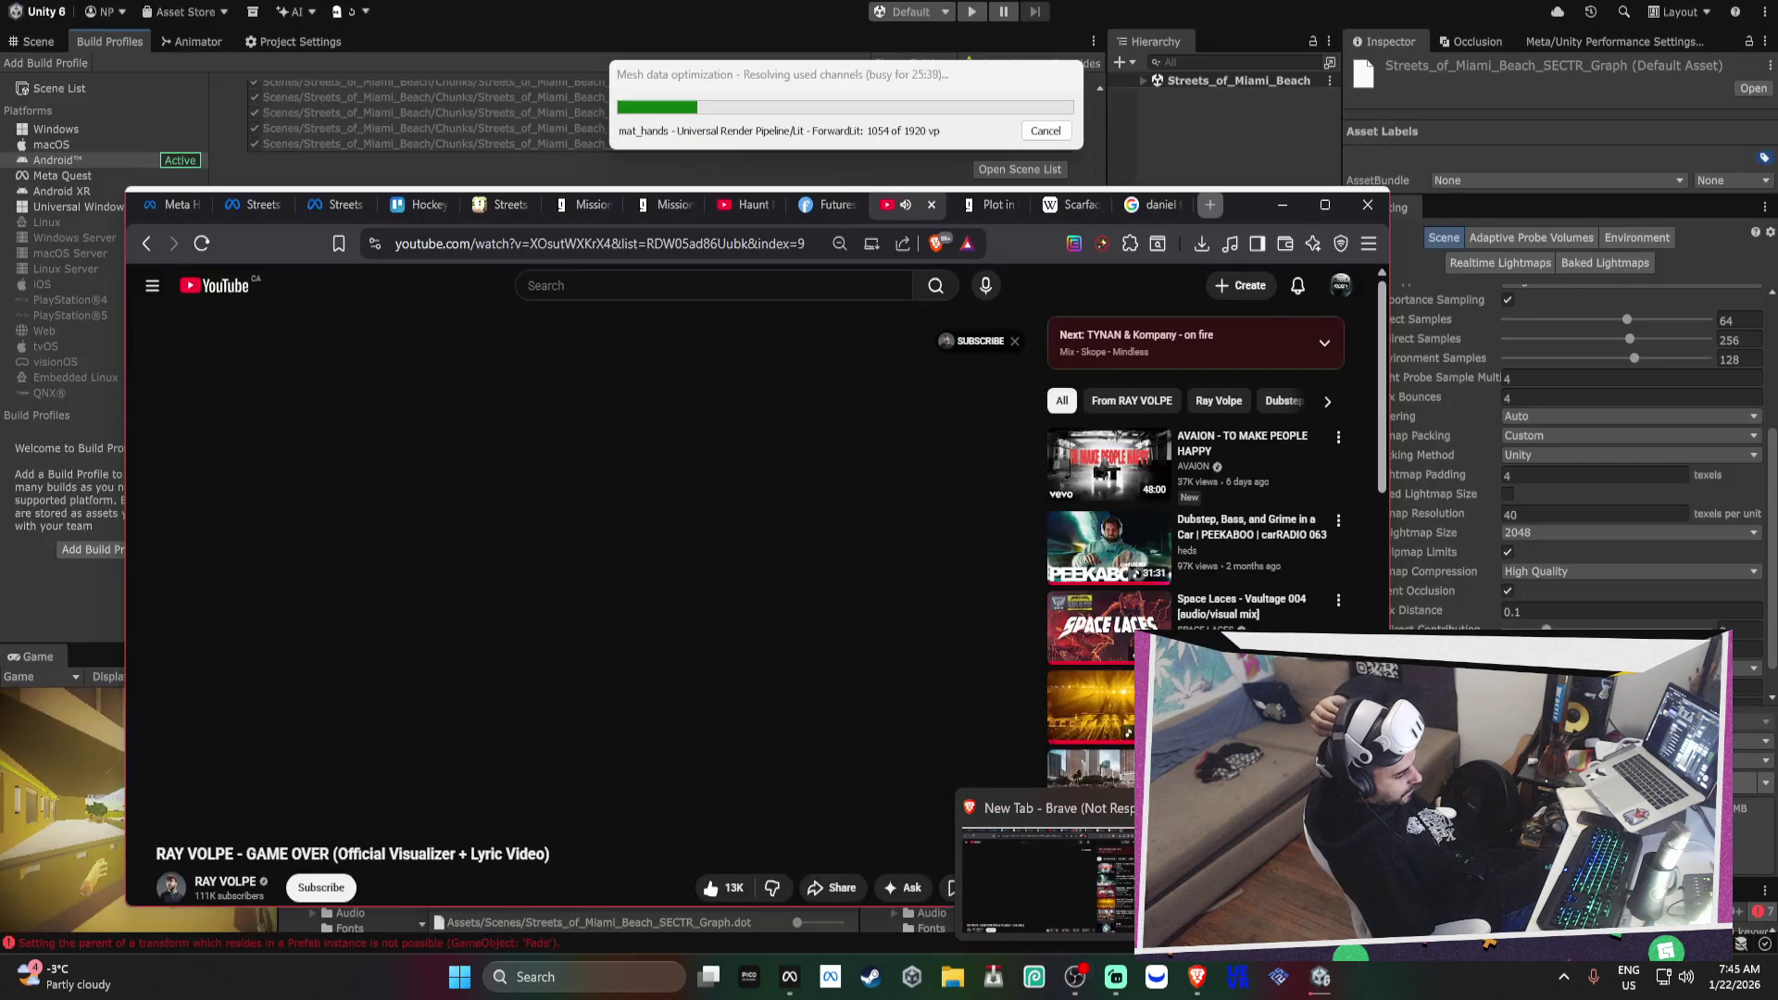
{"action": "mouse_move", "coordinate": [1120, 831]}
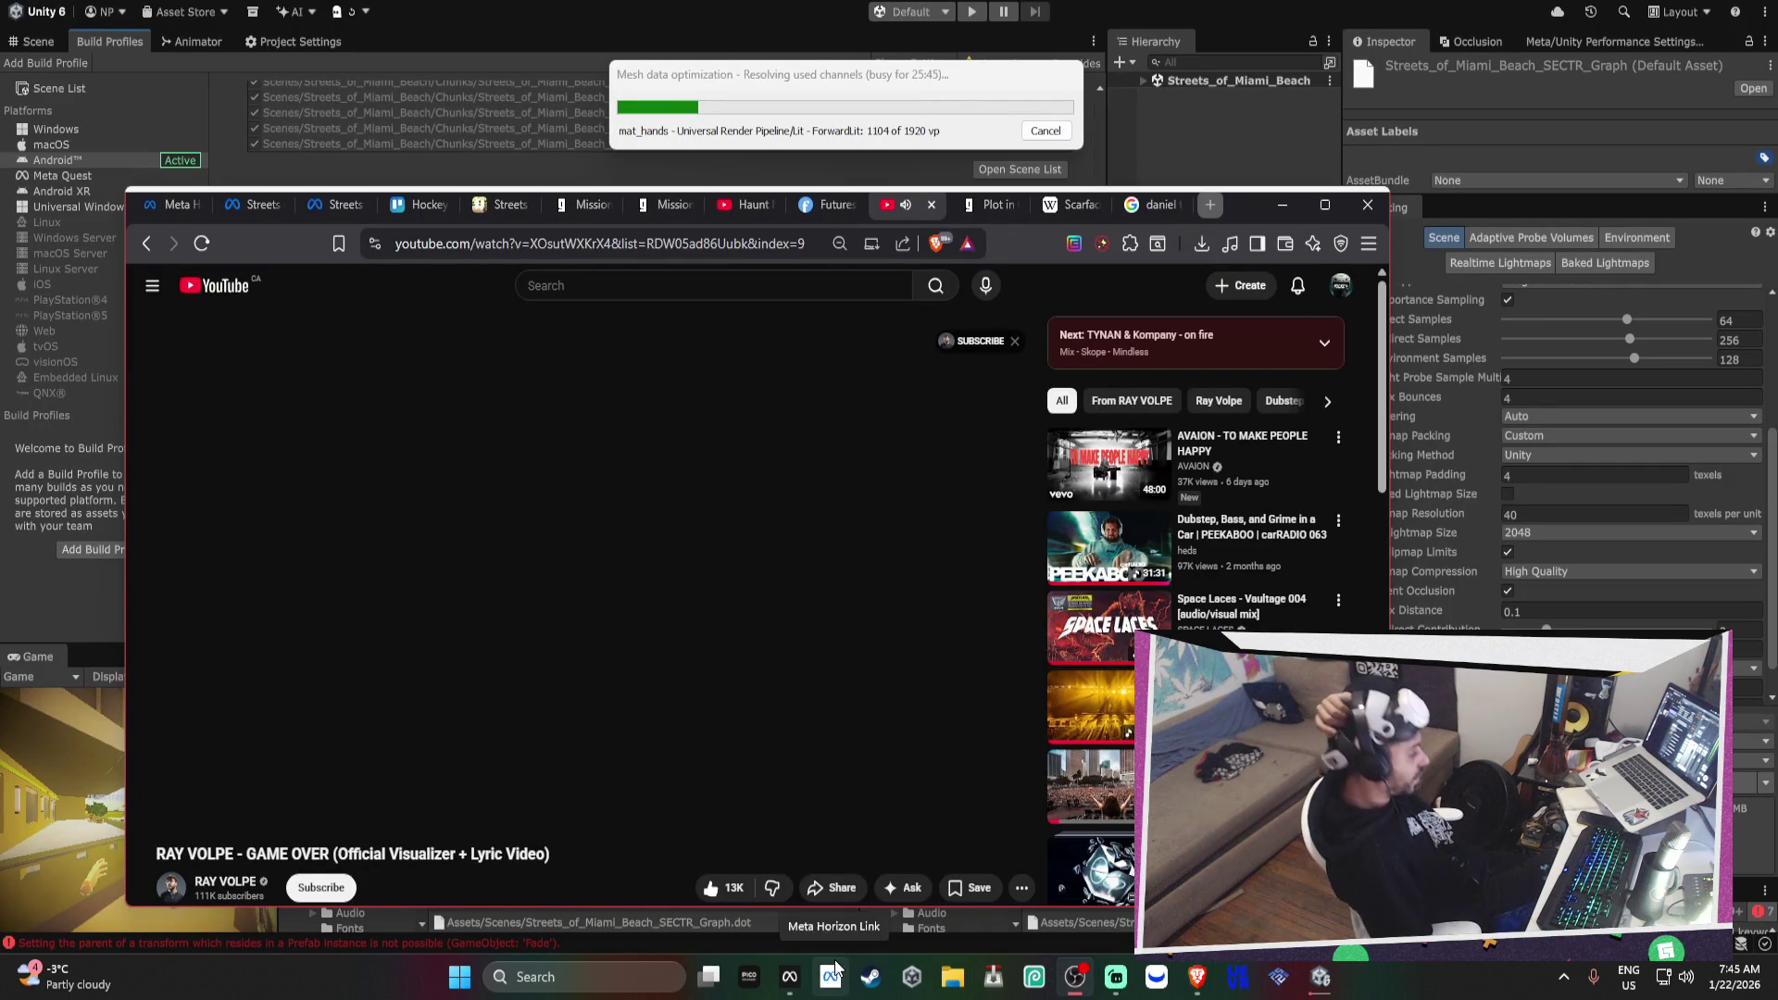
{"action": "mouse_move", "coordinate": [789, 978]}
{"action": "mouse_move", "coordinate": [753, 911]}
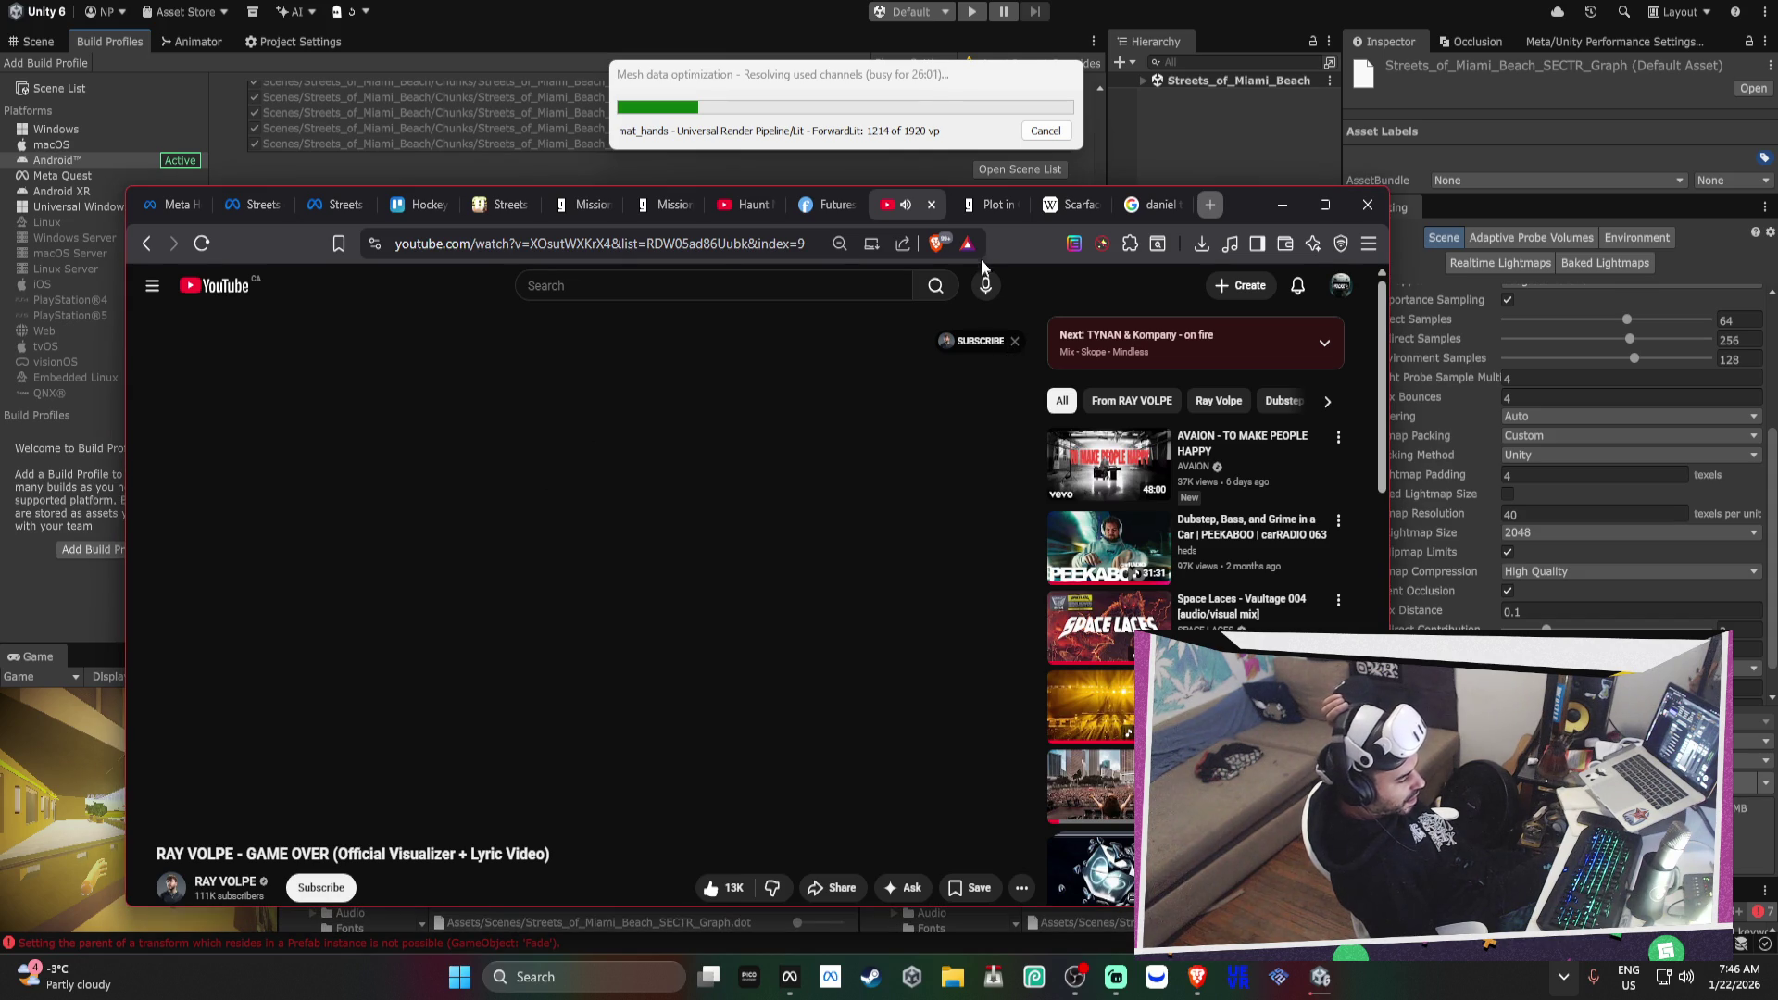
{"action": "mouse_move", "coordinate": [1197, 977]}
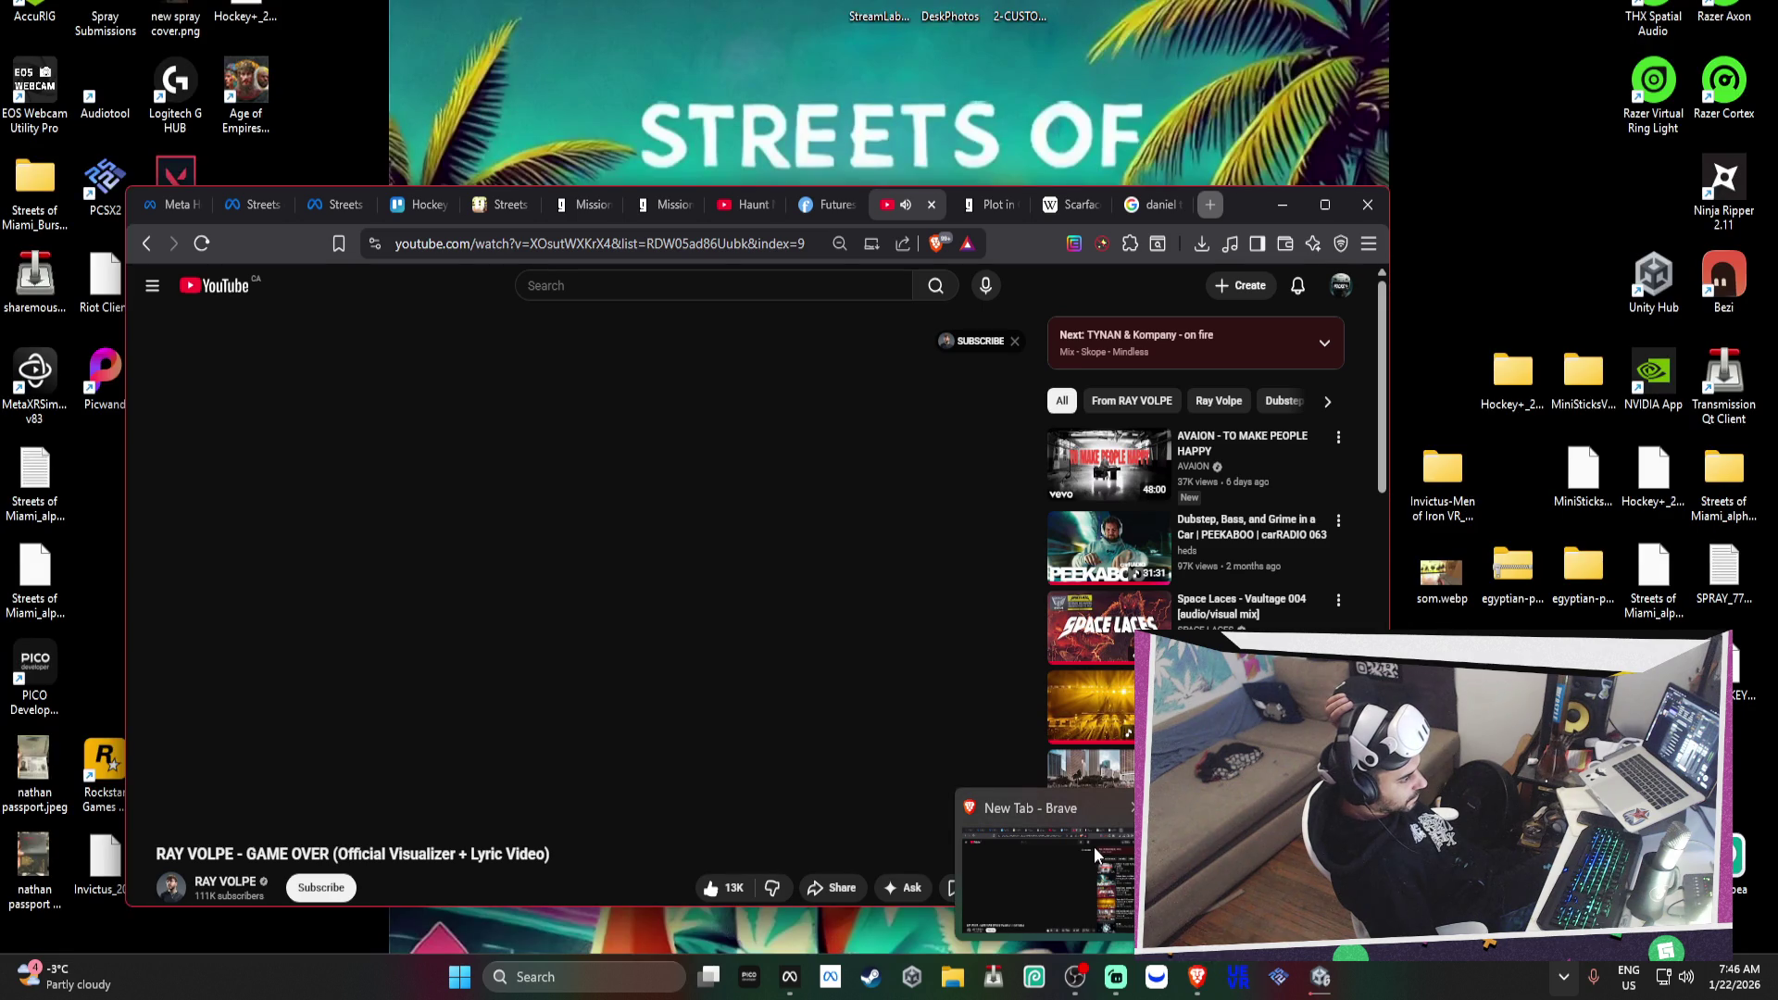
{"action": "left_click", "coordinate": [1095, 847]}
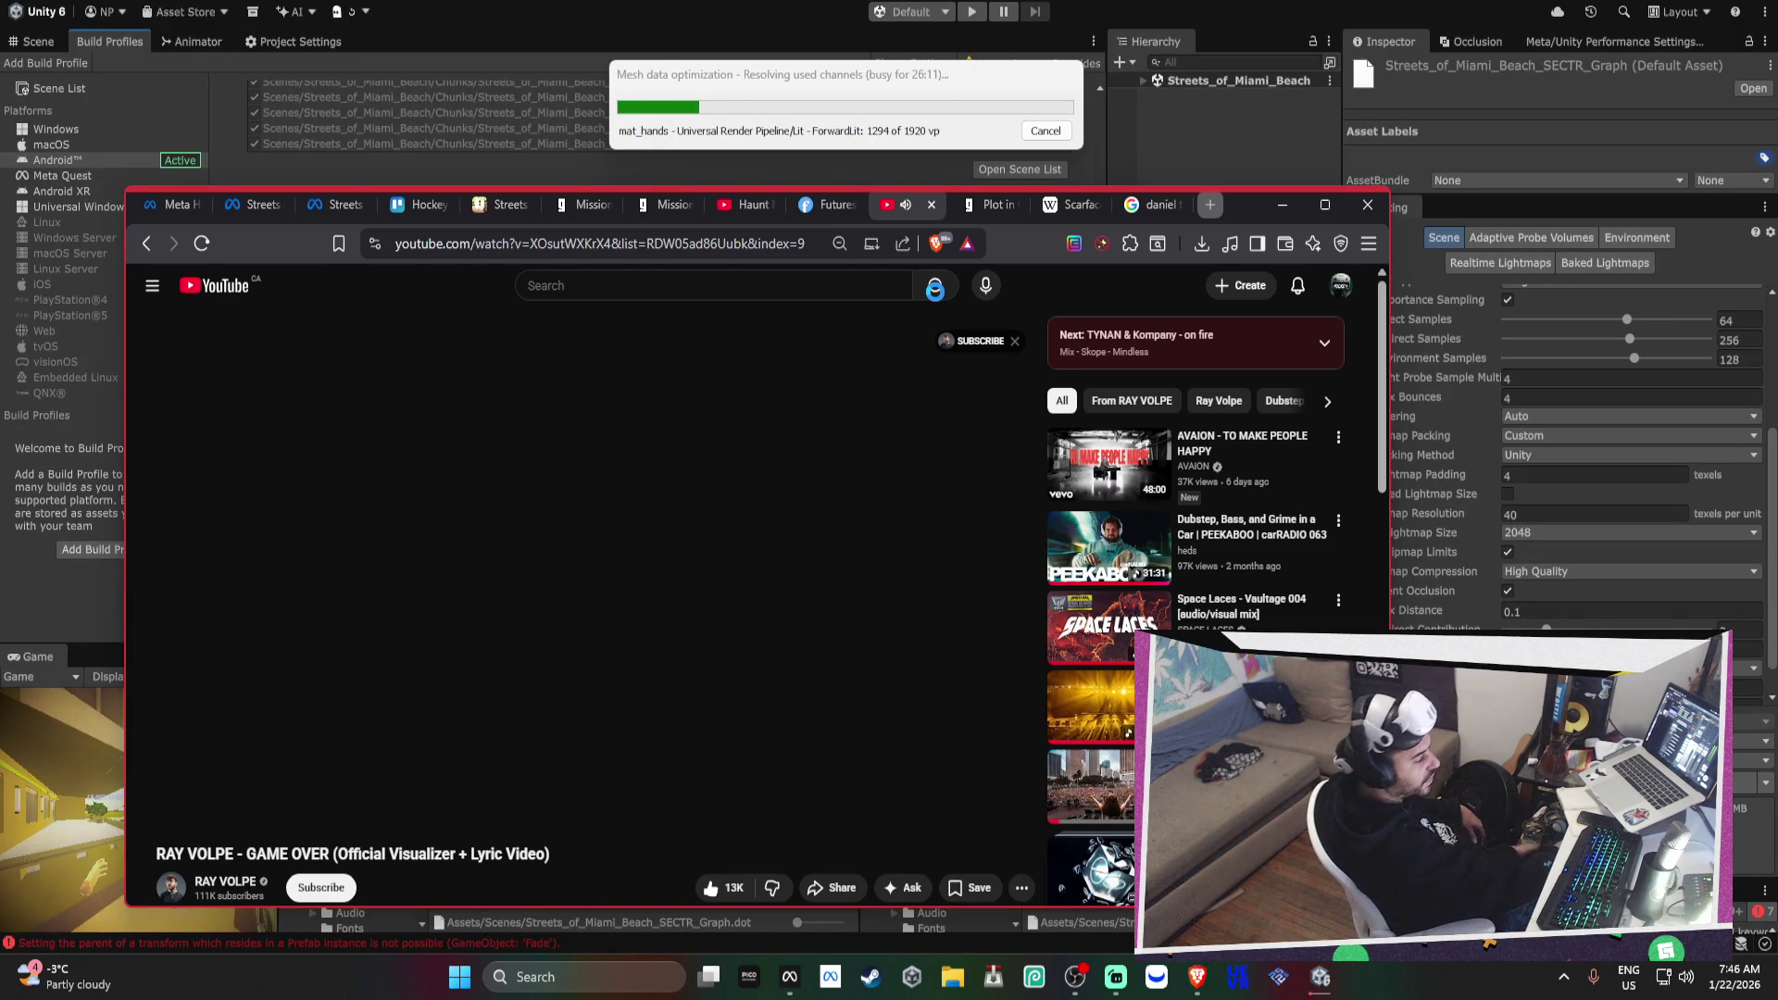
{"action": "key", "text": "ctrl+t"}
{"action": "key", "text": "ctrl+t"}
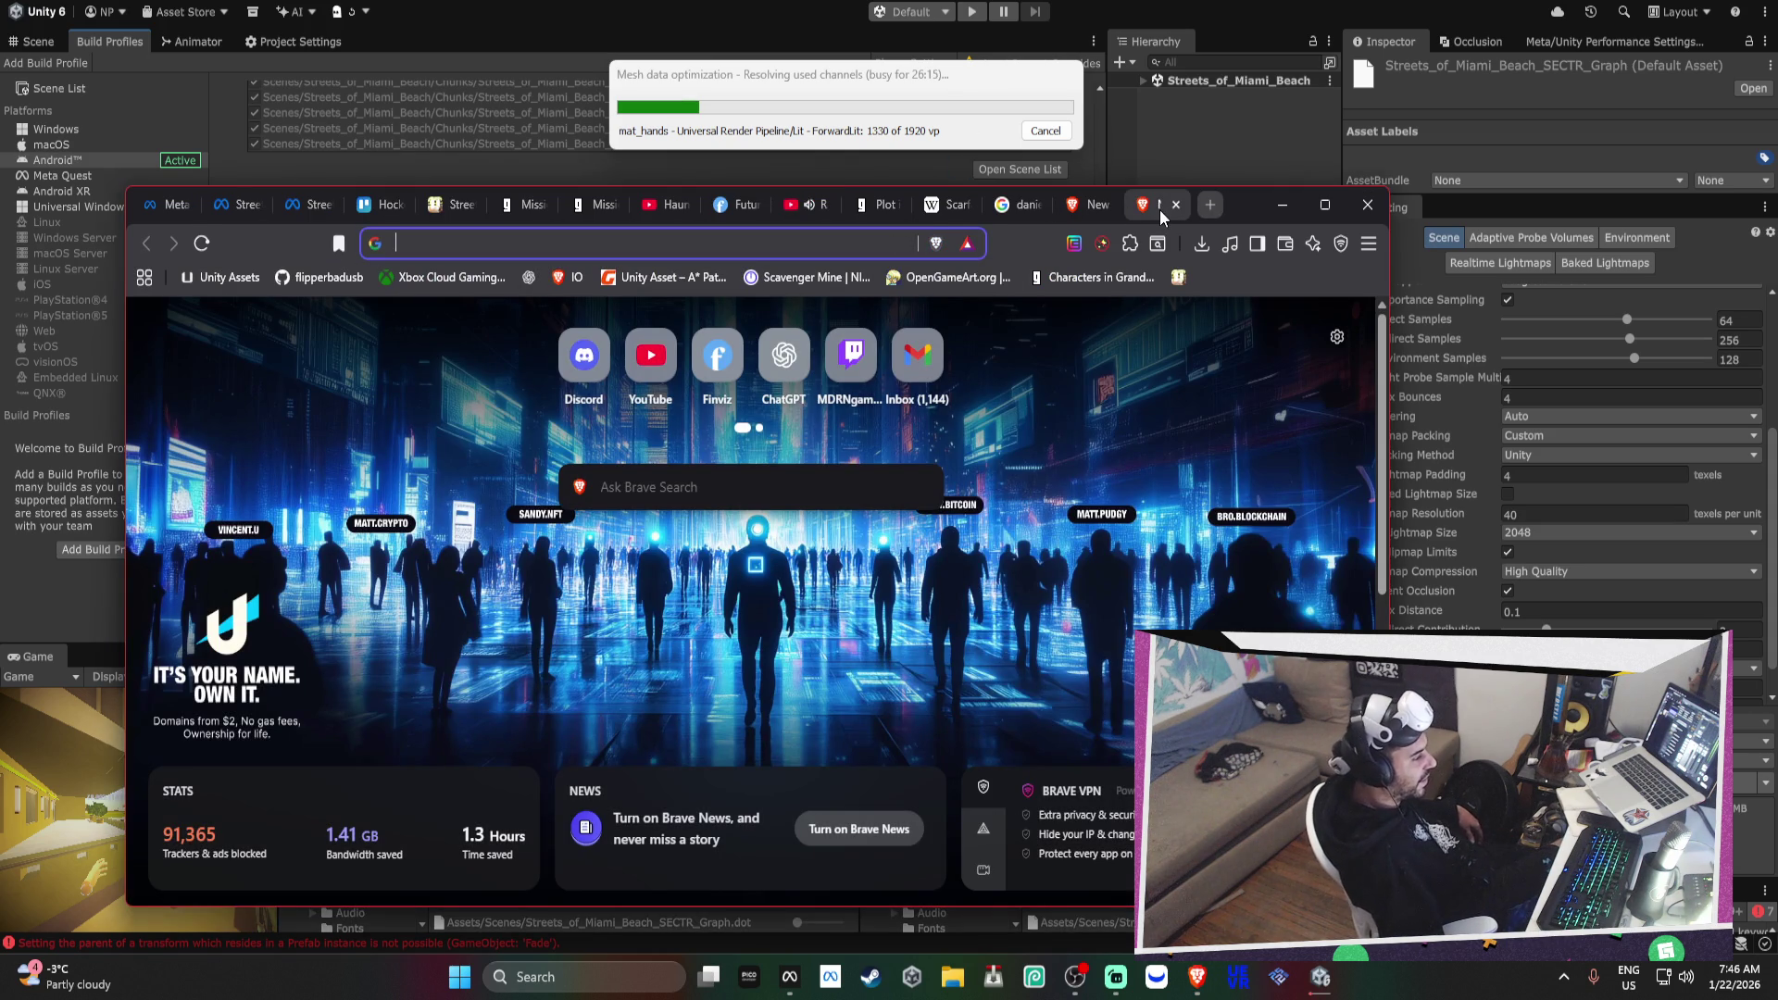
Close the extra new tabs, checking the Scarface Wikipedia and Google image tabs on the way.
{"action": "left_click", "coordinate": [1178, 203]}
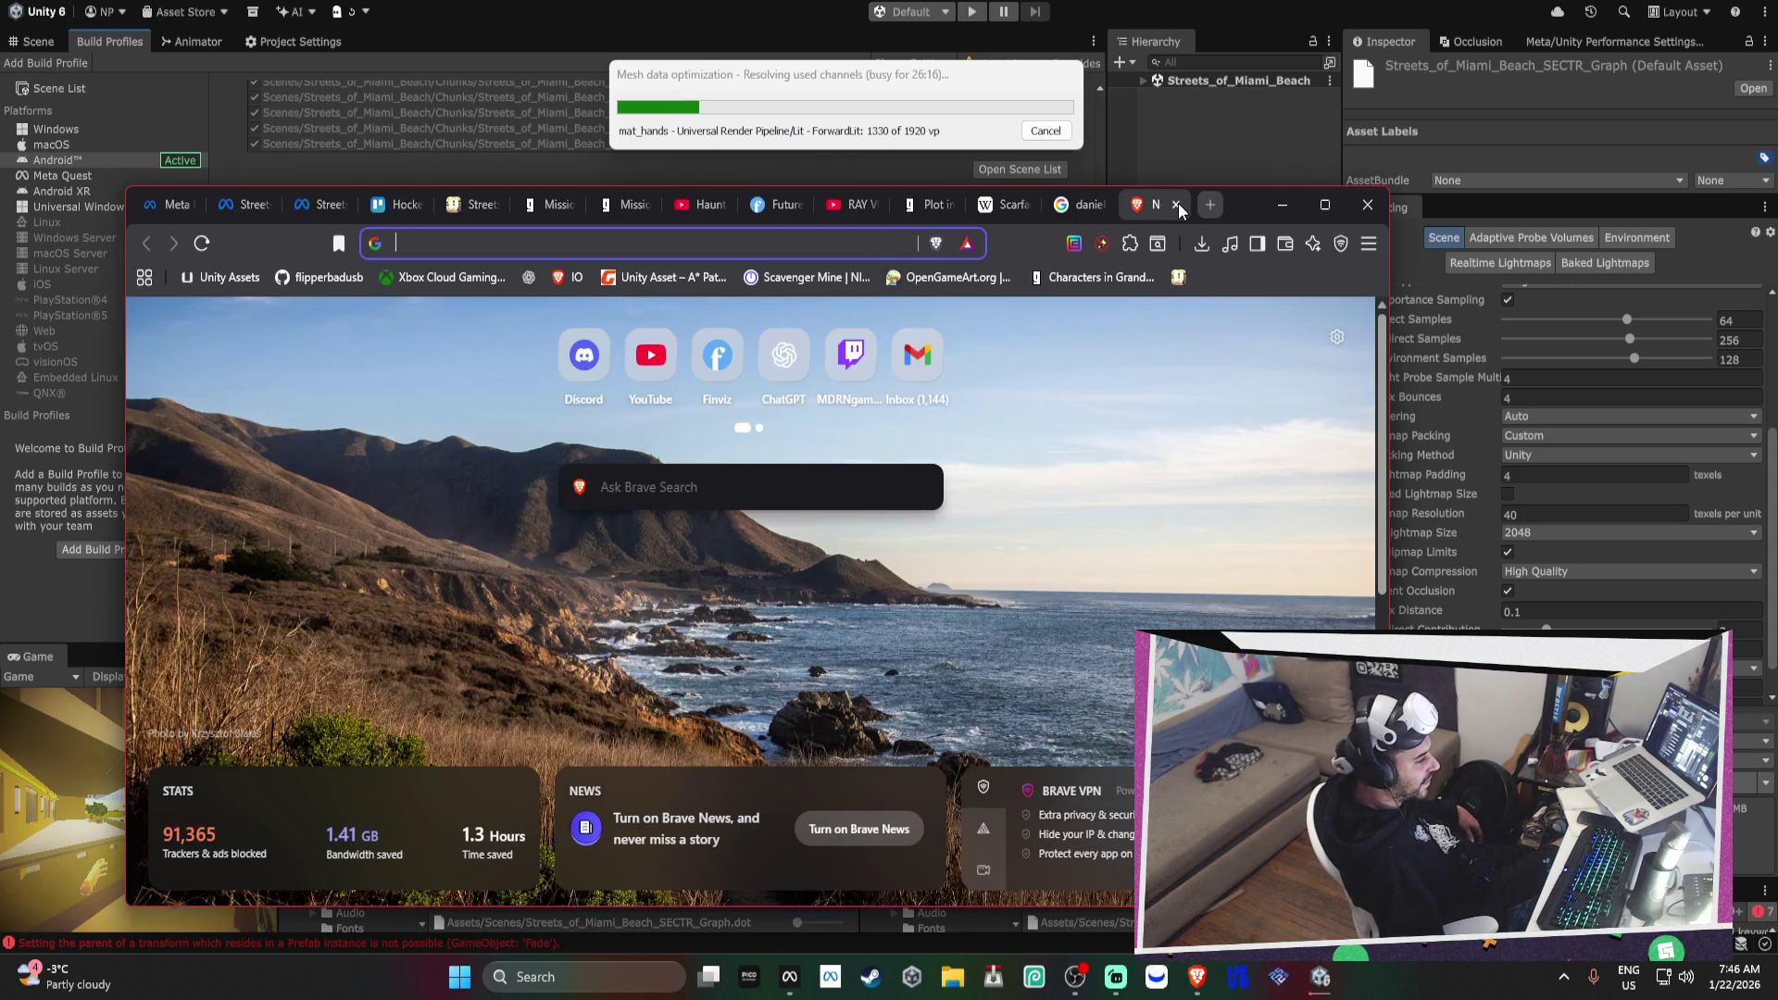
{"action": "left_click", "coordinate": [847, 218]}
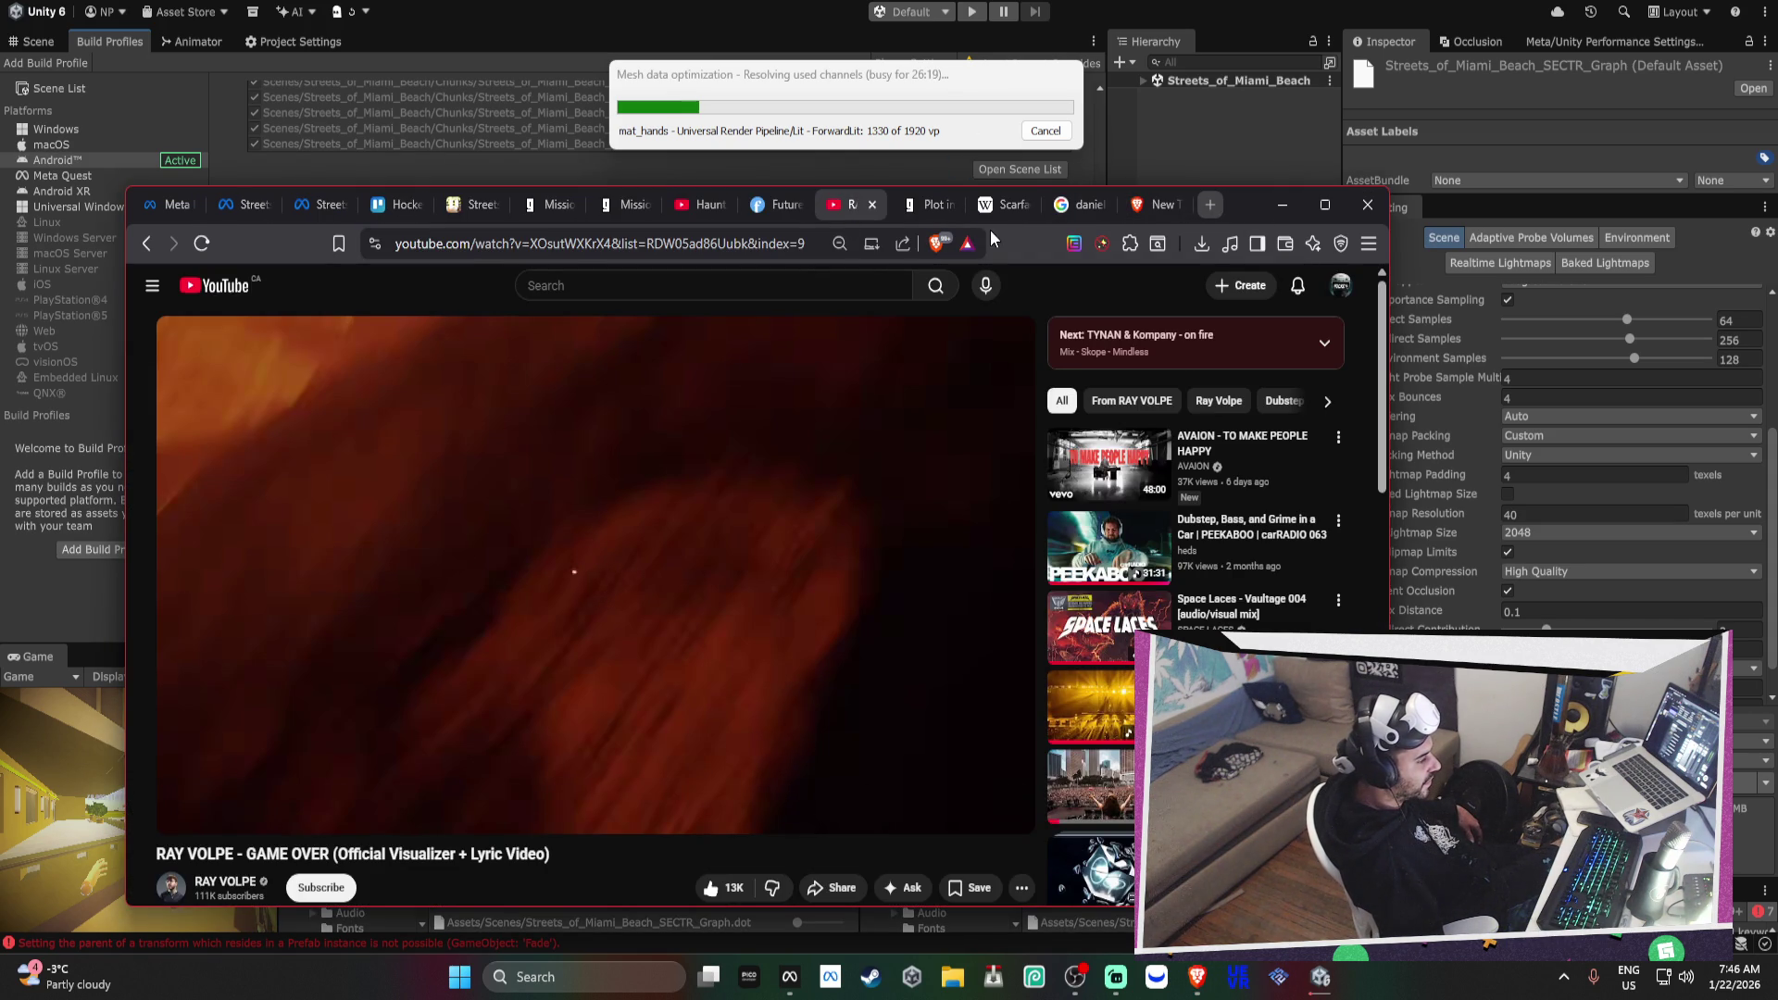
{"action": "left_click", "coordinate": [997, 213]}
{"action": "left_click", "coordinate": [1084, 215]}
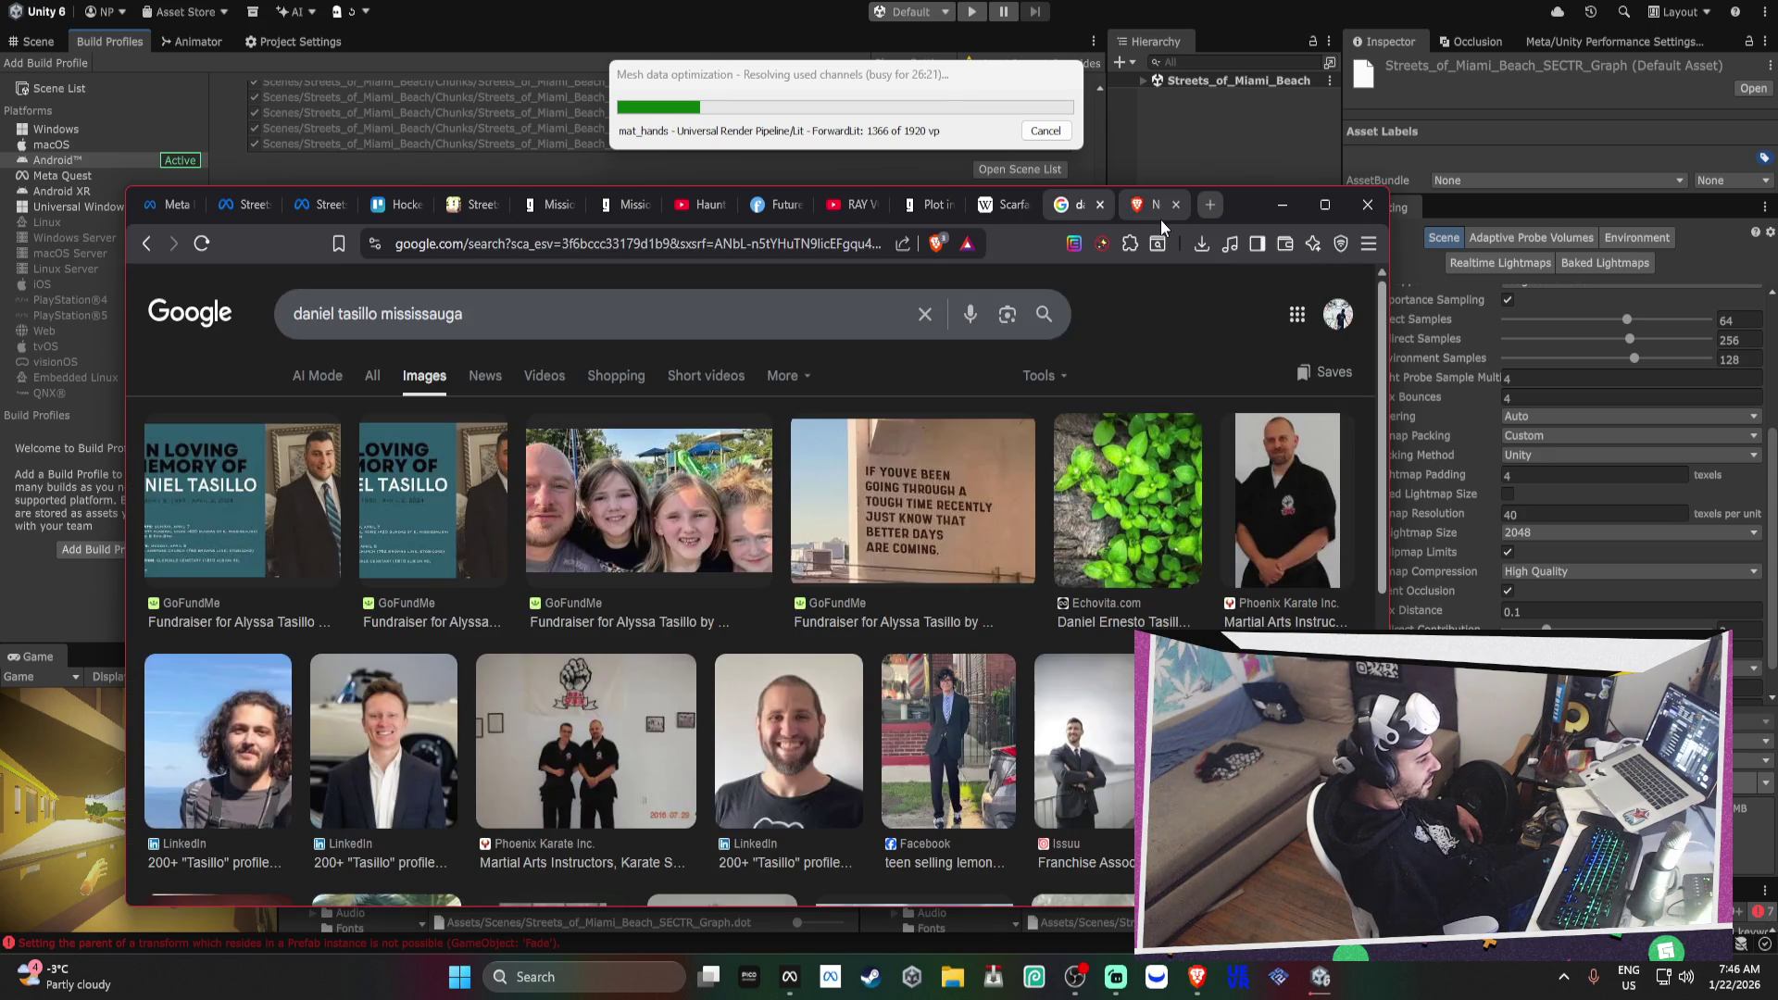
{"action": "left_click", "coordinate": [1154, 219]}
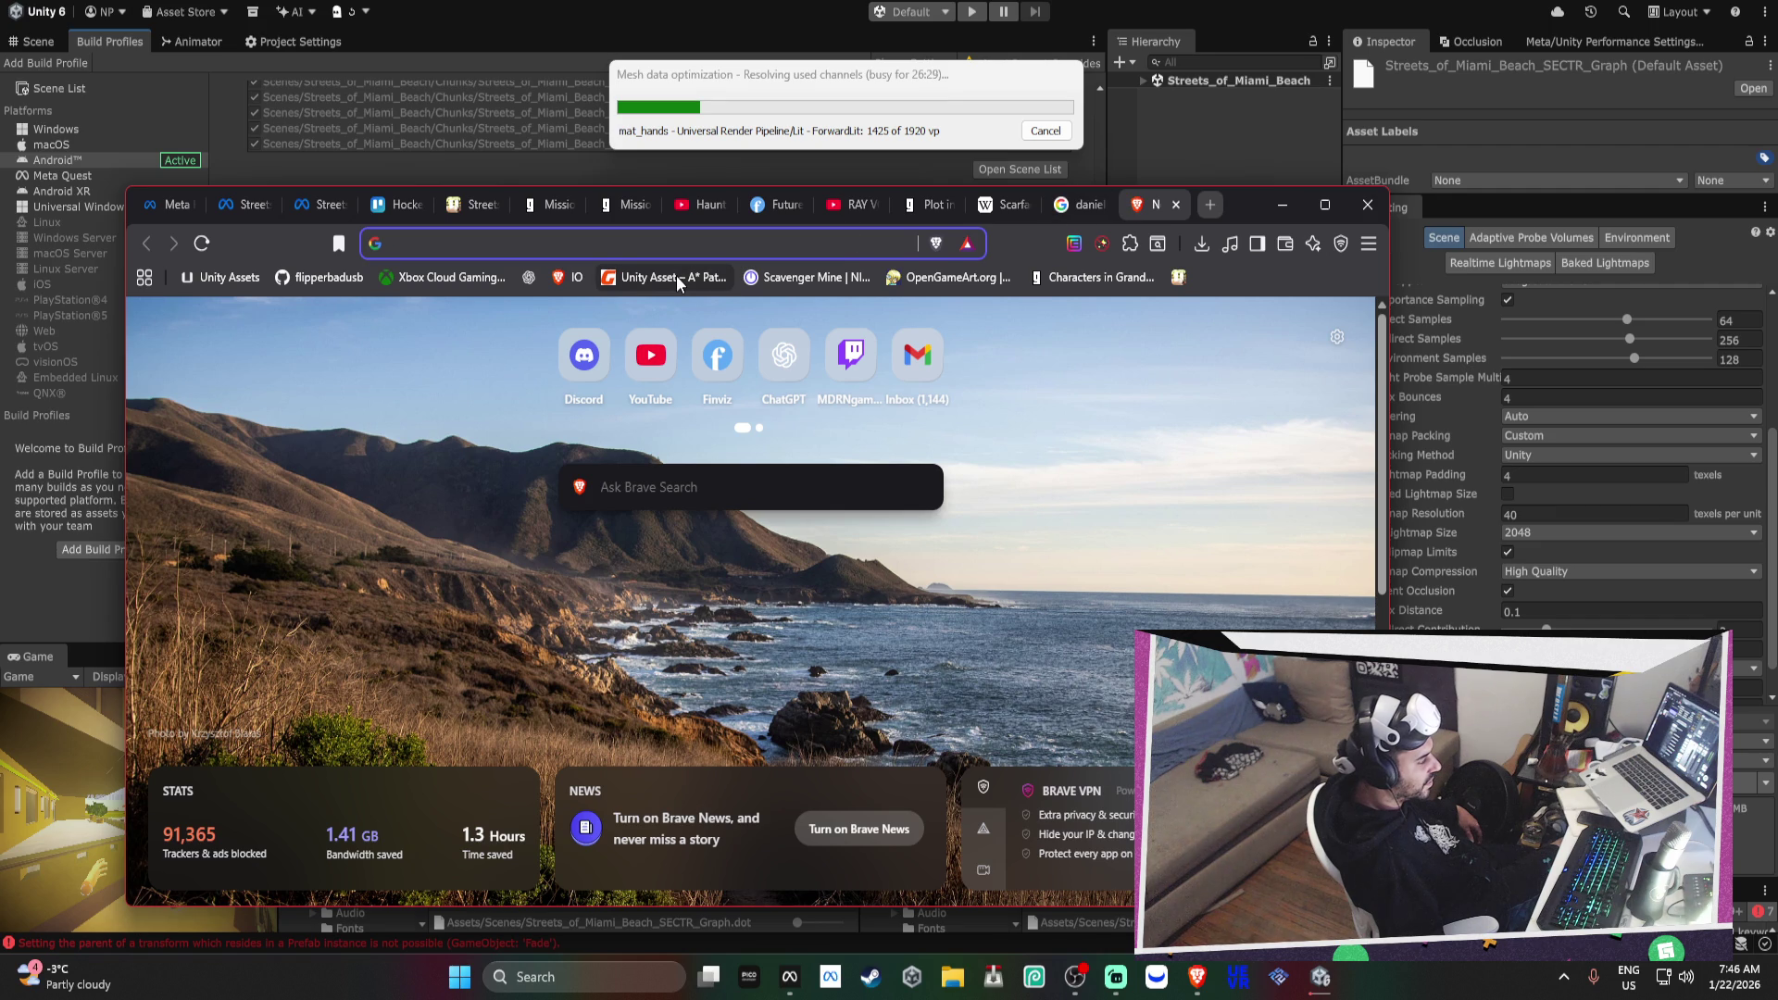
Launch the Discord web app in its own window, then open Downloads in File Explorer.
{"action": "left_click", "coordinate": [559, 356]}
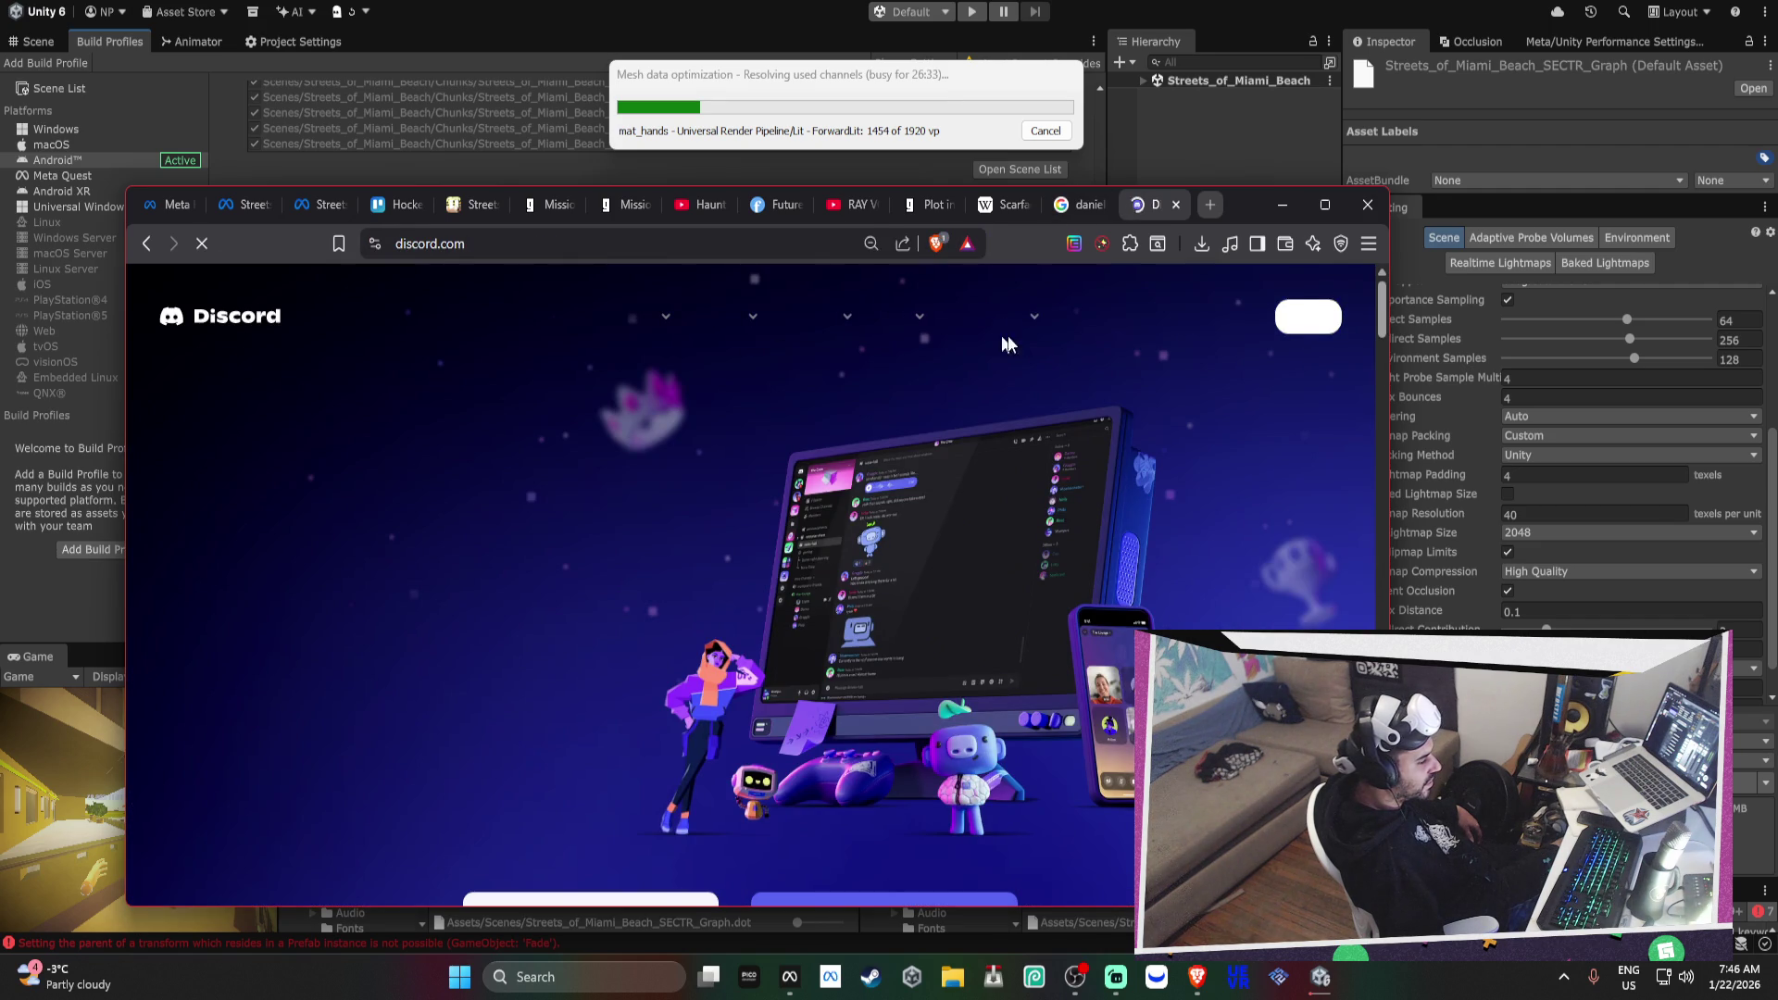
{"action": "left_click", "coordinate": [1300, 327]}
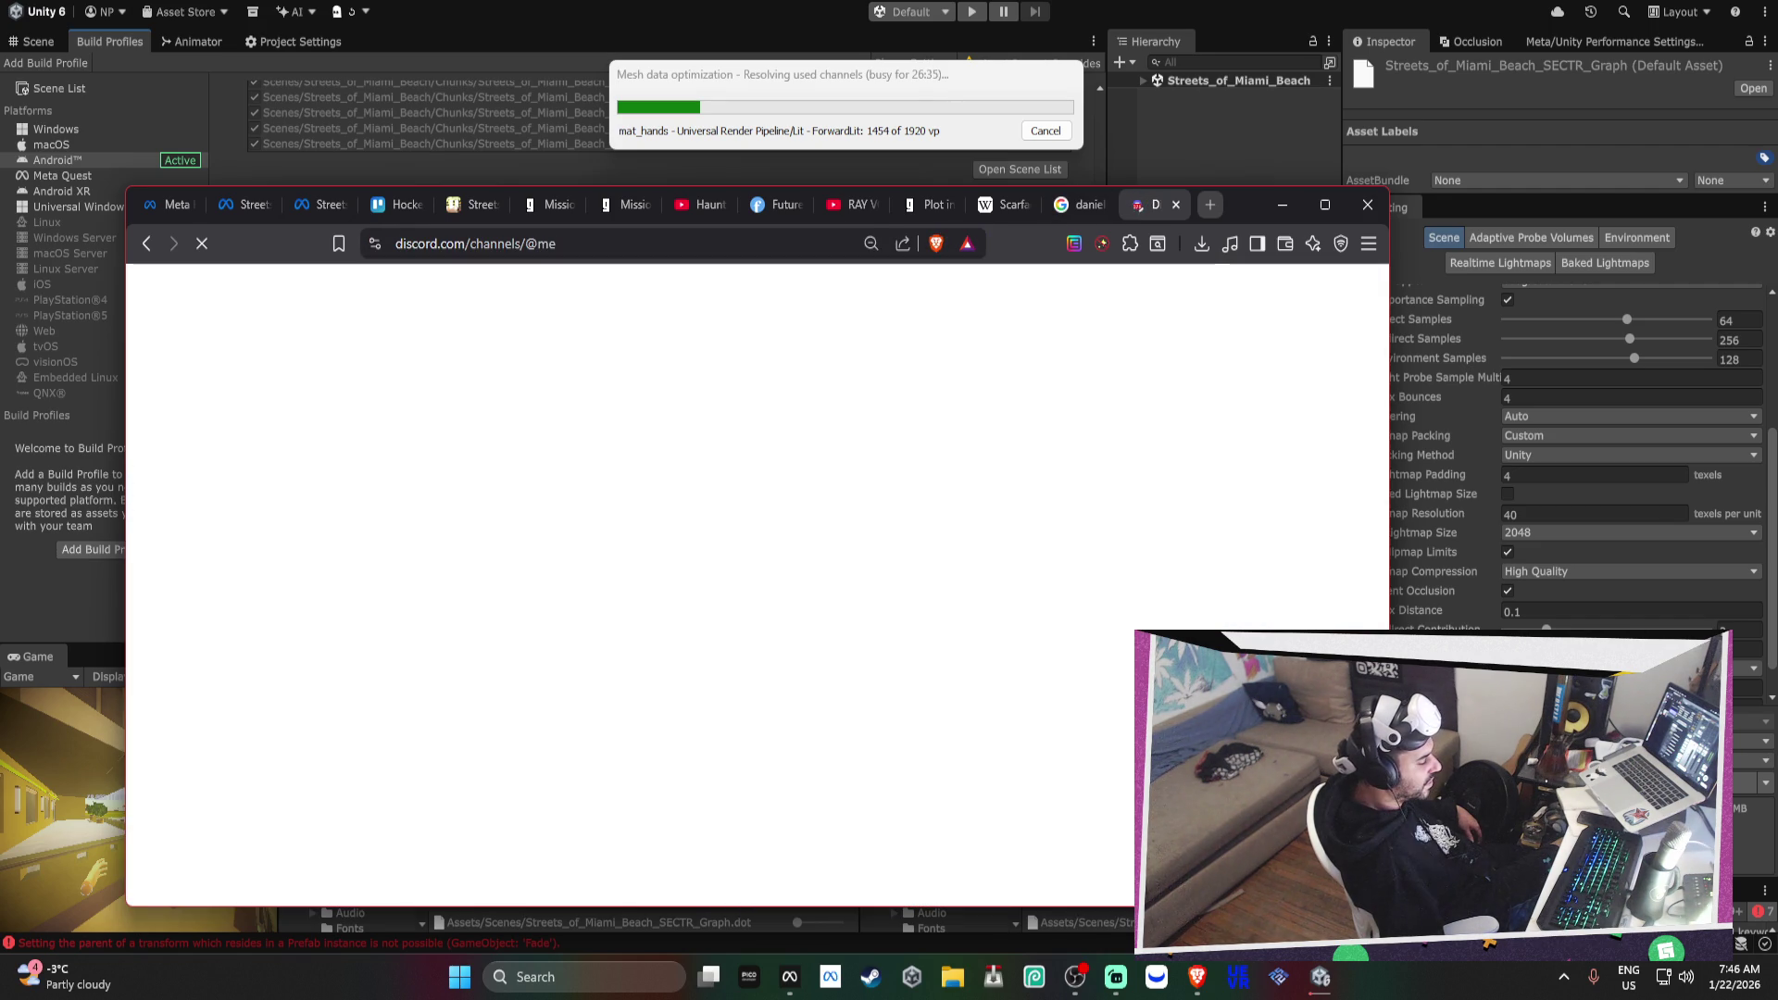
{"action": "mouse_move", "coordinate": [1197, 978]}
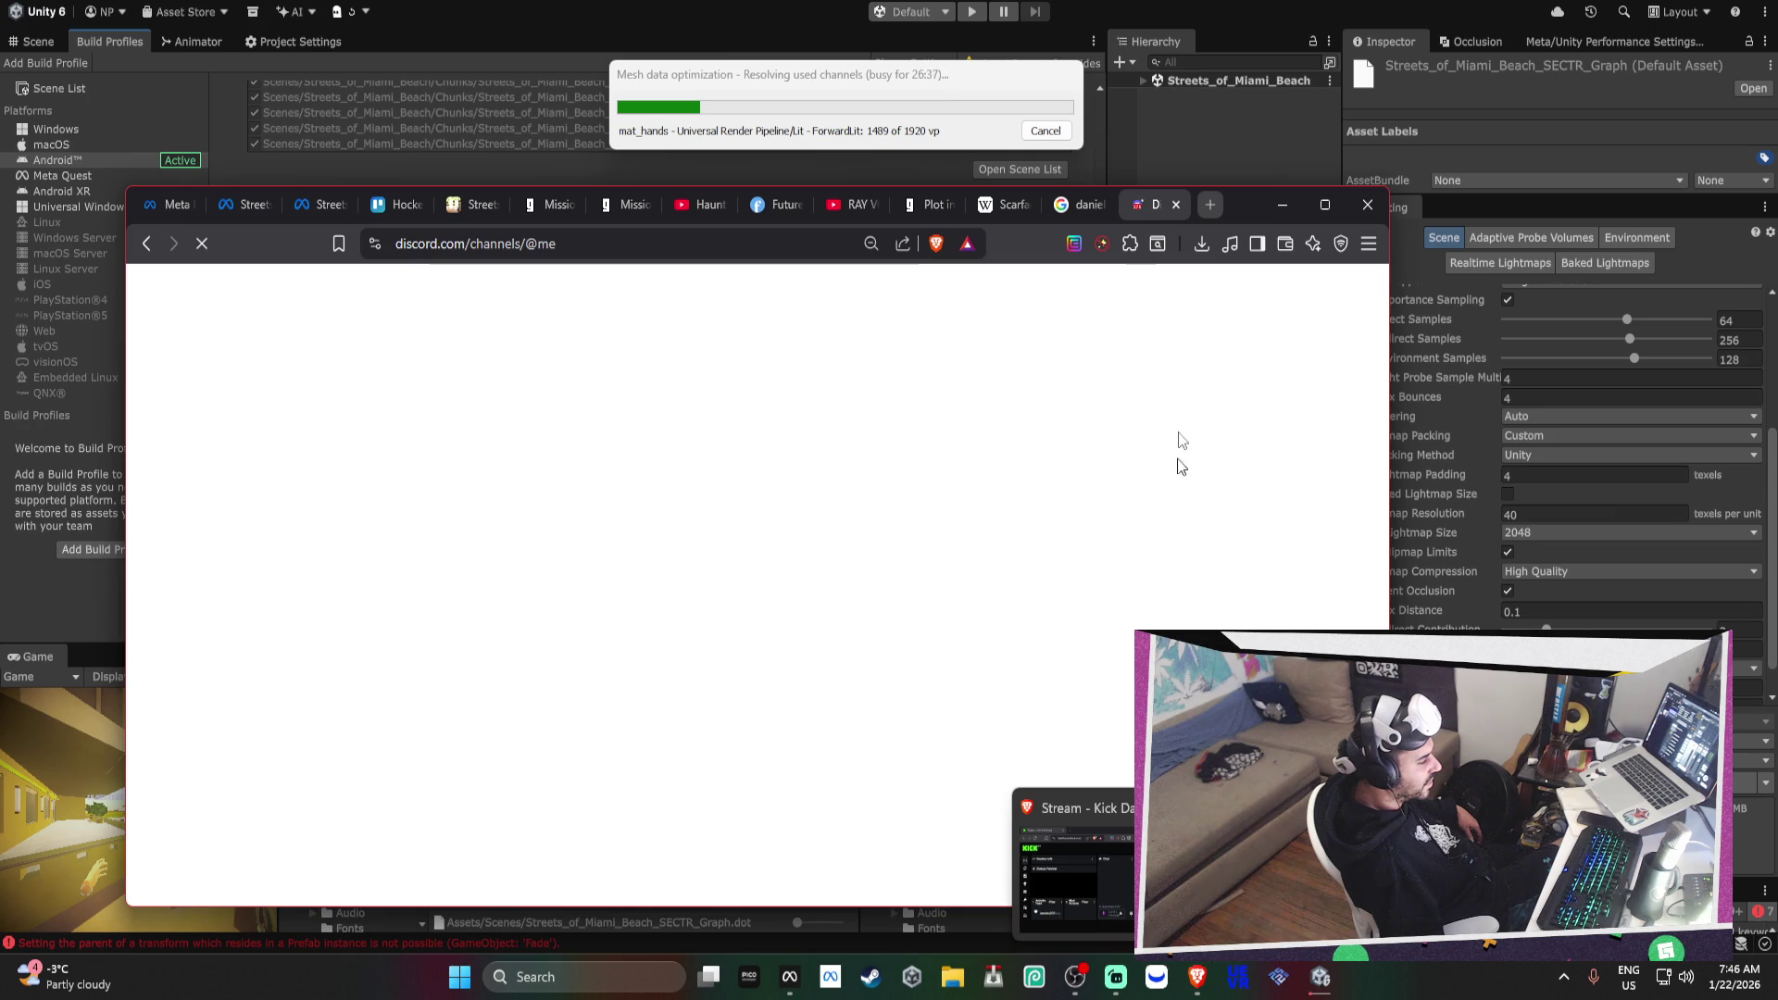
{"action": "left_click", "coordinate": [746, 252]}
{"action": "left_click_drag", "start_coordinate": [1148, 205], "coordinate": [1777, 223]}
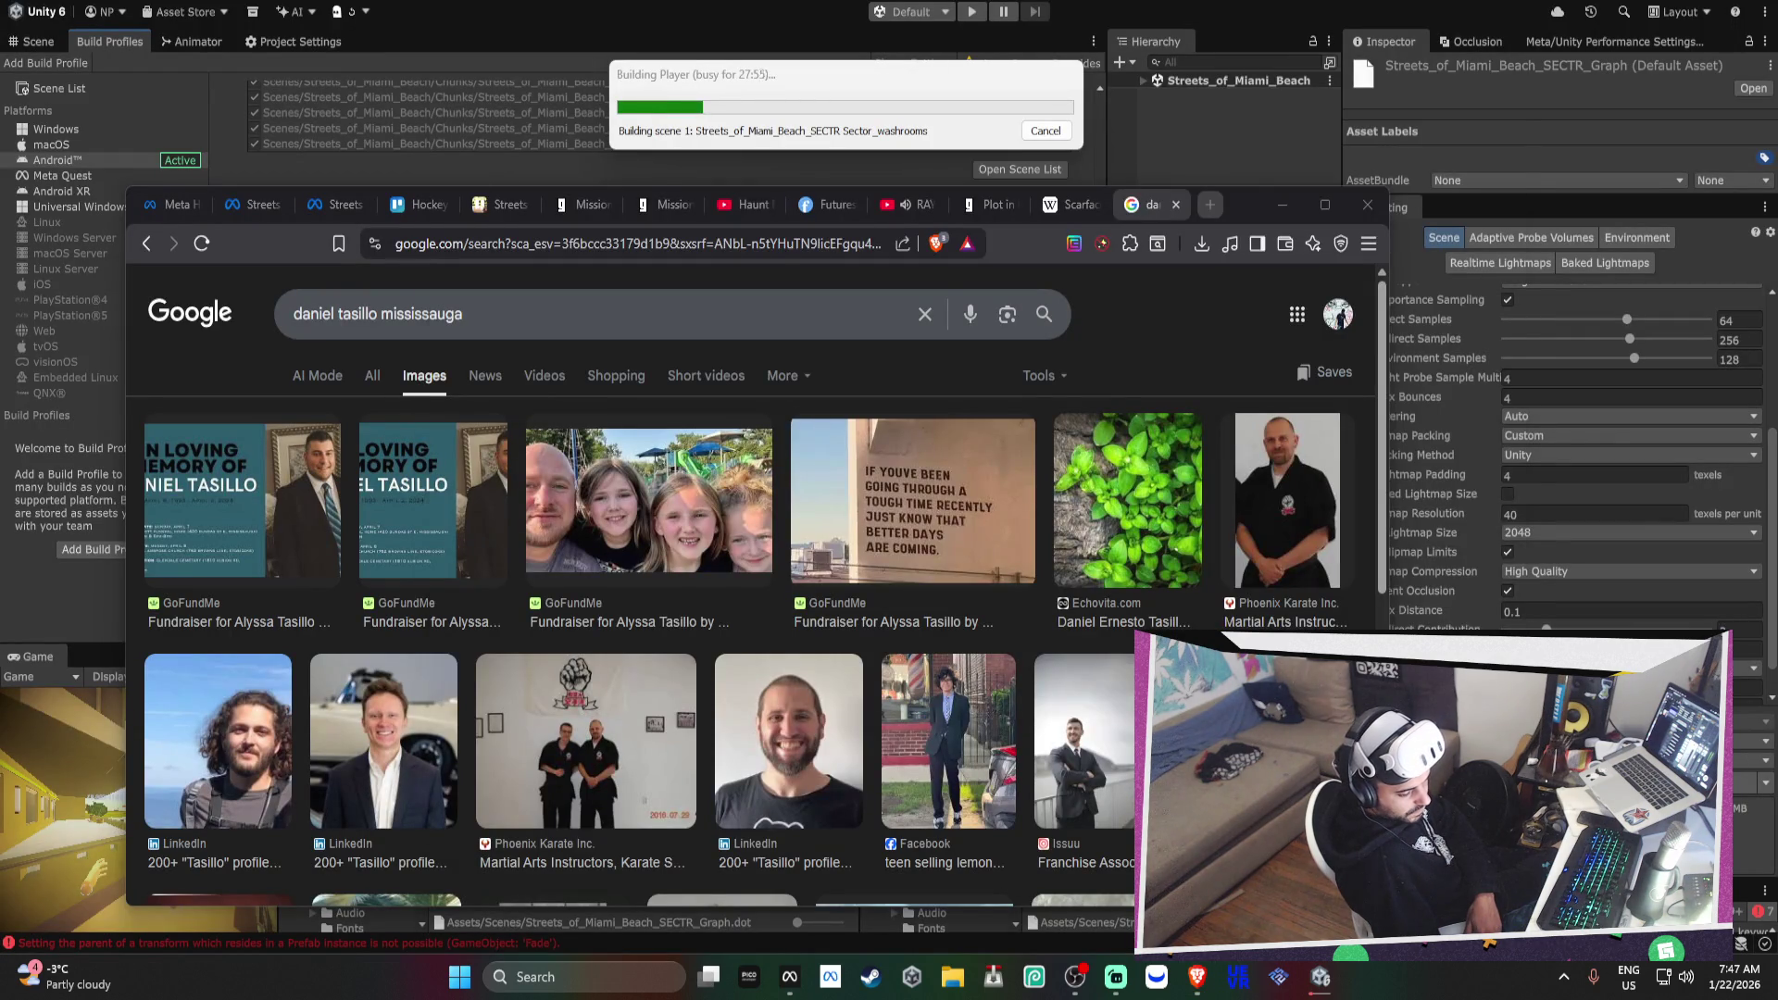
{"action": "key", "text": "super+e"}
{"action": "left_click", "coordinate": [523, 380]}
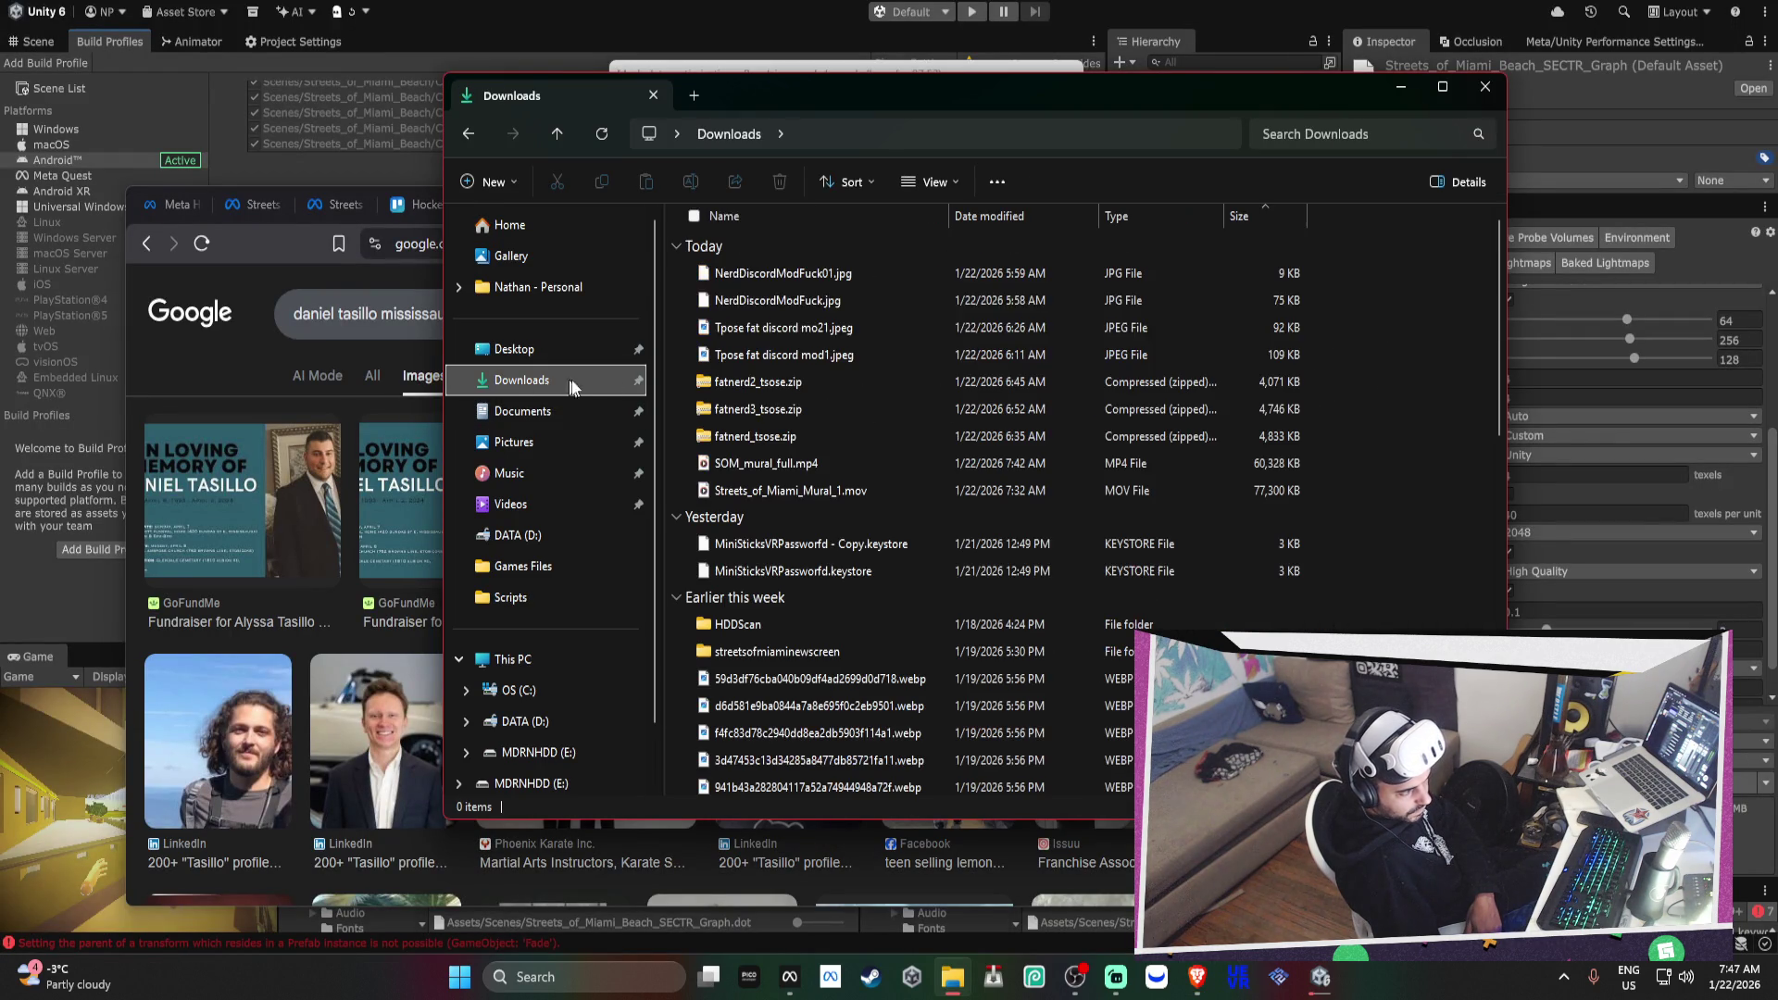